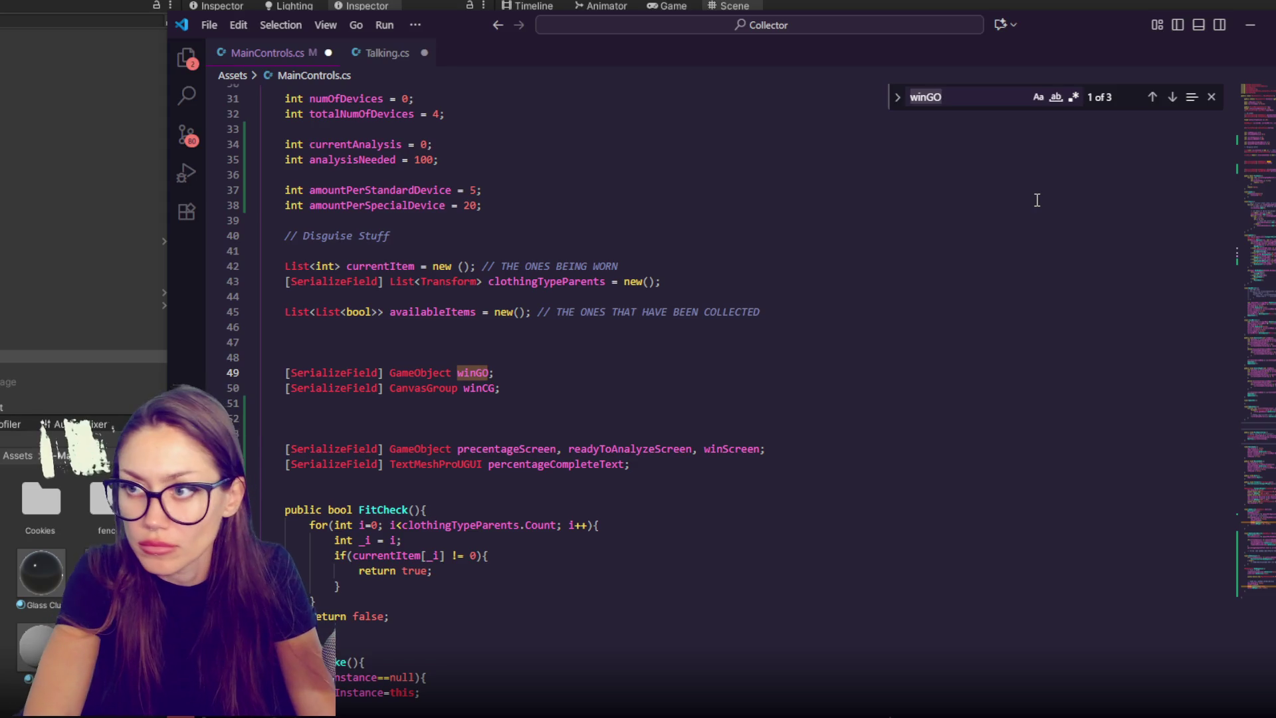
# - Set up a find-and-replace of winGO with endScreenGO in MainControls.cs
pyautogui.write('endGO')
pyautogui.press('BackSpace')
pyautogui.write('Se')
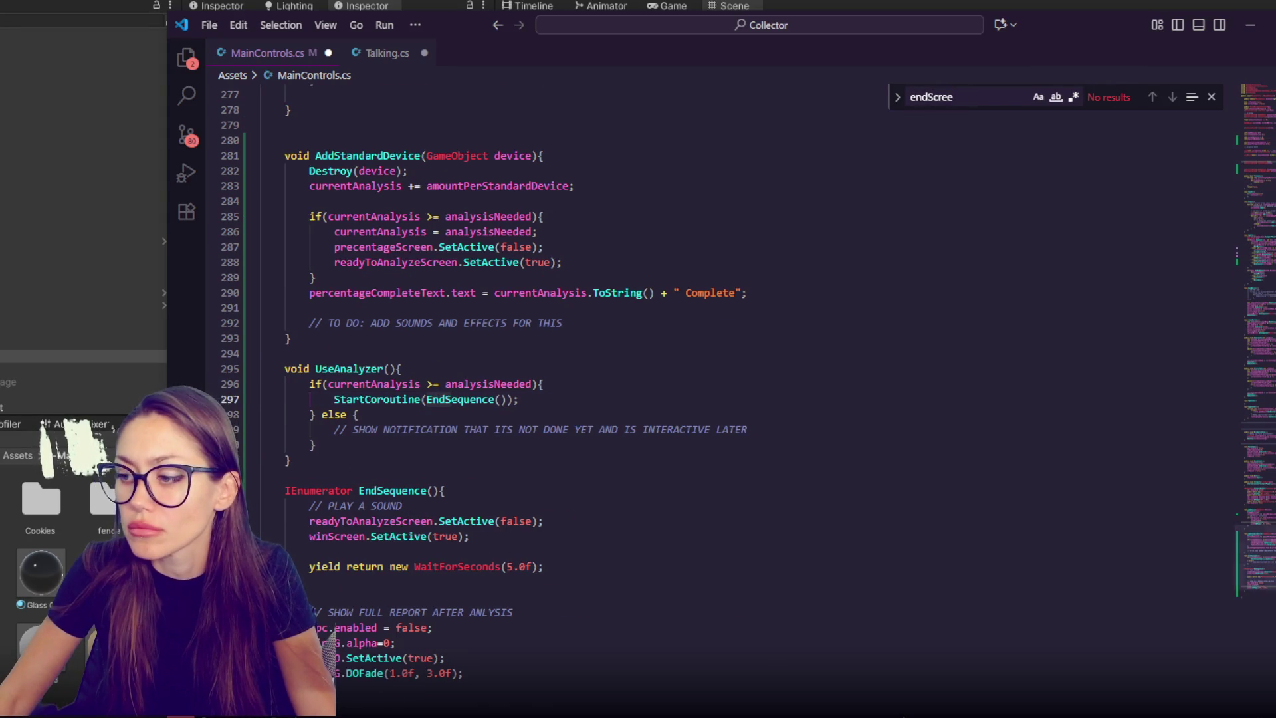
pyautogui.scroll(20, 478, 266)
pyautogui.scroll(-10, 477, 267)
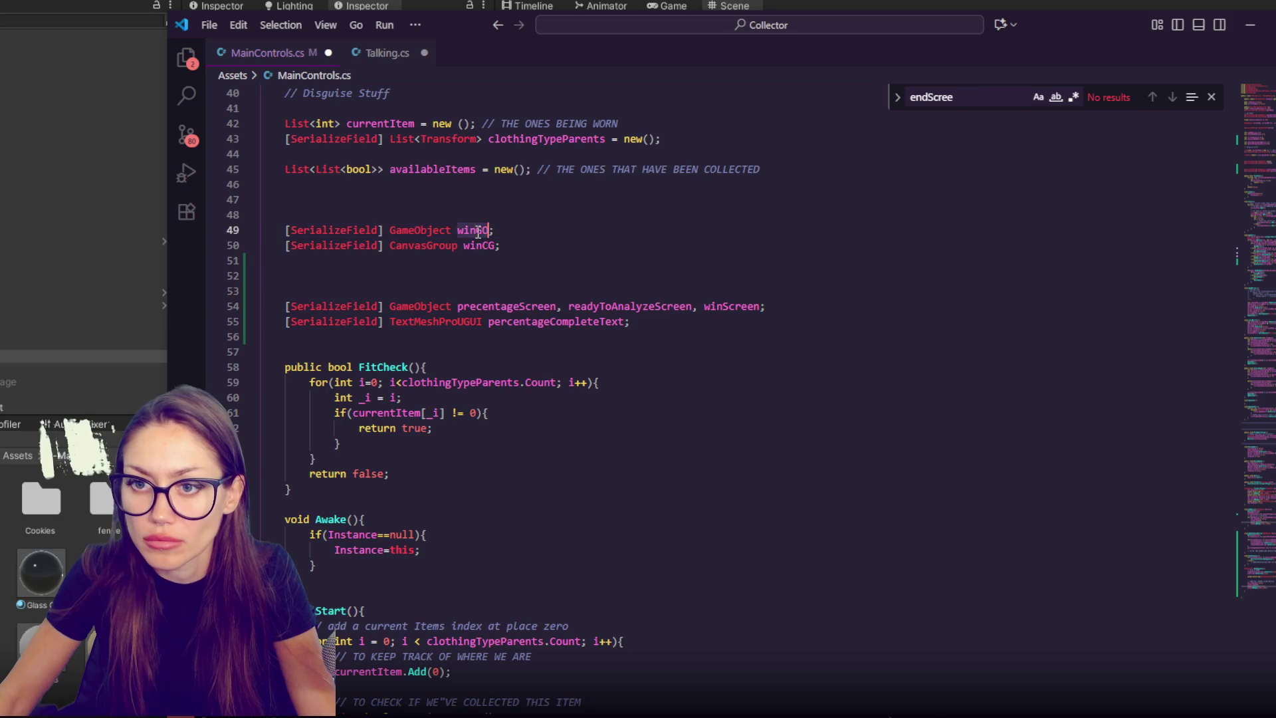
pyautogui.hotkey('ctrl', 'h')
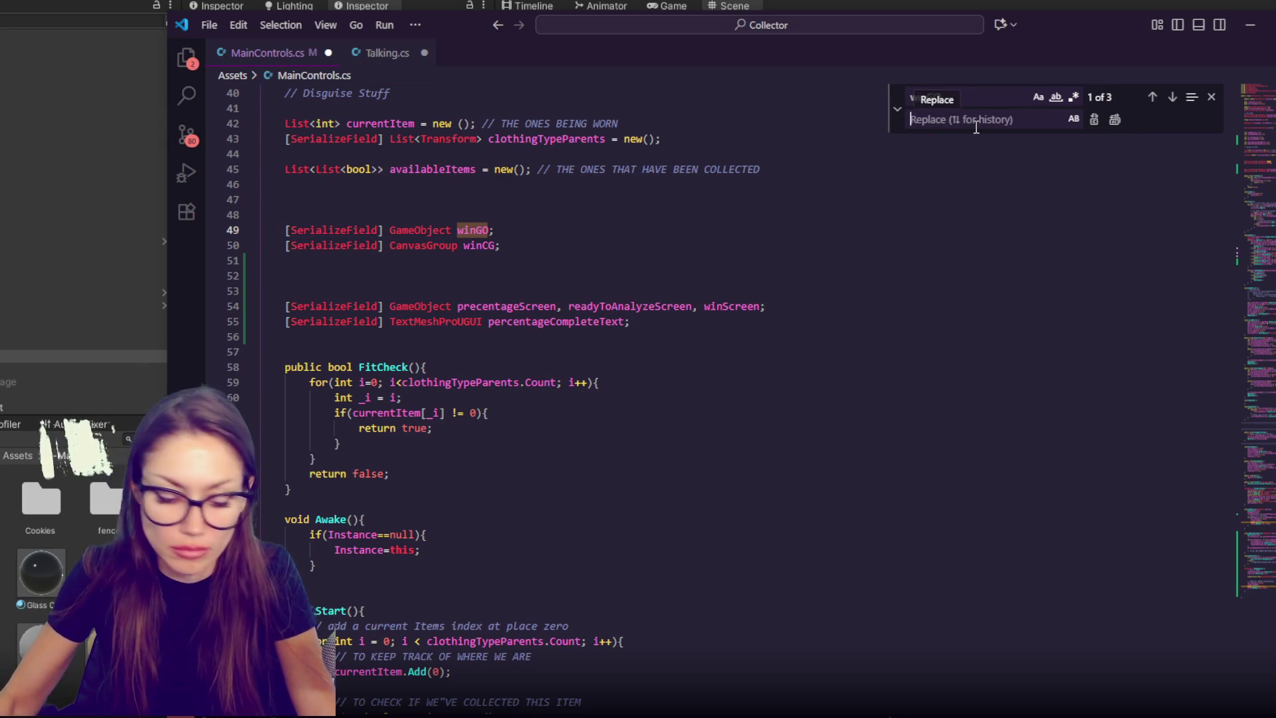
pyautogui.write('endScreenGO')
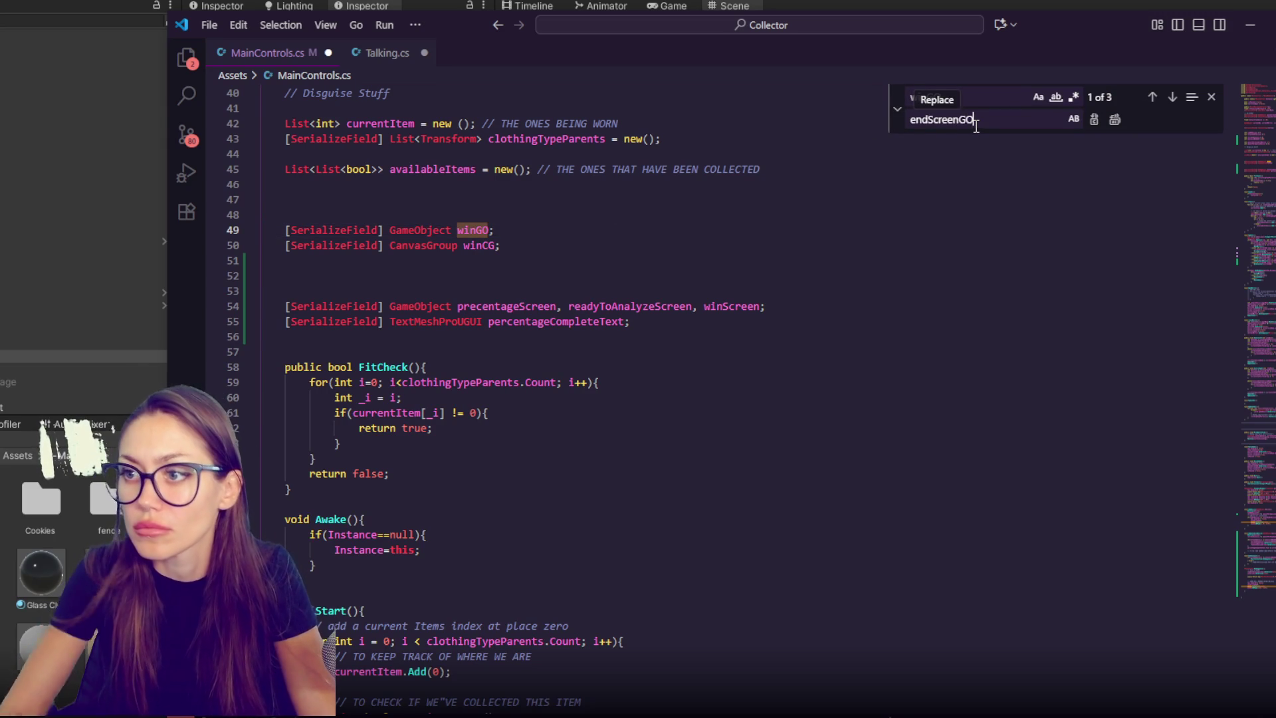
# - Replace every winCG with endScreenCG and save MainControls.cs
pyautogui.doubleClick(467, 246)
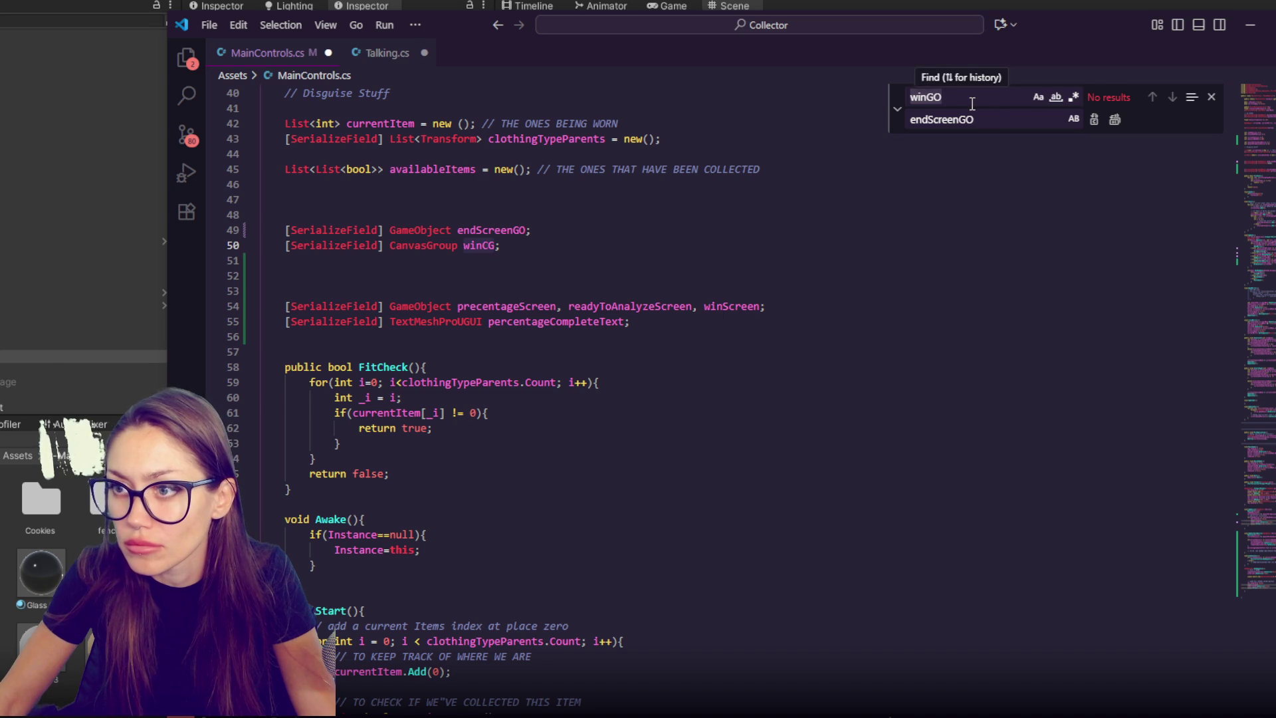
pyautogui.write('winCG')
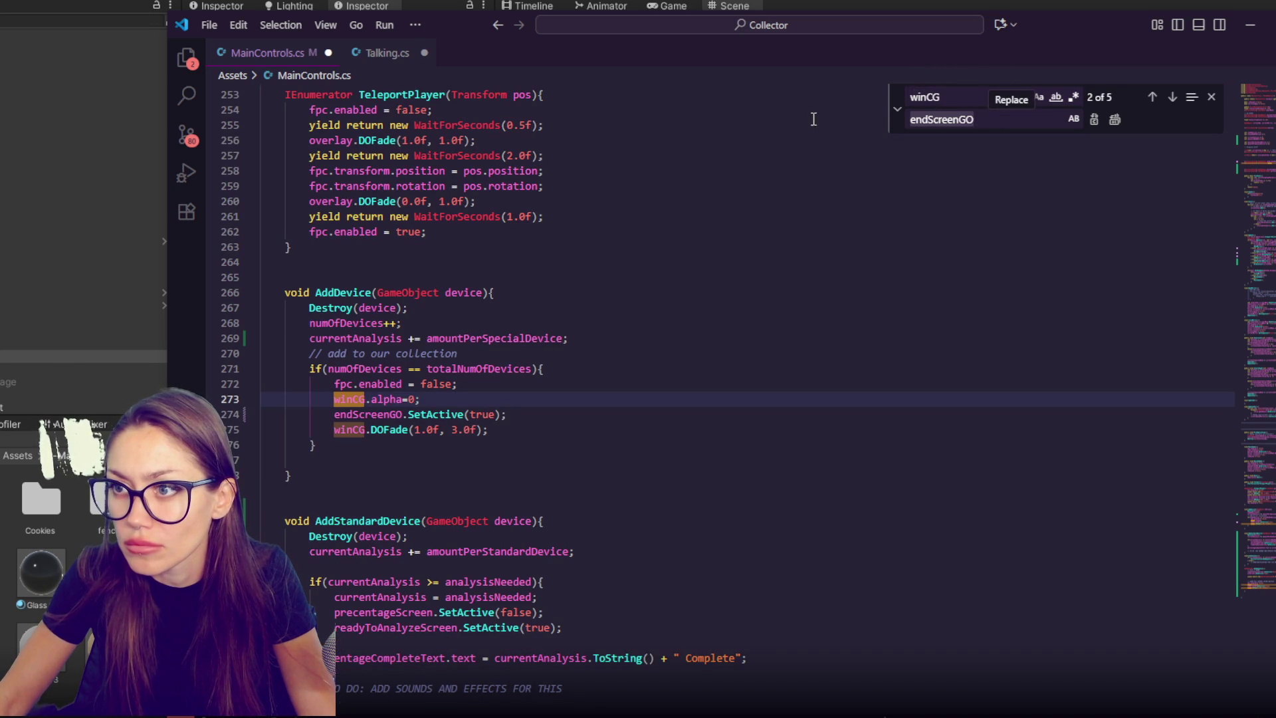
pyautogui.press('BackSpace')
pyautogui.press('BackSpace')
pyautogui.press('BackSpace')
pyautogui.write('end')
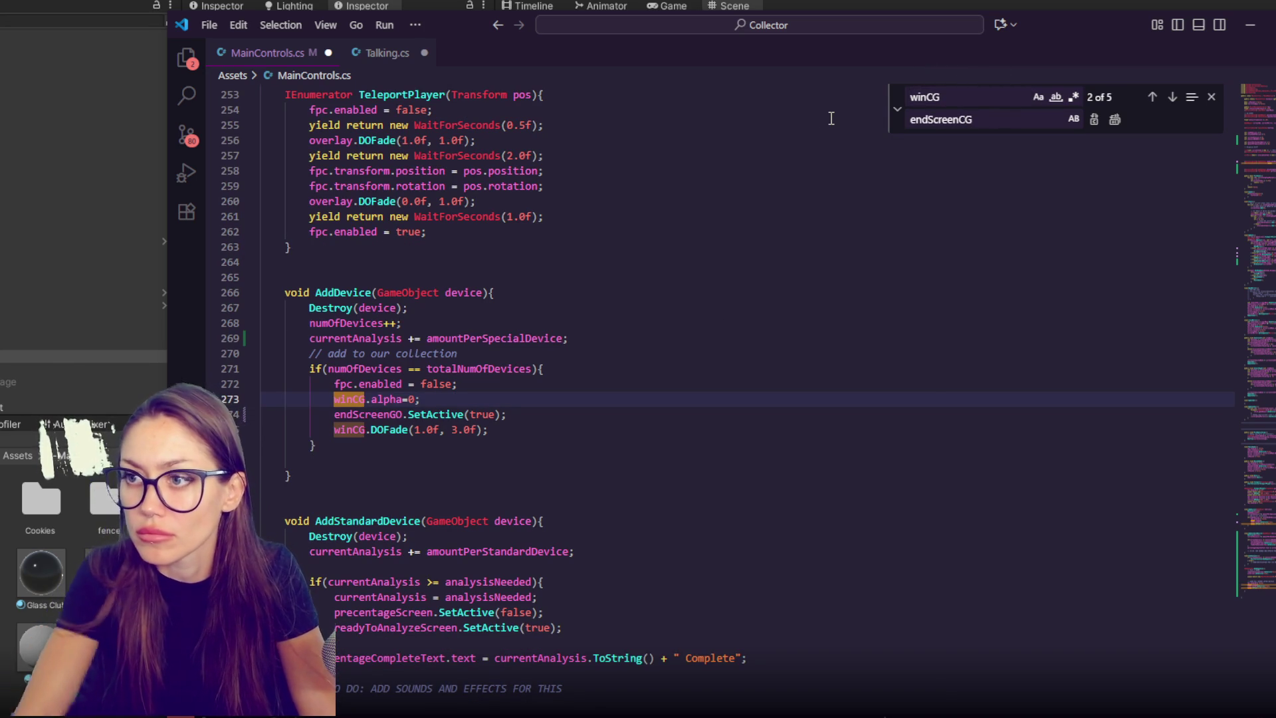
pyautogui.click(1115, 119)
pyautogui.hotkey('ctrl', 's')
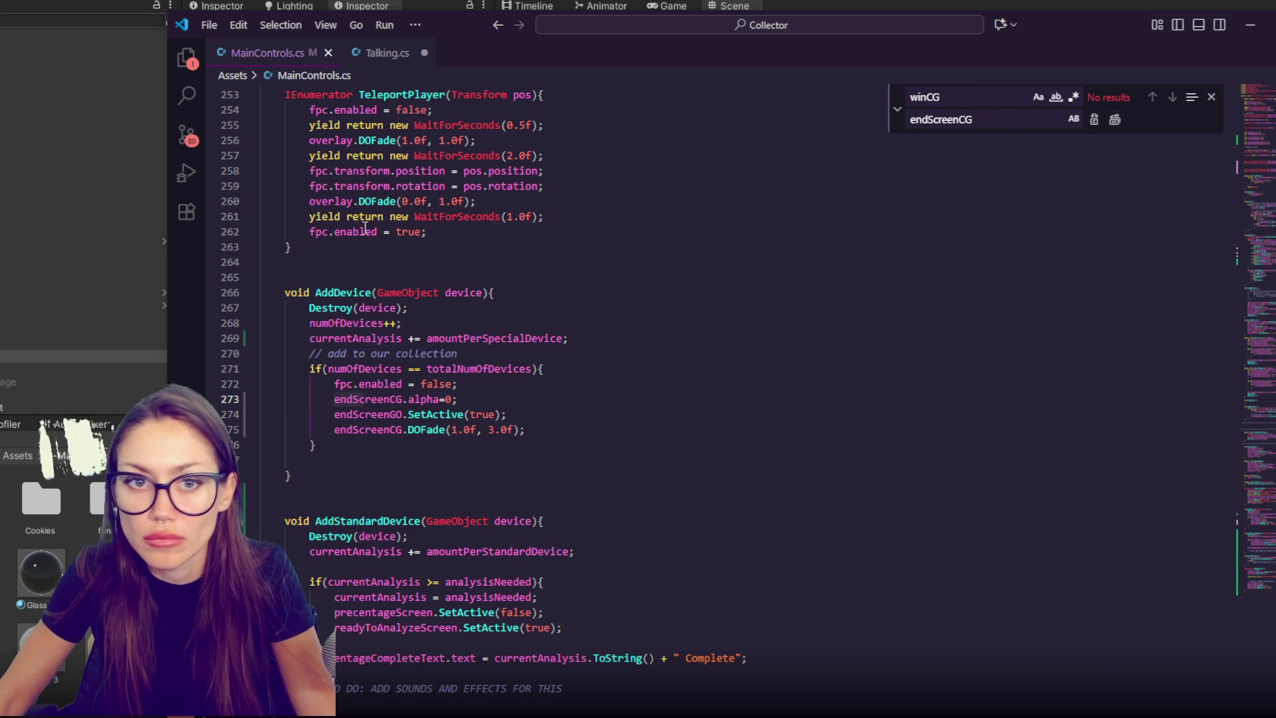
pyautogui.hotkey('alt', 'Tab')
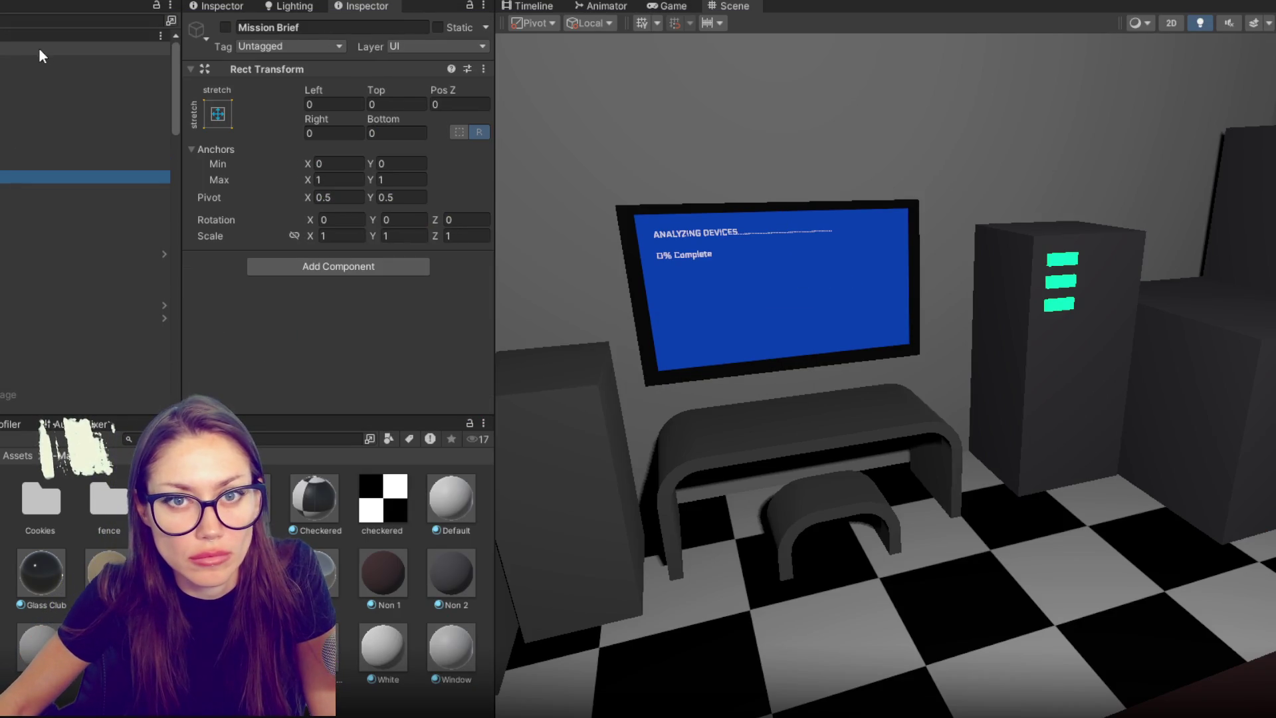
# - Expand CONTROLS' Main Controls script and open the CS0246 TextMeshProUGUI error from the Console
pyautogui.click(39, 38)
pyautogui.click(86, 49)
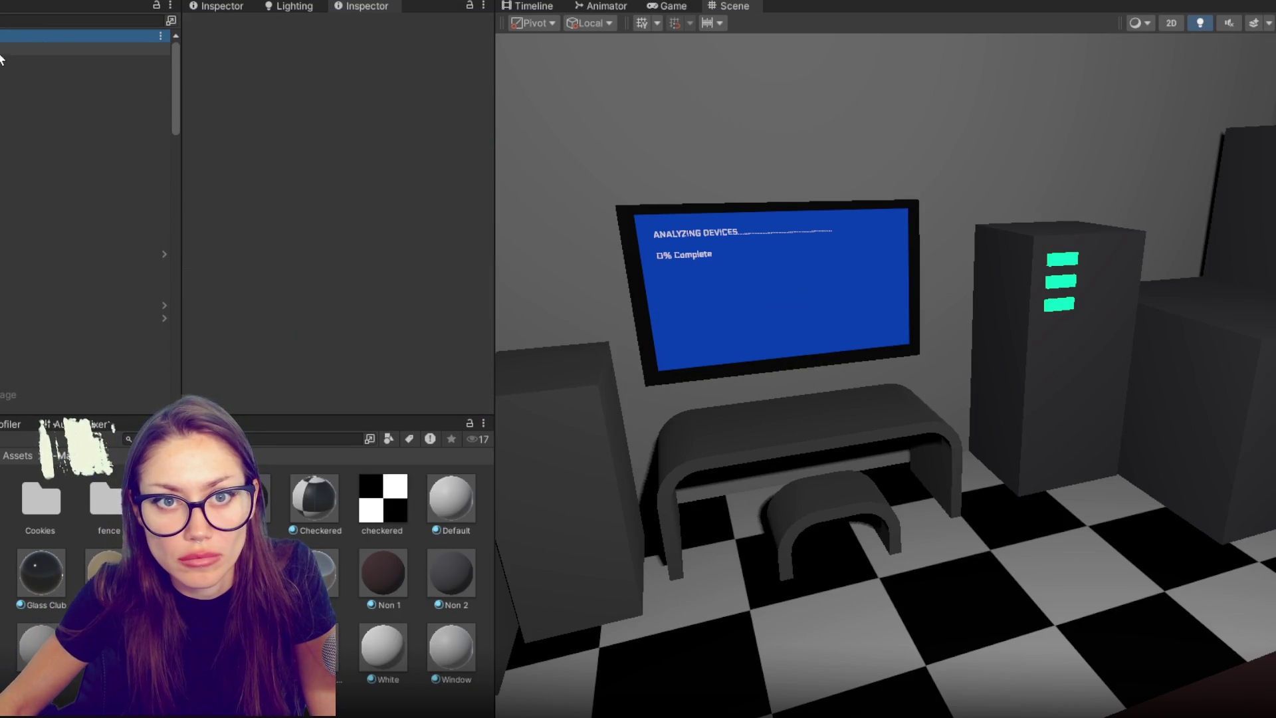
pyautogui.scroll(-1, 221, 115)
pyautogui.click(255, 153)
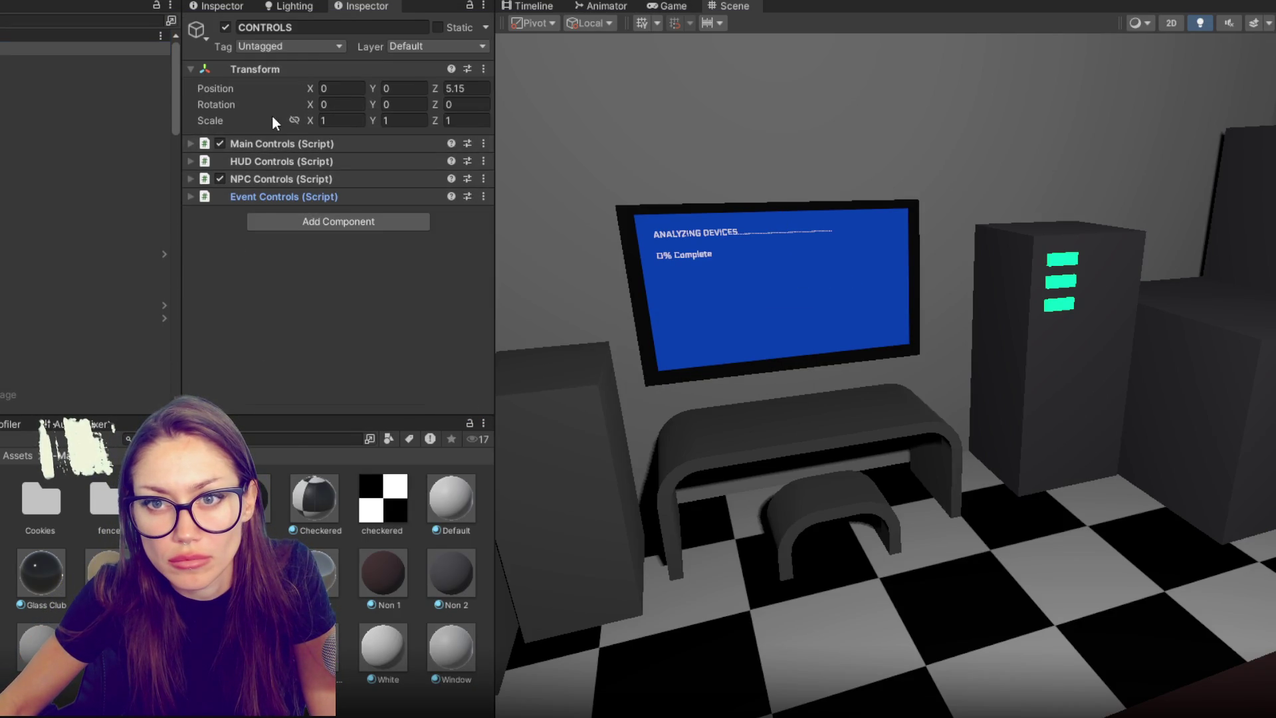
pyautogui.click(265, 141)
pyautogui.hotkey('ctrl', 'shift', 'c')
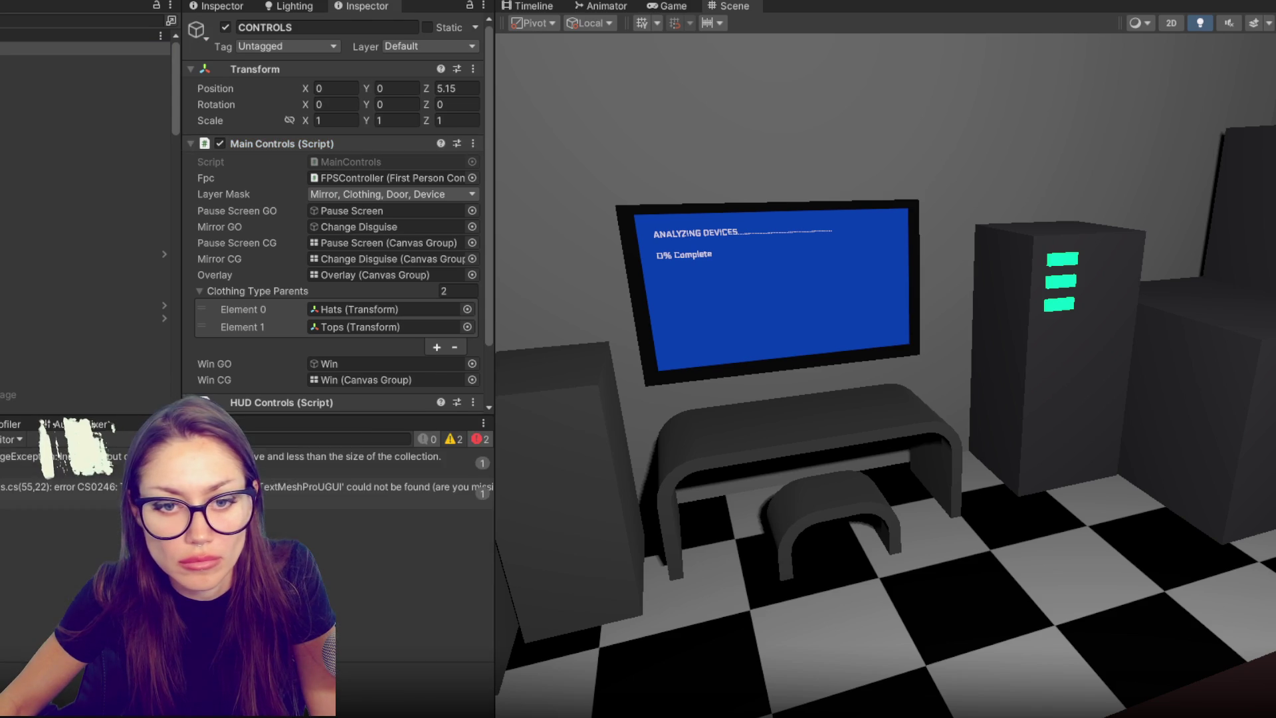
pyautogui.doubleClick(372, 486)
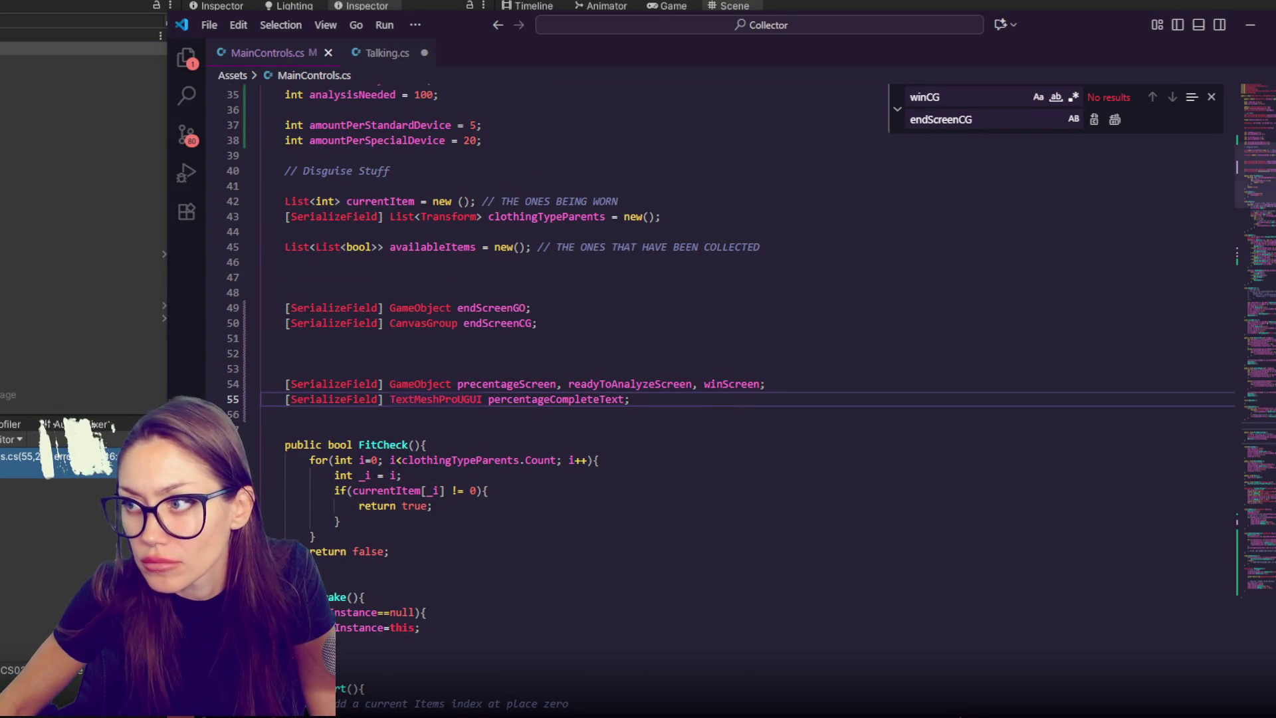
# - Add 'using TMPro;' on line 7 of MainControls.cs and save it
pyautogui.scroll(10, 665, 398)
pyautogui.click(444, 216)
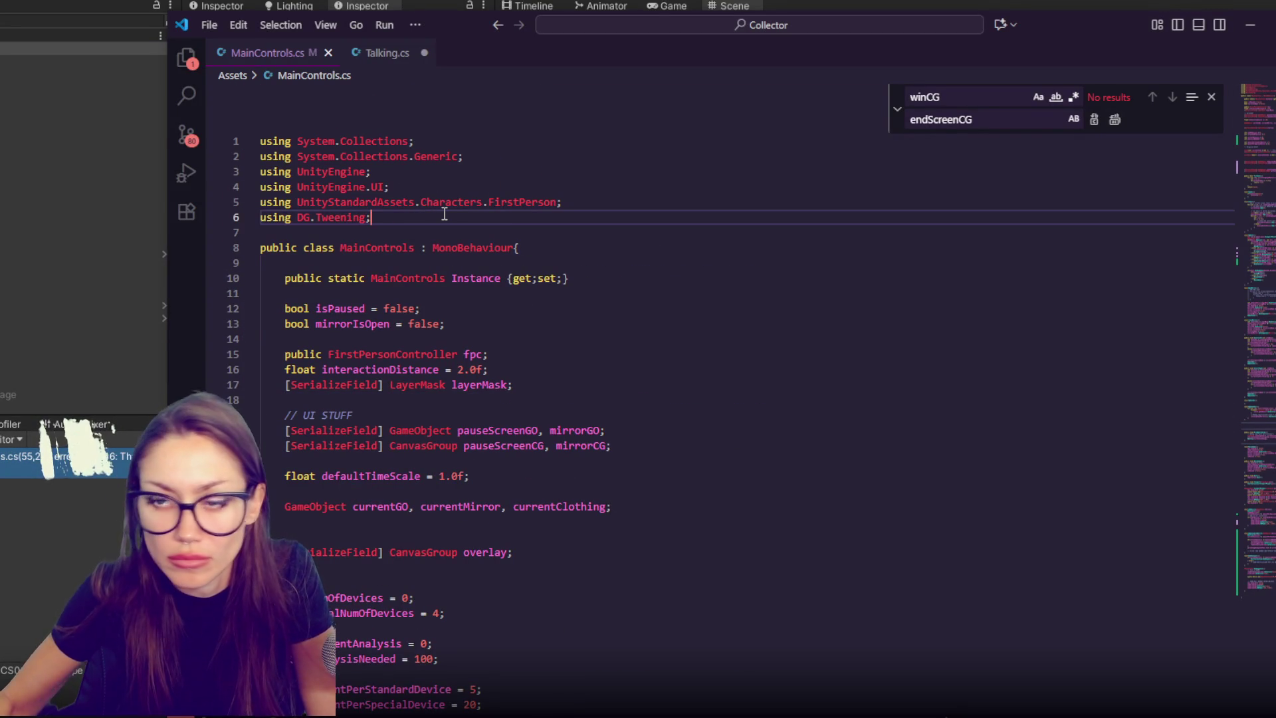
pyautogui.press('Return')
pyautogui.write('is')
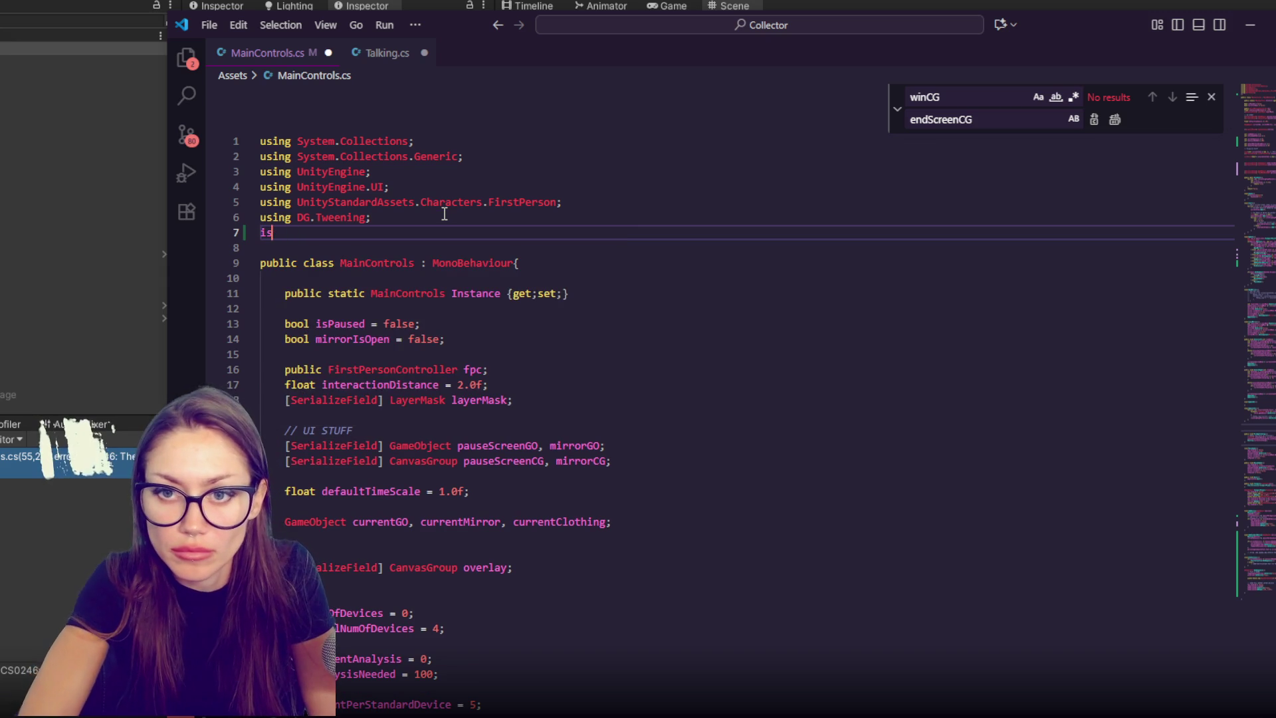
pyautogui.press('BackSpace')
pyautogui.press('BackSpace')
pyautogui.write('using ')
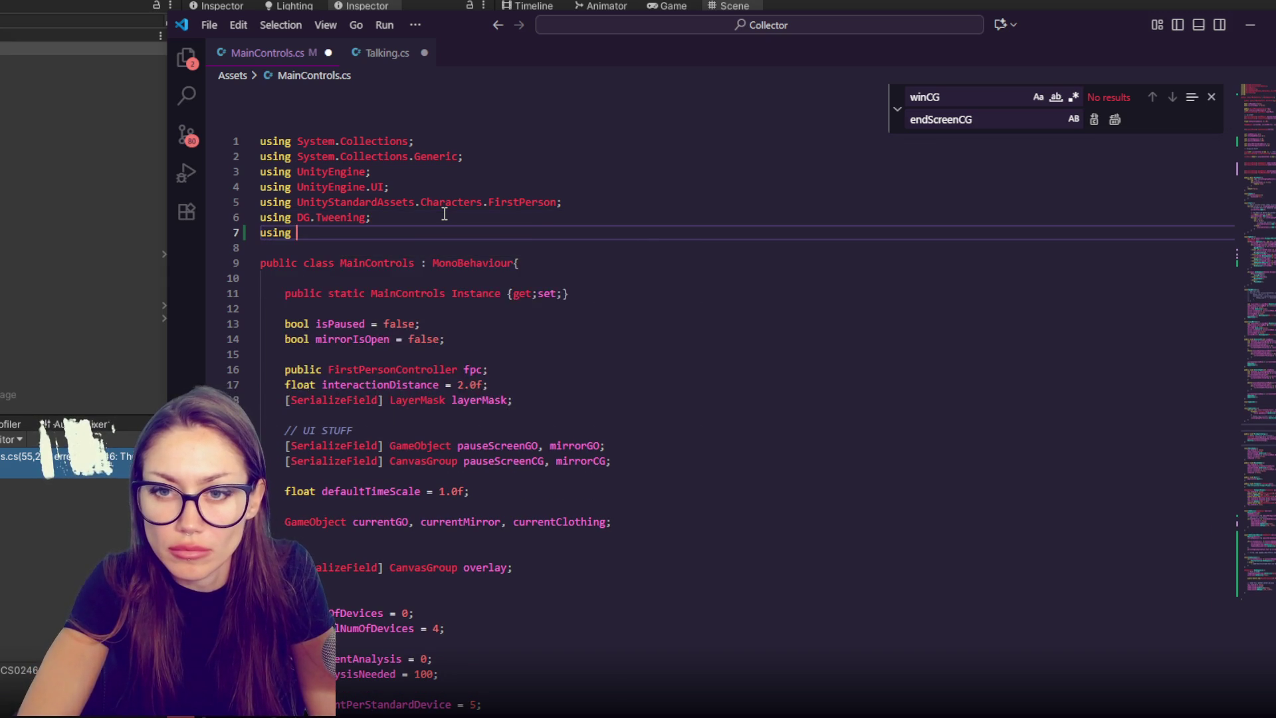
pyautogui.write('TMPro;')
pyautogui.hotkey('ctrl', 's')
pyautogui.click(10, 497)
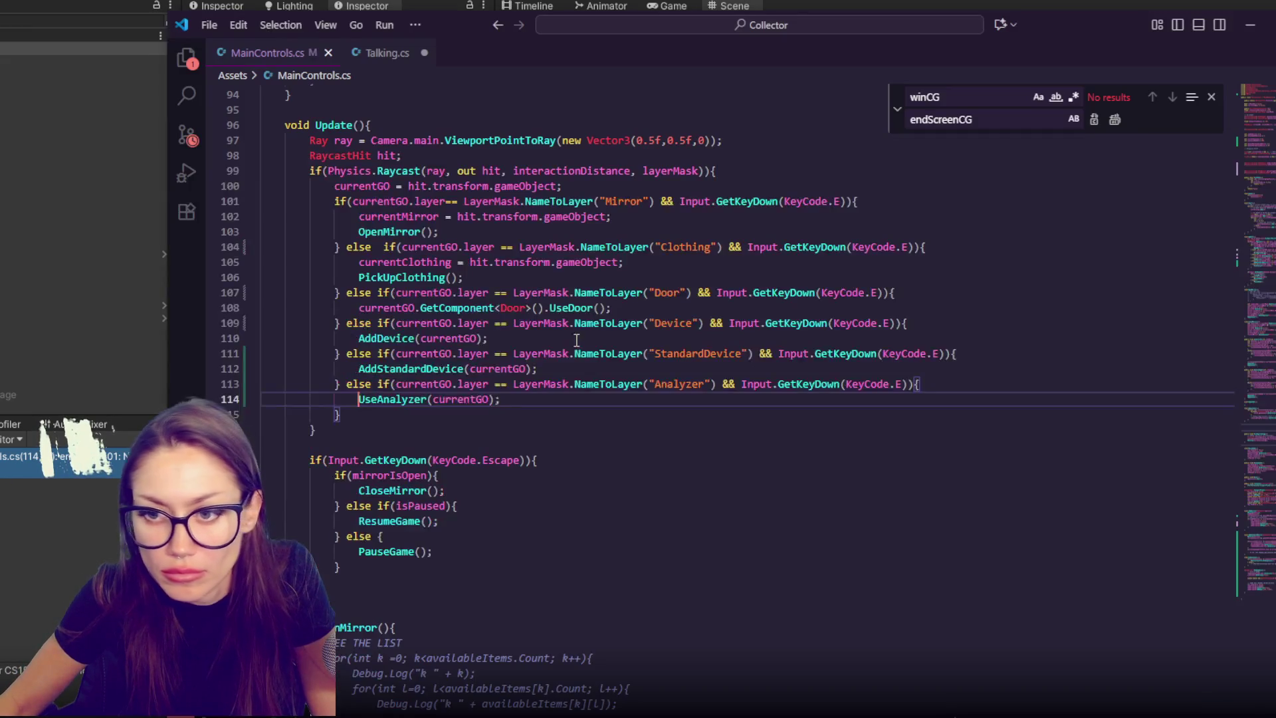
# - Remove the currentGO argument so line 114 calls UseAnalyzer() with no argument
pyautogui.doubleClick(464, 399)
pyautogui.click(1256, 585)
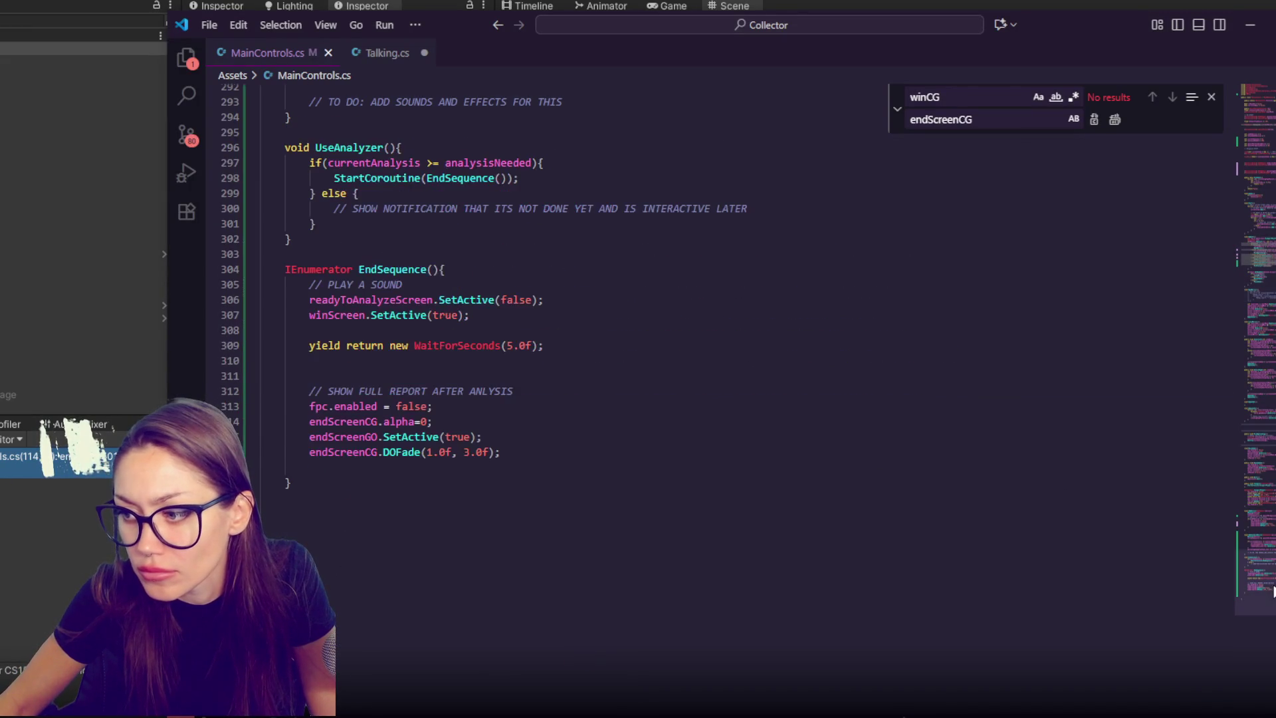
pyautogui.scroll(3, 327, 210)
pyautogui.click(396, 267)
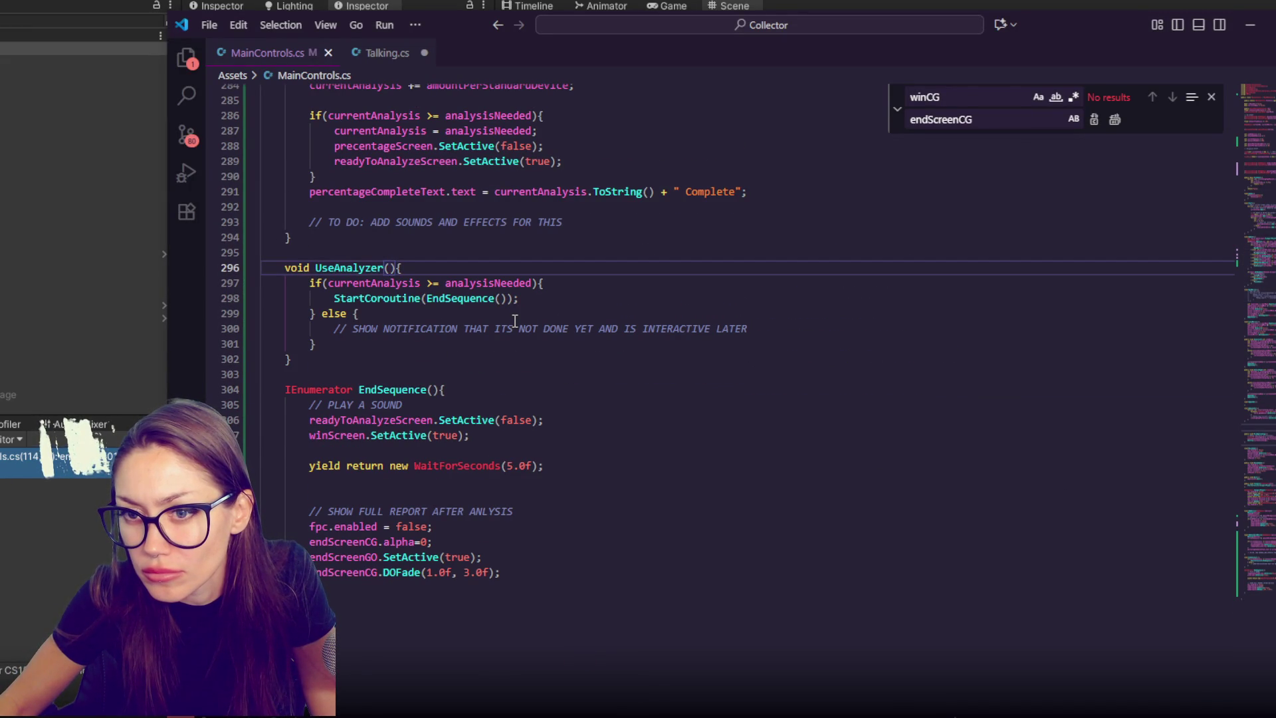
pyautogui.scroll(20, 515, 321)
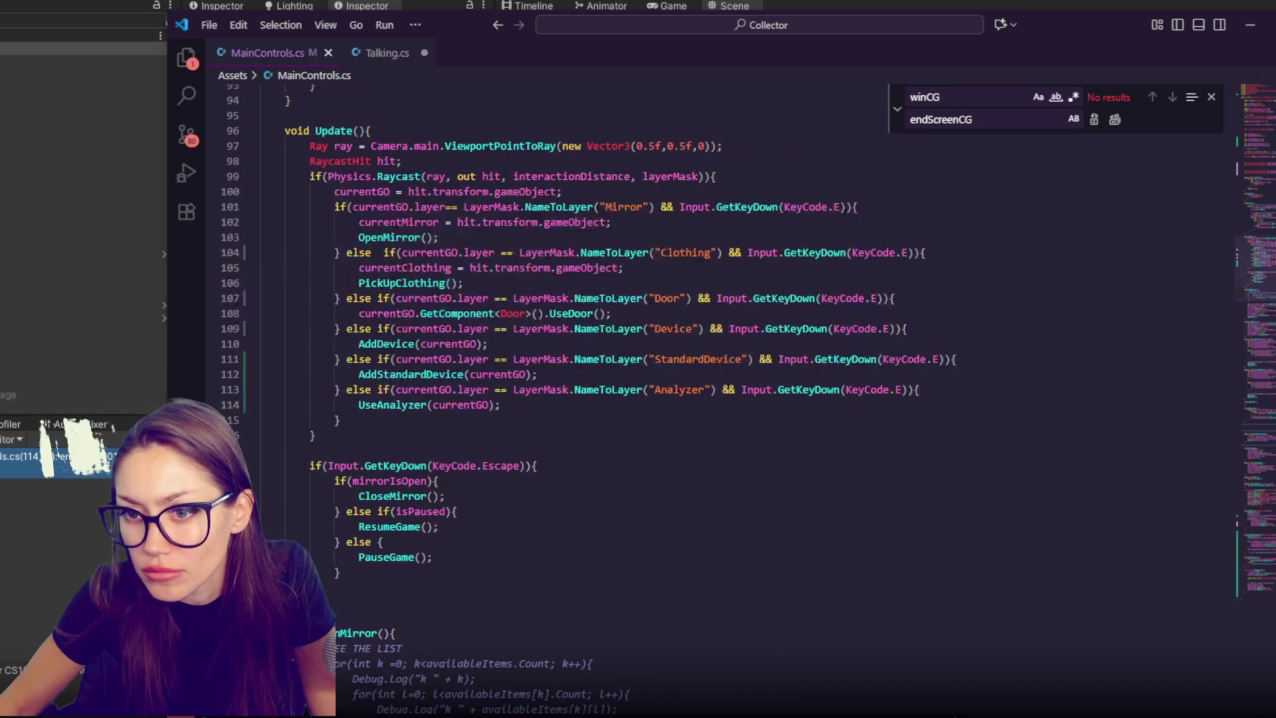
pyautogui.doubleClick(473, 407)
pyautogui.press('BackSpace')
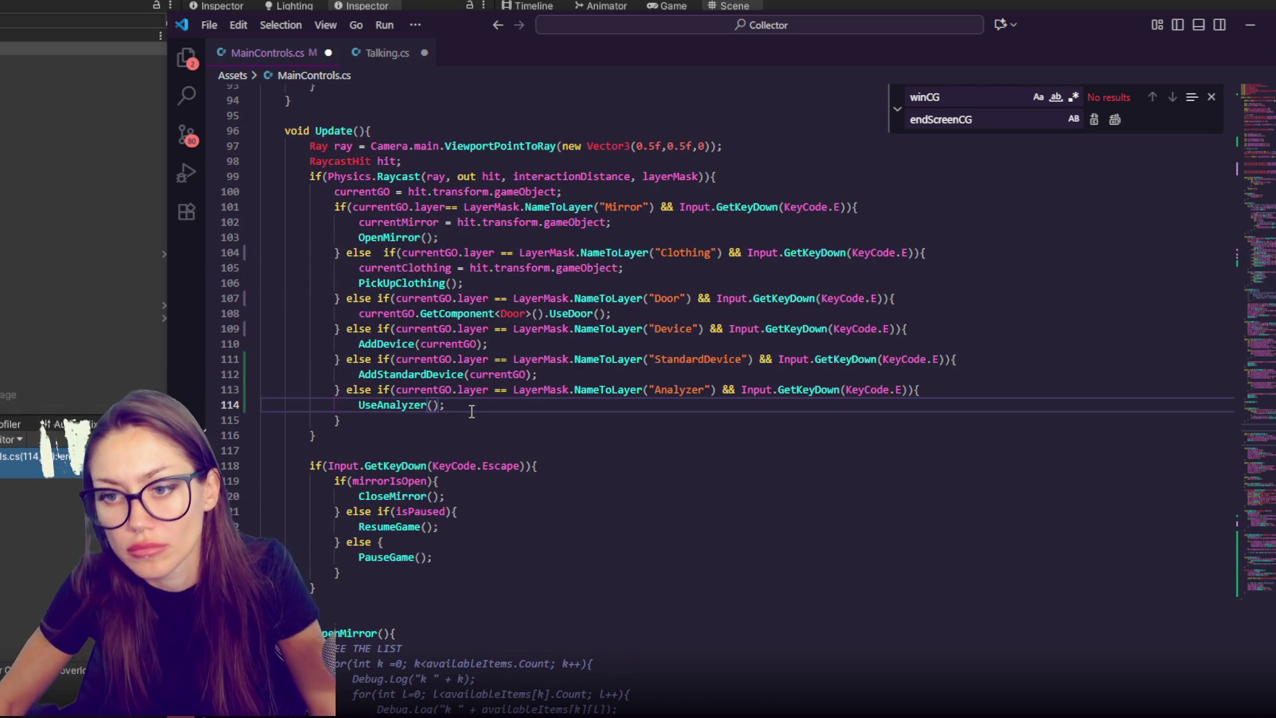
pyautogui.click(22, 587)
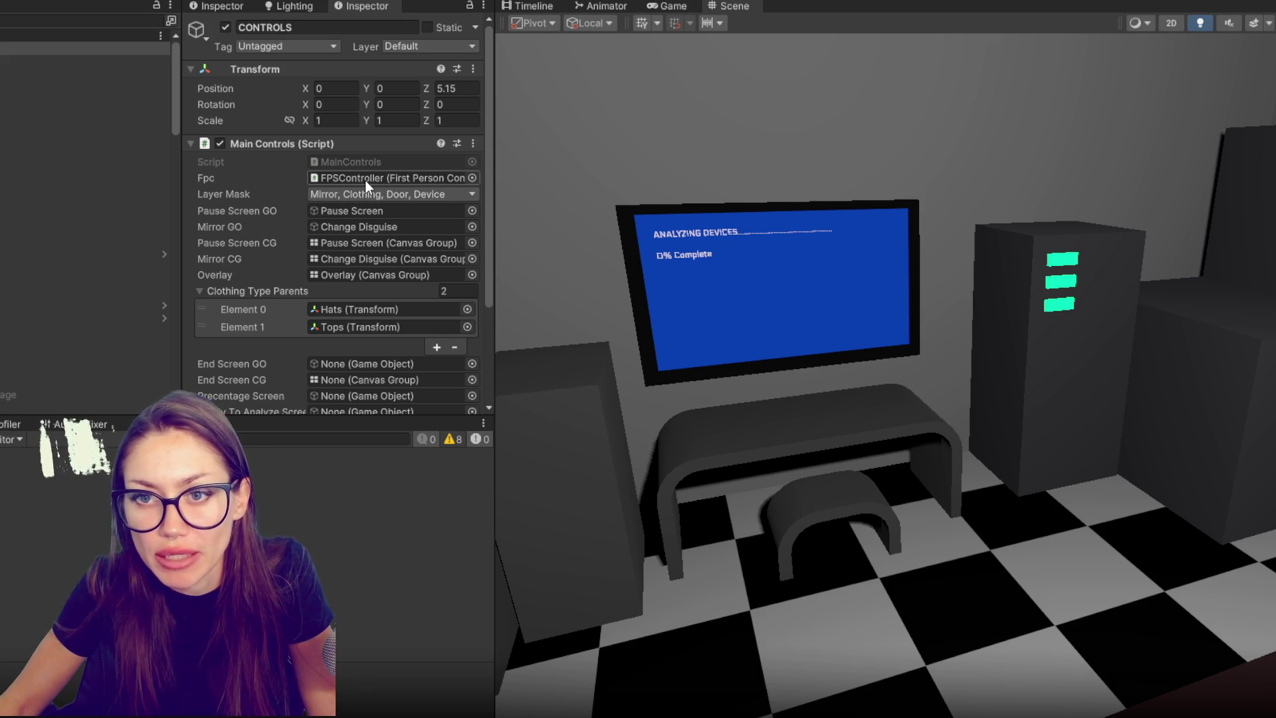
# - Assign Percentage, Win State, Ready To Analyze, Win canvas group and Win to the Main Controls slots
pyautogui.scroll(-4, 364, 156)
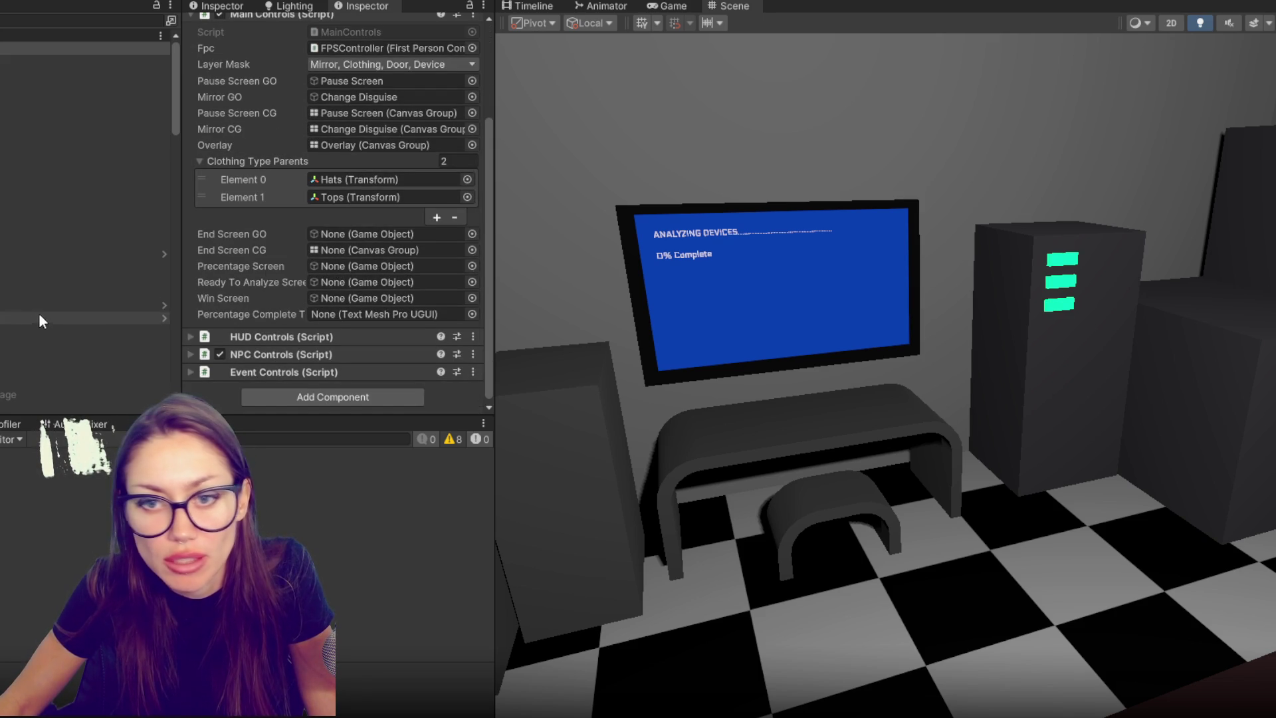
pyautogui.scroll(-5, 33, 313)
pyautogui.scroll(2, 33, 312)
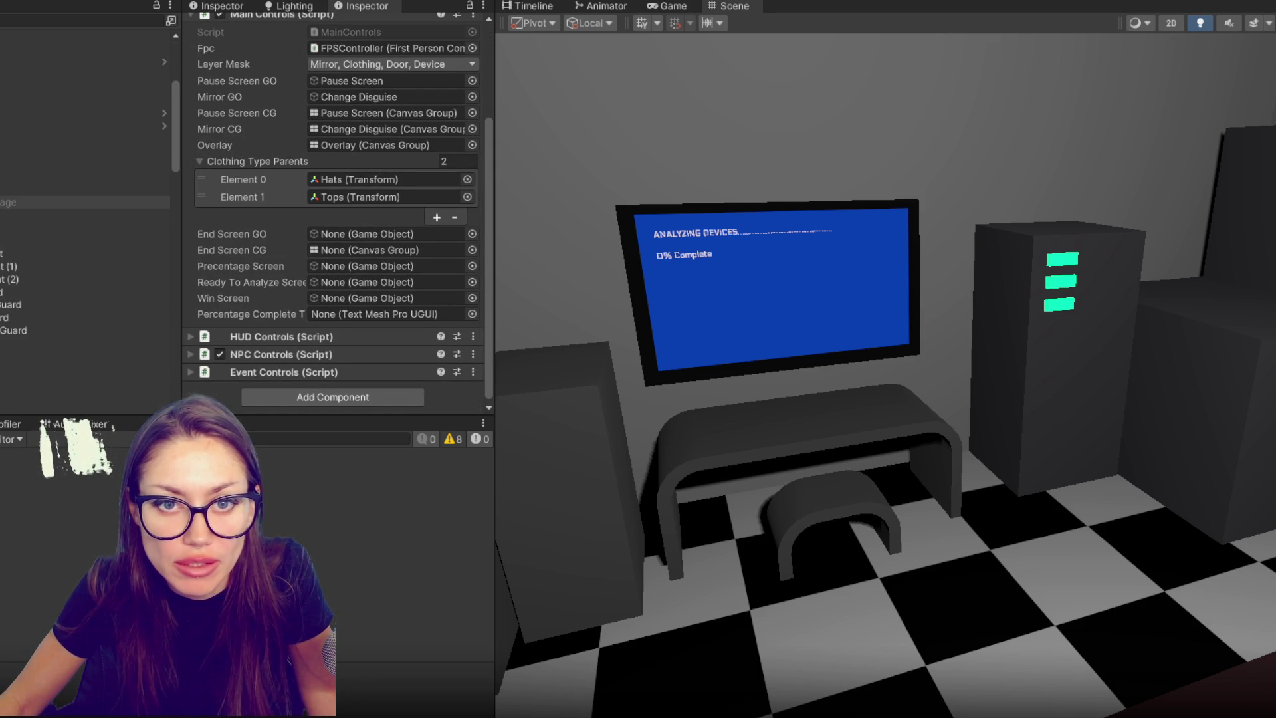
pyautogui.moveTo(13, 189)
pyautogui.mouseDown()
pyautogui.moveTo(109, 193)
pyautogui.moveTo(337, 286)
pyautogui.moveTo(339, 312)
pyautogui.mouseUp()
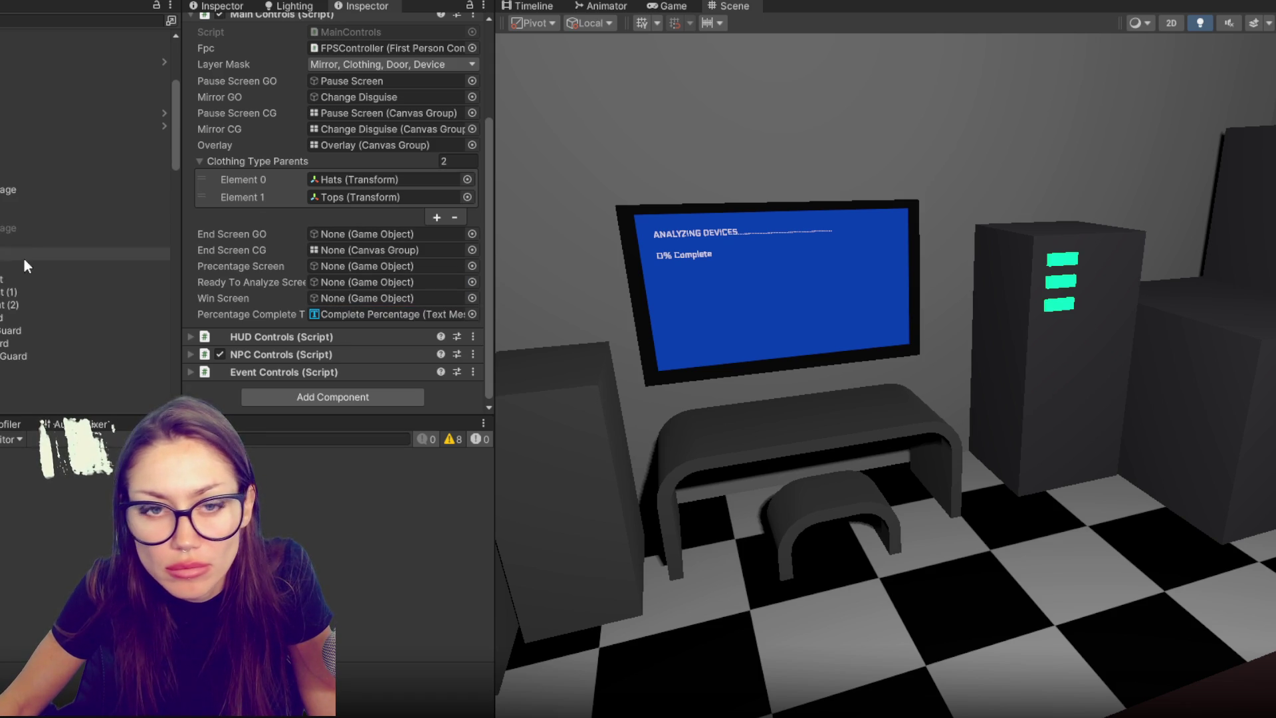
pyautogui.moveTo(35, 241)
pyautogui.mouseDown()
pyautogui.moveTo(334, 273)
pyautogui.moveTo(342, 296)
pyautogui.mouseUp()
pyautogui.moveTo(20, 164)
pyautogui.mouseDown()
pyautogui.moveTo(180, 237)
pyautogui.moveTo(345, 281)
pyautogui.mouseUp()
pyautogui.moveTo(10, 228)
pyautogui.mouseDown()
pyautogui.moveTo(365, 251)
pyautogui.moveTo(367, 266)
pyautogui.mouseUp()
pyautogui.scroll(5, 94, 245)
pyautogui.moveTo(40, 151)
pyautogui.mouseDown()
pyautogui.moveTo(123, 210)
pyautogui.moveTo(346, 266)
pyautogui.moveTo(366, 249)
pyautogui.mouseUp()
pyautogui.moveTo(40, 152); pyautogui.dragTo(389, 241)
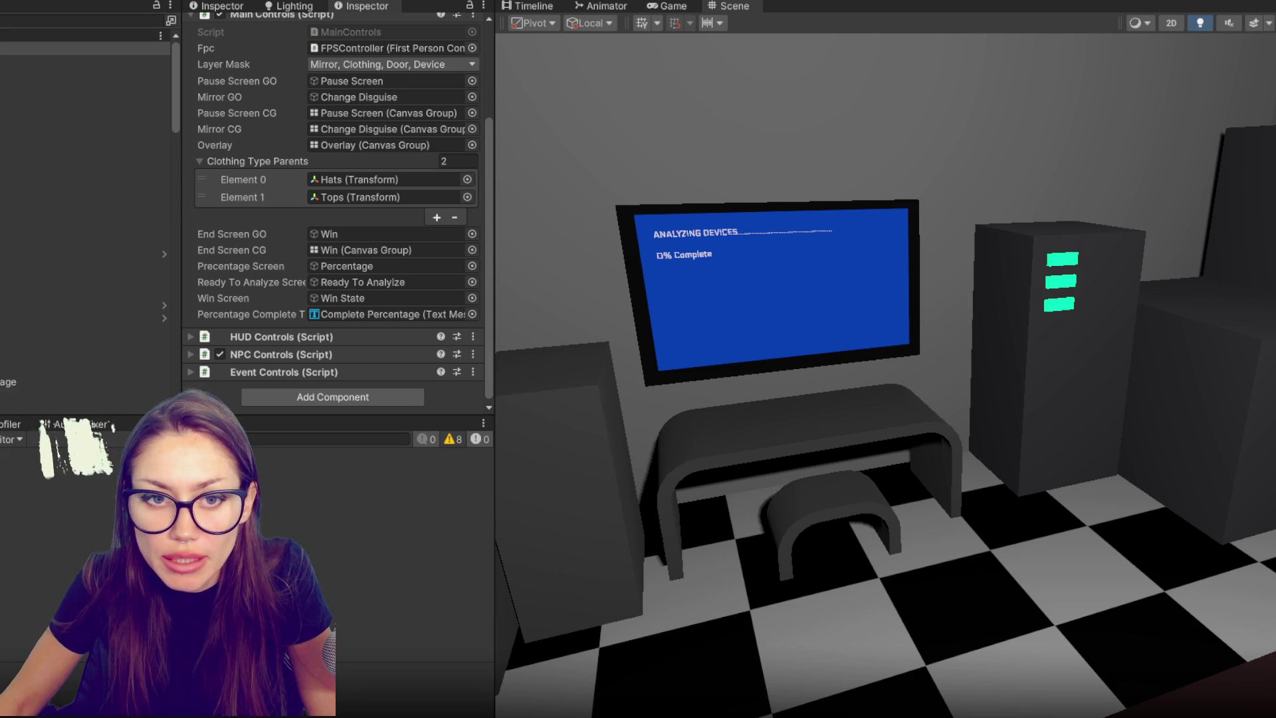
pyautogui.hotkey('ctrl', 'f')
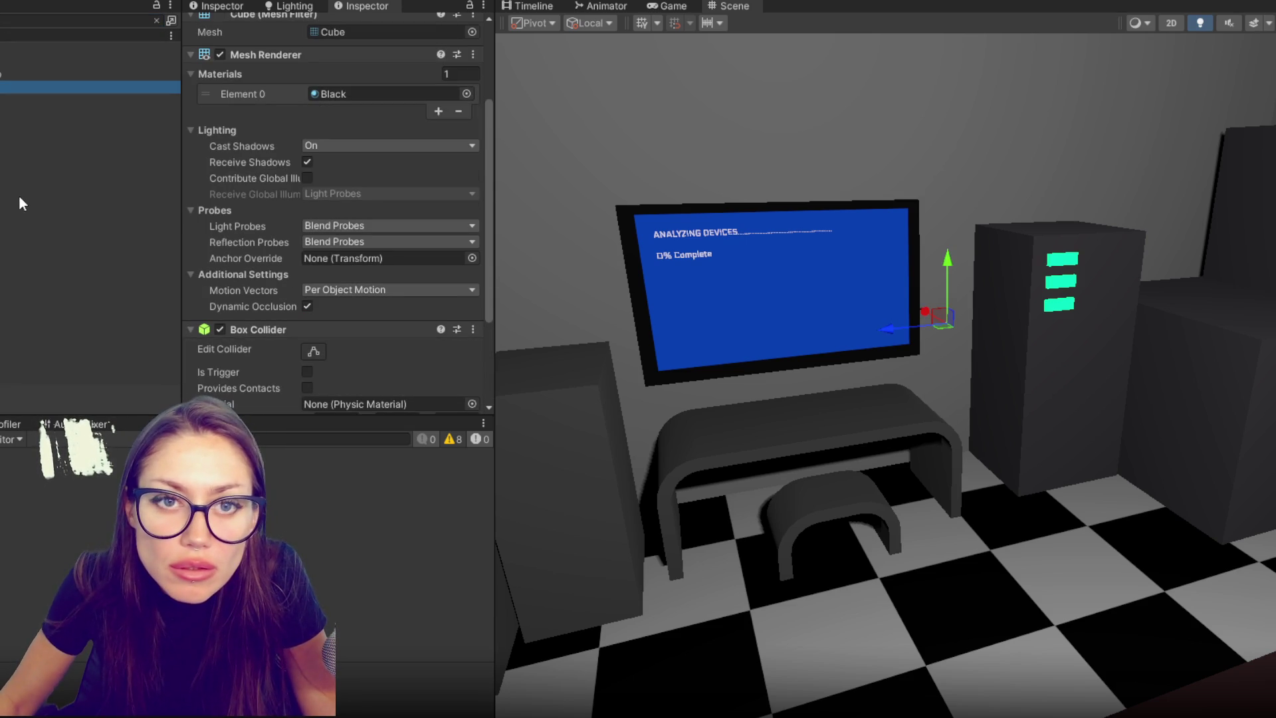
# - Frame the view on the device boxes and select Device - Wedding (1)
pyautogui.press('f')
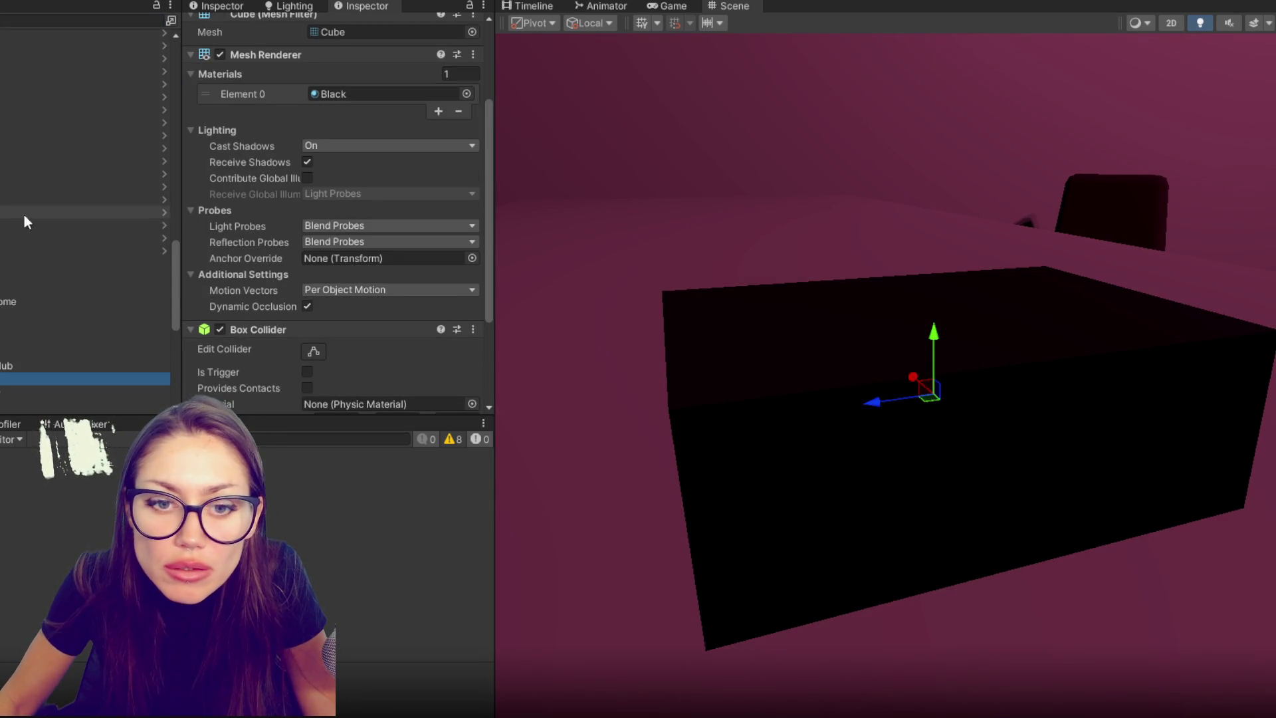
pyautogui.scroll(3, 80, 210)
pyautogui.scroll(-10, 1013, 269)
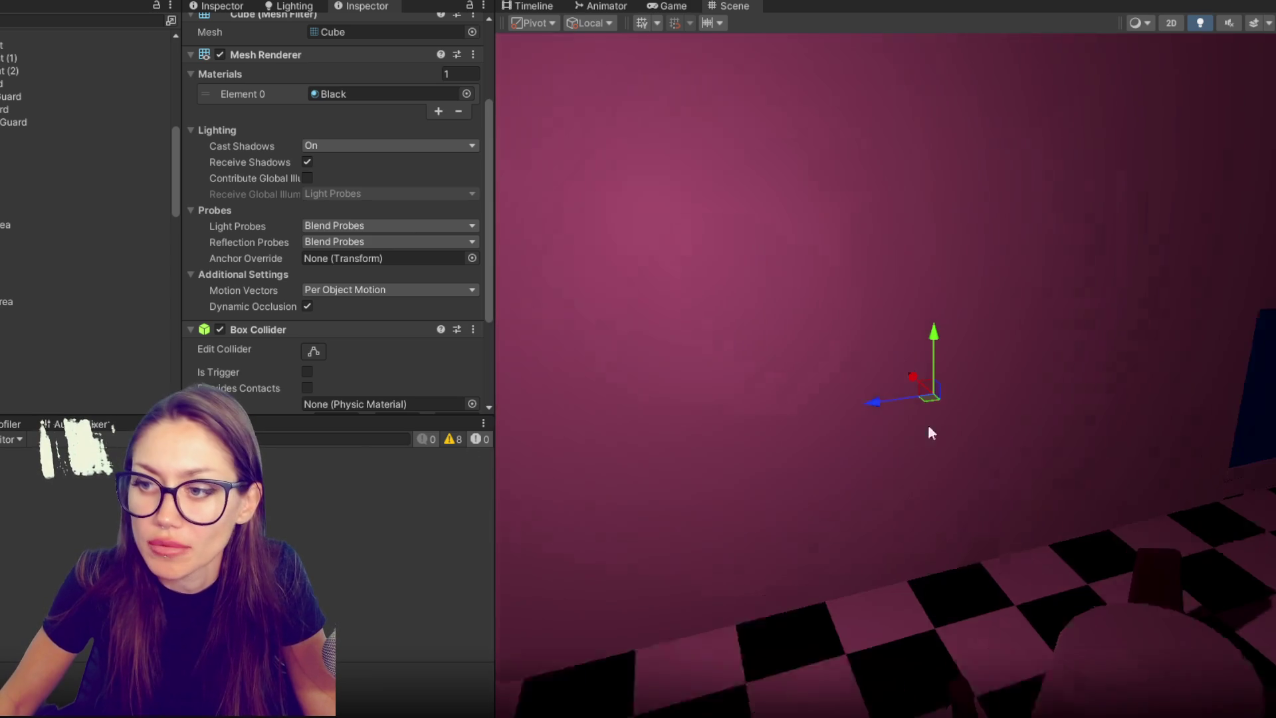
pyautogui.scroll(-5, 929, 428)
pyautogui.moveTo(934, 390)
pyautogui.mouseDown()
pyautogui.moveTo(872, 390)
pyautogui.moveTo(1113, 482)
pyautogui.moveTo(1034, 421)
pyautogui.moveTo(1088, 381)
pyautogui.moveTo(820, 504)
pyautogui.moveTo(841, 494)
pyautogui.moveTo(545, 412)
pyautogui.mouseUp()
pyautogui.scroll(-5, 839, 488)
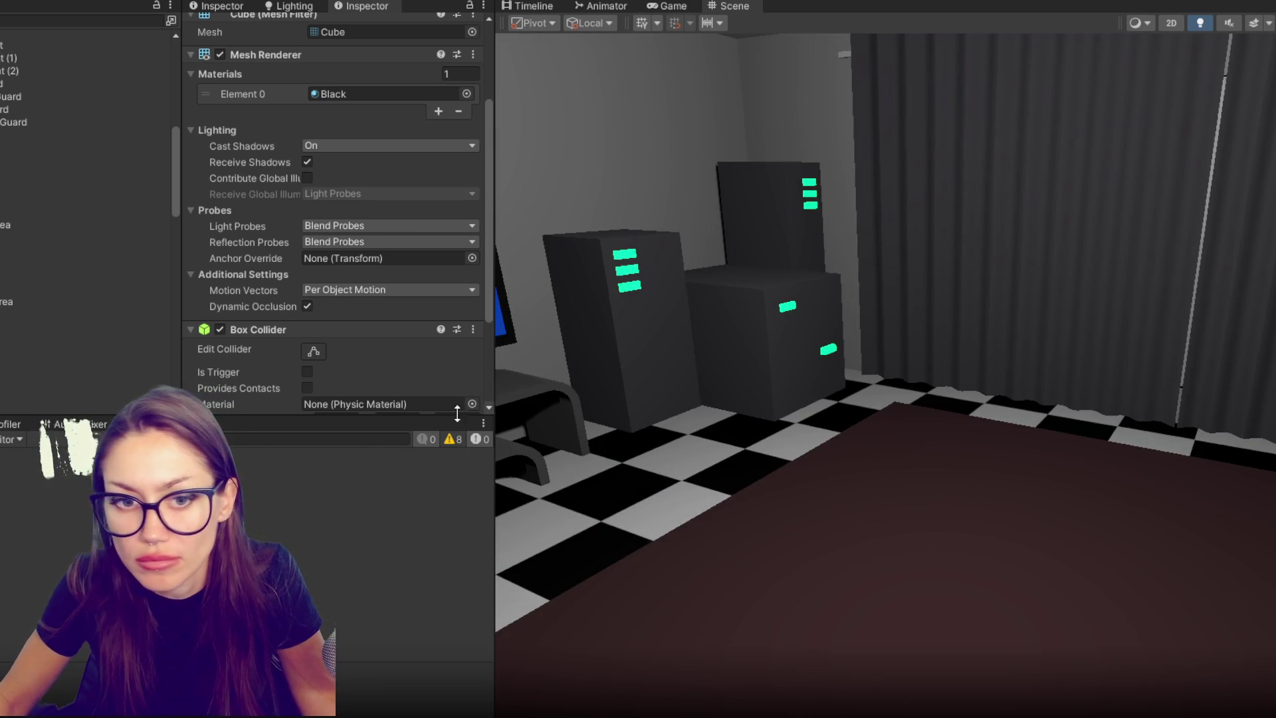
pyautogui.scroll(-8, 78, 250)
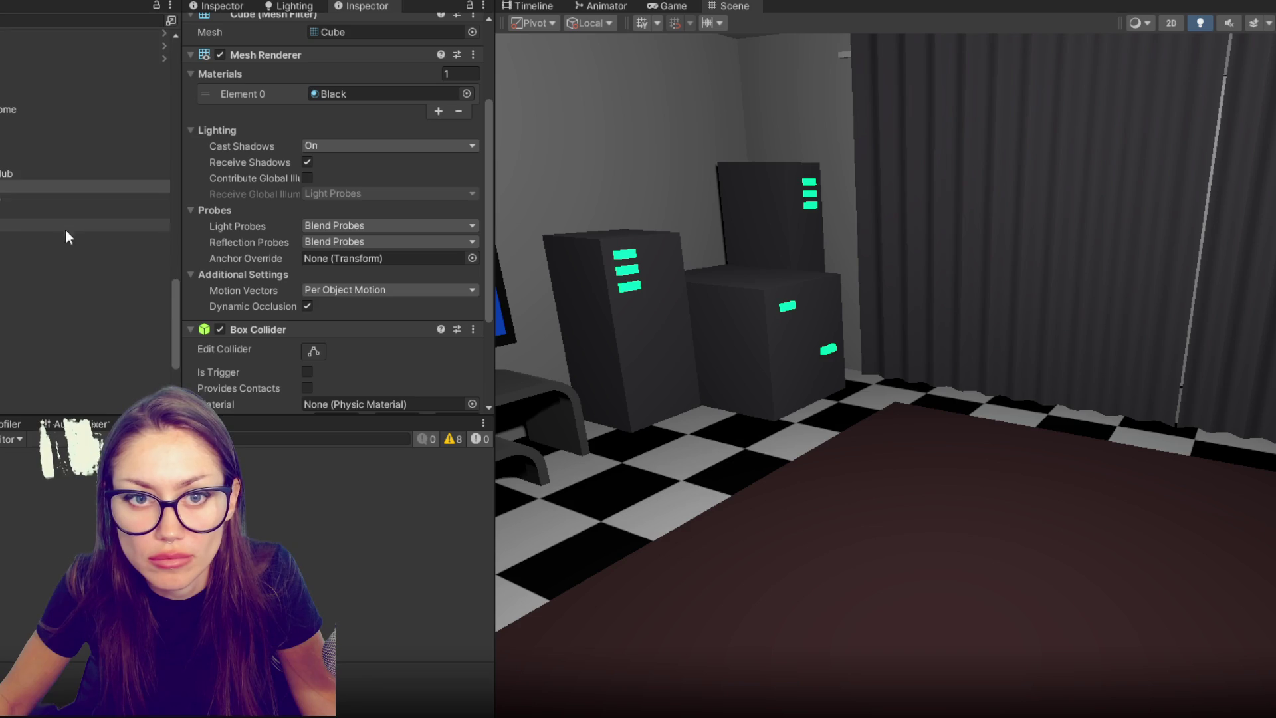
pyautogui.doubleClick(34, 199)
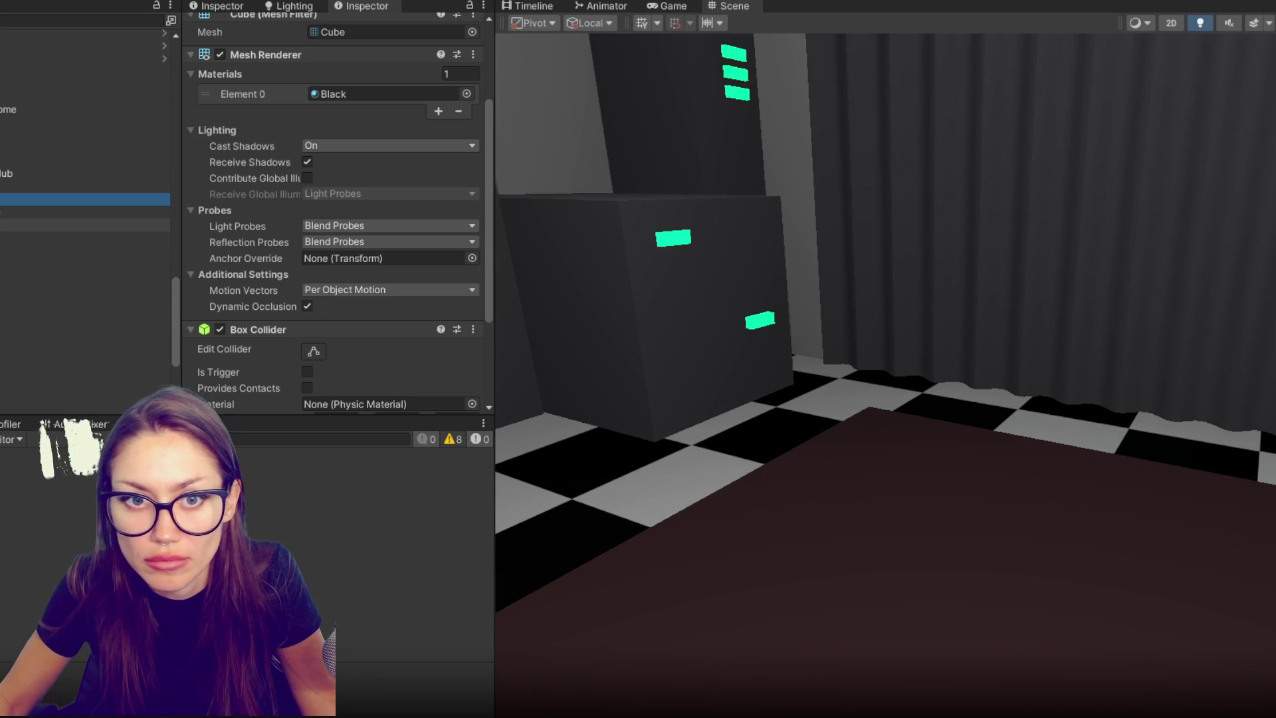
pyautogui.scroll(-5, 1035, 445)
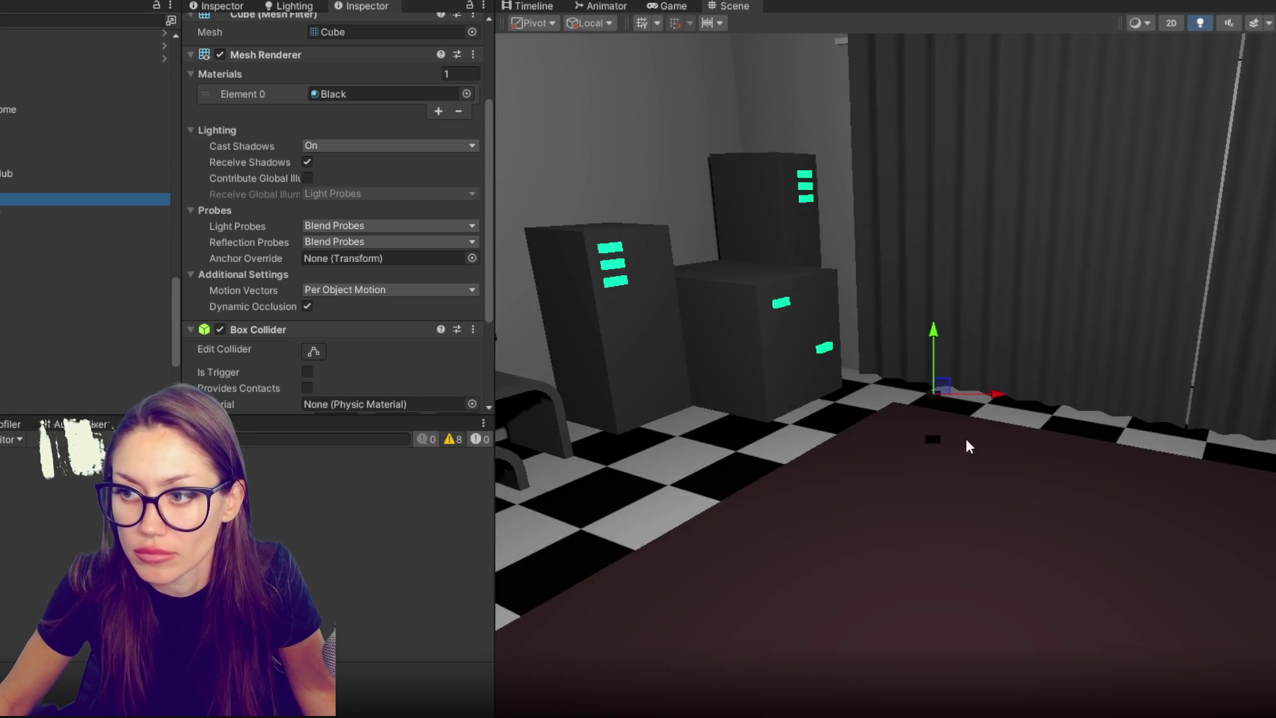
pyautogui.scroll(2, 1000, 445)
pyautogui.moveTo(931, 393)
pyautogui.mouseDown()
pyautogui.moveTo(811, 450)
pyautogui.moveTo(660, 464)
pyautogui.mouseUp()
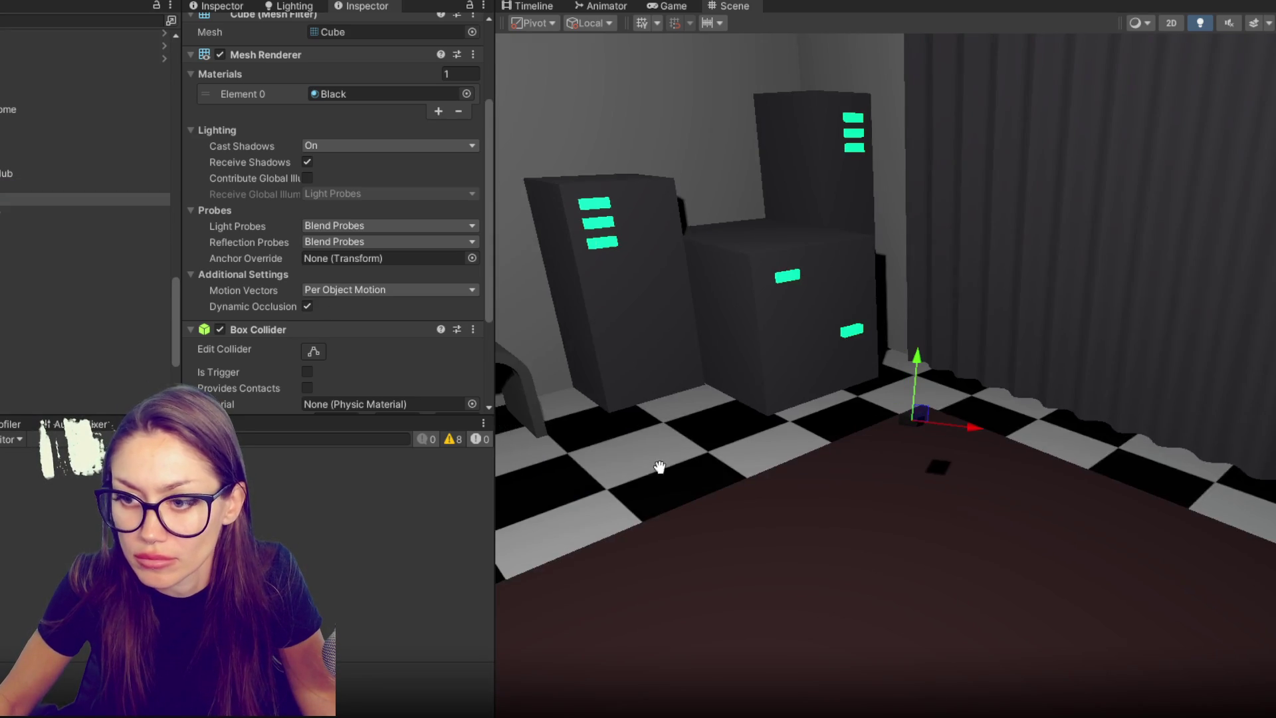
pyautogui.click(56, 198)
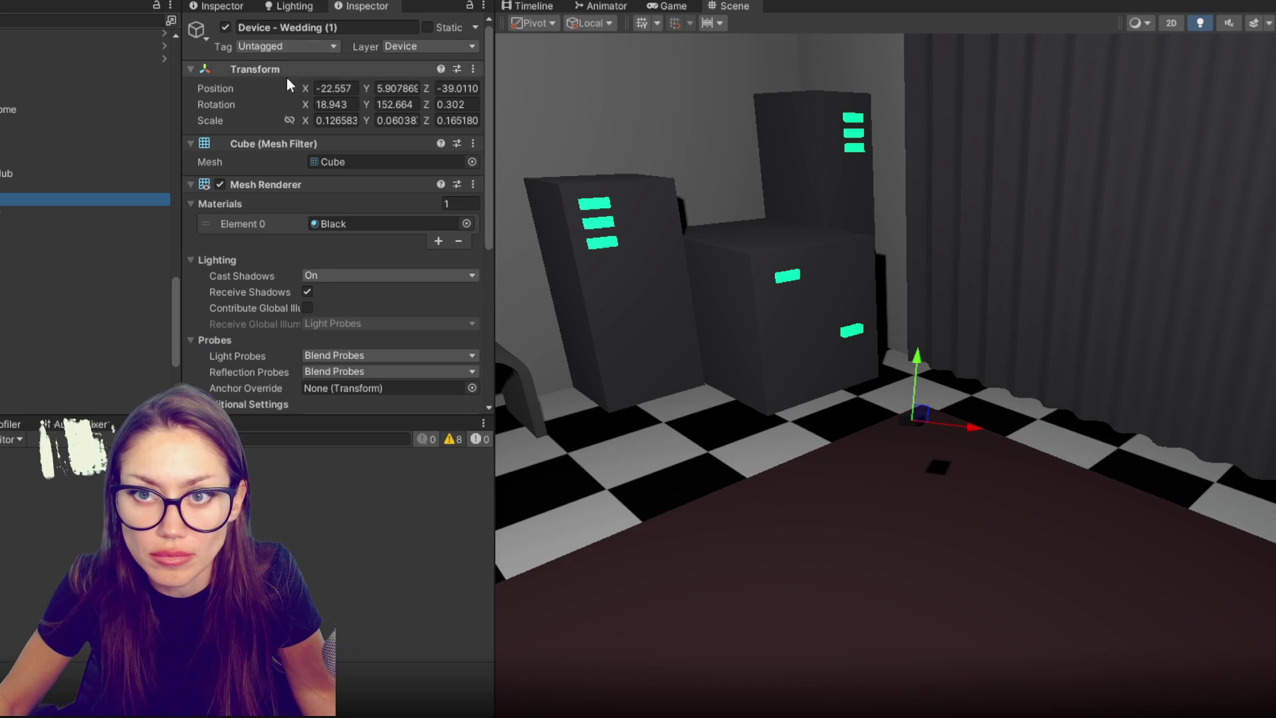
# - Rename the device to Device - TEST and set its rotation to 0, 0, 0
pyautogui.moveTo(283, 29); pyautogui.dragTo(440, 30)
pyautogui.write('TEST')
pyautogui.click(333, 105)
pyautogui.write('0')
pyautogui.press('Tab')
pyautogui.write('0')
pyautogui.press('Tab')
pyautogui.write('0')
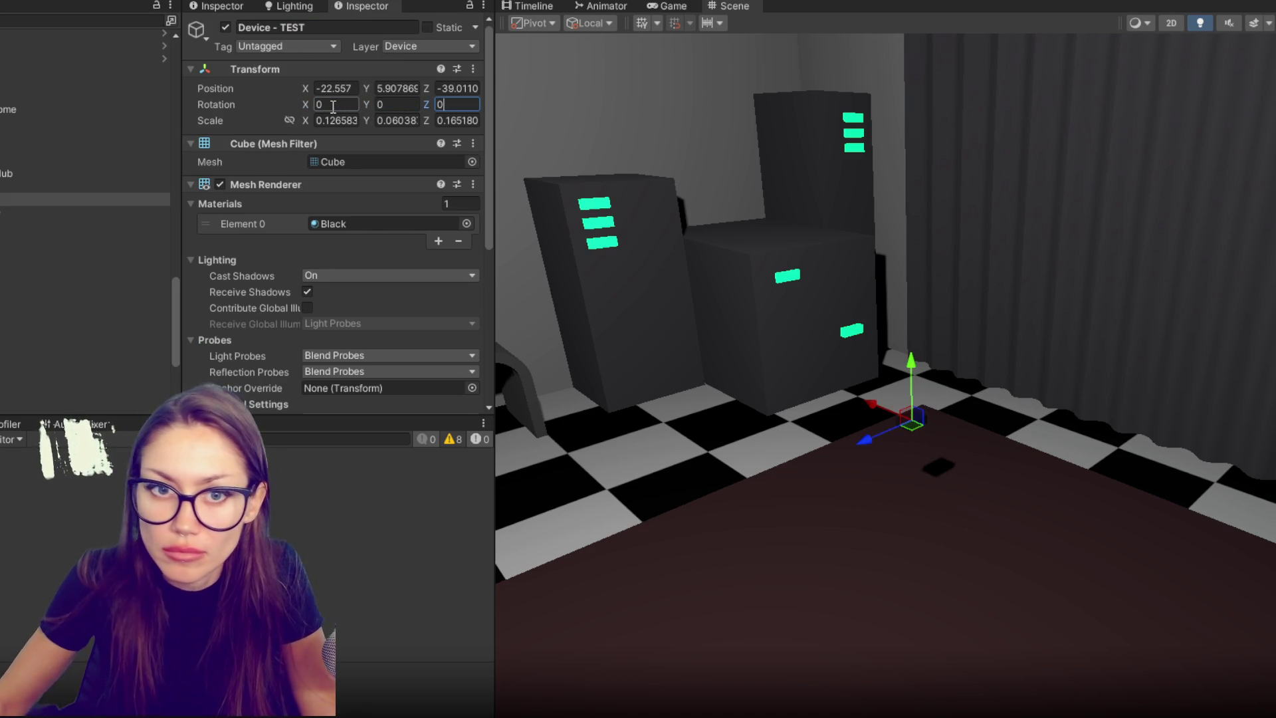
# - Duplicate Device - TEST and slide the copies along the table
pyautogui.click(67, 187)
pyautogui.click(66, 199)
pyautogui.hotkey('ctrl', 'd')
pyautogui.moveTo(864, 443)
pyautogui.mouseDown()
pyautogui.moveTo(683, 523)
pyautogui.moveTo(692, 529)
pyautogui.mouseUp()
pyautogui.hotkey('ctrl', 'd')
pyautogui.hotkey('ctrl', 'd')
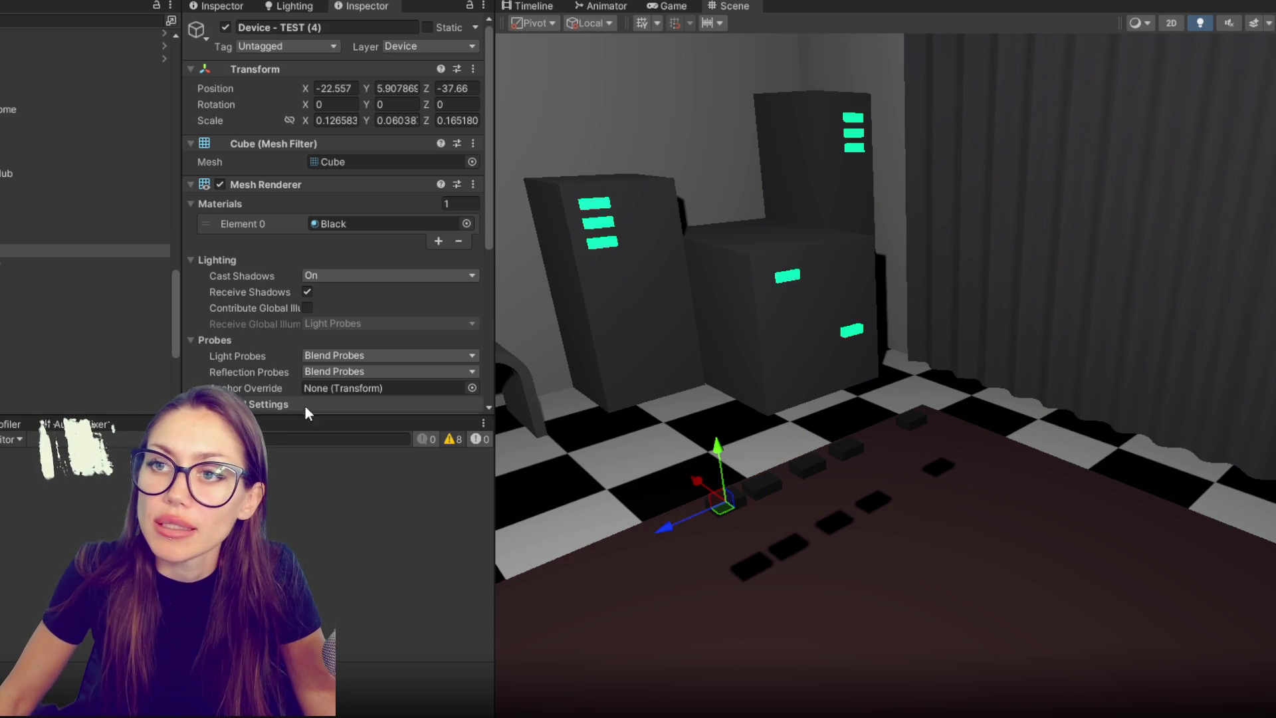
pyautogui.moveTo(288, 393)
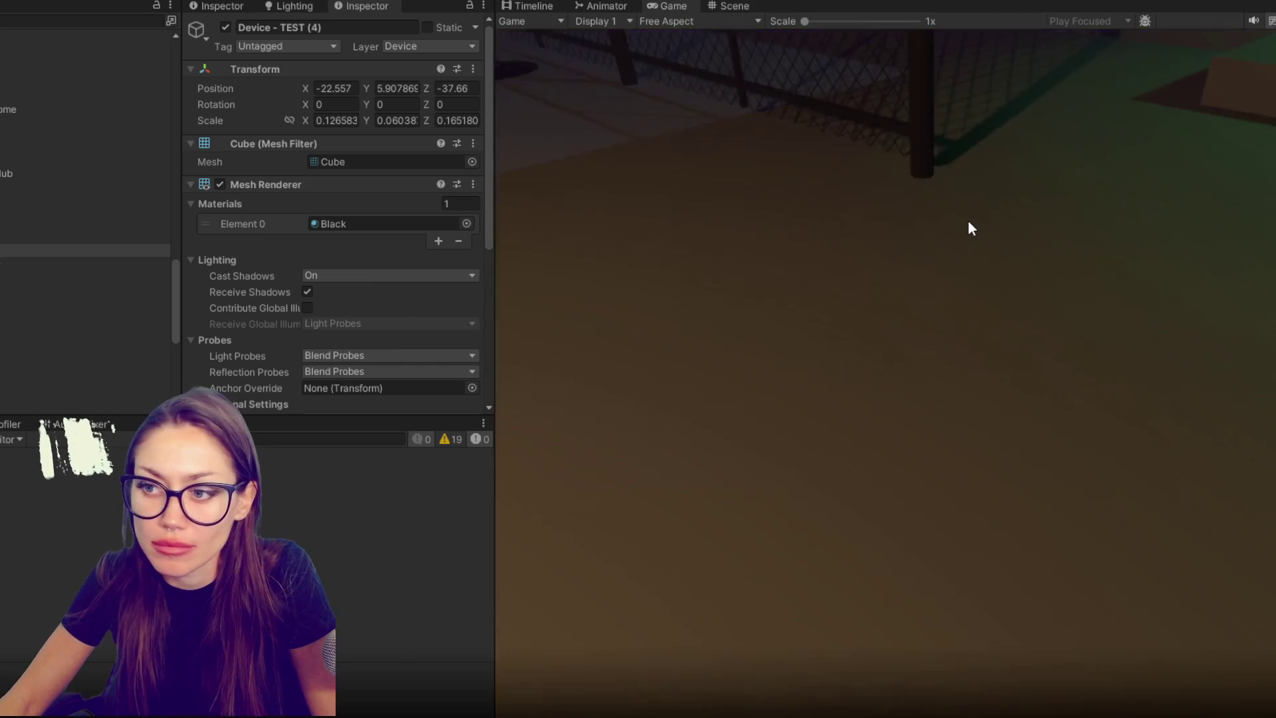
pyautogui.press('Escape')
pyautogui.hotkey('ctrl', 'p')
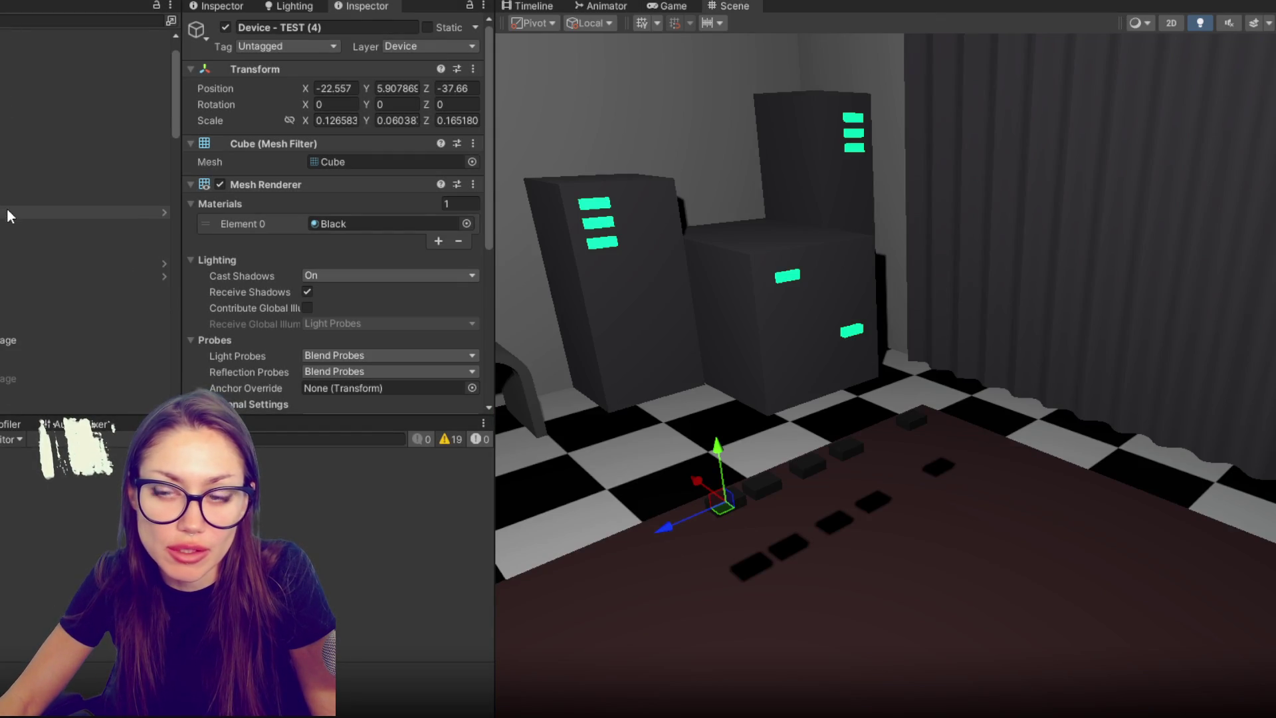
pyautogui.press('f')
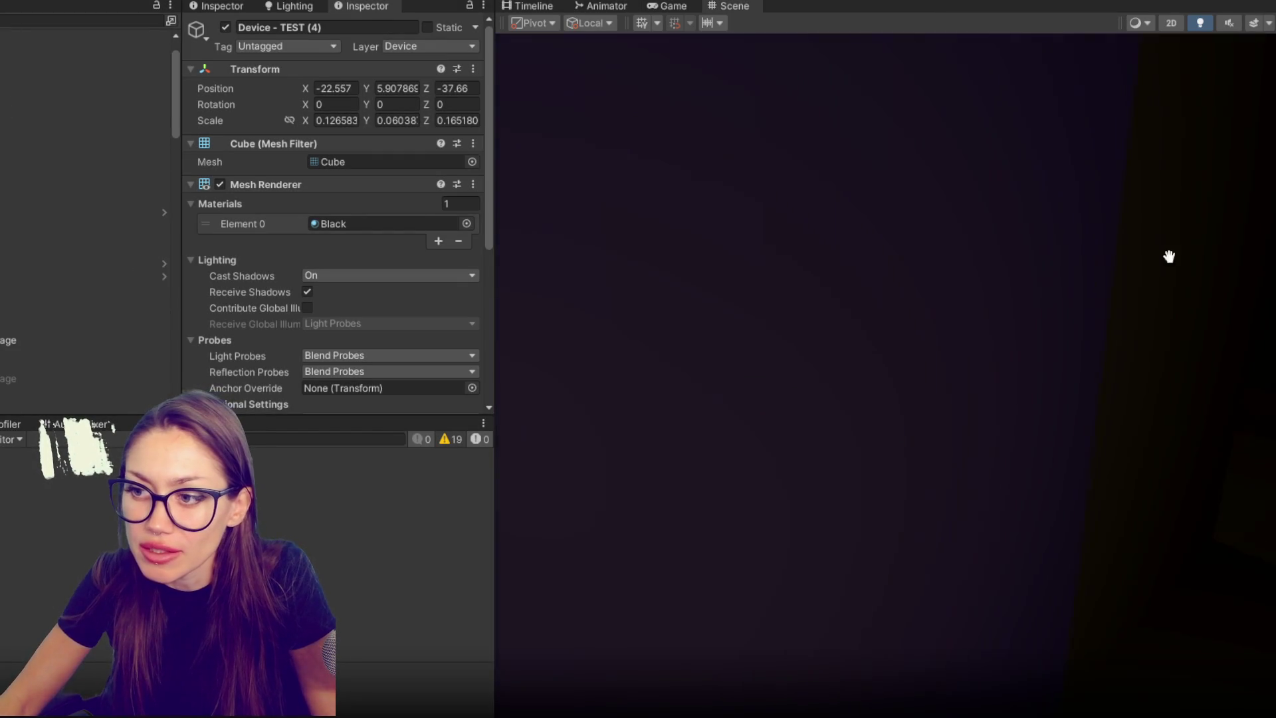
pyautogui.scroll(-5, 1150, 241)
# - Turn the standing Mirror a little further around
pyautogui.click(957, 266)
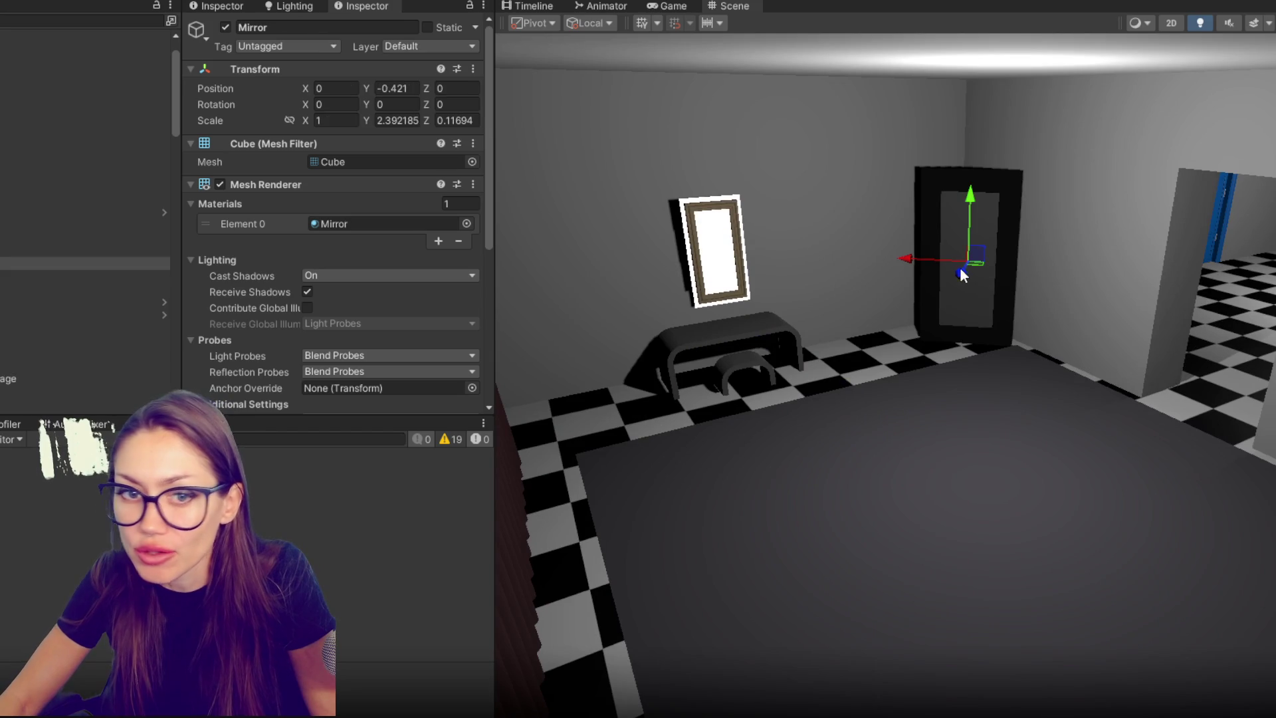
pyautogui.click(37, 237)
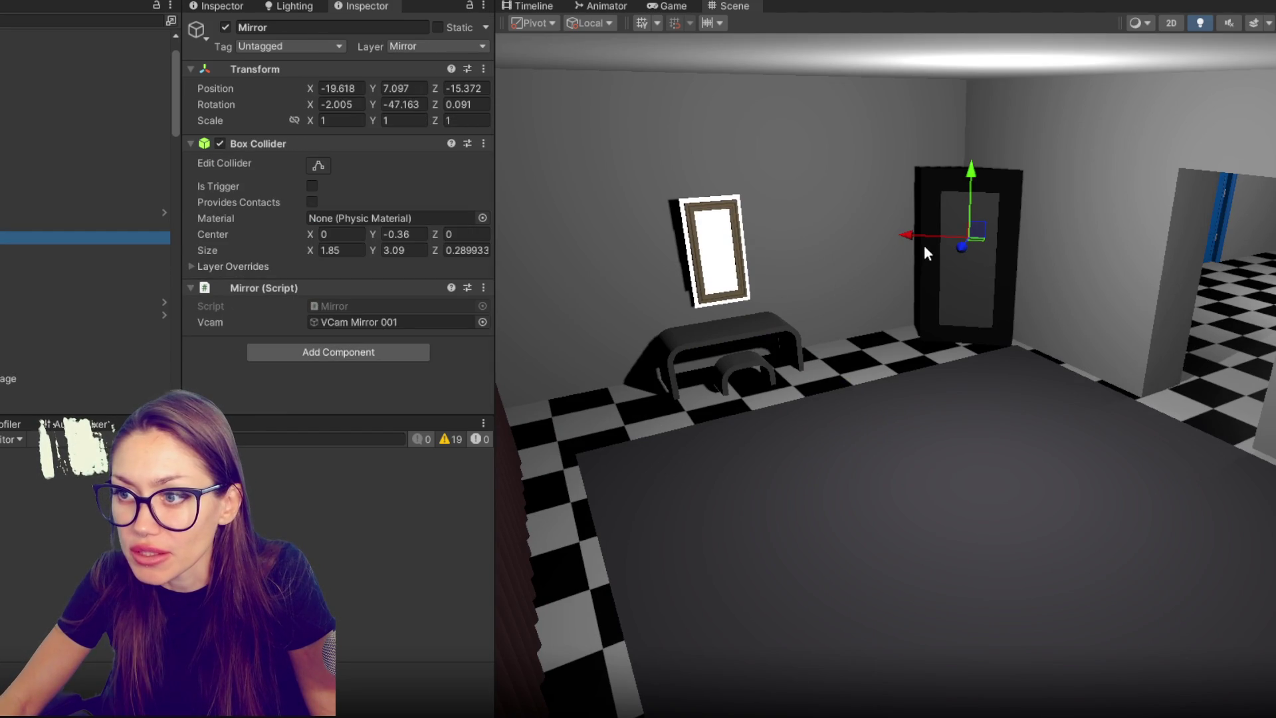
pyautogui.moveTo(961, 250)
pyautogui.mouseDown()
pyautogui.moveTo(835, 251)
pyautogui.moveTo(851, 249)
pyautogui.moveTo(853, 269)
pyautogui.mouseUp()
pyautogui.hotkey('ctrl', 'z')
pyautogui.hotkey('ctrl', 'z')
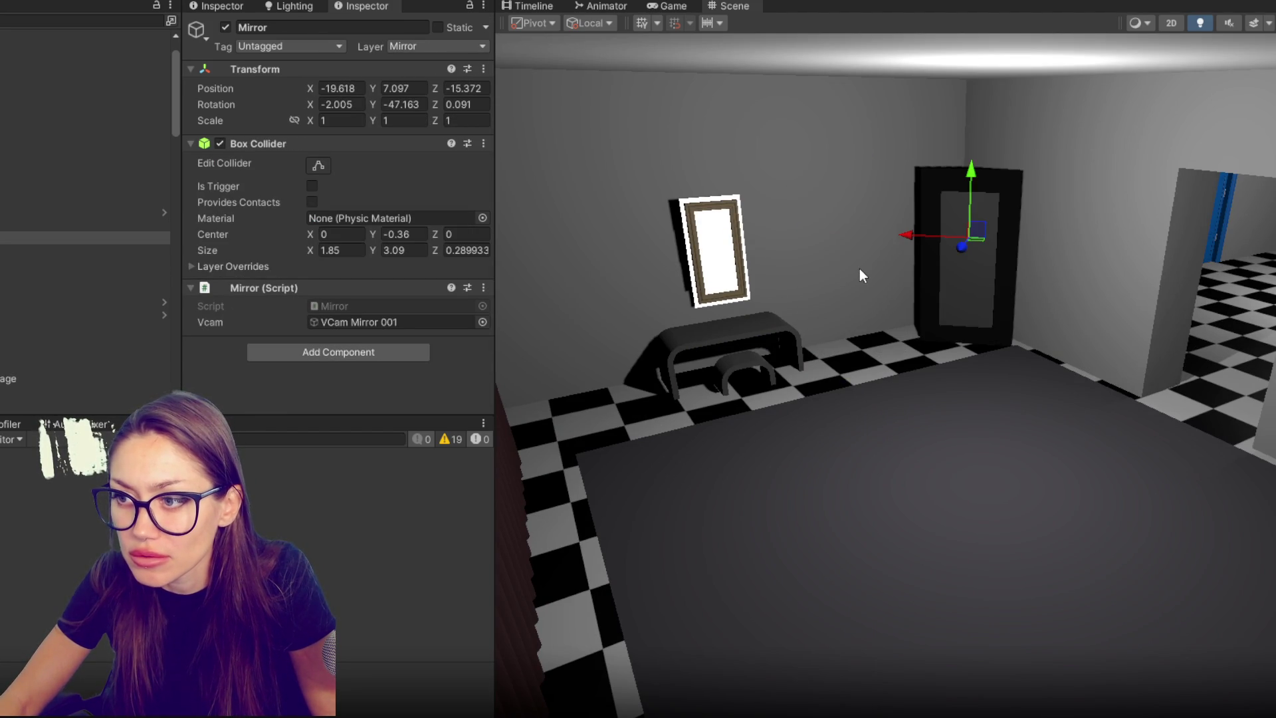
pyautogui.press('e')
pyautogui.moveTo(985, 254); pyautogui.dragTo(1014, 242)
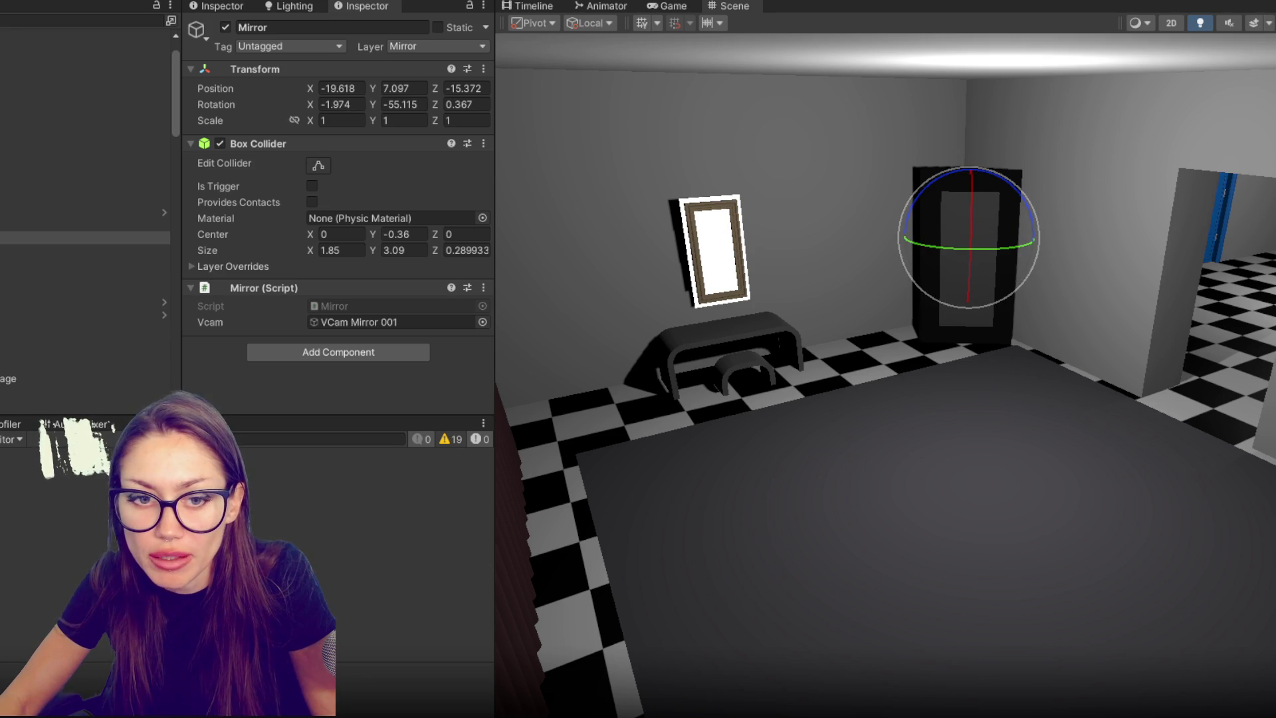
# - Shrink the wall mirror's glass plane
pyautogui.click(159, 423)
pyautogui.press('Down')
pyautogui.press('Down')
pyautogui.press('Down')
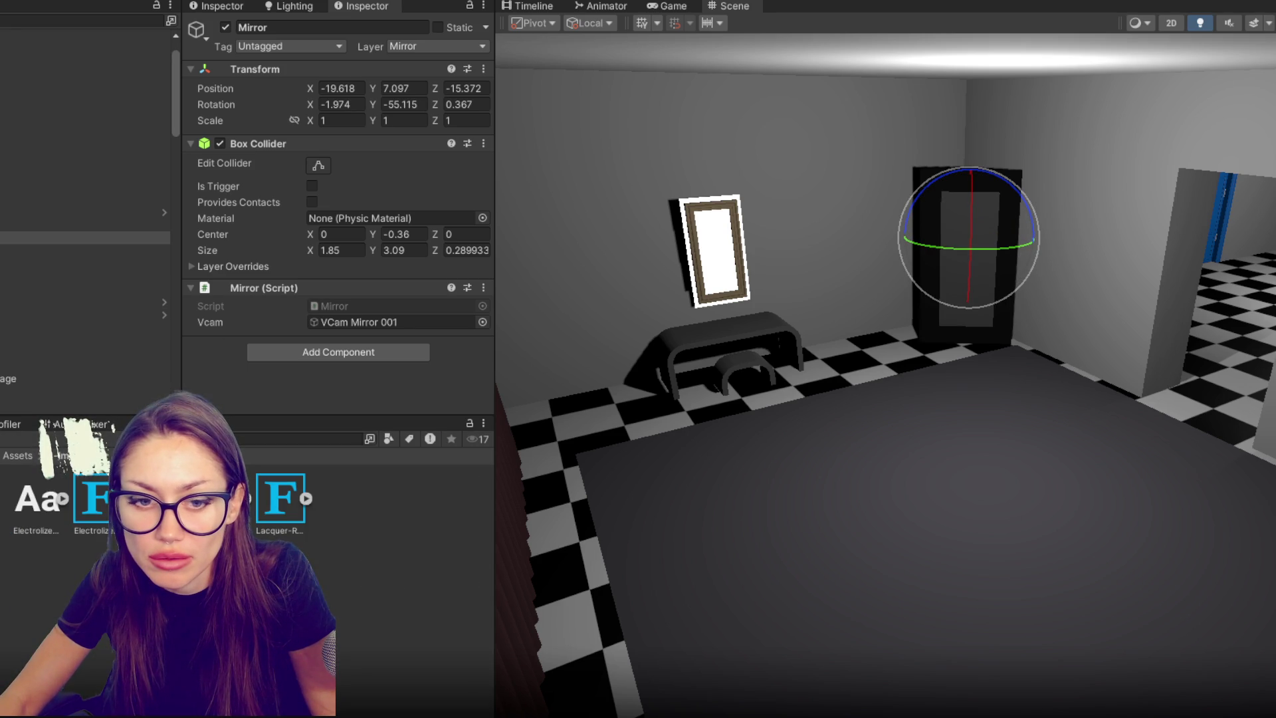
pyautogui.press('Up')
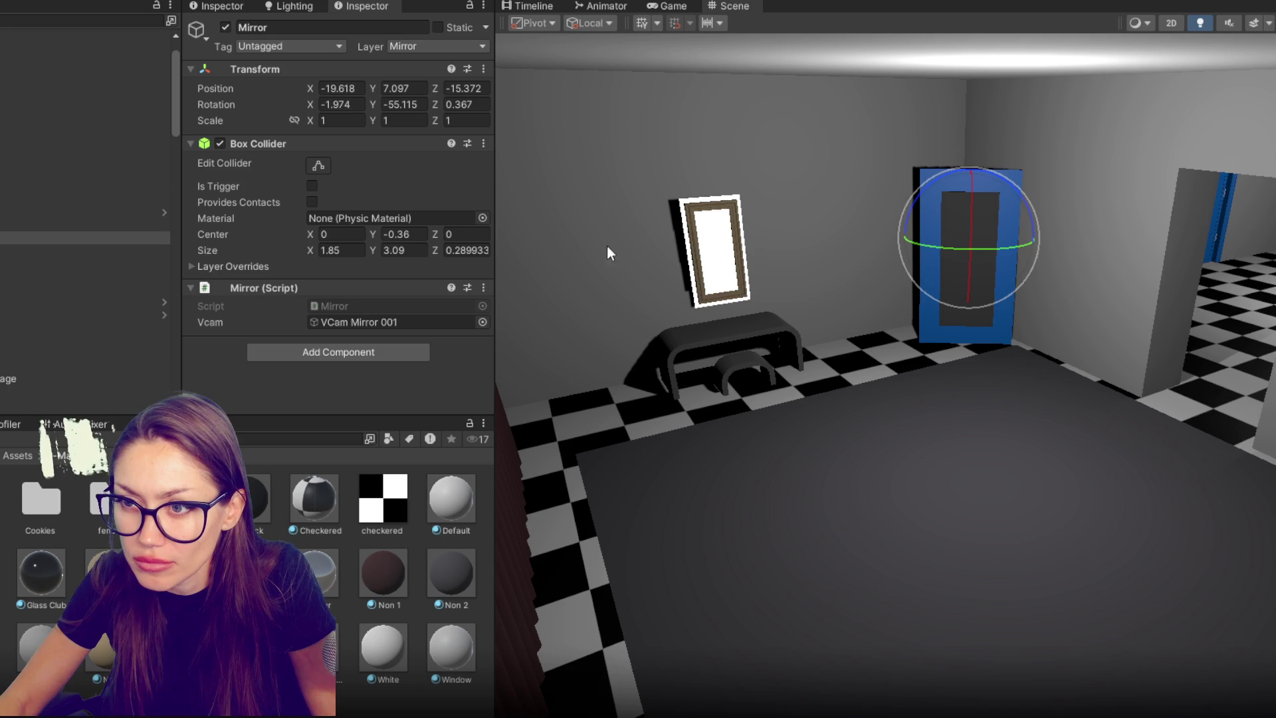
pyautogui.click(711, 256)
pyautogui.press('r')
pyautogui.moveTo(716, 253); pyautogui.dragTo(714, 261)
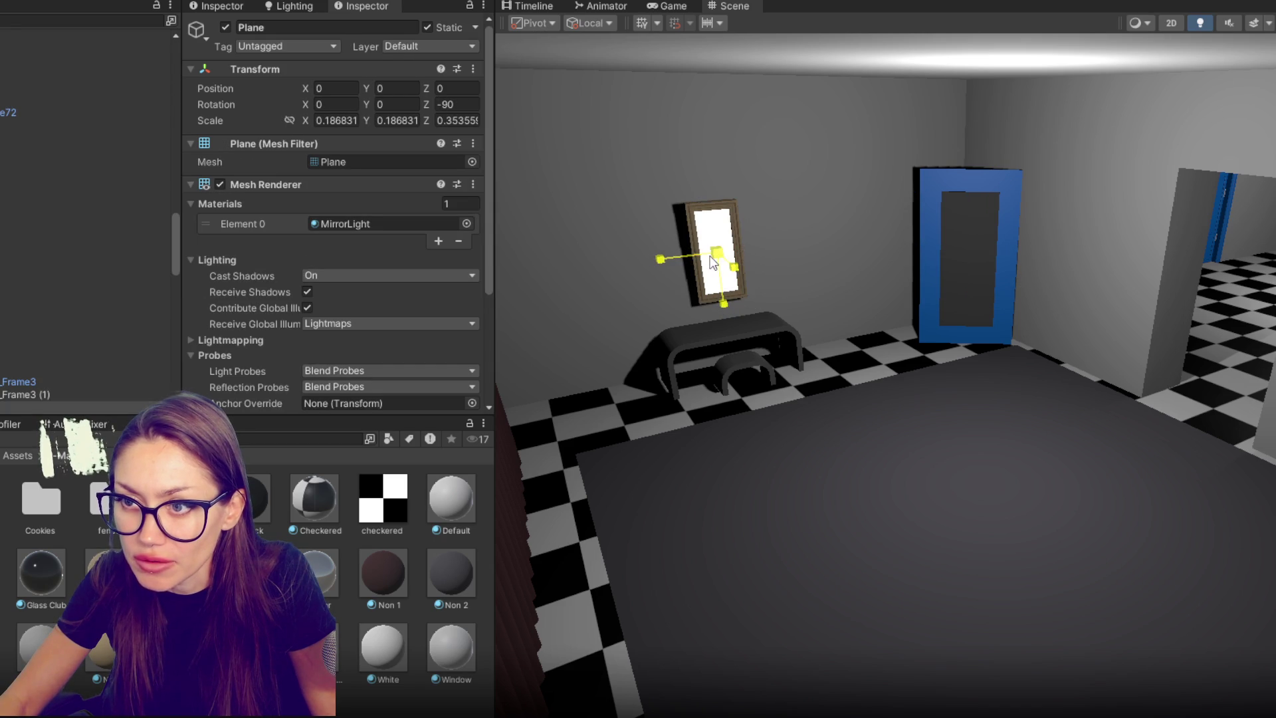
# - Lower Door_Interior_Frame3 (1) onto the wall above the bench and nudge it along X
pyautogui.click(742, 206)
pyautogui.click(742, 206)
pyautogui.press('w')
pyautogui.moveTo(720, 306); pyautogui.dragTo(726, 336)
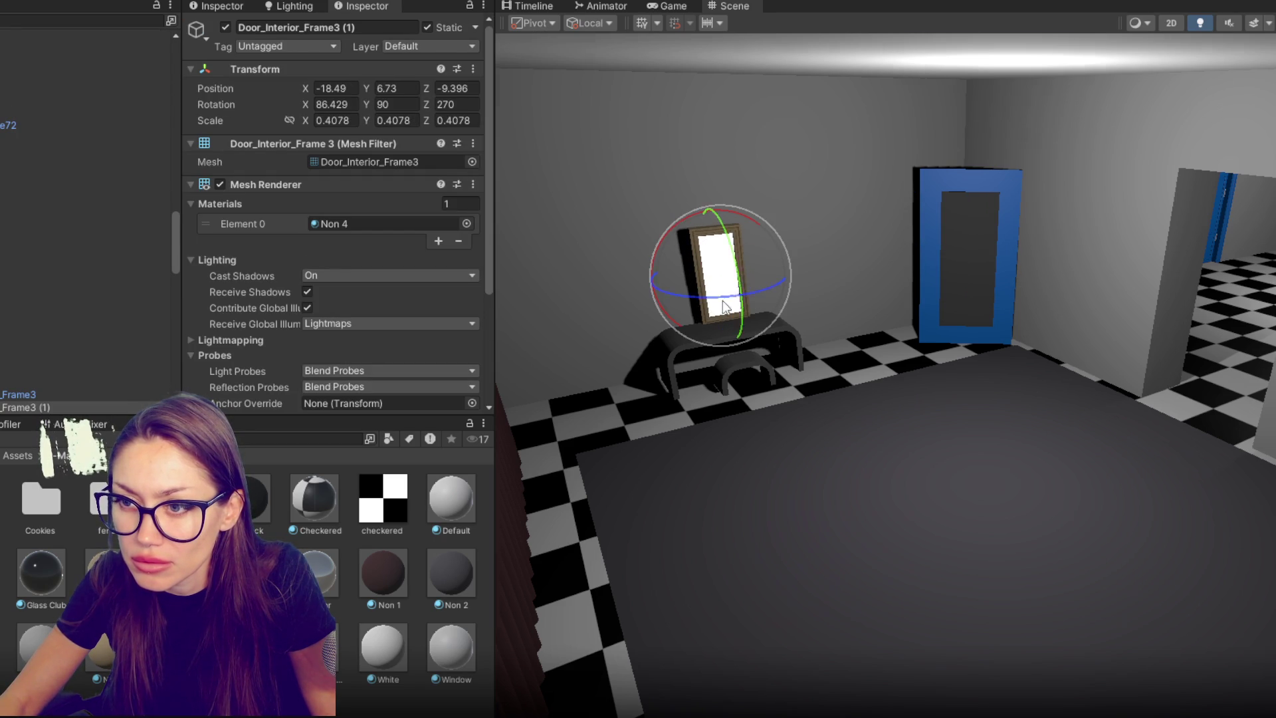
pyautogui.press('f')
pyautogui.press('w')
pyautogui.moveTo(983, 414)
pyautogui.mouseDown()
pyautogui.moveTo(904, 401)
pyautogui.moveTo(1110, 362)
pyautogui.moveTo(610, 285)
pyautogui.moveTo(1180, 335)
pyautogui.mouseUp()
pyautogui.moveTo(965, 317)
pyautogui.mouseDown()
pyautogui.moveTo(1139, 302)
pyautogui.moveTo(920, 293)
pyautogui.moveTo(1128, 320)
pyautogui.moveTo(949, 322)
pyautogui.mouseUp()
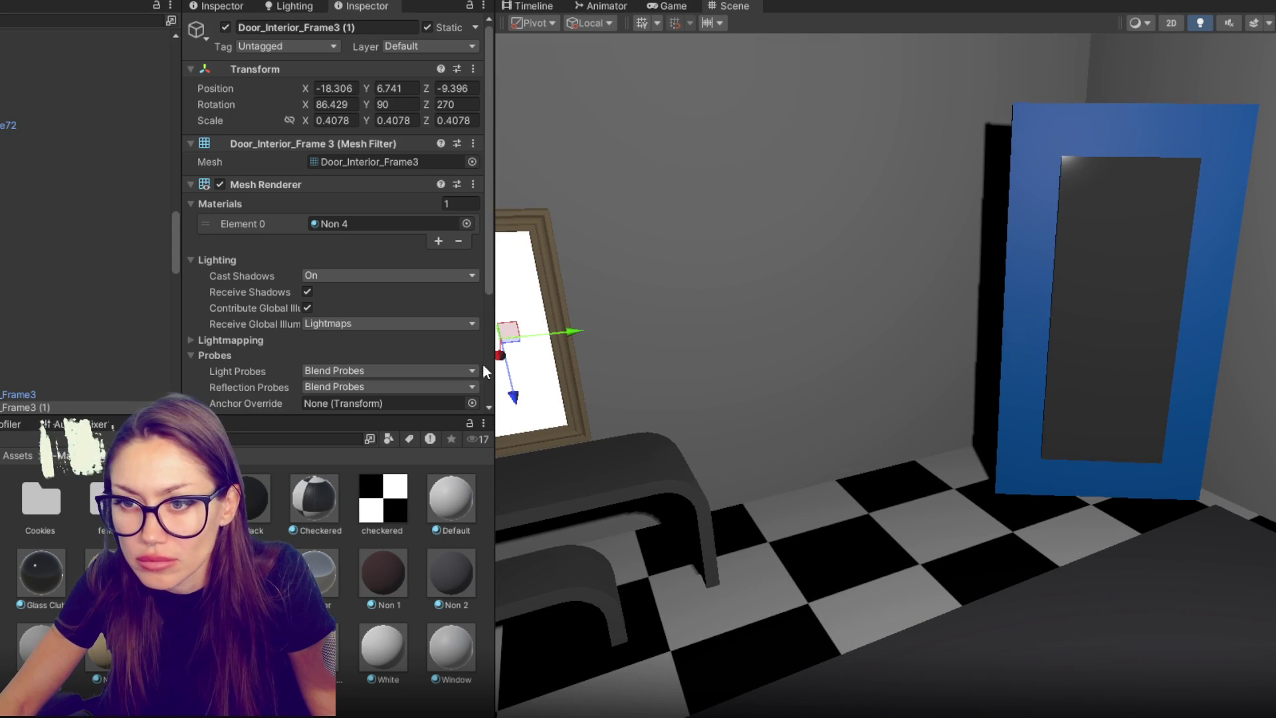
pyautogui.click(531, 363)
# - Lower MirrorLight's emission intensity two steps then raise one, leaving the glass dim grey
pyautogui.scroll(-5, 259, 229)
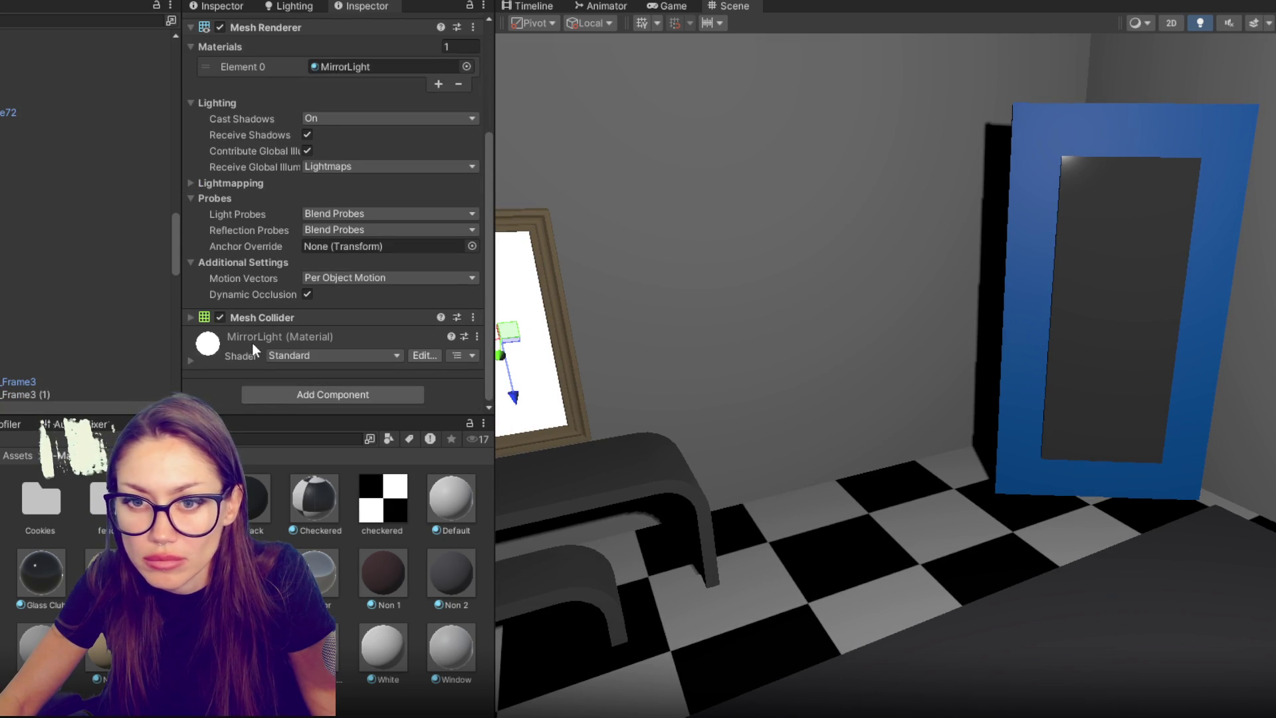
pyautogui.click(282, 332)
pyautogui.scroll(-8, 327, 318)
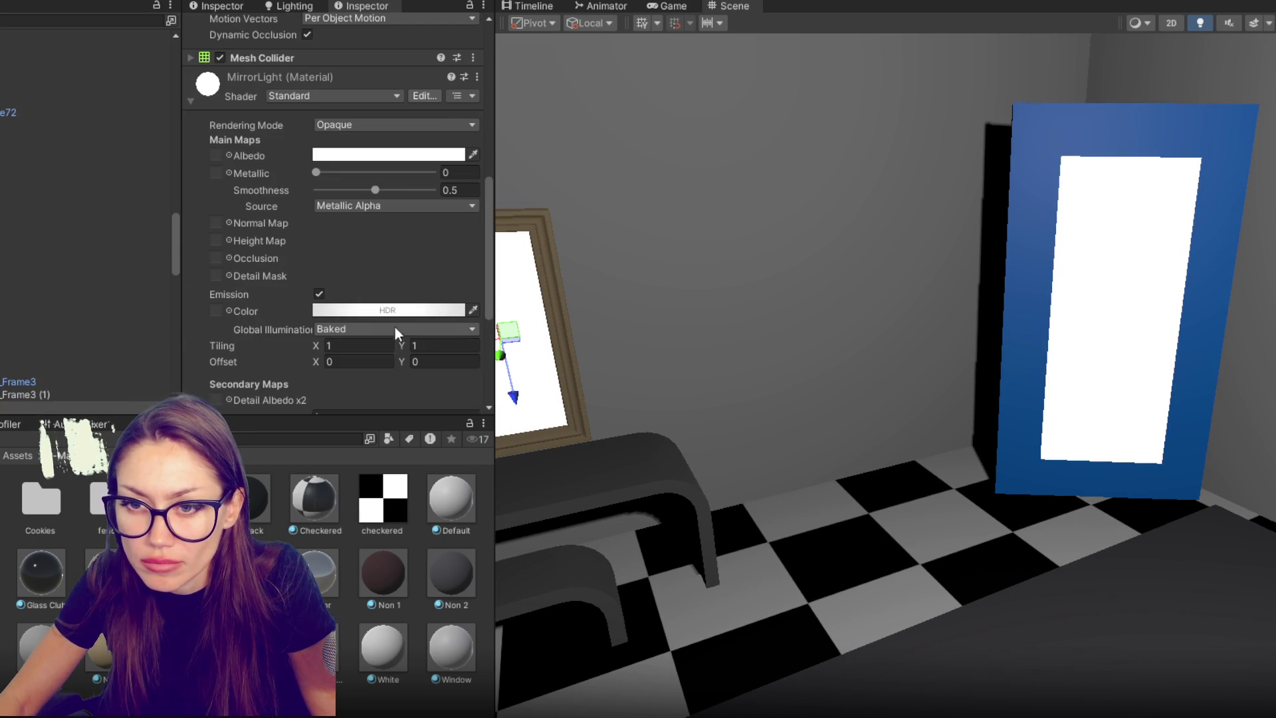
pyautogui.click(392, 310)
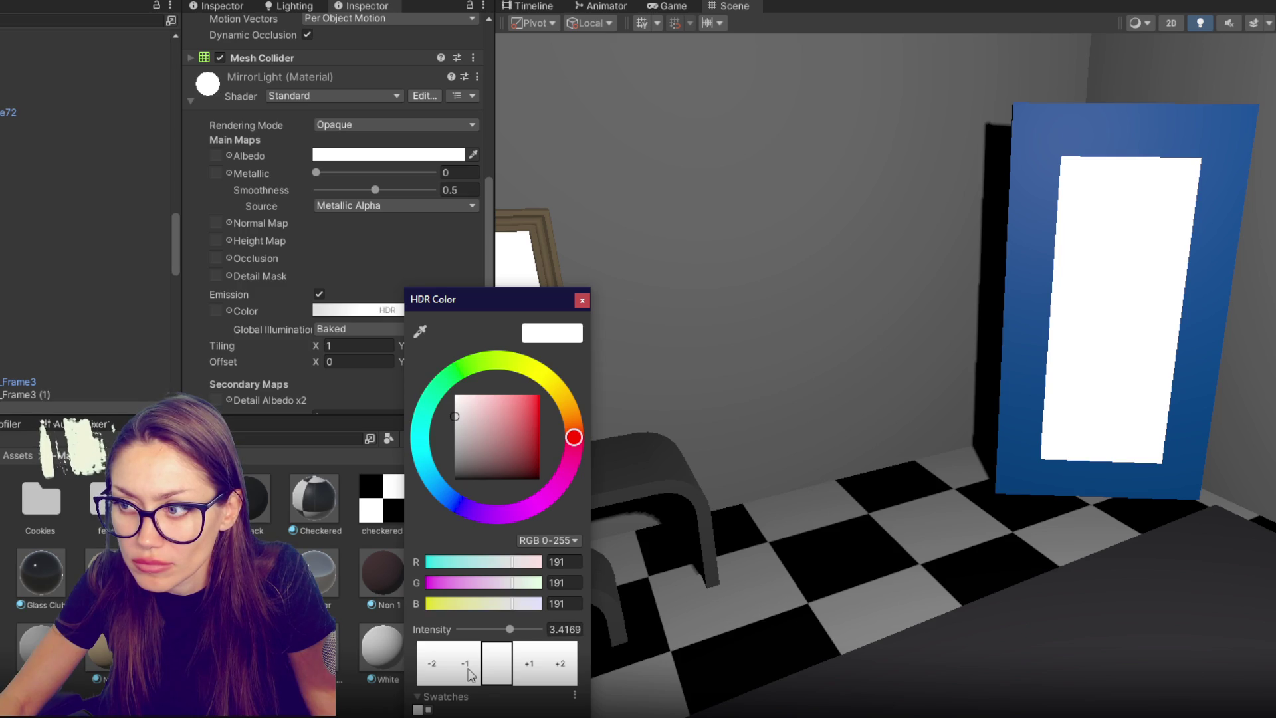
pyautogui.click(466, 664)
pyautogui.click(466, 663)
pyautogui.click(466, 663)
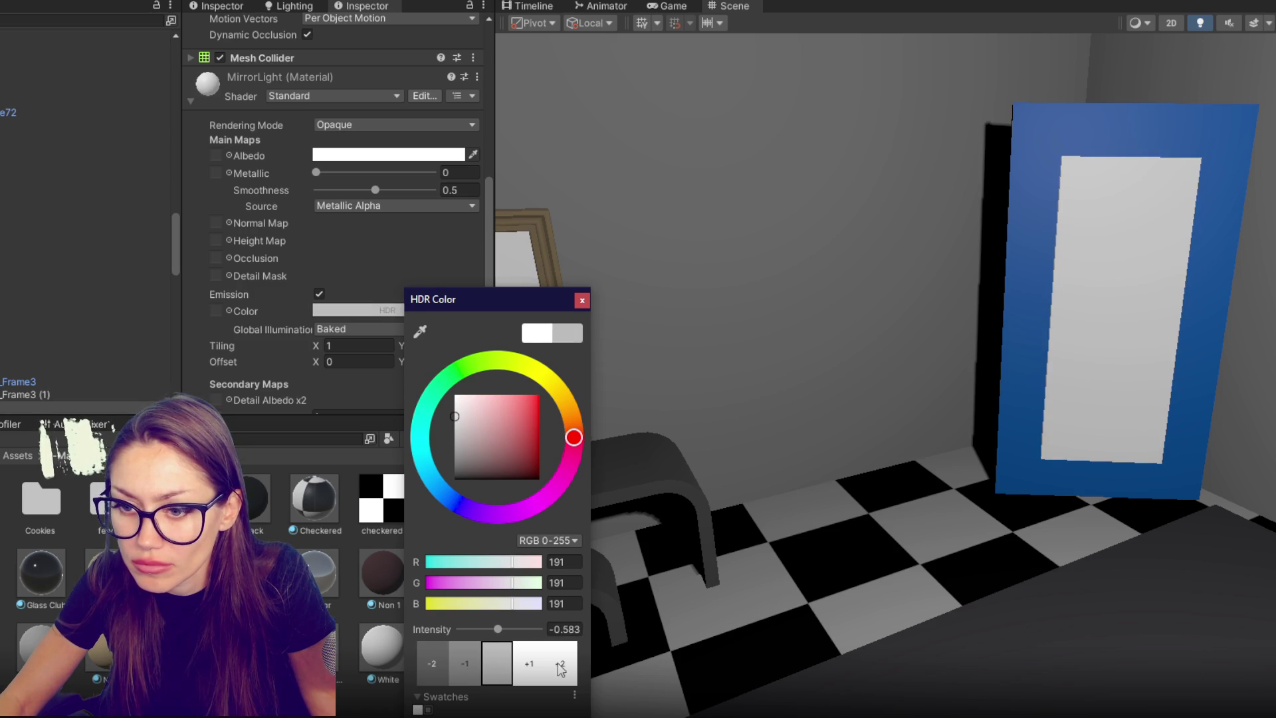
pyautogui.click(532, 666)
pyautogui.moveTo(643, 628)
pyautogui.mouseDown()
pyautogui.moveTo(541, 405)
pyautogui.moveTo(983, 347)
pyautogui.moveTo(561, 379)
pyautogui.moveTo(1177, 397)
pyautogui.moveTo(1259, 312)
pyautogui.moveTo(1247, 329)
pyautogui.mouseUp()
pyautogui.click(1260, 313)
pyautogui.click(1239, 333)
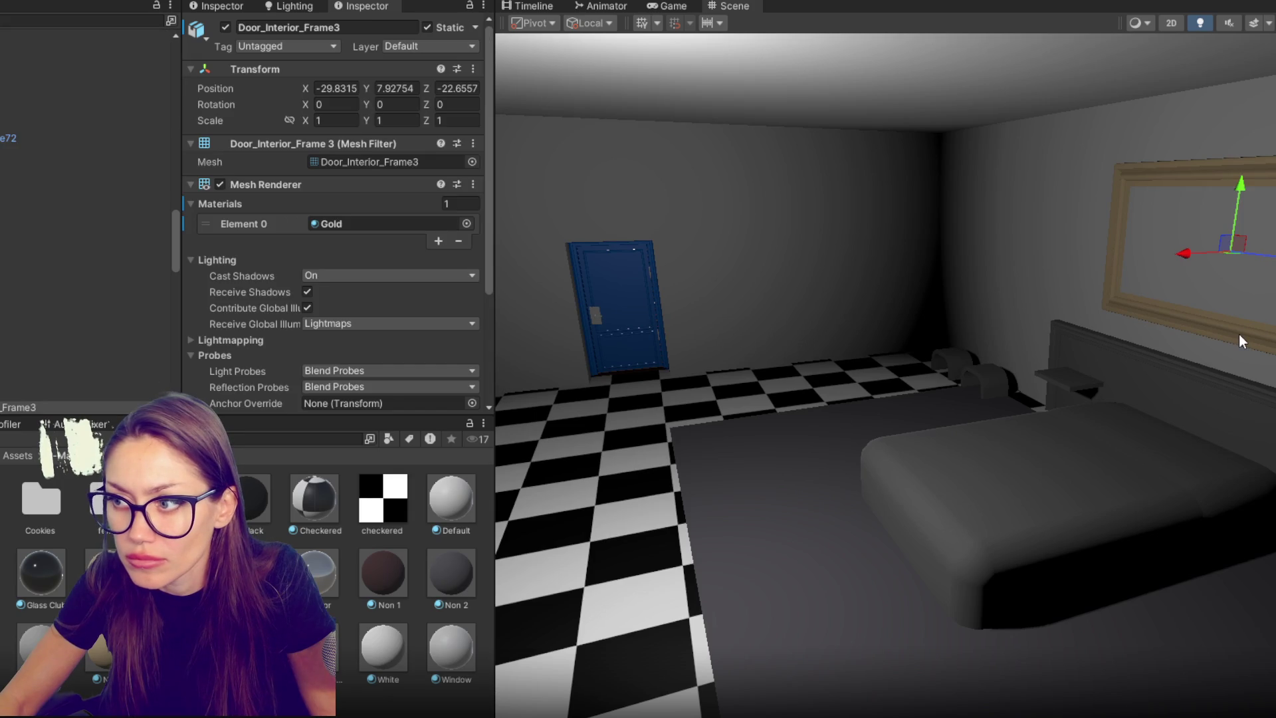
# - Flip Door_Interior_Frame3 (2) 180°, move it beside the door, tilt and shrink it
pyautogui.moveTo(1207, 253)
pyautogui.mouseDown()
pyautogui.moveTo(561, 330)
pyautogui.moveTo(649, 339)
pyautogui.mouseUp()
pyautogui.press('e')
pyautogui.moveTo(630, 290)
pyautogui.mouseDown()
pyautogui.moveTo(985, 273)
pyautogui.moveTo(859, 301)
pyautogui.moveTo(469, 317)
pyautogui.mouseUp()
pyautogui.press('w')
pyautogui.moveTo(942, 263); pyautogui.dragTo(664, 245)
pyautogui.press('e')
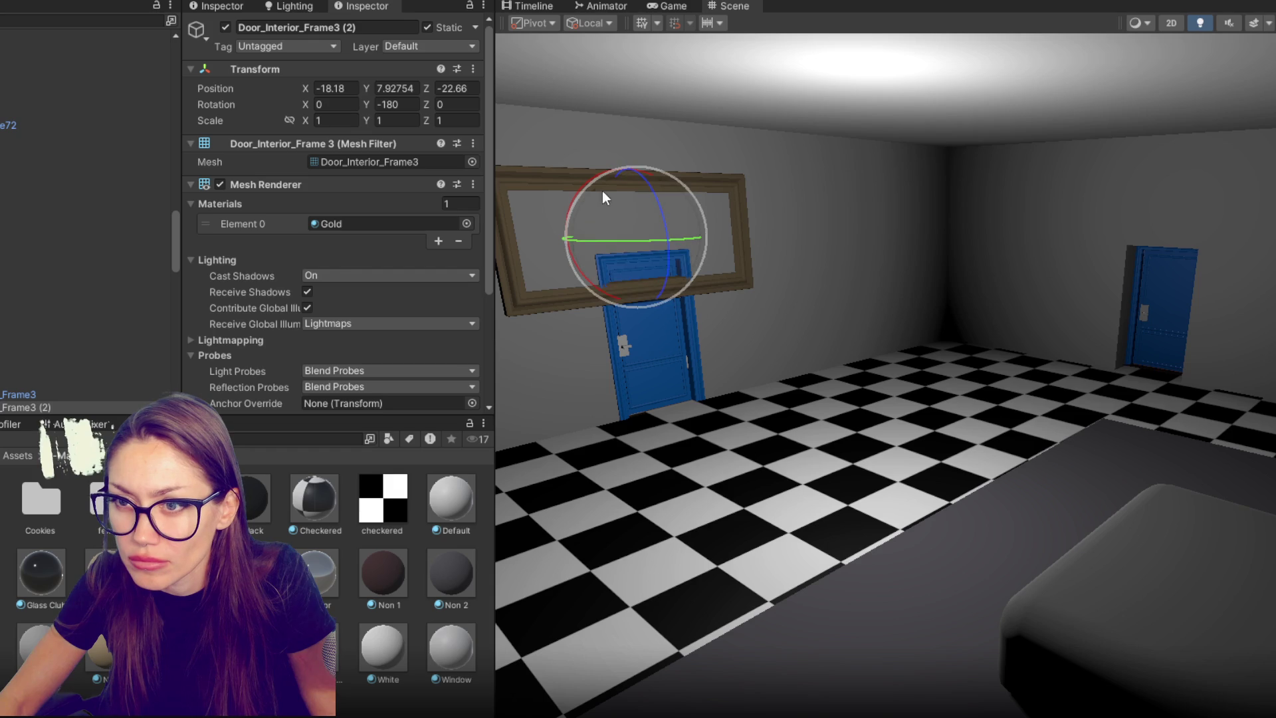
pyautogui.moveTo(579, 193)
pyautogui.mouseDown()
pyautogui.moveTo(545, 293)
pyautogui.moveTo(660, 448)
pyautogui.moveTo(791, 219)
pyautogui.moveTo(872, 127)
pyautogui.moveTo(791, 154)
pyautogui.mouseUp()
pyautogui.moveTo(628, 289)
pyautogui.mouseDown()
pyautogui.moveTo(650, 332)
pyautogui.moveTo(642, 274)
pyautogui.moveTo(620, 277)
pyautogui.moveTo(835, 252)
pyautogui.mouseUp()
pyautogui.moveTo(800, 321); pyautogui.dragTo(798, 317)
# - Duplicate the frame and spread the copies in a row along the wall
pyautogui.hotkey('ctrl', 'd')
pyautogui.moveTo(836, 256); pyautogui.dragTo(967, 250)
pyautogui.hotkey('ctrl', 'd')
pyautogui.moveTo(915, 294)
pyautogui.mouseDown()
pyautogui.moveTo(907, 277)
pyautogui.moveTo(727, 297)
pyautogui.moveTo(533, 281)
pyautogui.moveTo(122, 321)
pyautogui.moveTo(982, 332)
pyautogui.moveTo(897, 372)
pyautogui.moveTo(252, 366)
pyautogui.moveTo(378, 343)
pyautogui.moveTo(86, 330)
pyautogui.mouseUp()
pyautogui.scroll(10, 11, 79)
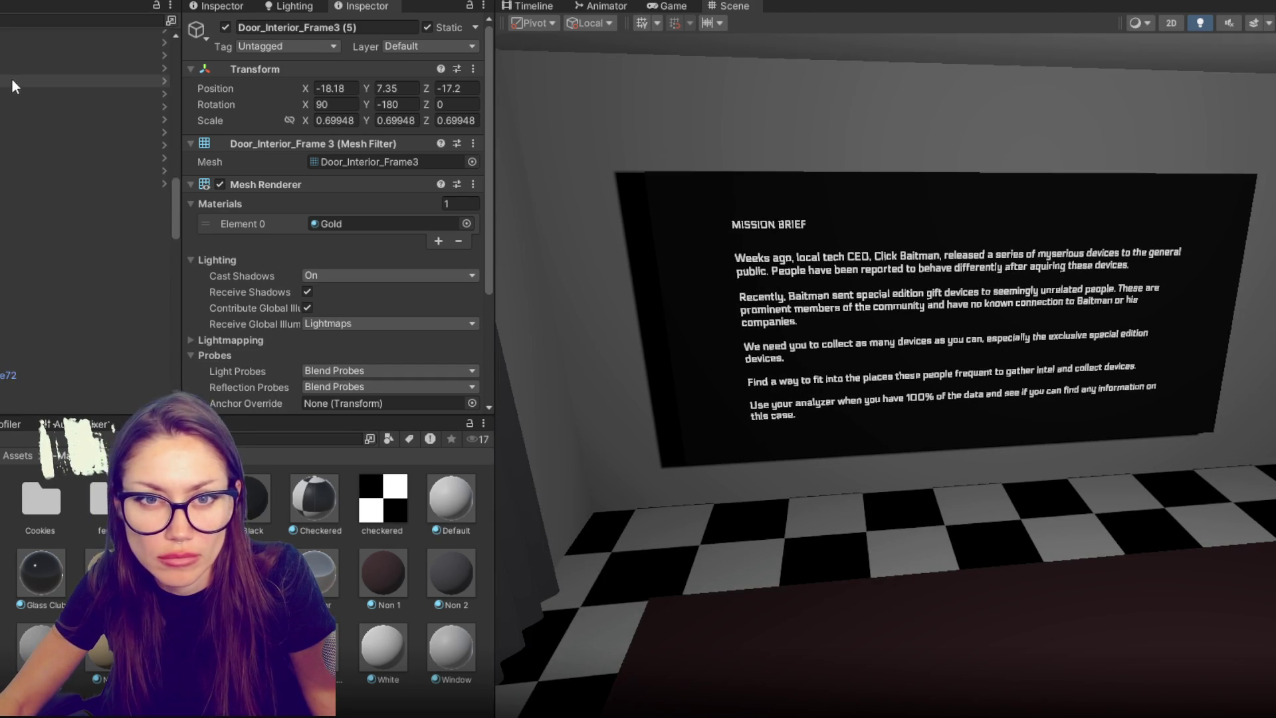
# - Zero FPSController's rotation, set it on the floor before the screen, and set Y rotation -90
pyautogui.doubleClick(11, 104)
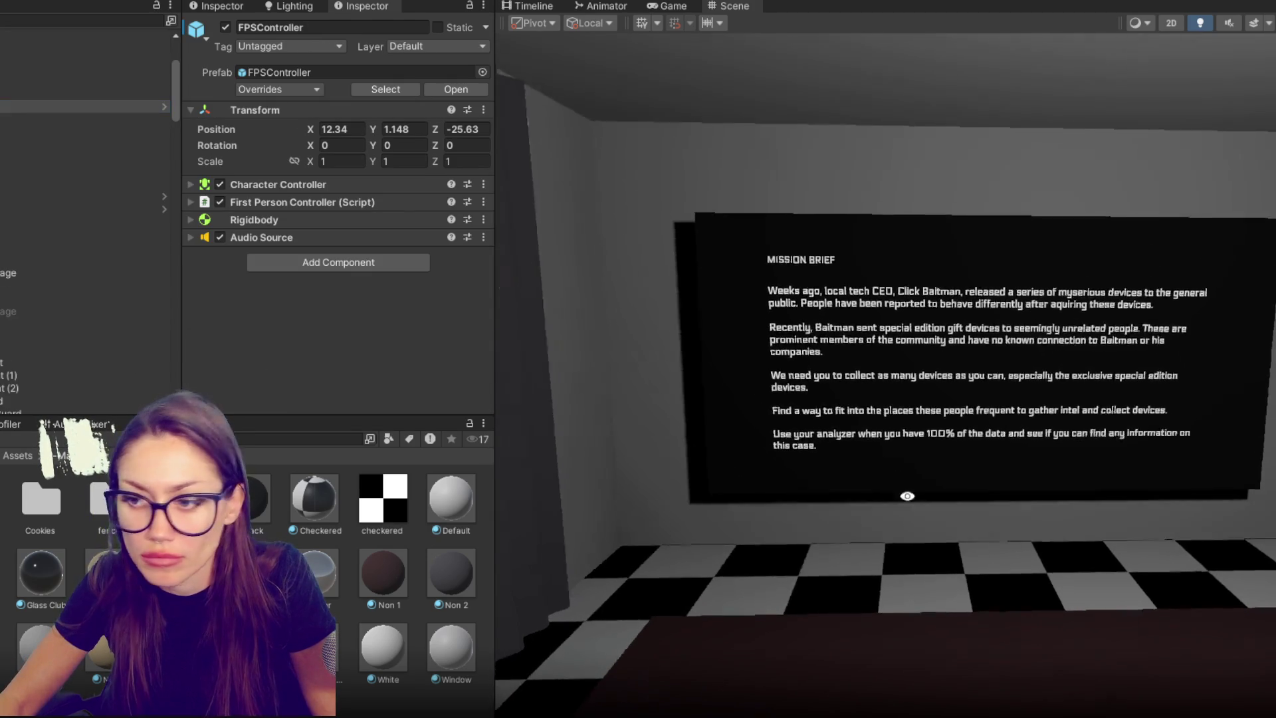
pyautogui.write('0')
pyautogui.press('Tab')
pyautogui.write('0')
pyautogui.press('Tab')
pyautogui.write('0')
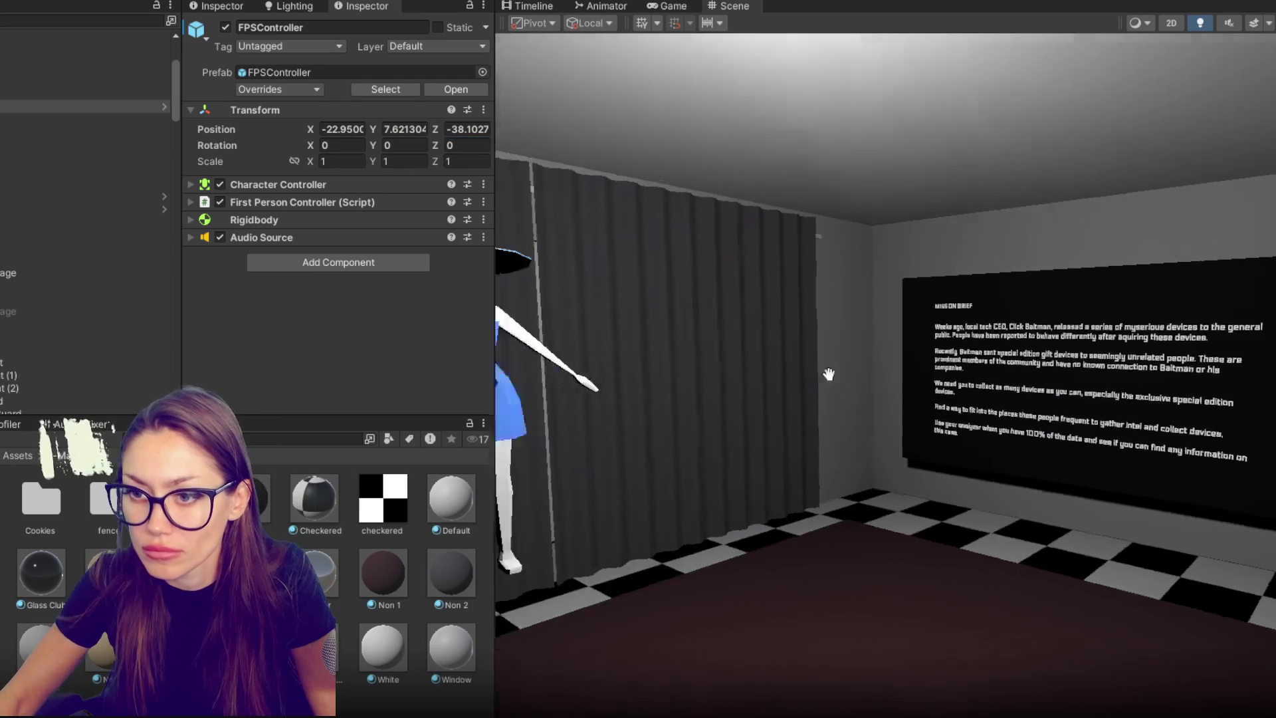
pyautogui.moveTo(655, 432)
pyautogui.mouseDown()
pyautogui.moveTo(642, 490)
pyautogui.moveTo(854, 448)
pyautogui.moveTo(1120, 421)
pyautogui.mouseUp()
pyautogui.press('e')
pyautogui.press('w')
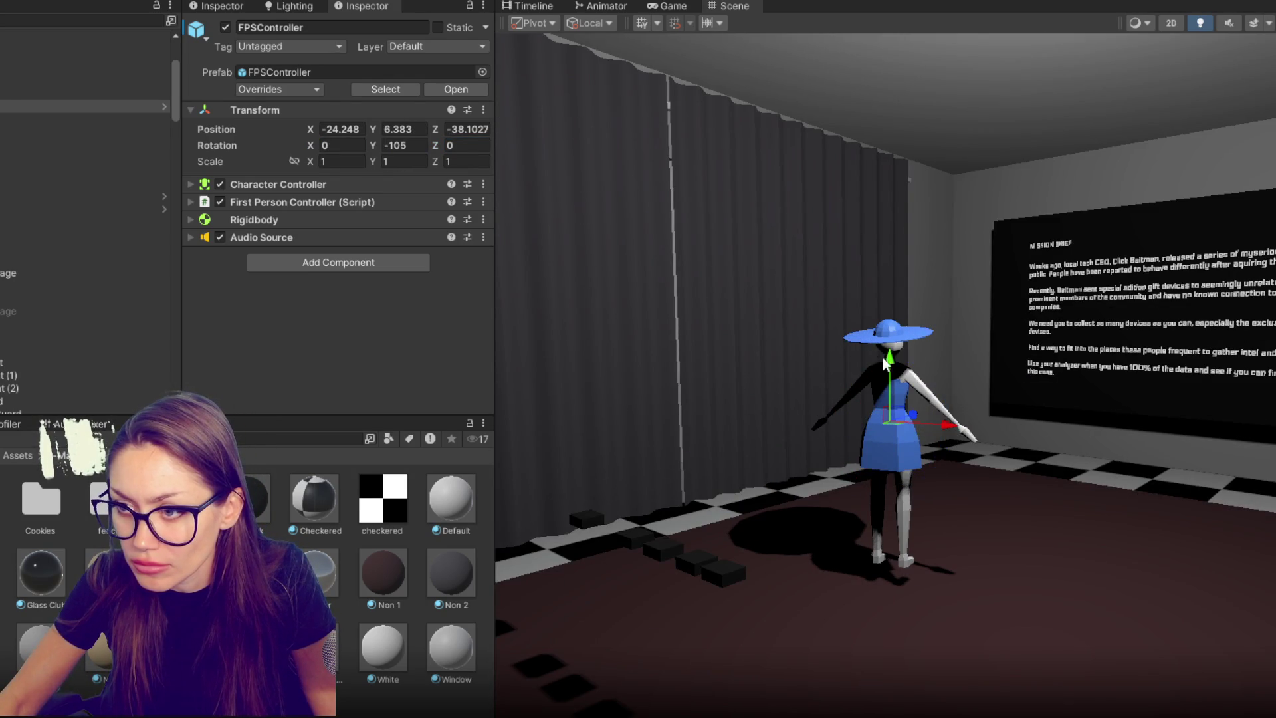
pyautogui.moveTo(895, 357)
pyautogui.mouseDown()
pyautogui.moveTo(891, 382)
pyautogui.moveTo(908, 380)
pyautogui.mouseUp()
pyautogui.moveTo(948, 445)
pyautogui.mouseDown()
pyautogui.moveTo(1106, 480)
pyautogui.moveTo(917, 498)
pyautogui.mouseUp()
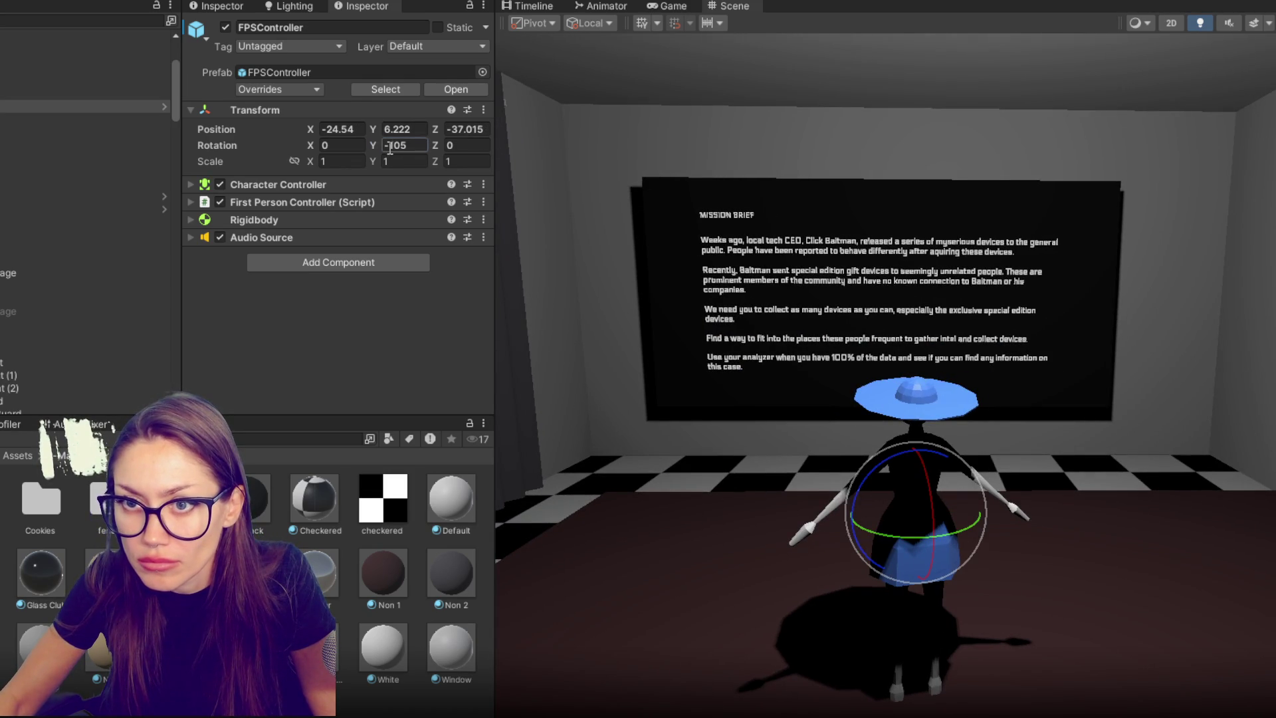
pyautogui.write('-90')
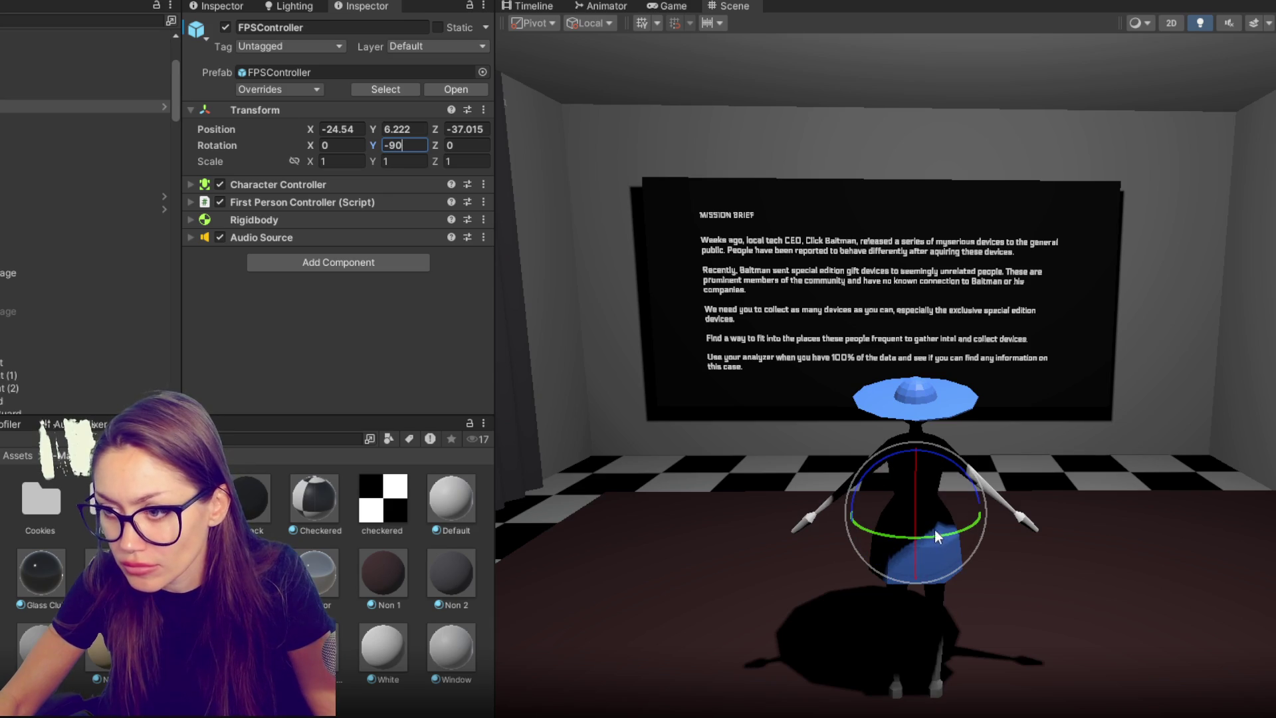
pyautogui.moveTo(935, 529); pyautogui.dragTo(830, 537)
pyautogui.moveTo(678, 489); pyautogui.dragTo(881, 468)
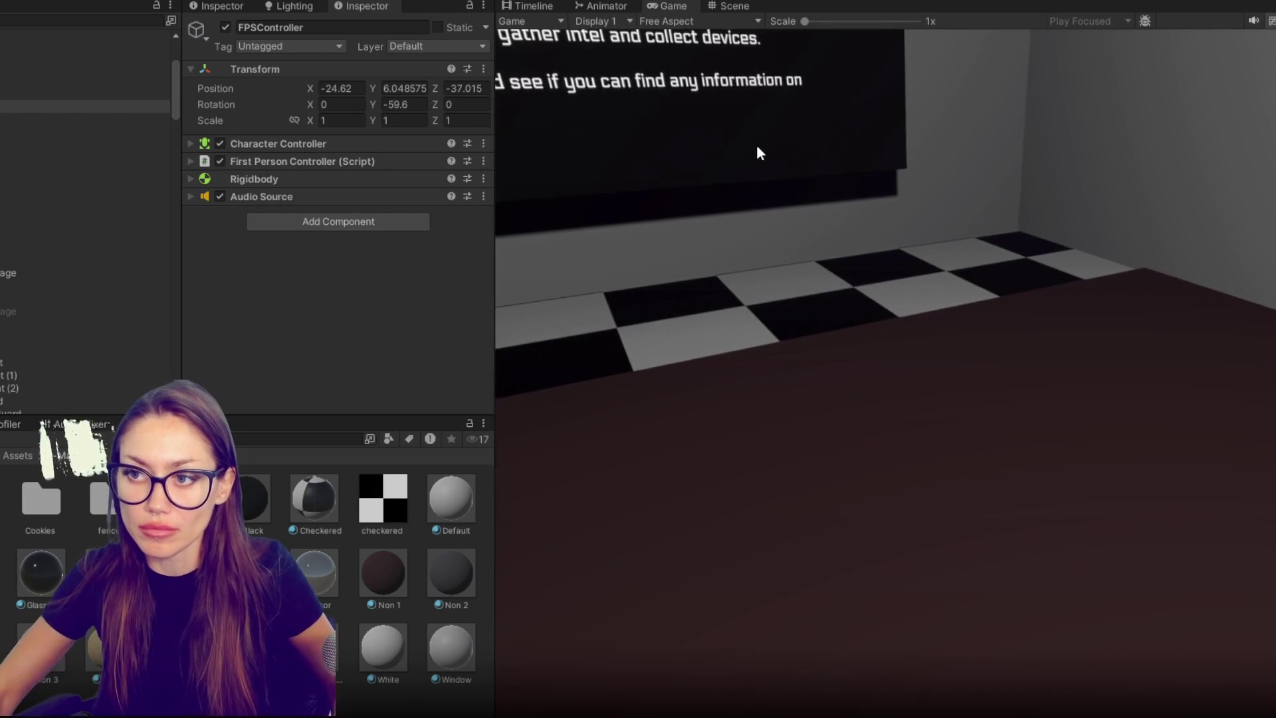
# - Stop the play-test and lower the player character slightly
pyautogui.press('Escape')
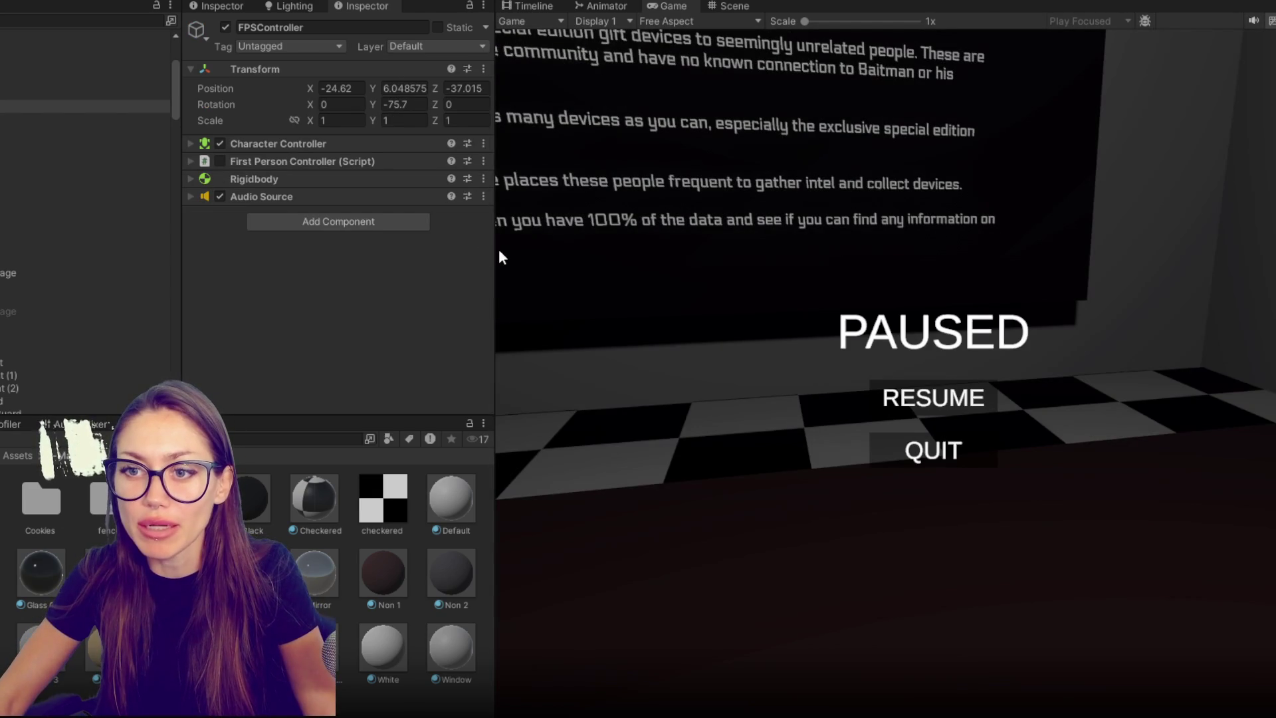
pyautogui.moveTo(489, 266); pyautogui.dragTo(104, 266)
pyautogui.hotkey('ctrl', 'p')
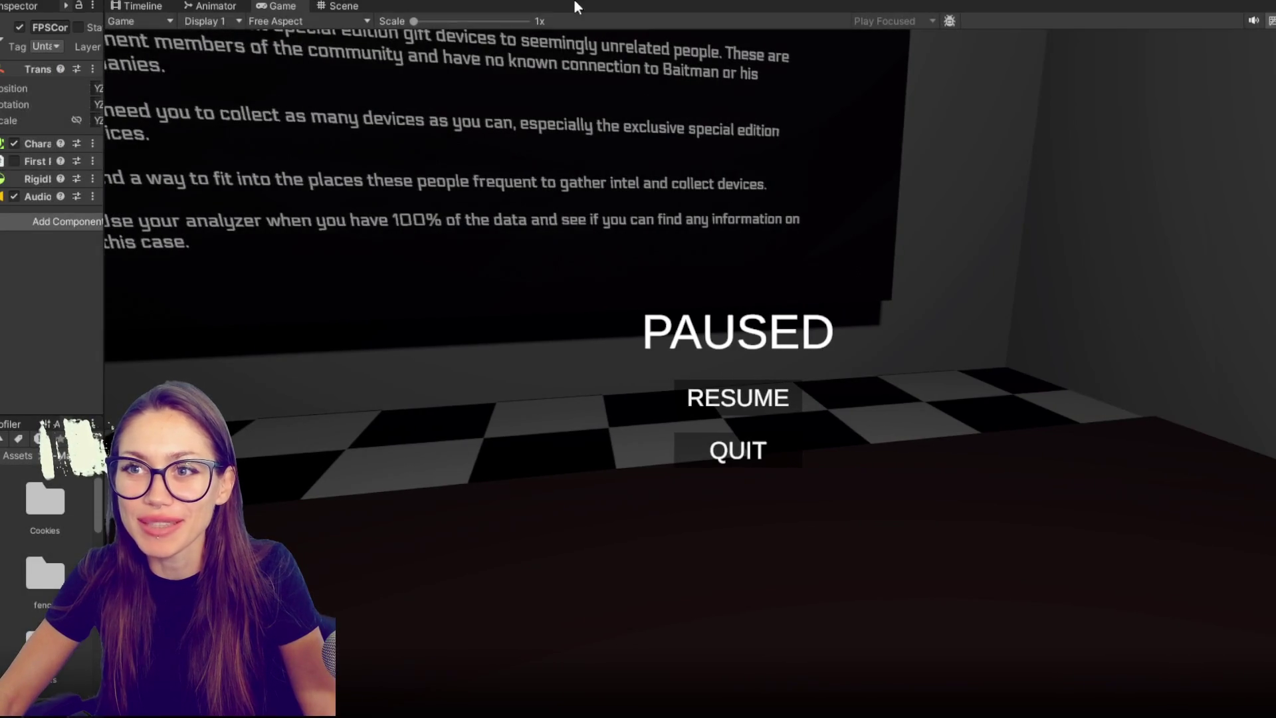
pyautogui.moveTo(703, 426); pyautogui.dragTo(698, 433)
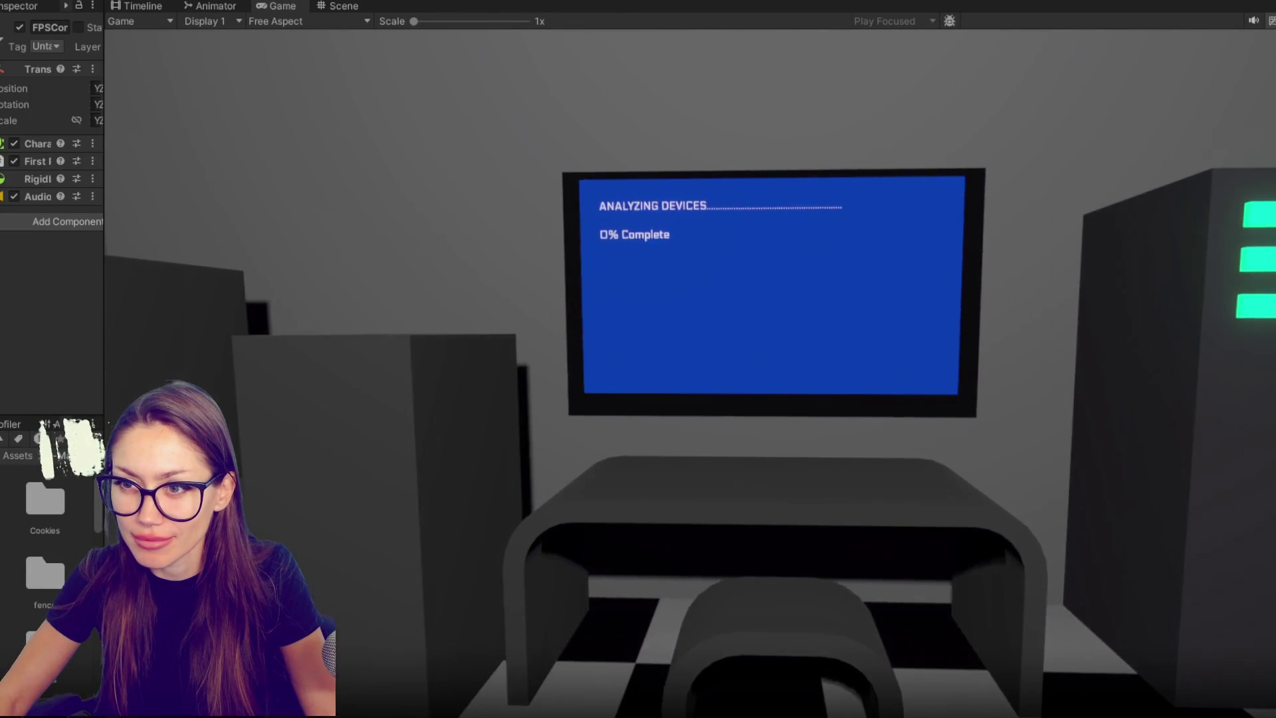
# - Play-test walking to the blue door and back, then stop playing
pyautogui.press('w')
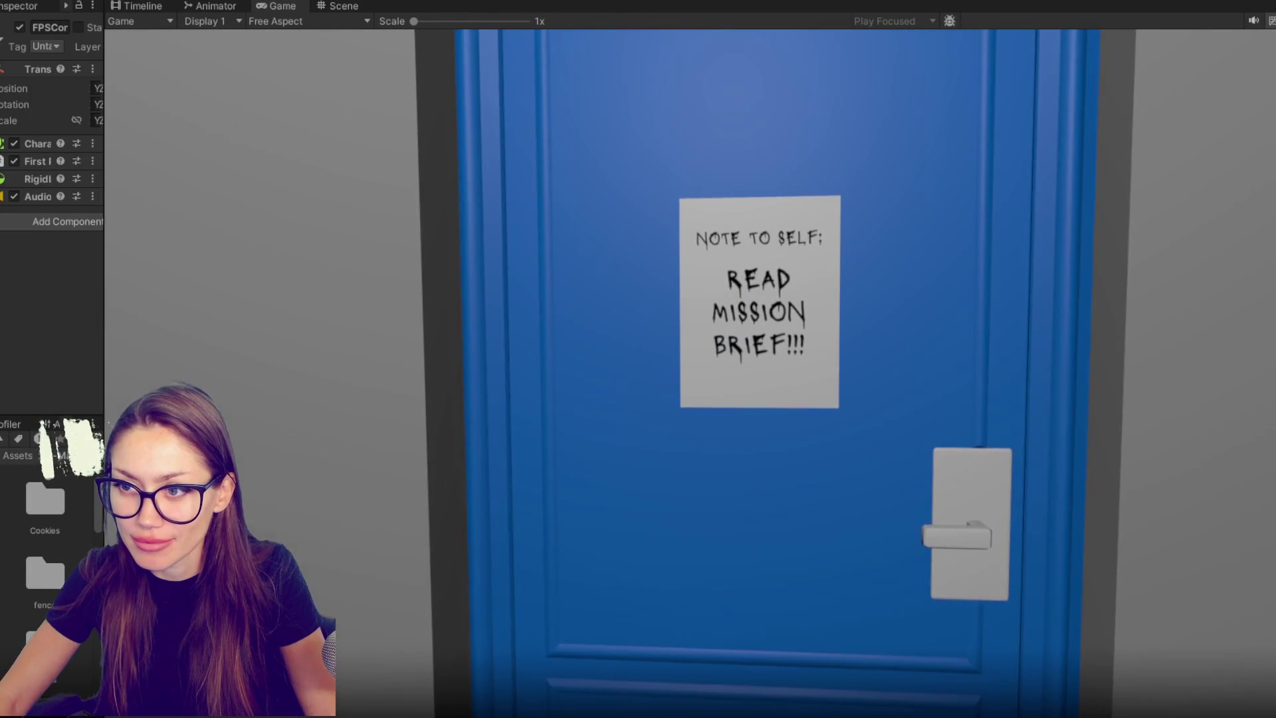
pyautogui.press('s')
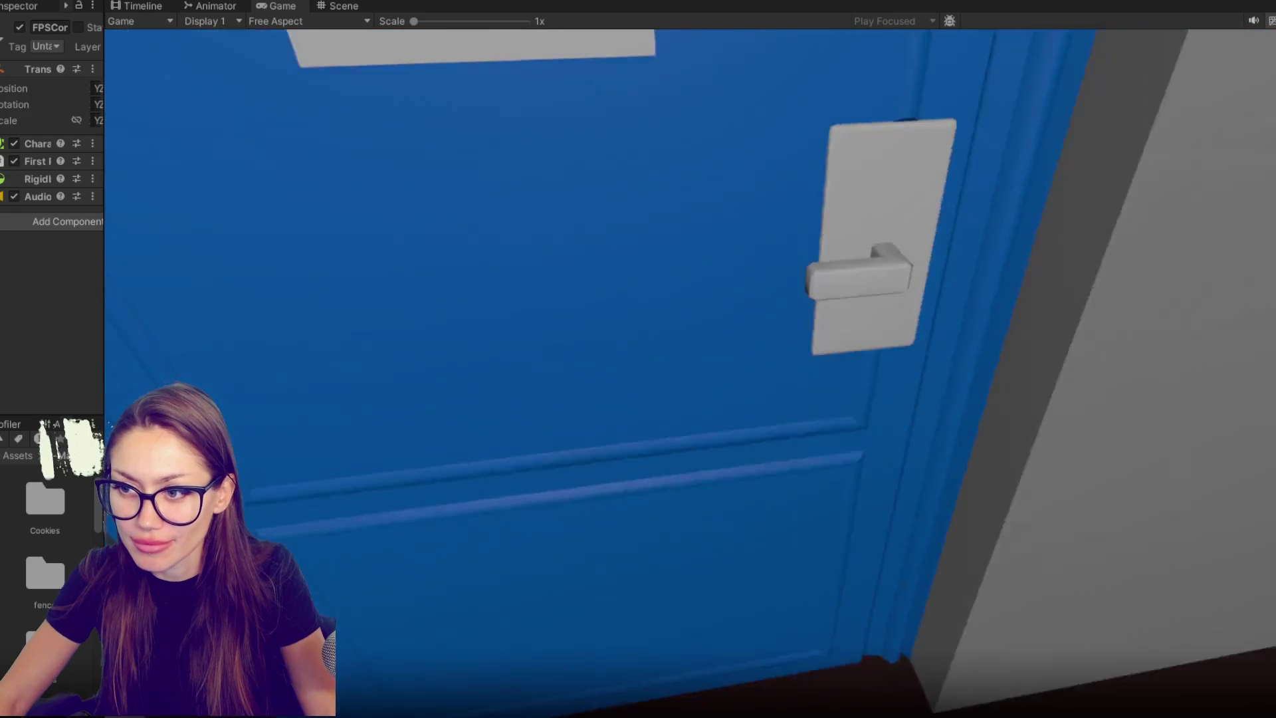
pyautogui.press('Escape')
pyautogui.click(579, 1)
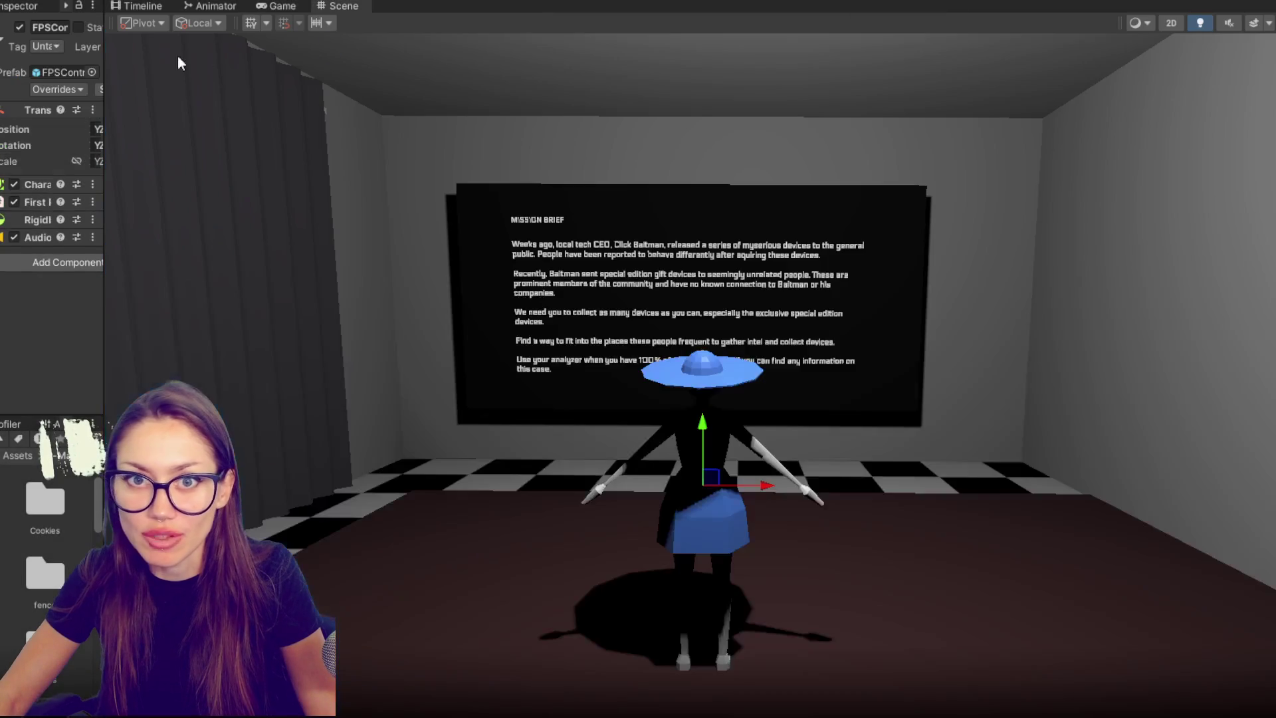
# - Put Door_Interior on layer 9: Door for this object only, and collapse its components
pyautogui.moveTo(101, 67); pyautogui.dragTo(358, 67)
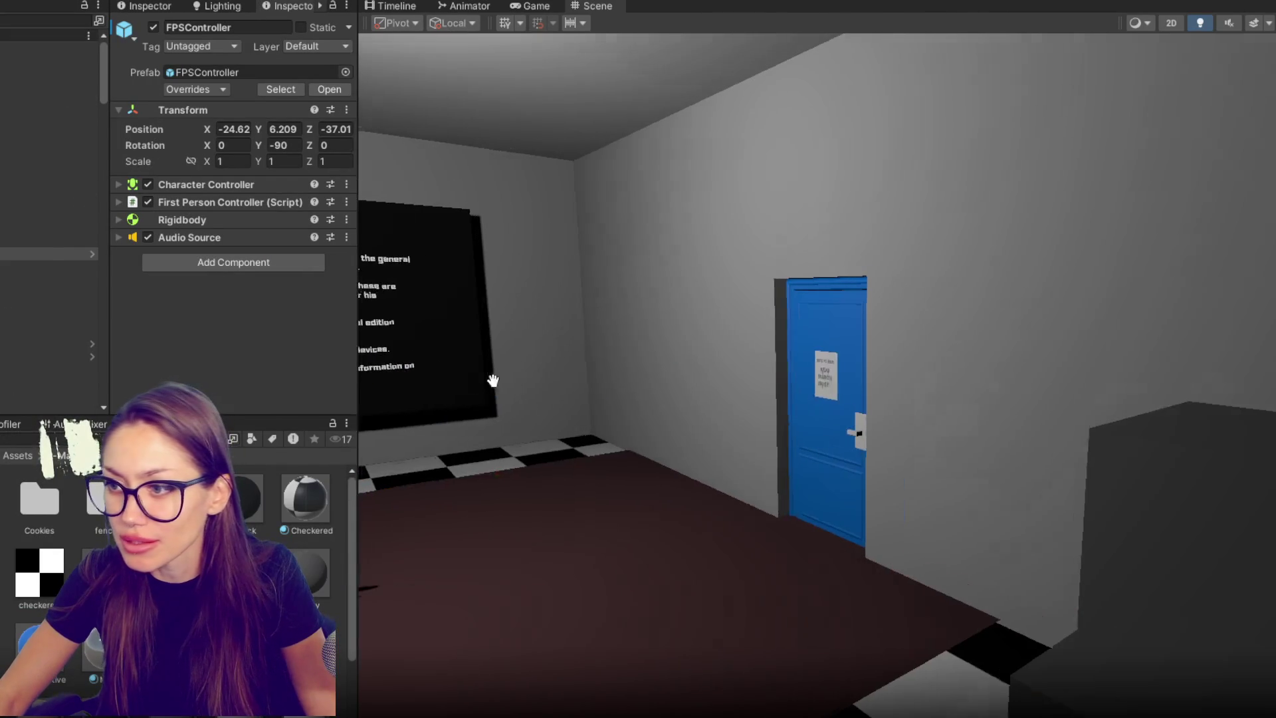
pyautogui.click(800, 432)
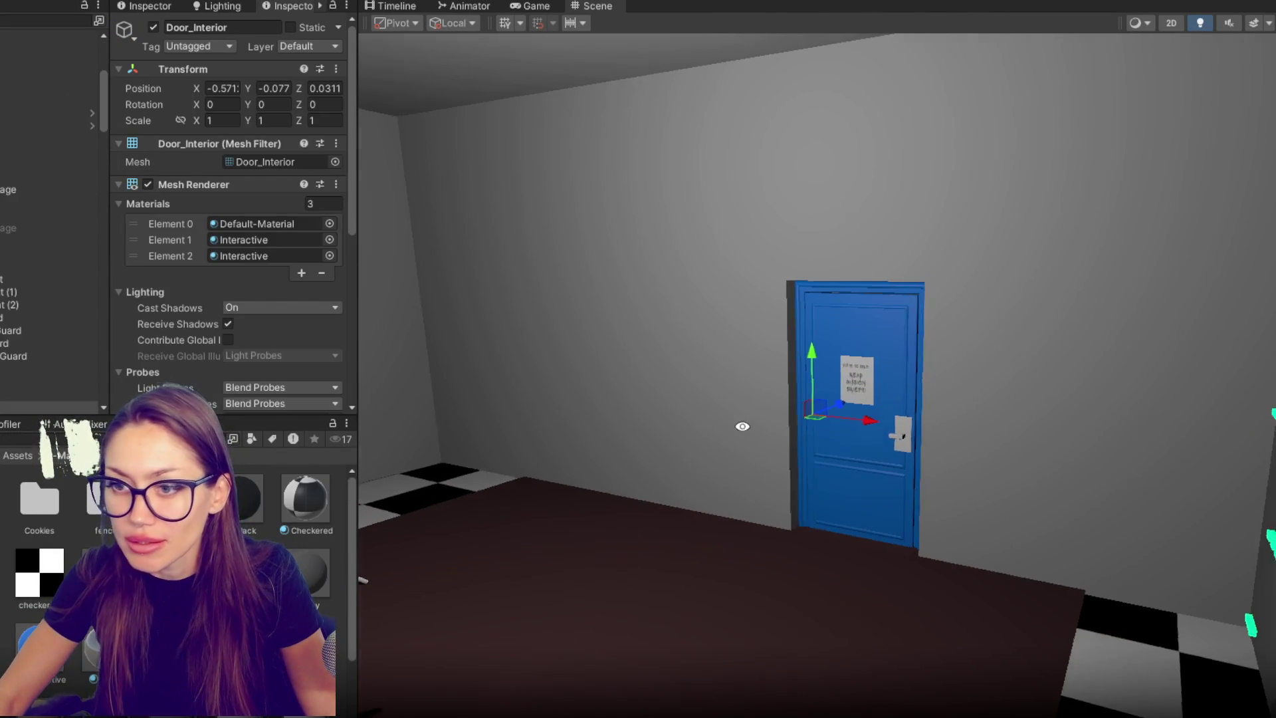
pyautogui.click(309, 46)
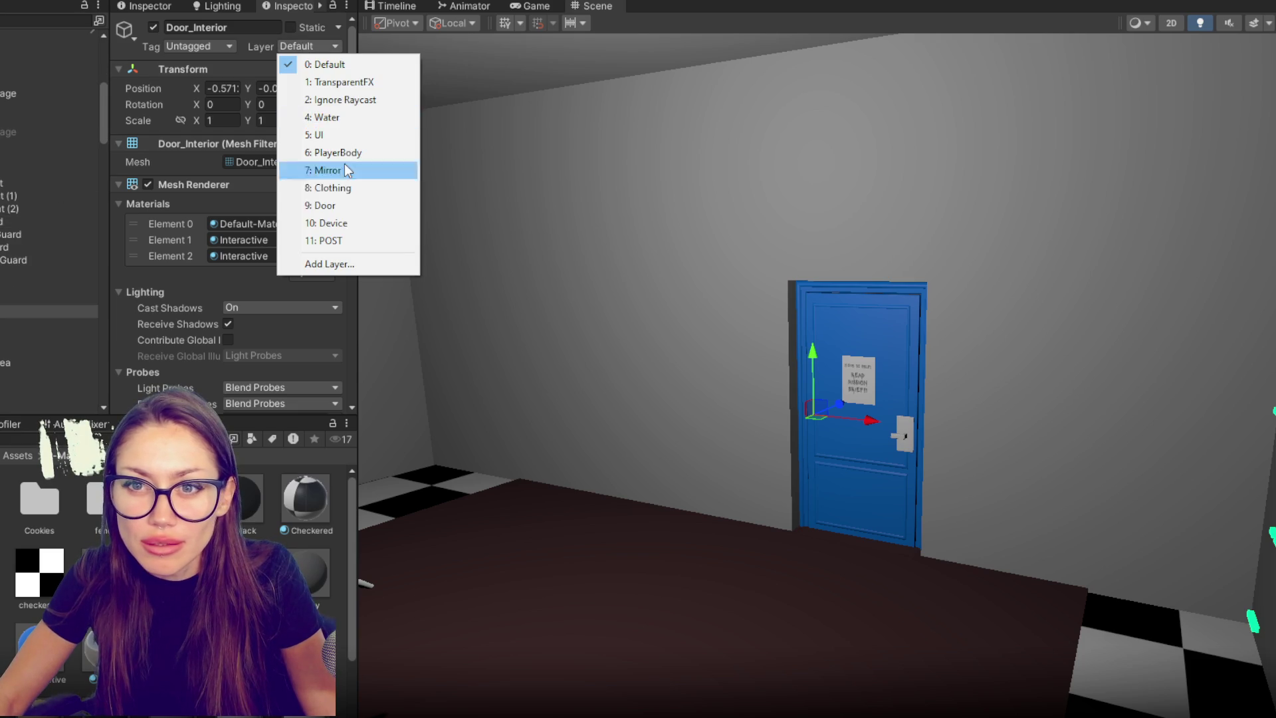
pyautogui.click(349, 205)
pyautogui.click(638, 398)
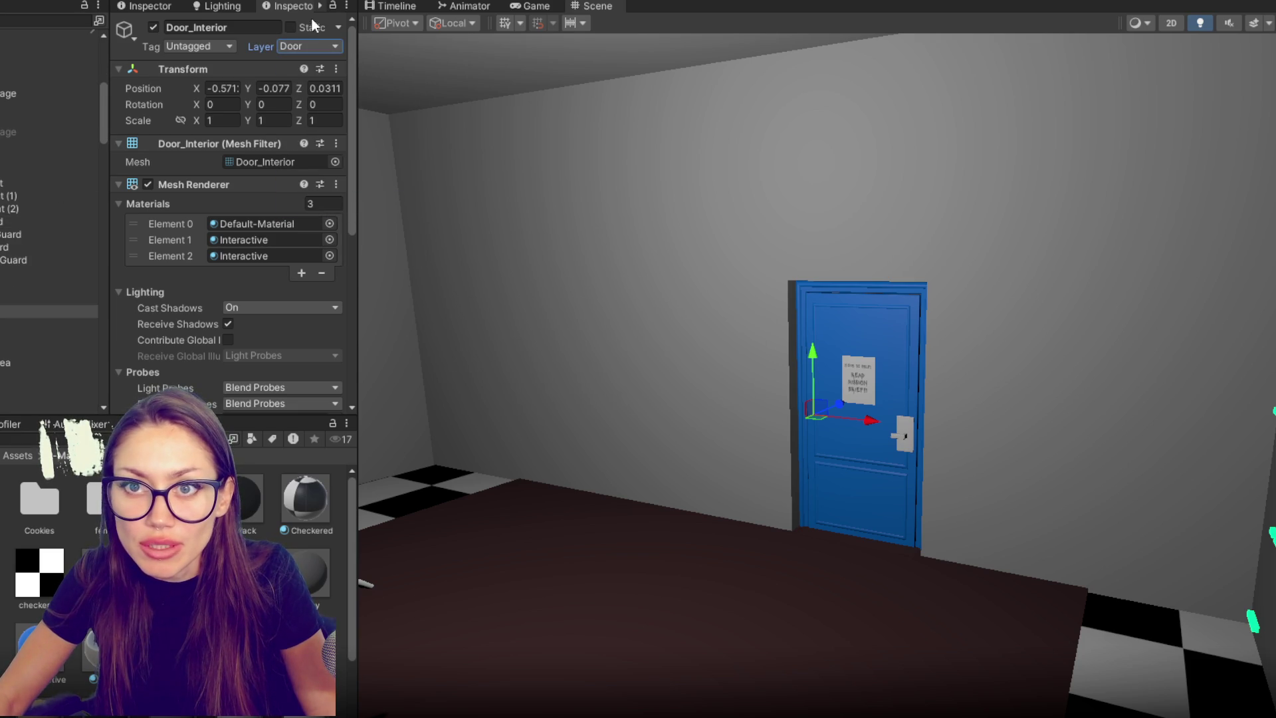
pyautogui.click(222, 184)
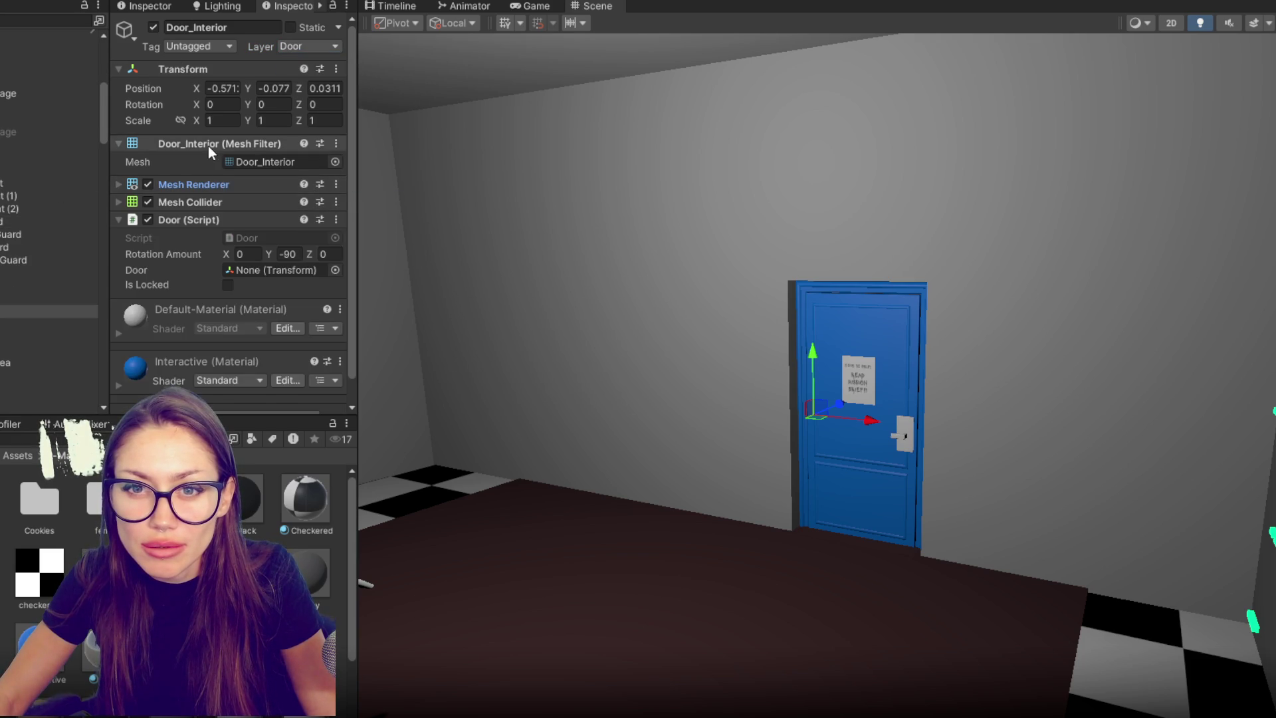
pyautogui.click(209, 143)
pyautogui.click(213, 196)
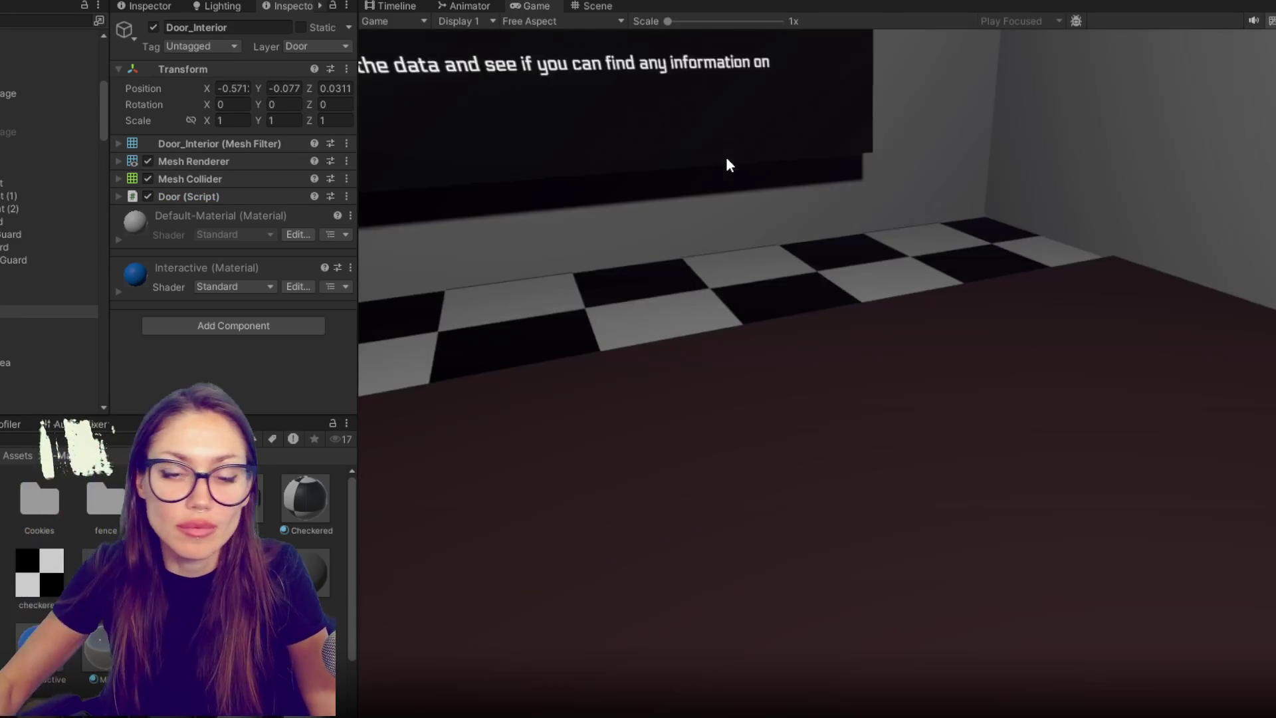
# - Play-test by walking into the blue door to confirm it swings open, then stop
pyautogui.click(726, 157)
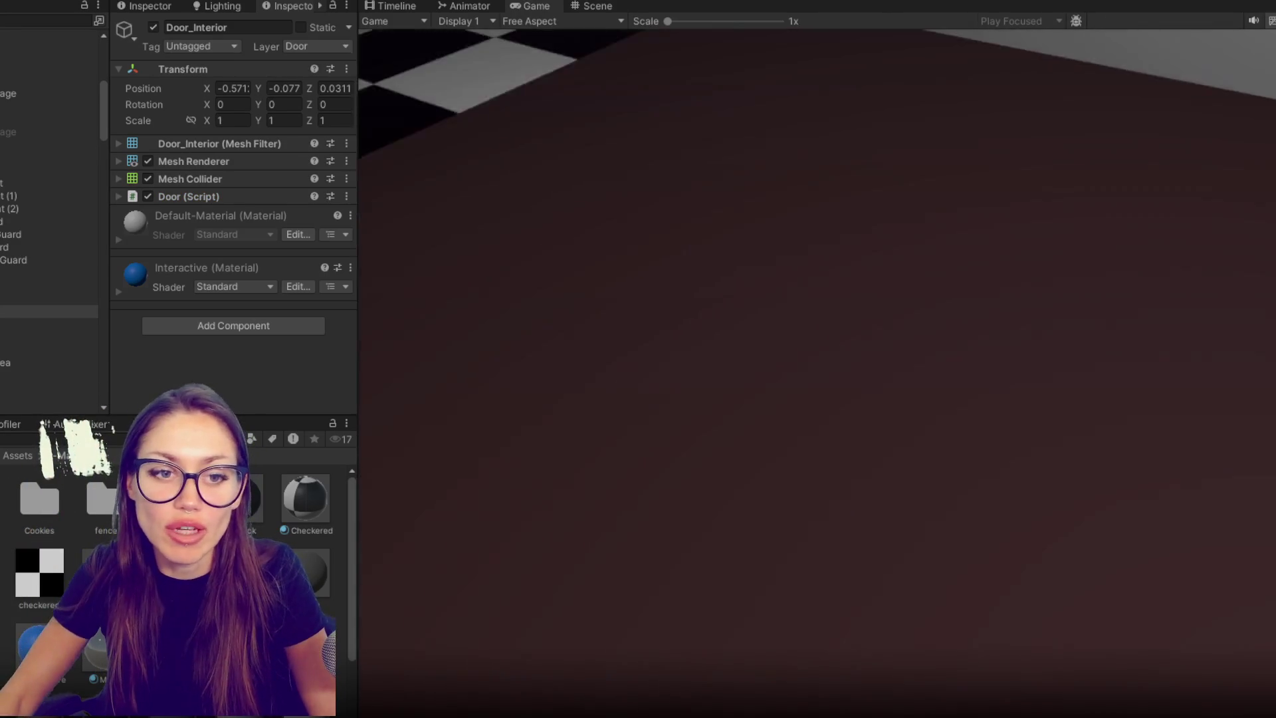
pyautogui.press('w')
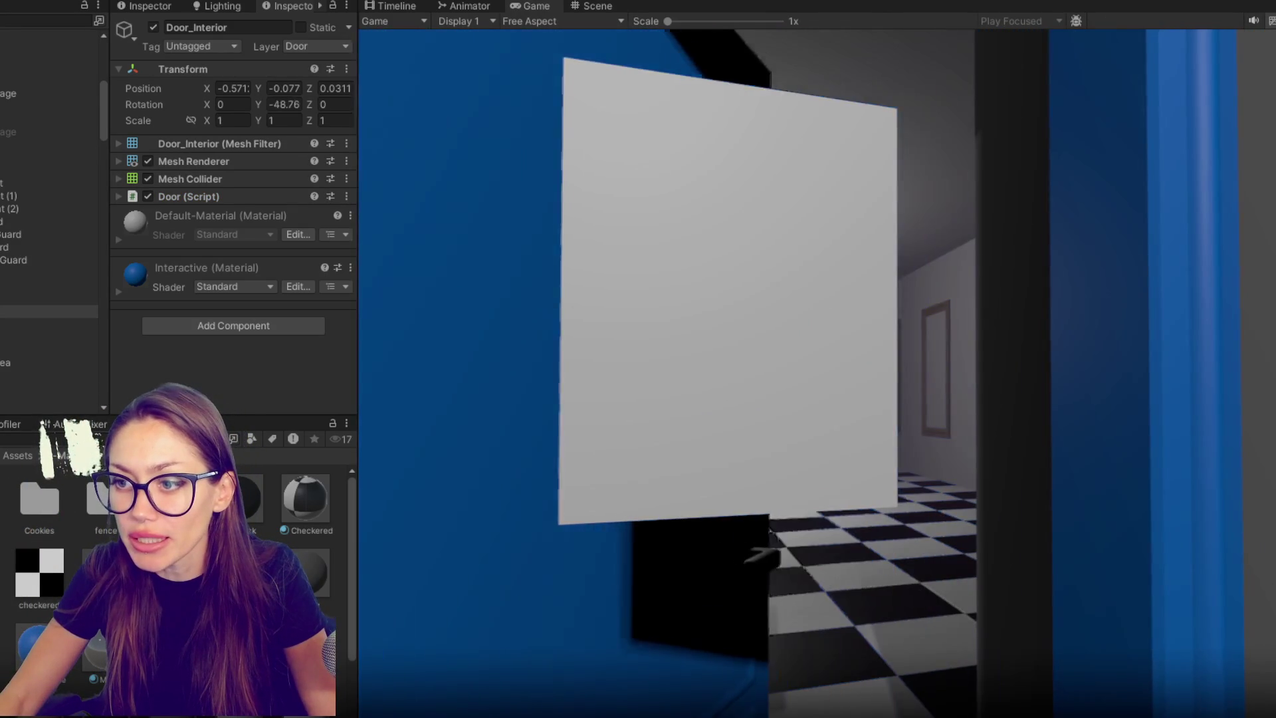
pyautogui.press('Escape')
pyautogui.hotkey('ctrl', 'p')
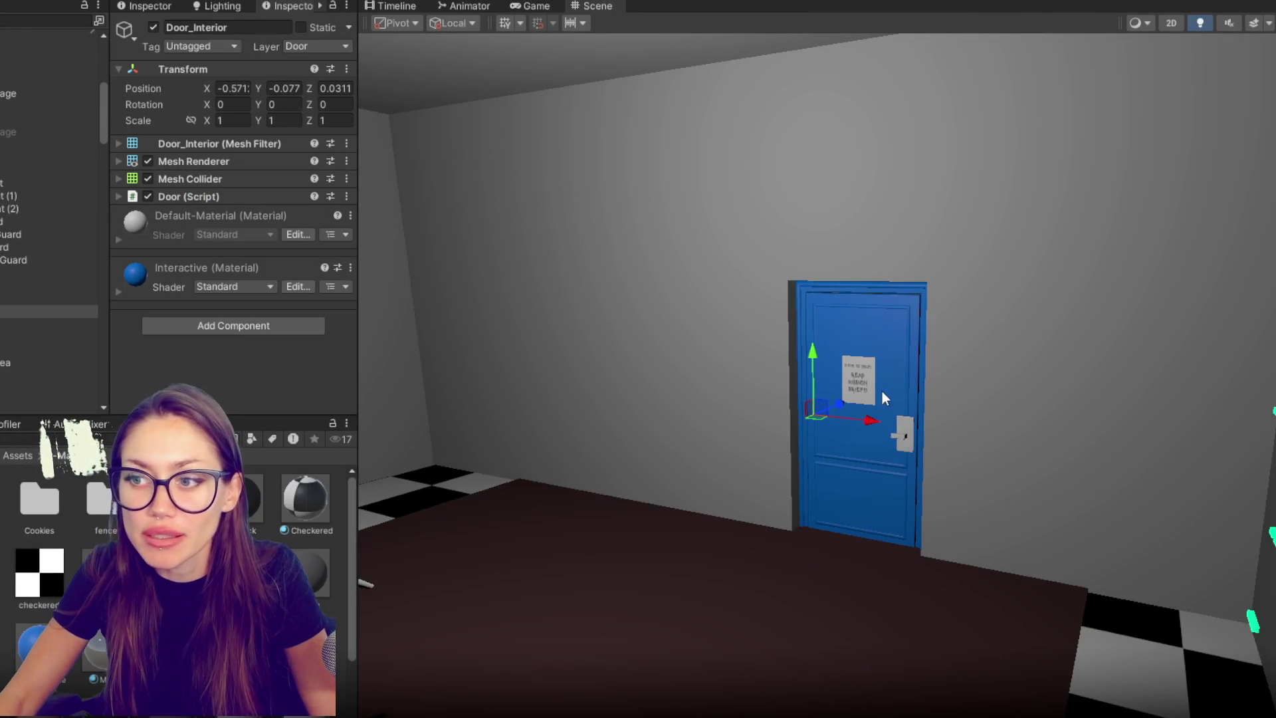
pyautogui.click(872, 399)
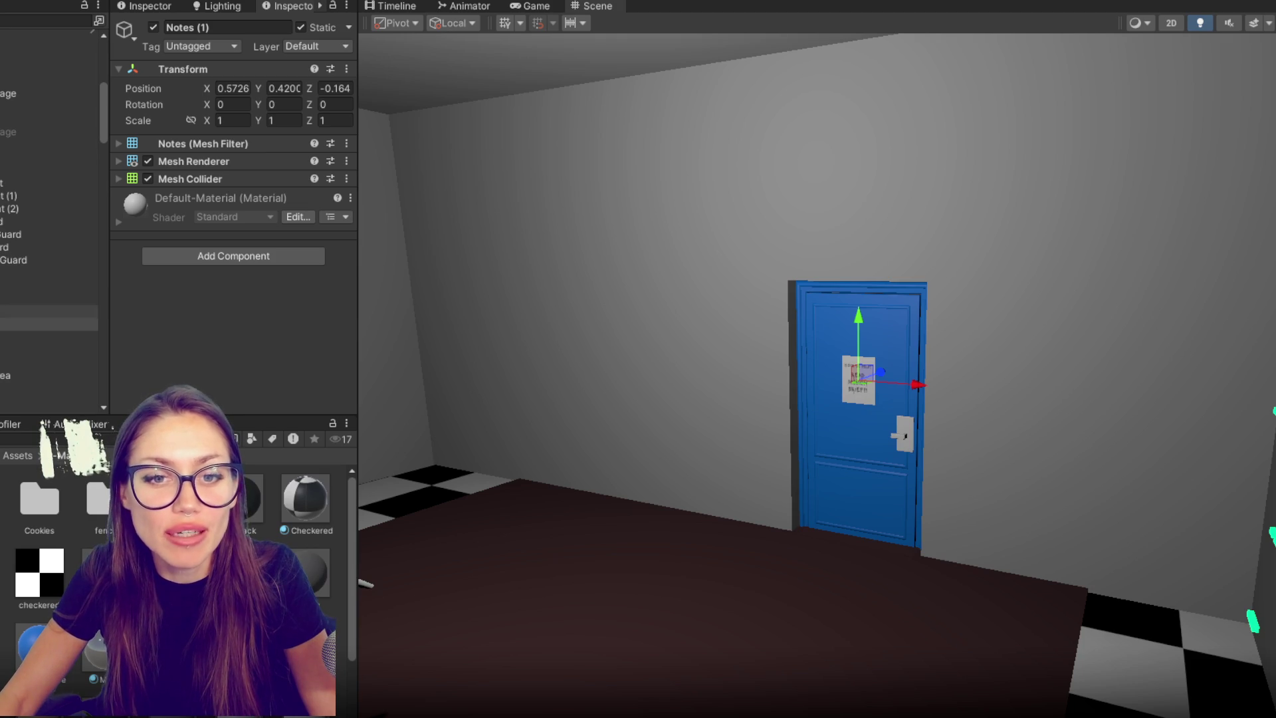
# - Uncheck Static on Notes (1), the paper note on the blue door, and confirm the flag change
pyautogui.click(46, 311)
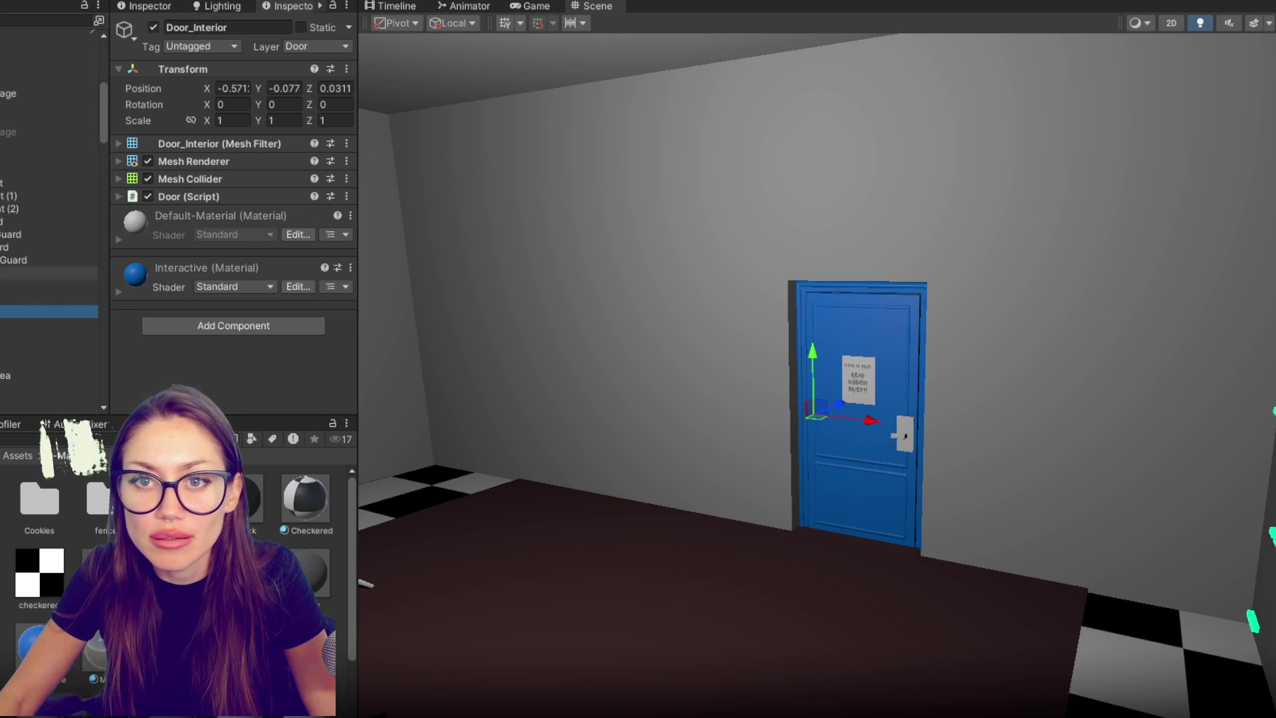
pyautogui.click(153, 31)
pyautogui.click(154, 30)
pyautogui.click(47, 325)
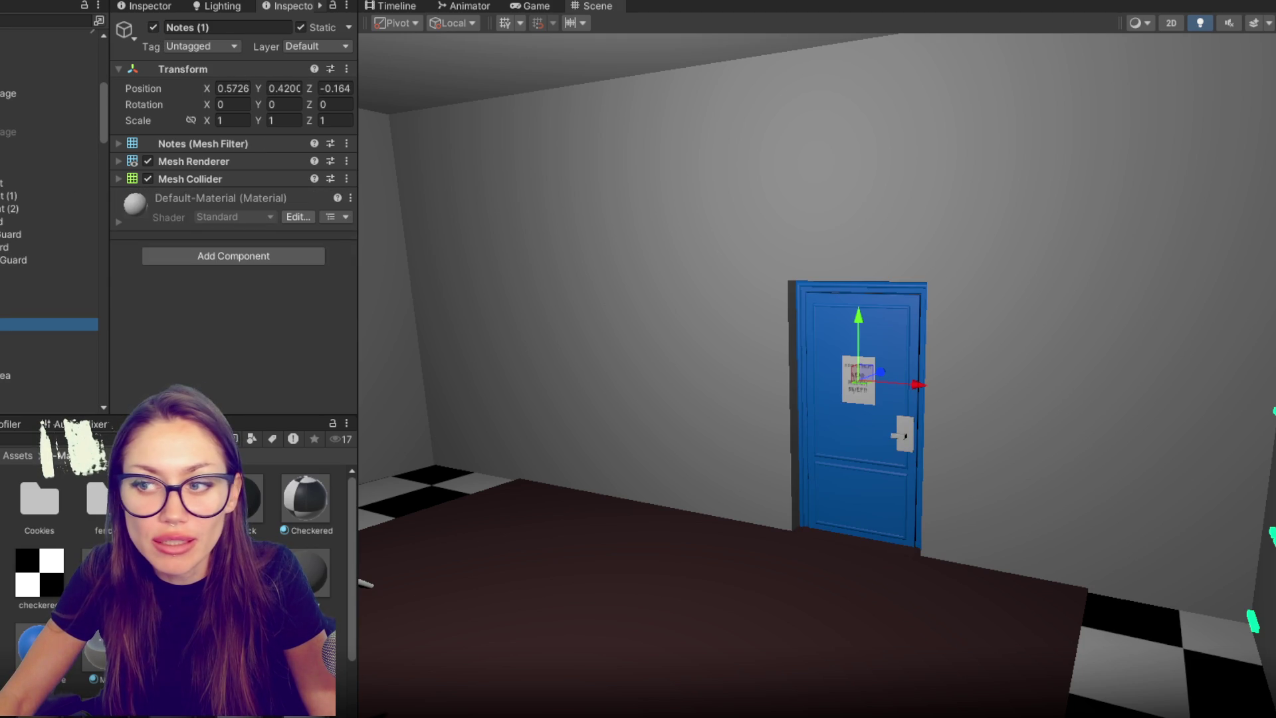
pyautogui.click(301, 28)
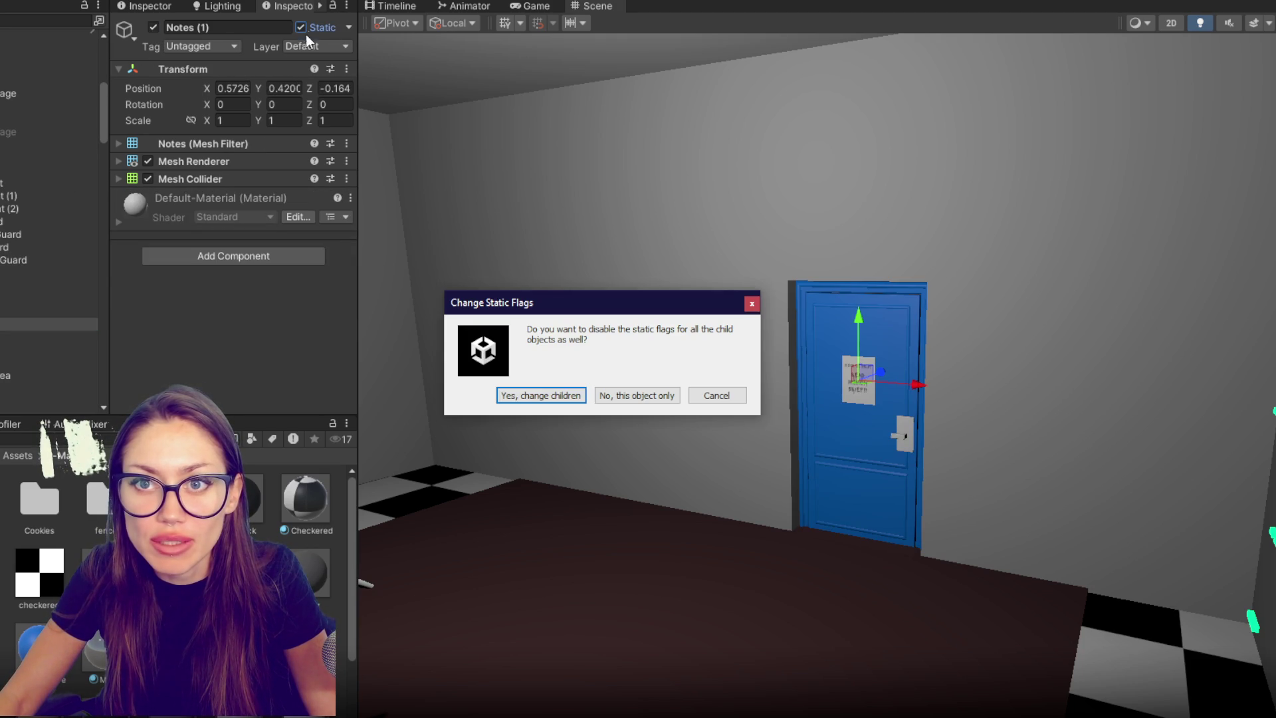
pyautogui.click(578, 396)
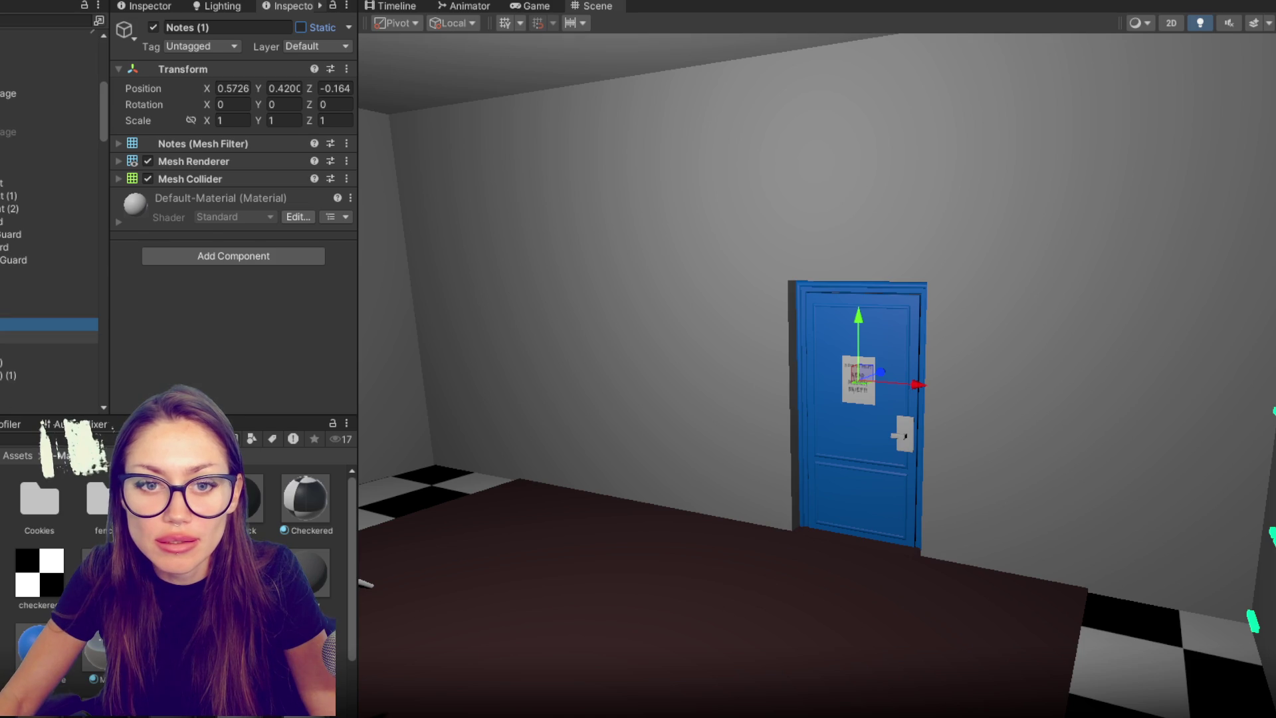
pyautogui.click(46, 337)
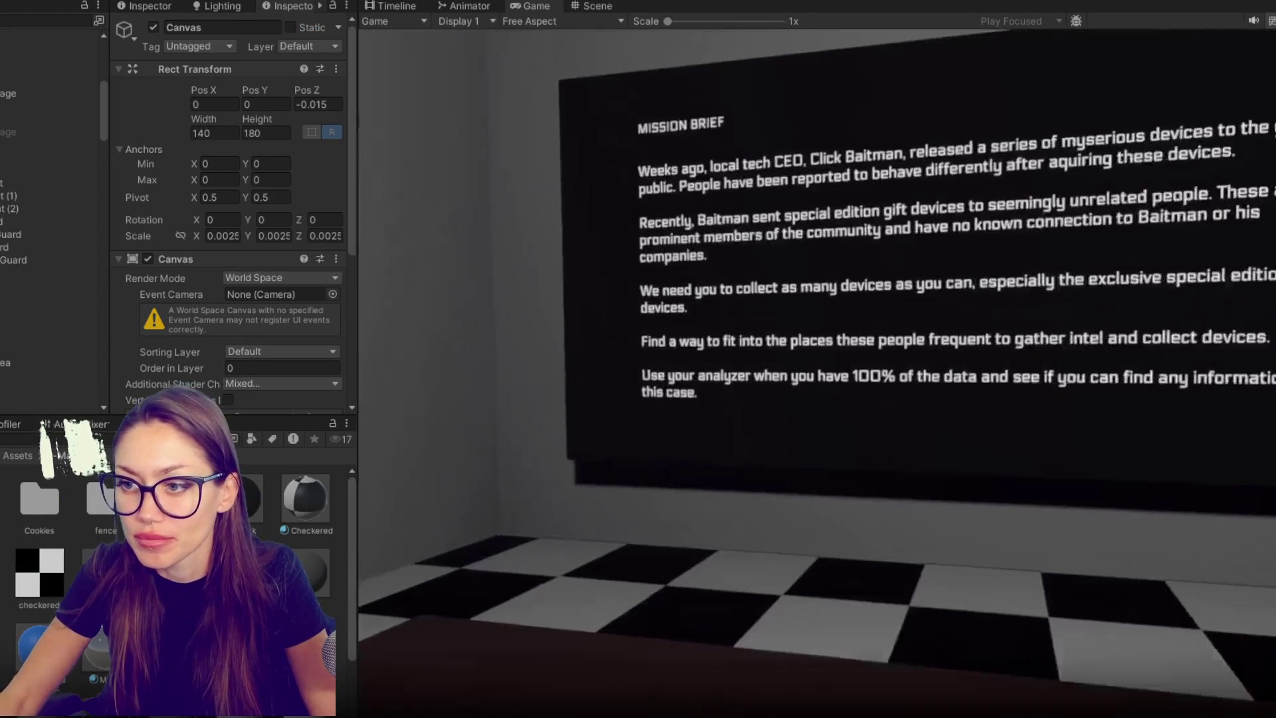
# - Walk through the door to the 'To be continued...' screen, exit Play mode, and return to MainControls.cs
pyautogui.press('w')
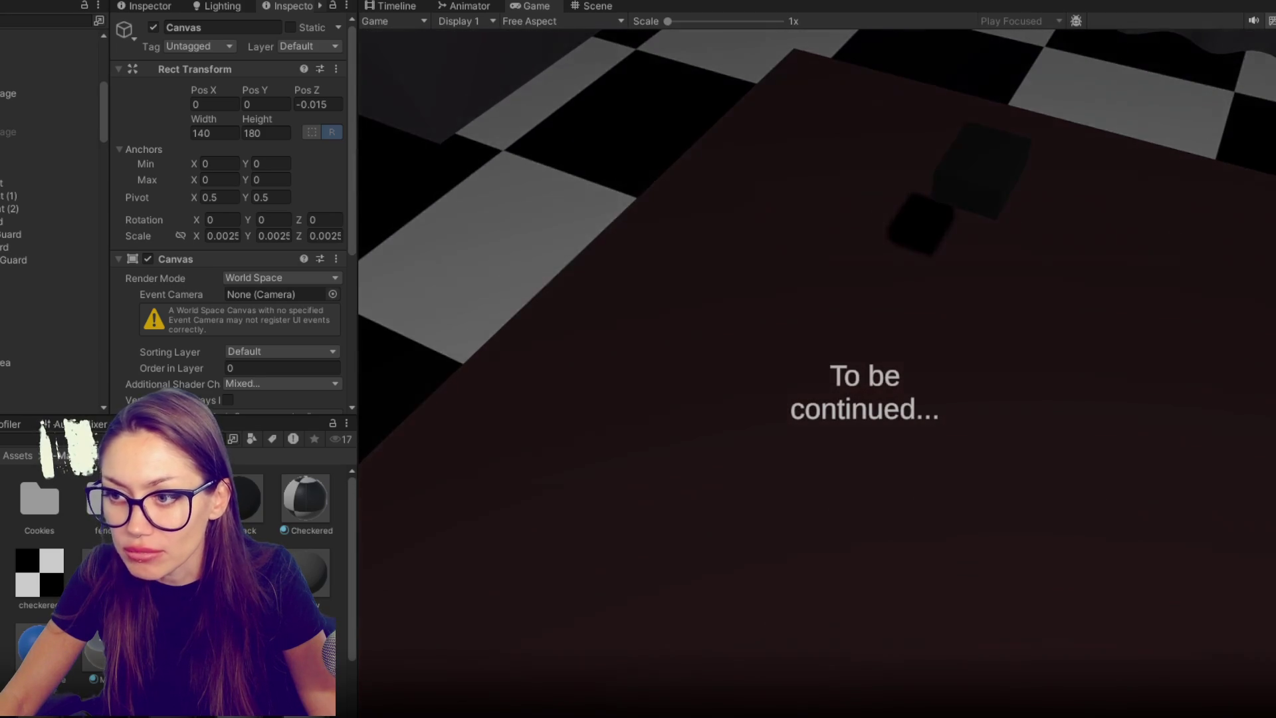
pyautogui.press('Escape')
pyautogui.click(587, 6)
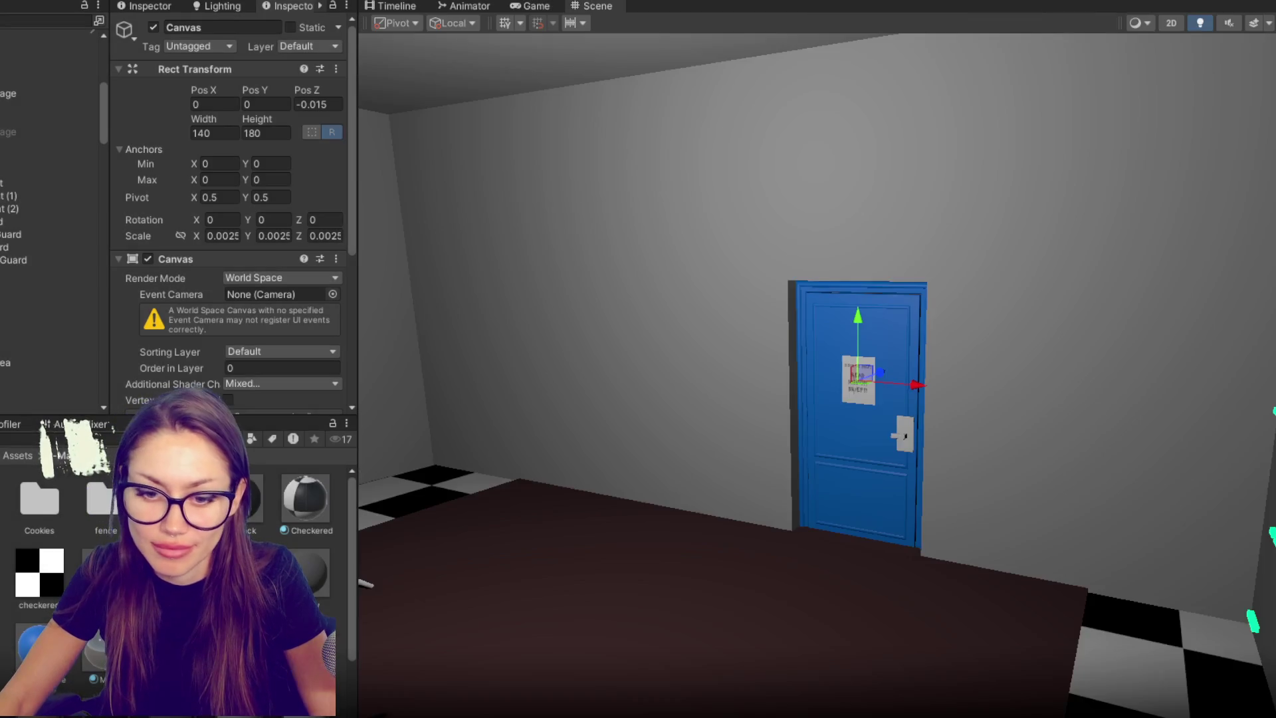
pyautogui.hotkey('alt', 'Tab')
pyautogui.scroll(-20, 712, 498)
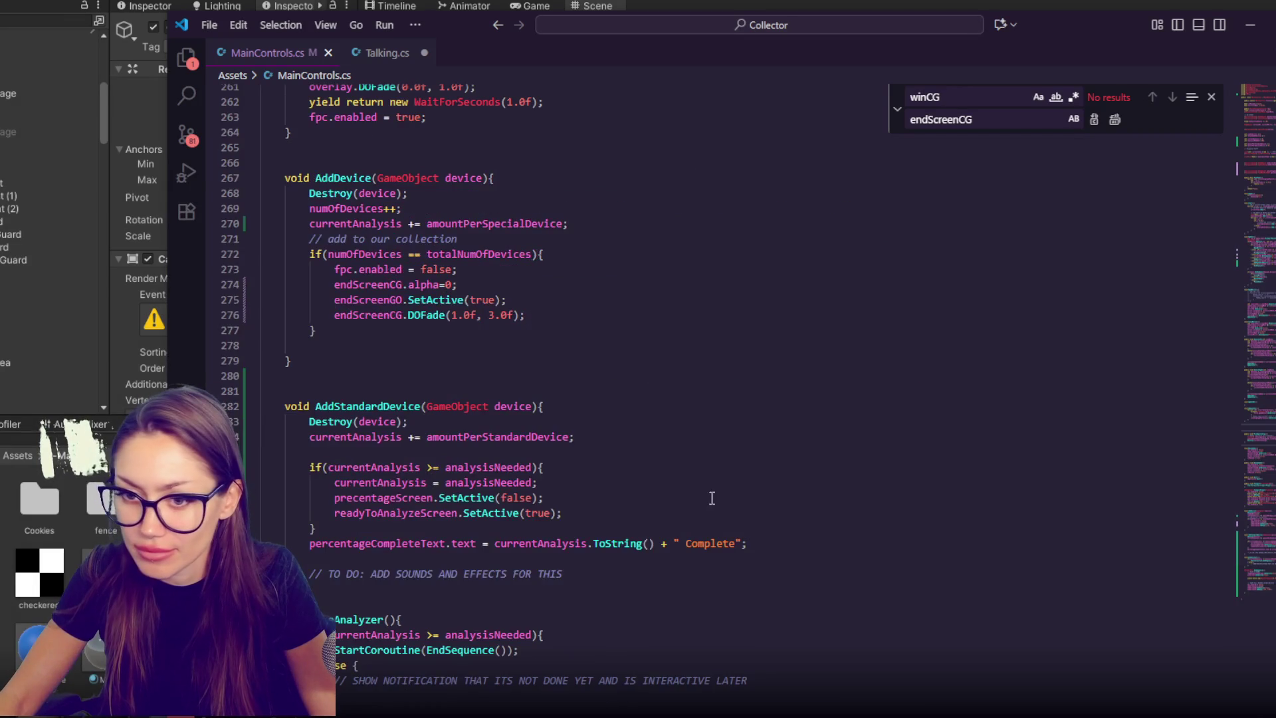
# - Locate the endScreenGO activation on line 275 and select the AddStandardDevice progress-update lines
pyautogui.scroll(-6, 715, 495)
pyautogui.doubleClick(345, 628)
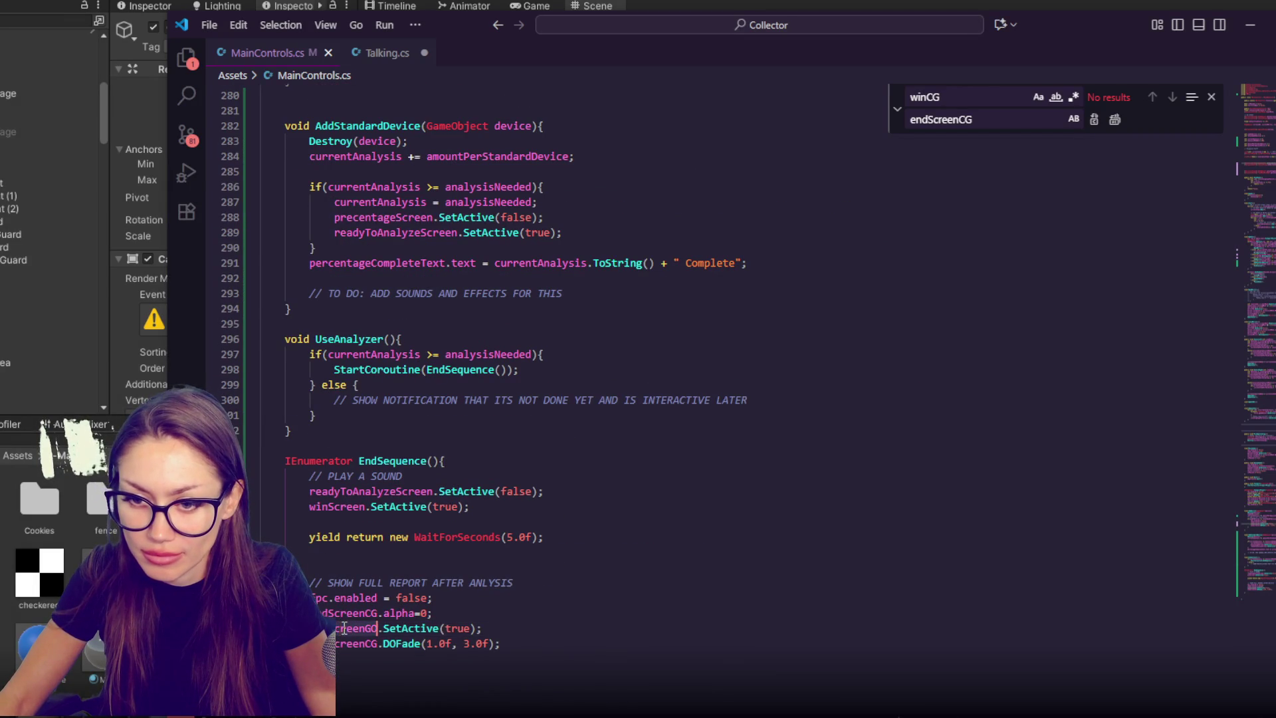
pyautogui.click(897, 108)
pyautogui.click(1173, 99)
pyautogui.click(1173, 98)
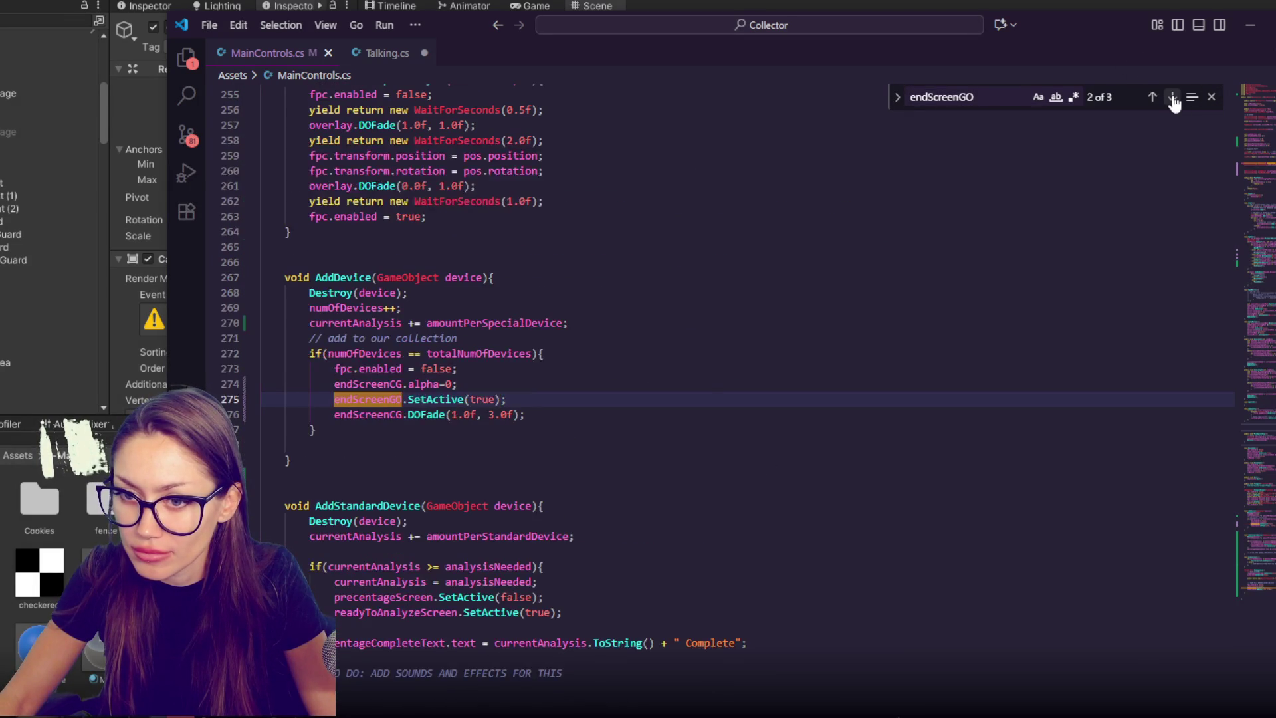
pyautogui.scroll(-4, 500, 349)
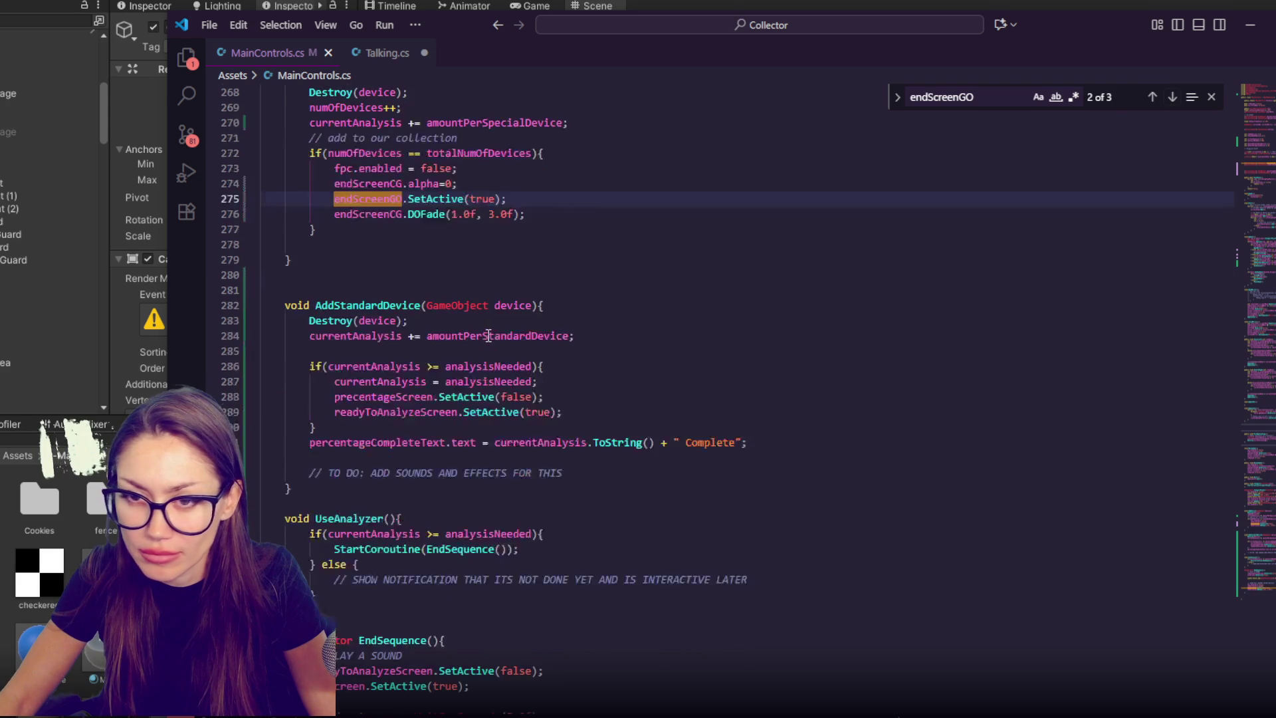
pyautogui.scroll(2, 489, 335)
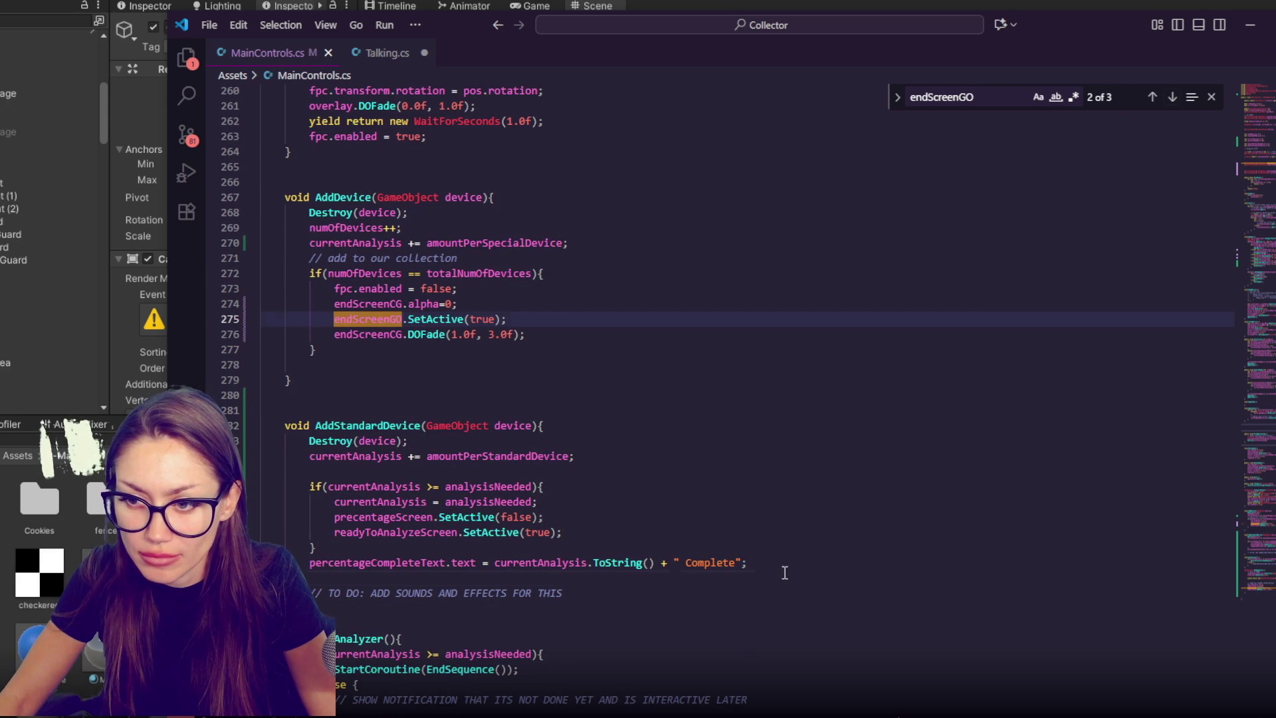
pyautogui.moveTo(783, 573); pyautogui.dragTo(797, 471)
pyautogui.hotkey('alt', 'Tab')
# - Turn off shadow casting in the analyzer glass's Mesh Renderer
pyautogui.click(224, 142)
pyautogui.click(242, 184)
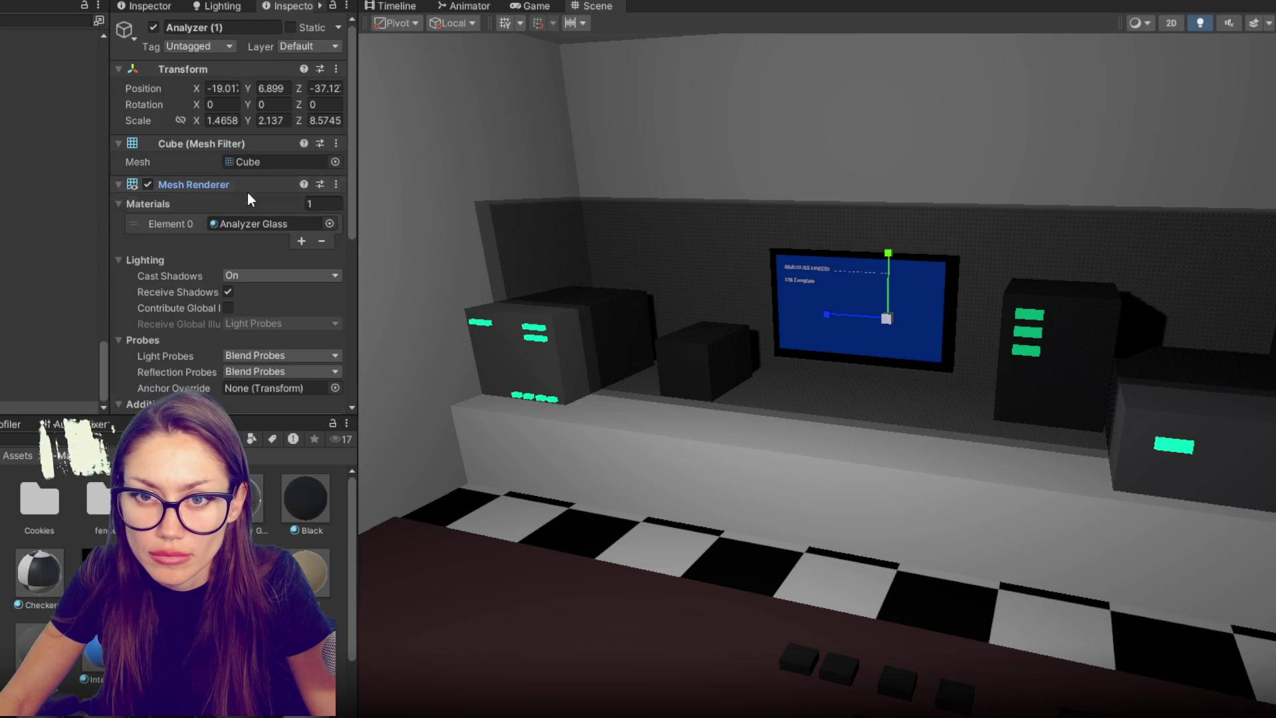
pyautogui.click(285, 275)
pyautogui.click(286, 293)
# - Lower the Analyzer box on the desk and rescale it
pyautogui.moveTo(765, 449)
pyautogui.mouseDown()
pyautogui.moveTo(584, 450)
pyautogui.moveTo(884, 448)
pyautogui.moveTo(861, 414)
pyautogui.moveTo(890, 359)
pyautogui.mouseUp()
pyautogui.click(889, 219)
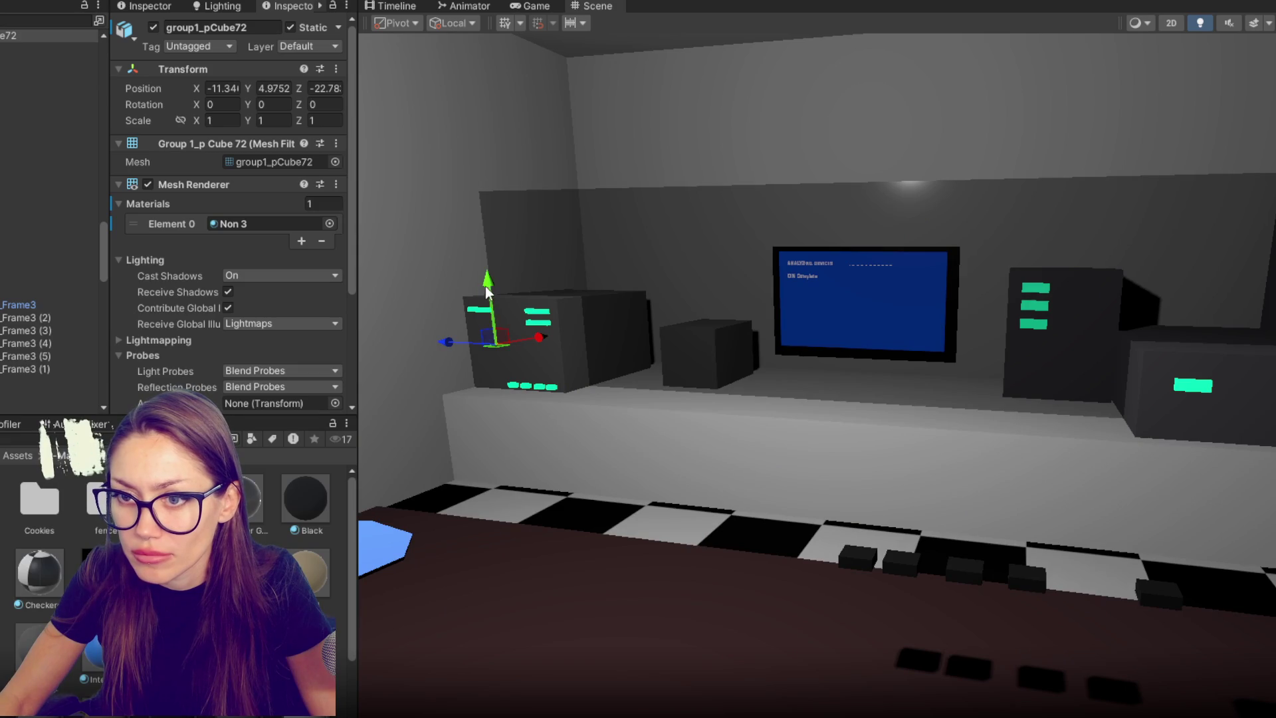
pyautogui.click(699, 254)
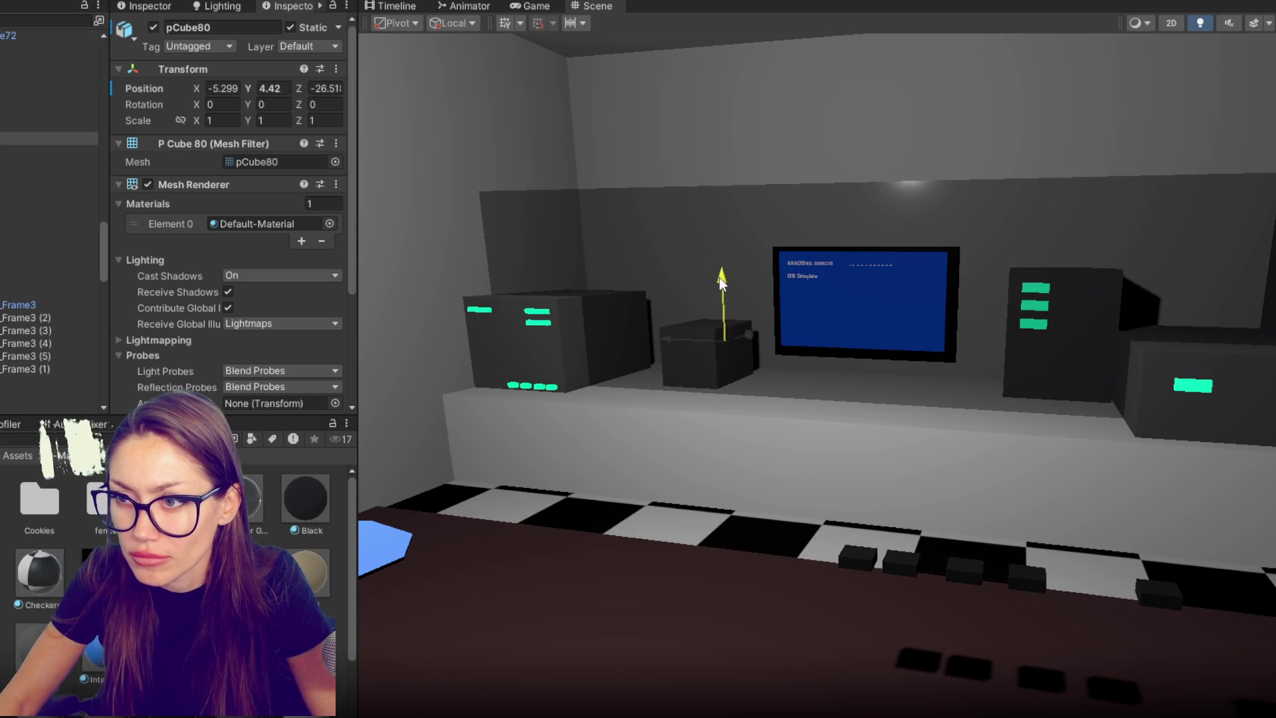
pyautogui.click(885, 241)
pyautogui.moveTo(891, 241)
pyautogui.mouseDown()
pyautogui.moveTo(877, 353)
pyautogui.moveTo(910, 329)
pyautogui.moveTo(1003, 436)
pyautogui.moveTo(704, 365)
pyautogui.moveTo(767, 384)
pyautogui.moveTo(857, 344)
pyautogui.moveTo(831, 350)
pyautogui.moveTo(928, 330)
pyautogui.mouseUp()
pyautogui.press('r')
pyautogui.press('w')
pyautogui.scroll(3, 931, 513)
# - Narrow Cube (1) and move a green glow strip onto the tower's front
pyautogui.click(931, 575)
pyautogui.moveTo(1070, 619)
pyautogui.mouseDown()
pyautogui.moveTo(1058, 620)
pyautogui.moveTo(1128, 588)
pyautogui.mouseUp()
pyautogui.press('w')
pyautogui.press('r')
pyautogui.press('w')
pyautogui.click(854, 591)
pyautogui.moveTo(890, 561)
pyautogui.mouseDown()
pyautogui.moveTo(1072, 529)
pyautogui.moveTo(1040, 535)
pyautogui.mouseUp()
# - Shift the left computer tower sideways and move its green glow strips to the right
pyautogui.click(574, 297)
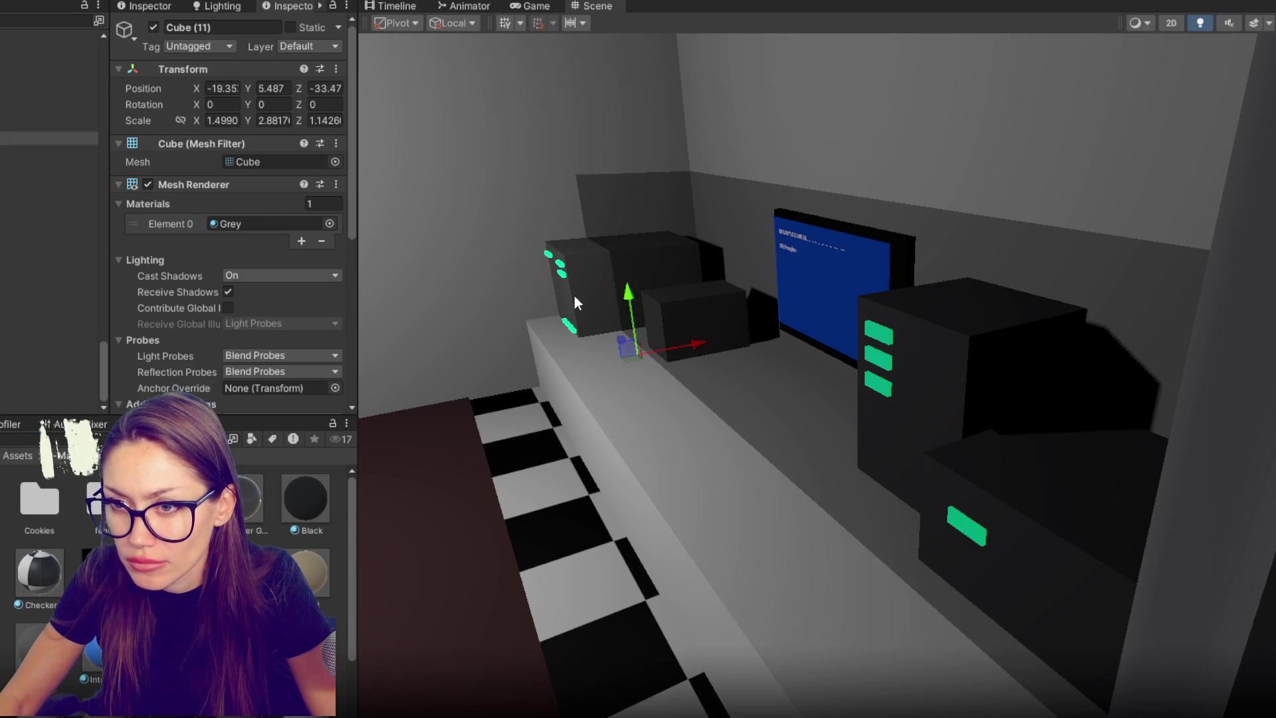
pyautogui.click(607, 301)
pyautogui.click(614, 305)
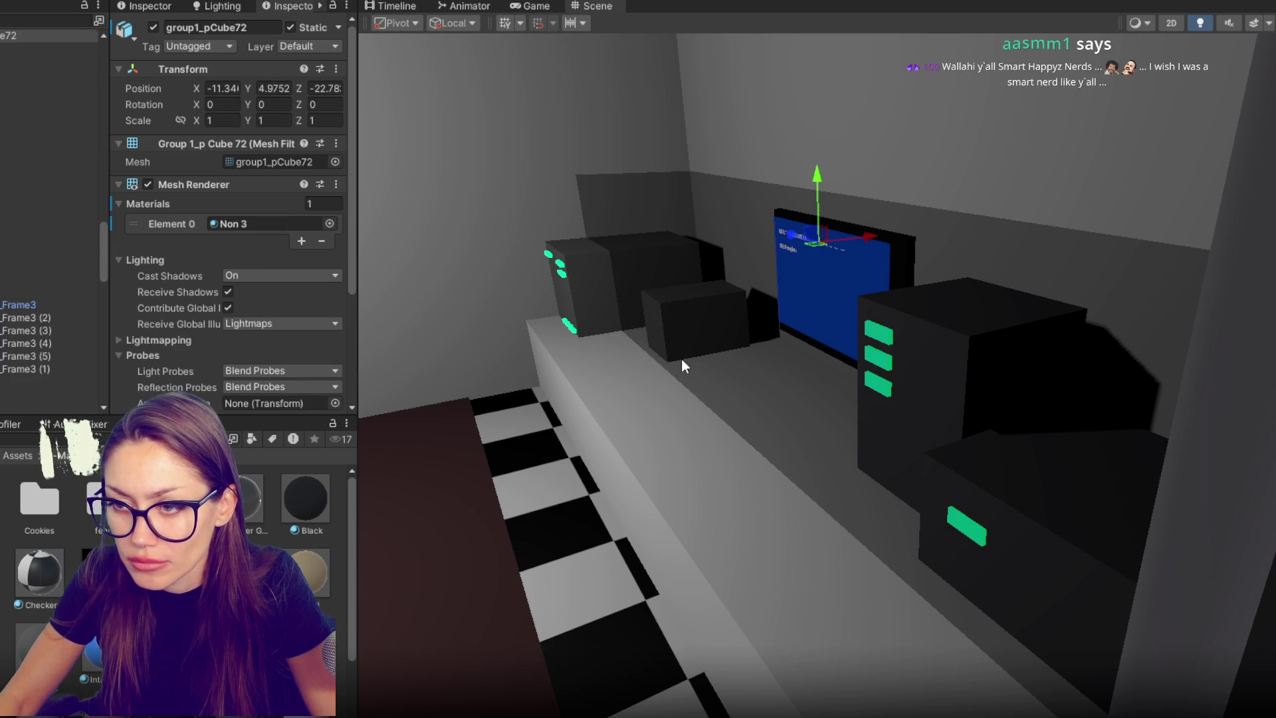
pyautogui.click(578, 300)
pyautogui.moveTo(703, 337)
pyautogui.mouseDown()
pyautogui.moveTo(691, 341)
pyautogui.moveTo(727, 332)
pyautogui.mouseUp()
pyautogui.click(573, 265)
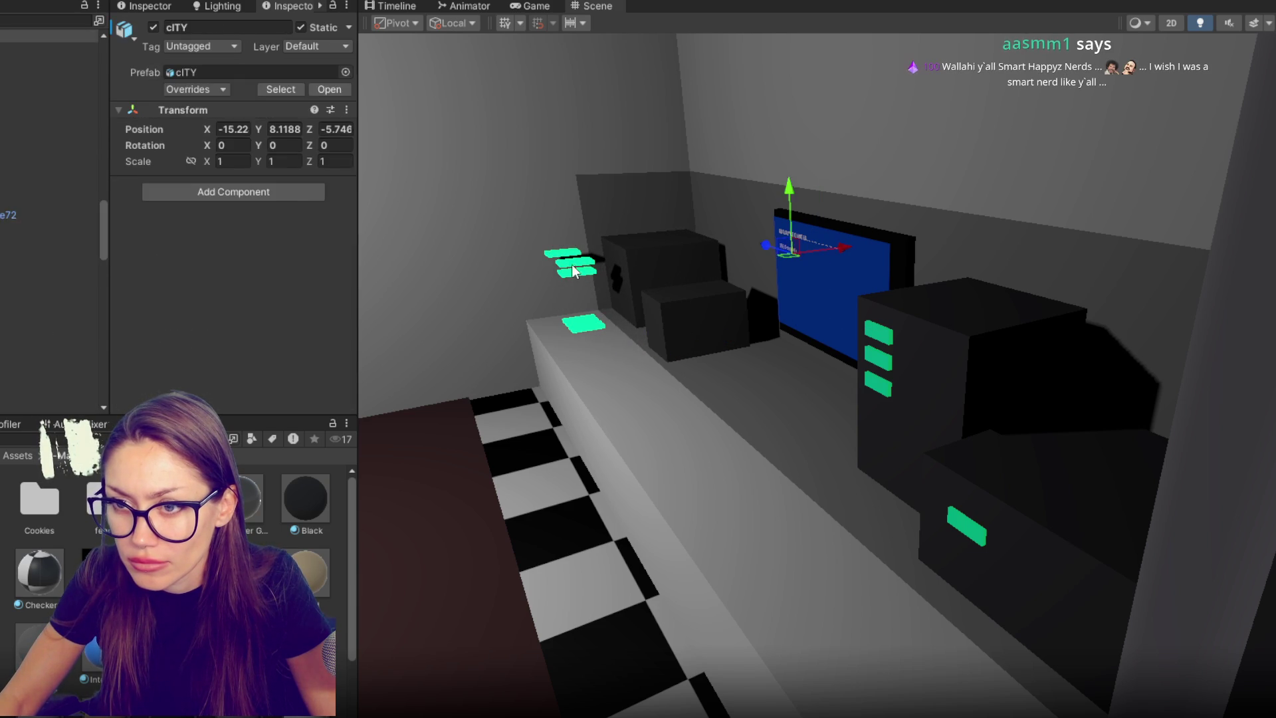
pyautogui.click(555, 253)
pyautogui.keyDown('shift'); pyautogui.click(576, 311); pyautogui.keyUp('shift')
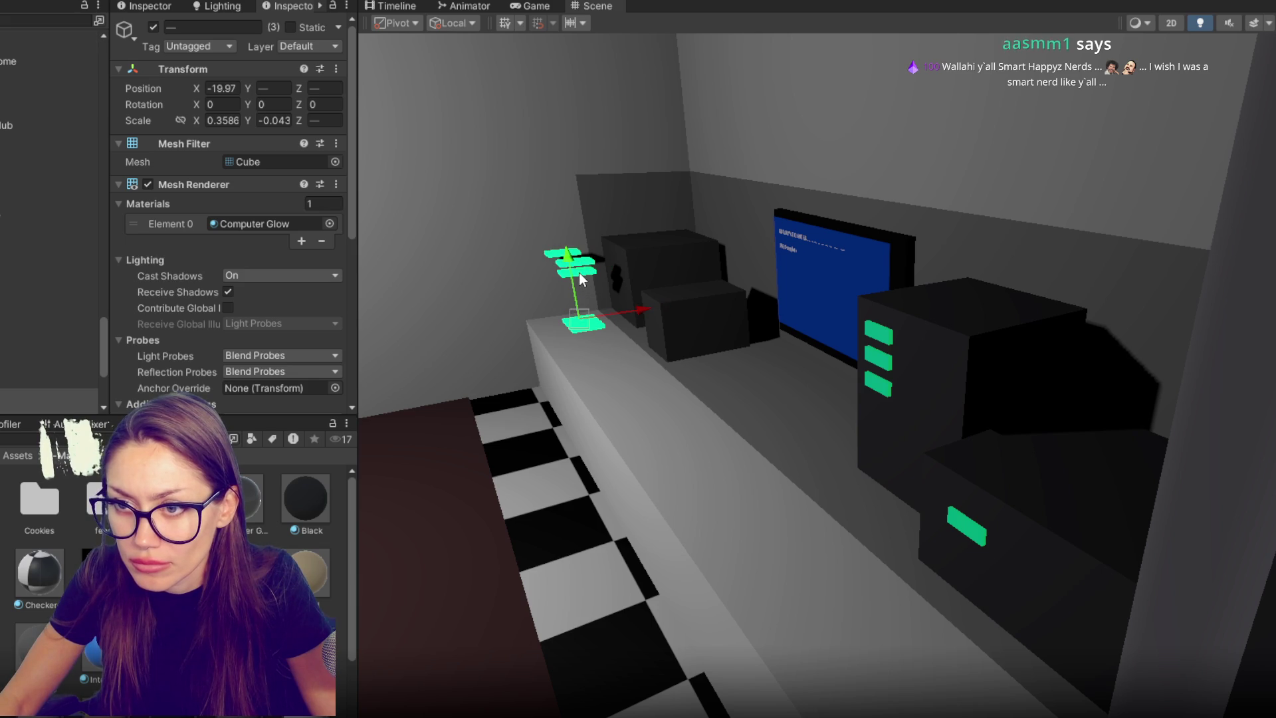
pyautogui.moveTo(629, 285); pyautogui.dragTo(694, 260)
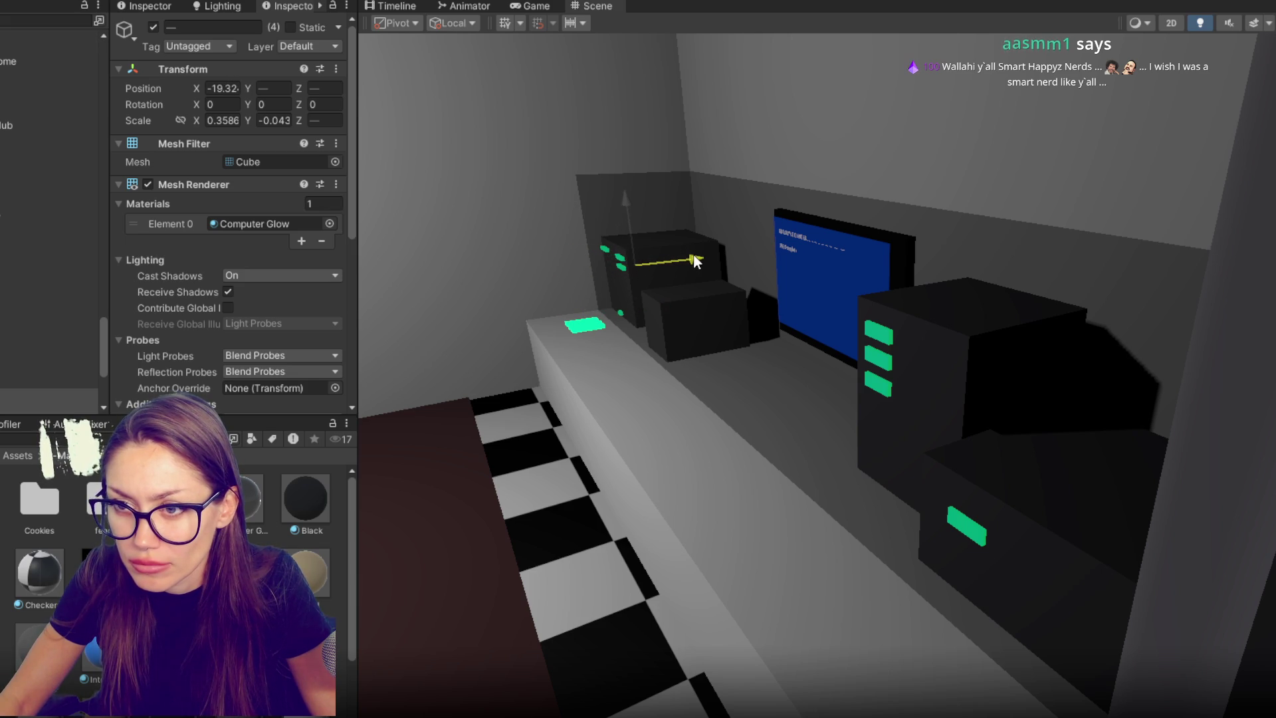
# - Frame the flat green piece and orbit around the desk, boxes and monitor
pyautogui.click(588, 332)
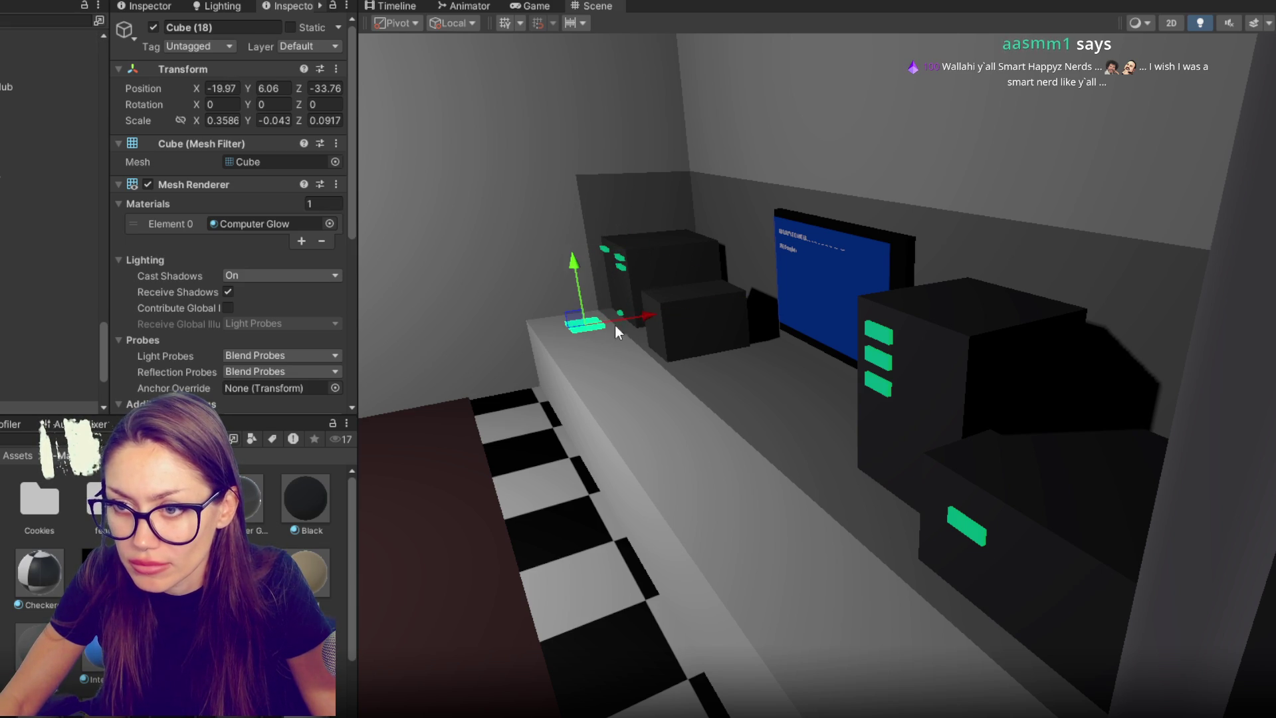
pyautogui.press('f')
pyautogui.moveTo(621, 375); pyautogui.dragTo(830, 530)
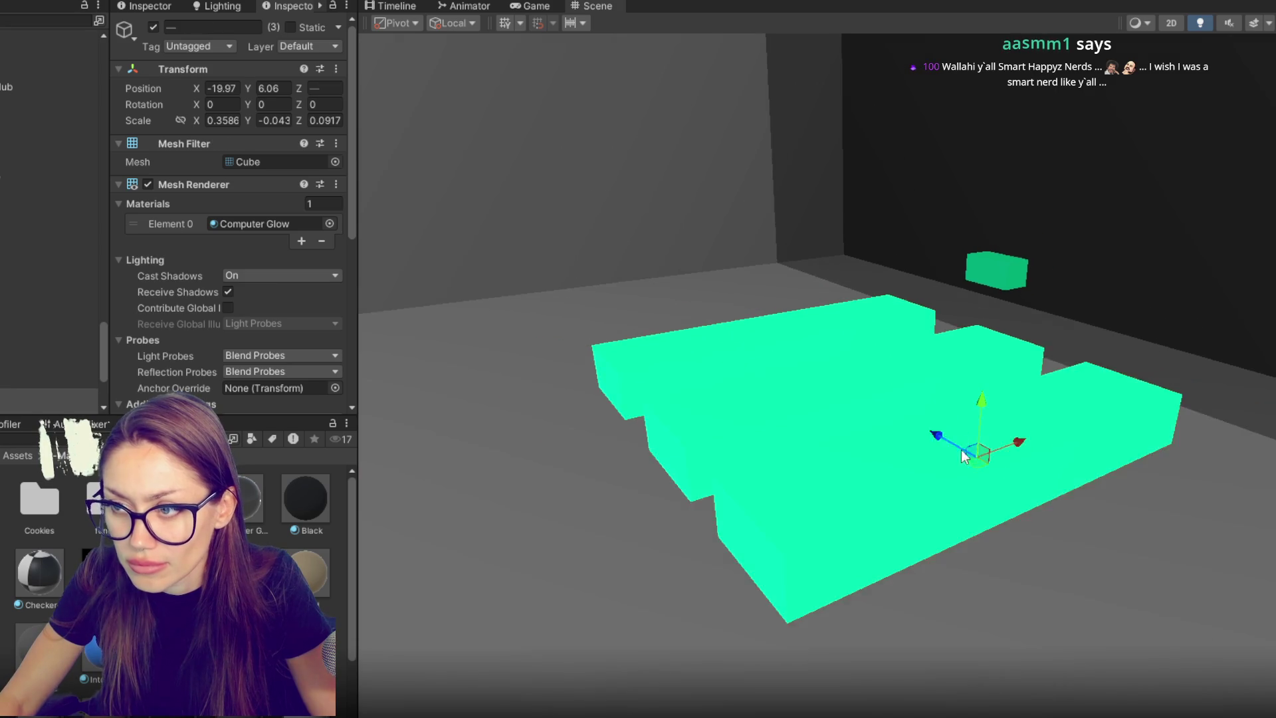
pyautogui.scroll(-5, 965, 446)
pyautogui.moveTo(998, 345)
pyautogui.mouseDown()
pyautogui.moveTo(1169, 309)
pyautogui.moveTo(680, 380)
pyautogui.moveTo(815, 391)
pyautogui.moveTo(789, 397)
pyautogui.mouseUp()
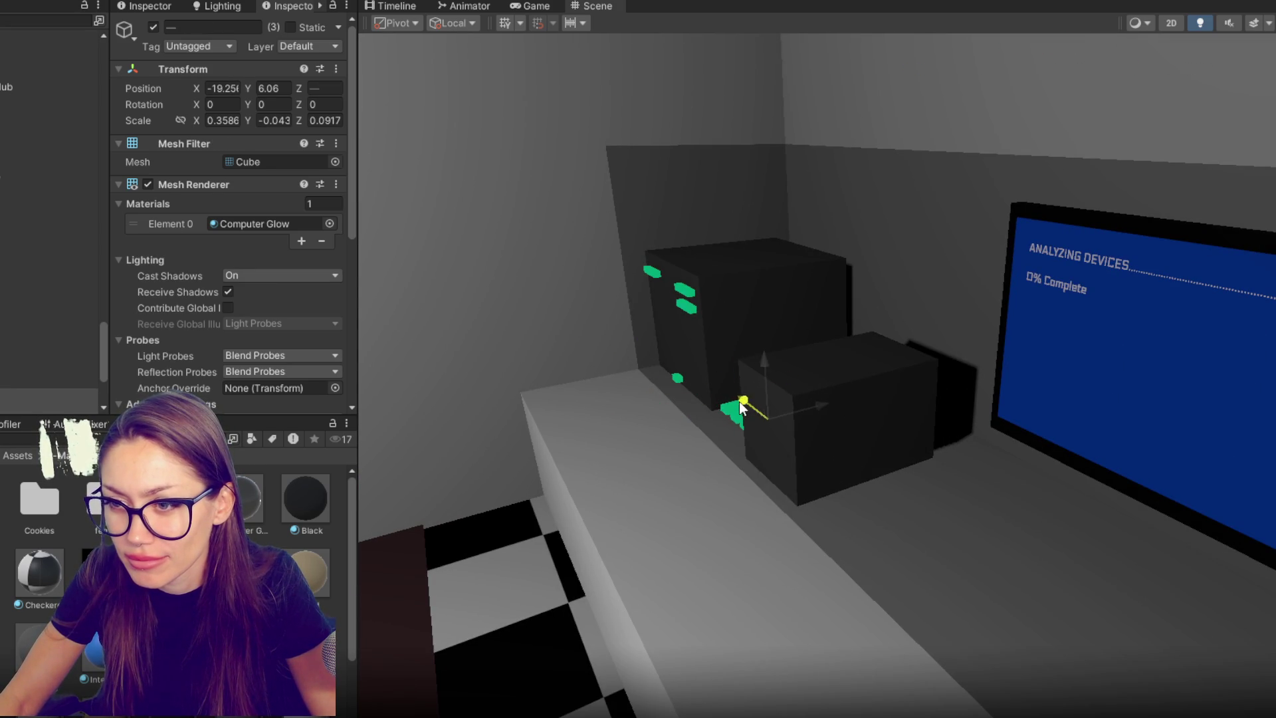
pyautogui.moveTo(672, 399); pyautogui.dragTo(870, 487)
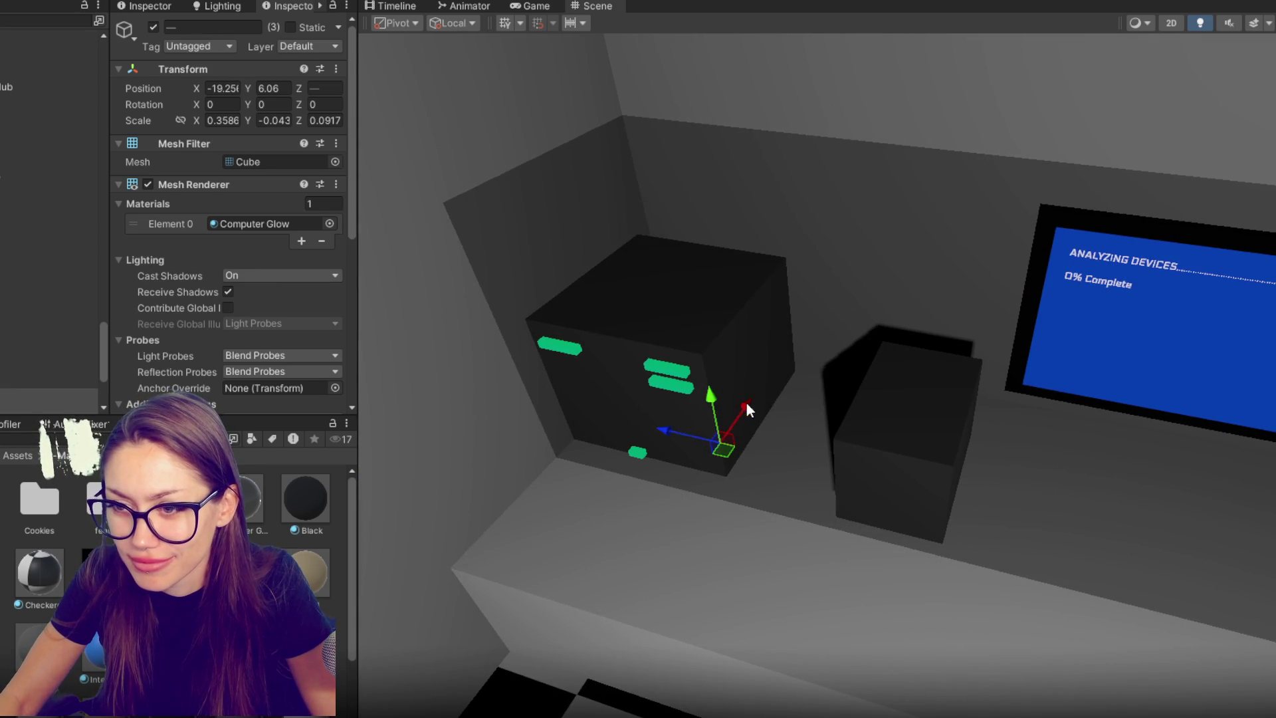
pyautogui.scroll(-3, 740, 405)
pyautogui.moveTo(740, 406); pyautogui.dragTo(887, 445)
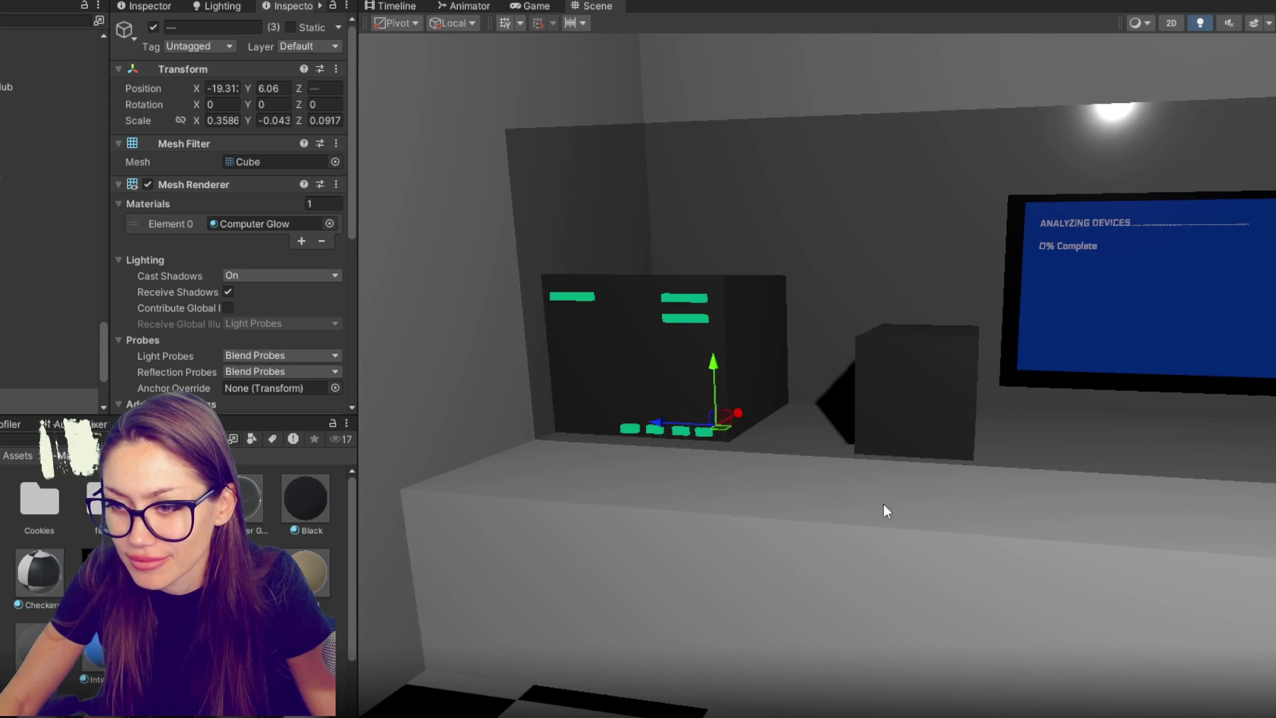
# - Lower the analyzer box aside and place glow strip Cube (13) on the tall tower's front
pyautogui.click(1163, 490)
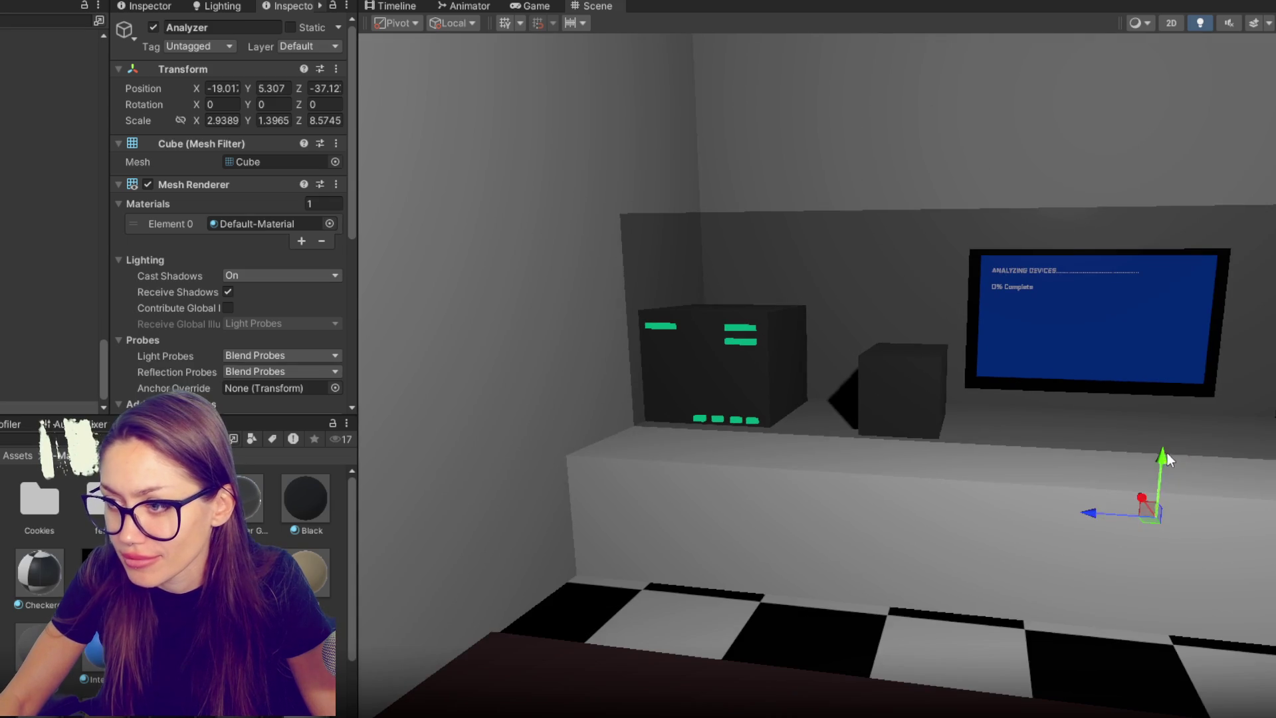
pyautogui.moveTo(1167, 457)
pyautogui.mouseDown()
pyautogui.moveTo(1165, 571)
pyautogui.moveTo(1167, 557)
pyautogui.mouseUp()
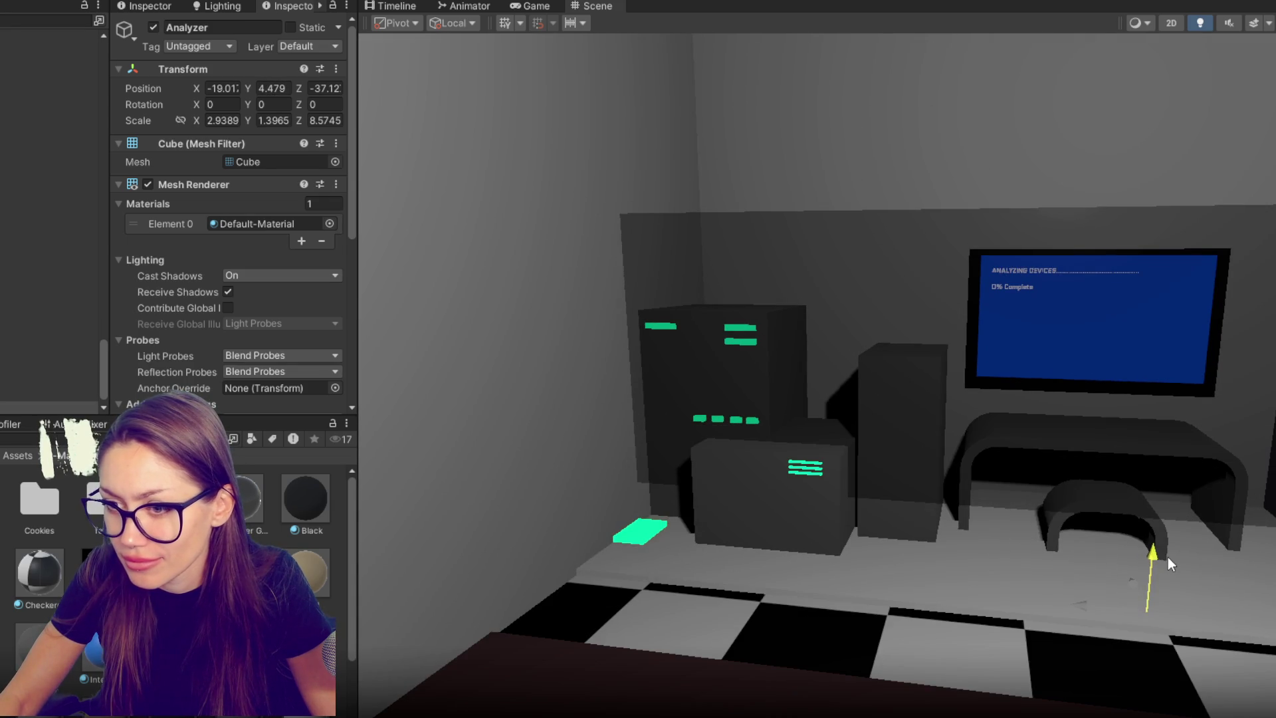
pyautogui.click(657, 515)
pyautogui.moveTo(639, 467); pyautogui.dragTo(656, 333)
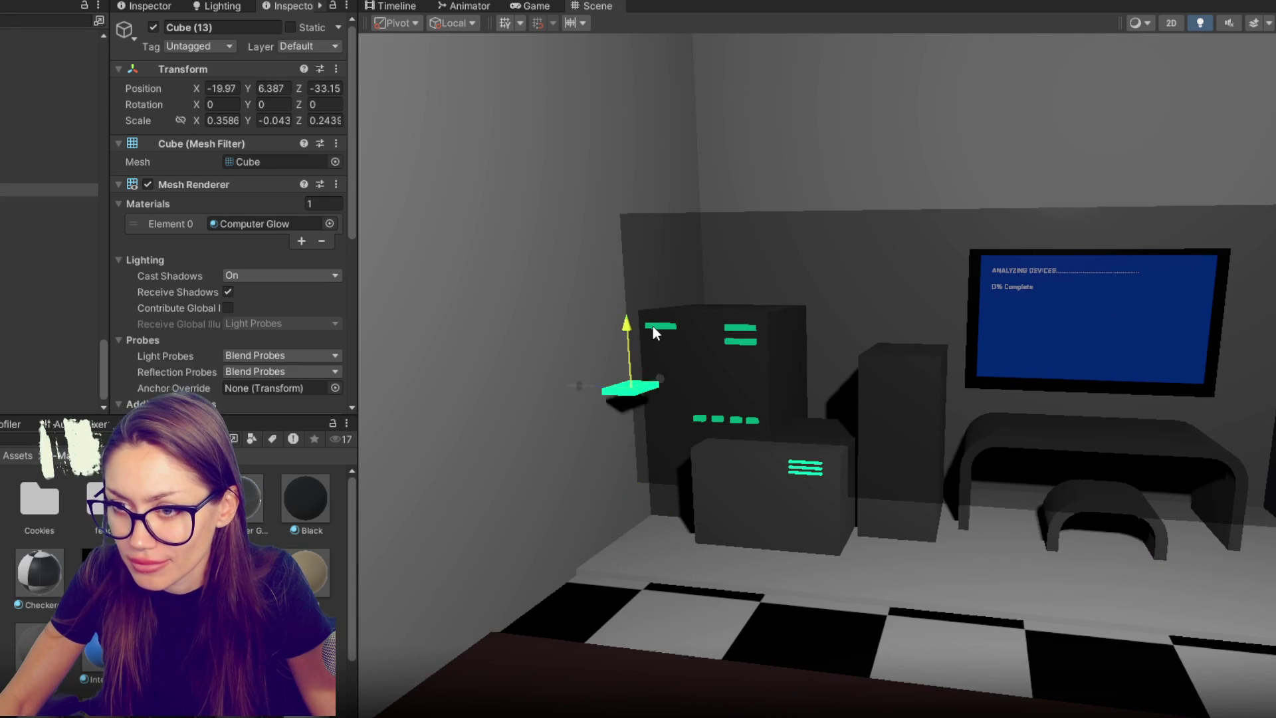
pyautogui.moveTo(660, 377); pyautogui.dragTo(716, 393)
pyautogui.click(814, 463)
pyautogui.click(813, 464)
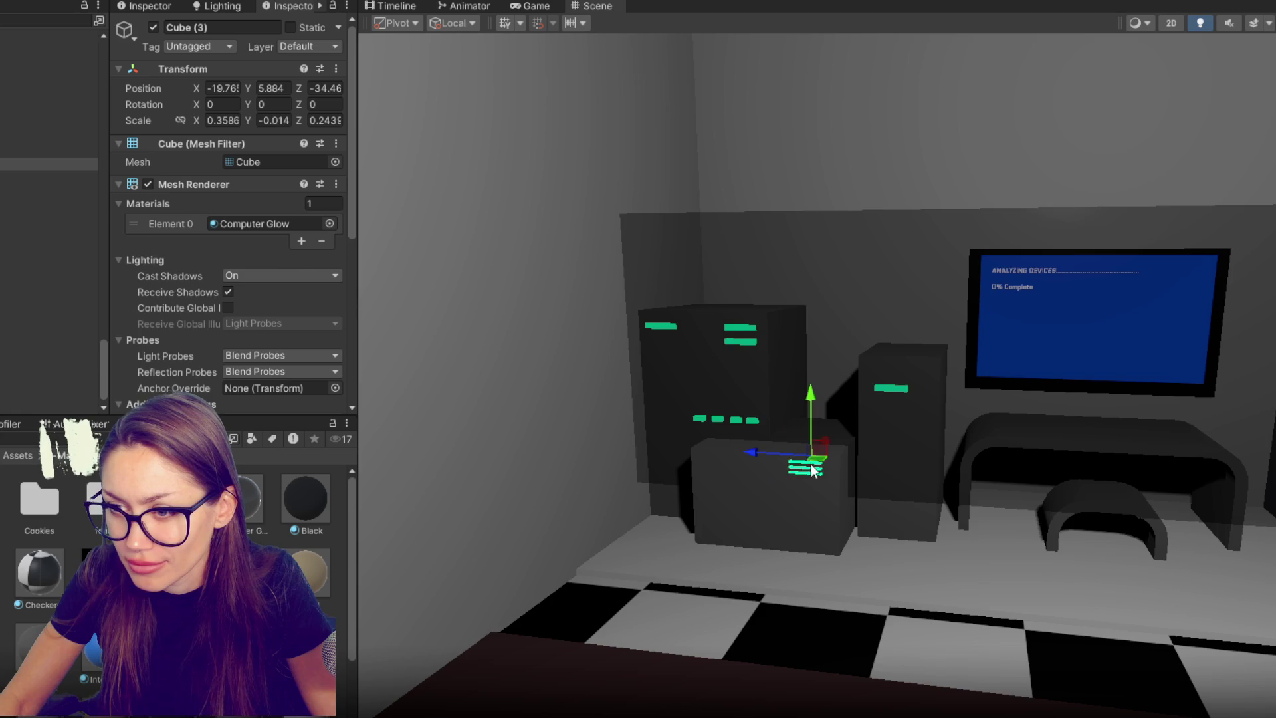
pyautogui.scroll(2, 811, 468)
pyautogui.click(804, 495)
pyautogui.click(806, 489)
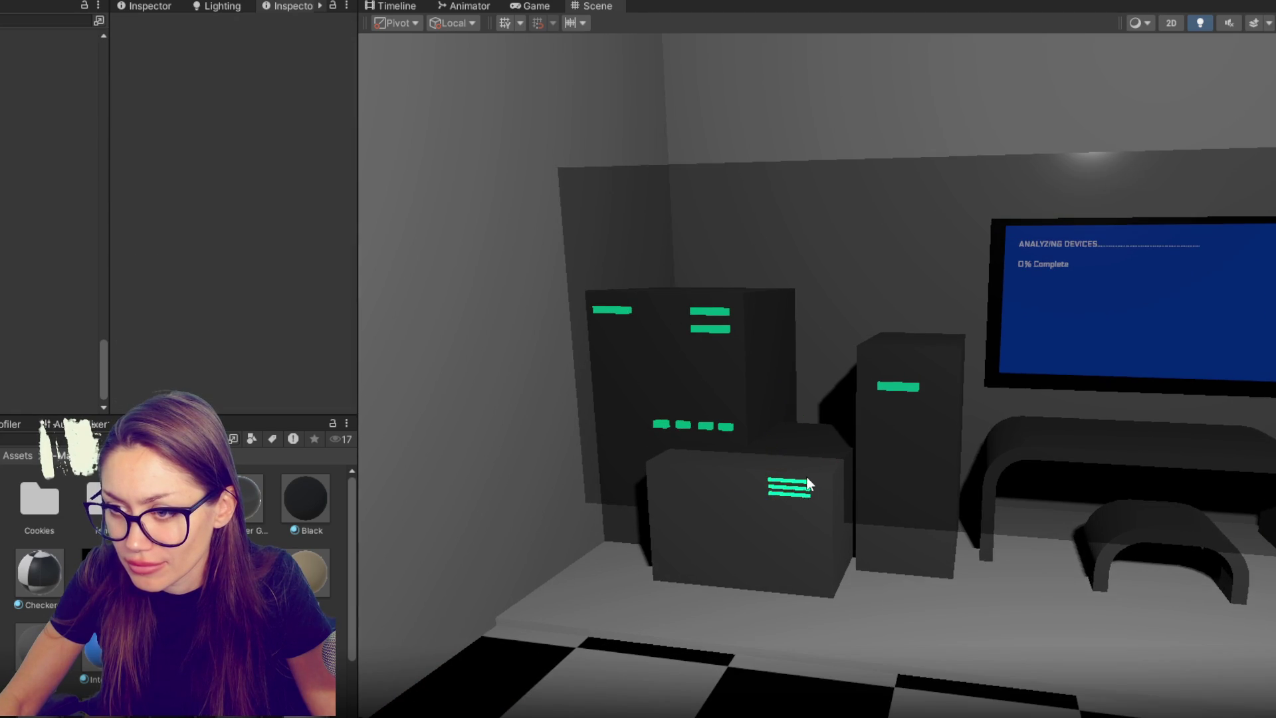
# - Move the small front box Cube (2) with its glow stripes up and to the left
pyautogui.scroll(2, 779, 544)
pyautogui.keyDown('shift'); pyautogui.click(759, 575); pyautogui.keyUp('shift')
pyautogui.keyDown('shift'); pyautogui.click(760, 575); pyautogui.keyUp('shift')
pyautogui.keyDown('shift'); pyautogui.click(763, 564); pyautogui.keyUp('shift')
pyautogui.moveTo(712, 512)
pyautogui.mouseDown()
pyautogui.moveTo(720, 482)
pyautogui.moveTo(719, 496)
pyautogui.moveTo(773, 514)
pyautogui.mouseUp()
pyautogui.scroll(-3, 722, 495)
pyautogui.moveTo(842, 465); pyautogui.dragTo(848, 423)
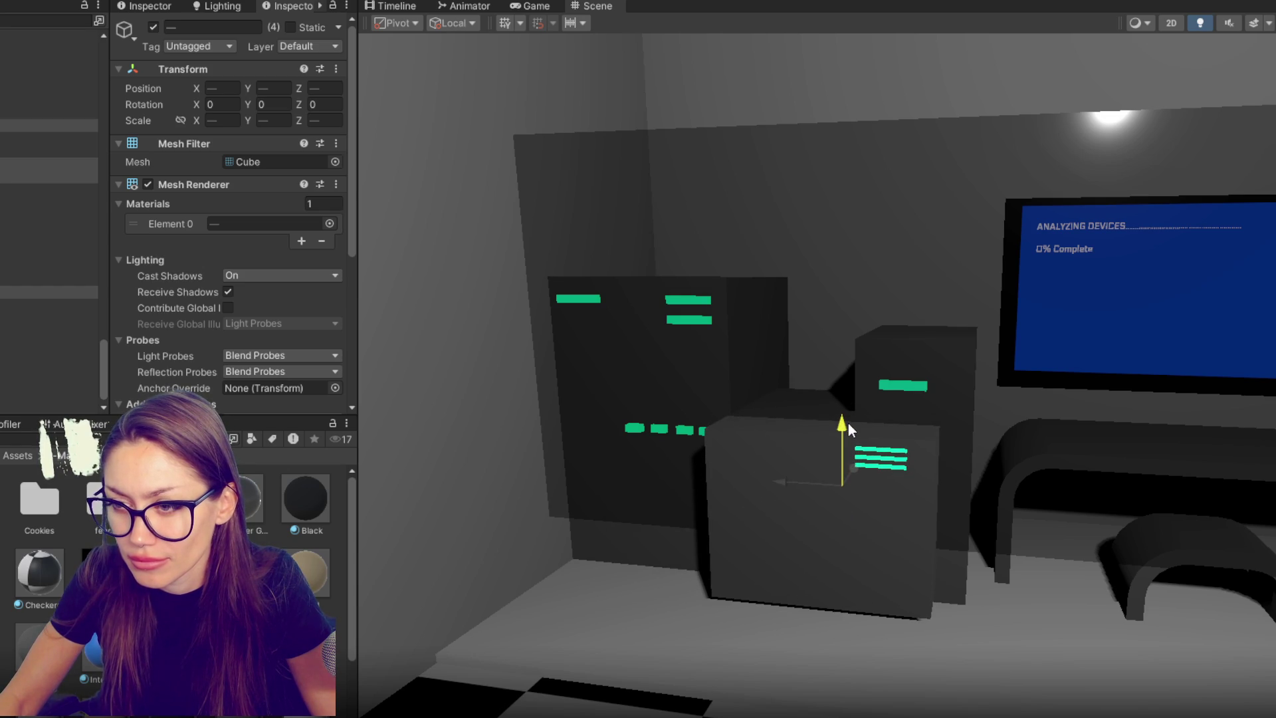
pyautogui.moveTo(783, 478)
pyautogui.mouseDown()
pyautogui.moveTo(747, 477)
pyautogui.moveTo(772, 477)
pyautogui.mouseUp()
# - Slide the front box right, then bring its glow stripes along with it
pyautogui.click(740, 495)
pyautogui.moveTo(868, 468); pyautogui.dragTo(756, 460)
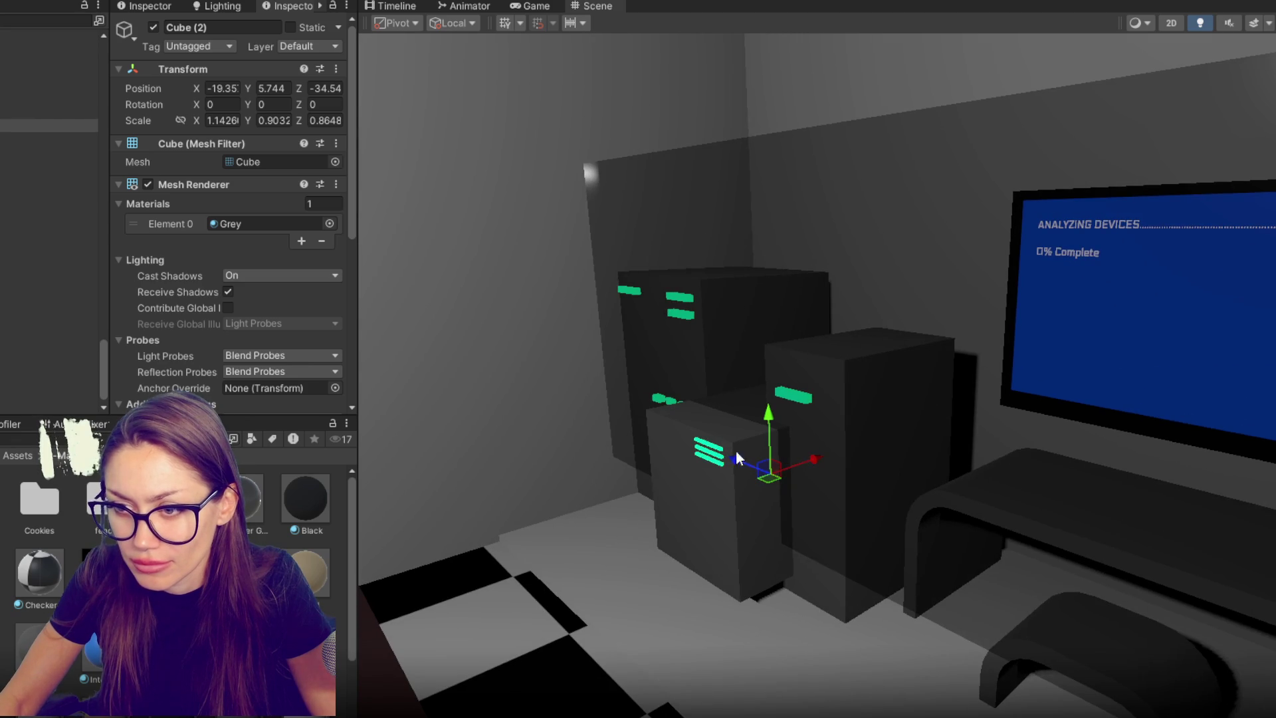
pyautogui.keyDown('shift'); pyautogui.click(717, 455); pyautogui.keyUp('shift')
pyautogui.keyDown('shift'); pyautogui.click(712, 460); pyautogui.keyUp('shift')
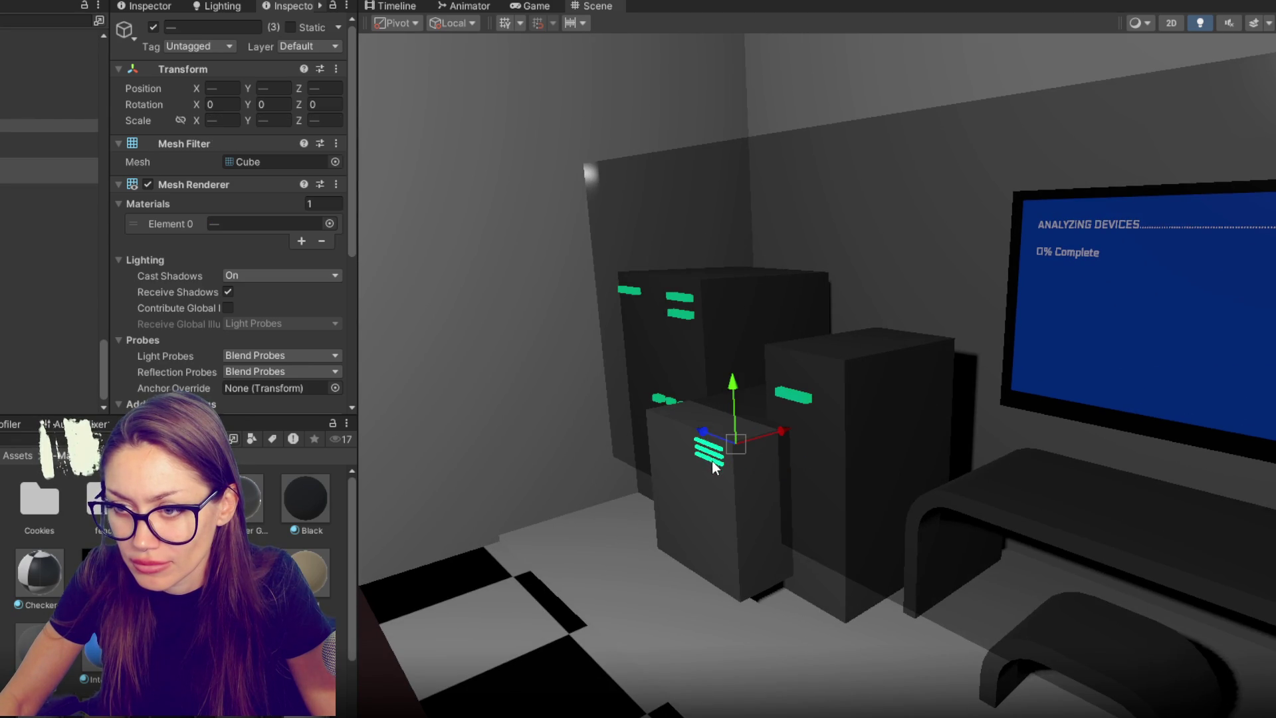
pyautogui.moveTo(782, 444); pyautogui.dragTo(834, 424)
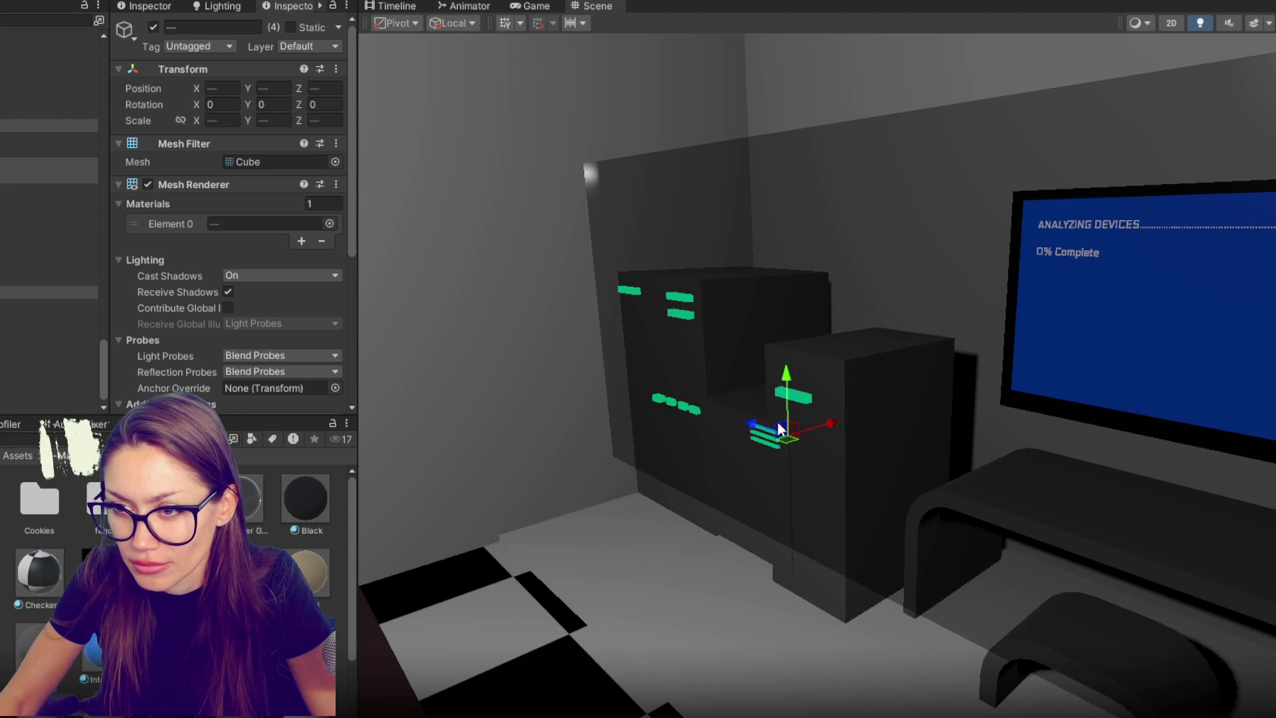
# - Slide Cube (12) and its green stripe right, then raise the Analyzer box back up
pyautogui.click(848, 389)
pyautogui.press('f')
pyautogui.click(757, 388)
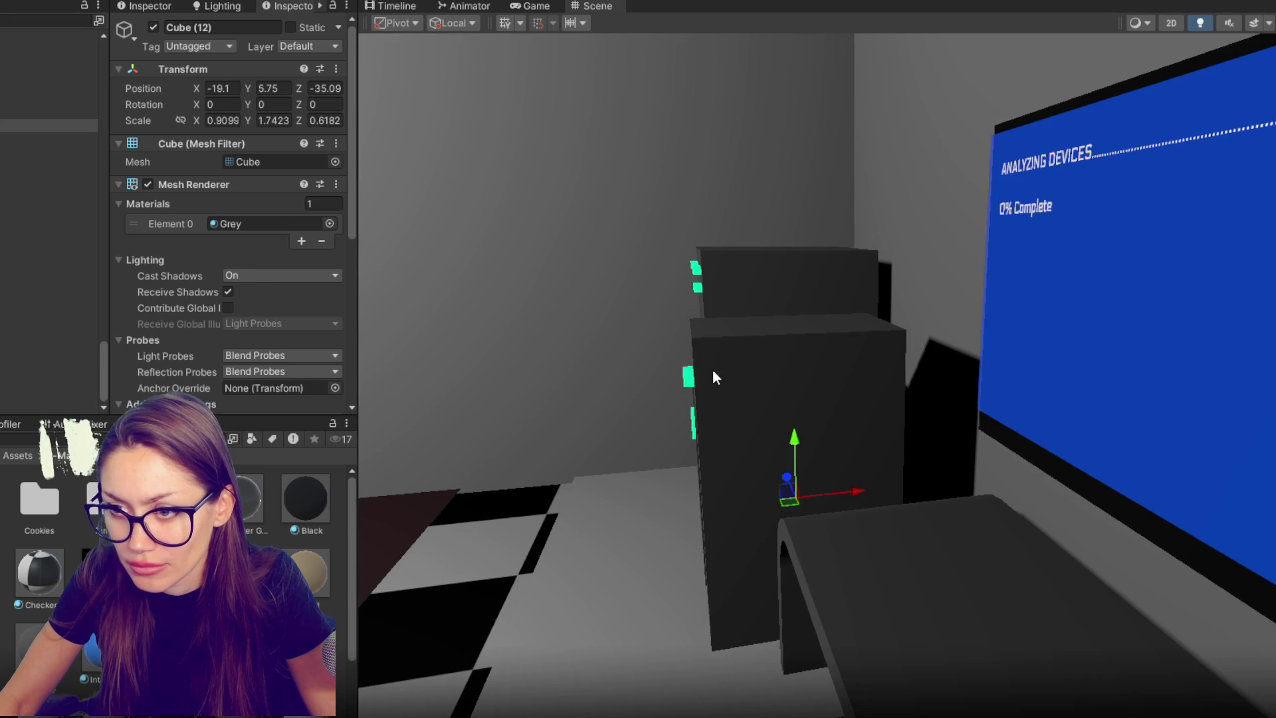
pyautogui.keyDown('shift'); pyautogui.click(691, 377); pyautogui.keyUp('shift')
pyautogui.moveTo(789, 374); pyautogui.dragTo(853, 380)
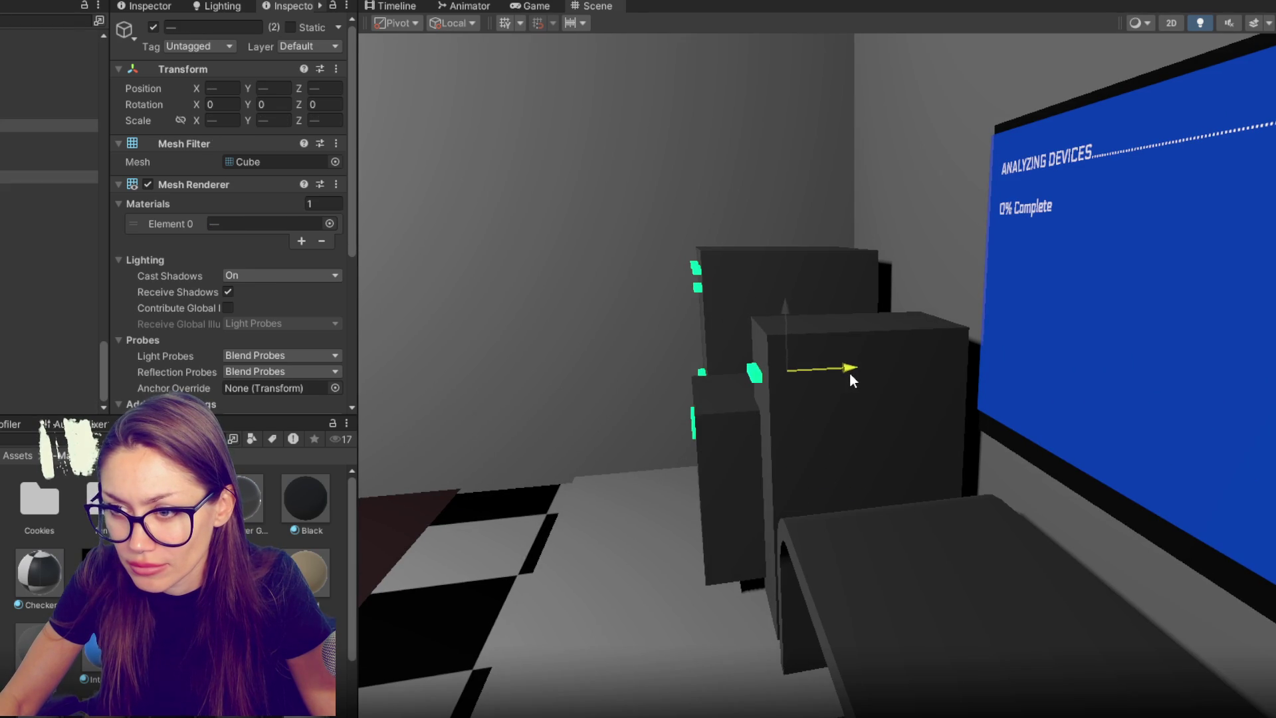
pyautogui.keyDown('alt'); pyautogui.moveTo(690, 460); pyautogui.dragTo(655, 654); pyautogui.keyUp('alt')
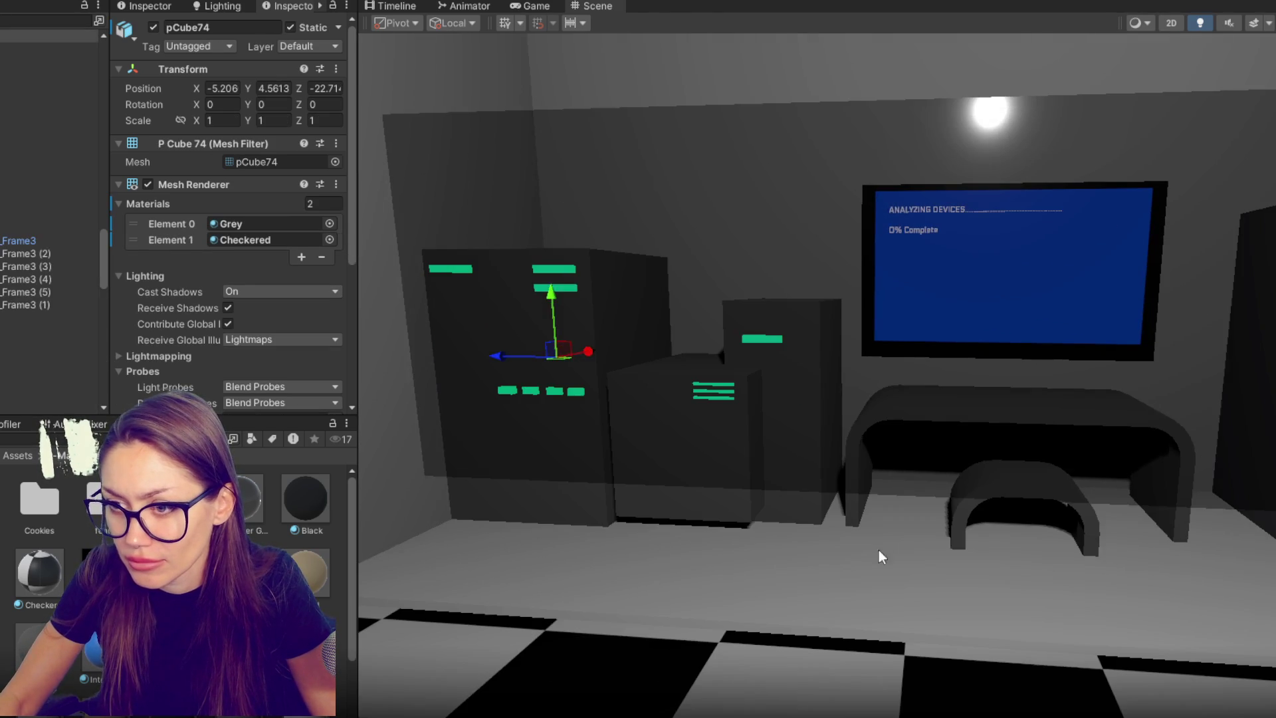
pyautogui.moveTo(1082, 563); pyautogui.dragTo(1090, 445)
pyautogui.moveTo(1149, 417)
pyautogui.keyDown('alt'); pyautogui.mouseDown()
pyautogui.moveTo(1007, 449)
pyautogui.moveTo(960, 476)
pyautogui.moveTo(854, 438)
pyautogui.moveTo(656, 430)
pyautogui.moveTo(747, 517)
pyautogui.moveTo(722, 517)
pyautogui.moveTo(749, 496)
pyautogui.mouseUp(); pyautogui.keyUp('alt')
# - Place glow strip Cube (24) on the right-hand lower box at -19.34, 6.28, -40.32
pyautogui.click(1263, 648)
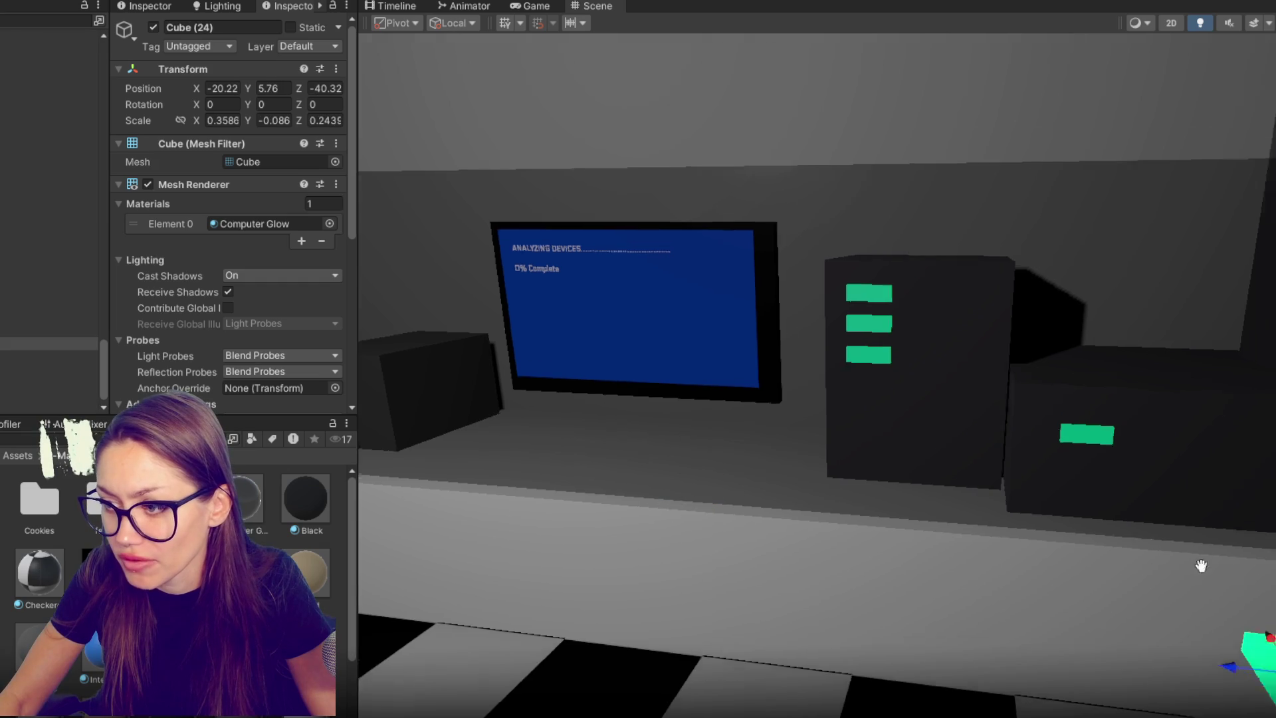
pyautogui.press('f')
pyautogui.moveTo(1120, 554); pyautogui.dragTo(1028, 491)
pyautogui.moveTo(1080, 436); pyautogui.dragTo(1076, 368)
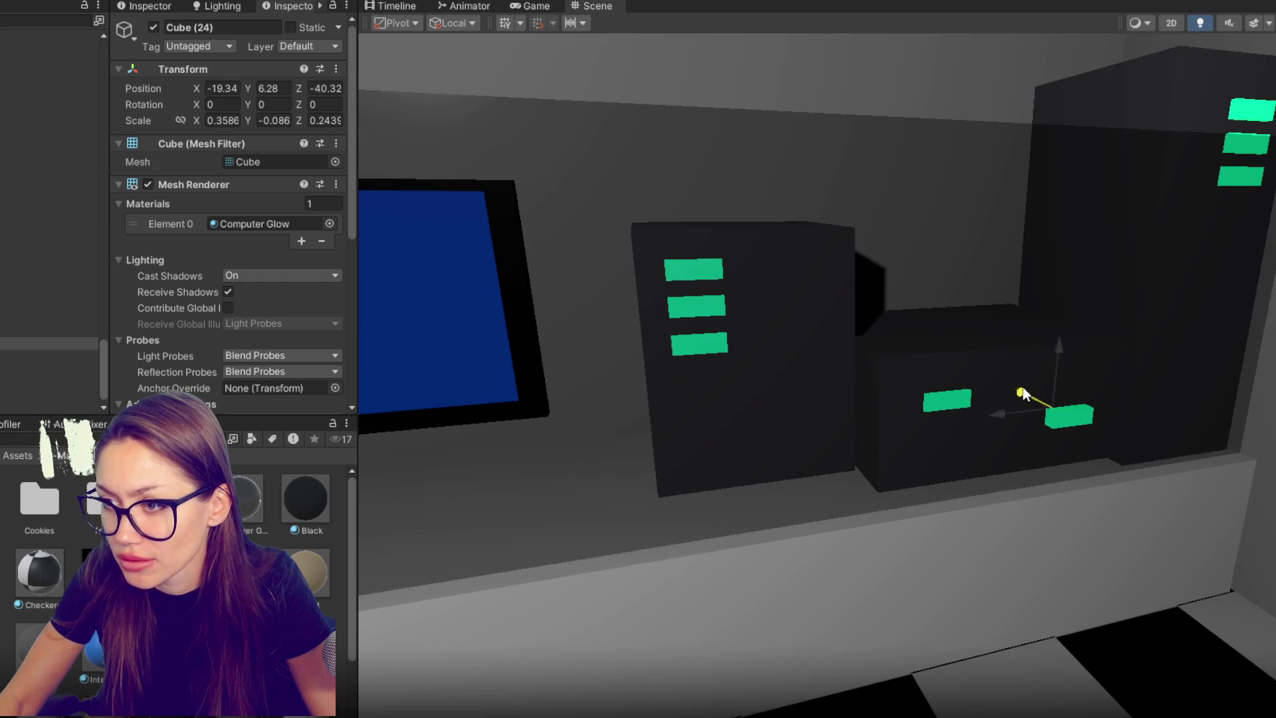
pyautogui.scroll(-5, 1021, 393)
pyautogui.moveTo(984, 399)
pyautogui.mouseDown()
pyautogui.moveTo(960, 484)
pyautogui.moveTo(1013, 473)
pyautogui.moveTo(960, 463)
pyautogui.moveTo(988, 473)
pyautogui.moveTo(799, 500)
pyautogui.moveTo(931, 464)
pyautogui.moveTo(891, 484)
pyautogui.mouseUp()
pyautogui.click(877, 484)
# - Through Add Layer, name User Layer 12 Analyzer and User Layer 13 StandardDevice
pyautogui.click(310, 46)
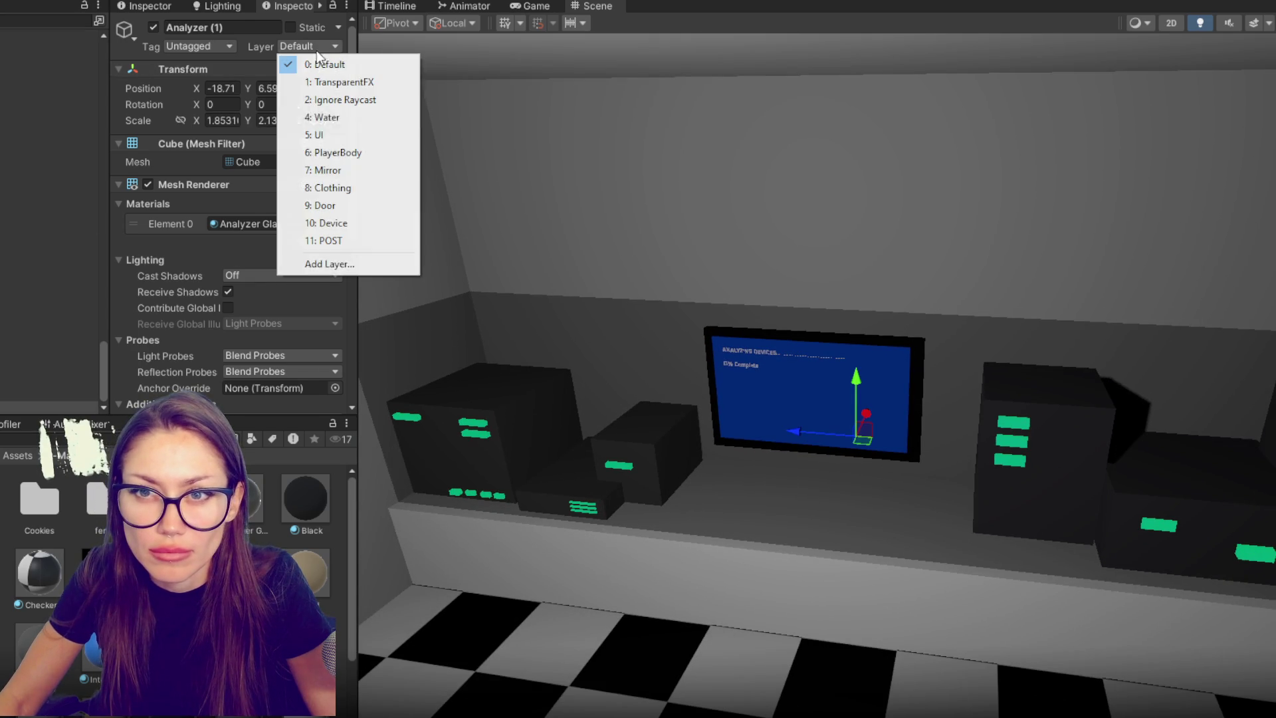
pyautogui.click(300, 259)
pyautogui.click(277, 322)
pyautogui.write('Analyzer')
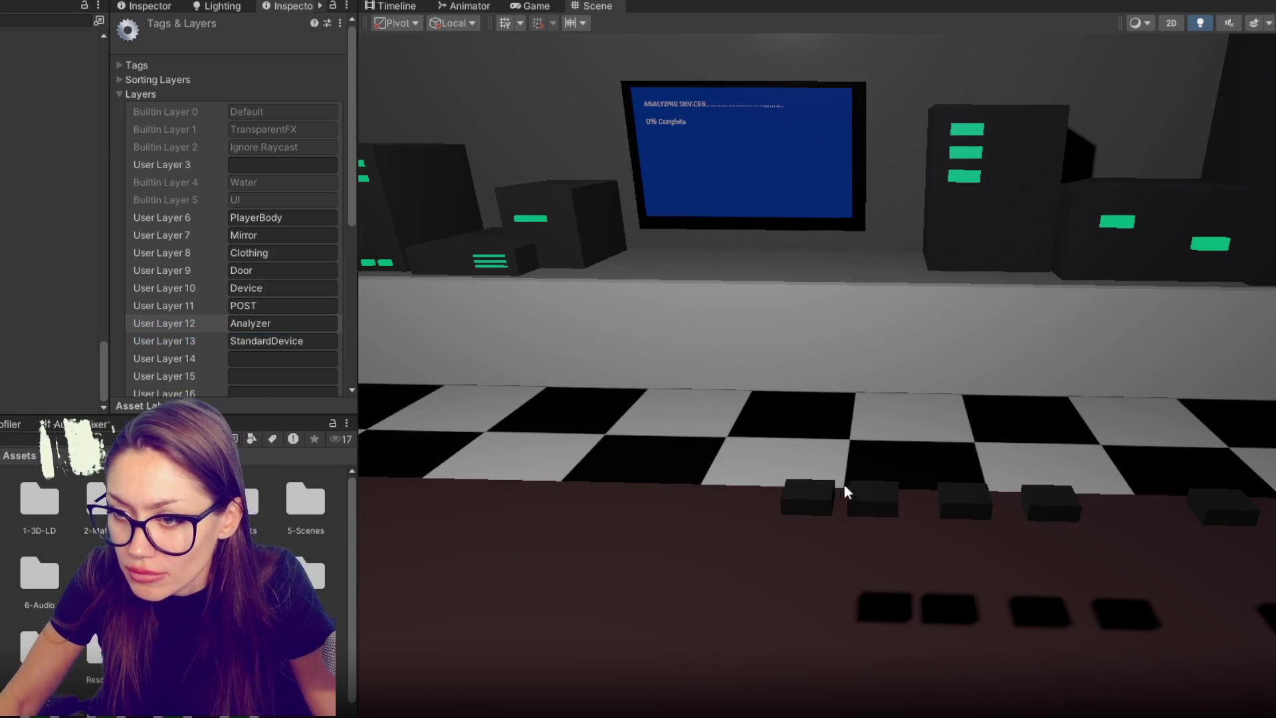
pyautogui.click(824, 503)
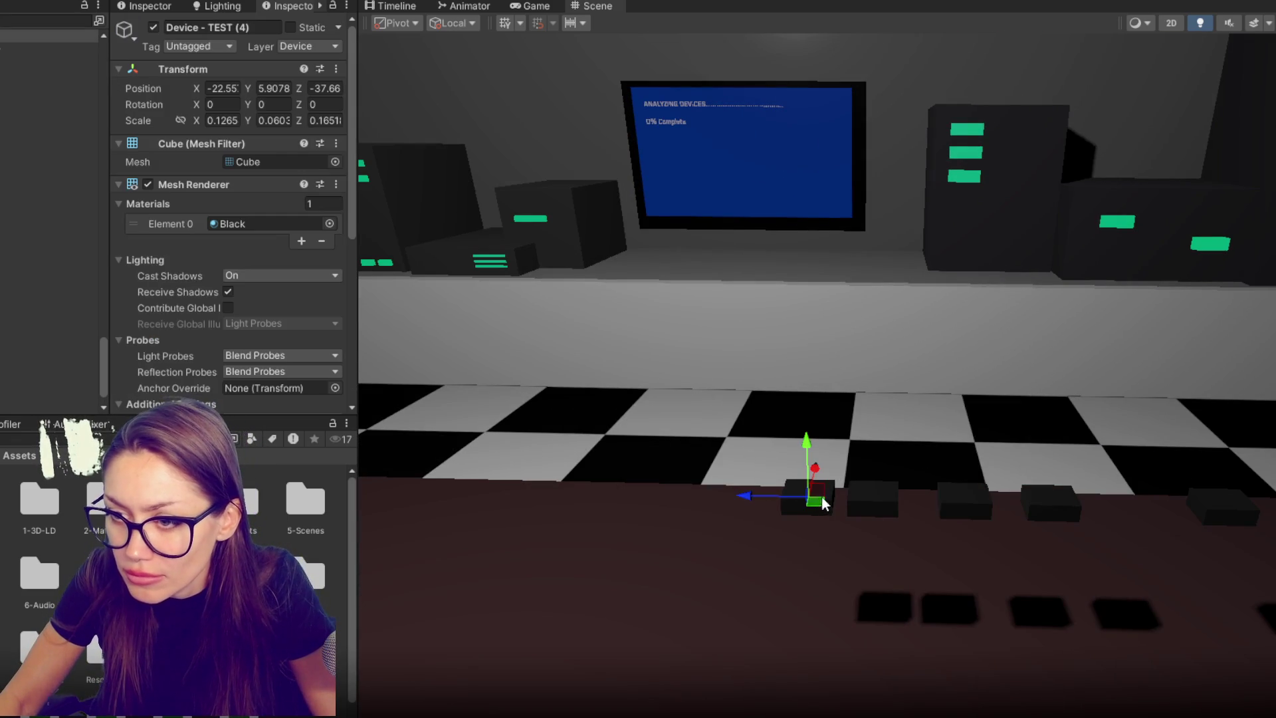
# - Duplicate the device cube, place the copy next in the row, and give it the Gold material
pyautogui.hotkey('ctrl', 'd')
pyautogui.moveTo(746, 495); pyautogui.dragTo(664, 495)
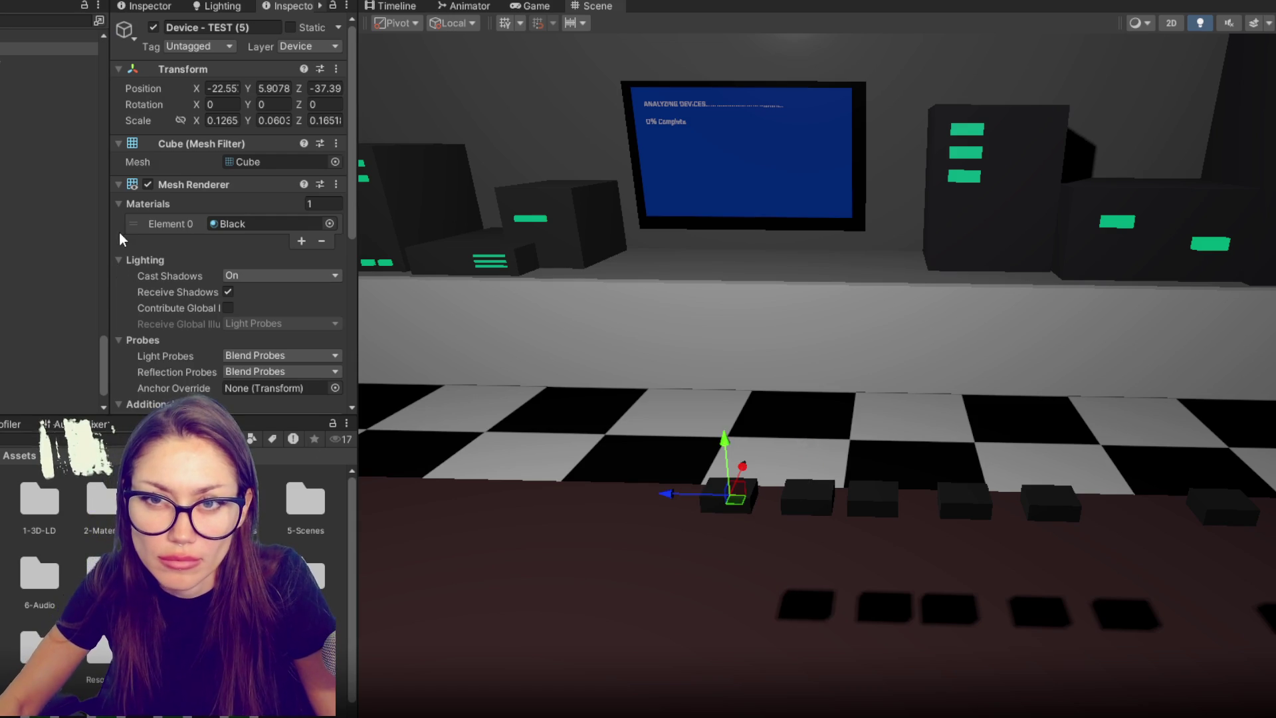
pyautogui.doubleClick(100, 503)
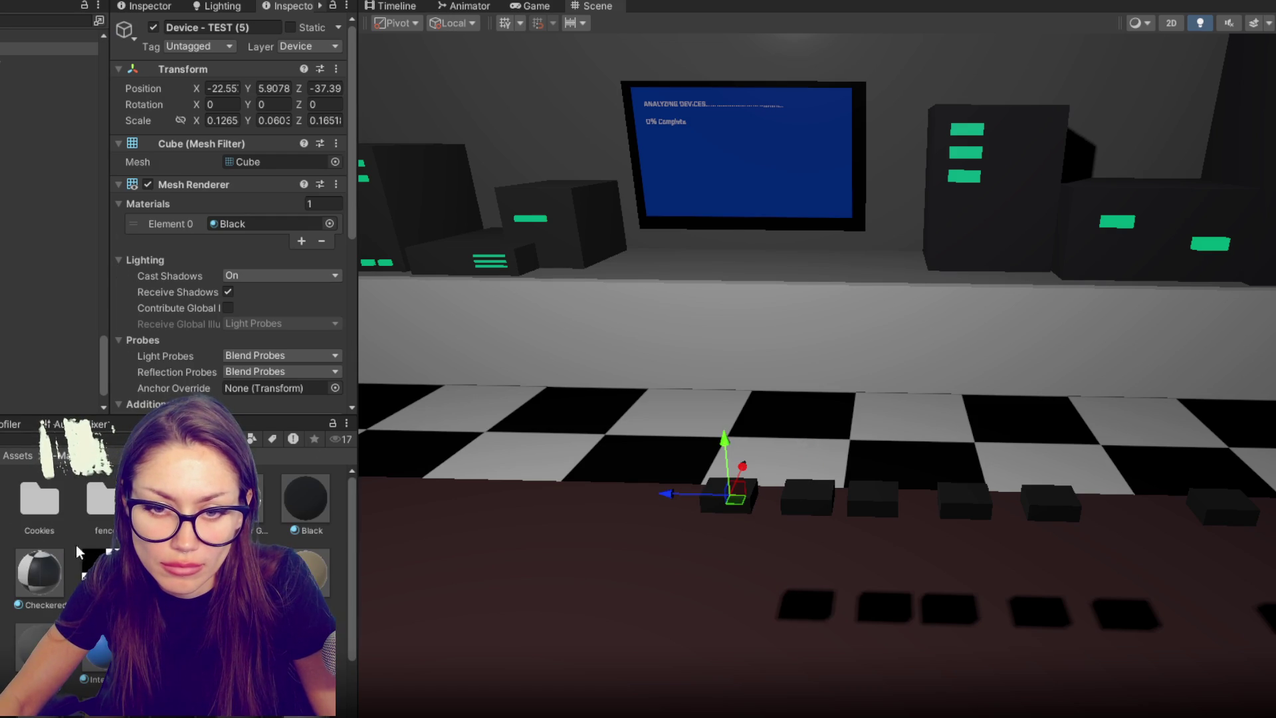
pyautogui.moveTo(856, 488)
pyautogui.mouseDown()
pyautogui.moveTo(780, 515)
pyautogui.moveTo(734, 500)
pyautogui.moveTo(684, 546)
pyautogui.moveTo(793, 507)
pyautogui.mouseUp()
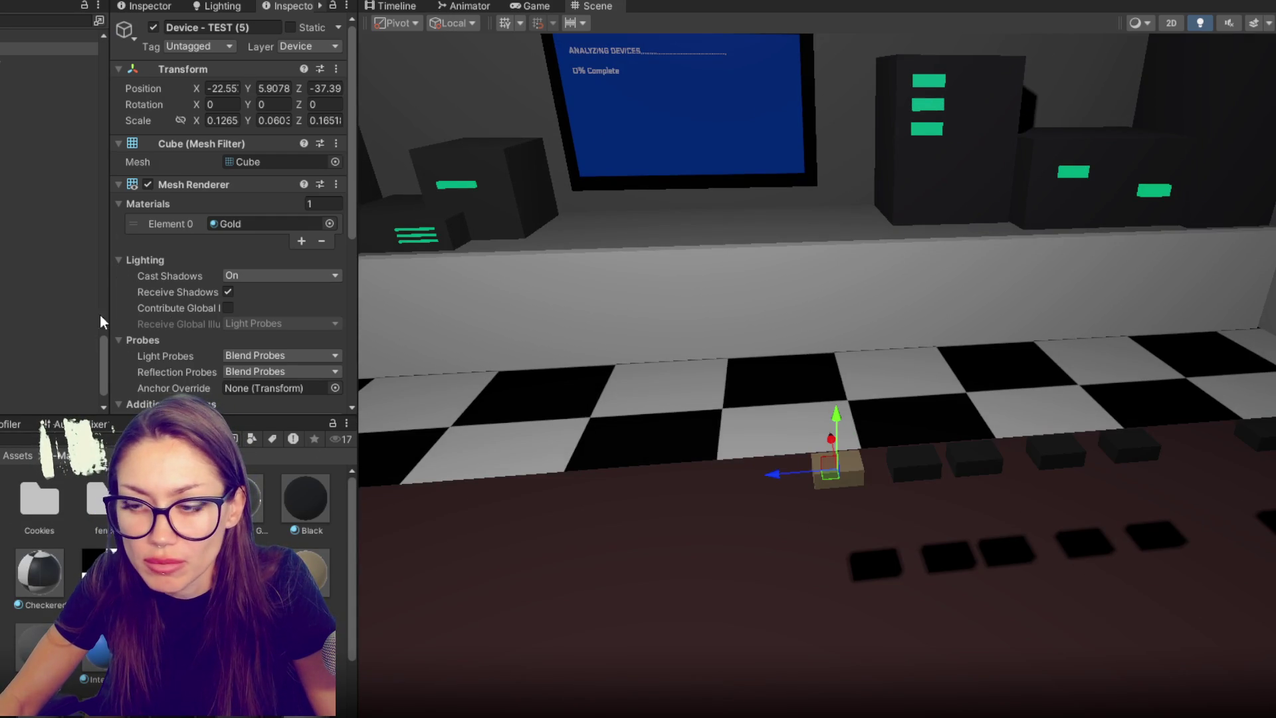
pyautogui.scroll(-5, 210, 303)
pyautogui.scroll(5, 190, 214)
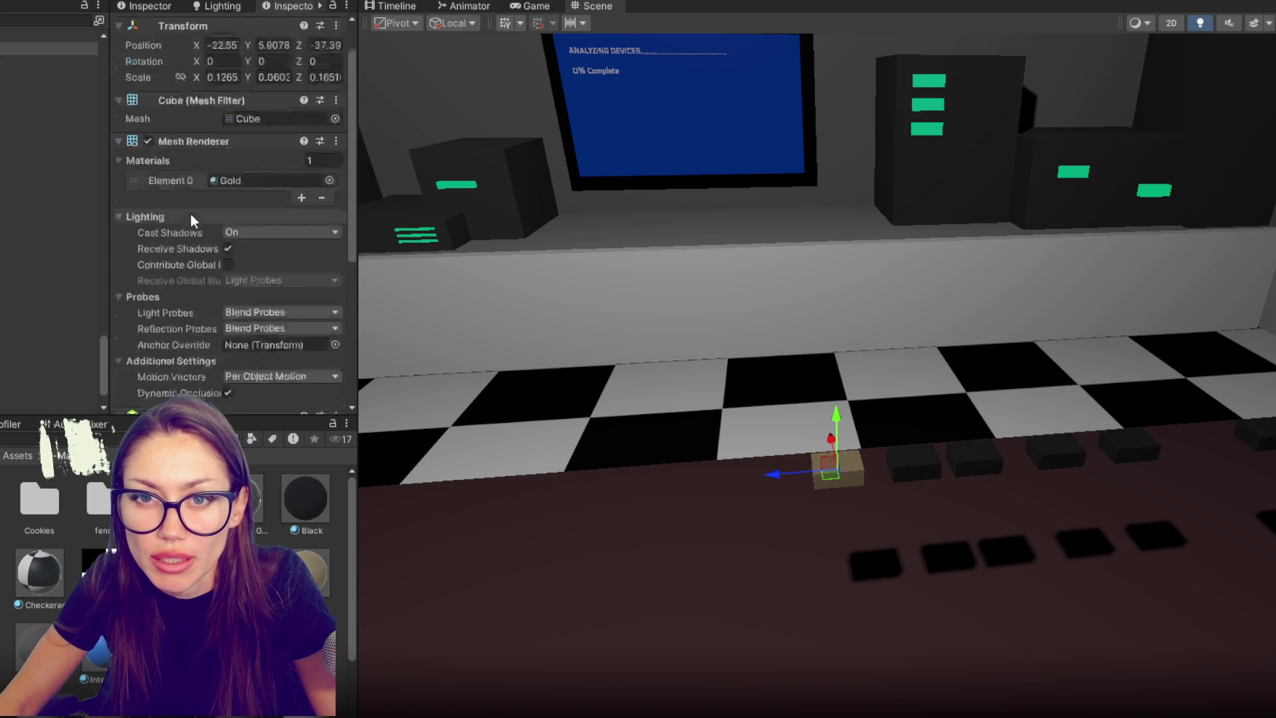
pyautogui.scroll(5, 60, 193)
pyautogui.scroll(3, 64, 195)
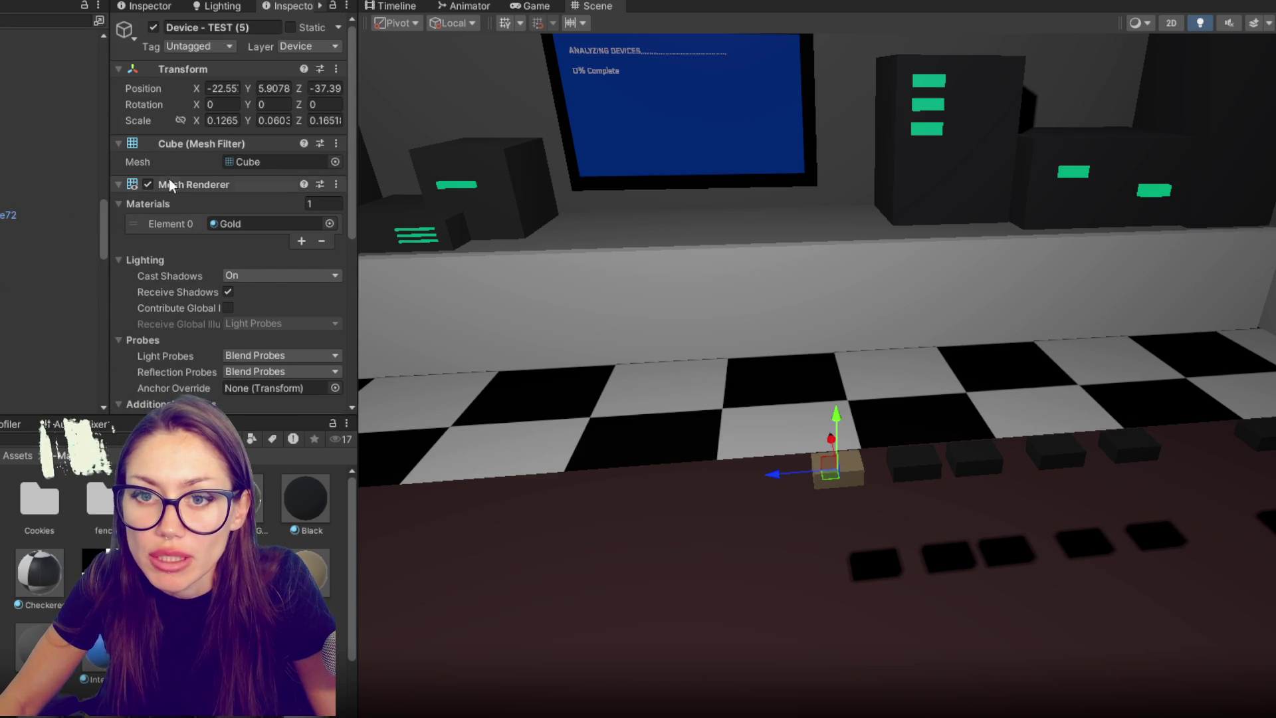
# - Put the gold test device on the StandardDevice layer and slide it along the console edge
pyautogui.click(309, 47)
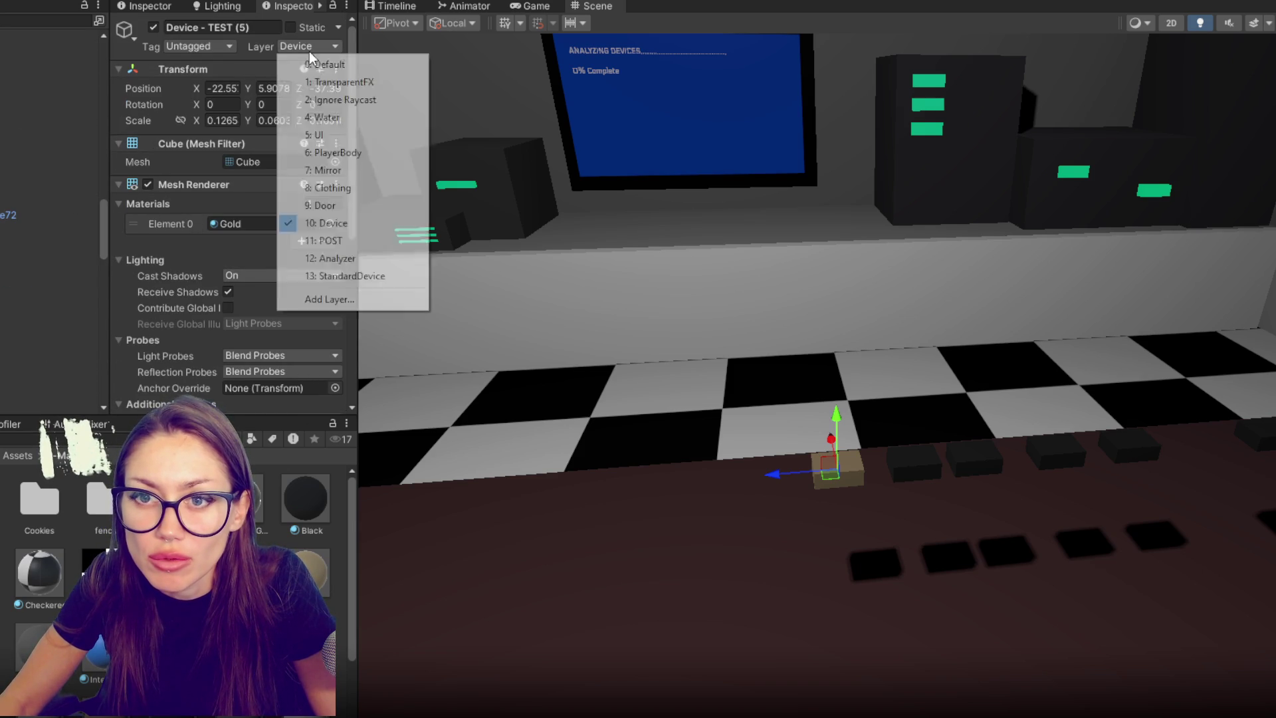
pyautogui.click(365, 277)
pyautogui.click(814, 473)
pyautogui.click(820, 471)
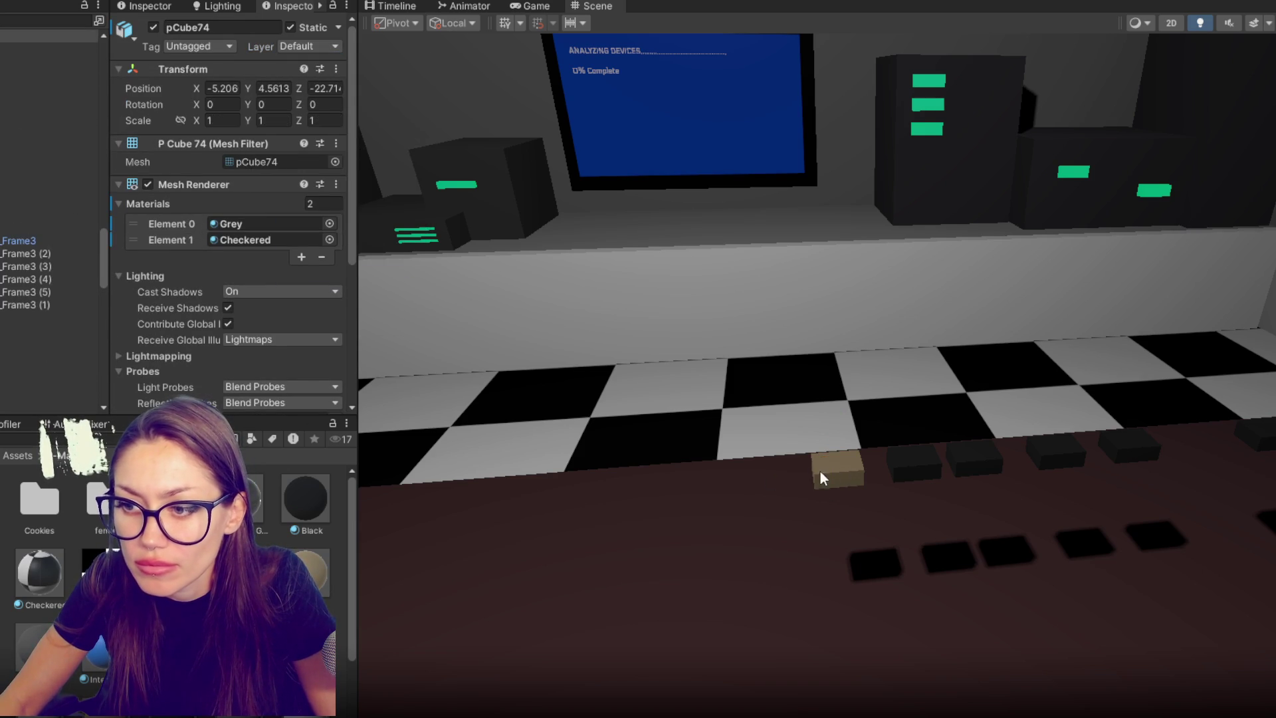
pyautogui.click(820, 471)
pyautogui.moveTo(784, 471)
pyautogui.mouseDown()
pyautogui.moveTo(594, 496)
pyautogui.moveTo(515, 492)
pyautogui.mouseUp()
# - Duplicate the gold block into a row of five, then play-test and quit play mode
pyautogui.hotkey('ctrl', 'd')
pyautogui.hotkey('ctrl', 'd')
pyautogui.click(634, 485)
pyautogui.hotkey('ctrl', 'd')
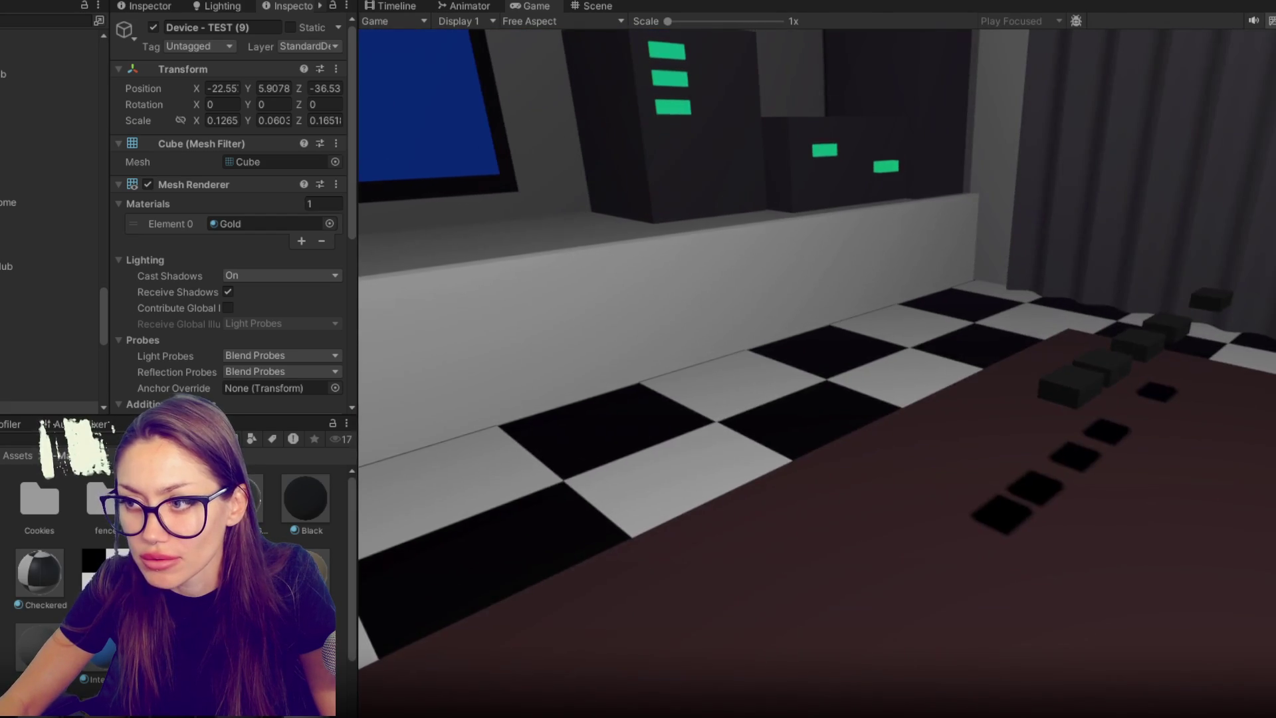
pyautogui.press('Escape')
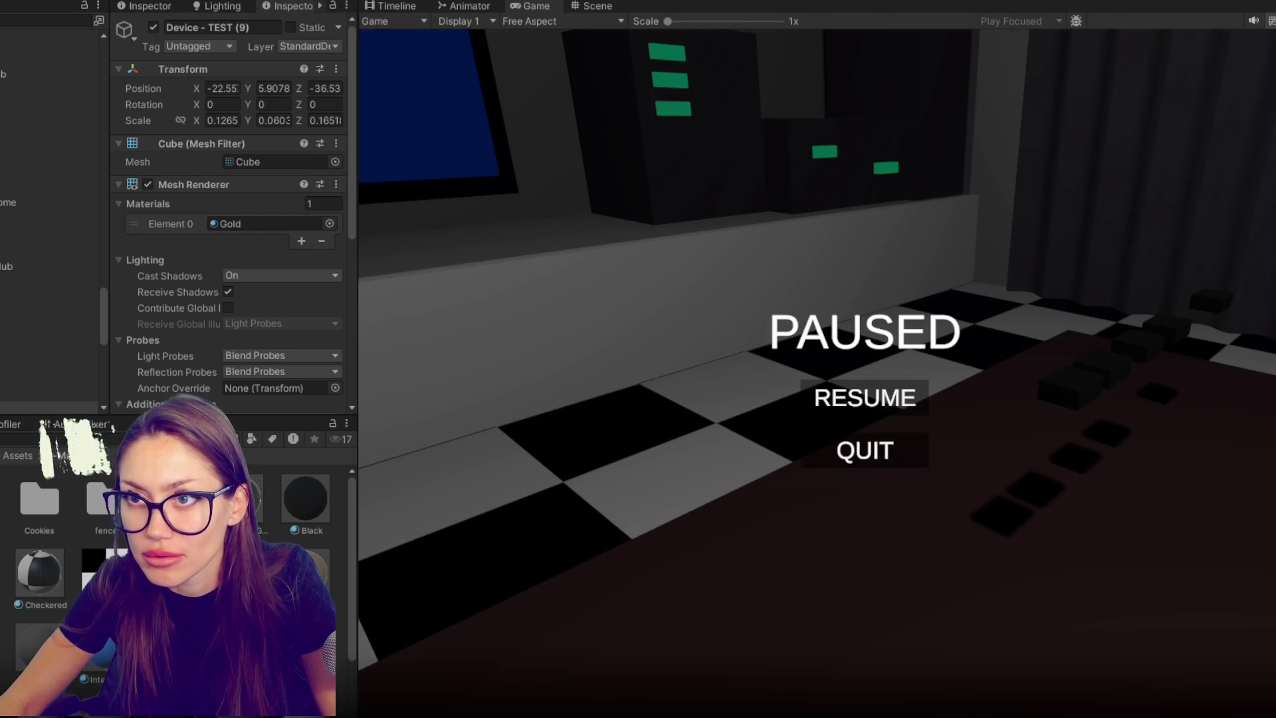
pyautogui.click(823, 460)
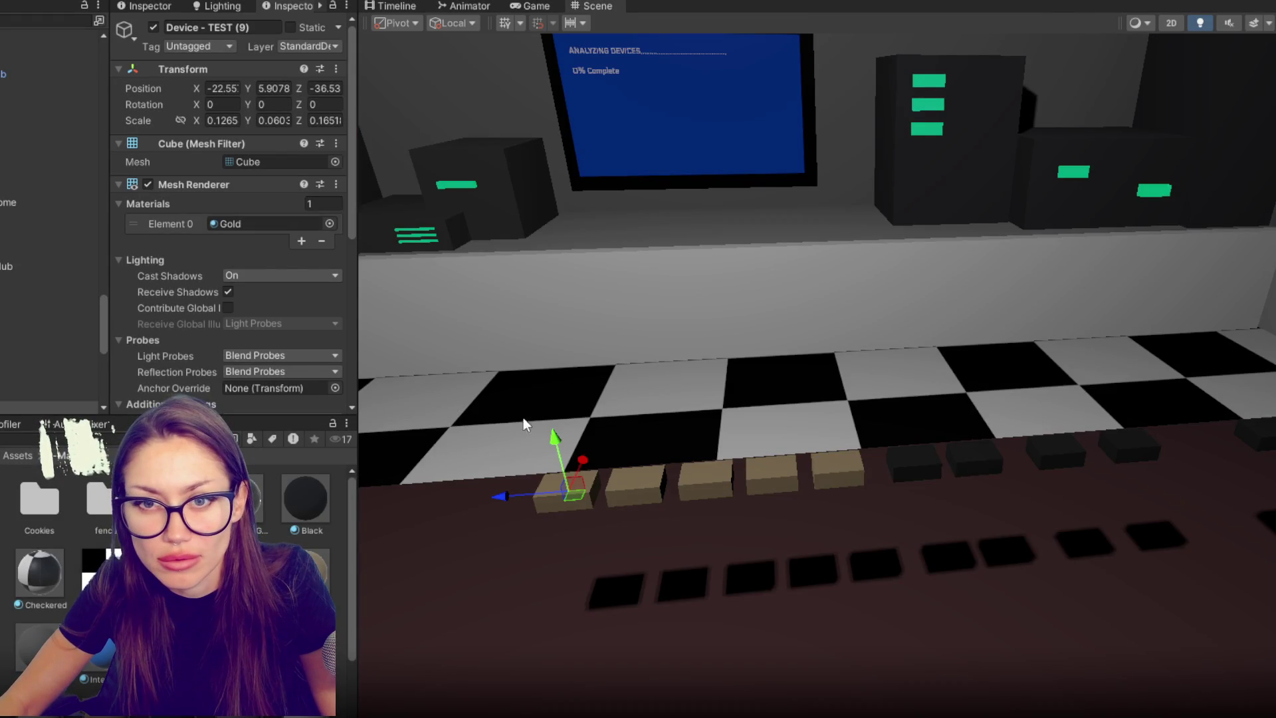
pyautogui.click(249, 186)
# - Inspect the FirstPersonCharacter camera's Culling Mask to confirm it includes the device layers
pyautogui.click(252, 202)
pyautogui.scroll(5, 13, 169)
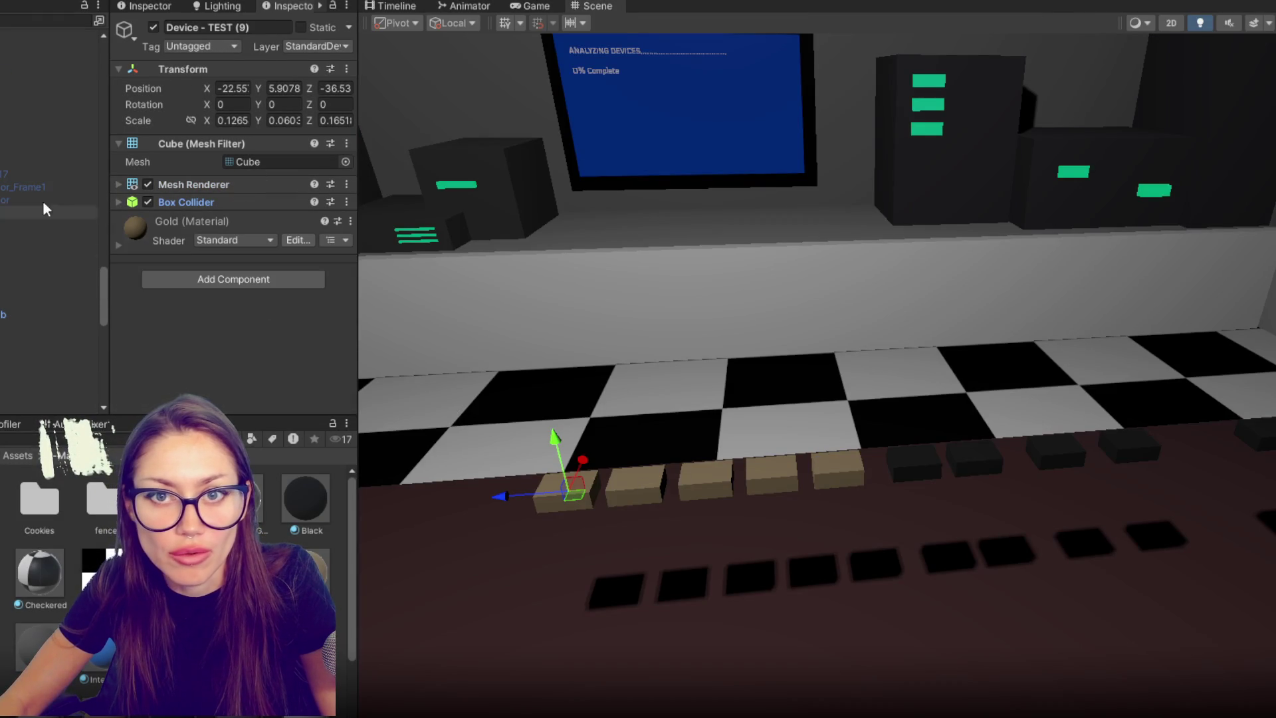
pyautogui.click(40, 73)
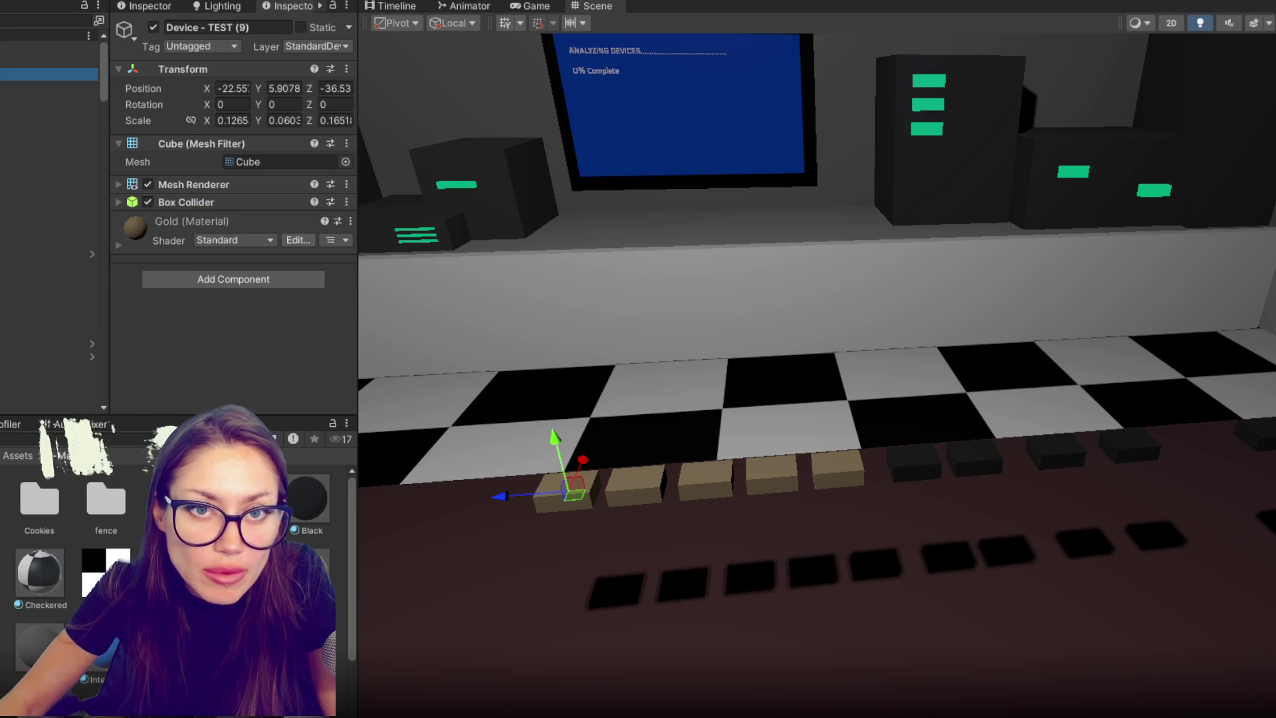
pyautogui.click(40, 253)
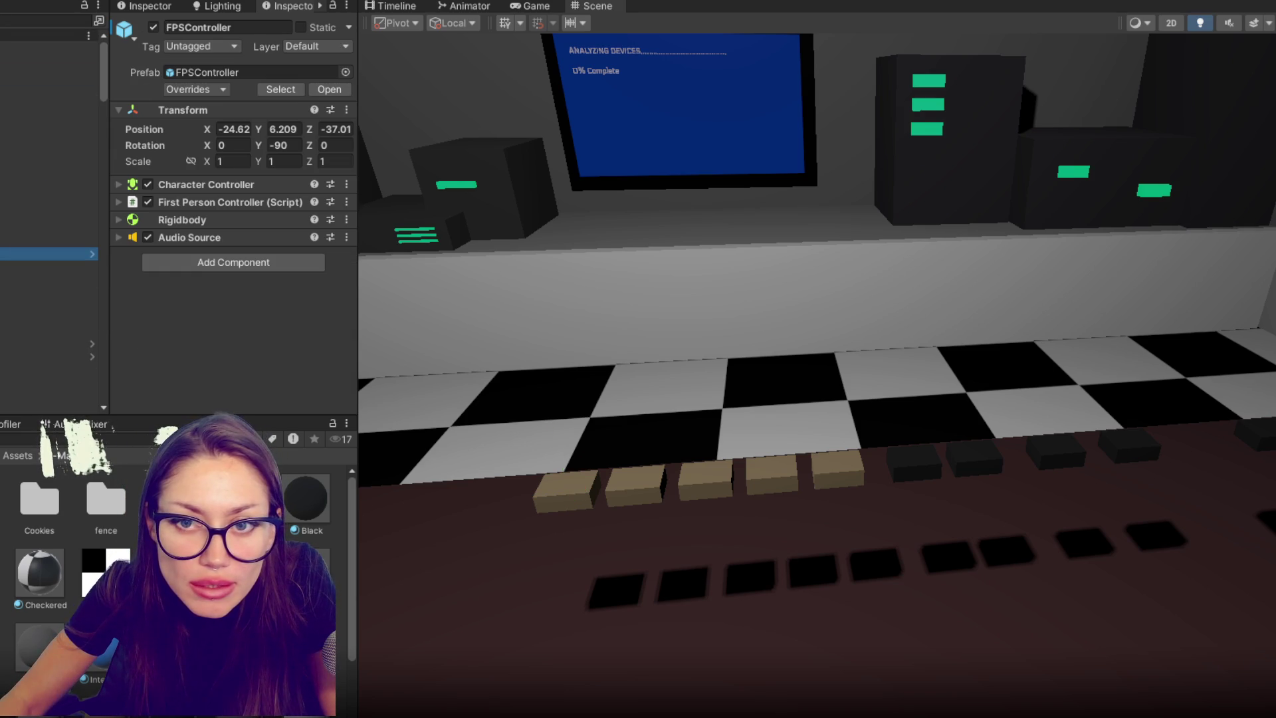
pyautogui.click(48, 277)
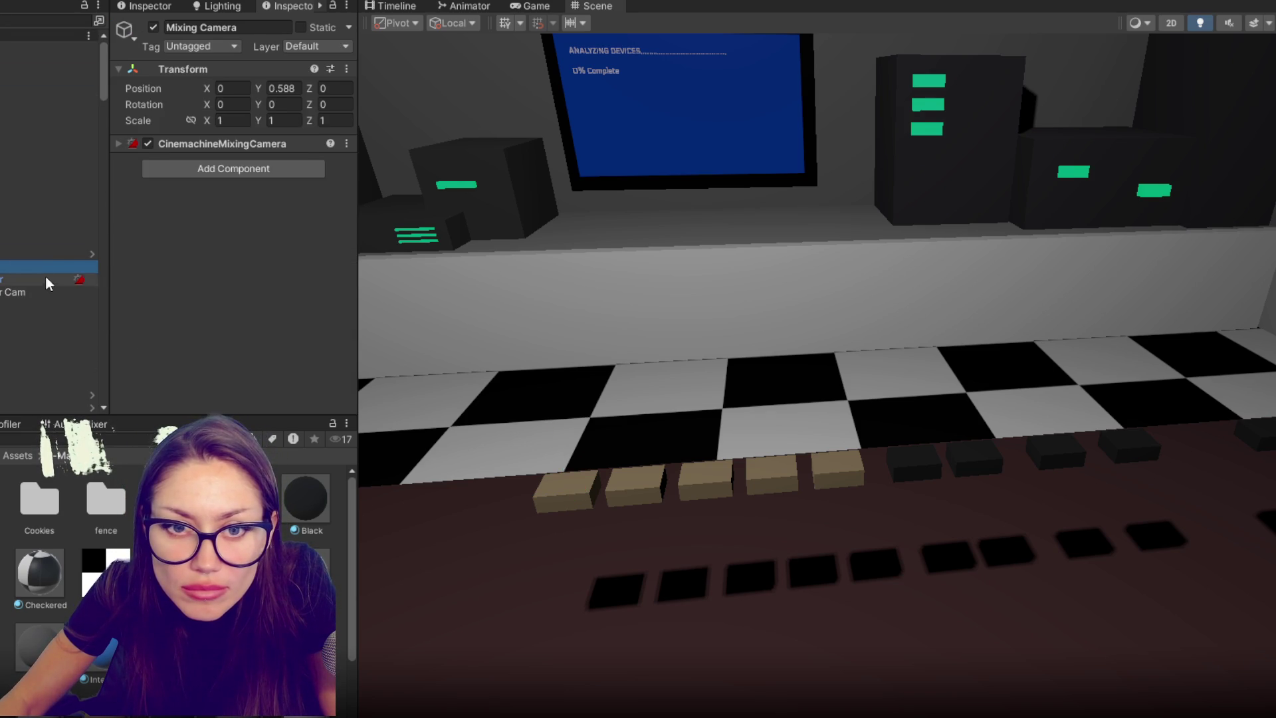
pyautogui.click(202, 143)
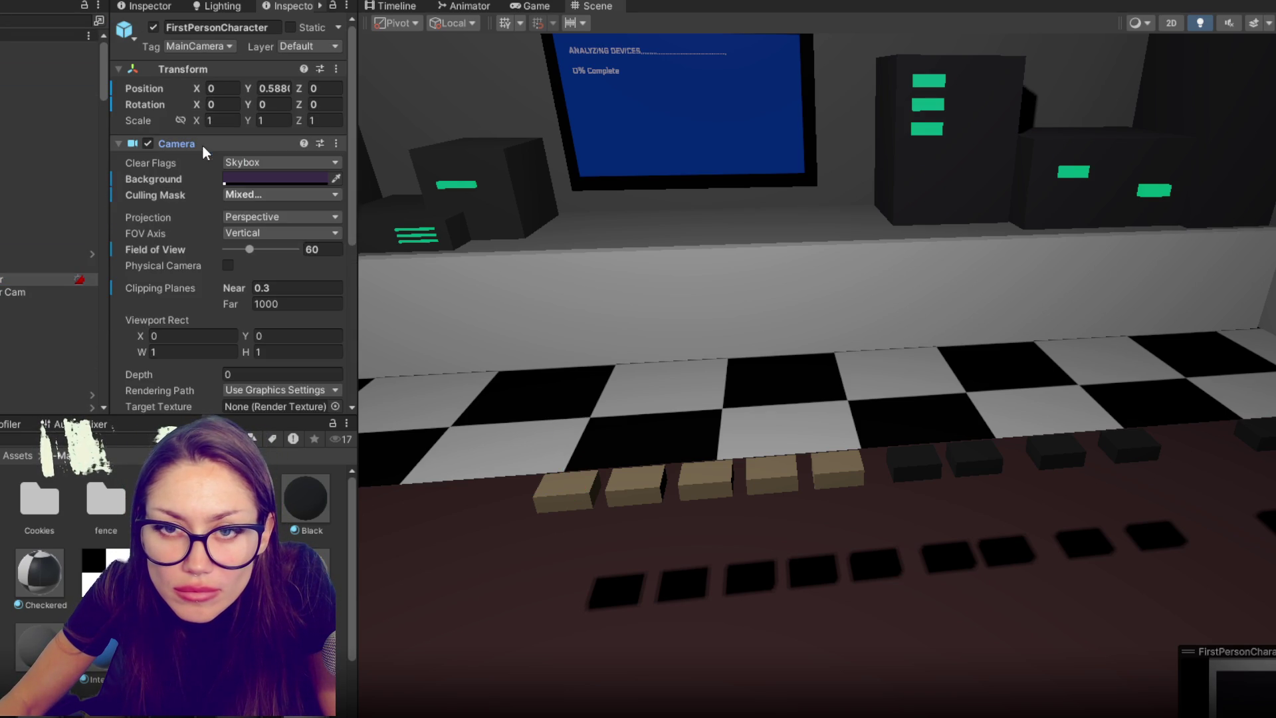
pyautogui.click(240, 195)
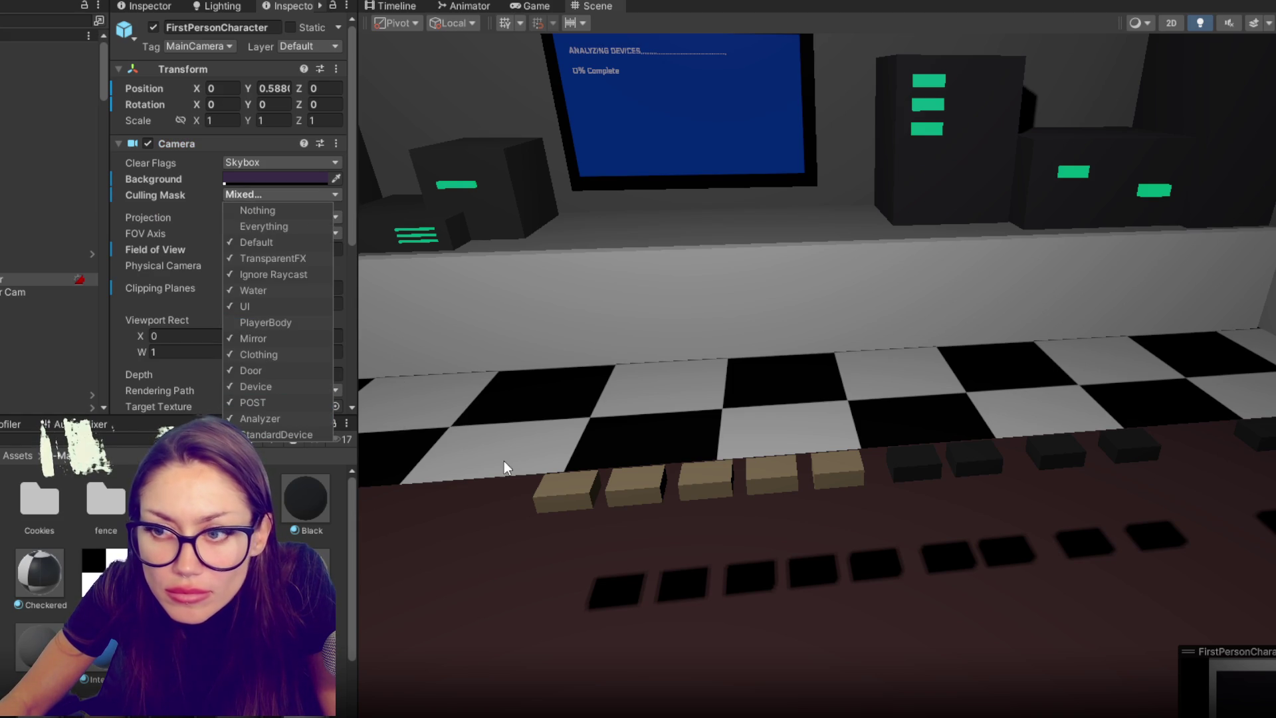
pyautogui.click(18, 273)
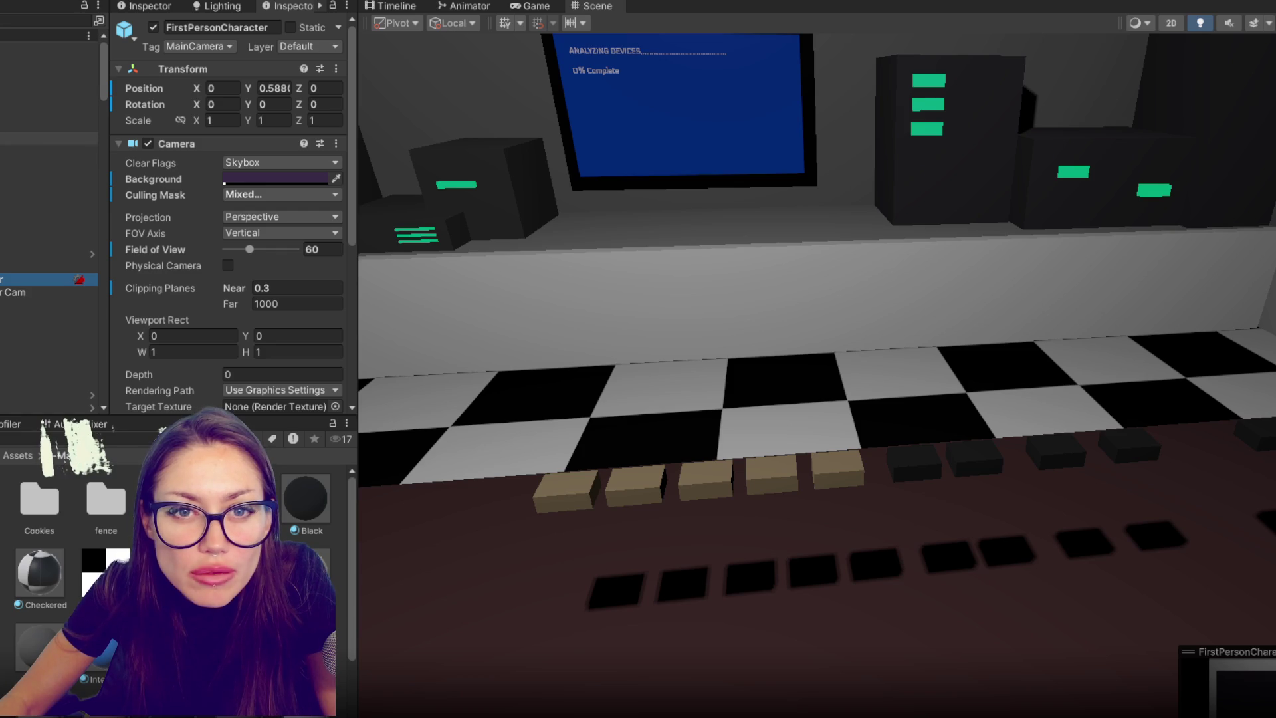
# - Check the CONTROLS object's Layer Mask choices for the device layers
pyautogui.click(53, 306)
pyautogui.click(276, 194)
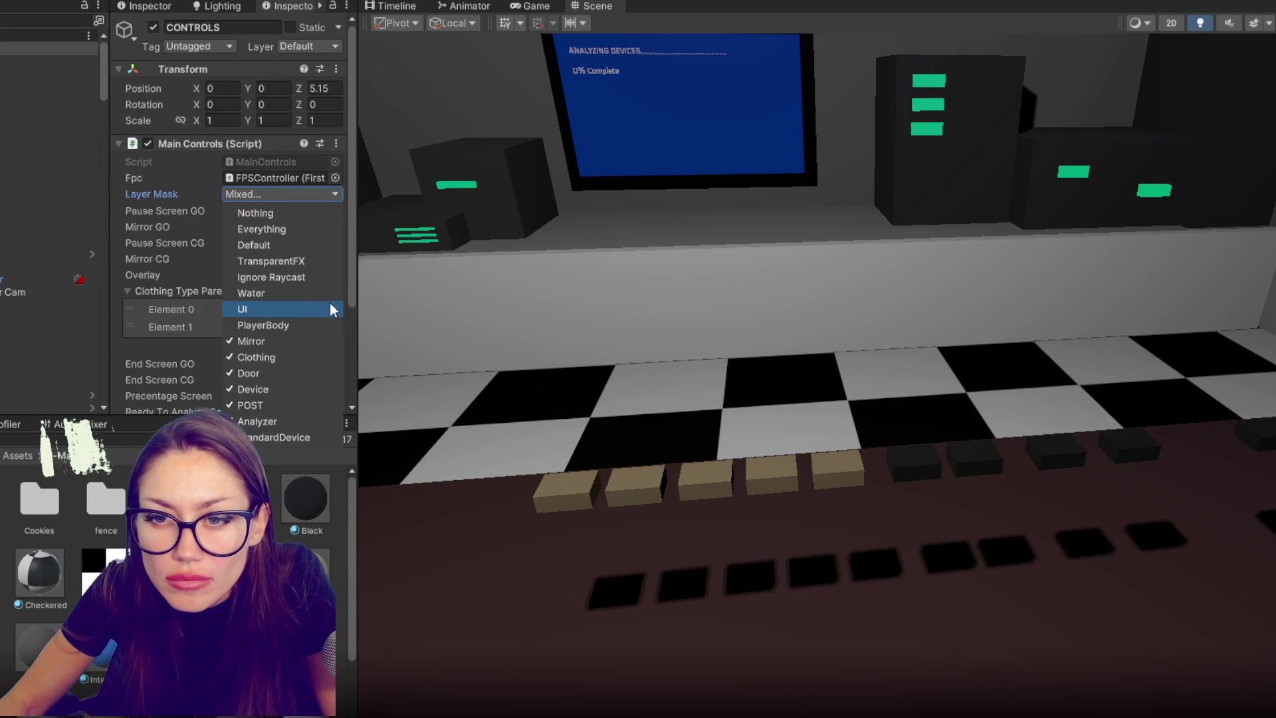
pyautogui.click(645, 369)
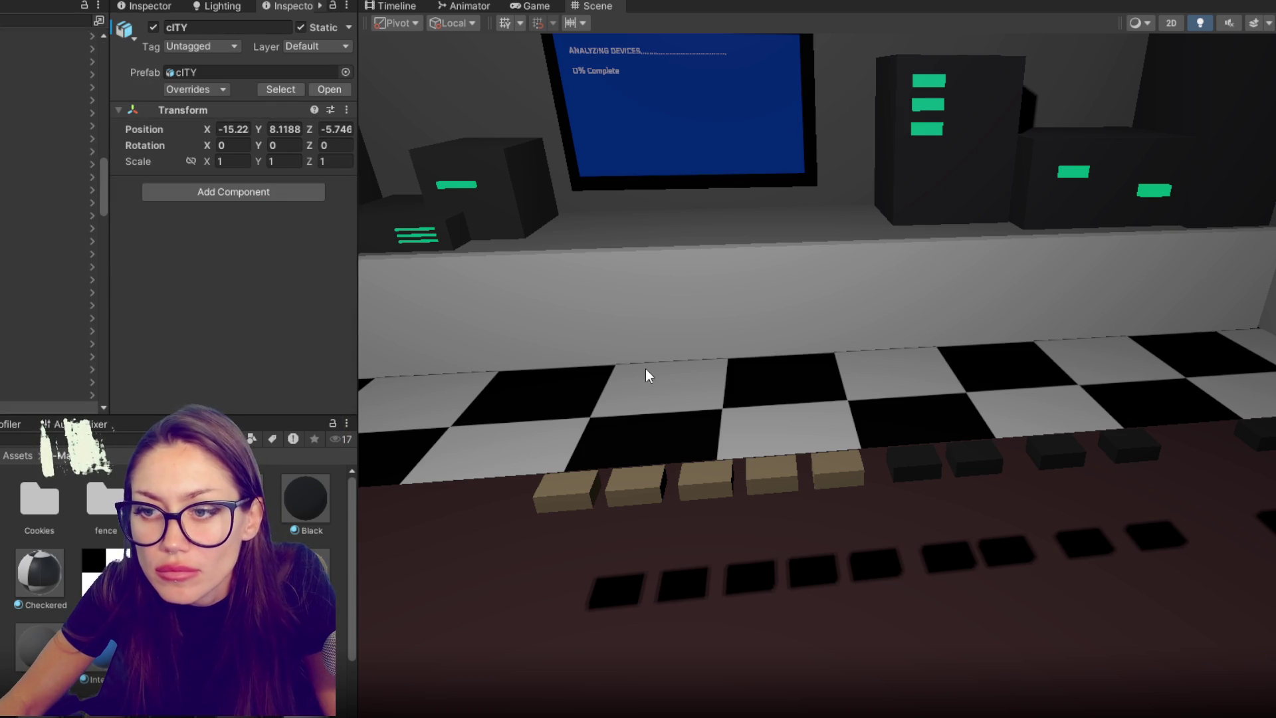
pyautogui.click(53, 48)
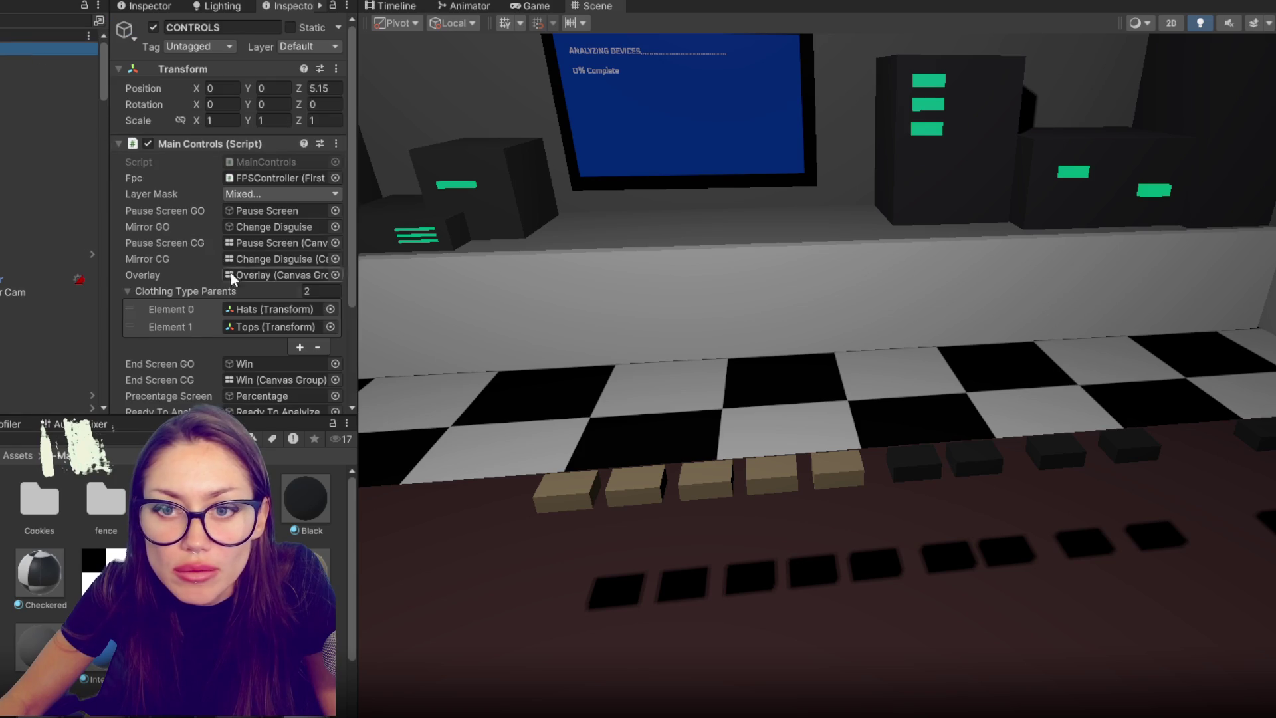
pyautogui.click(273, 193)
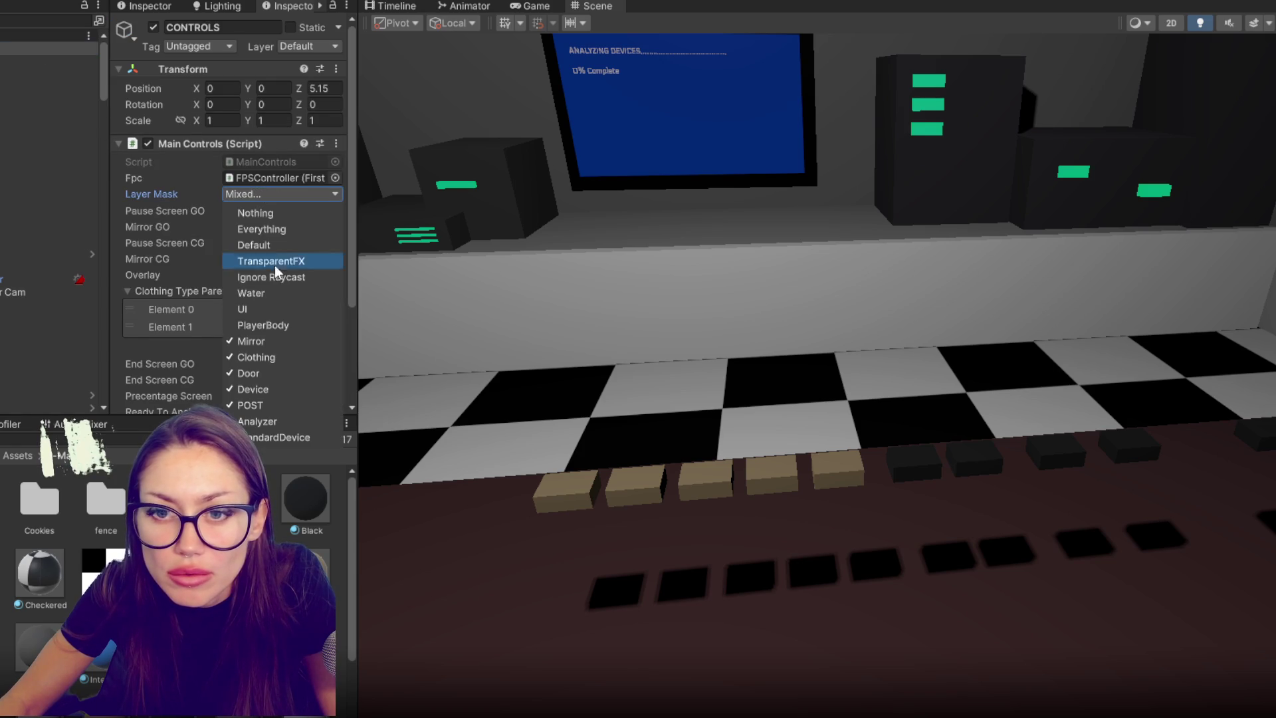
# - Play-test the lab briefly to the pause menu, then open Analyzer (1)'s layer choices
pyautogui.click(432, 407)
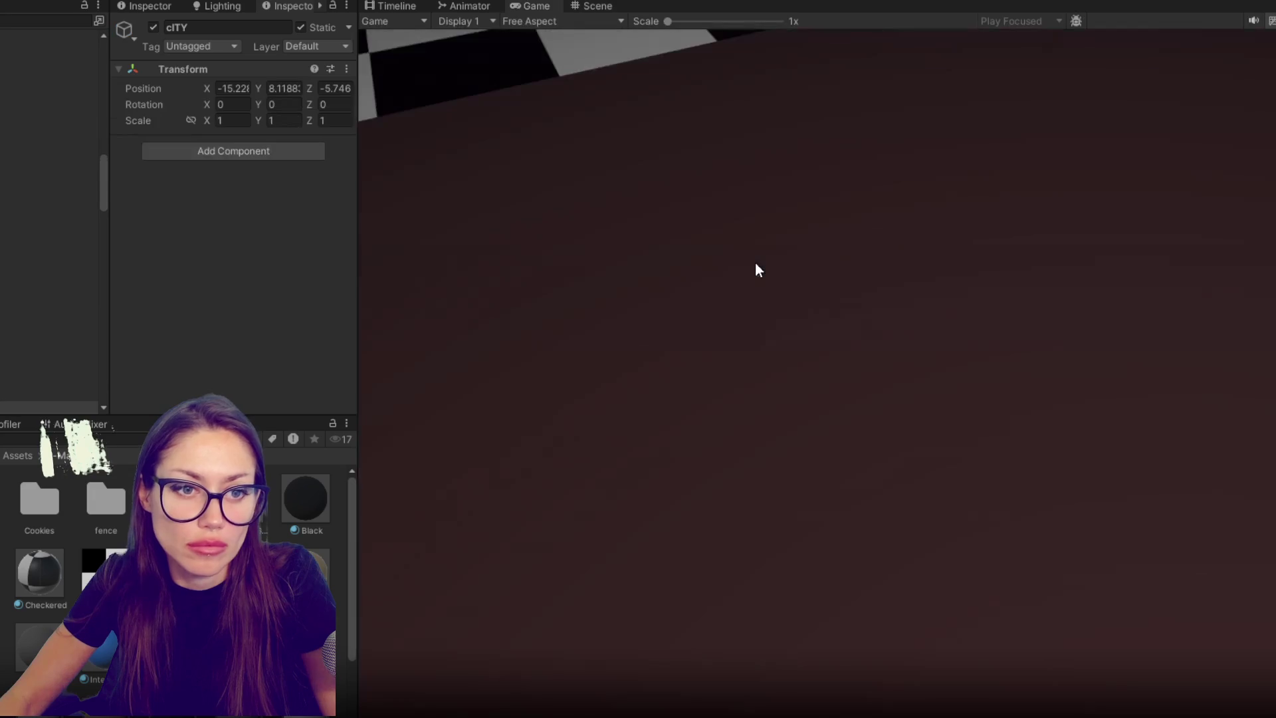
pyautogui.press('Escape')
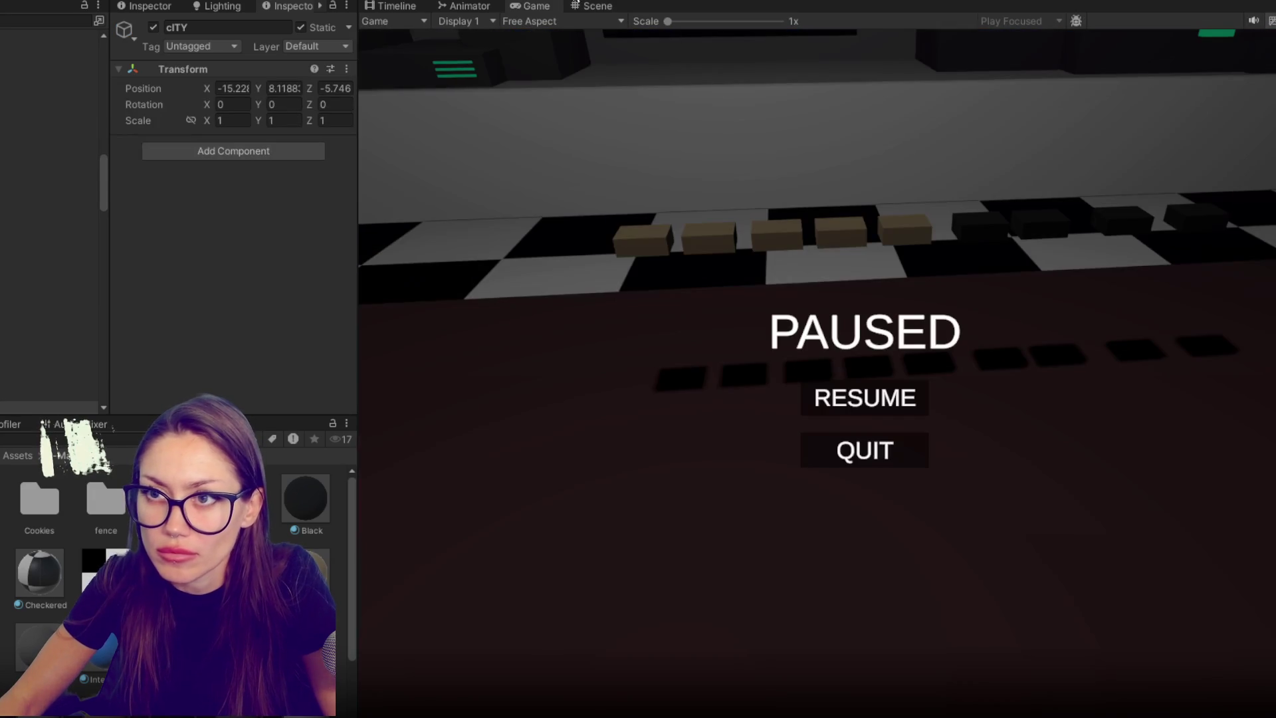
pyautogui.hotkey('ctrl', 'p')
pyautogui.click(630, 142)
pyautogui.click(319, 46)
# - Put Analyzer (1) and Analyzer on layer 12: Analyzer, then start a play test
pyautogui.click(348, 261)
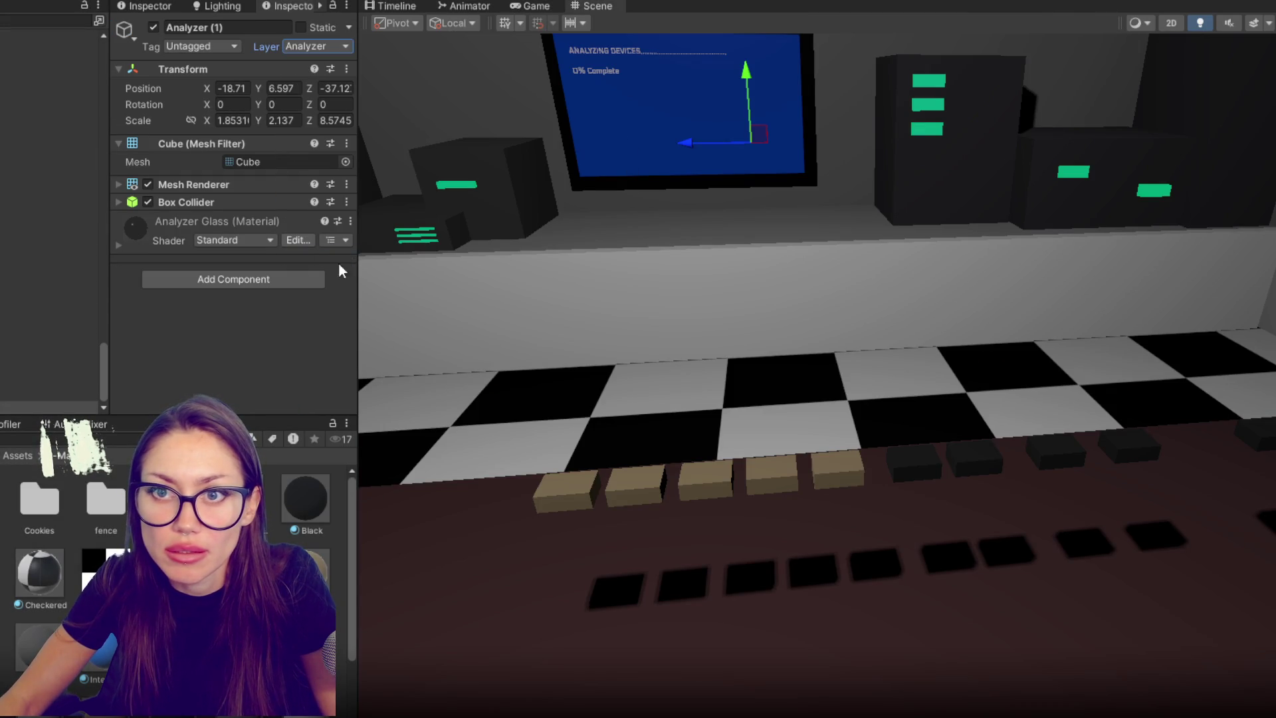
pyautogui.click(53, 397)
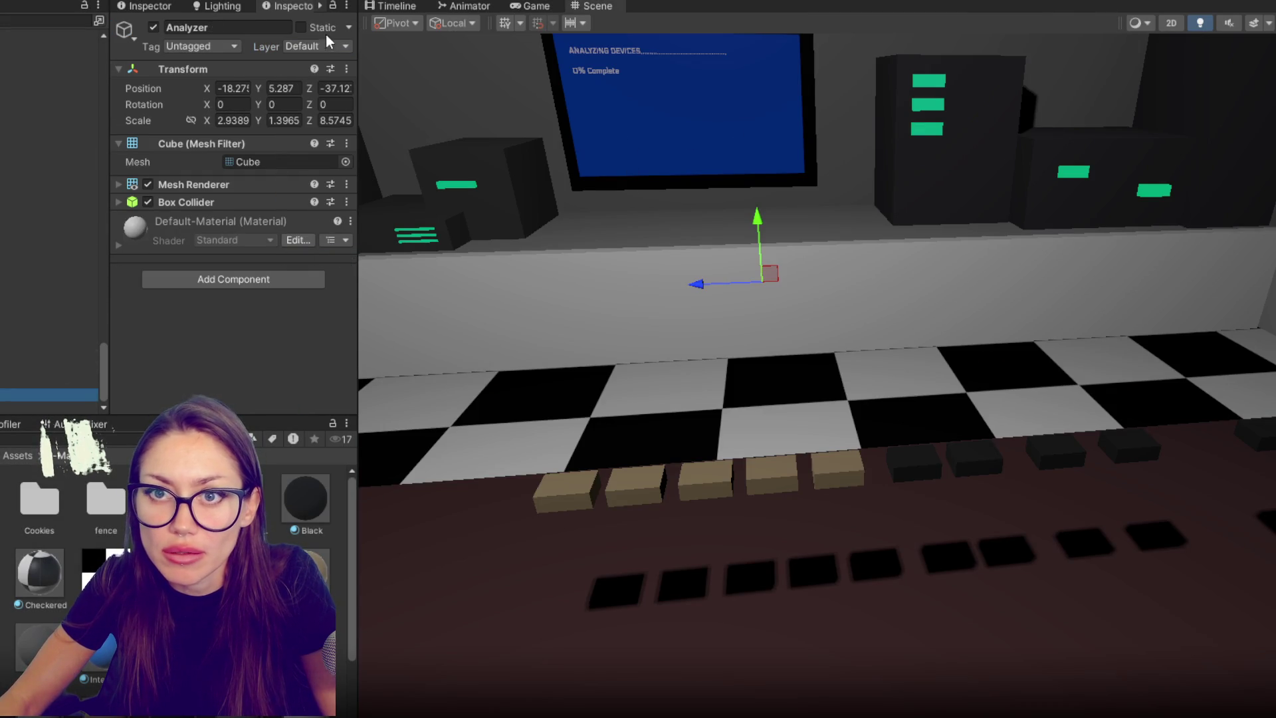
pyautogui.click(319, 46)
pyautogui.click(336, 258)
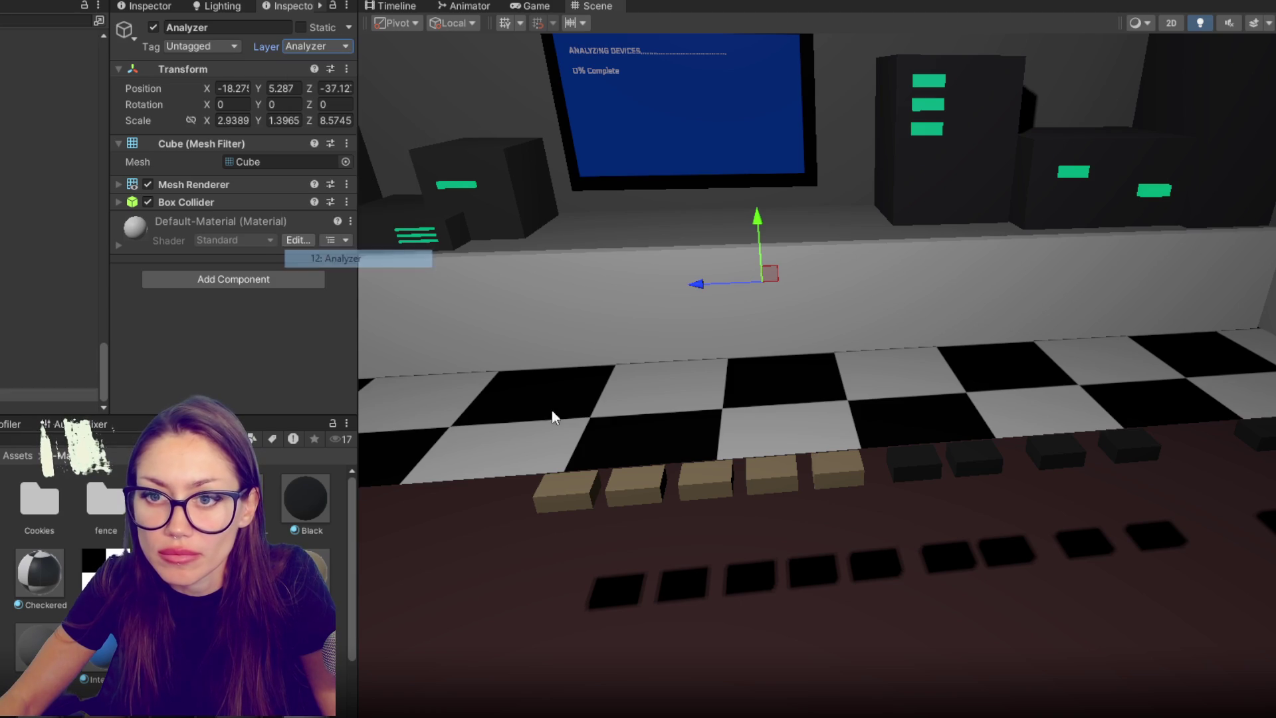
pyautogui.click(580, 493)
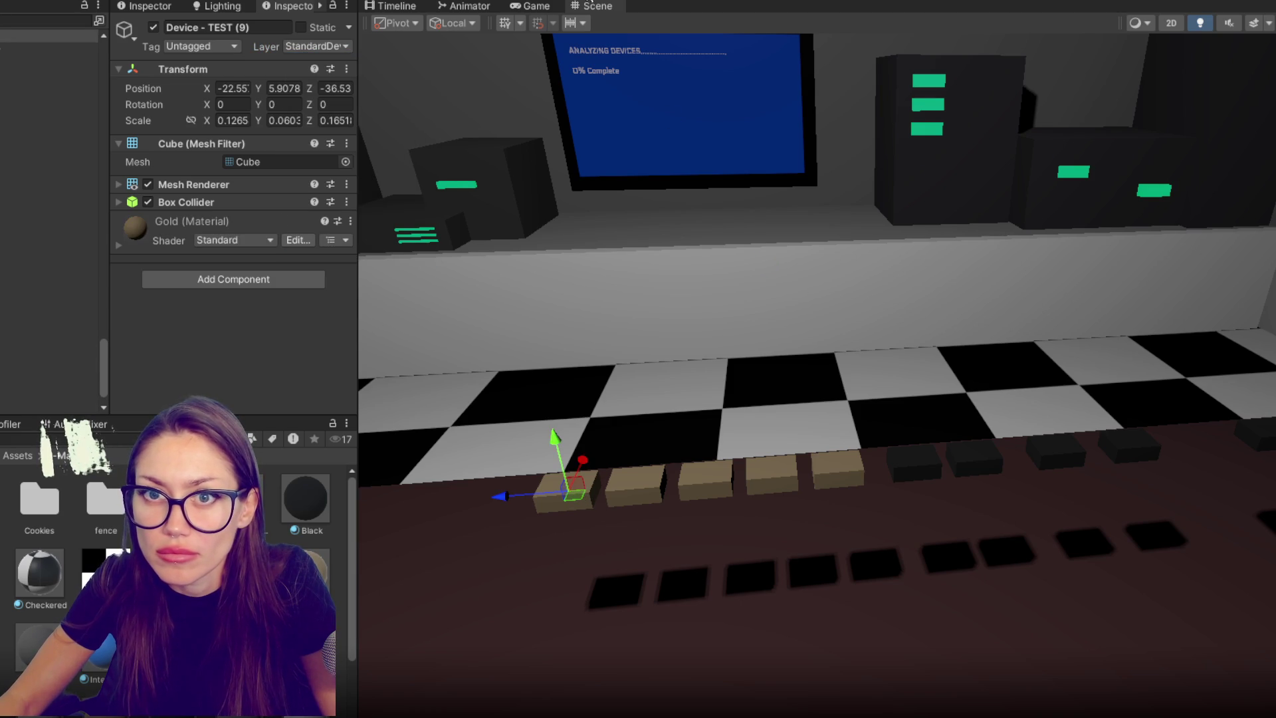
pyautogui.click(576, 7)
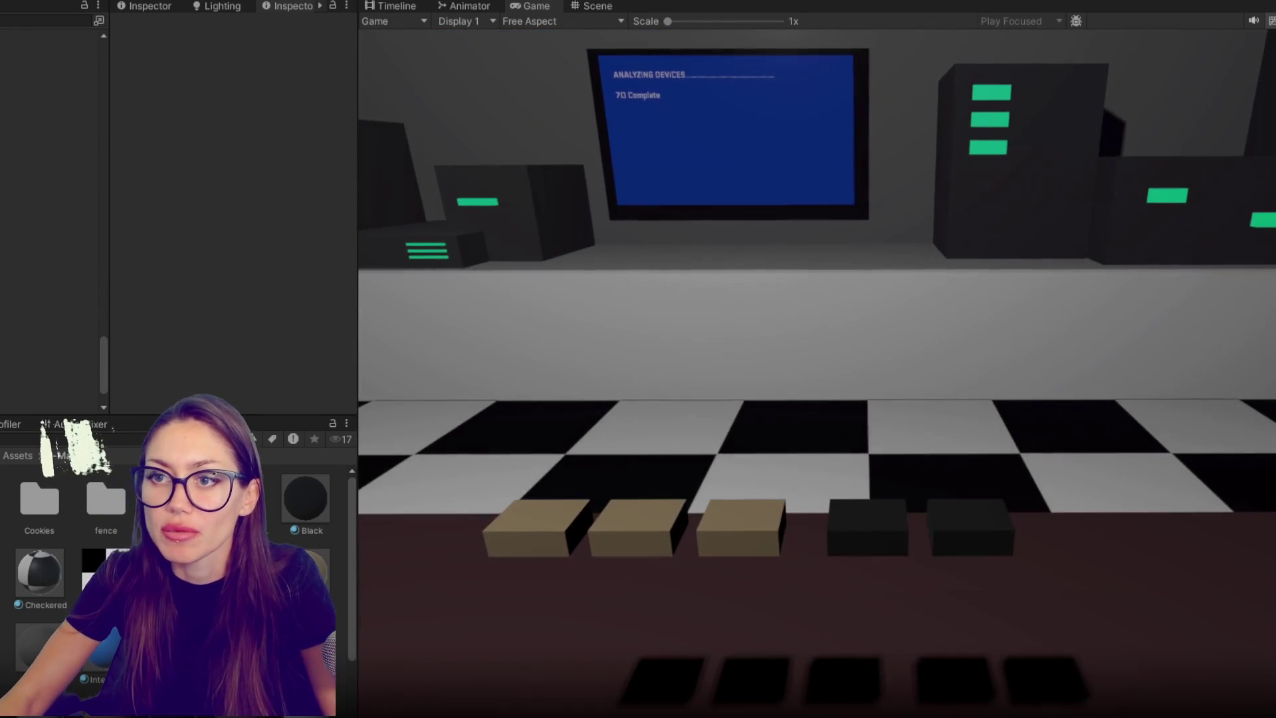
# - Pause the play test once the analyzing screen reaches 70 Complete
pyautogui.press('Escape')
# - Insert % before Complete in both progress-text lines of MainControls.cs and save
pyautogui.hotkey('ctrl', 'p')
pyautogui.hotkey('alt', 'Tab')
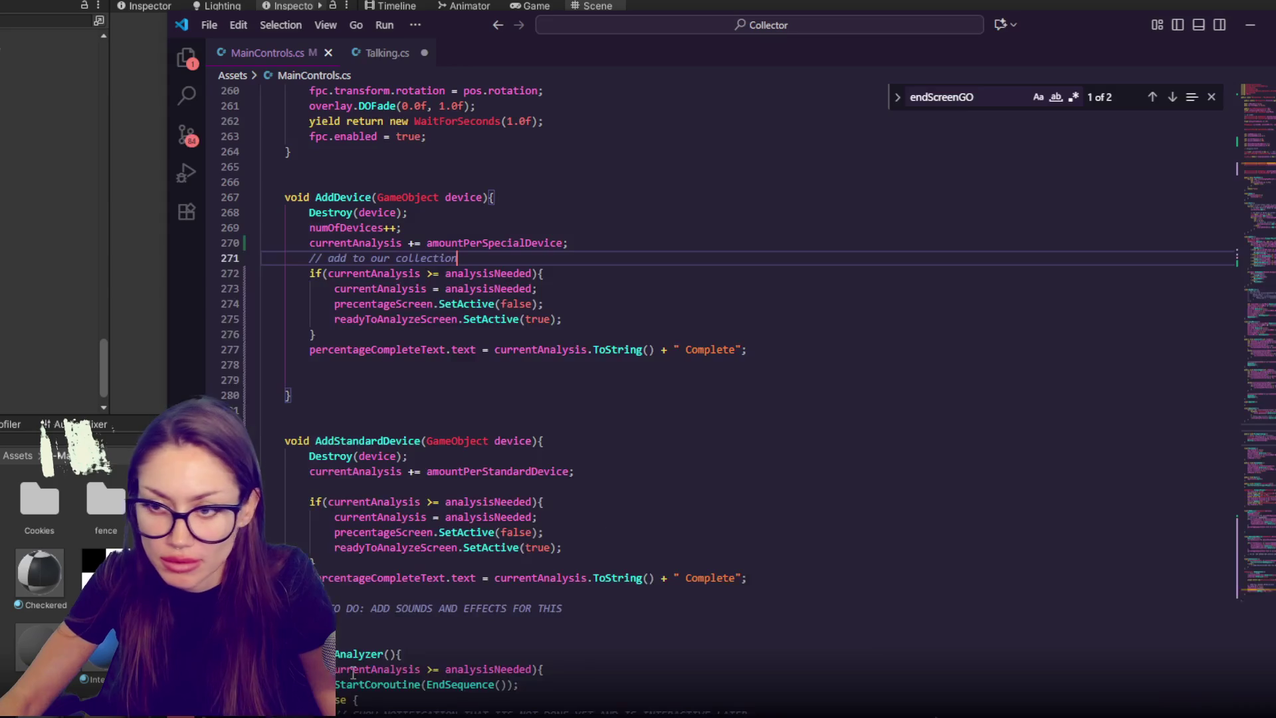
pyautogui.click(683, 351)
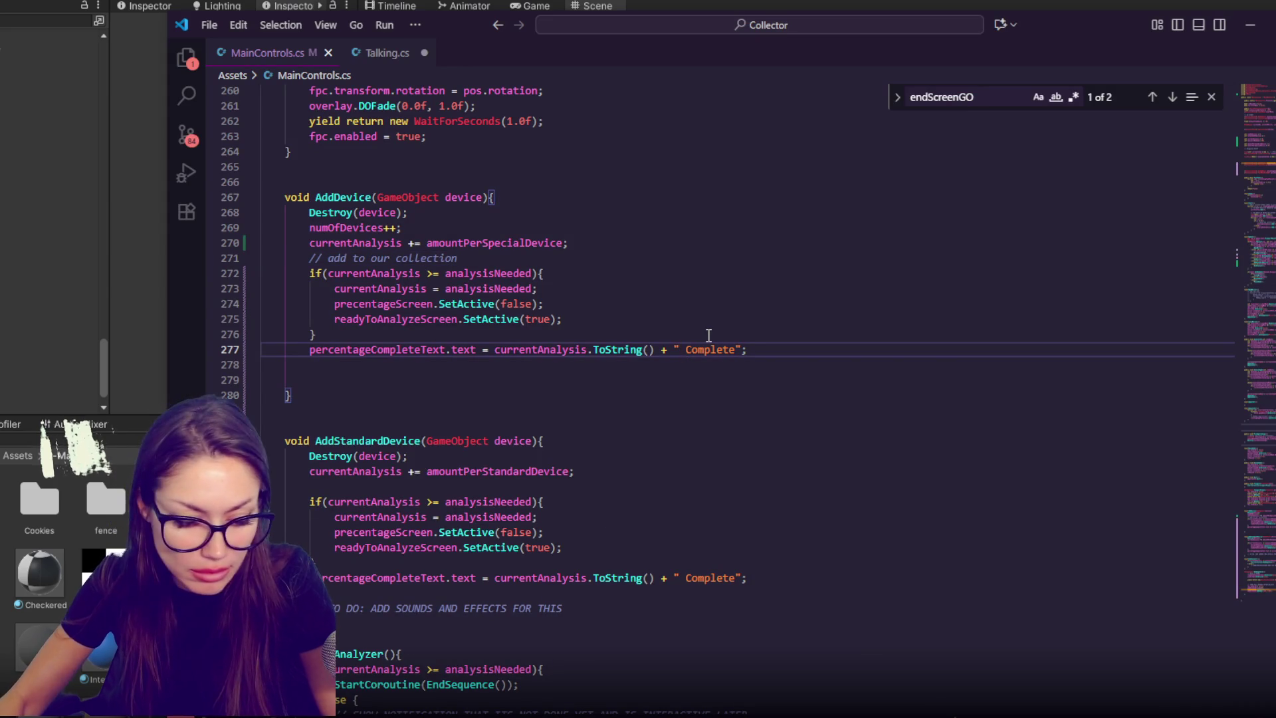
pyautogui.write('%')
pyautogui.click(678, 577)
pyautogui.write('%')
pyautogui.hotkey('ctrl', 's')
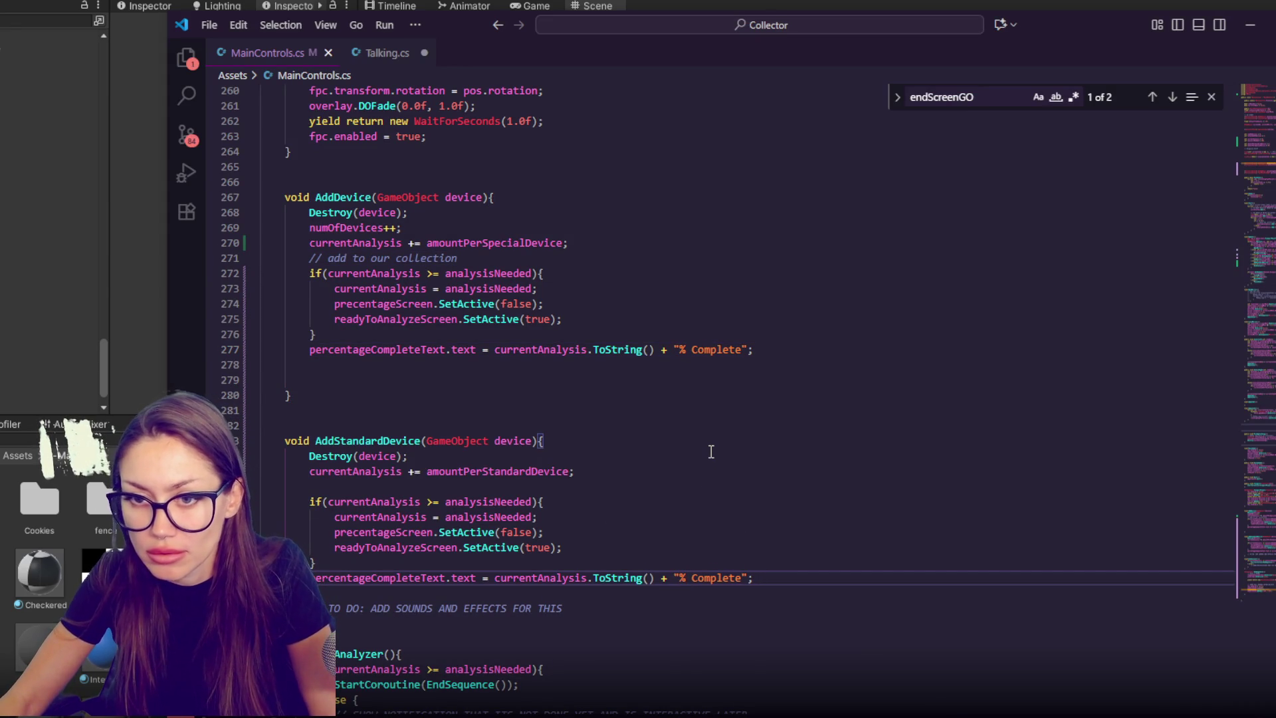
# - Review the completion and analysis checks around lines 287-289 in MainControls.cs
pyautogui.scroll(-4, 708, 449)
pyautogui.click(634, 350)
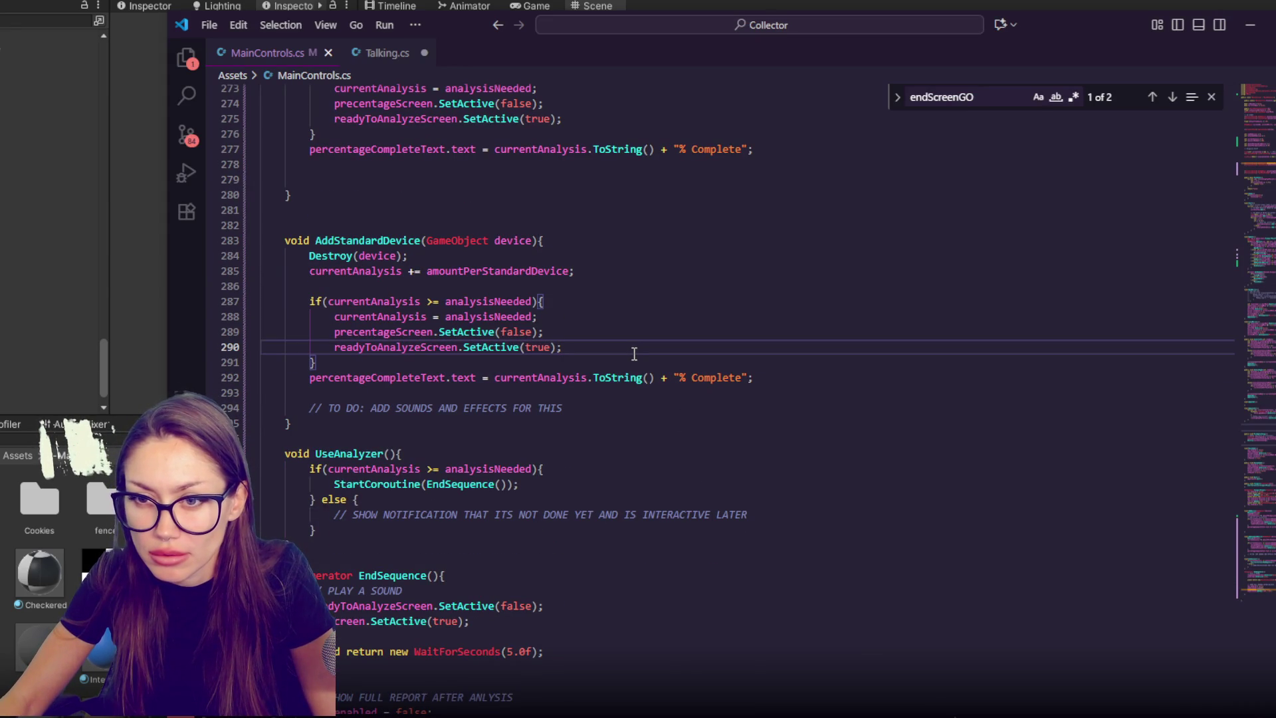
pyautogui.click(592, 301)
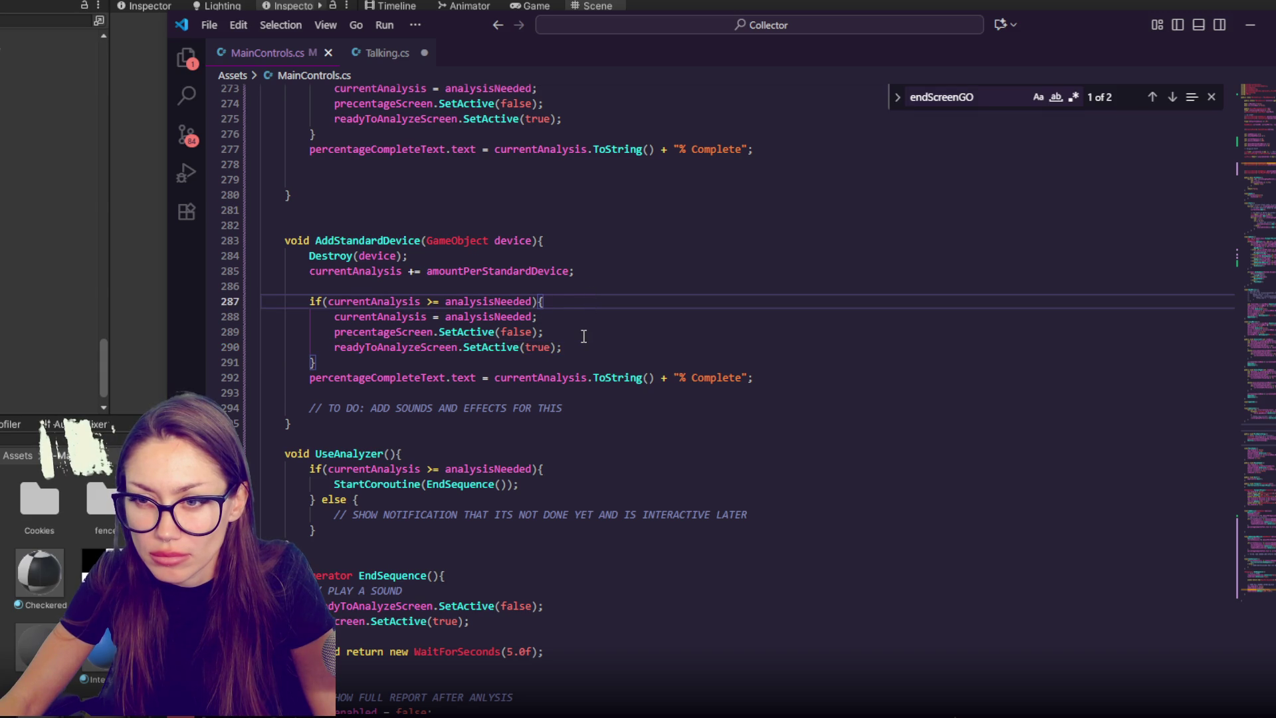
pyautogui.click(576, 332)
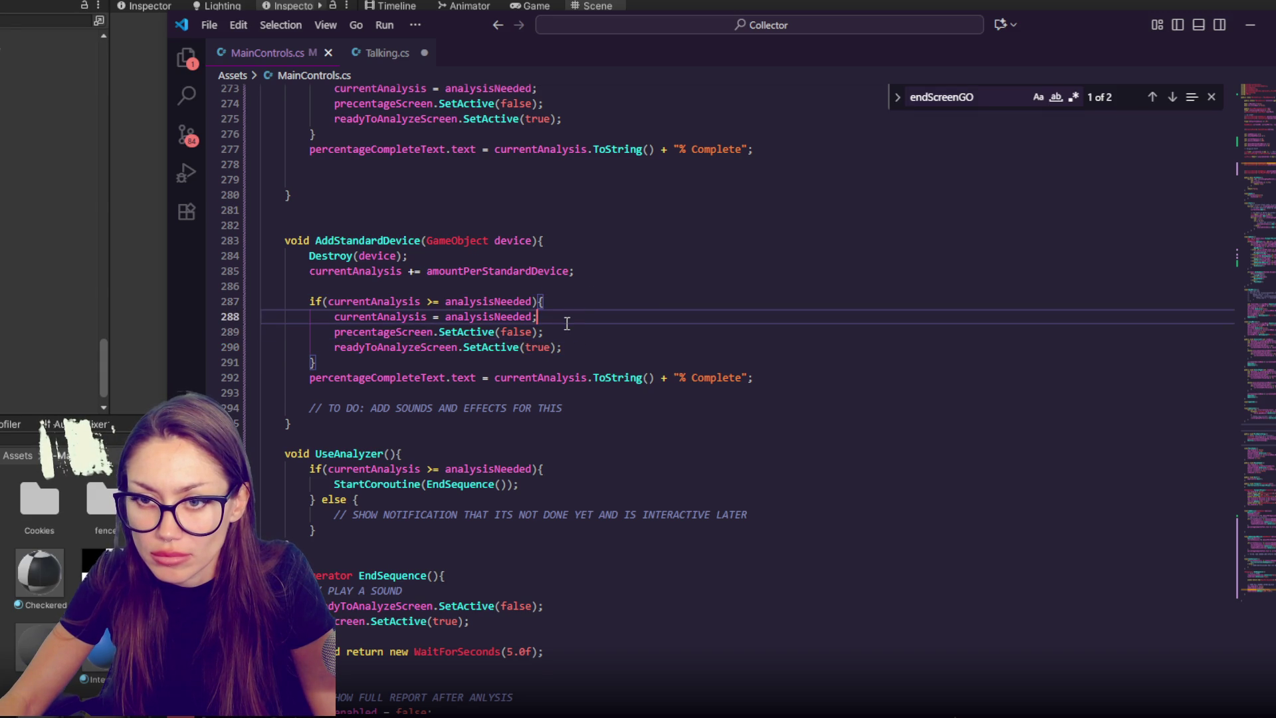
pyautogui.scroll(11, 365, 278)
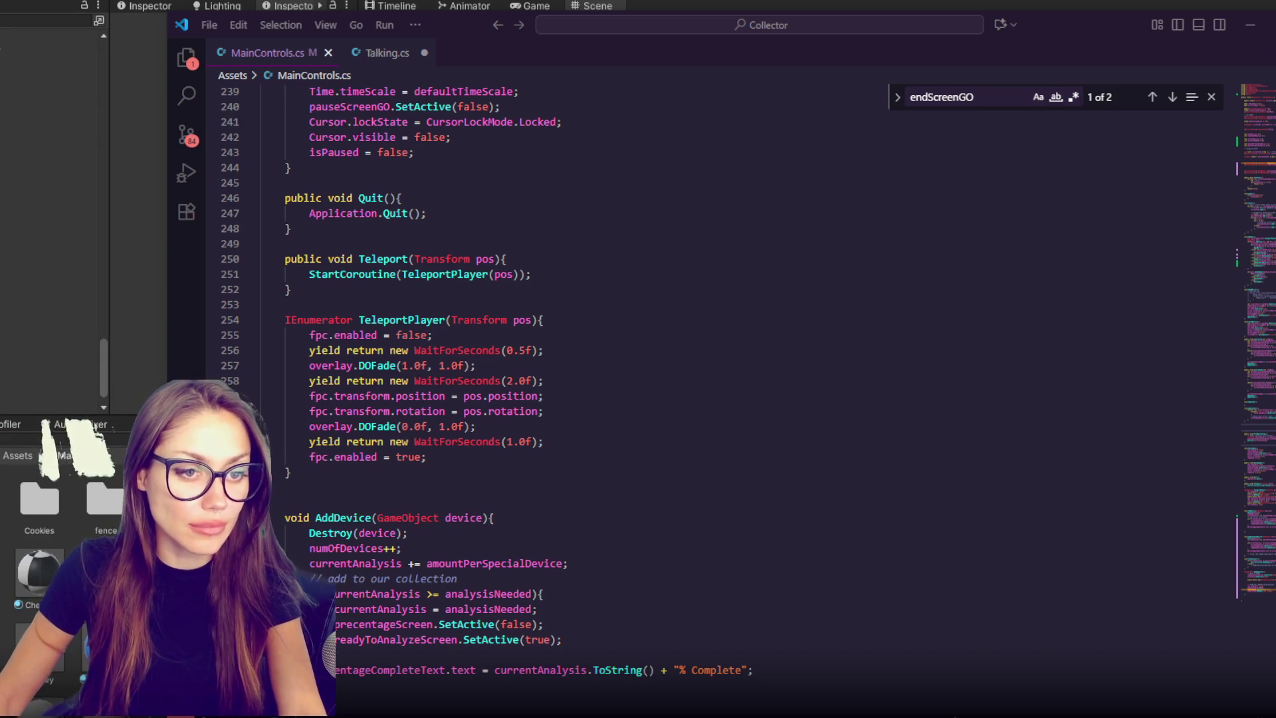
pyautogui.click(127, 361)
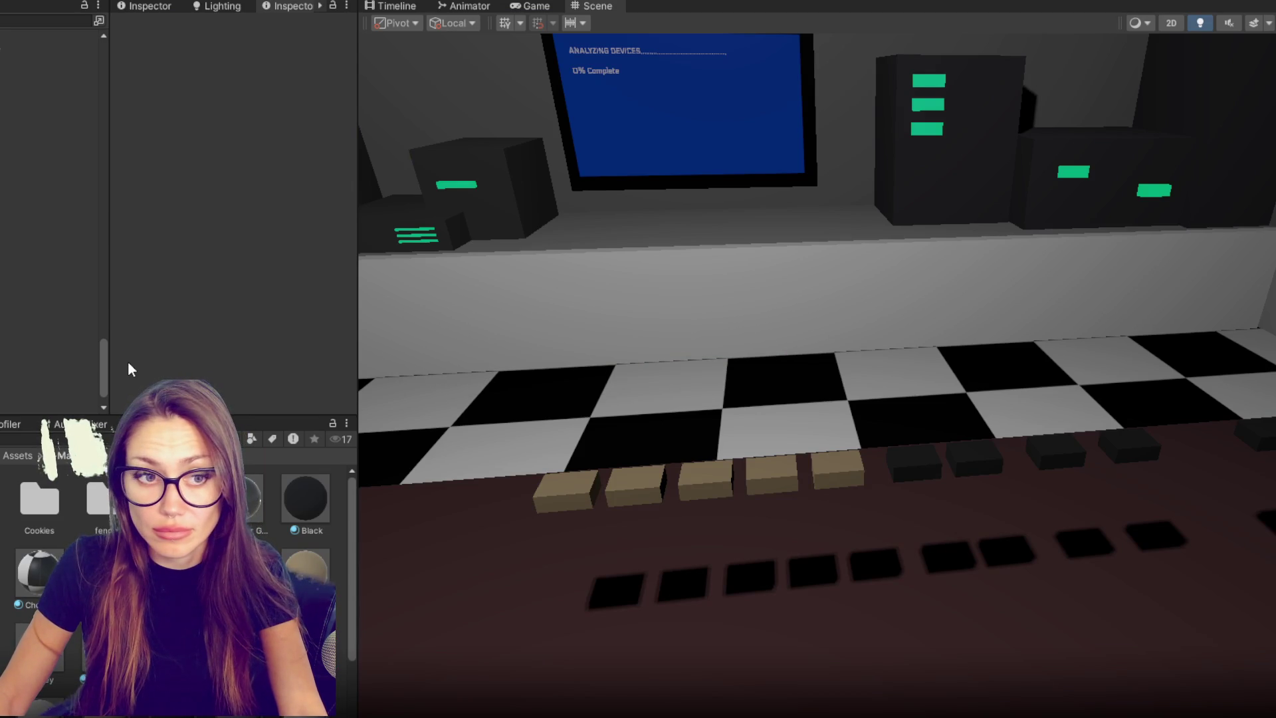
# - Nudge the gold Device - TEST (9) cube slightly along its Z axis
pyautogui.scroll(3, 939, 387)
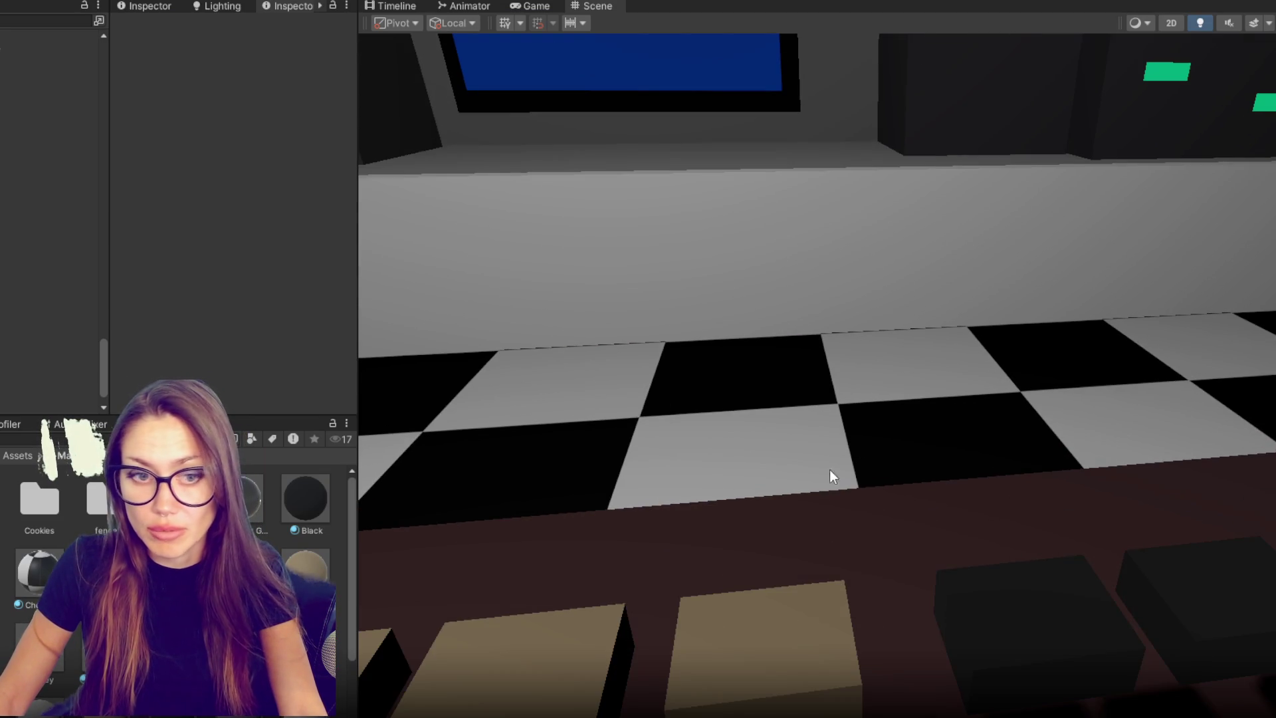
pyautogui.scroll(5, 920, 340)
pyautogui.scroll(3, 916, 332)
pyautogui.scroll(-3, 884, 485)
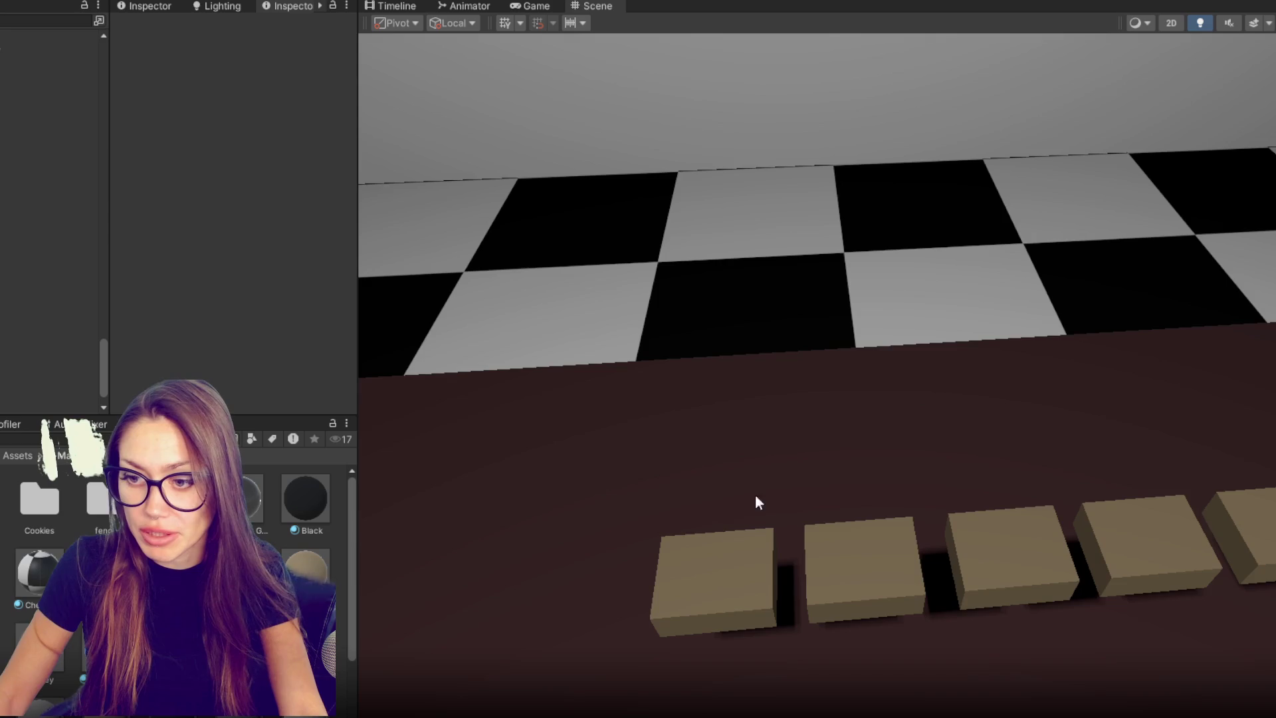
pyautogui.click(822, 434)
pyautogui.scroll(-3, 823, 426)
pyautogui.moveTo(984, 211); pyautogui.dragTo(650, 262)
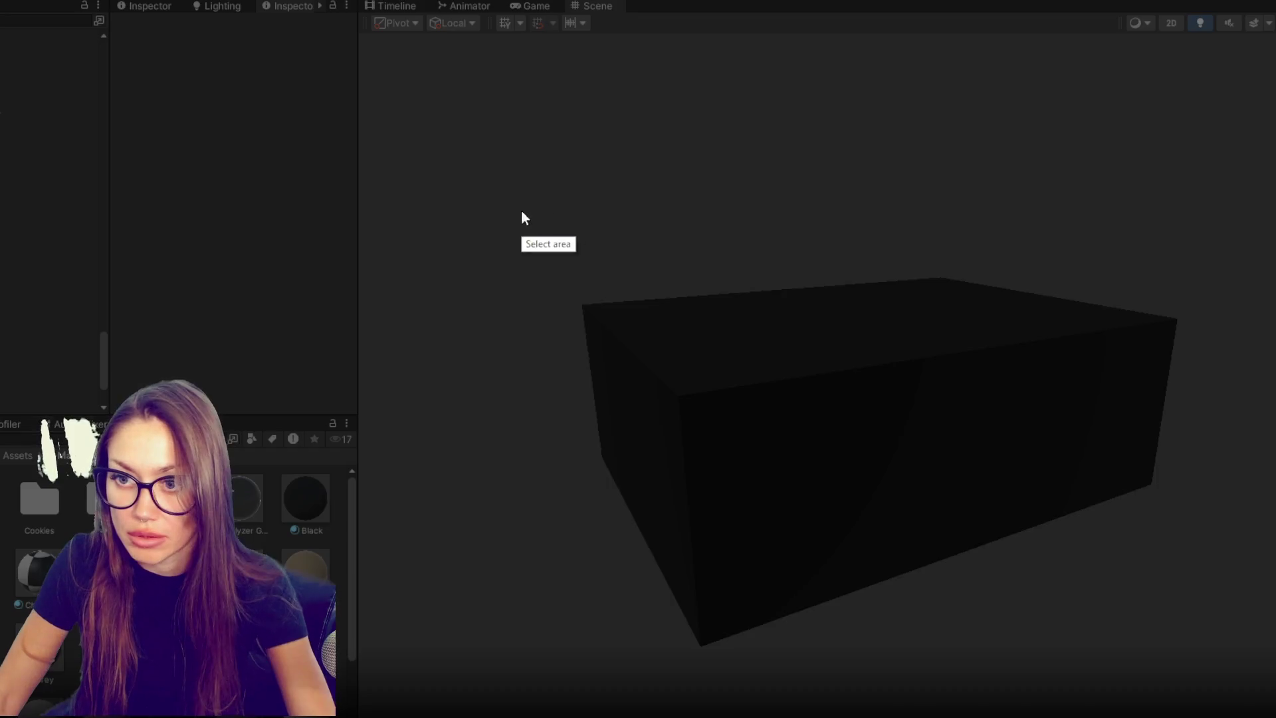
# - Capture the dark device box as a screenshot and paste it into an image editor
pyautogui.moveTo(521, 216); pyautogui.dragTo(1270, 686)
pyautogui.hotkey('ctrl', 'c')
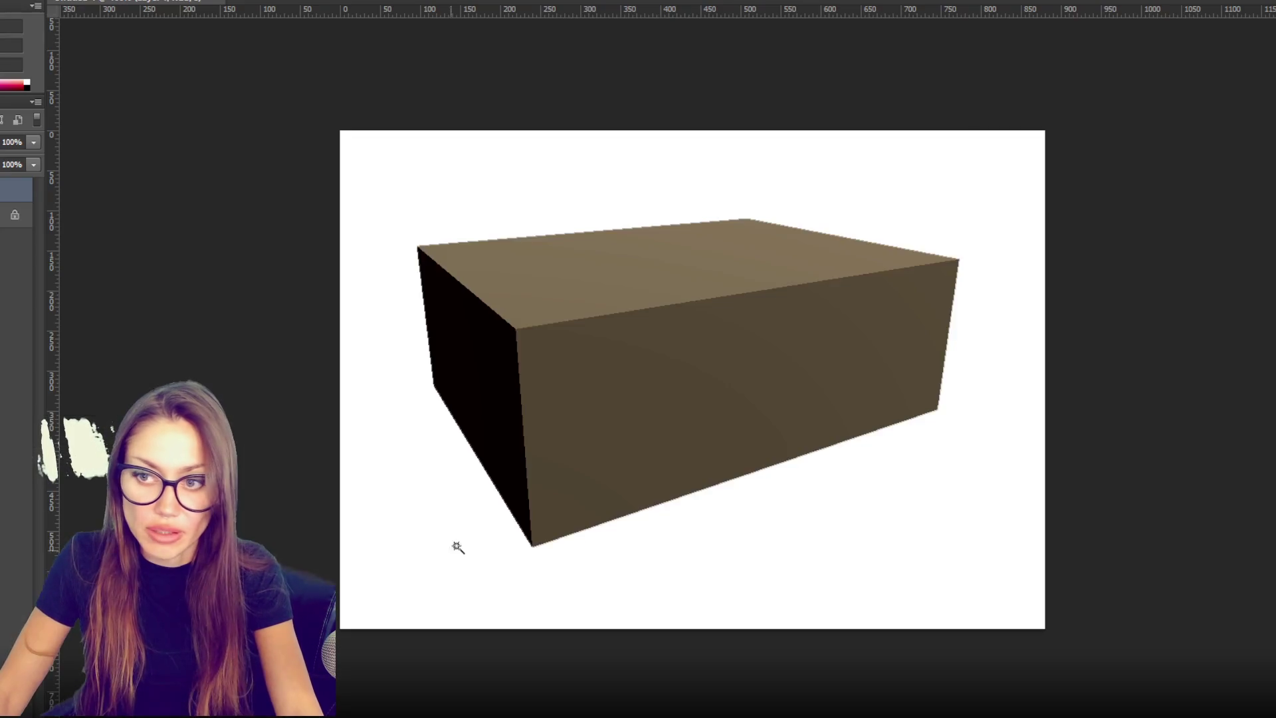
pyautogui.hotkey('ctrl', 'v')
# - Delete the grey background around the pasted box and hide the white Background layer
pyautogui.click(524, 157)
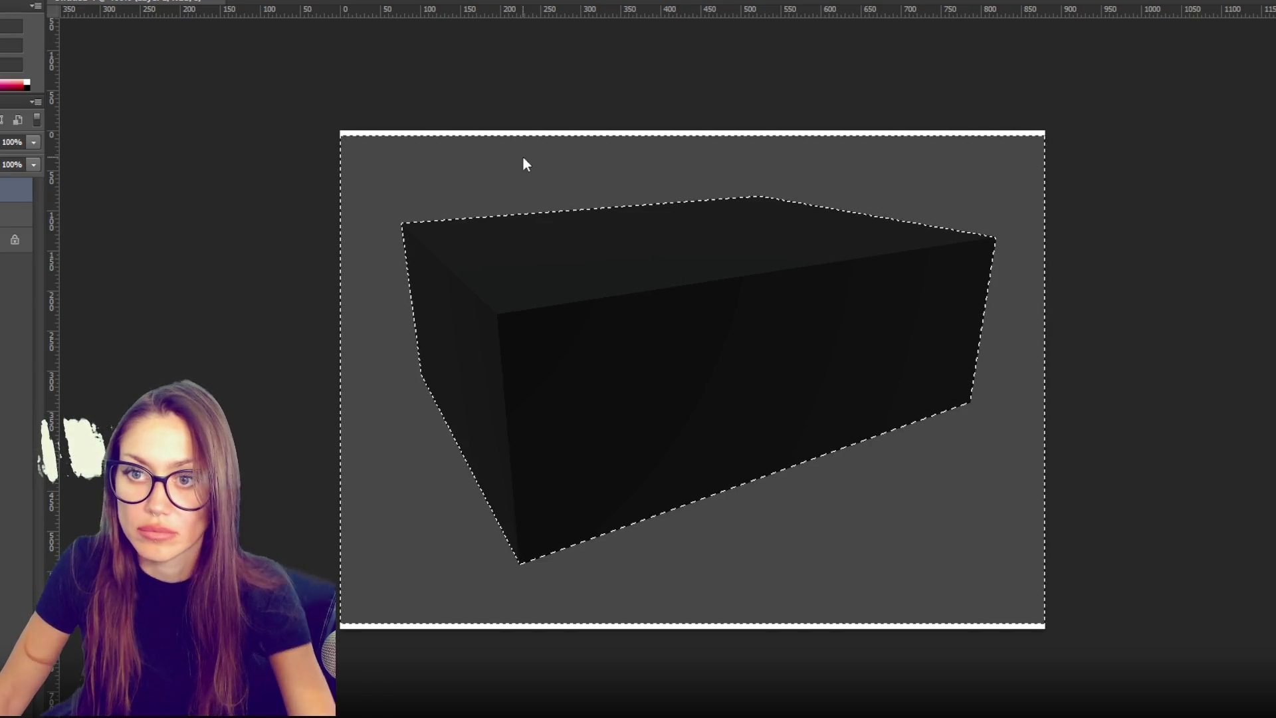
pyautogui.press('Delete')
pyautogui.click(2, 226)
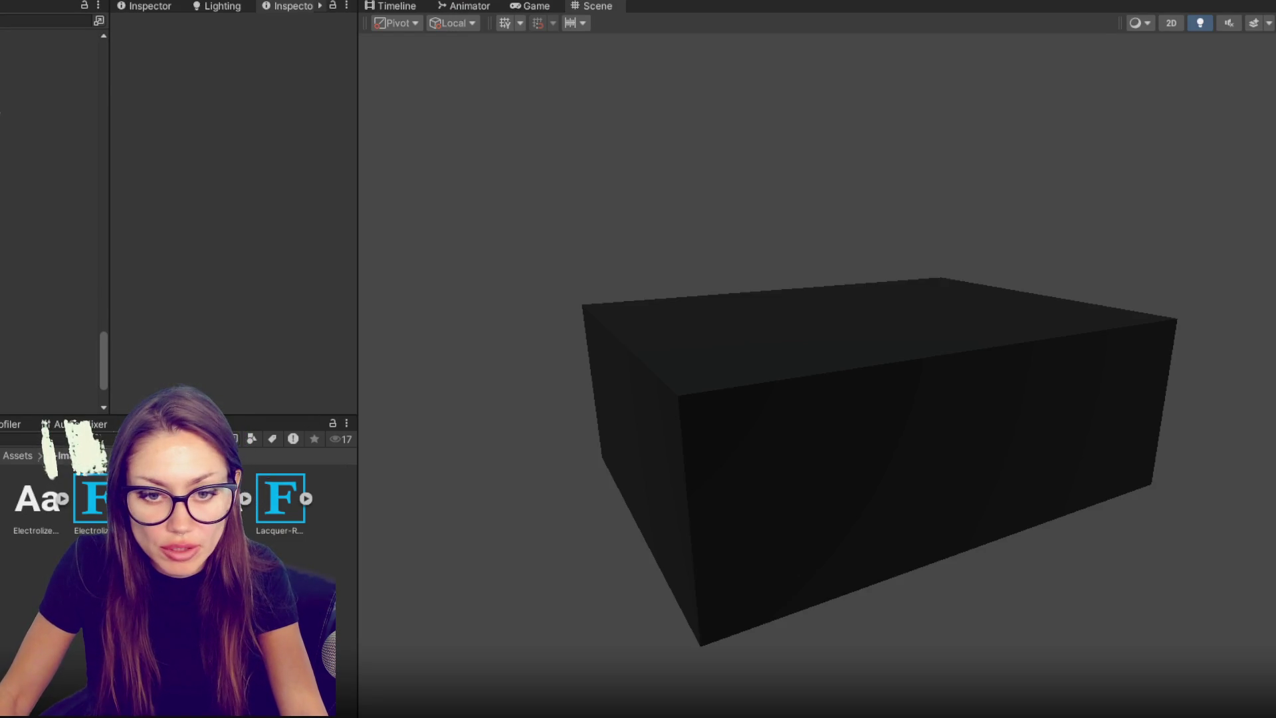
# - Set the new box texture's Texture Type to Sprite (2D and UI)
pyautogui.click(260, 75)
pyautogui.click(262, 146)
pyautogui.scroll(-2, 329, 360)
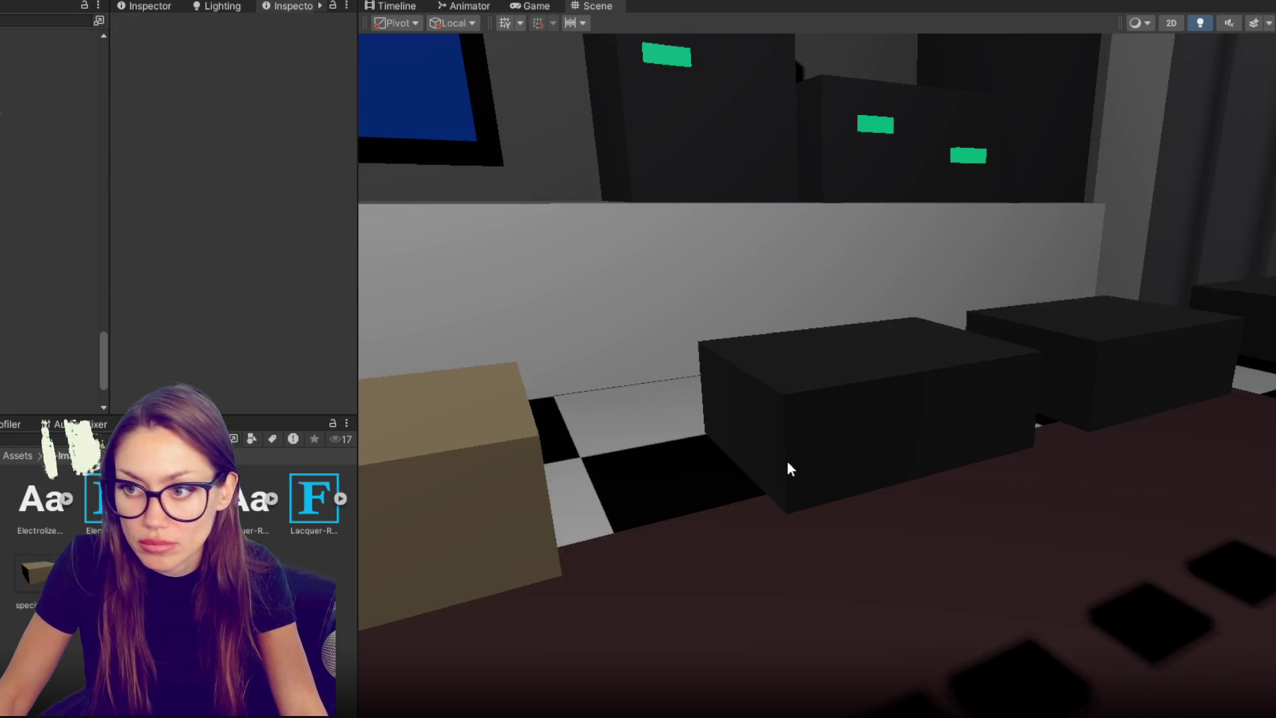
# - Frame the Mission Brief wall and rename the Win UI object to 'To be continued'
pyautogui.moveTo(828, 417)
pyautogui.mouseDown()
pyautogui.moveTo(663, 293)
pyautogui.moveTo(900, 316)
pyautogui.moveTo(744, 310)
pyautogui.moveTo(772, 362)
pyautogui.mouseUp()
pyautogui.press('f')
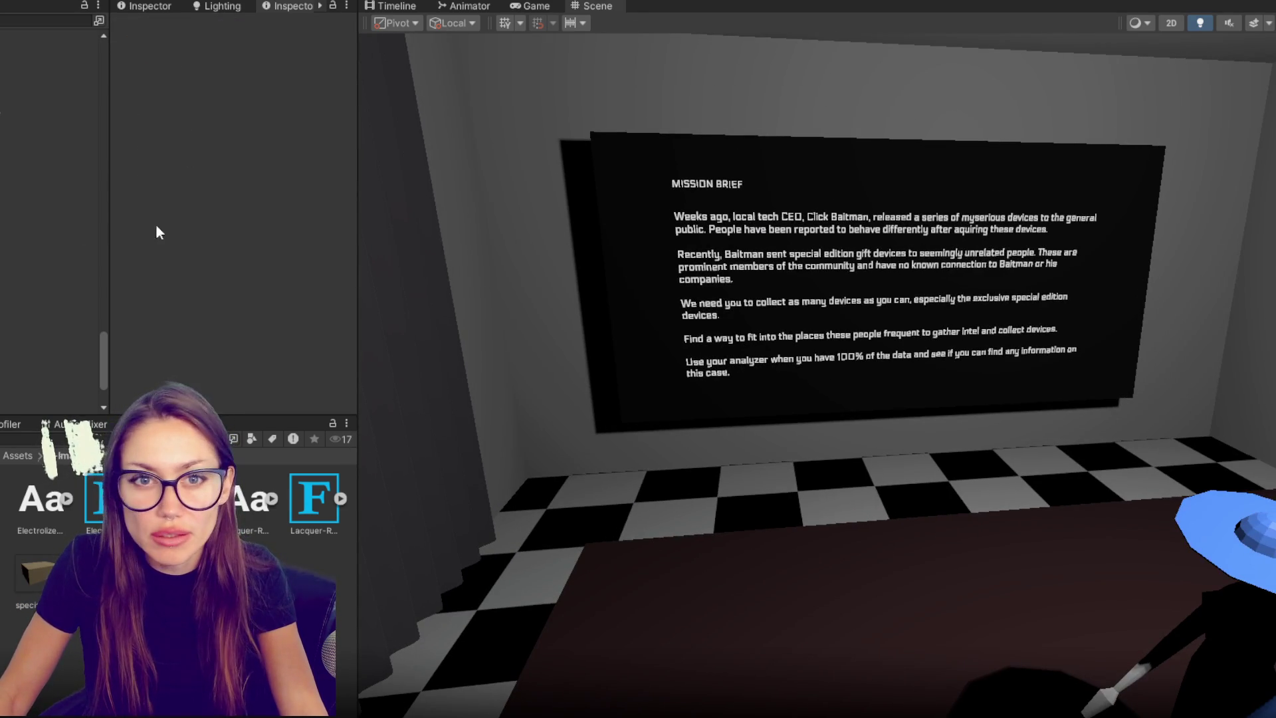
pyautogui.scroll(3, 95, 332)
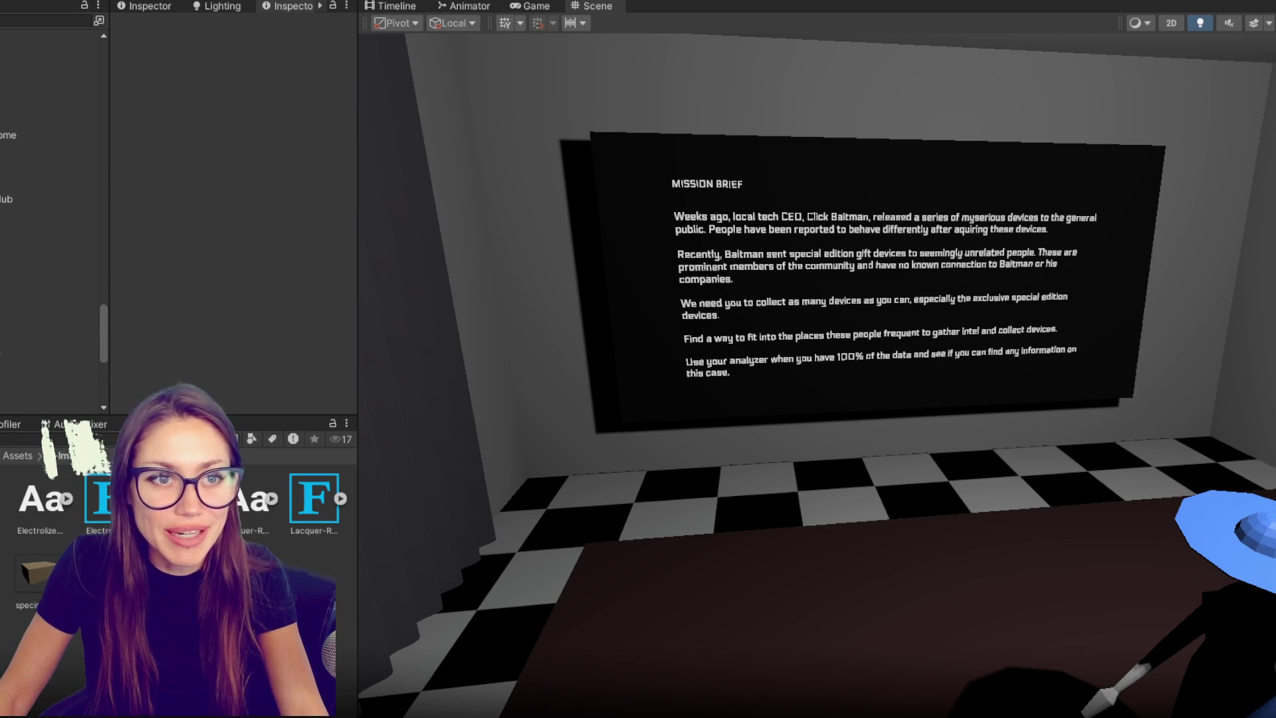
pyautogui.moveTo(111, 237); pyautogui.dragTo(113, 62)
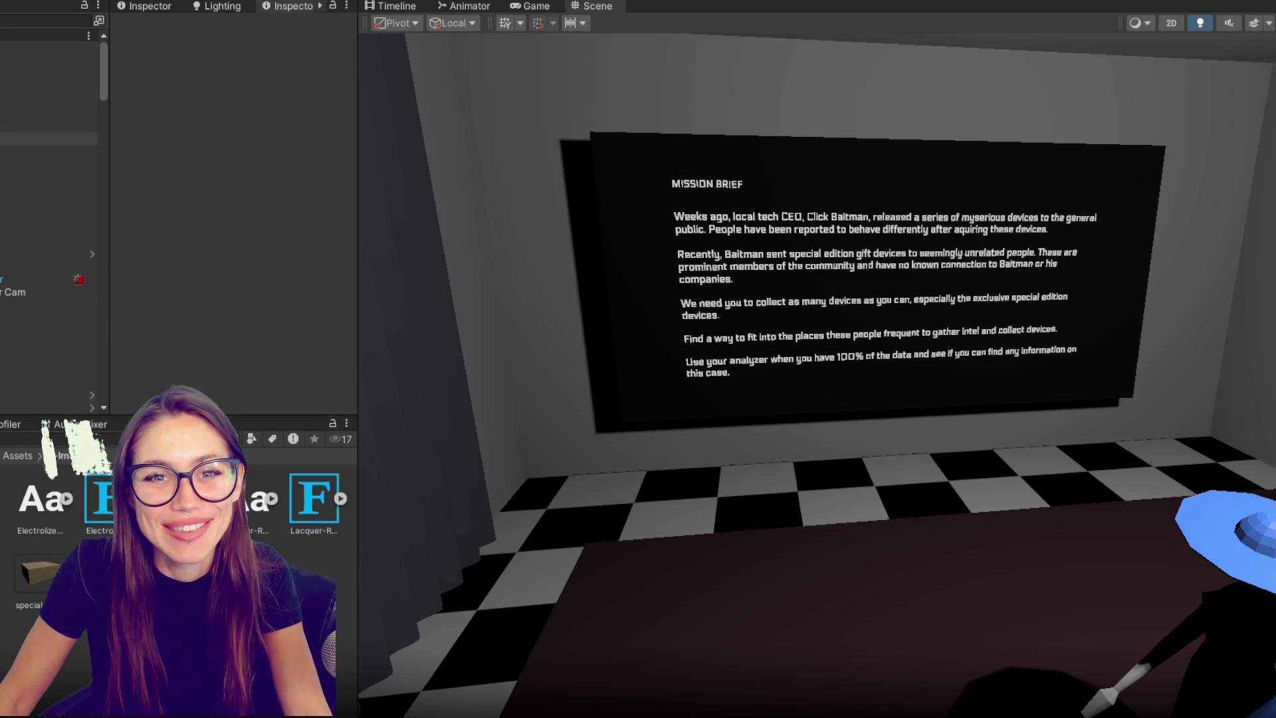
pyautogui.scroll(-2, 50, 265)
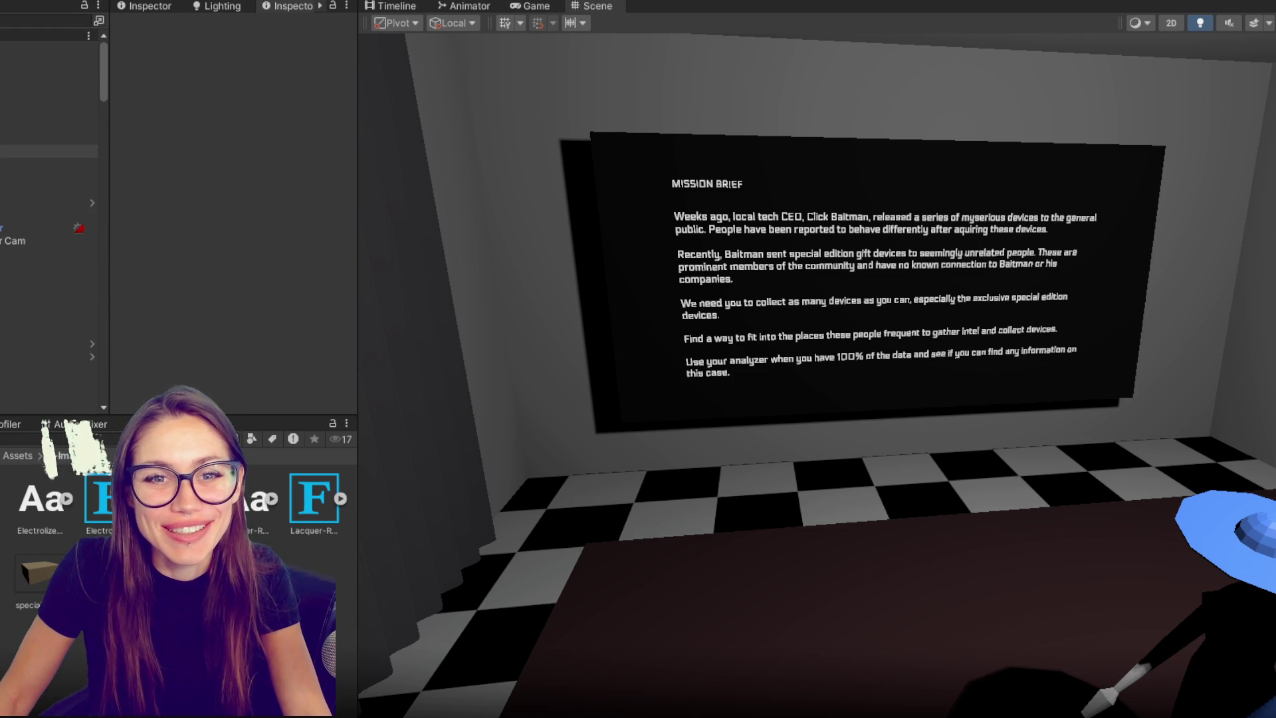
pyautogui.click(47, 170)
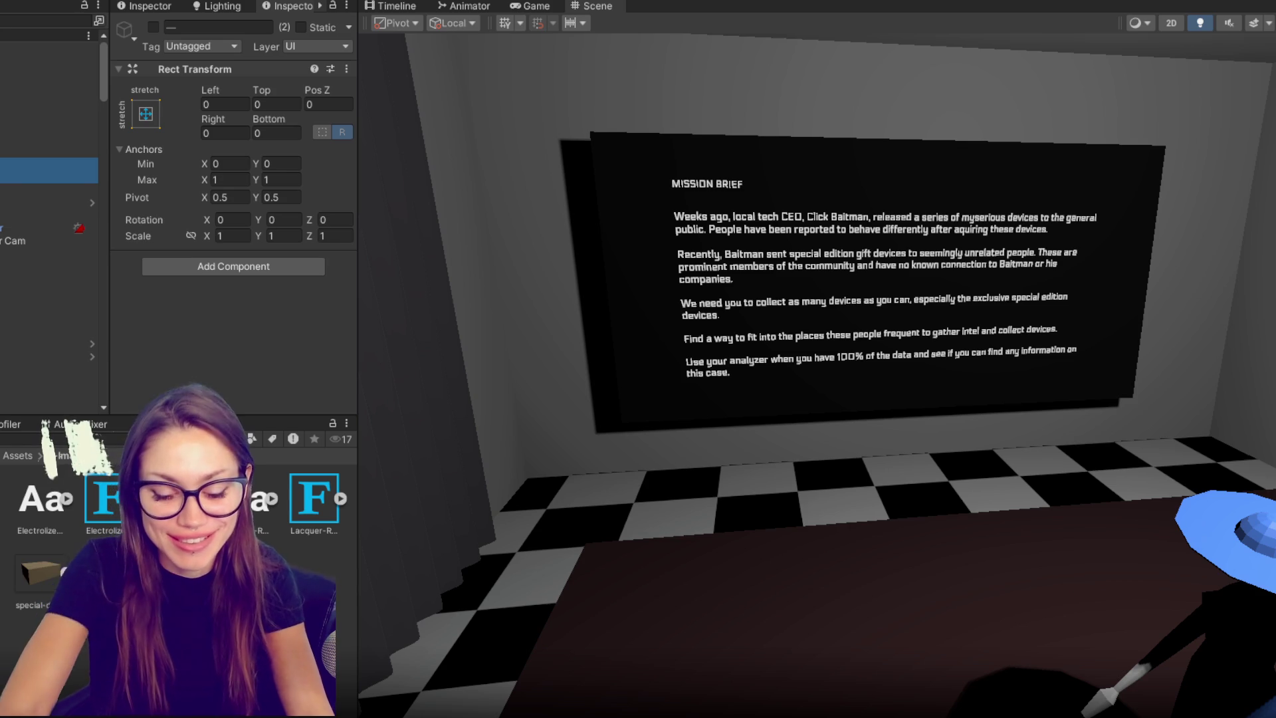
pyautogui.scroll(-1, 50, 266)
pyautogui.click(47, 151)
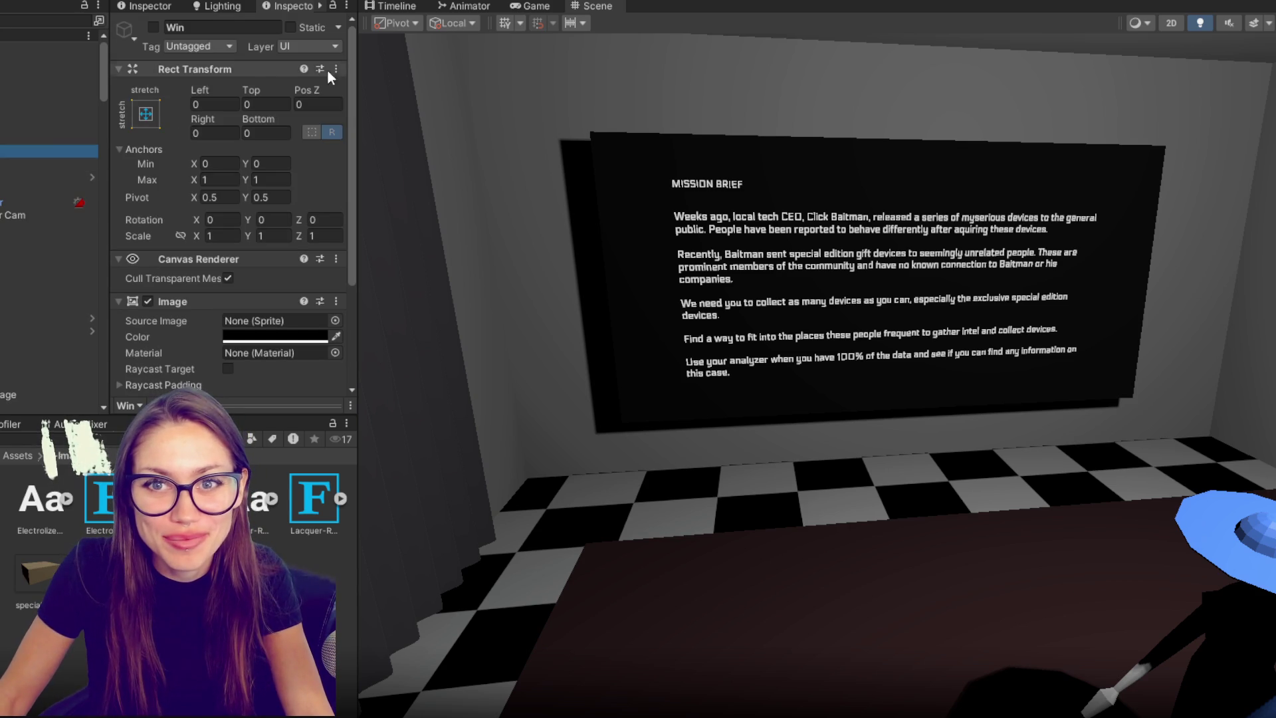
pyautogui.click(239, 29)
pyautogui.write('T')
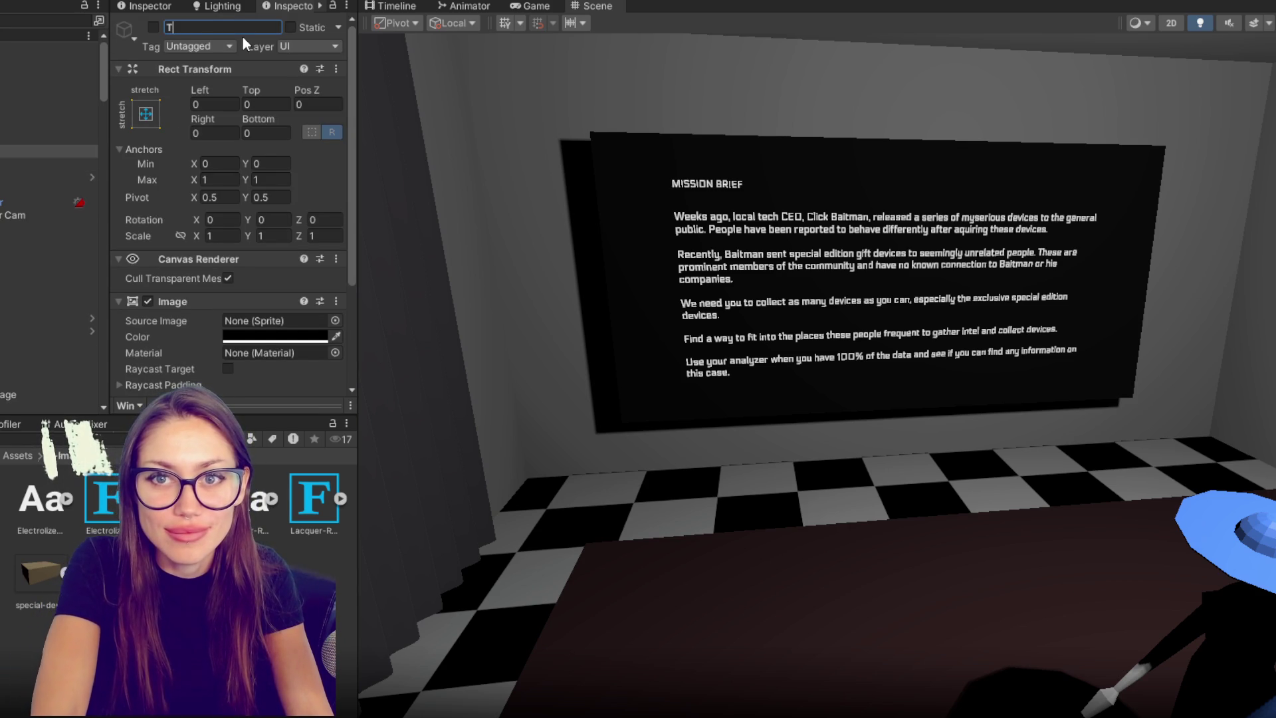
pyautogui.write('o be continued')
pyautogui.press('Return')
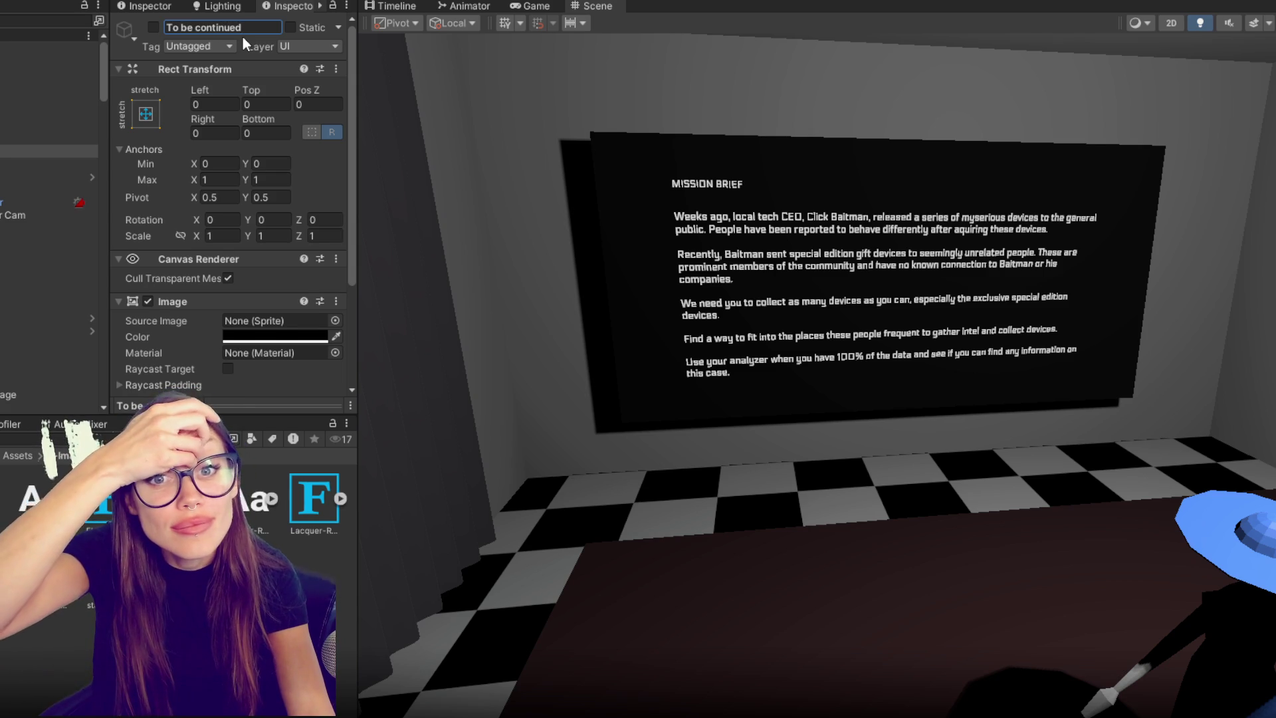
pyautogui.scroll(-2, 117, 341)
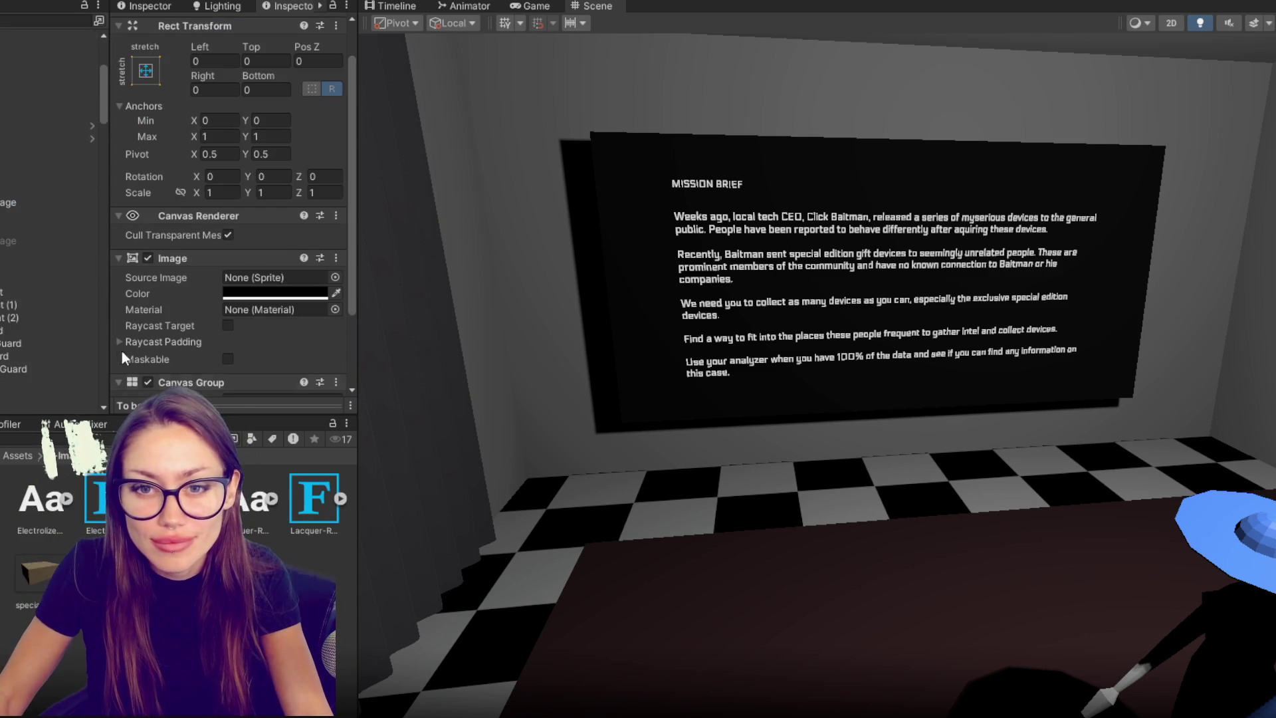
pyautogui.click(50, 68)
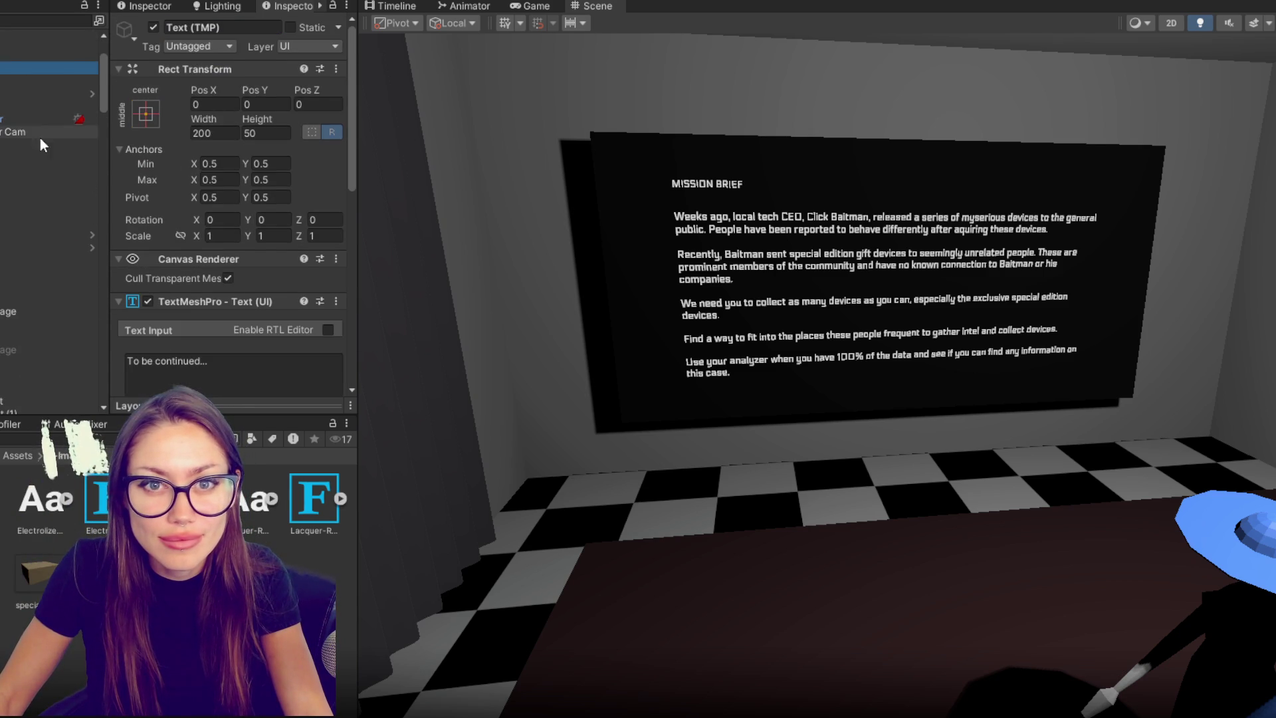
# - Select the Mission Brief body text and raise its Right inset to narrow the text area
pyautogui.scroll(-1, 50, 199)
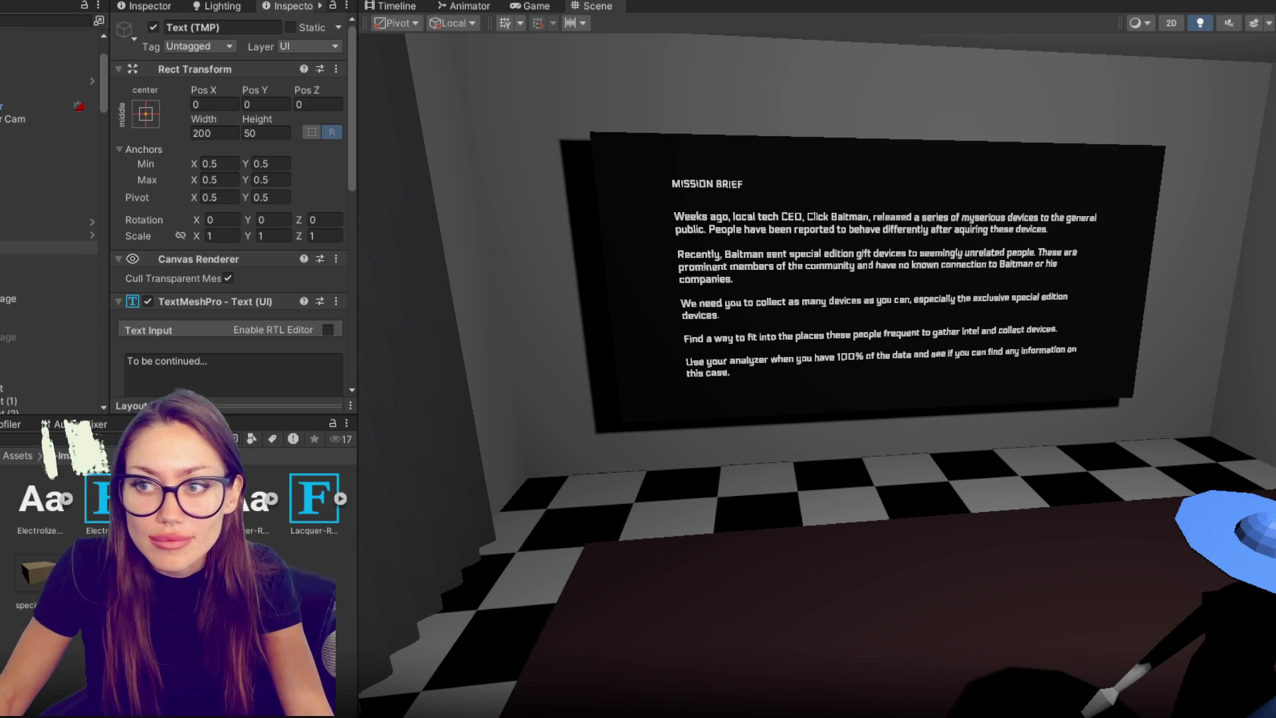
pyautogui.click(49, 260)
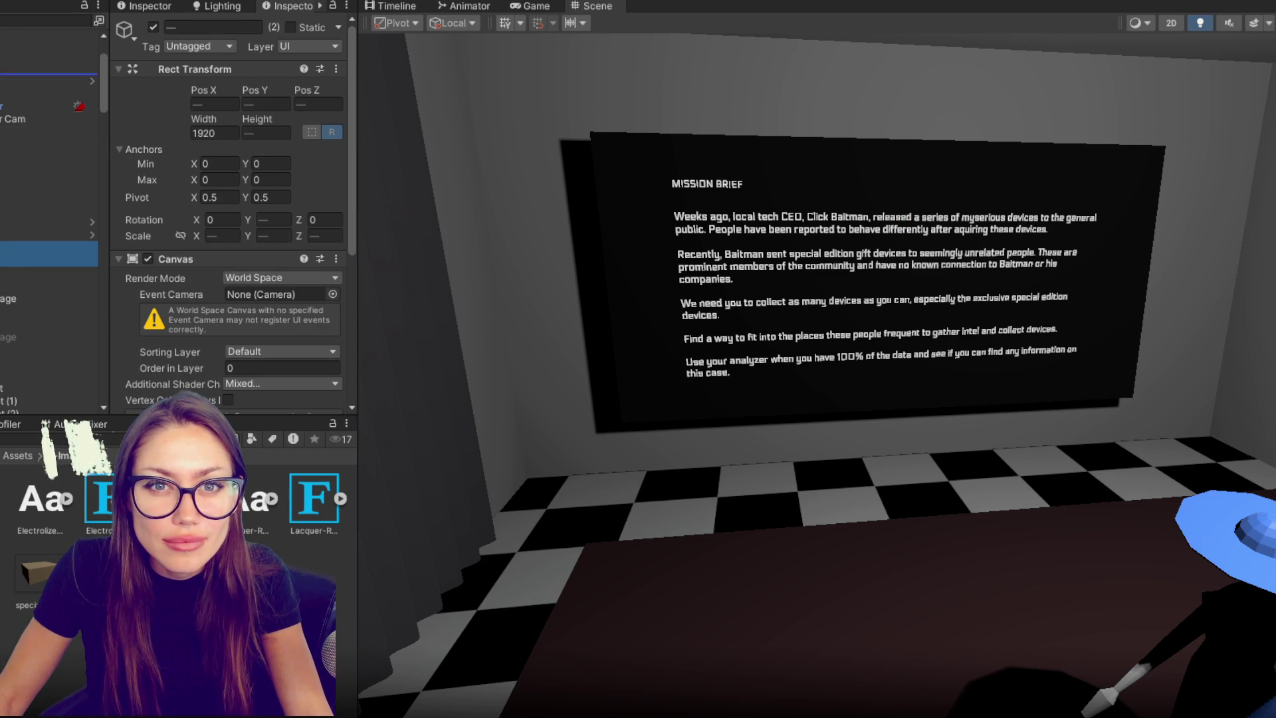
pyautogui.scroll(5, 50, 199)
pyautogui.click(50, 119)
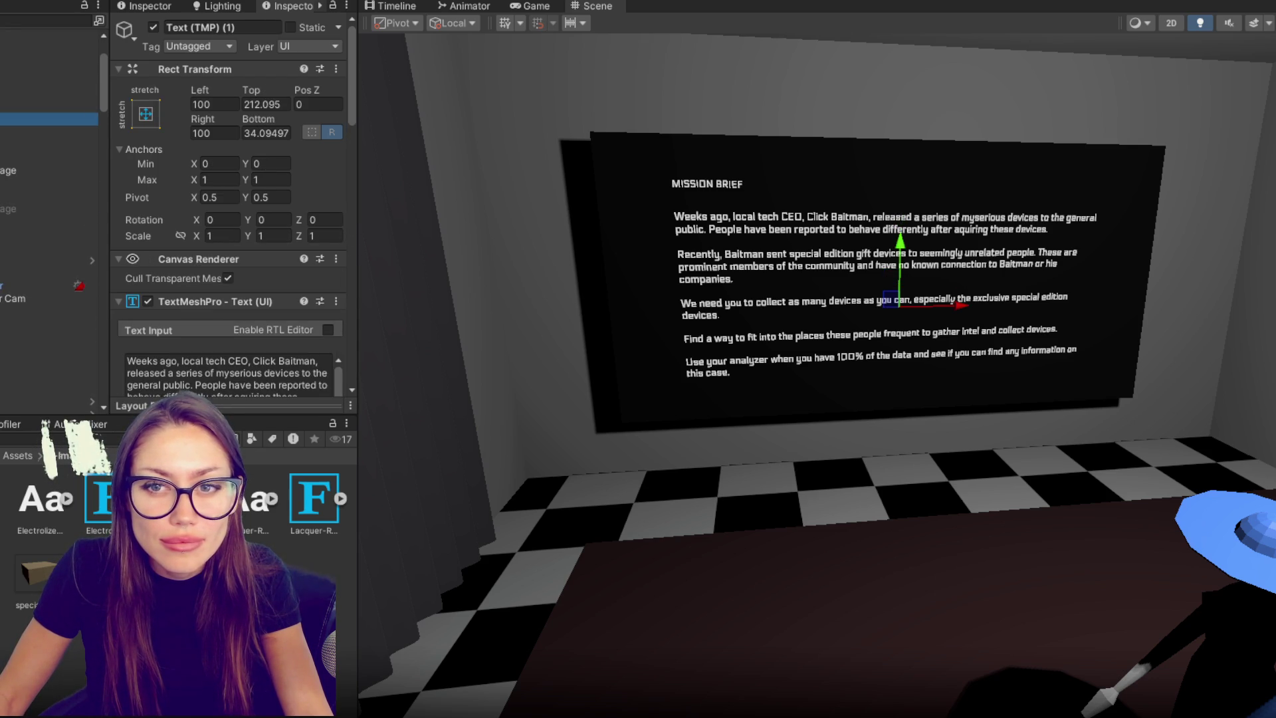
pyautogui.scroll(-4, 264, 170)
pyautogui.scroll(4, 273, 160)
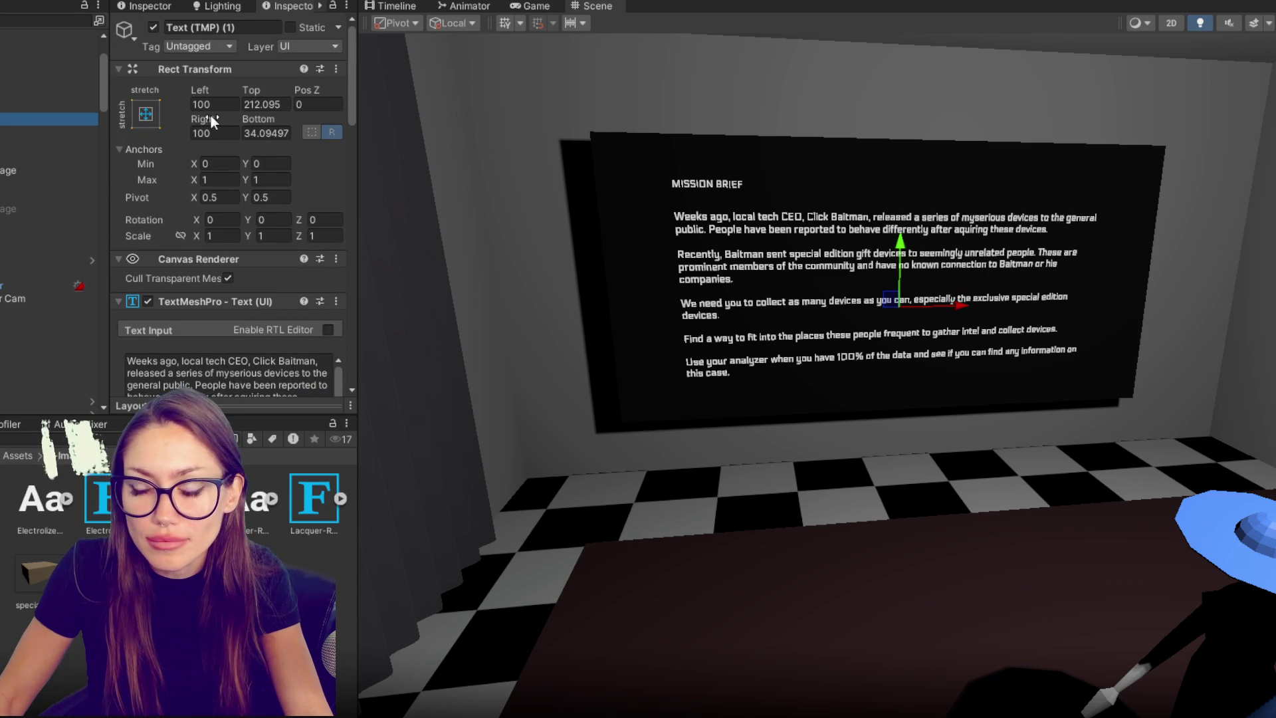
pyautogui.moveTo(202, 119); pyautogui.dragTo(458, 137)
pyautogui.moveTo(58, 267); pyautogui.dragTo(252, 267)
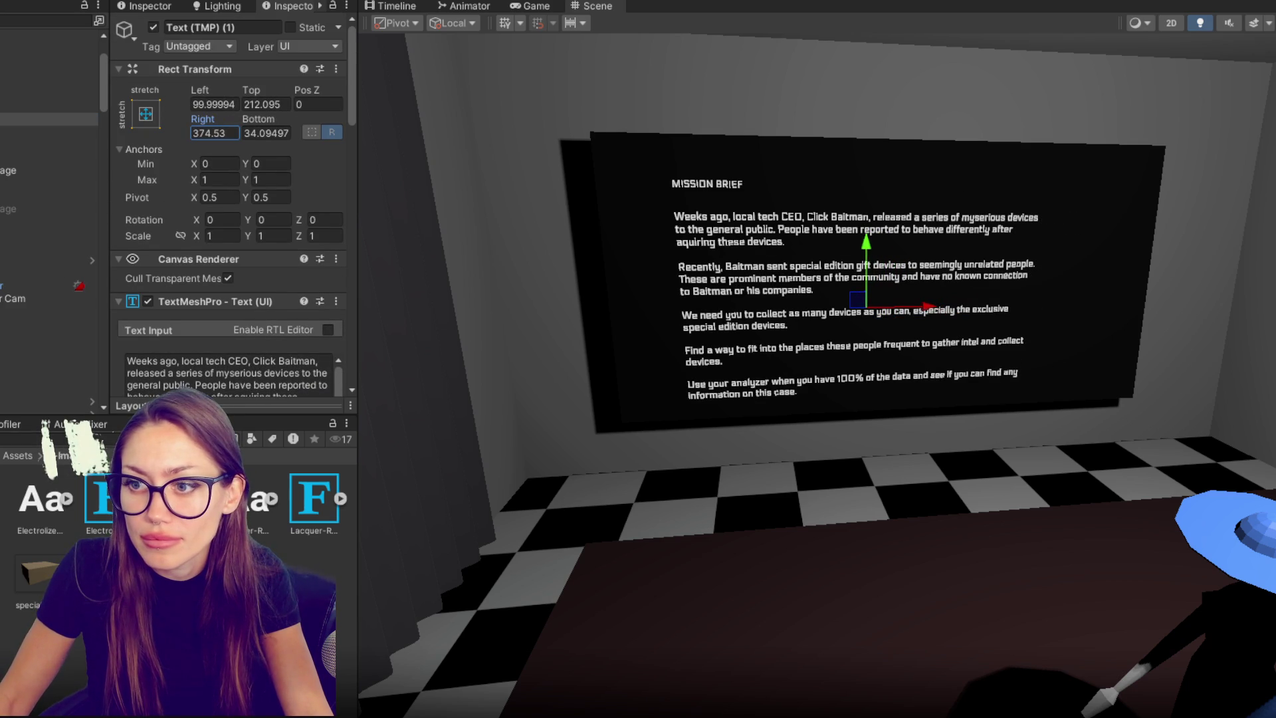
# - Set the body text's font size to 34 and settle its Right inset at about 779.2
pyautogui.scroll(-5, 254, 207)
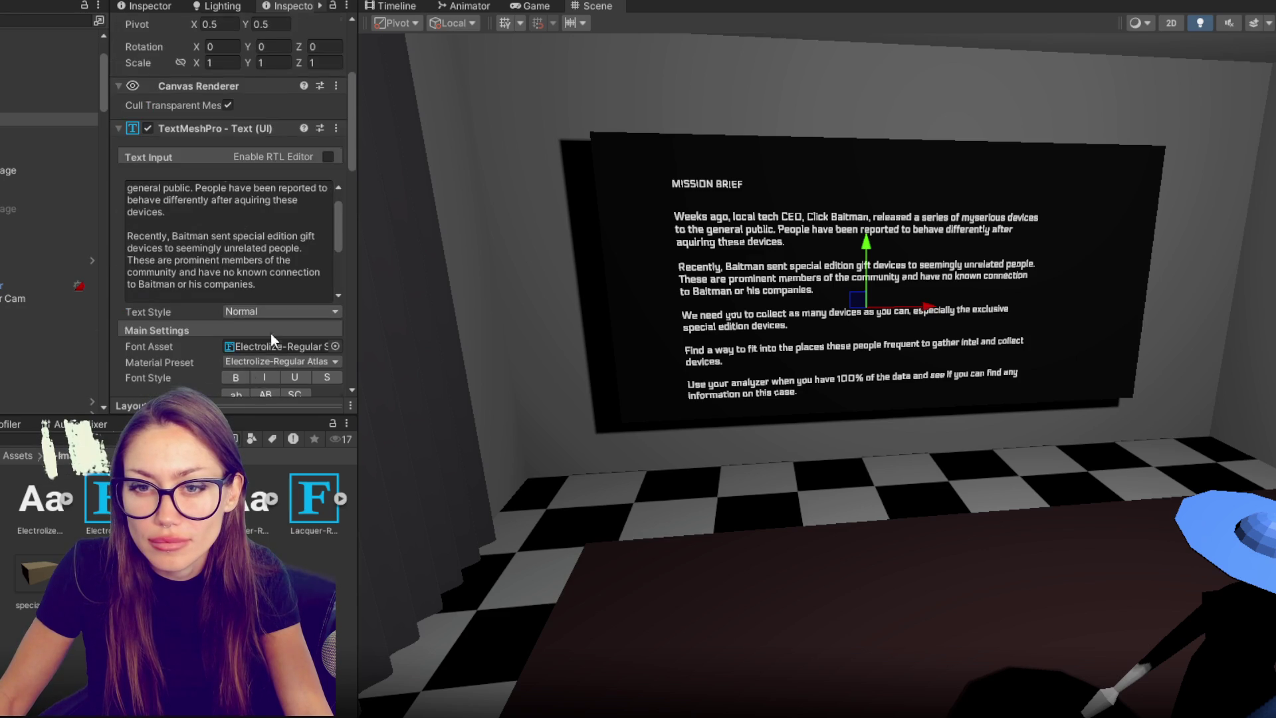
pyautogui.scroll(-6, 270, 342)
pyautogui.write('36')
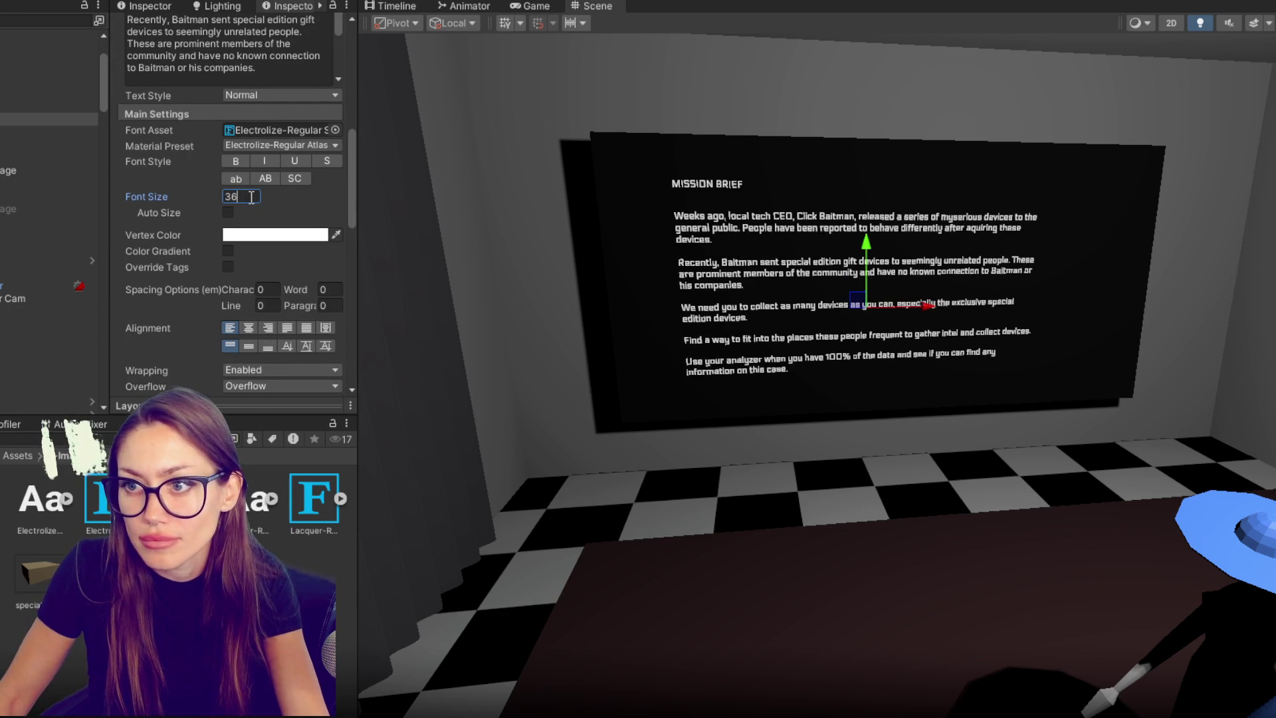
pyautogui.scroll(1, 252, 51)
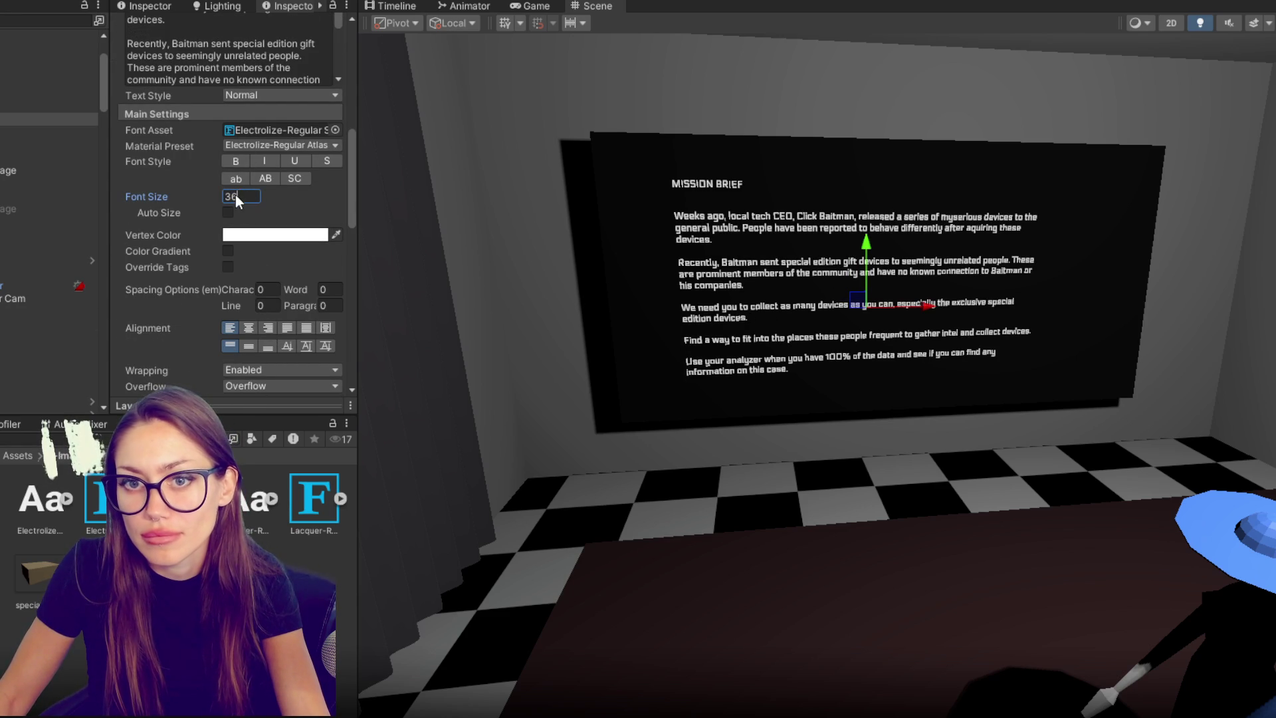
pyautogui.press('BackSpace')
pyautogui.write('4')
pyautogui.scroll(10, 233, 202)
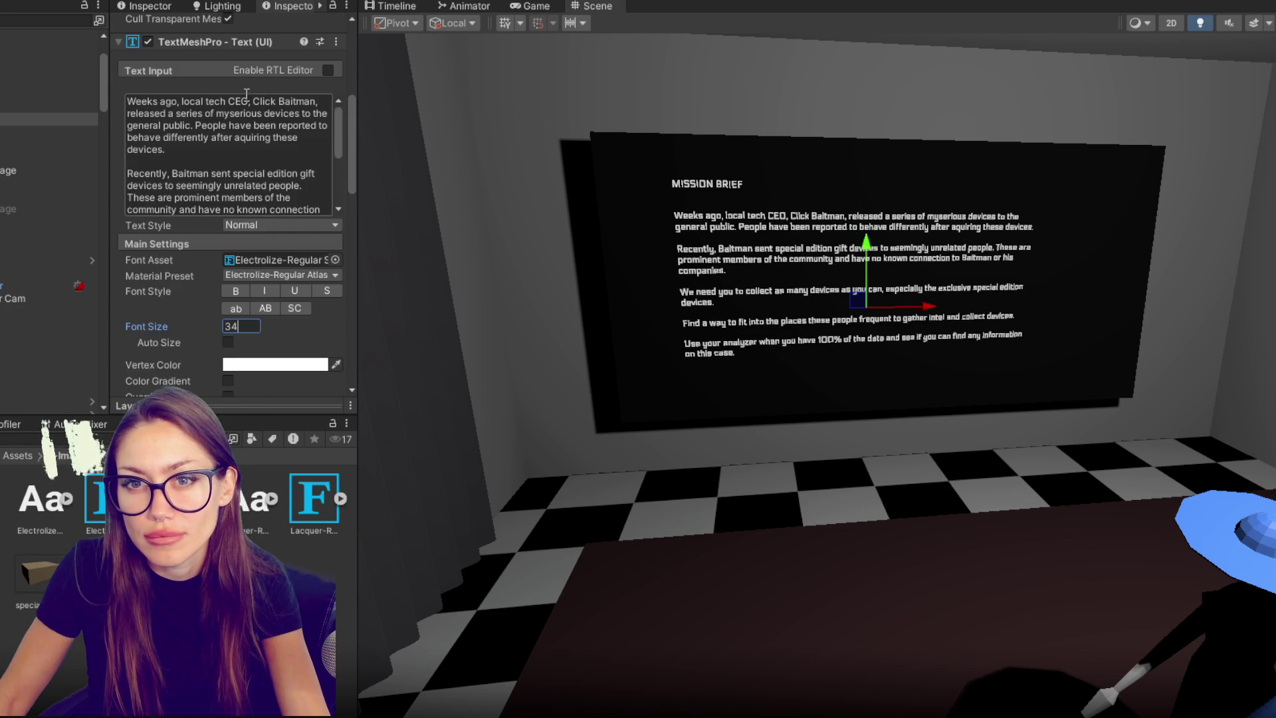
pyautogui.moveTo(201, 118); pyautogui.dragTo(591, 130)
pyautogui.moveTo(230, 123); pyautogui.dragTo(220, 123)
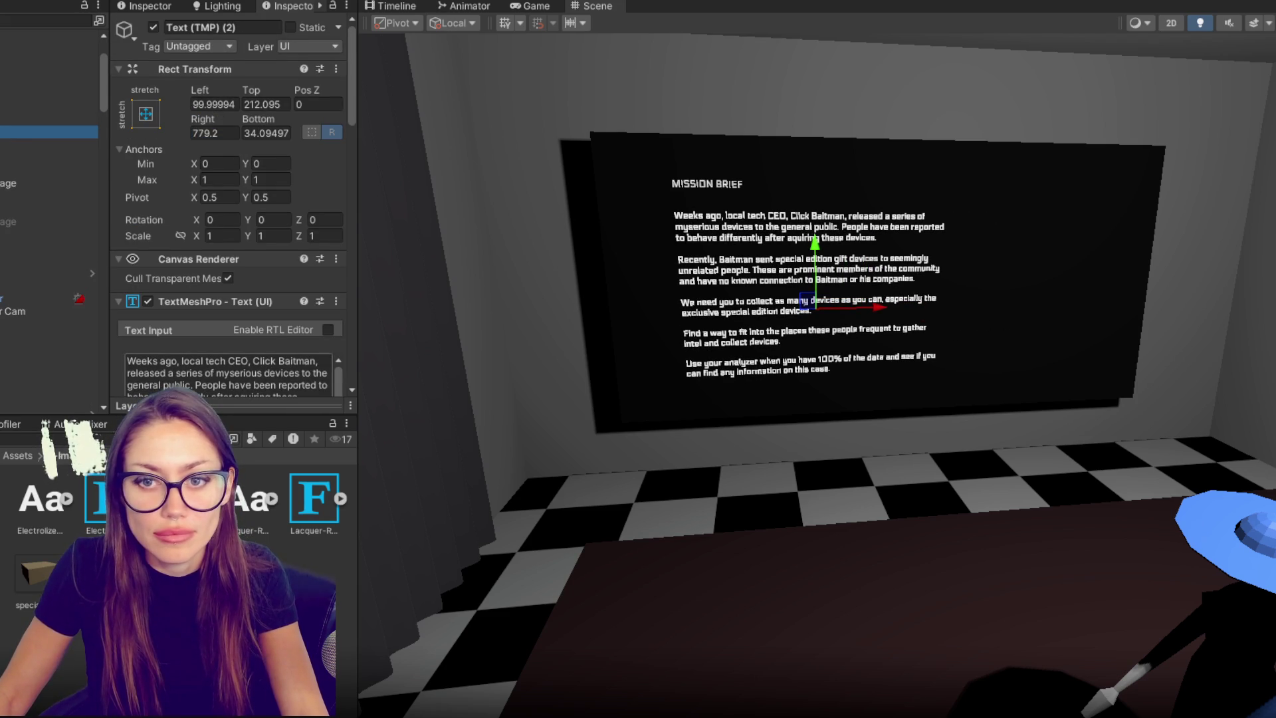
pyautogui.click(14, 107)
# - Duplicate the MISSION BRIEF heading and change its text to STANDARD DEVICE
pyautogui.hotkey('ctrl', 'd')
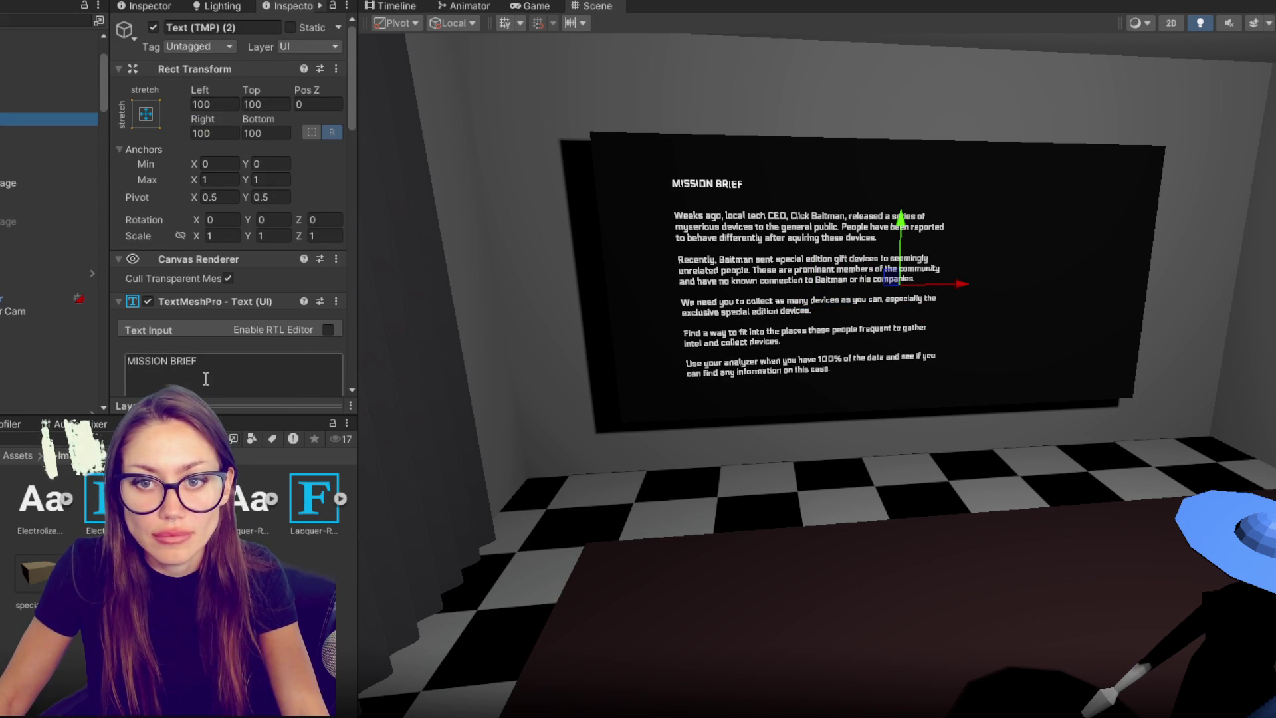
pyautogui.click(209, 376)
pyautogui.write('STANDARD DEVICE')
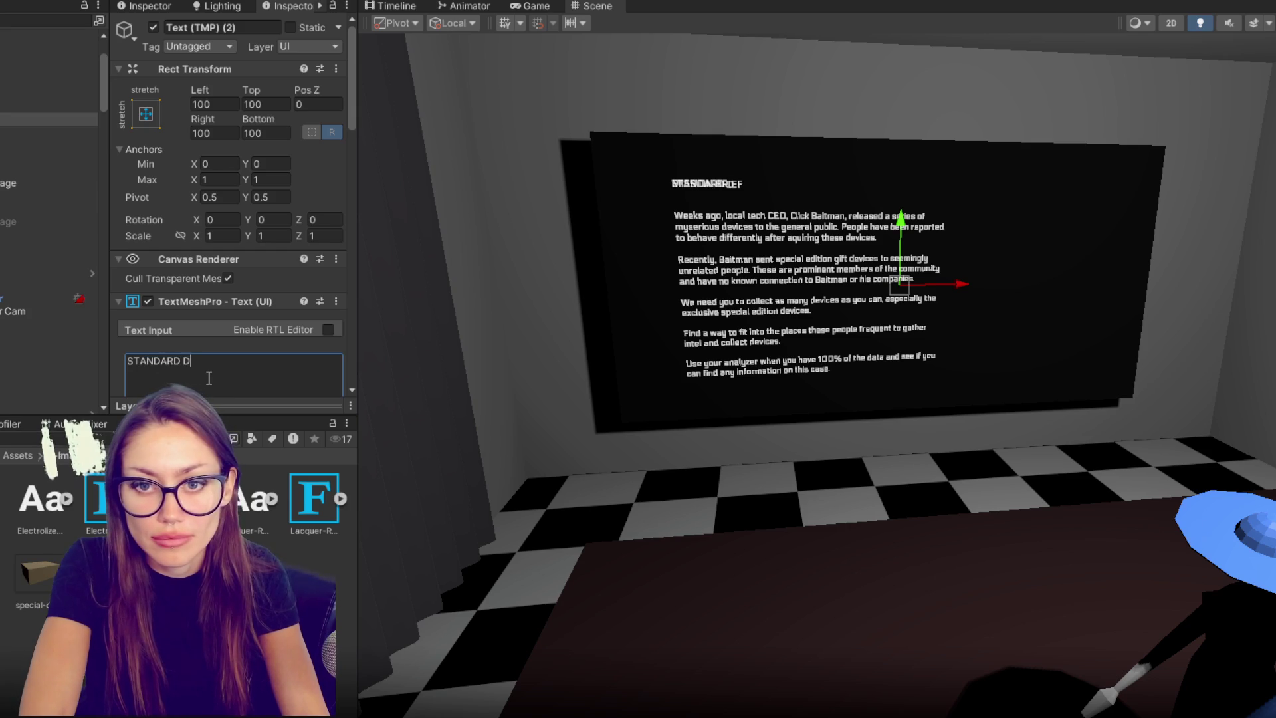
pyautogui.click(40, 119)
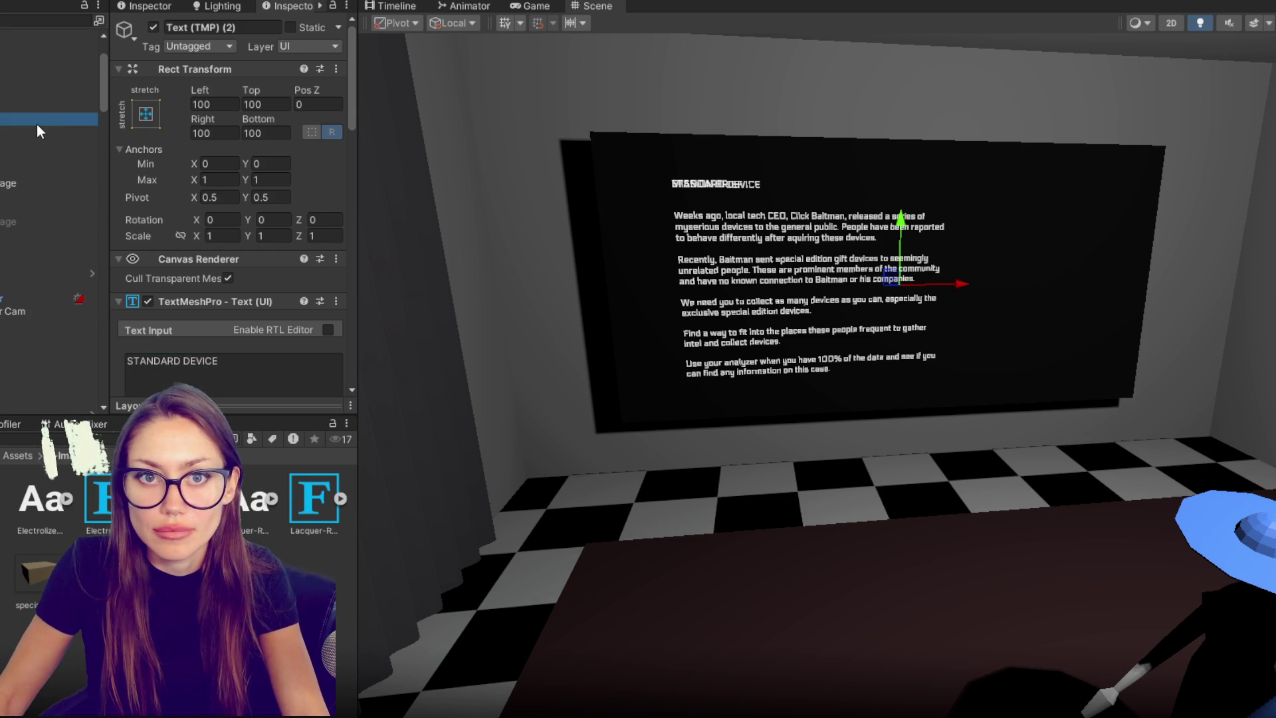
# - Right-align the STANDARD DEVICE label using the TextMeshPro alignment buttons
pyautogui.click(145, 115)
pyautogui.click(177, 114)
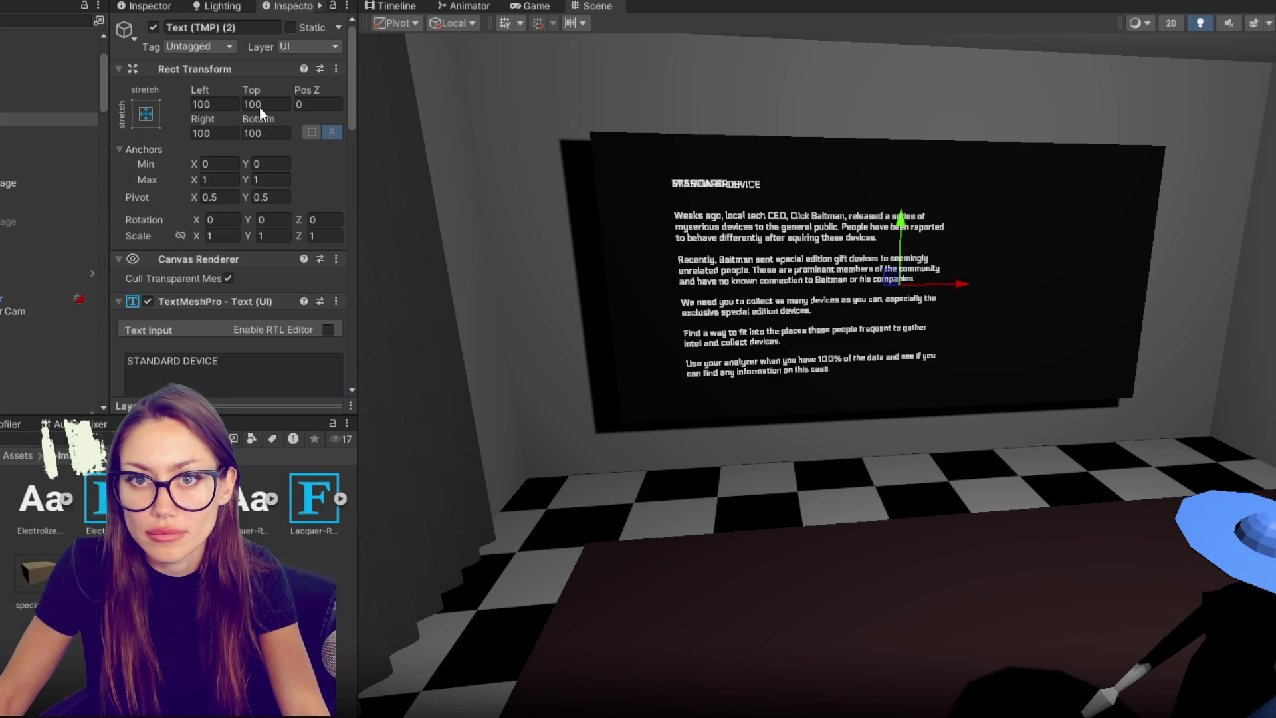
pyautogui.scroll(-10, 238, 210)
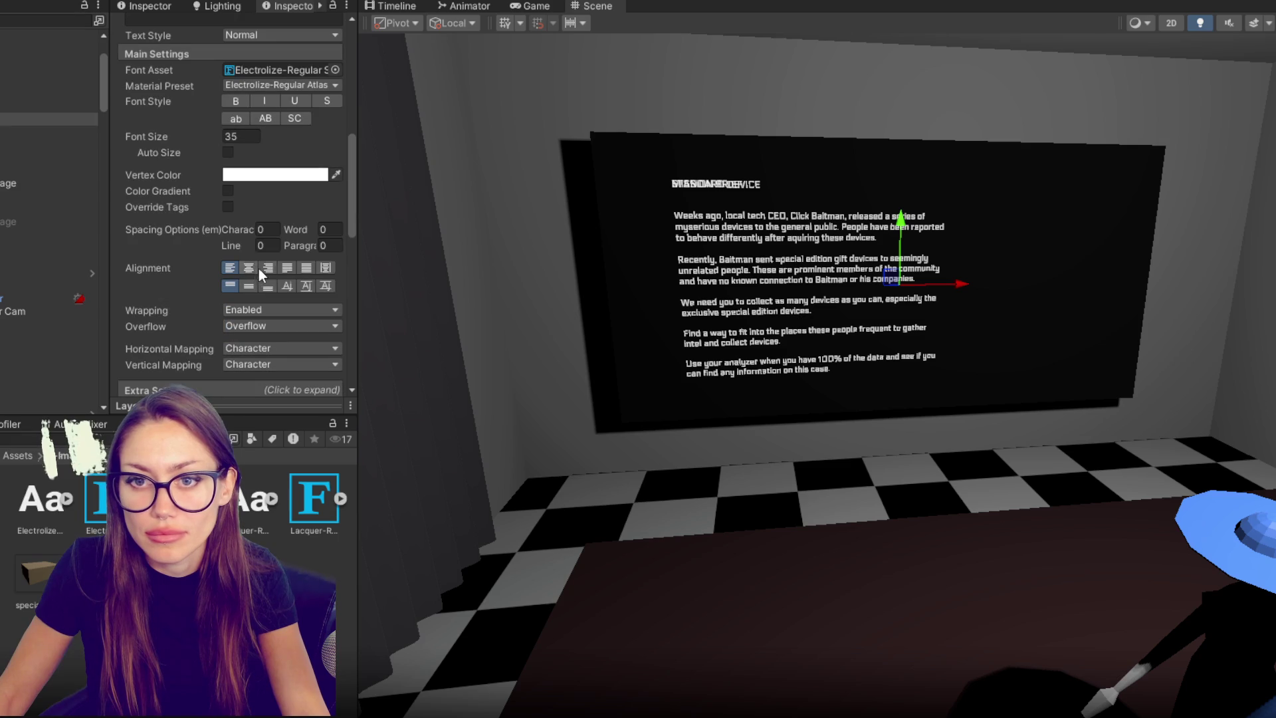
pyautogui.click(268, 268)
pyautogui.click(13, 117)
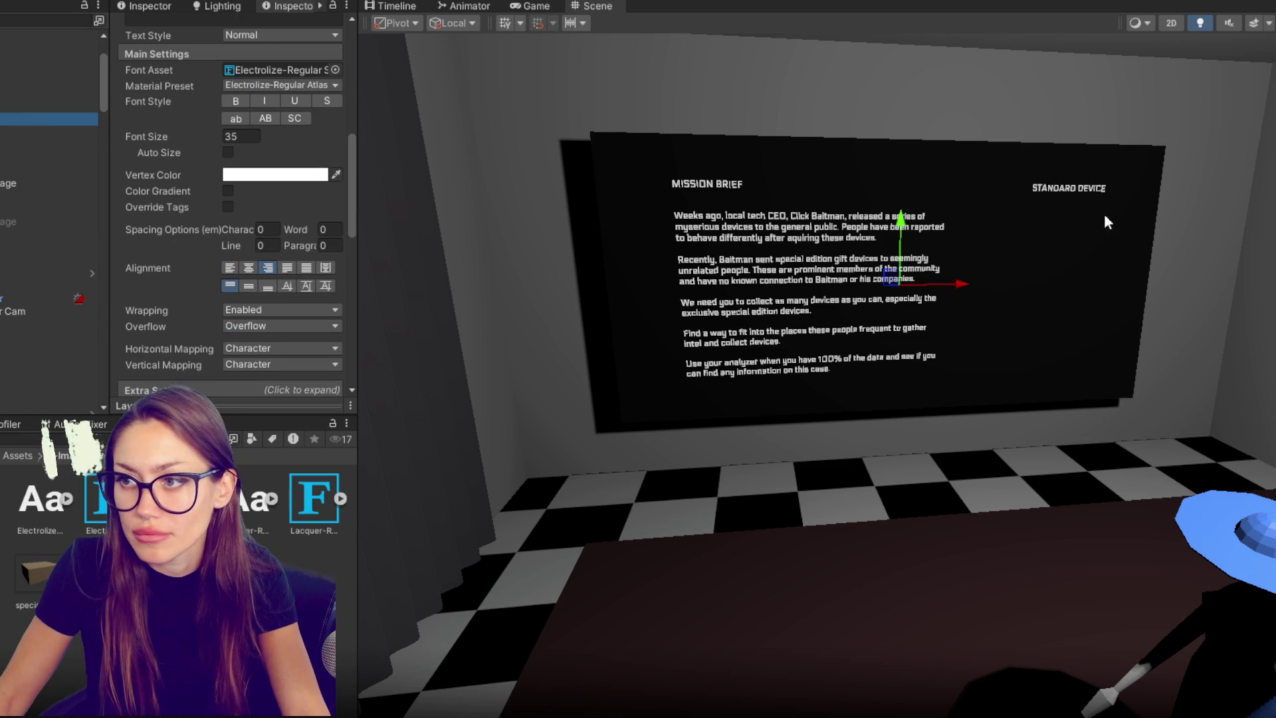
# - Move the copied label lower on the screen and change its text to SPECIAL DEVICE
pyautogui.moveTo(895, 222); pyautogui.dragTo(887, 317)
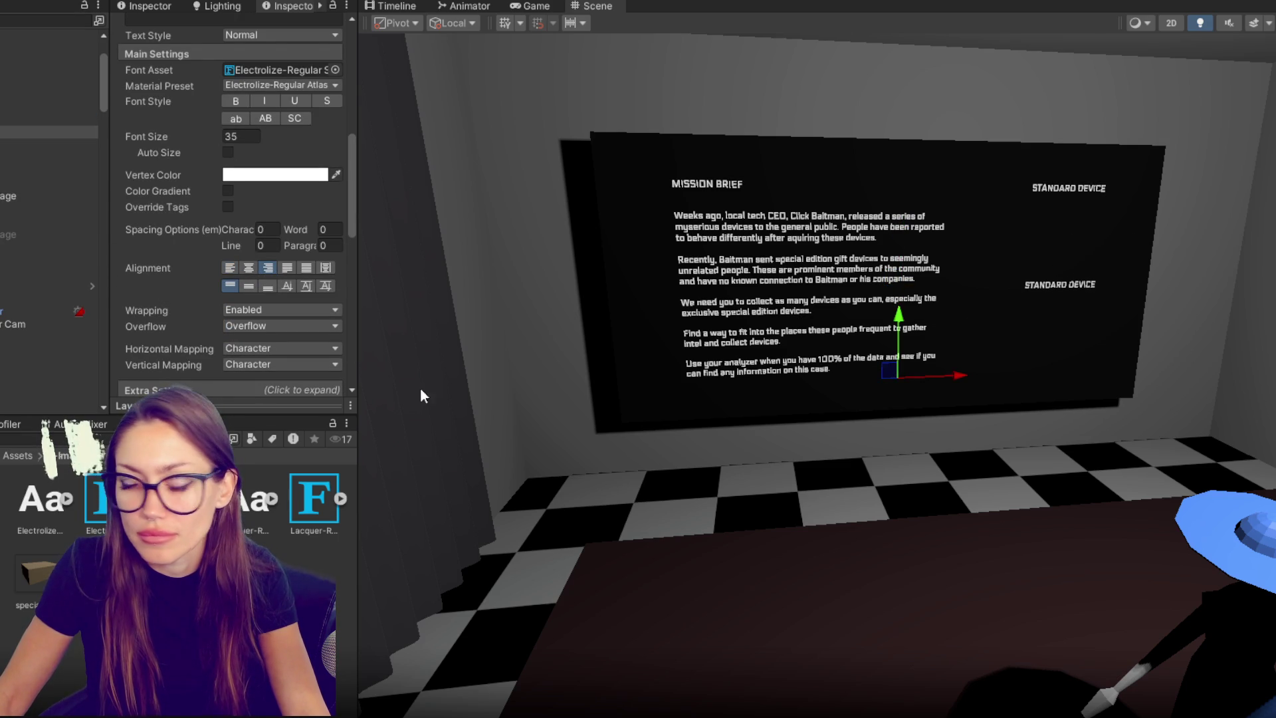
pyautogui.scroll(-15, 203, 286)
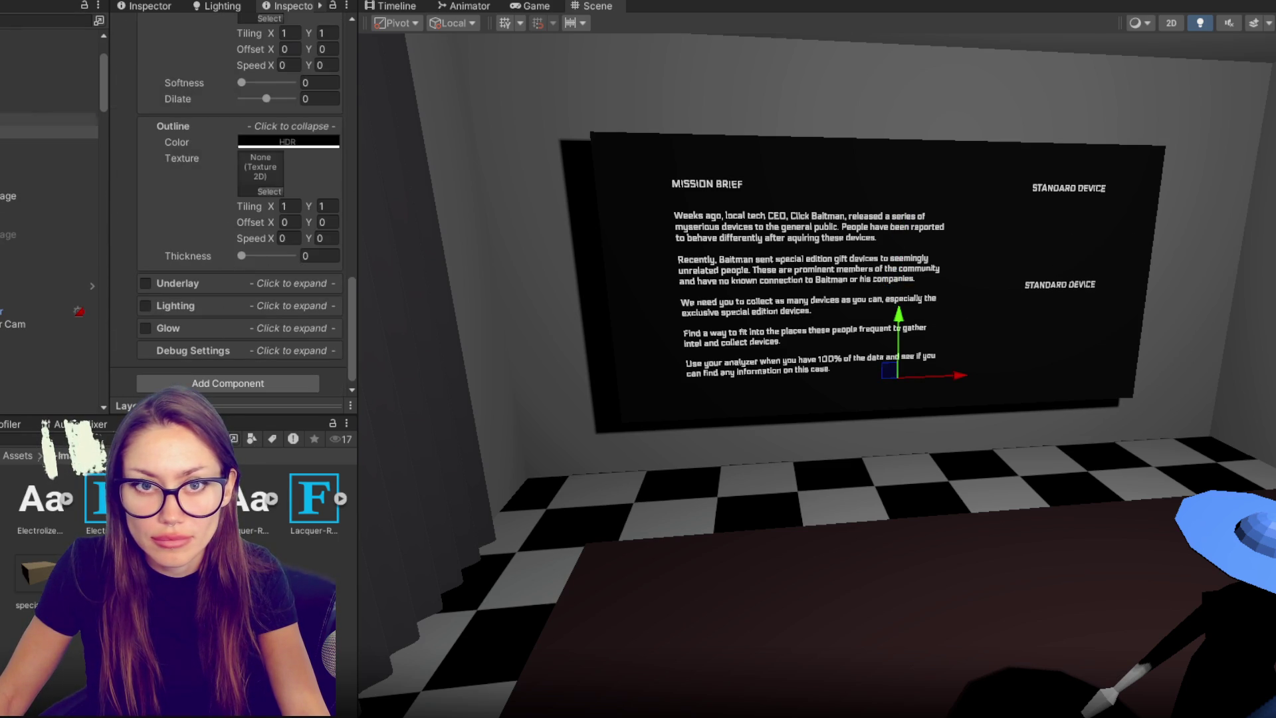
pyautogui.scroll(15, 174, 236)
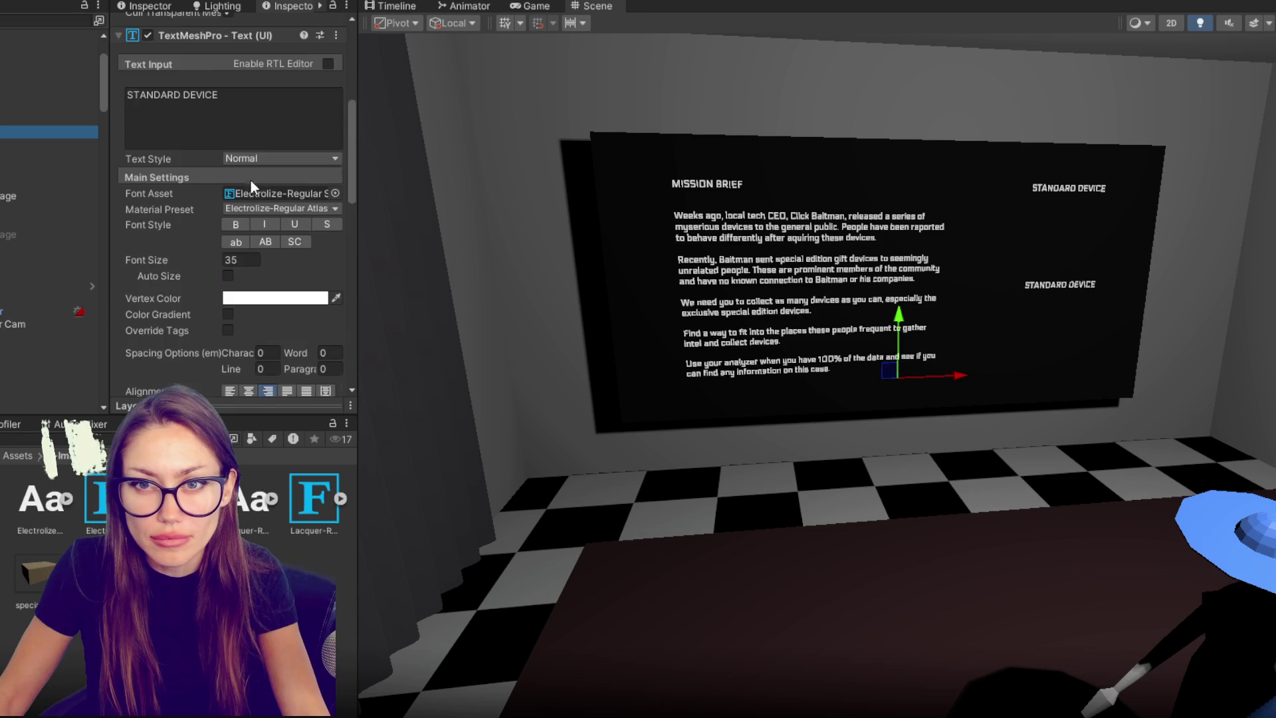
pyautogui.click(244, 124)
pyautogui.write('EXCLU')
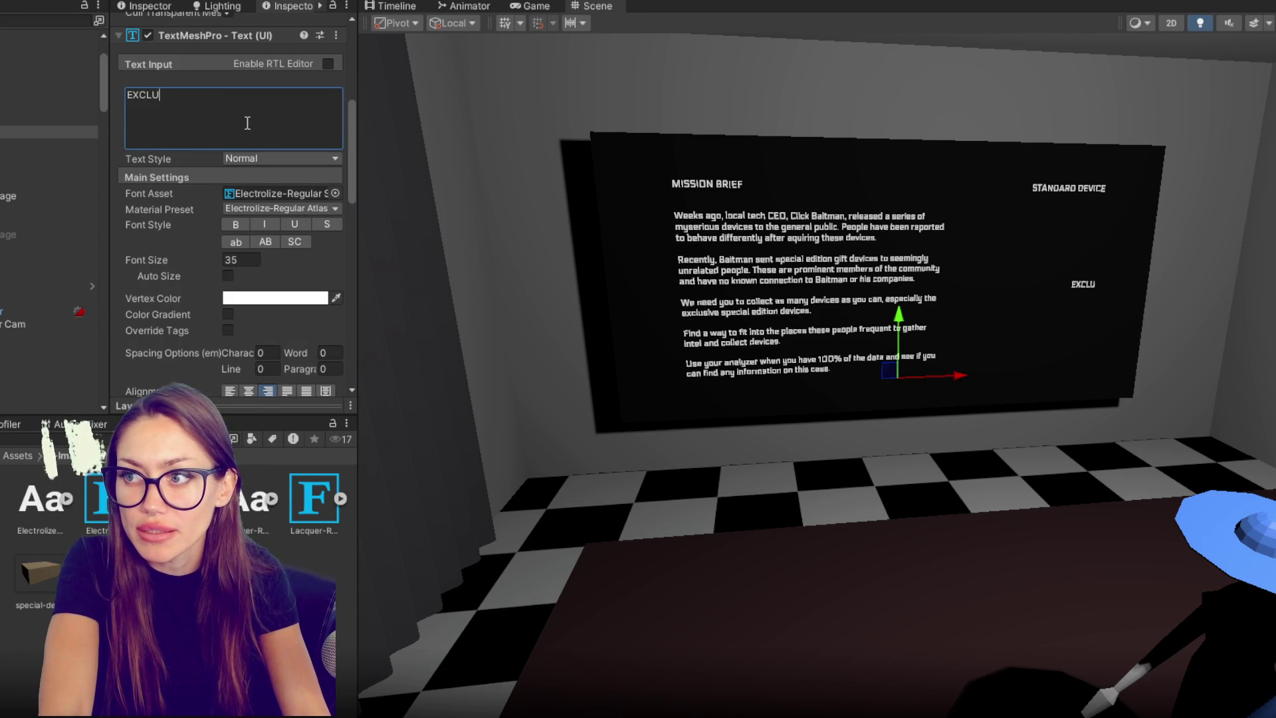
pyautogui.press('BackSpace')
pyautogui.press('BackSpace')
pyautogui.press('BackSpace')
pyautogui.write('SPECIAL ')
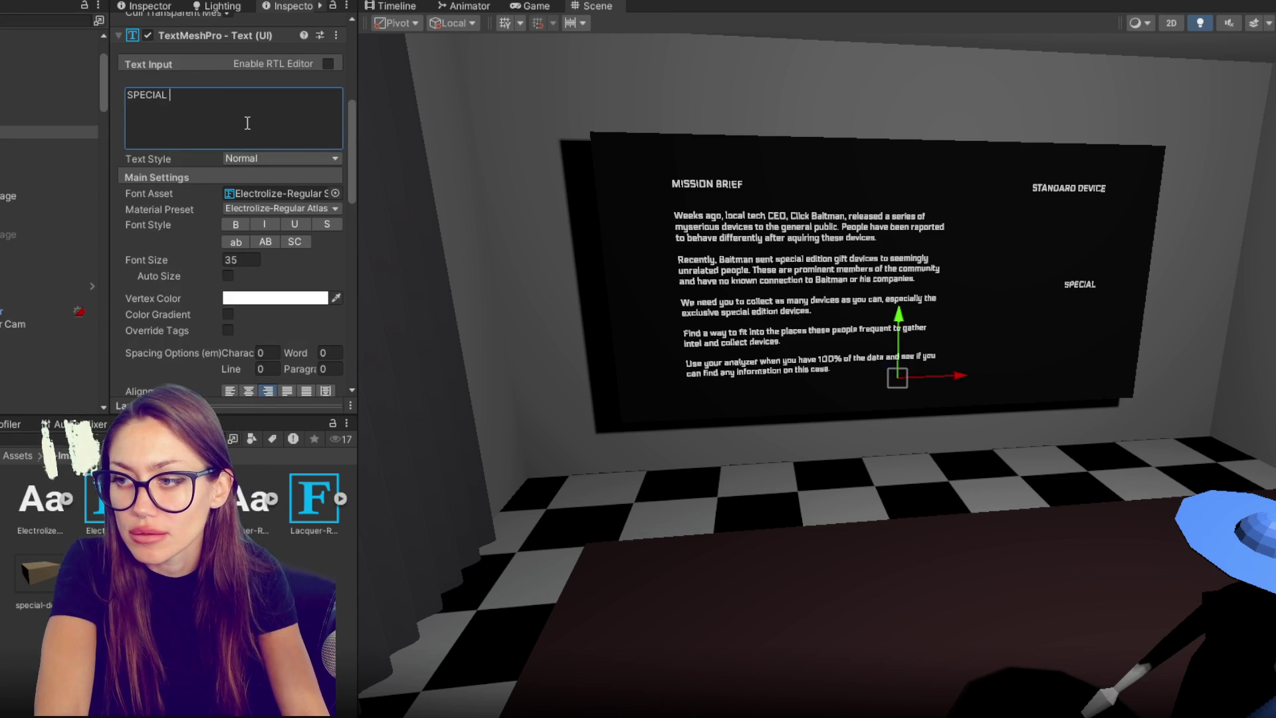
pyautogui.write('DEVICE')
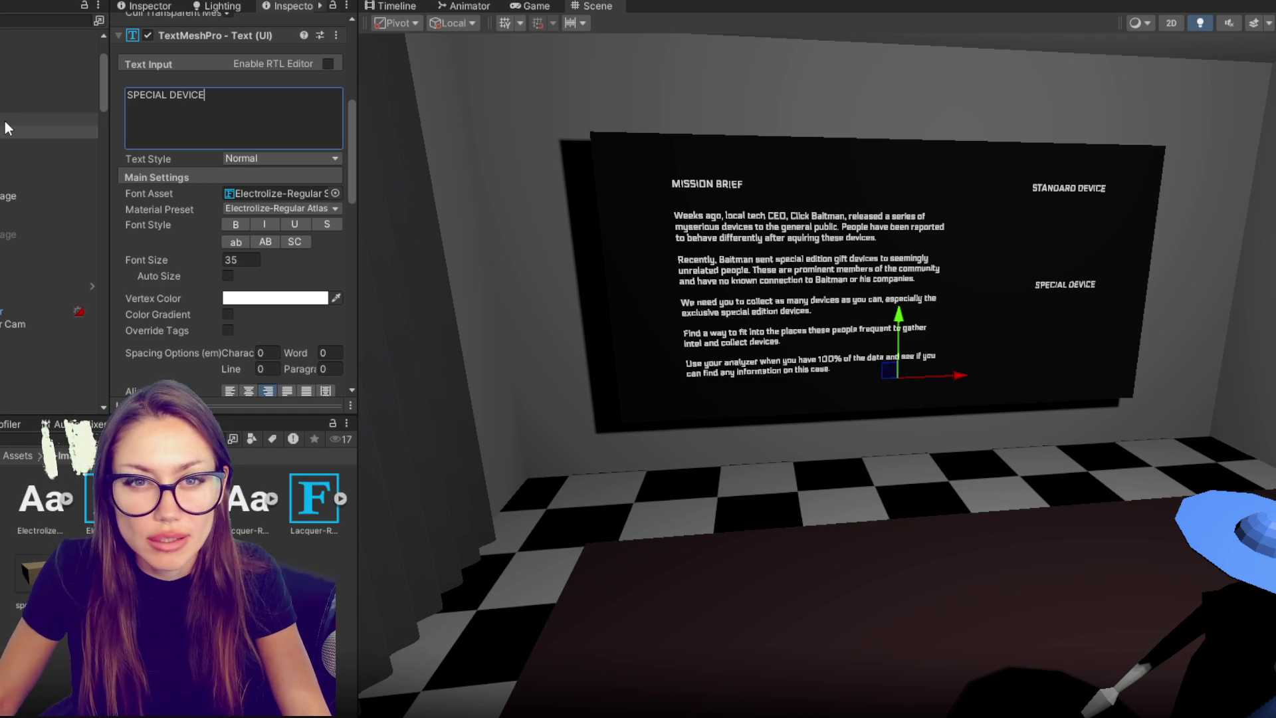
pyautogui.rightClick(46, 132)
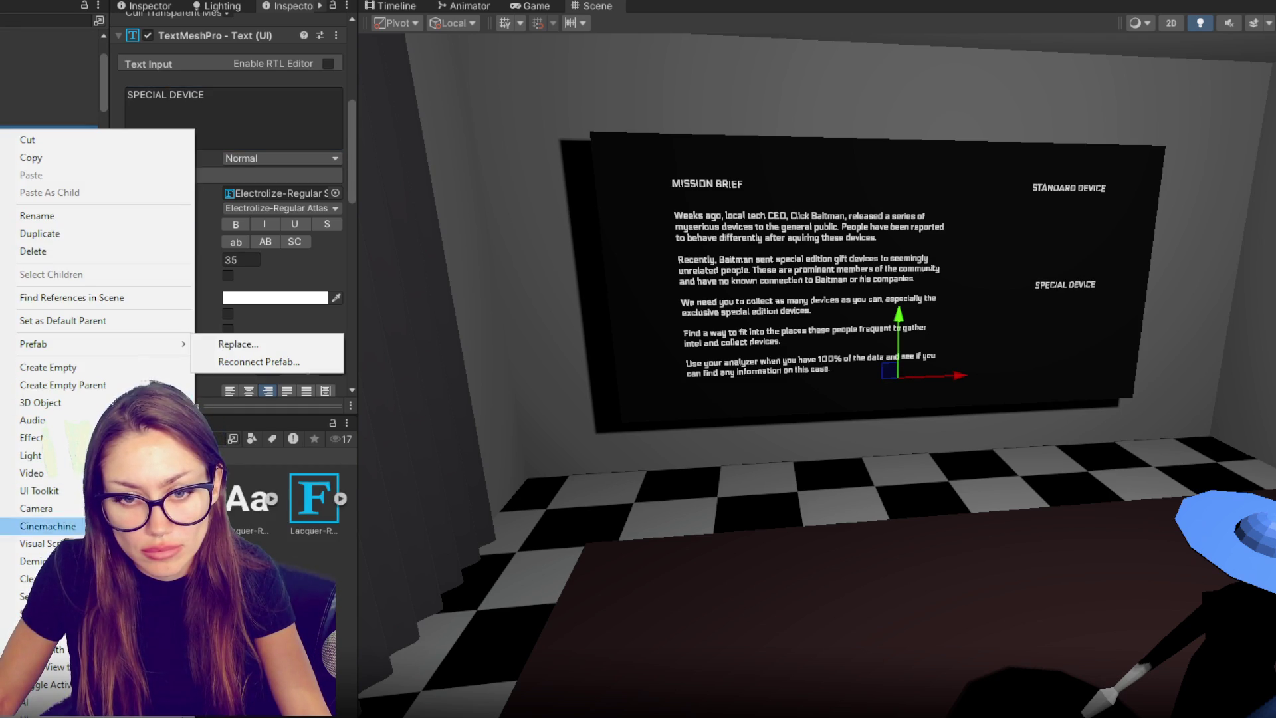
# - Add a non-raycast UI image with the special-device sprite at native 880x622, scaled to about 0.58
pyautogui.moveTo(133, 473)
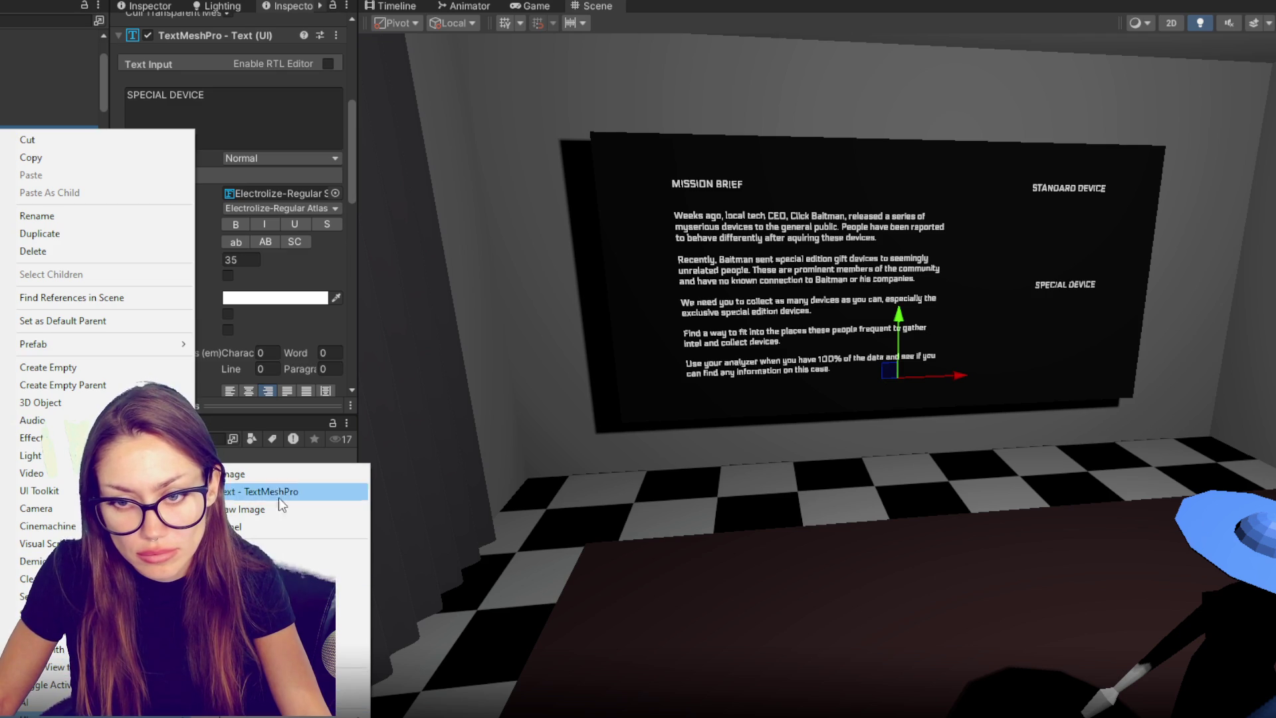
pyautogui.click(278, 476)
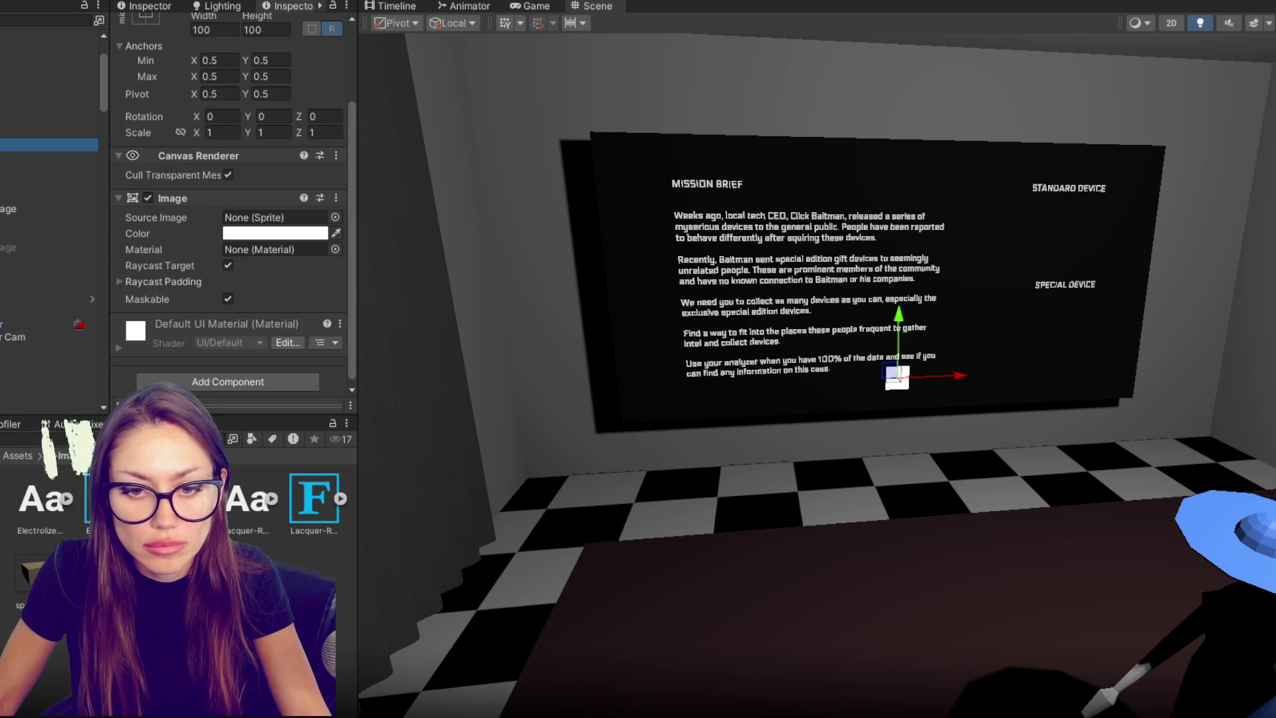
pyautogui.moveTo(277, 476); pyautogui.dragTo(256, 218)
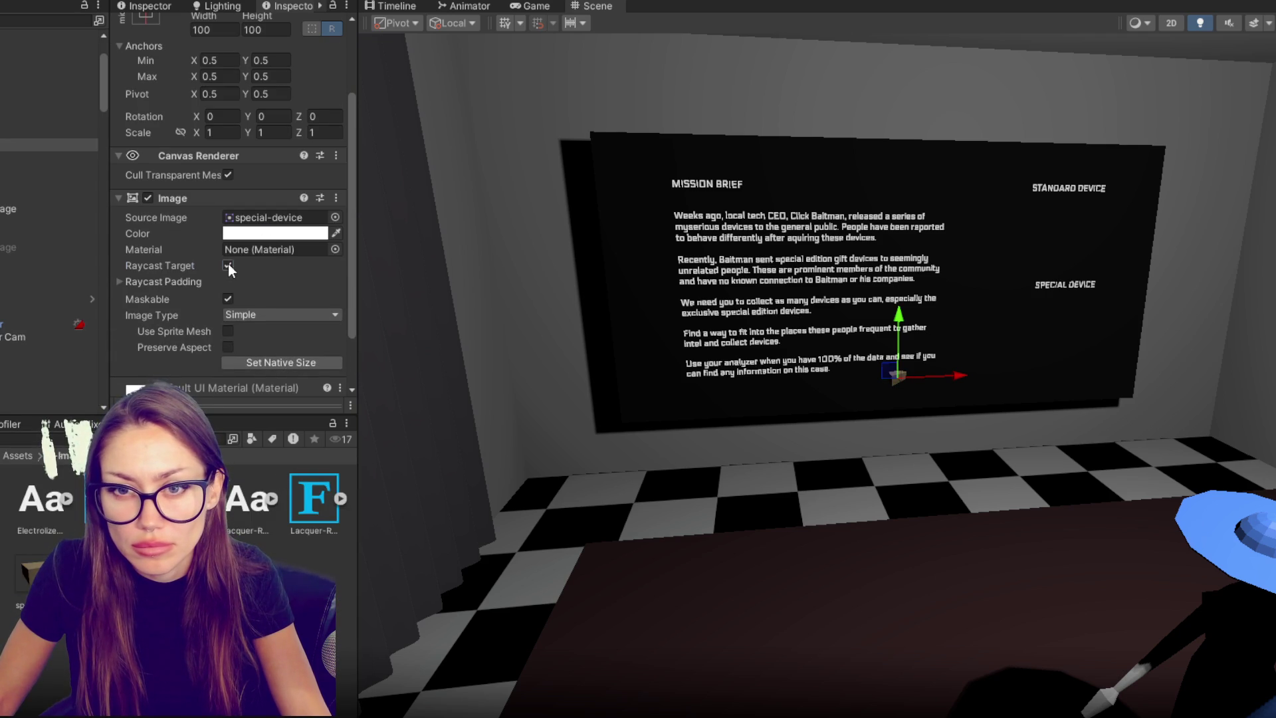
pyautogui.click(246, 315)
pyautogui.click(254, 328)
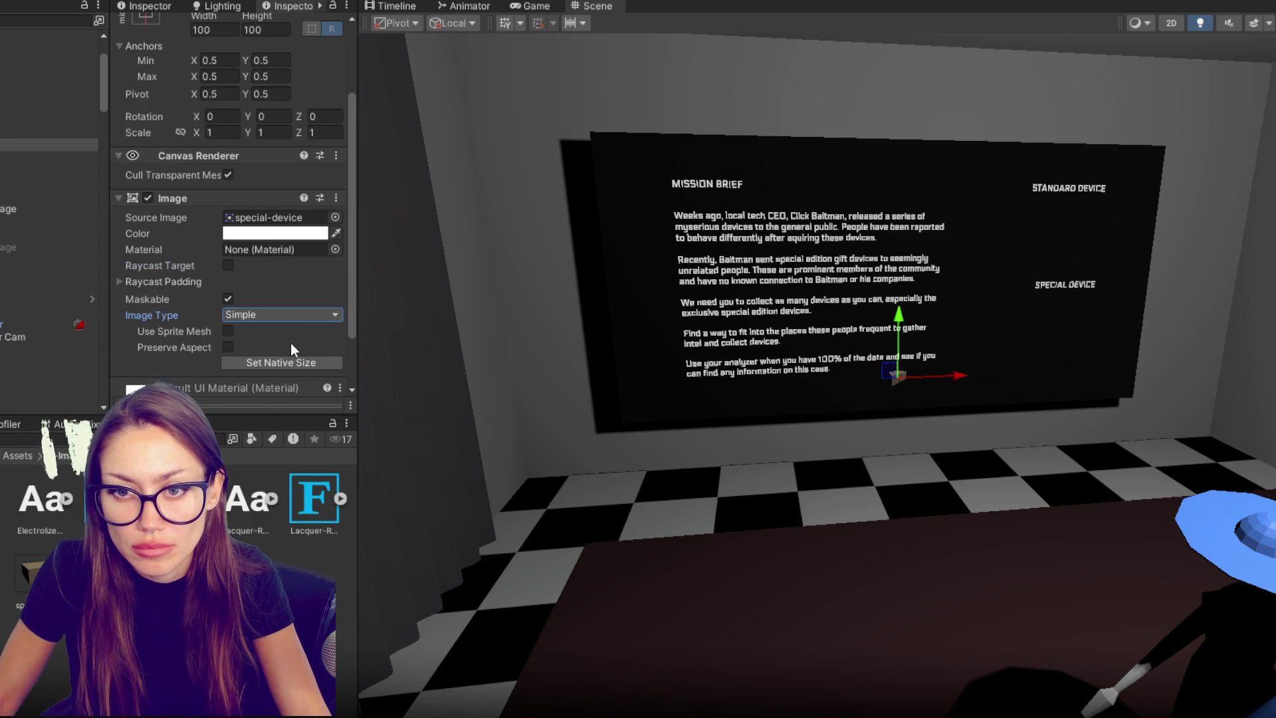
pyautogui.click(289, 363)
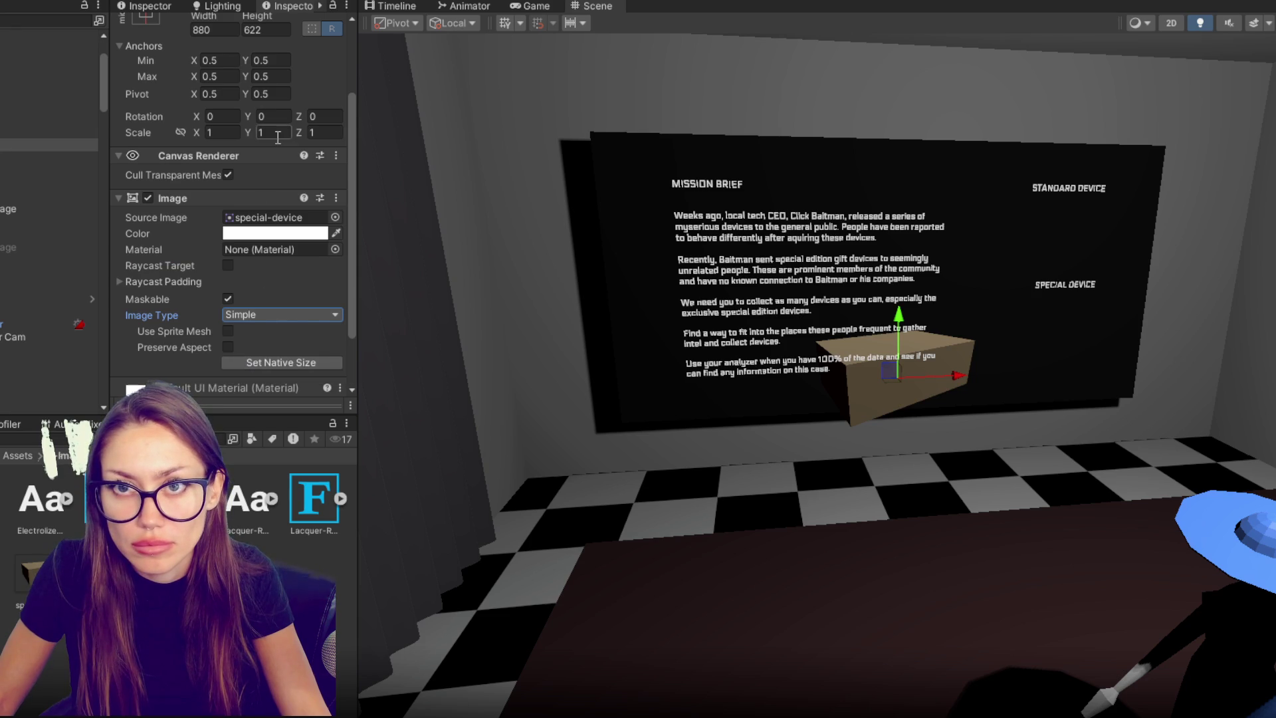
pyautogui.scroll(3, 253, 128)
pyautogui.press('r')
pyautogui.moveTo(903, 374)
pyautogui.mouseDown()
pyautogui.moveTo(864, 377)
pyautogui.moveTo(1106, 345)
pyautogui.moveTo(1058, 313)
pyautogui.moveTo(1055, 167)
pyautogui.mouseUp()
pyautogui.press('w')
# - Duplicate the picture as the standard device image and shrink it slightly
pyautogui.hotkey('ctrl', 'd')
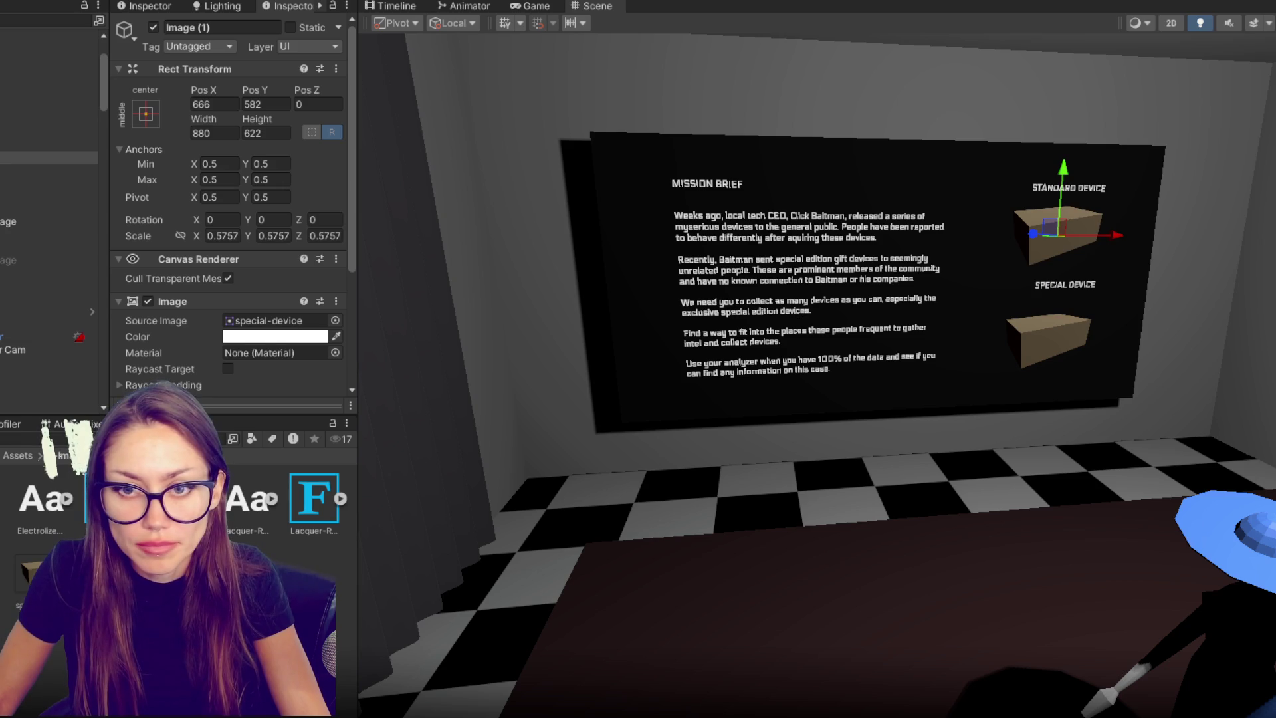
pyautogui.scroll(-4, 306, 336)
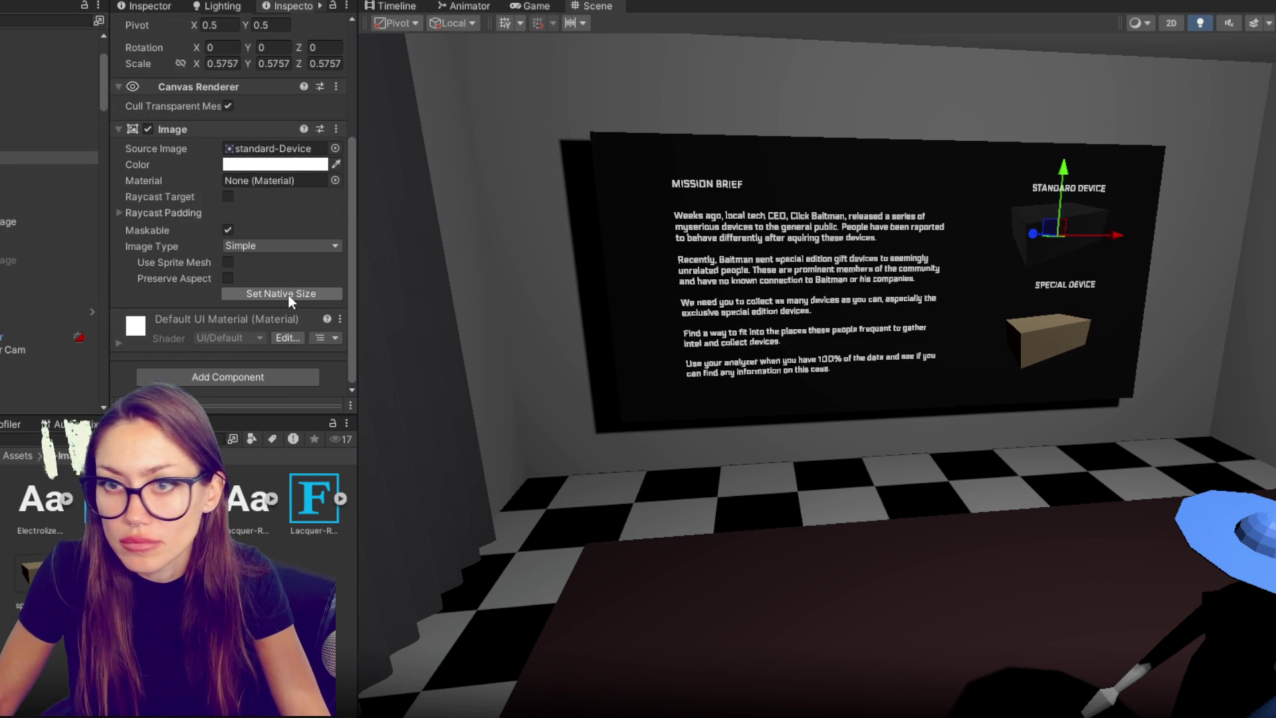
pyautogui.click(47, 152)
pyautogui.press('Up')
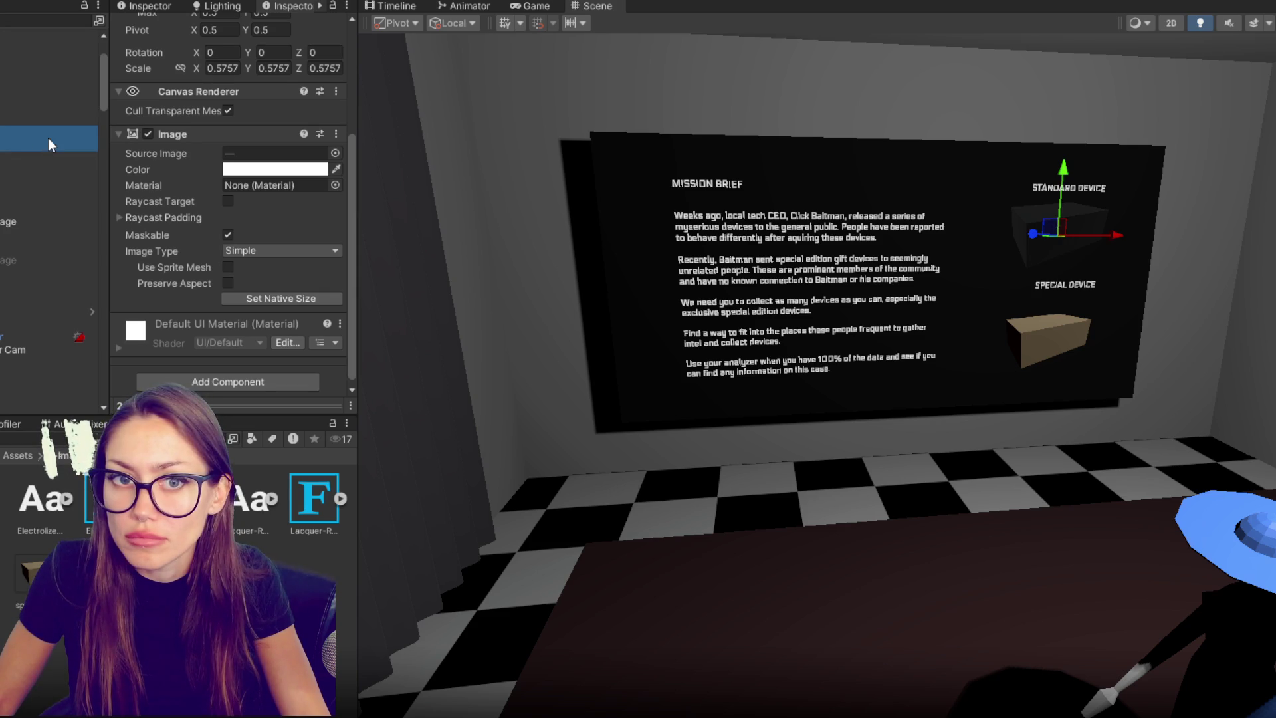
pyautogui.press('Up')
pyautogui.press('Down')
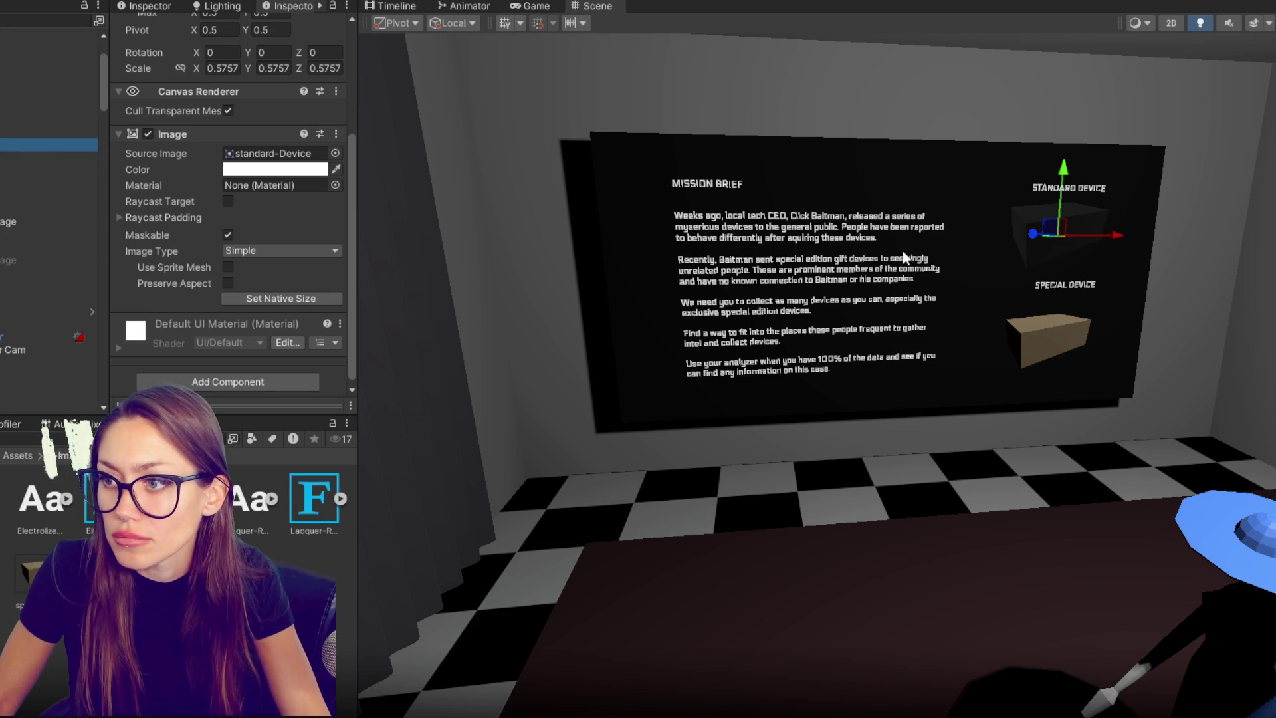
pyautogui.moveTo(1043, 236); pyautogui.dragTo(1035, 237)
pyautogui.press('w')
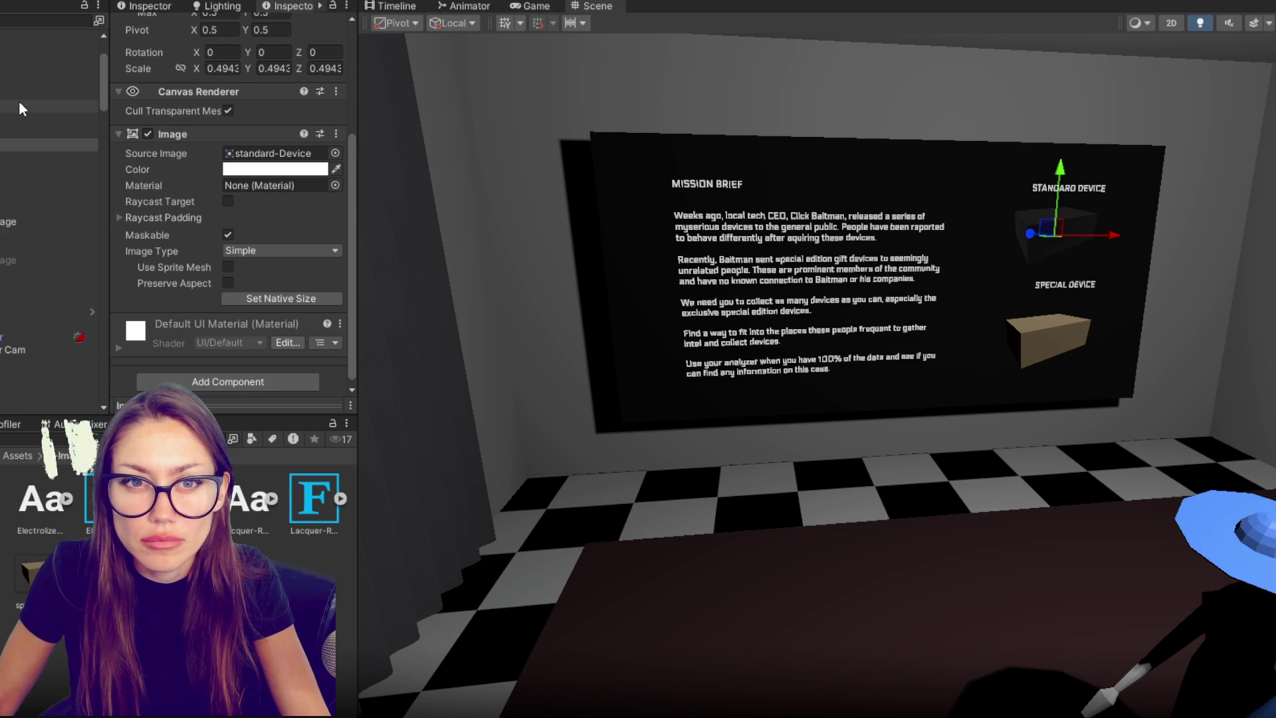
# - Enable the screen's Background image and colour it bright blue 0054FF
pyautogui.click(20, 99)
pyautogui.click(147, 198)
pyautogui.click(283, 232)
pyautogui.click(319, 405)
pyautogui.moveTo(399, 332); pyautogui.dragTo(456, 297)
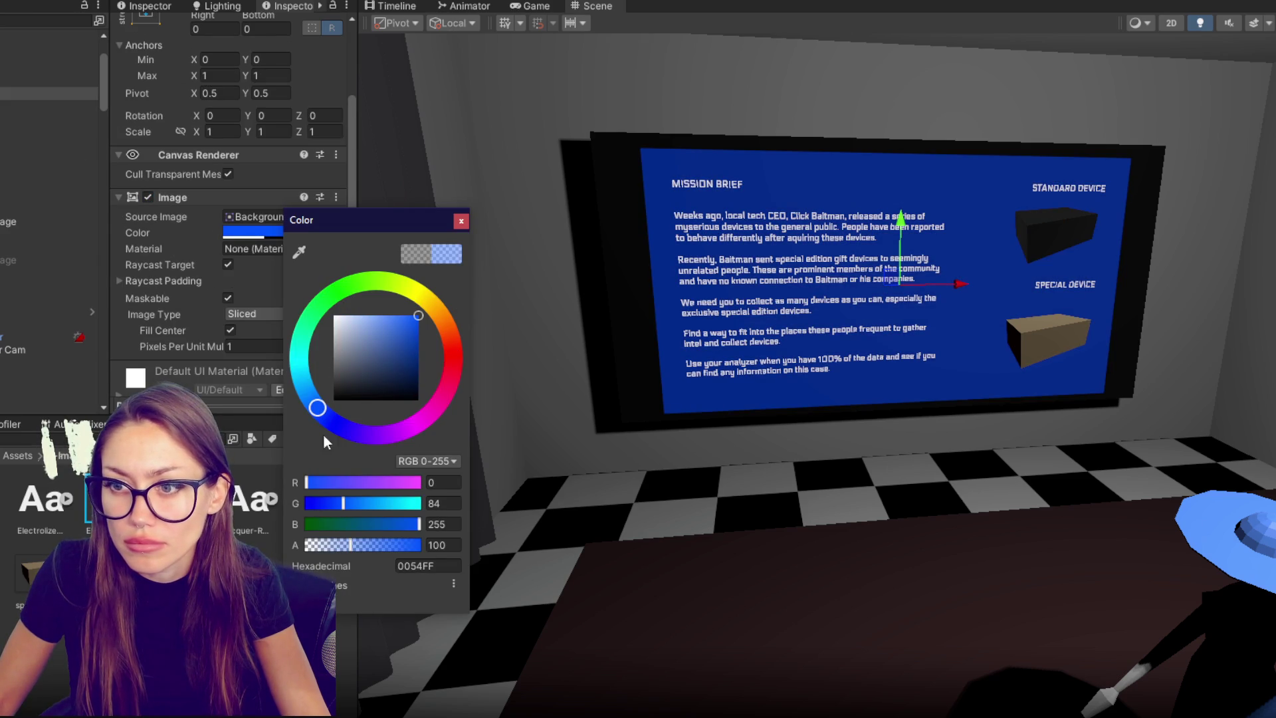
# - Scale the black frame pCube159 down on Z, from 0.7322 to about 0.6458
pyautogui.click(619, 253)
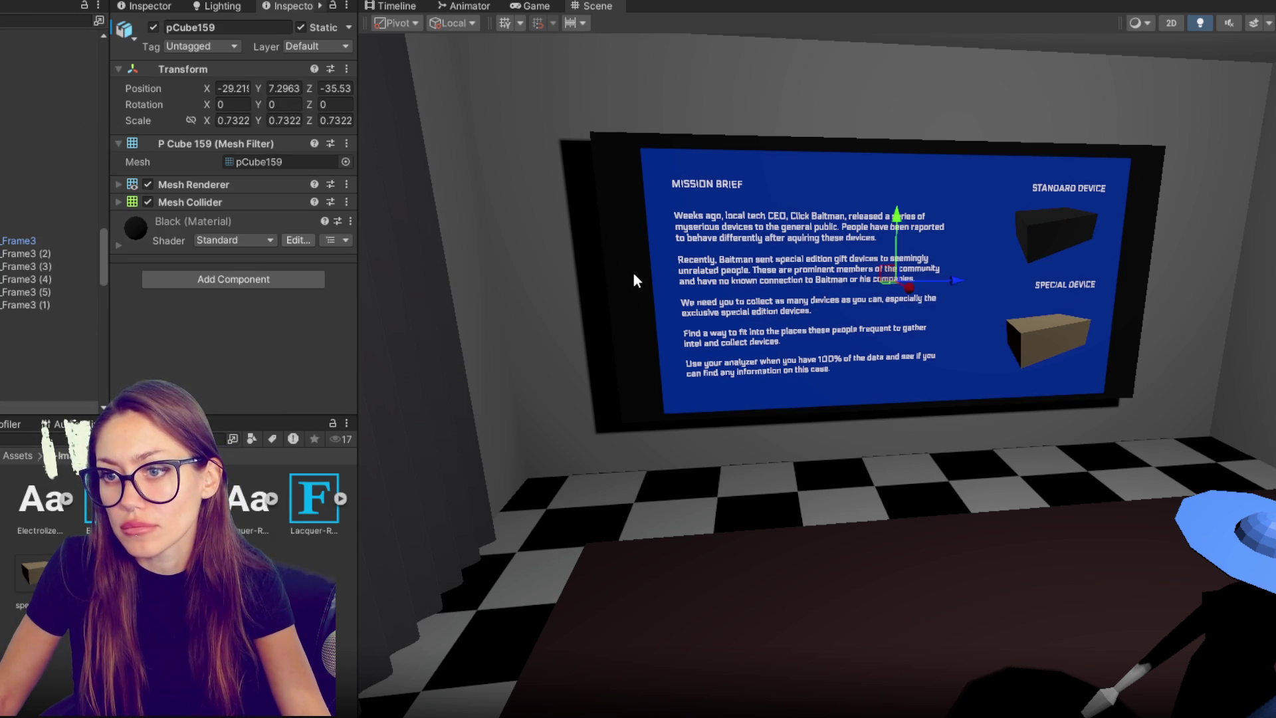
pyautogui.press('r')
pyautogui.moveTo(957, 280); pyautogui.dragTo(951, 285)
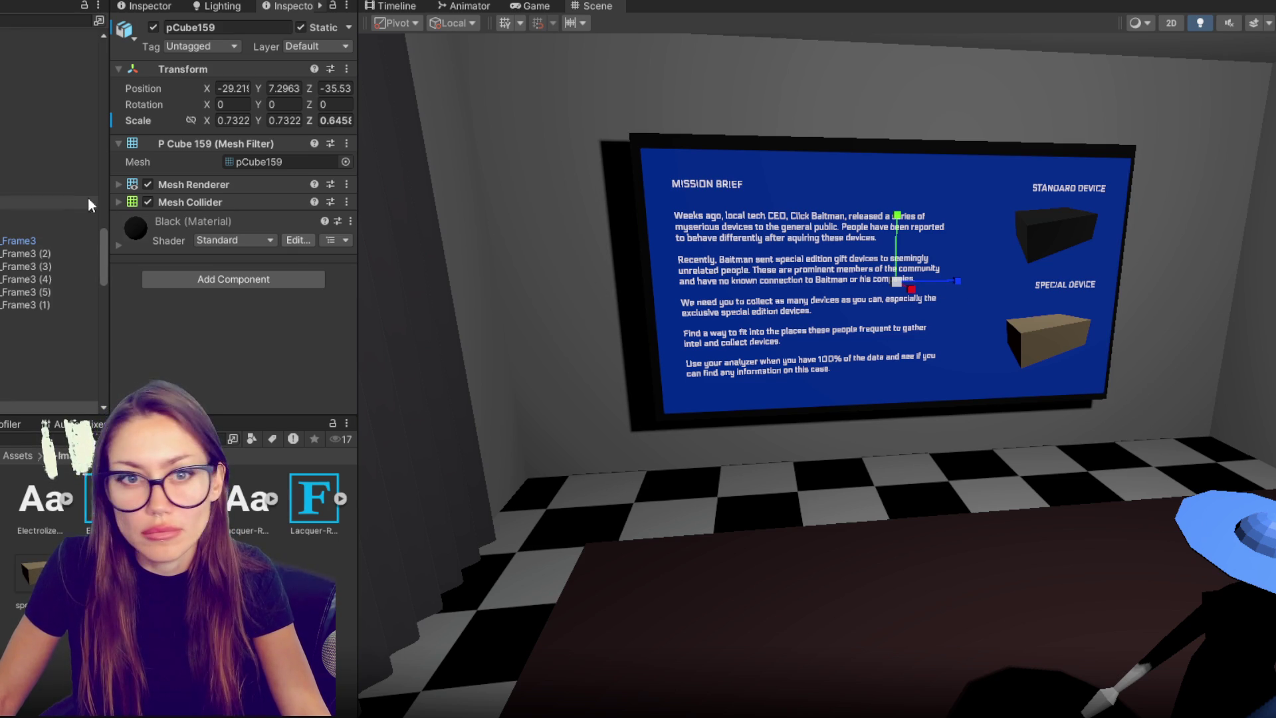
# - Select the Panel and then the UI - Mission Brief canvas in the Hierarchy
pyautogui.scroll(5, 20, 213)
pyautogui.scroll(10, 27, 159)
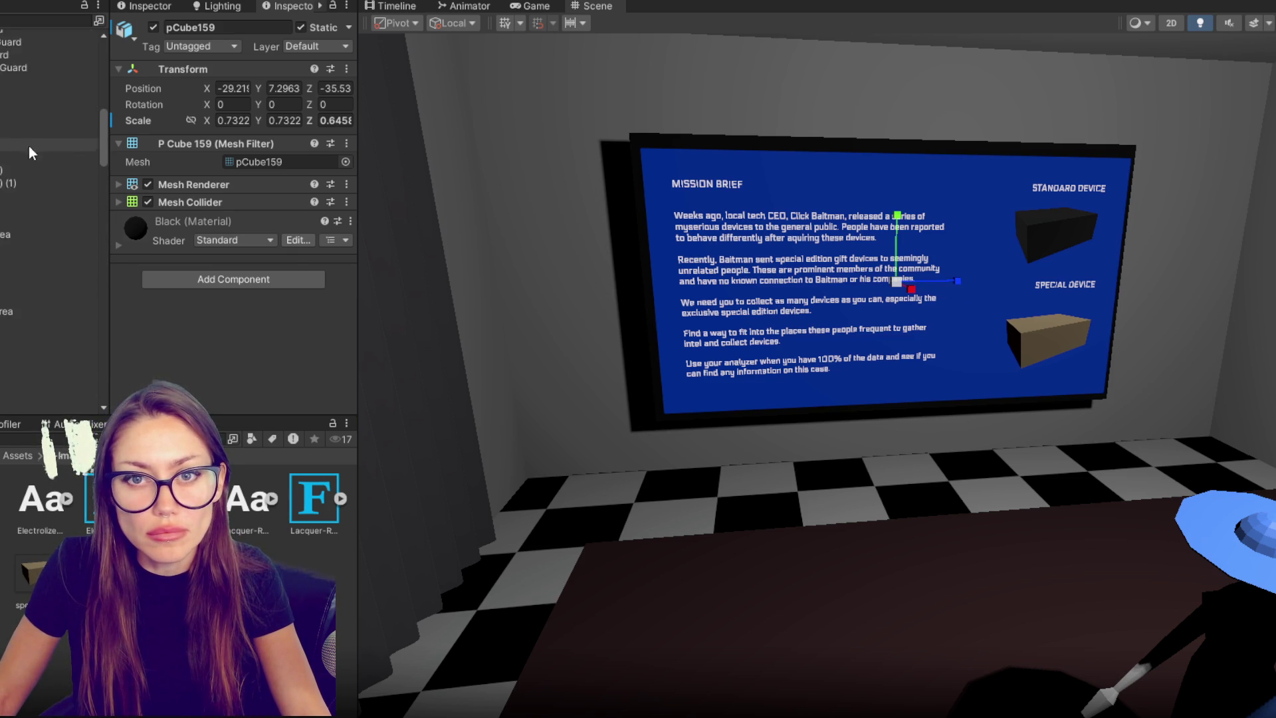
pyautogui.click(14, 133)
pyautogui.click(26, 122)
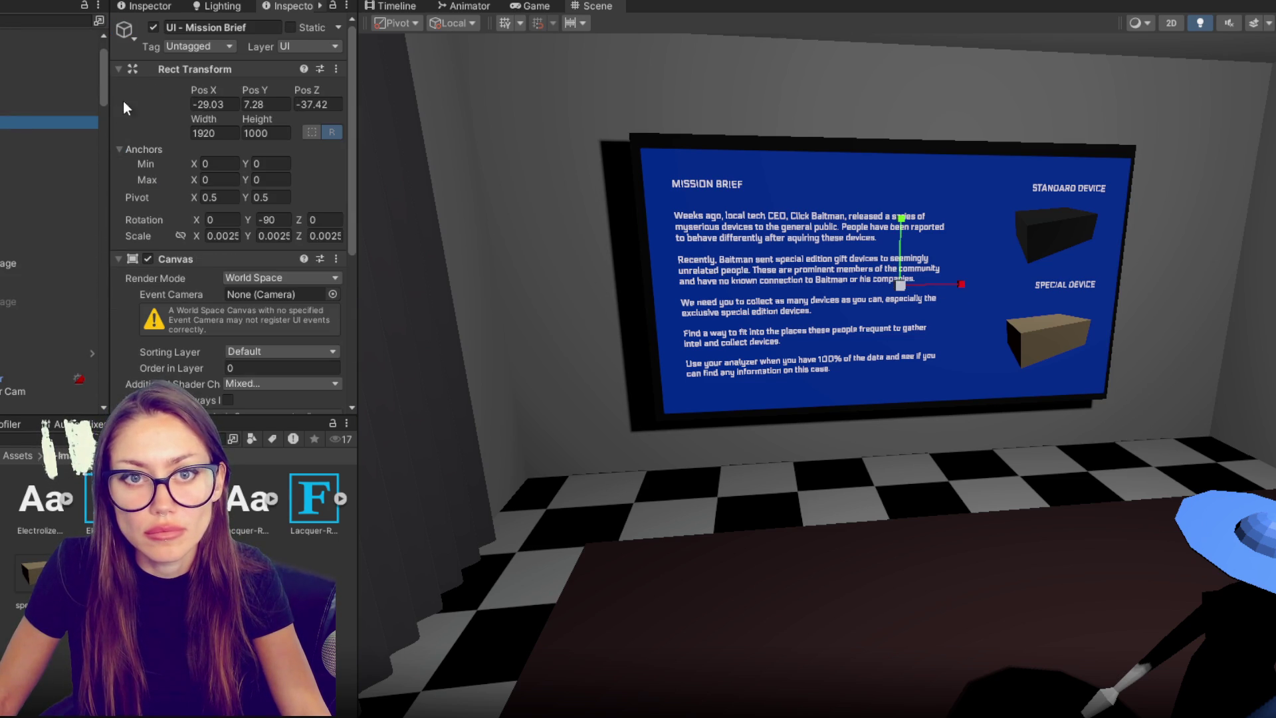
# - Select both text objects together and set their Rect Transform Right to 150
pyautogui.scroll(2, 42, 123)
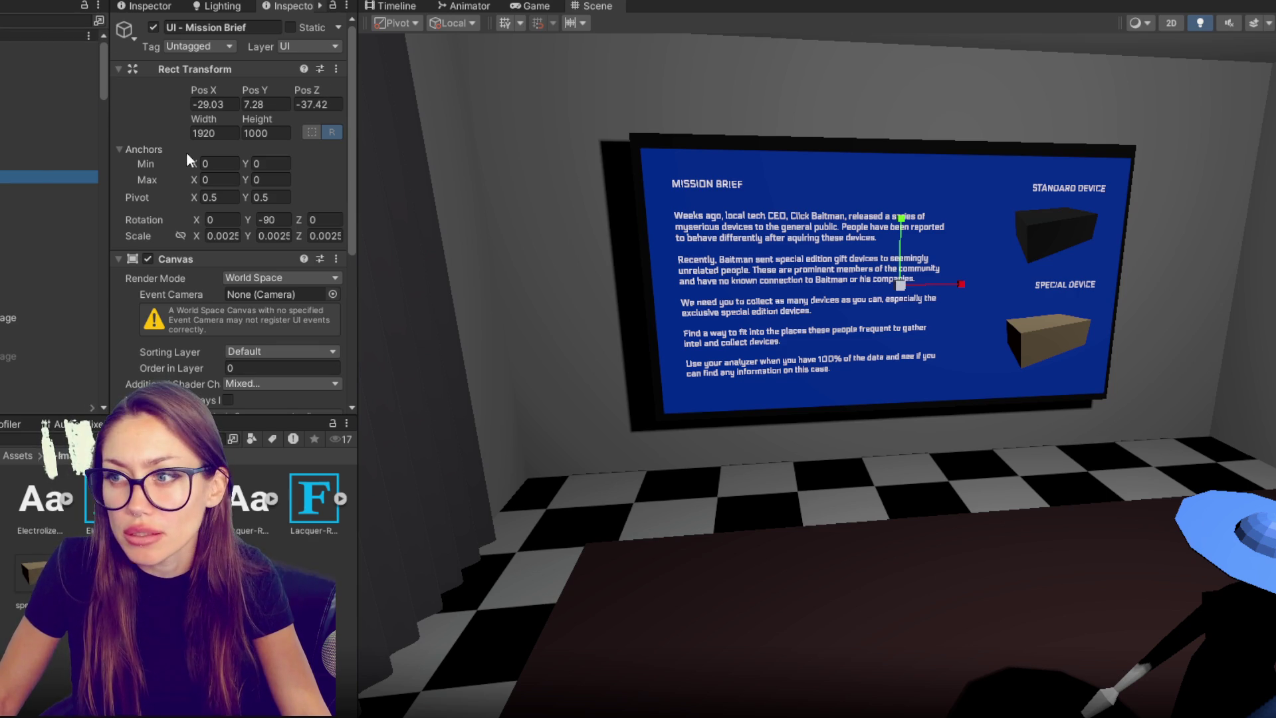
pyautogui.click(35, 189)
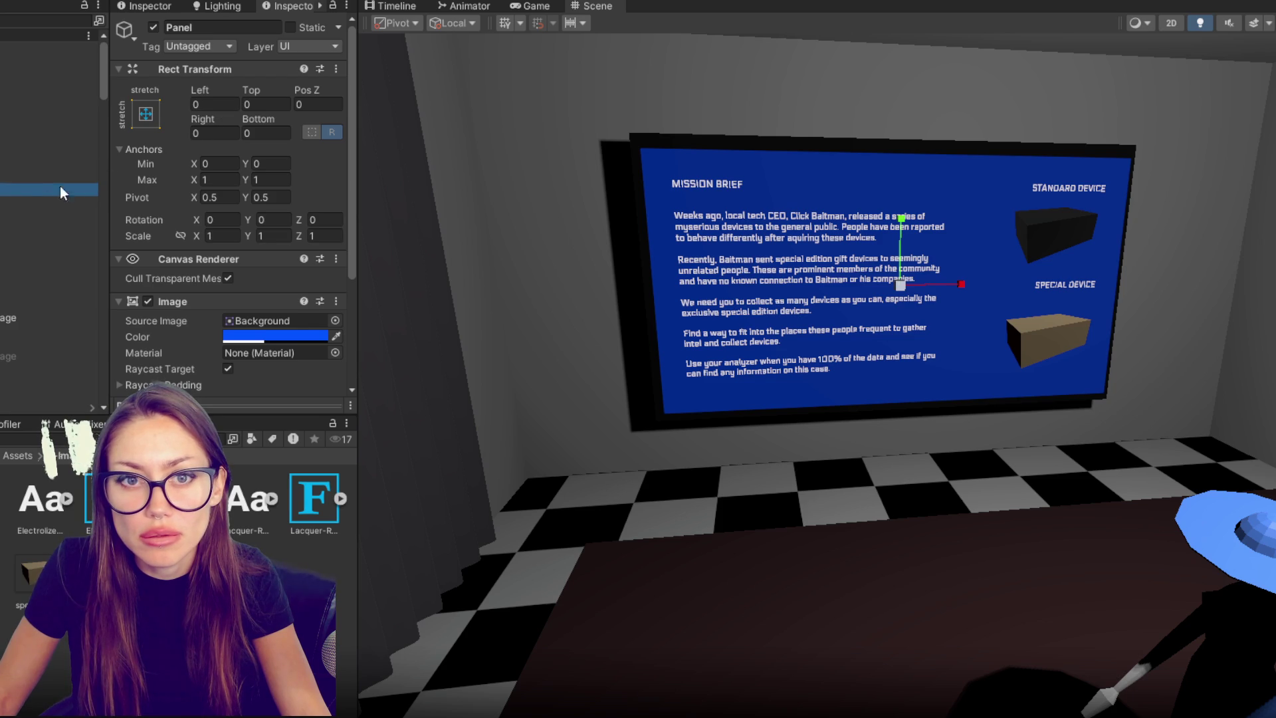
pyautogui.click(41, 199)
pyautogui.click(42, 240)
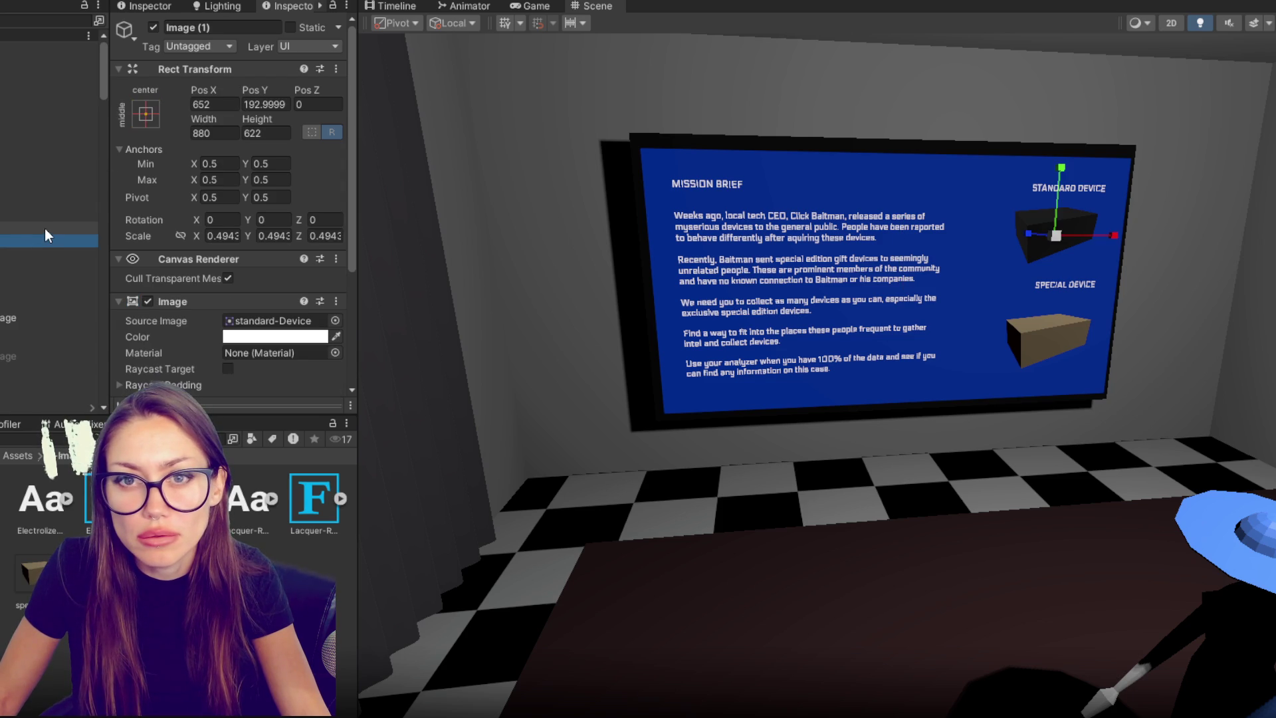
pyautogui.keyDown('ctrl'); pyautogui.click(45, 229); pyautogui.keyUp('ctrl')
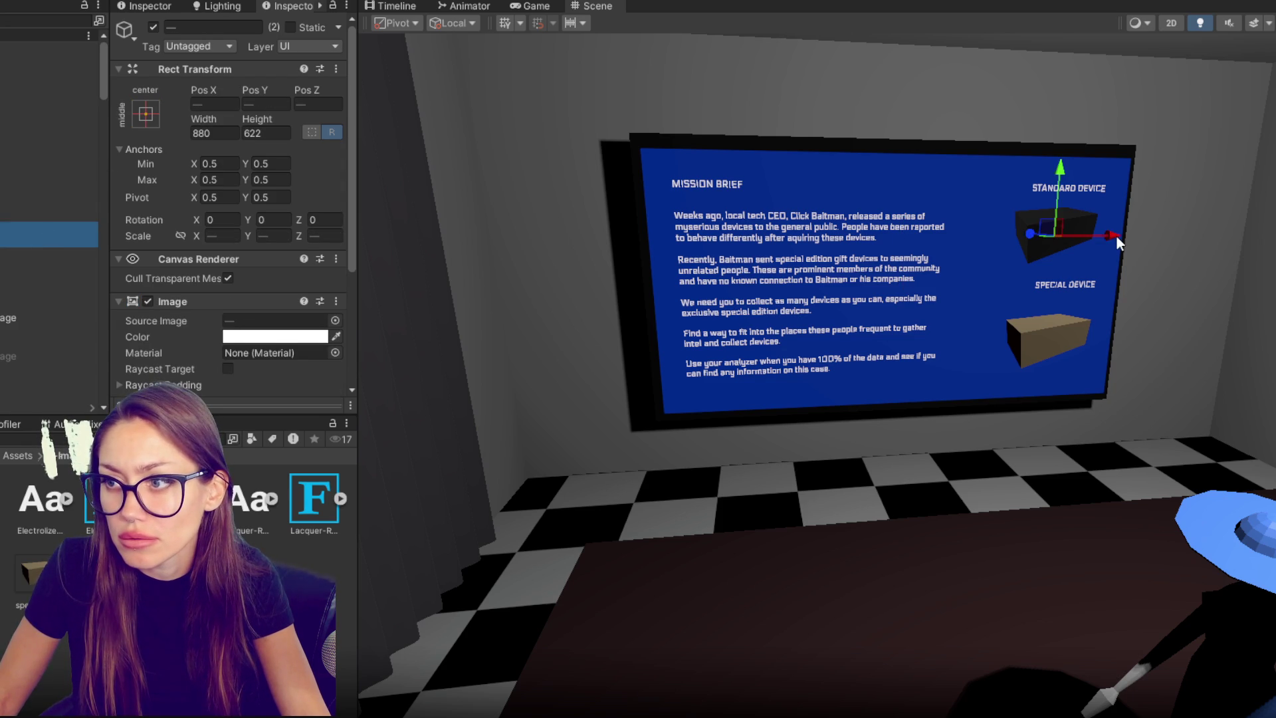
pyautogui.click(60, 263)
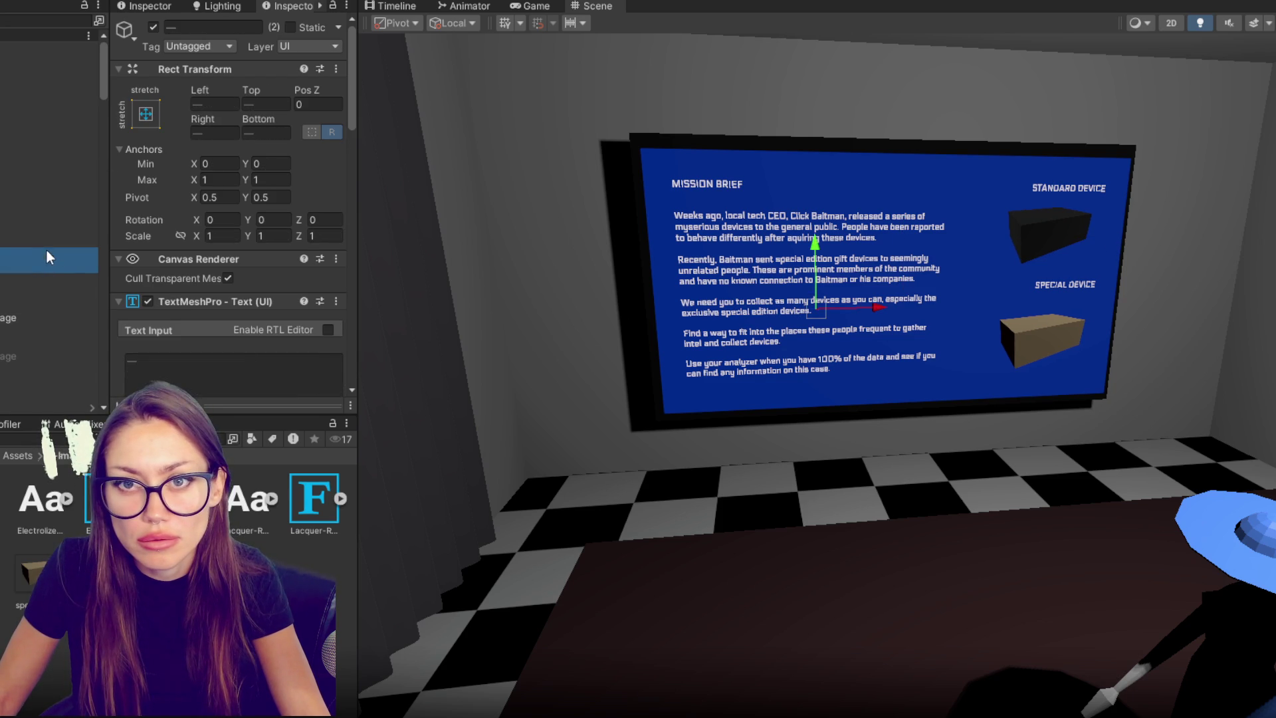
pyautogui.click(24, 254)
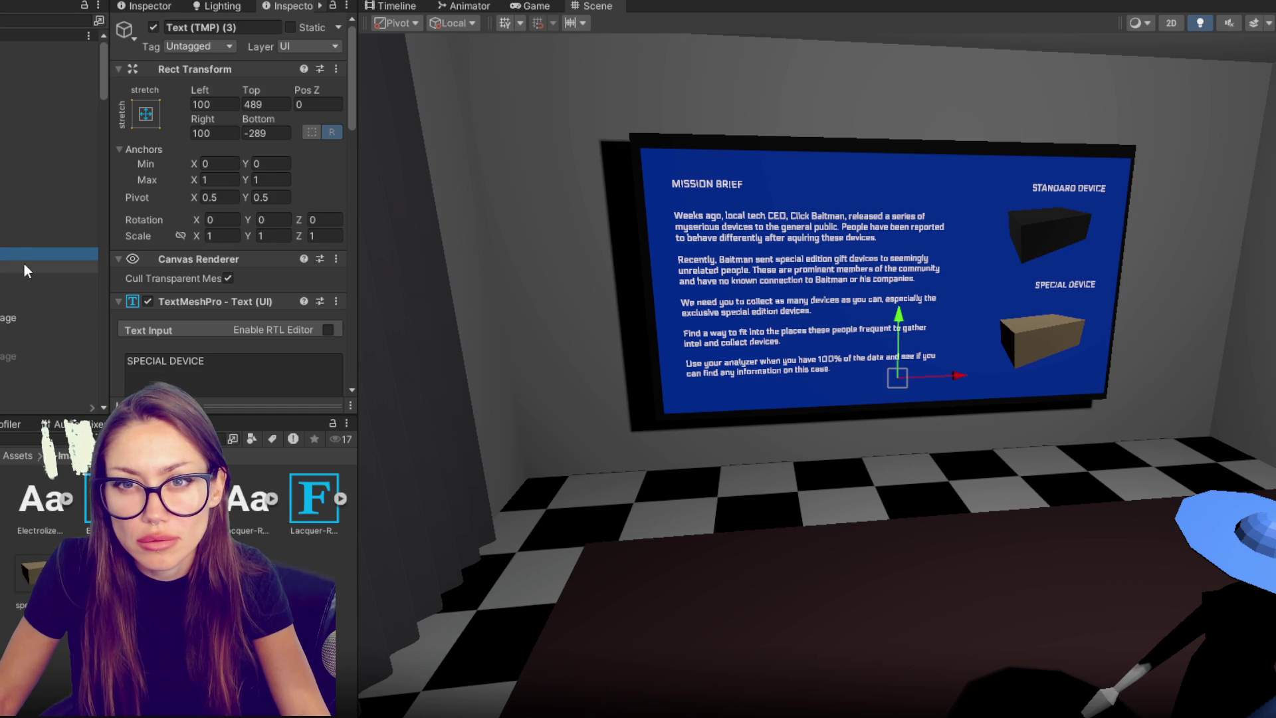
pyautogui.keyDown('shift'); pyautogui.click(24, 264); pyautogui.keyUp('shift')
pyautogui.click(215, 133)
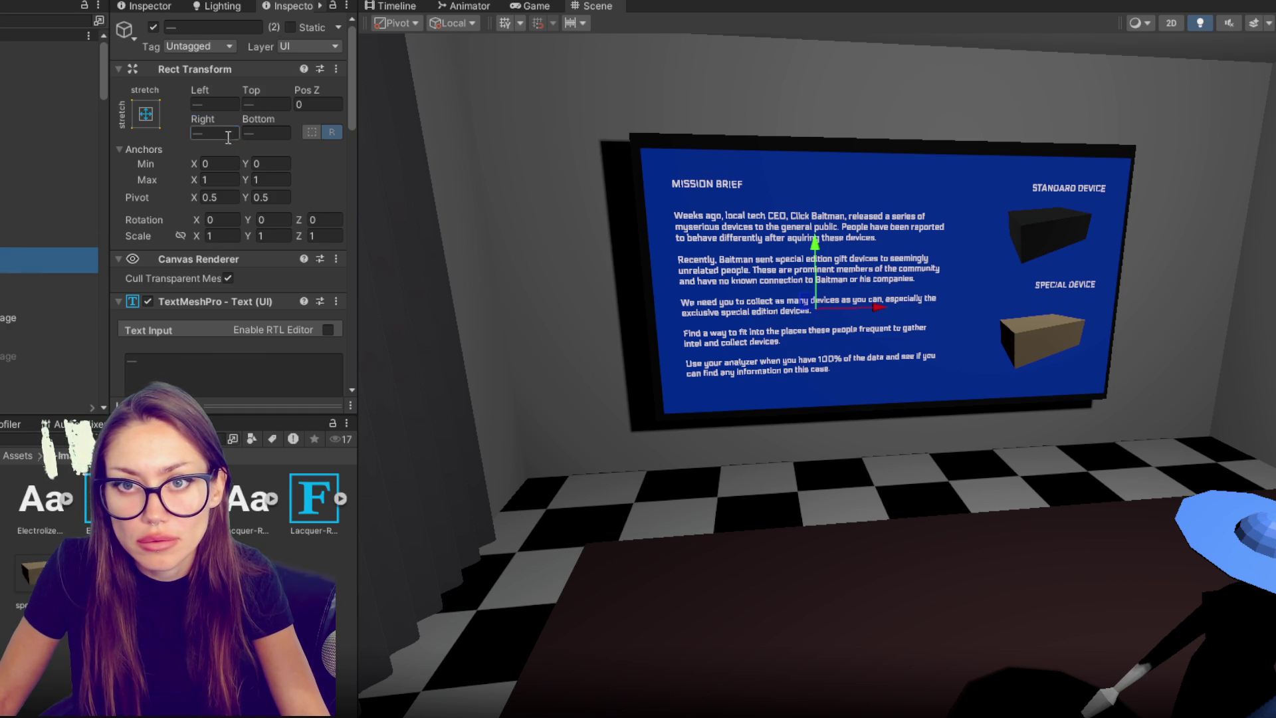
pyautogui.write('15')
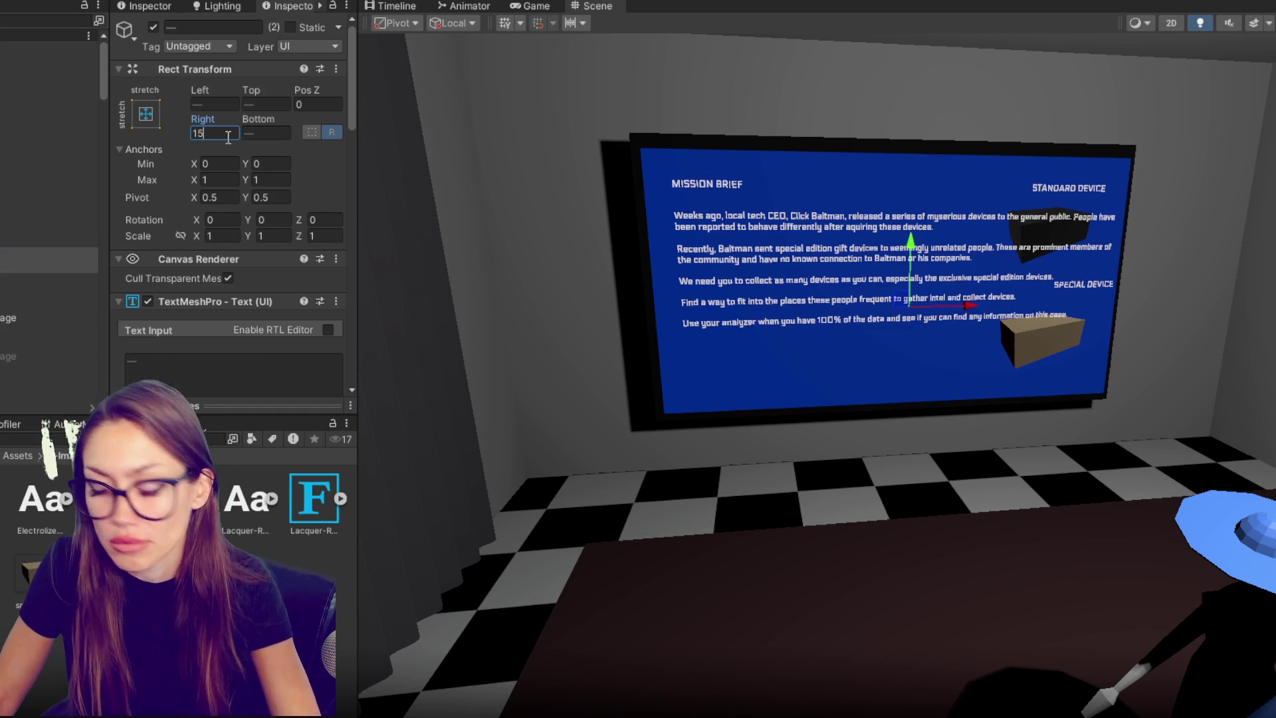
pyautogui.write('0')
pyautogui.press('Return')
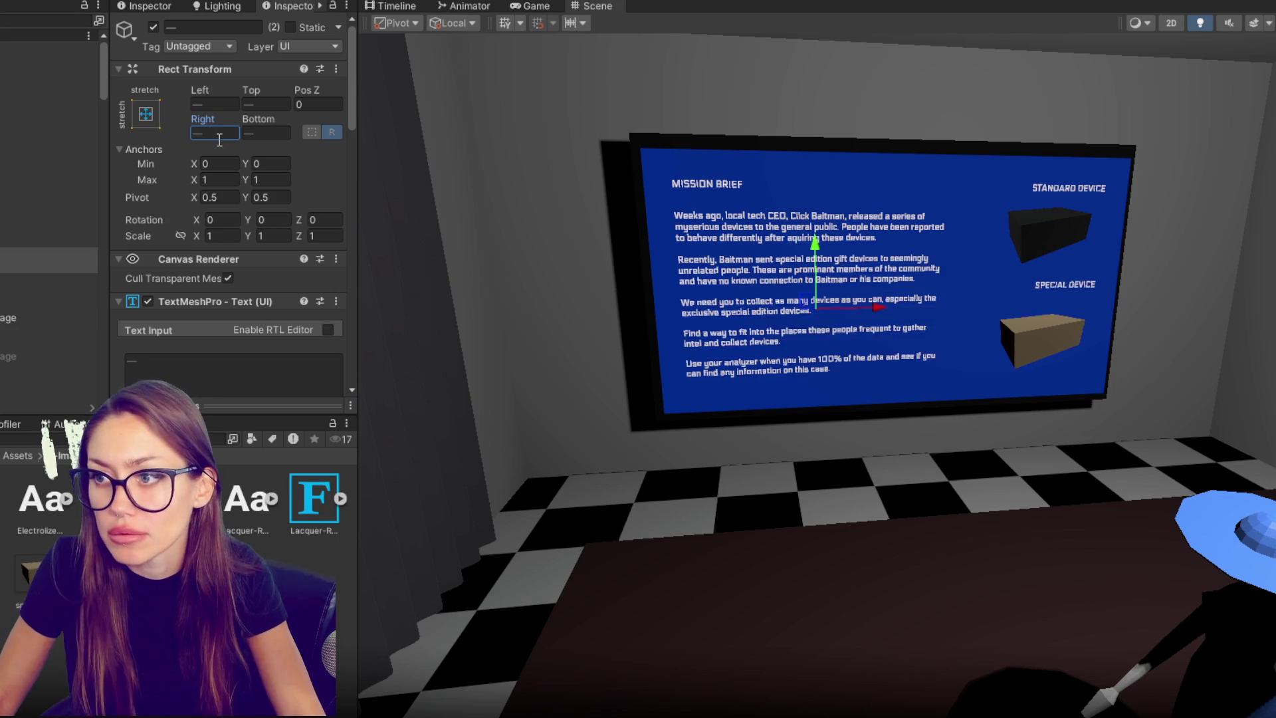
# - Check each text object, toggling the STANDARD DEVICE label off and on, then select the MISSION BRIEF title
pyautogui.click(16, 234)
pyautogui.click(13, 206)
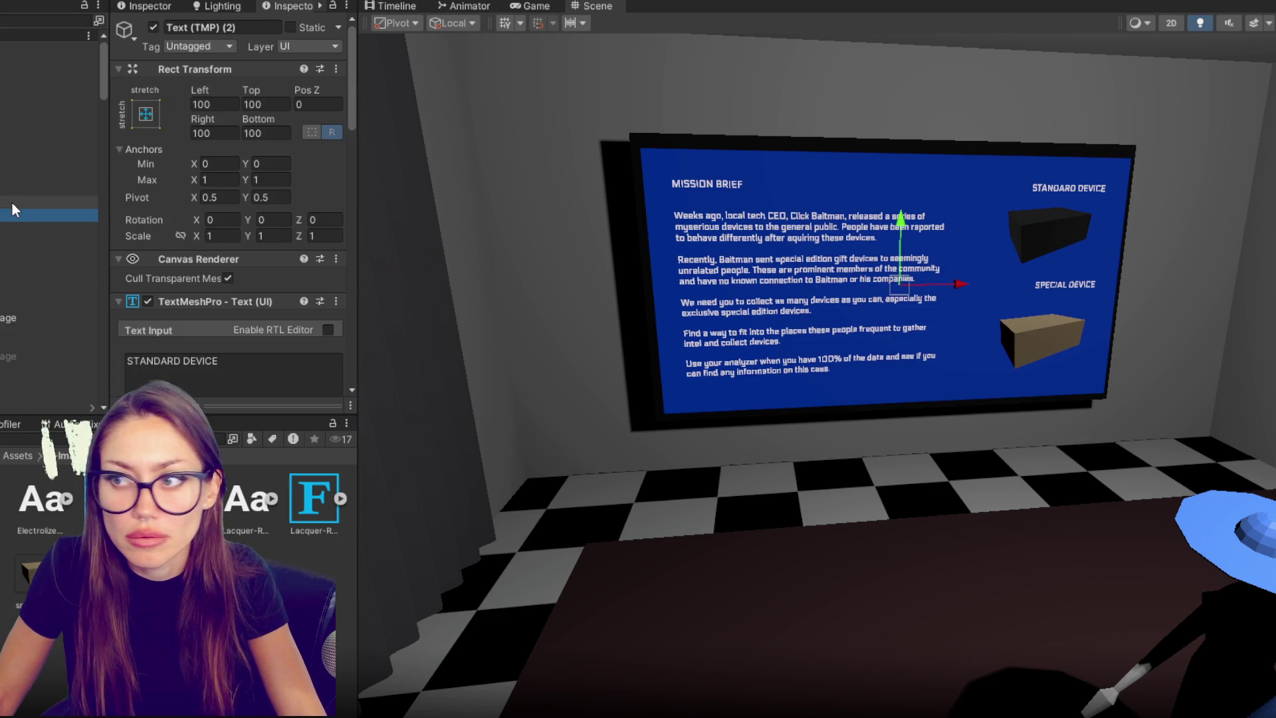
pyautogui.click(14, 215)
pyautogui.click(153, 28)
pyautogui.click(153, 28)
pyautogui.click(17, 202)
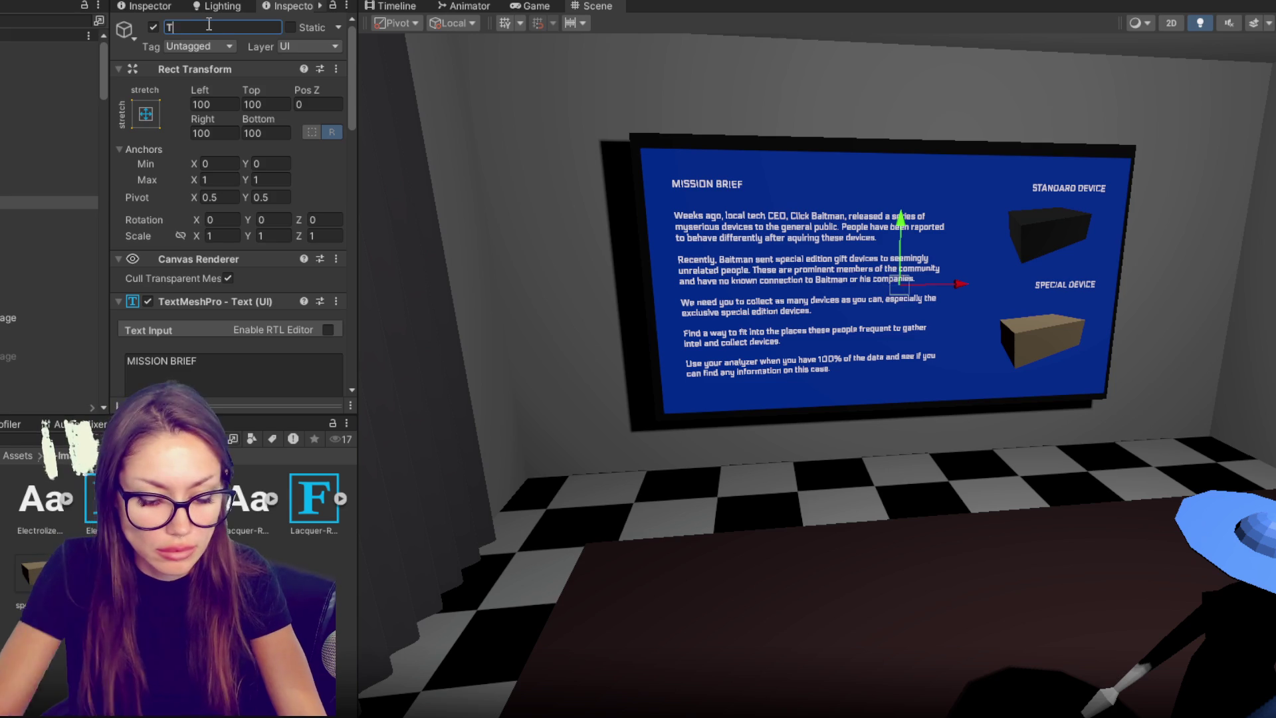
# - Rename the mission brief body text to Main Text and pull Special Device's right edge inward
pyautogui.press('Down')
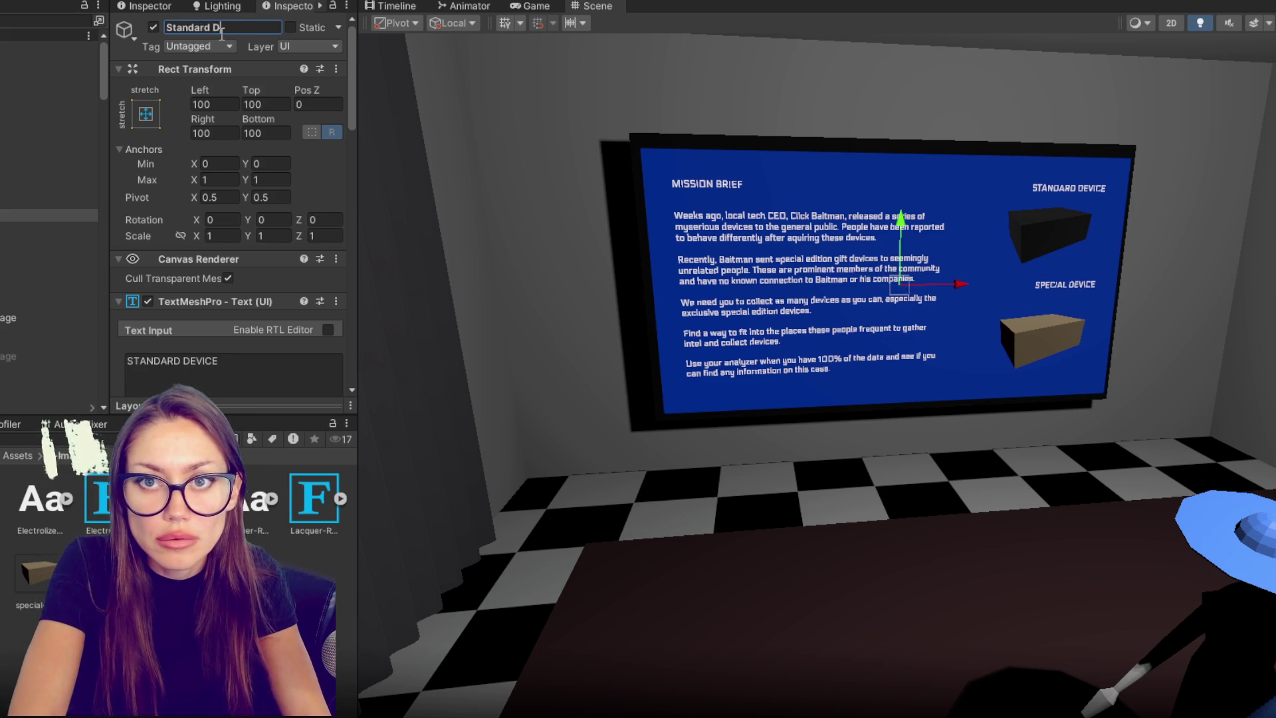
pyautogui.click(47, 253)
pyautogui.write('Special Device')
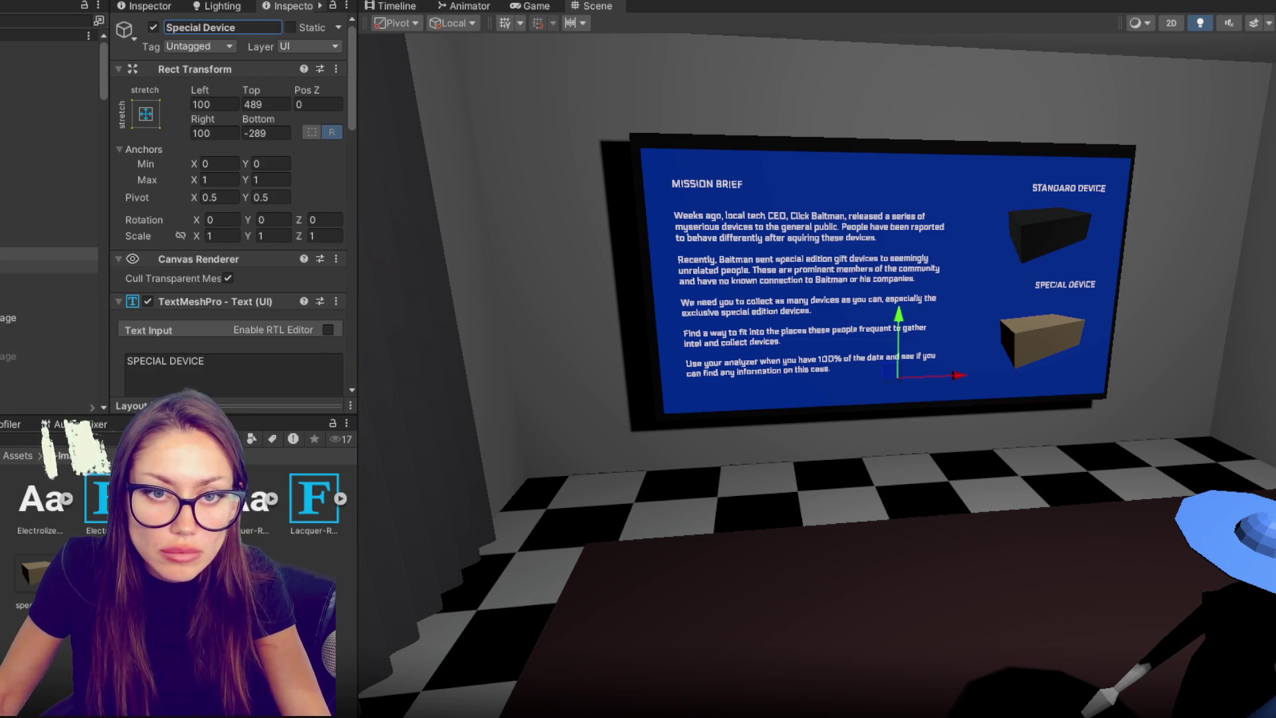
pyautogui.click(47, 266)
pyautogui.click(243, 25)
pyautogui.write('Main Text')
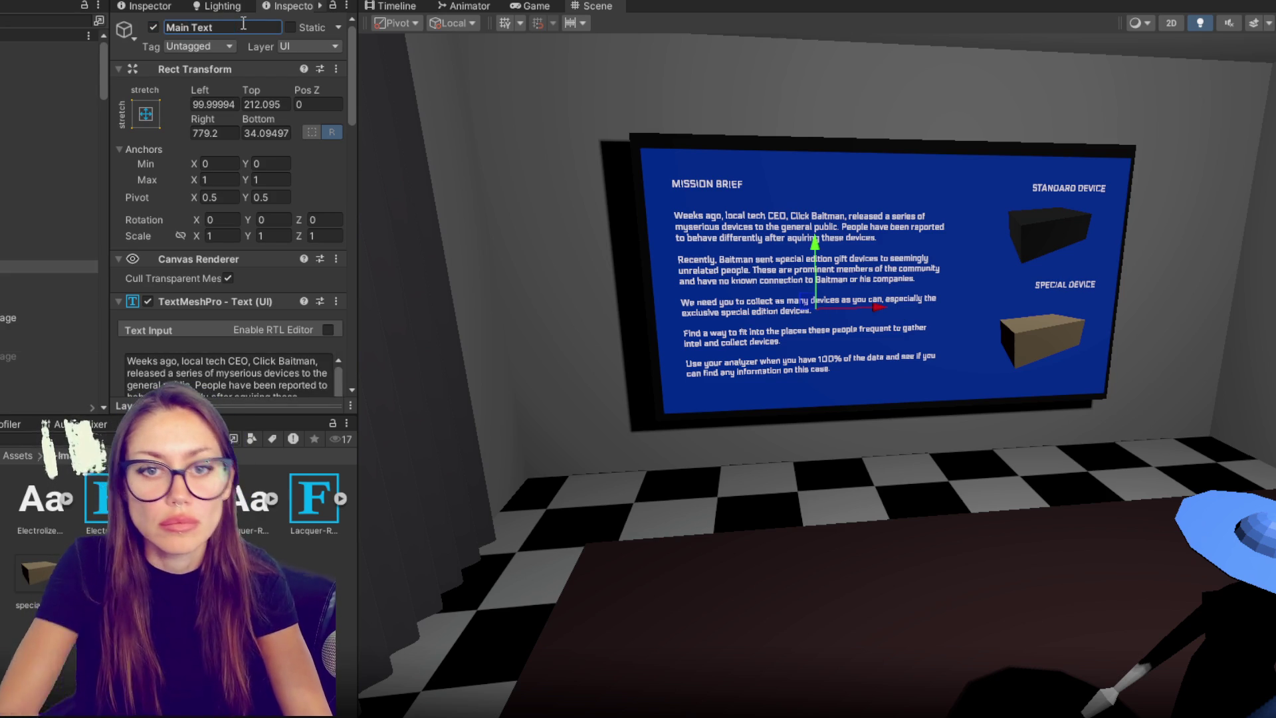
pyautogui.click(18, 222)
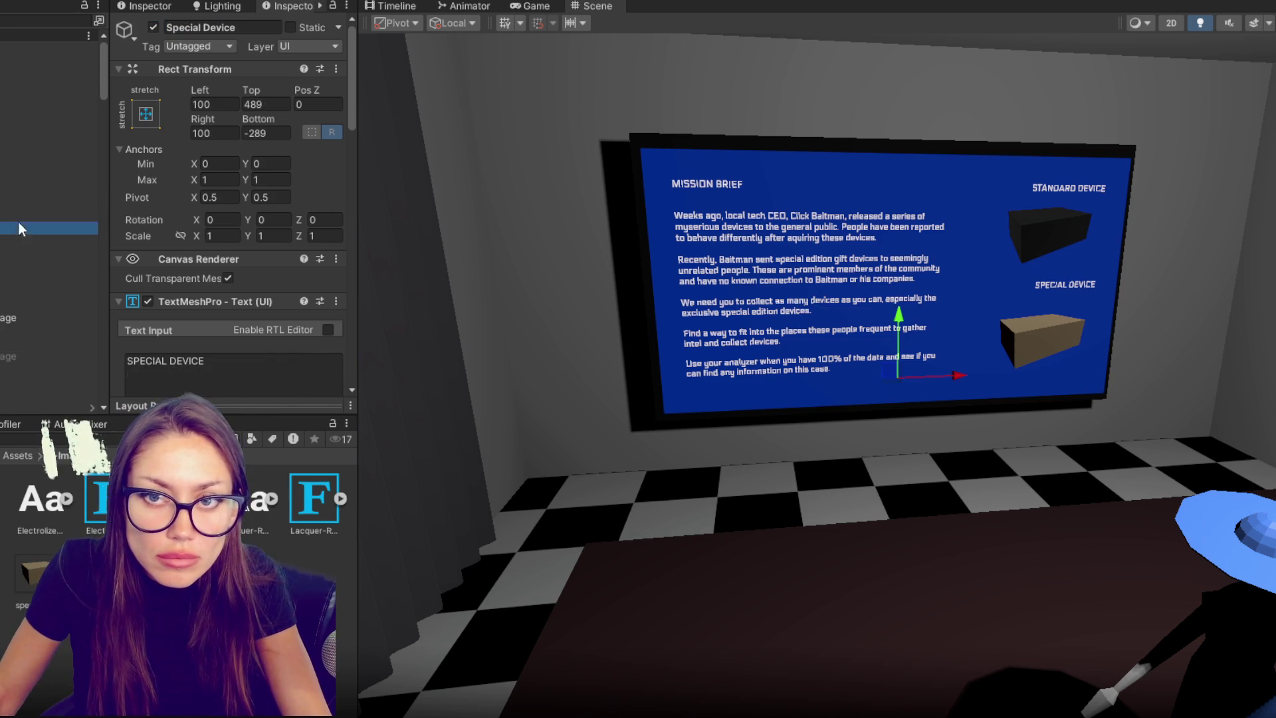
pyautogui.moveTo(219, 124)
pyautogui.mouseDown()
pyautogui.moveTo(308, 125)
pyautogui.moveTo(294, 128)
pyautogui.mouseUp()
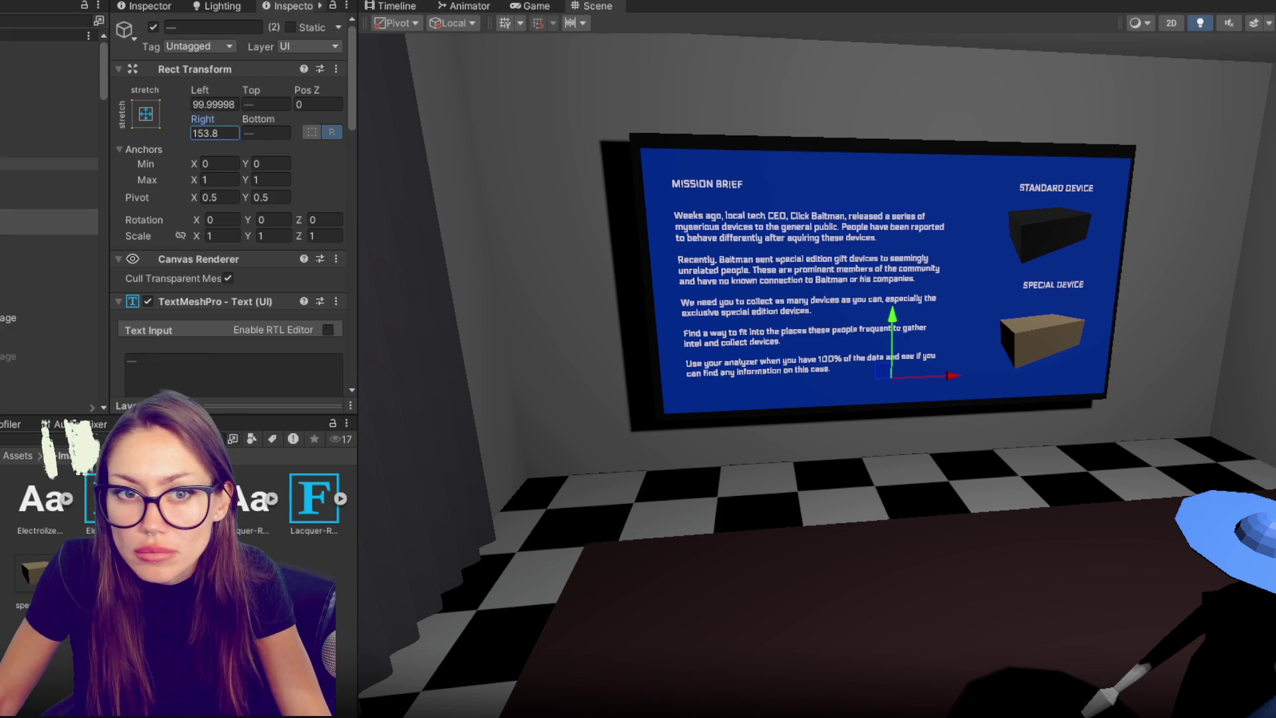
# - Set Special Device's right margin and the texts' left margin to 150, and move Main Text up
pyautogui.write('150')
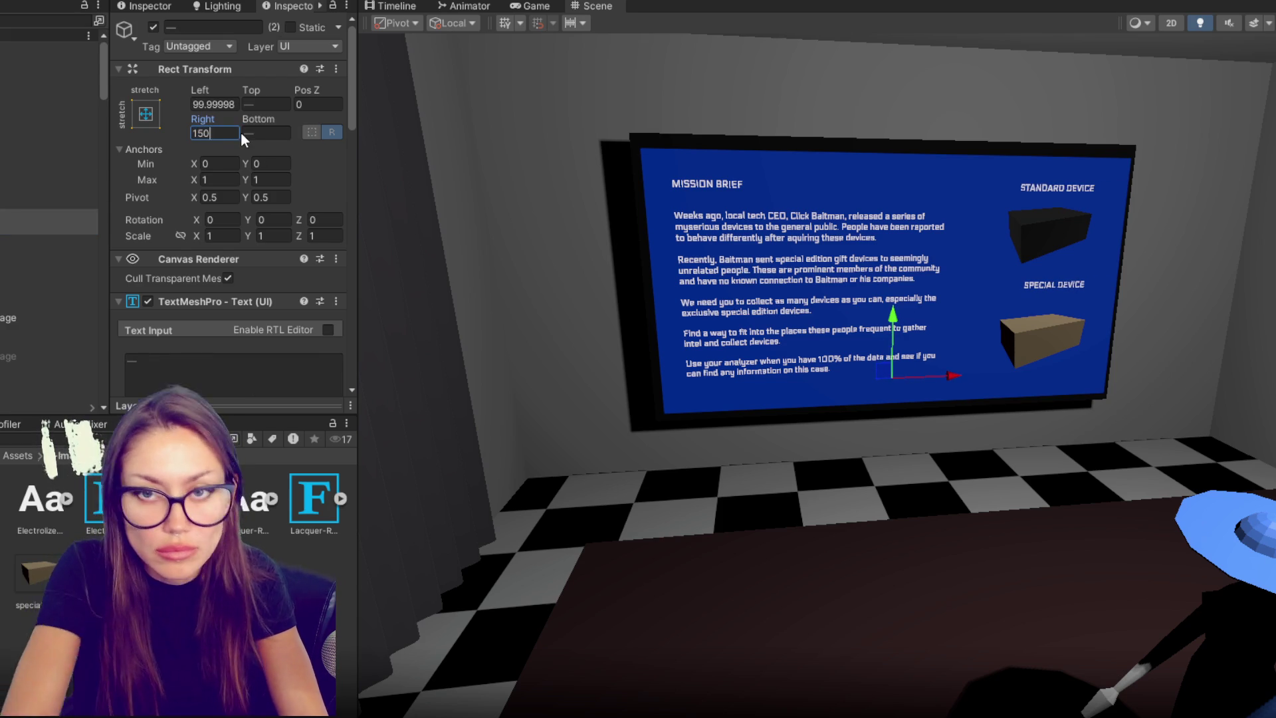
pyautogui.click(34, 267)
pyautogui.click(14, 257)
pyautogui.moveTo(15, 268); pyautogui.dragTo(14, 208)
pyautogui.keyDown('shift'); pyautogui.click(14, 203); pyautogui.keyUp('shift')
pyautogui.click(216, 105)
pyautogui.write('150')
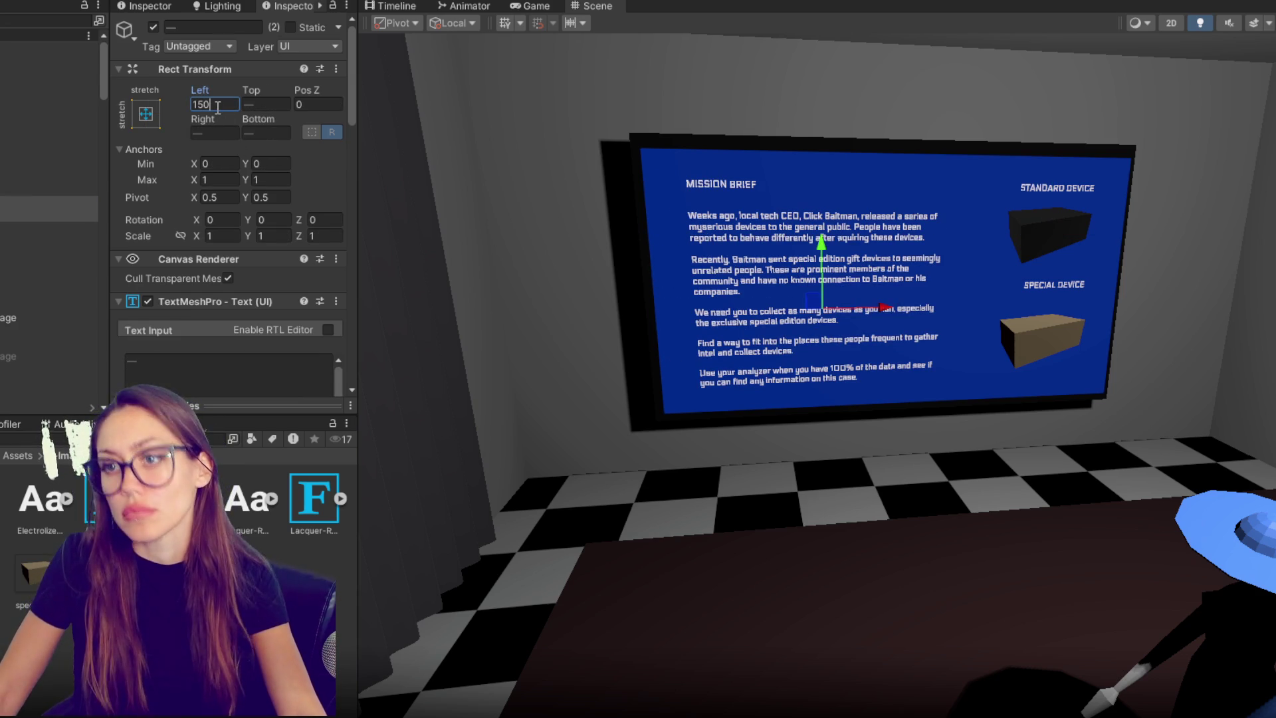
pyautogui.click(40, 214)
pyautogui.moveTo(826, 248); pyautogui.dragTo(828, 240)
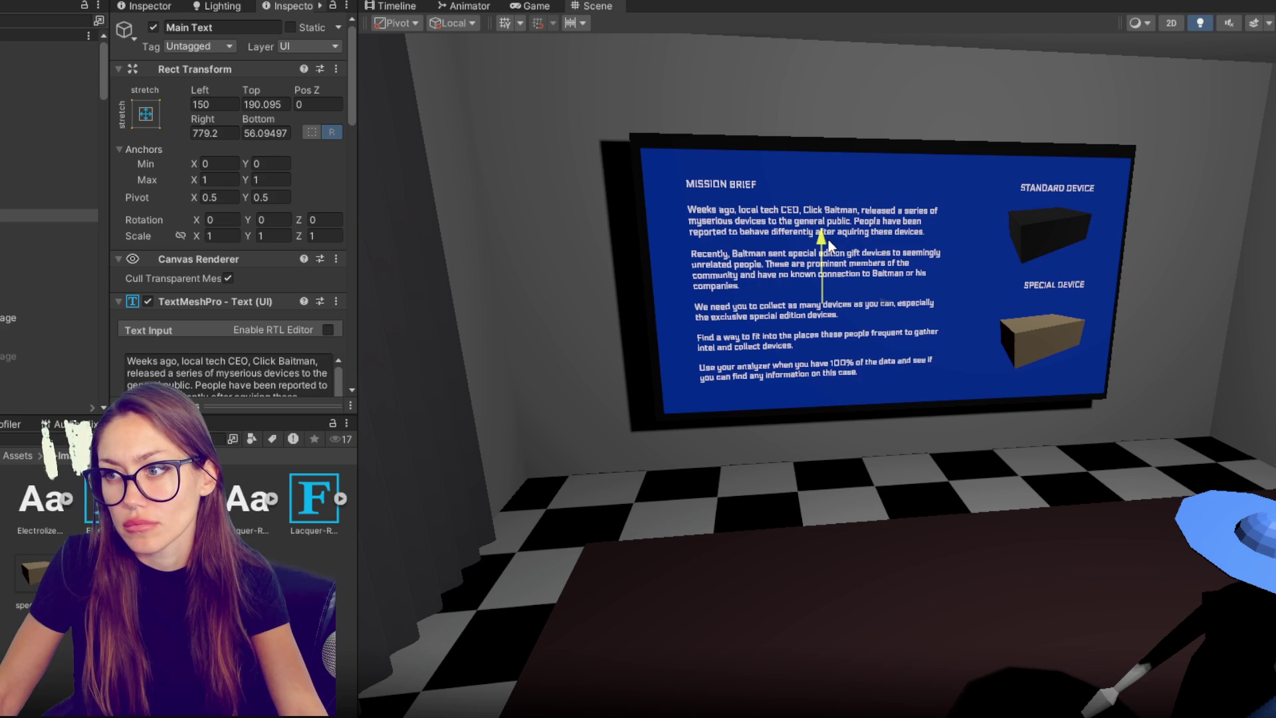
# - Move the special device picture up and right to realign the device images, then preview in Play mode
pyautogui.click(34, 241)
pyautogui.keyDown('shift'); pyautogui.click(34, 228); pyautogui.keyUp('shift')
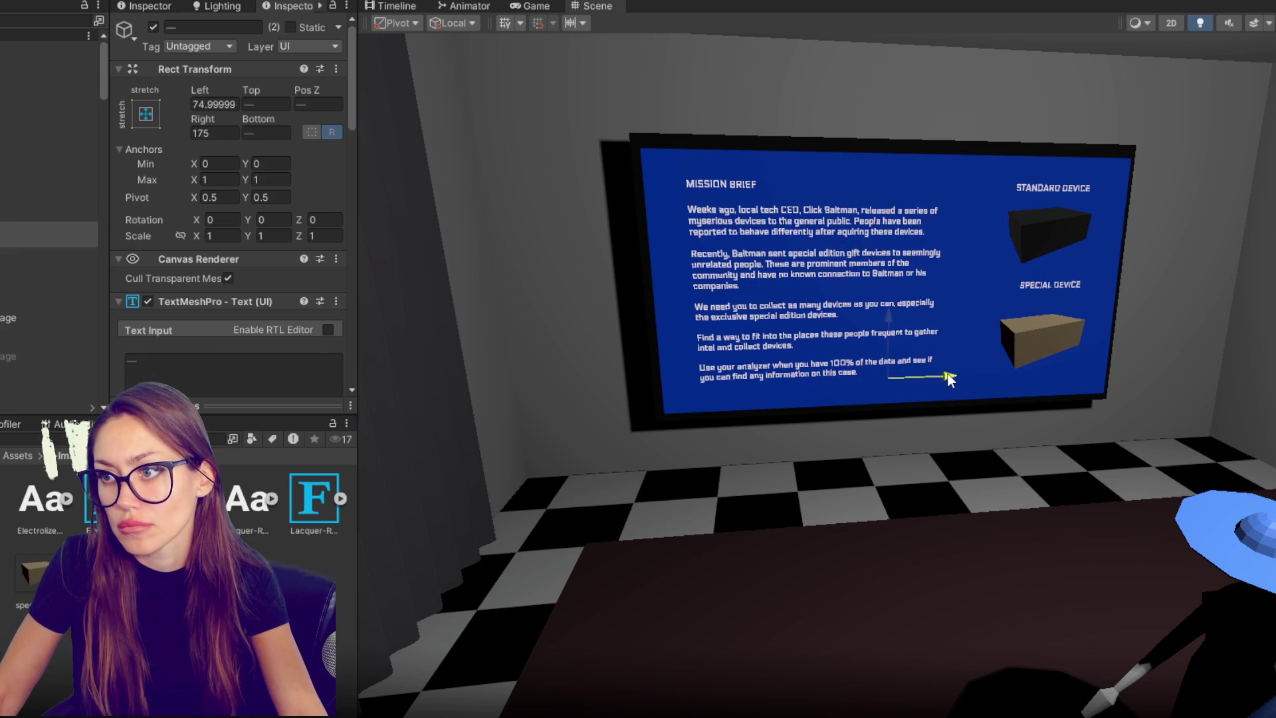
pyautogui.click(40, 253)
pyautogui.keyDown('shift'); pyautogui.click(40, 266); pyautogui.keyUp('shift')
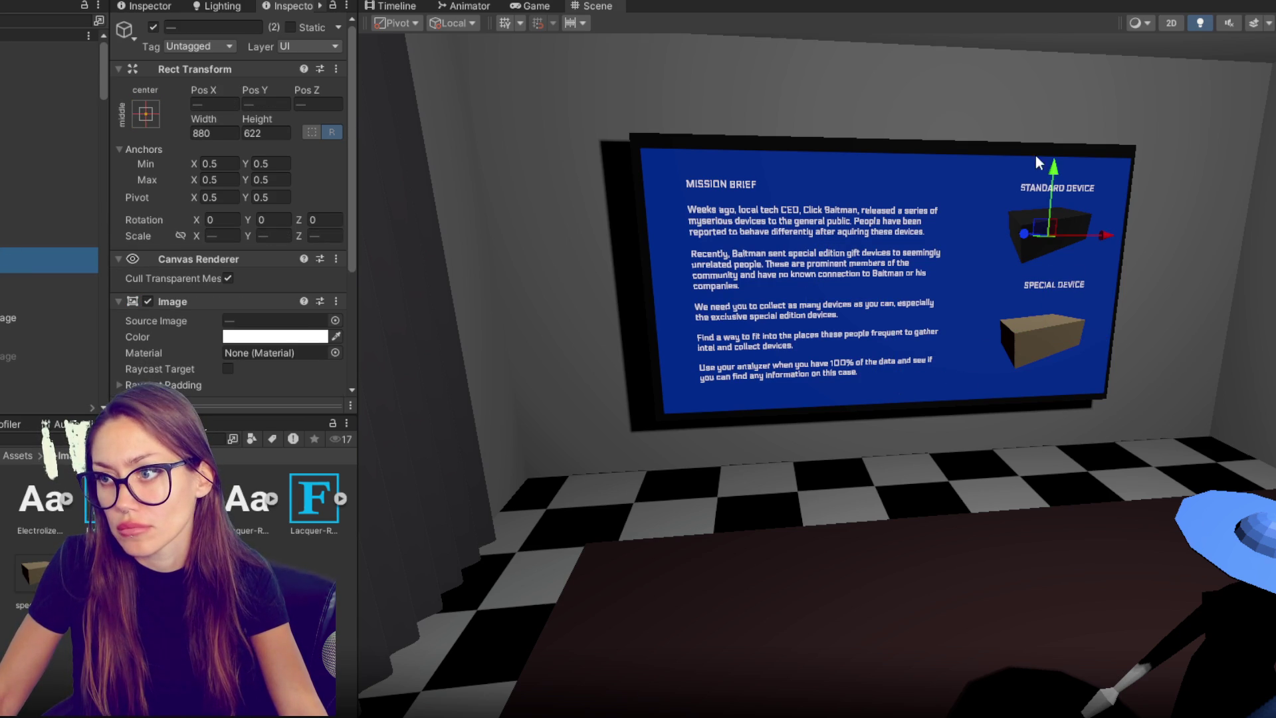
pyautogui.click(1046, 241)
pyautogui.click(1047, 241)
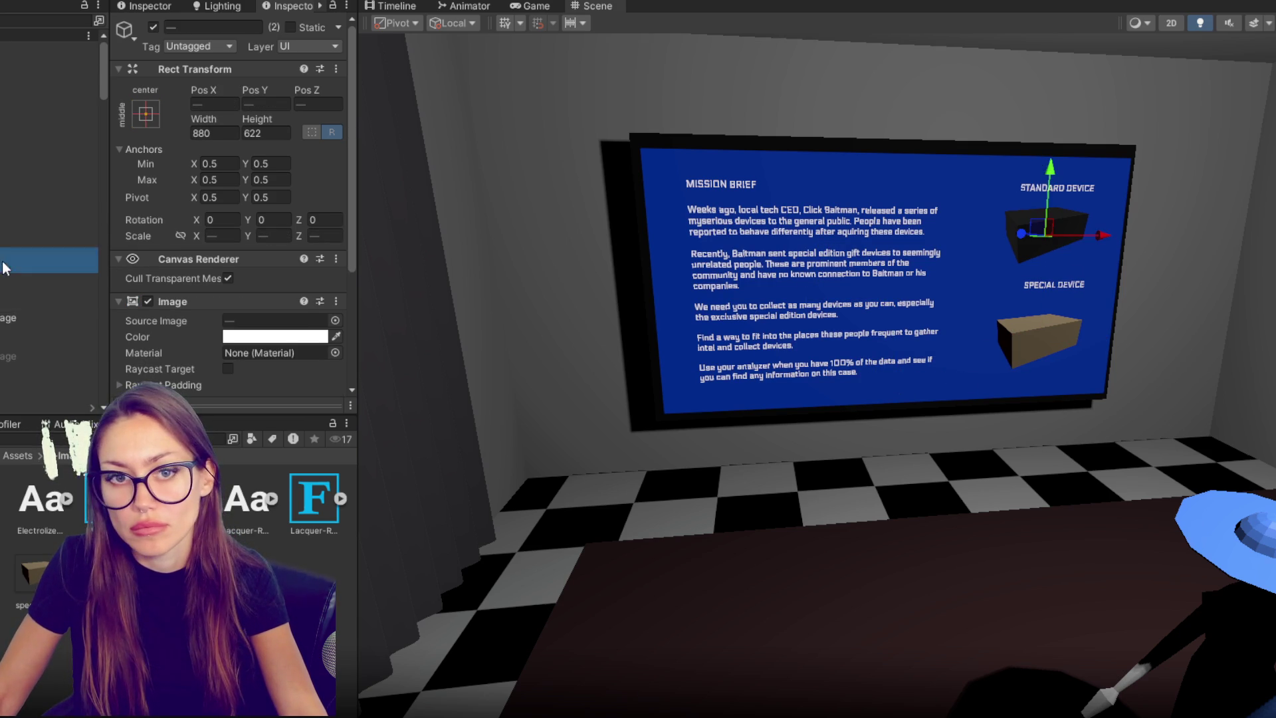
pyautogui.click(1046, 242)
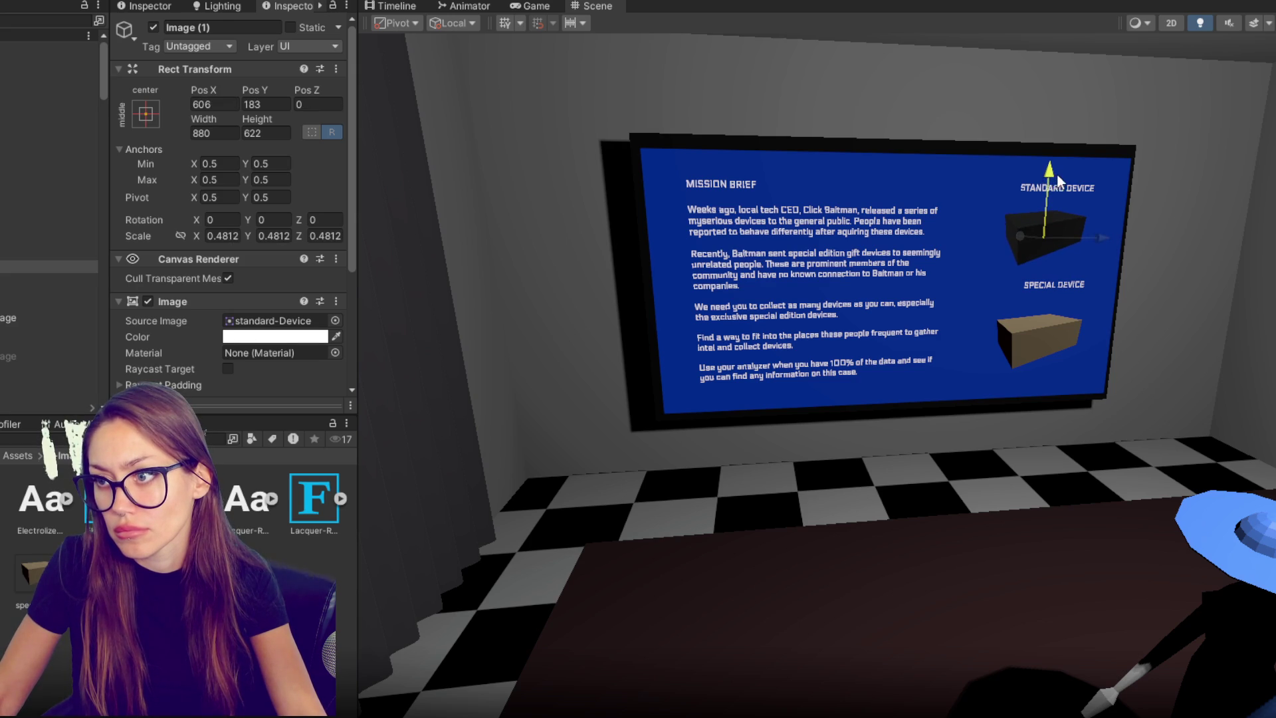
pyautogui.click(1046, 333)
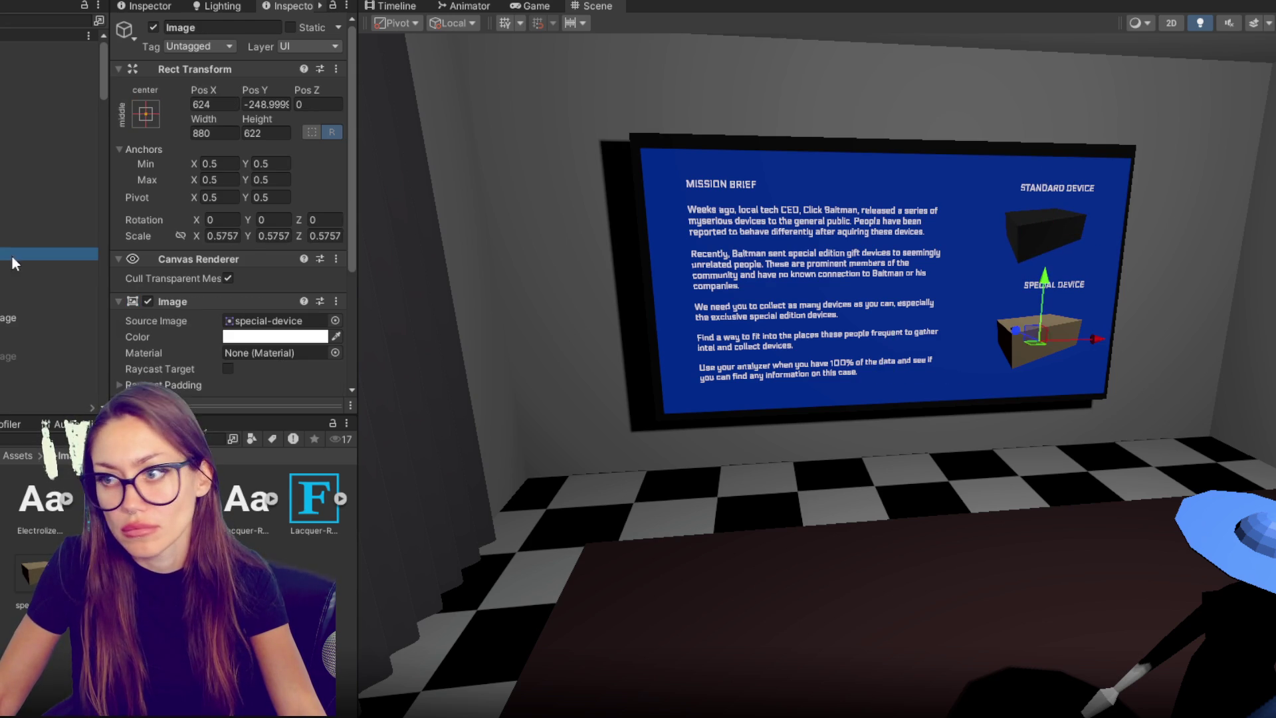
pyautogui.click(1046, 333)
pyautogui.moveTo(1030, 336)
pyautogui.mouseDown()
pyautogui.moveTo(1103, 340)
pyautogui.moveTo(1047, 285)
pyautogui.moveTo(1056, 276)
pyautogui.mouseUp()
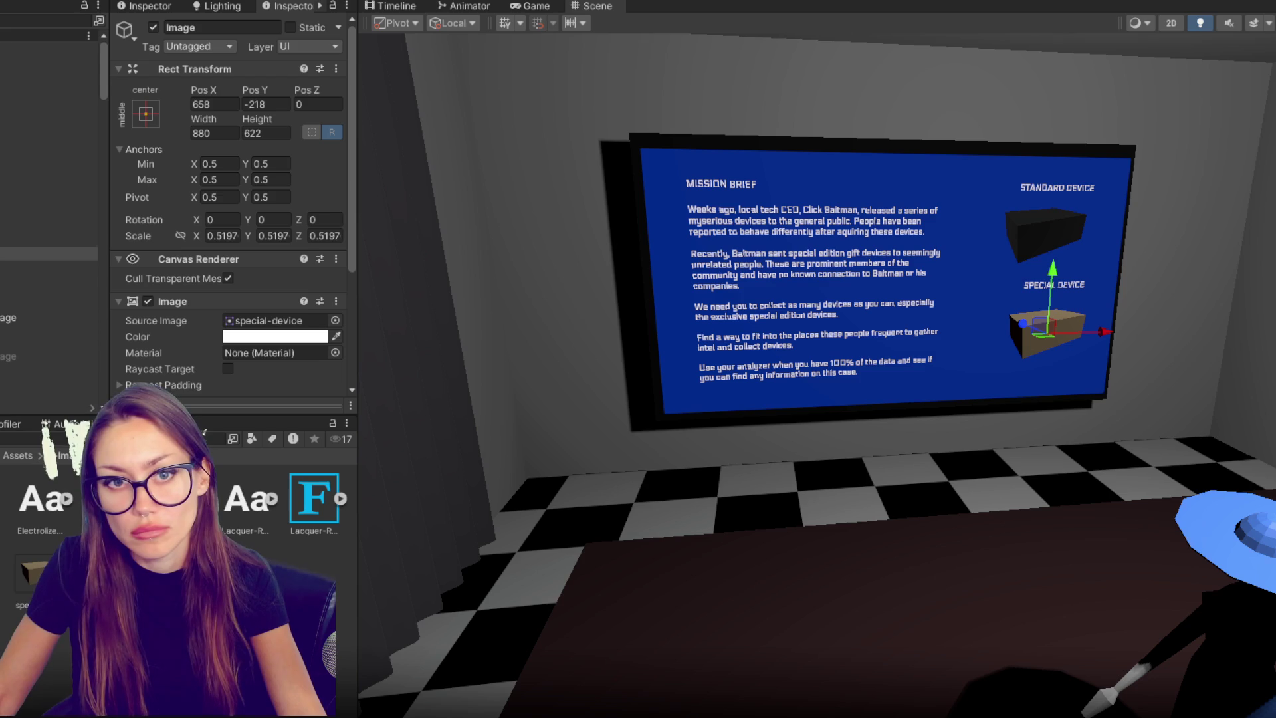
pyautogui.click(936, 277)
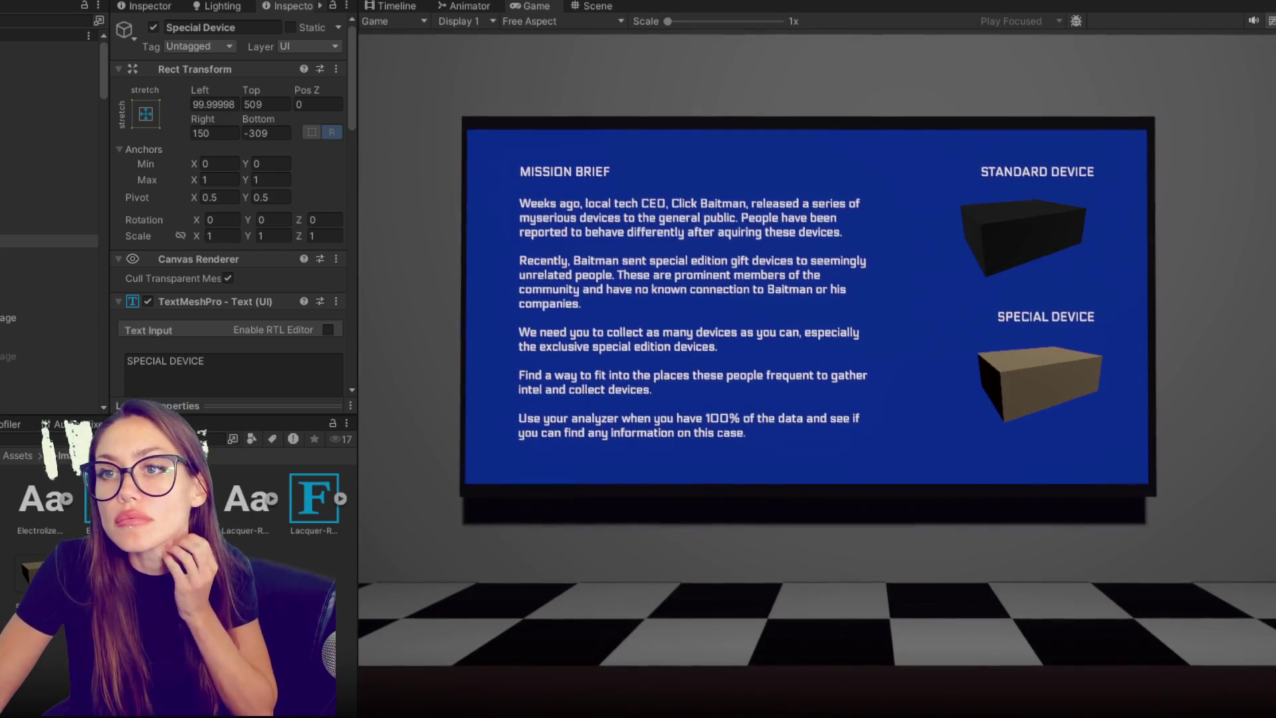
pyautogui.hotkey('ctrl', 'p')
# - Position and heighten the analyzer slab on the console front and give it the Black material
pyautogui.moveTo(818, 441)
pyautogui.mouseDown()
pyautogui.moveTo(605, 461)
pyautogui.moveTo(1110, 387)
pyautogui.mouseUp()
pyautogui.click(728, 469)
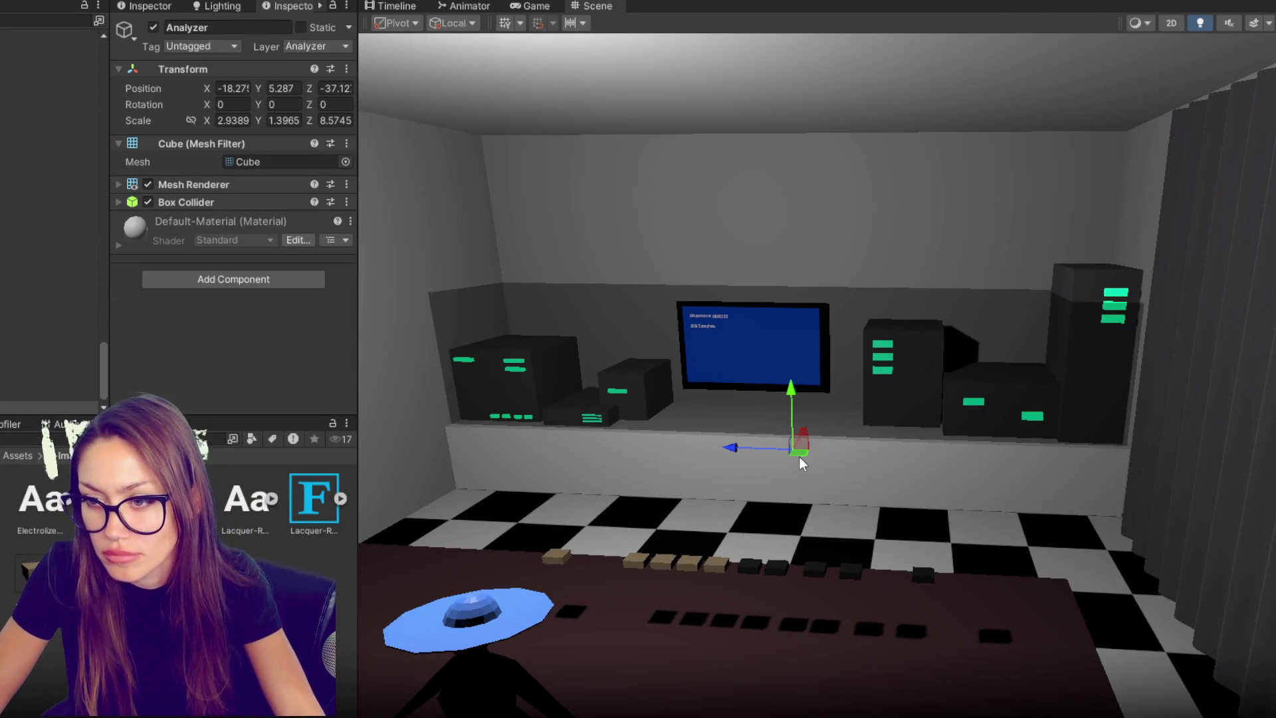
pyautogui.moveTo(798, 447)
pyautogui.mouseDown()
pyautogui.moveTo(786, 475)
pyautogui.moveTo(739, 477)
pyautogui.moveTo(780, 476)
pyautogui.moveTo(781, 404)
pyautogui.mouseUp()
pyautogui.press('w')
pyautogui.moveTo(727, 443); pyautogui.dragTo(805, 447)
pyautogui.press('f')
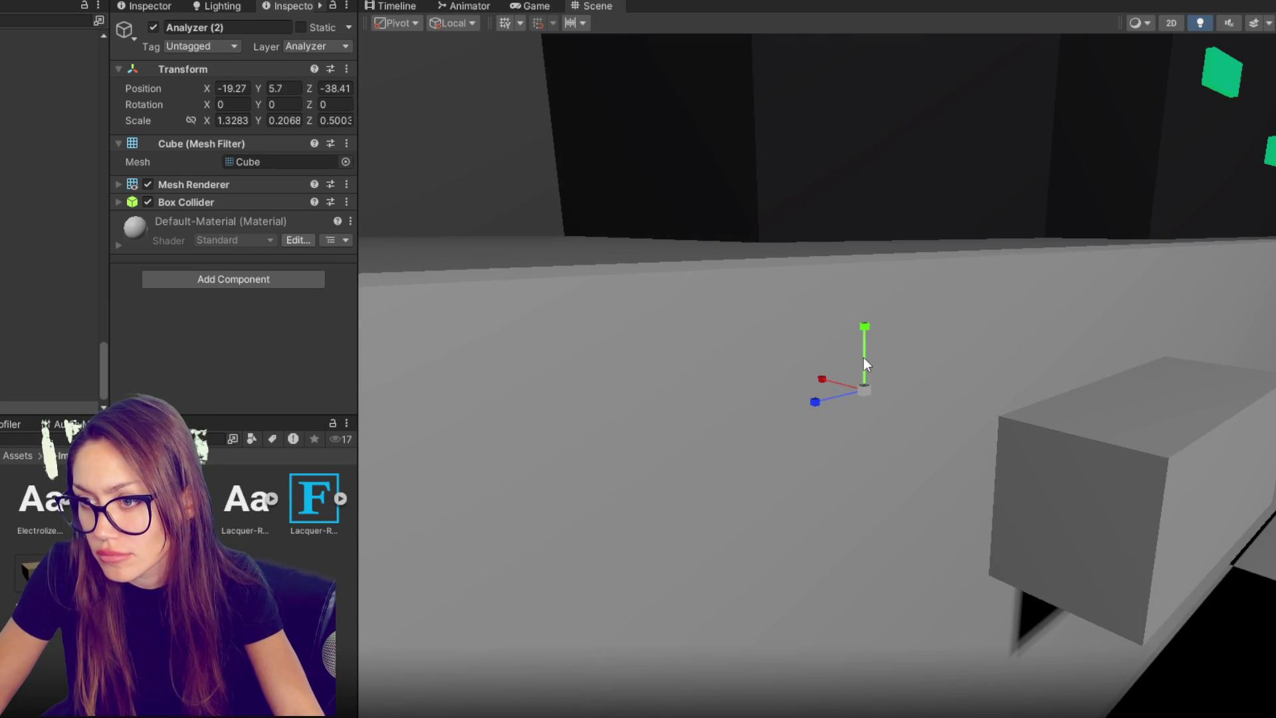
pyautogui.moveTo(864, 363); pyautogui.dragTo(861, 278)
pyautogui.moveTo(828, 392); pyautogui.dragTo(766, 380)
pyautogui.doubleClick(55, 539)
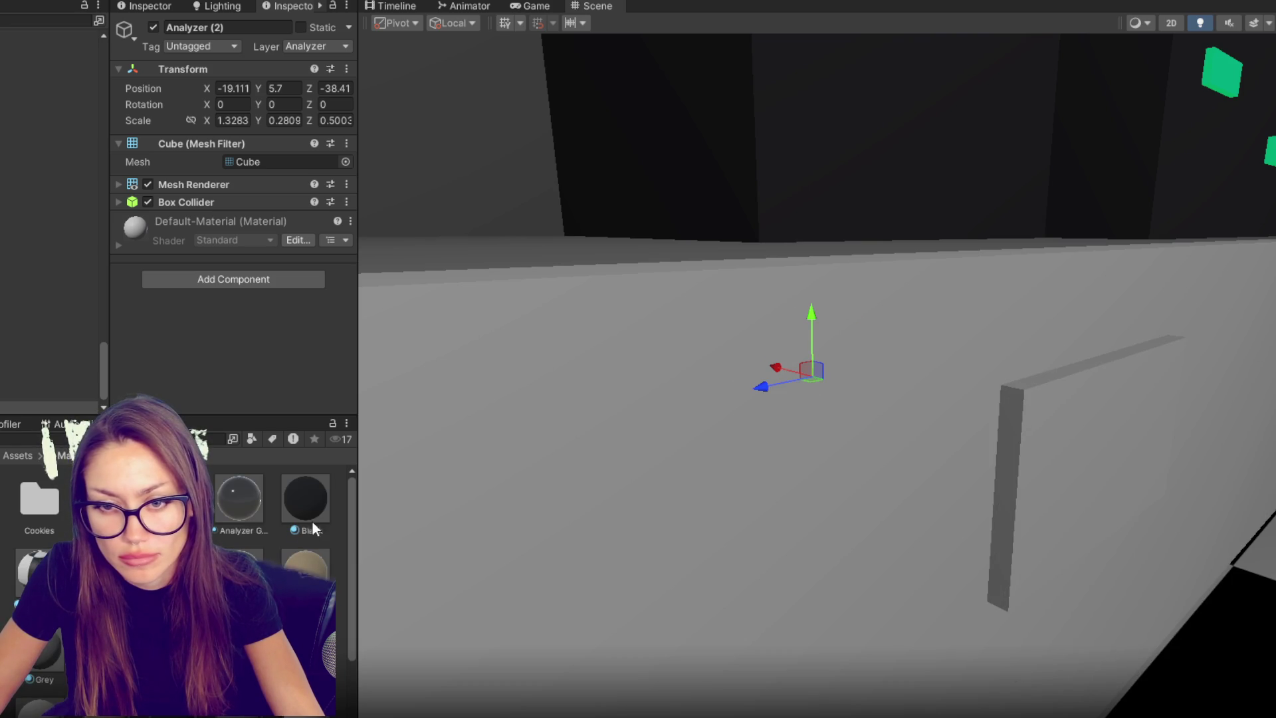
pyautogui.moveTo(306, 499); pyautogui.dragTo(1010, 486)
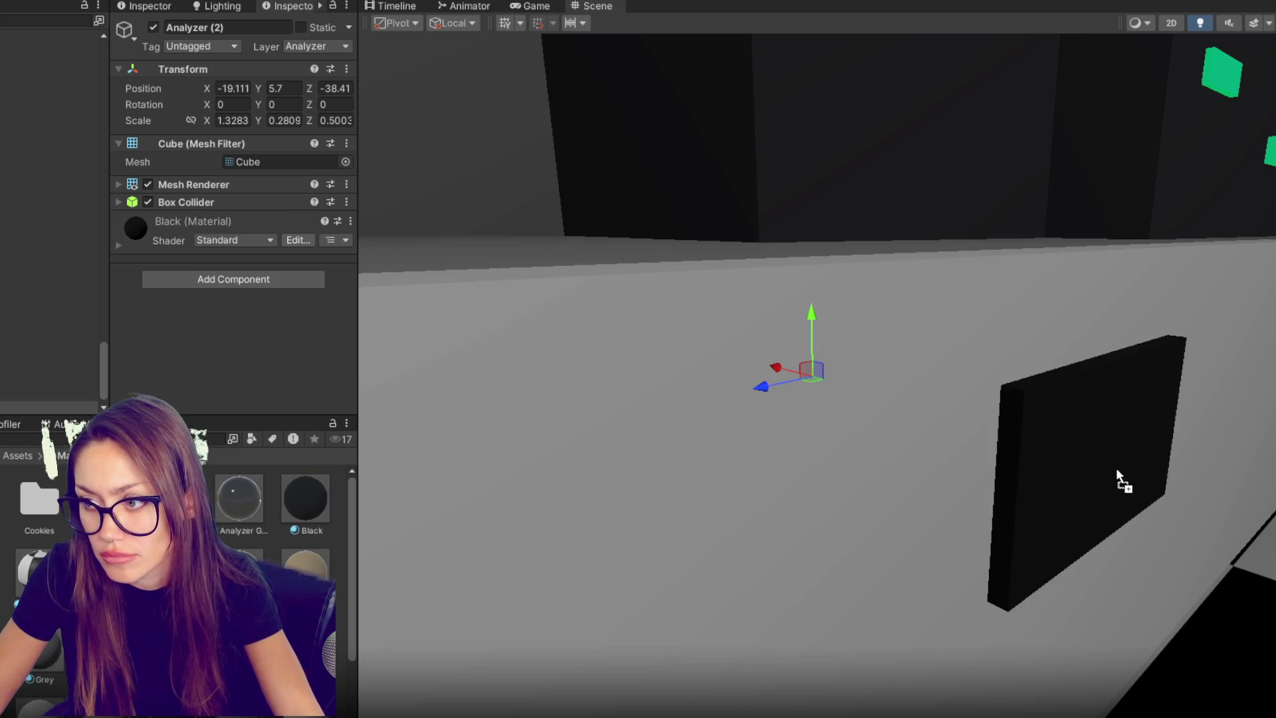
# - Duplicate the slab, shrink it to about 0.9886, 0.1662, 0.3724, and apply the Non 2 material
pyautogui.hotkey('ctrl', 'd')
pyautogui.press('r')
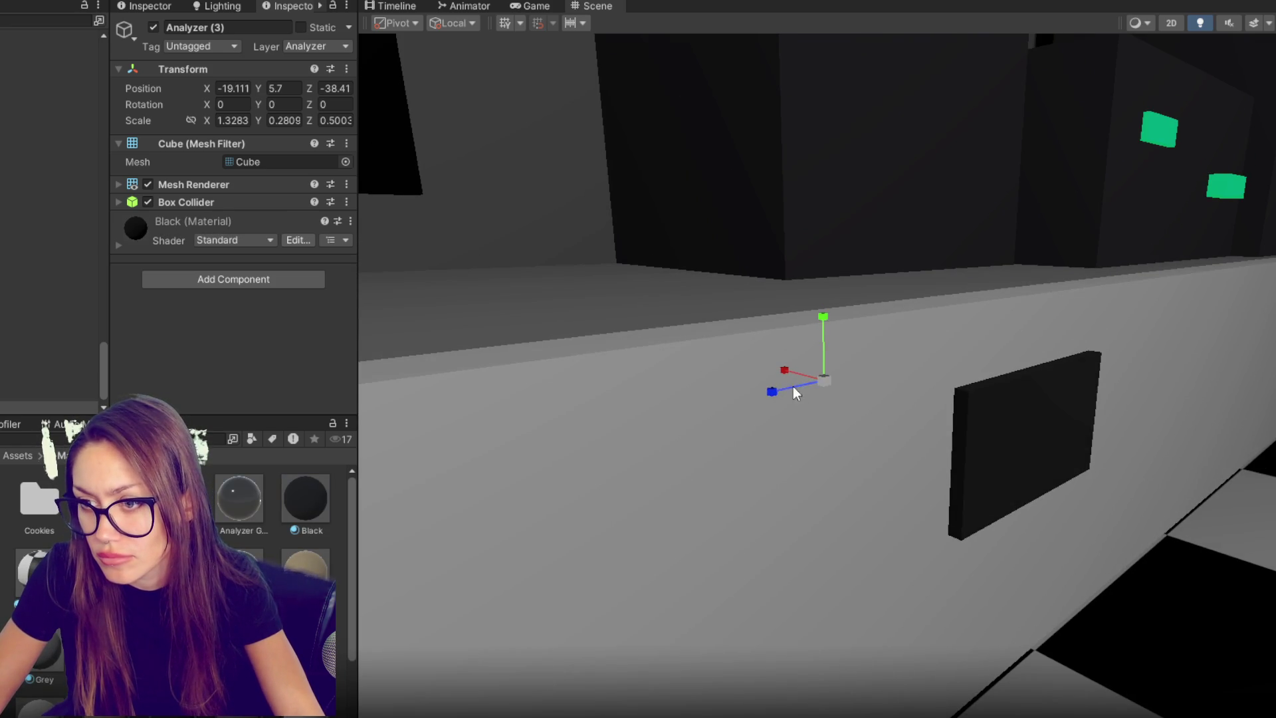
pyautogui.moveTo(784, 372); pyautogui.dragTo(915, 417)
pyautogui.moveTo(853, 384)
pyautogui.mouseDown()
pyautogui.moveTo(827, 392)
pyautogui.moveTo(835, 380)
pyautogui.moveTo(864, 395)
pyautogui.moveTo(718, 345)
pyautogui.moveTo(559, 352)
pyautogui.moveTo(860, 363)
pyautogui.moveTo(852, 352)
pyautogui.moveTo(889, 384)
pyautogui.mouseUp()
pyautogui.press('w')
pyautogui.press('f')
pyautogui.press('w')
pyautogui.moveTo(239, 571)
pyautogui.mouseDown()
pyautogui.moveTo(627, 473)
pyautogui.moveTo(684, 429)
pyautogui.moveTo(974, 447)
pyautogui.moveTo(907, 414)
pyautogui.mouseUp()
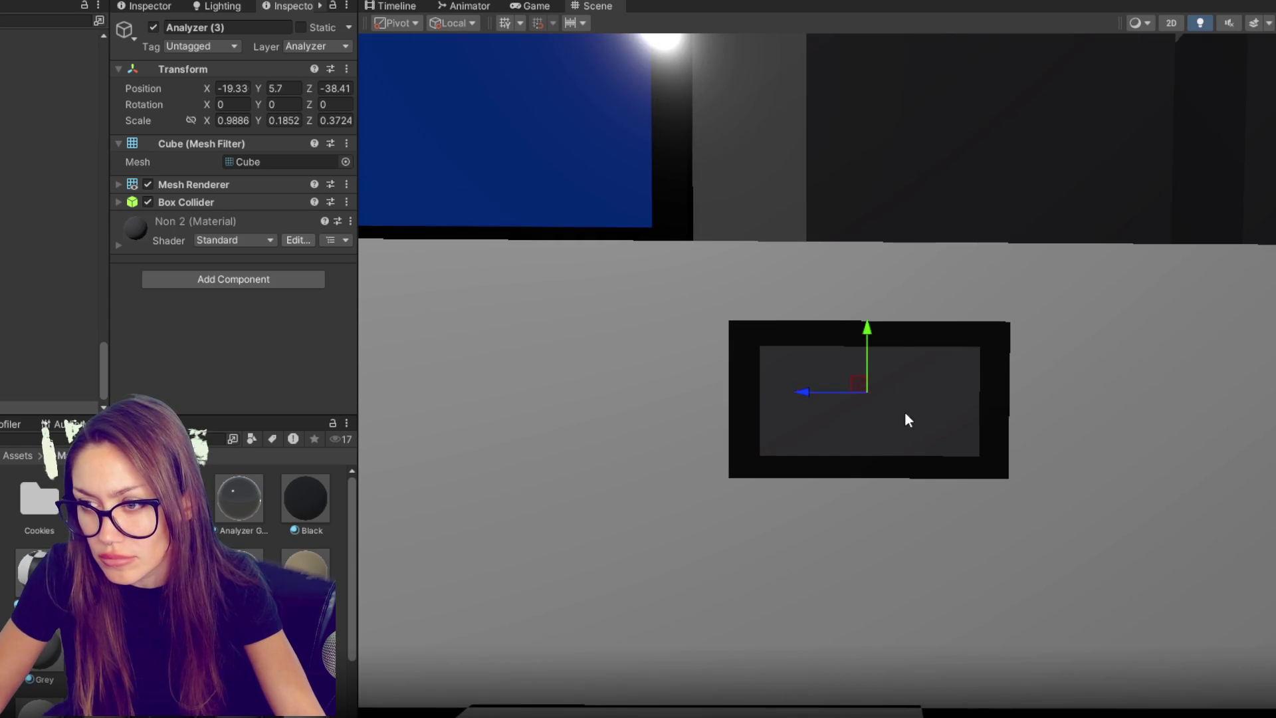
pyautogui.moveTo(872, 328); pyautogui.dragTo(871, 335)
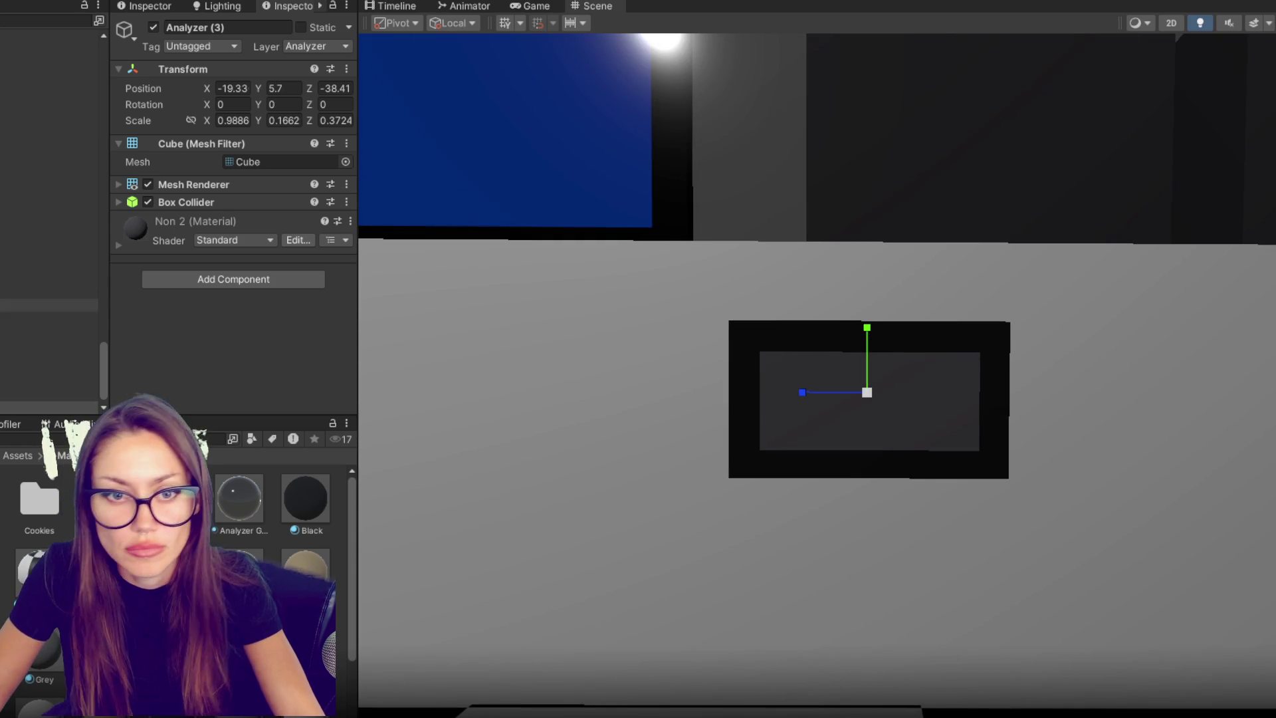
# - Rename the duplicate to Analyzer button and toggle it inactive
pyautogui.click(212, 27)
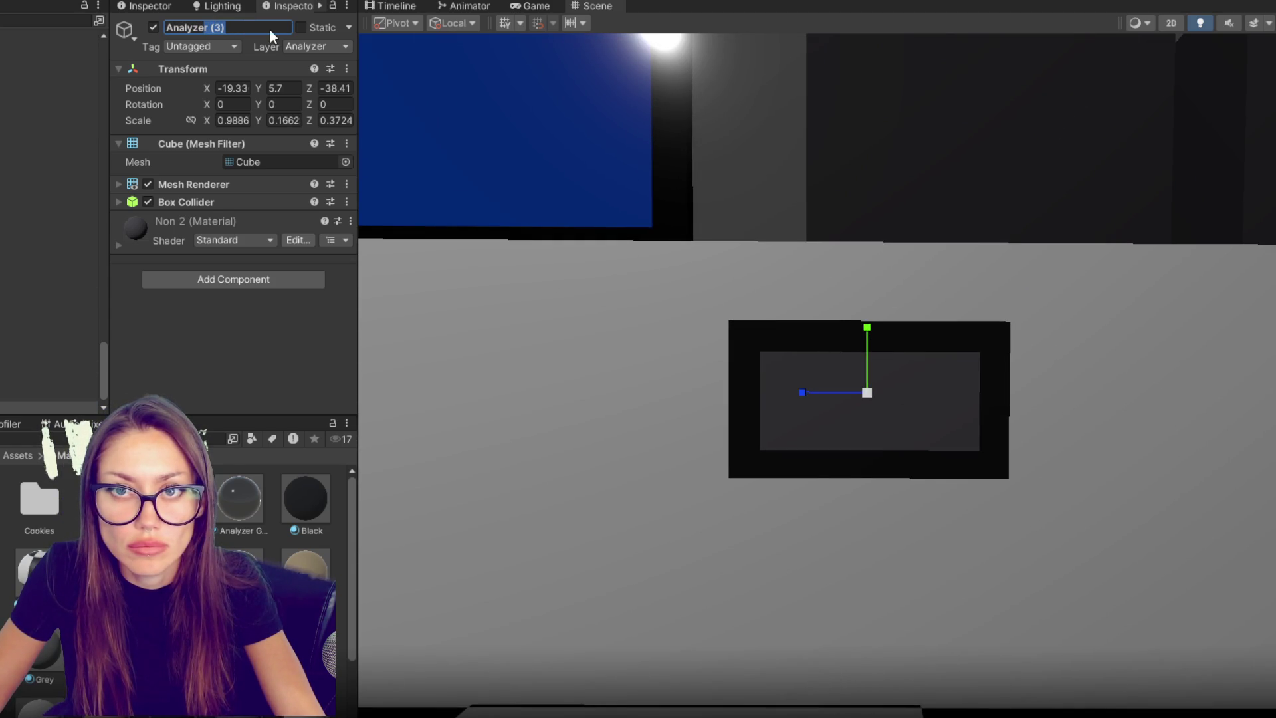
pyautogui.write('button')
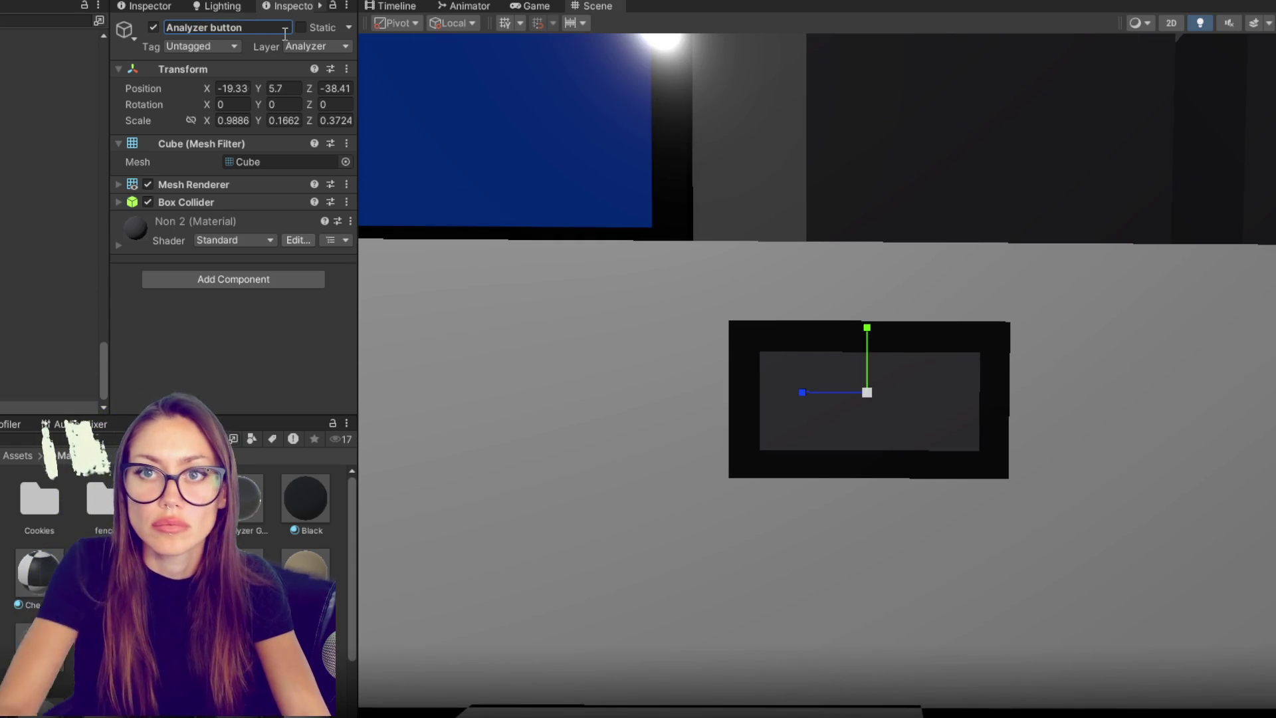
pyautogui.click(27, 403)
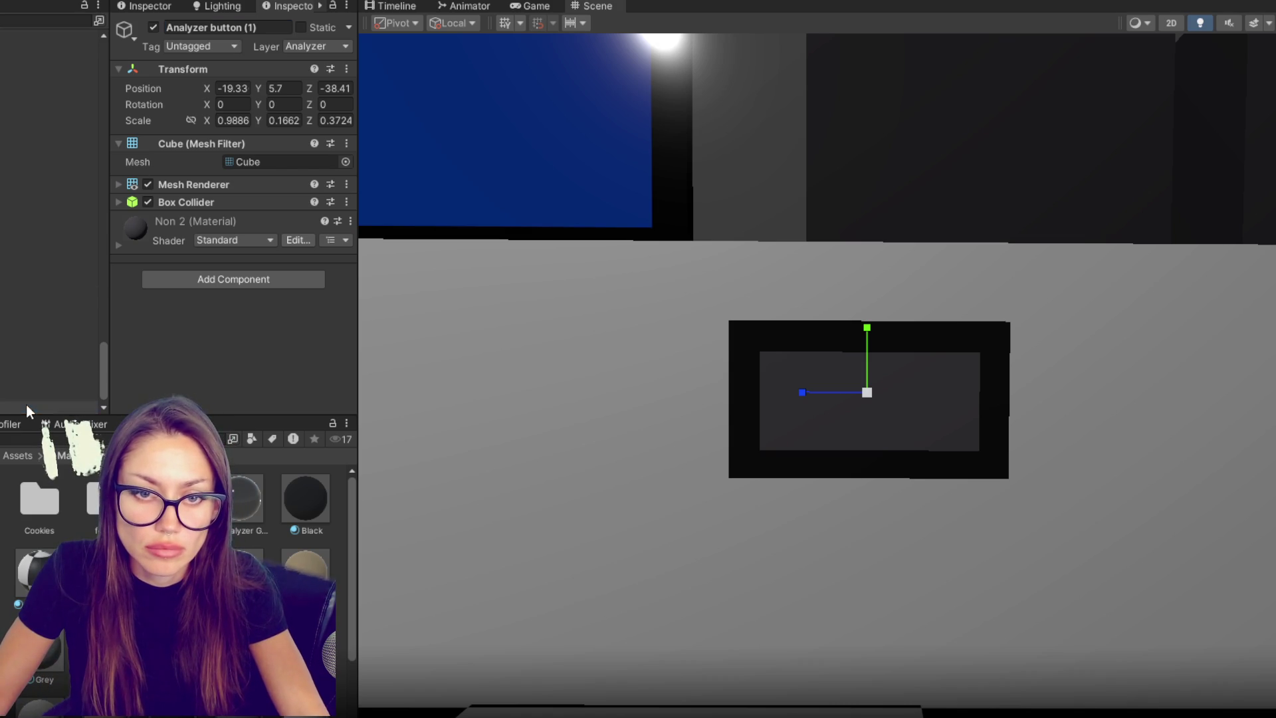
pyautogui.click(153, 28)
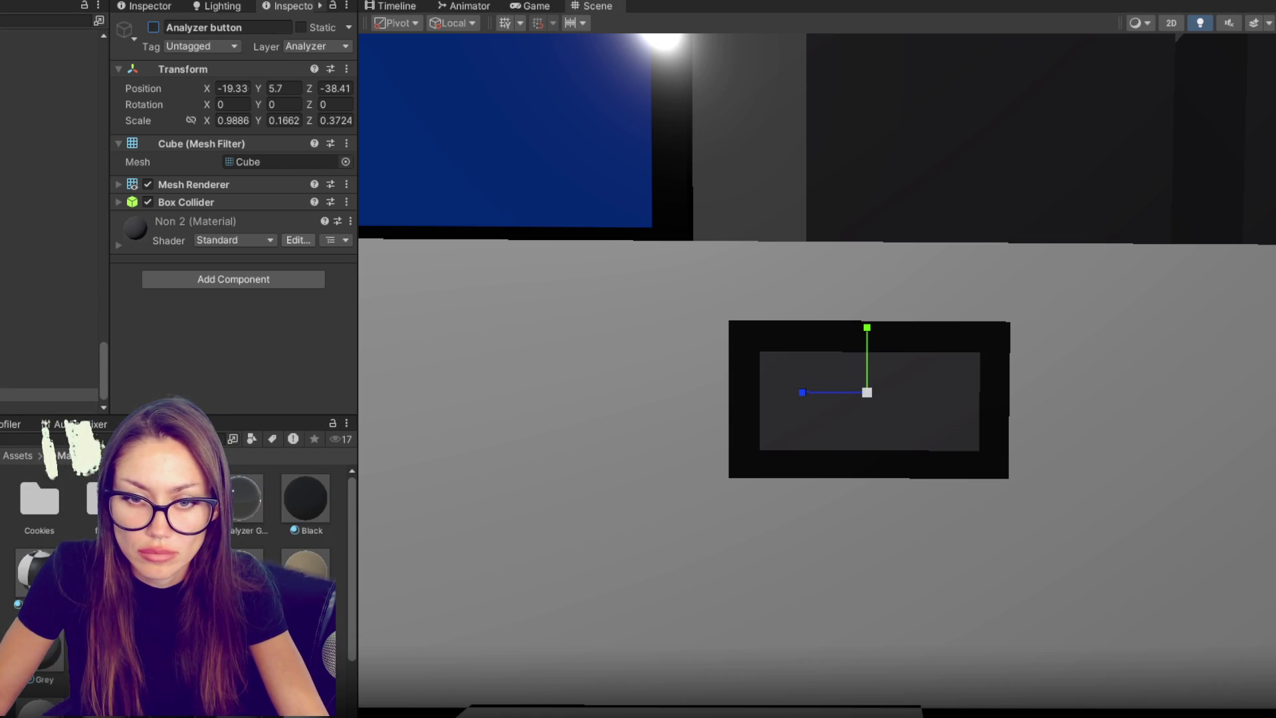
# - Apply the Computer Glow material to the copy and name it Analyzer button Active
pyautogui.doubleClick(40, 500)
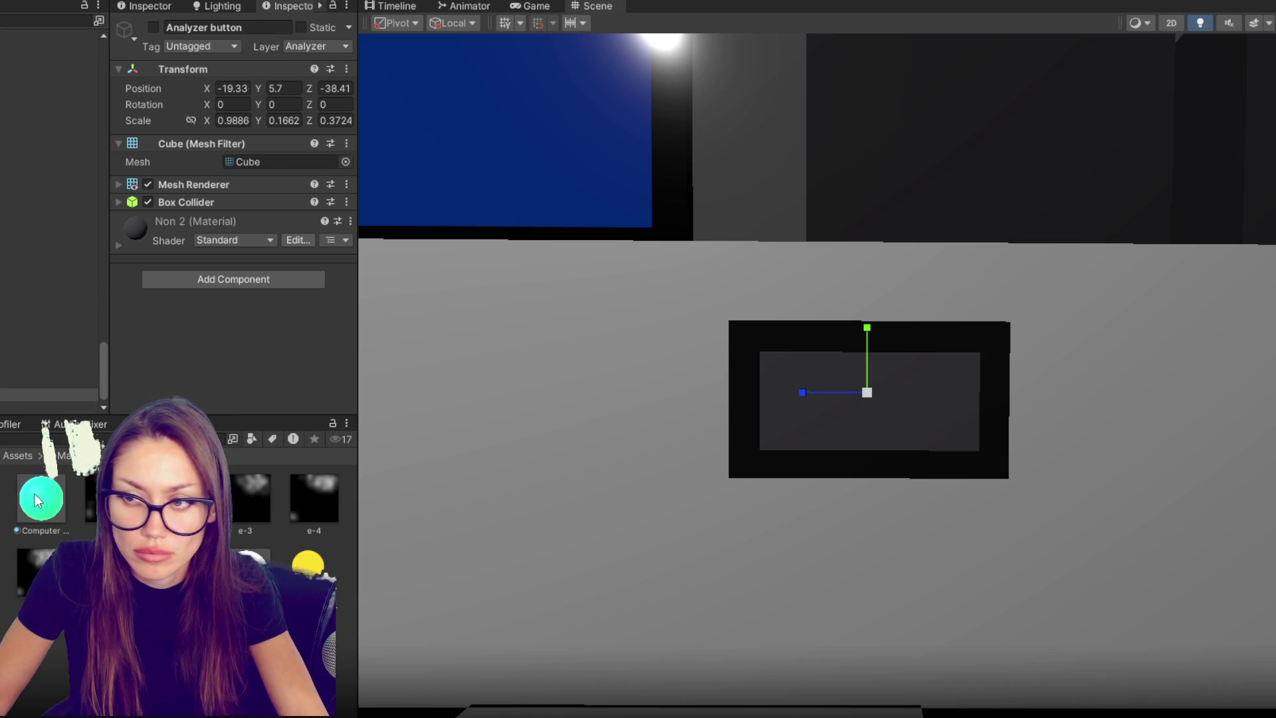
pyautogui.click(23, 406)
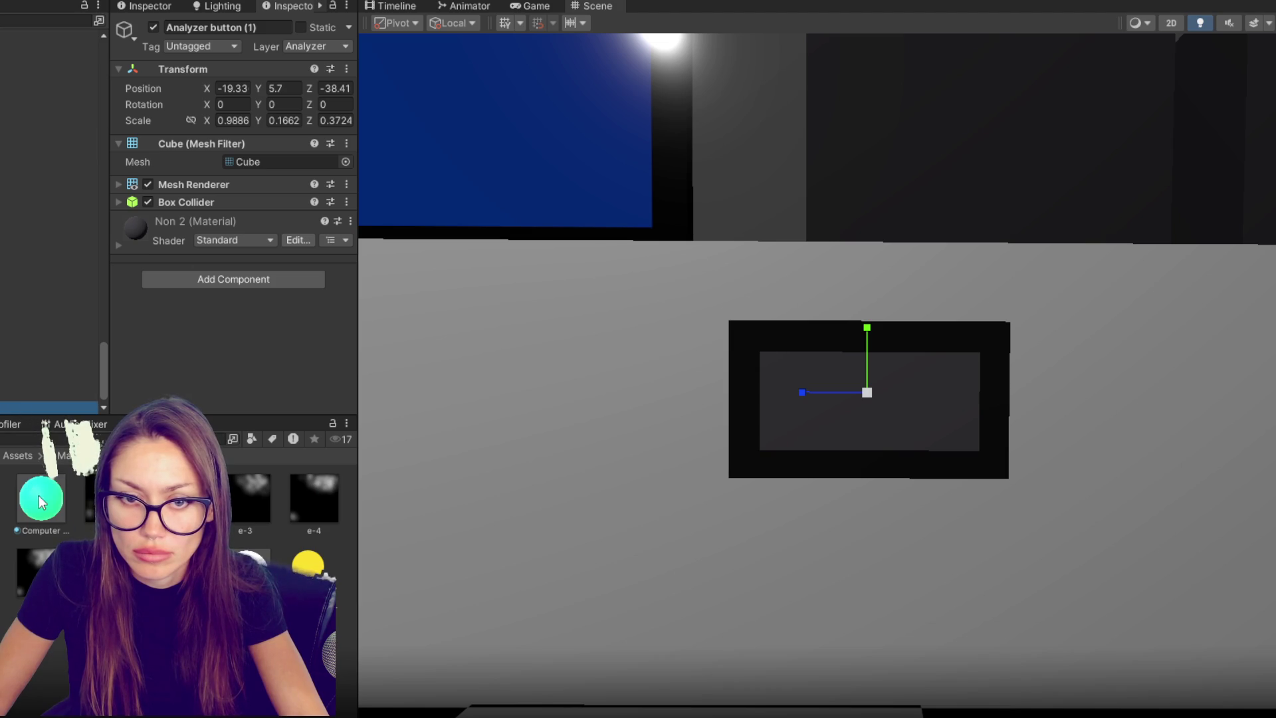
pyautogui.moveTo(40, 498); pyautogui.dragTo(840, 444)
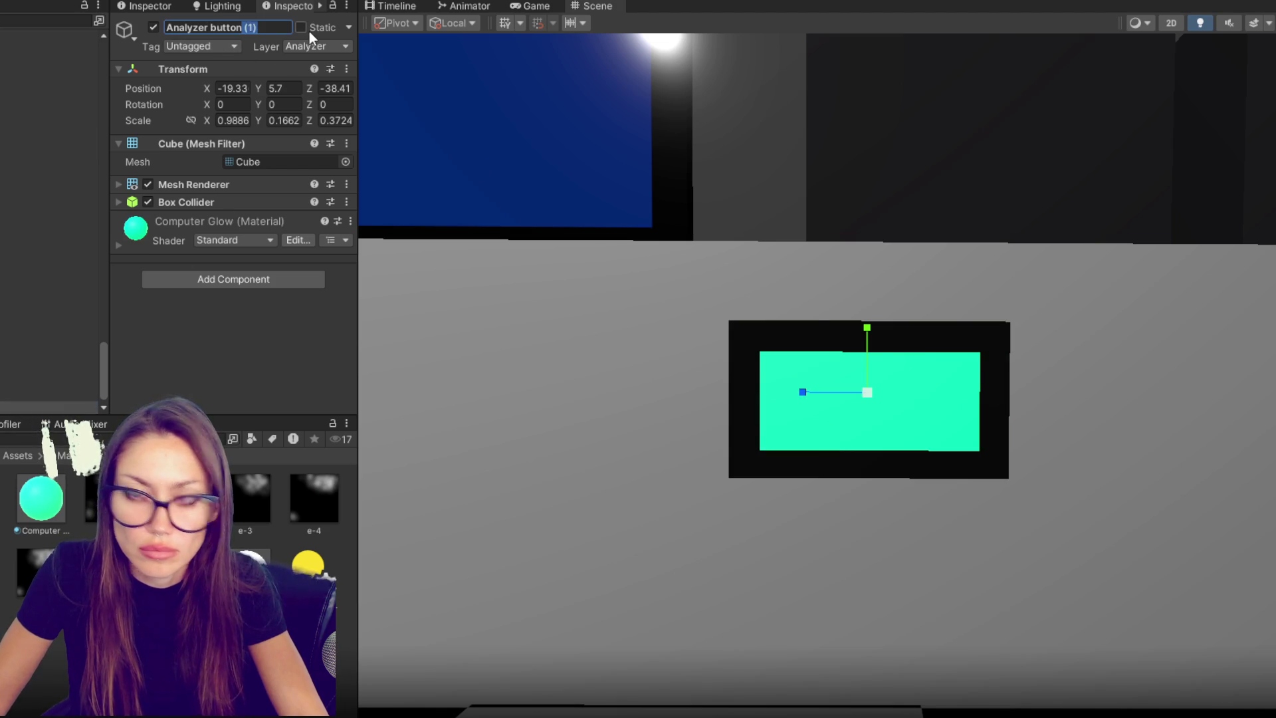
pyautogui.write('Active')
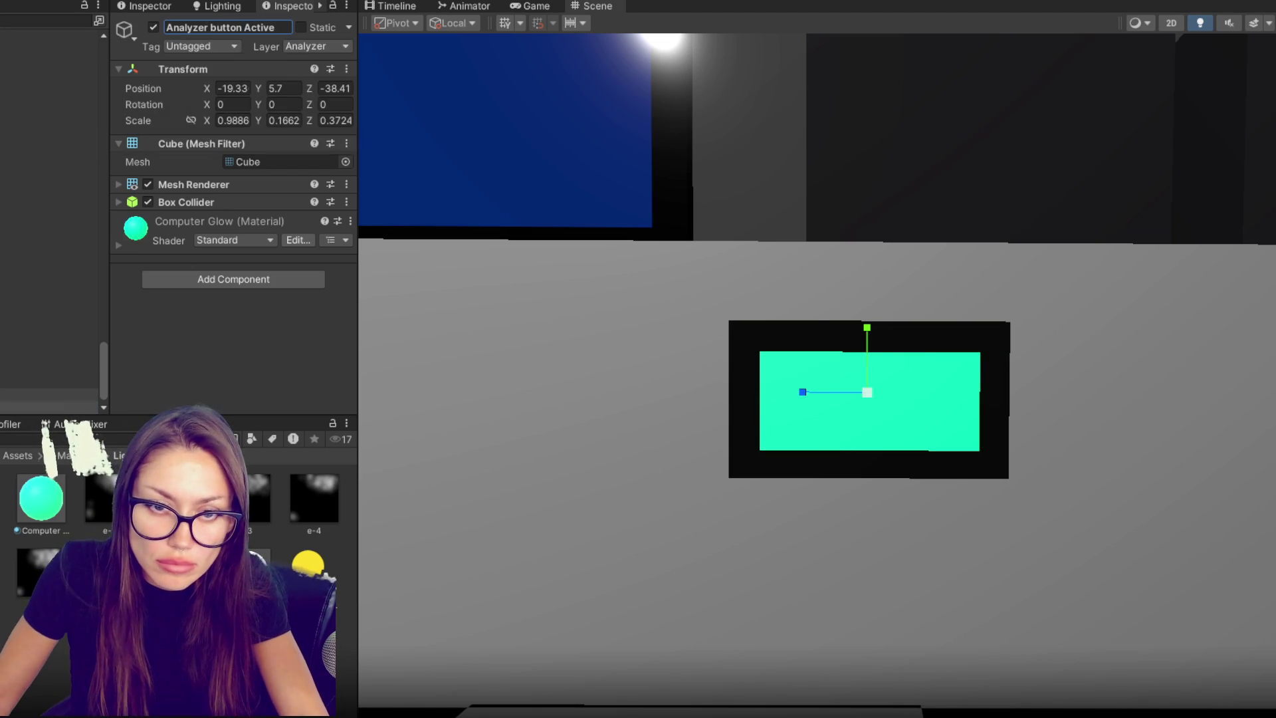
pyautogui.hotkey('ctrl', 'z')
pyautogui.hotkey('ctrl', 'z')
pyautogui.hotkey('ctrl', 'z')
# - Rename the dull original to Analyzer button Inactive and disable the Active button
pyautogui.click(284, 27)
pyautogui.press('BackSpace')
pyautogui.press('BackSpace')
pyautogui.press('BackSpace')
pyautogui.write('Inactive')
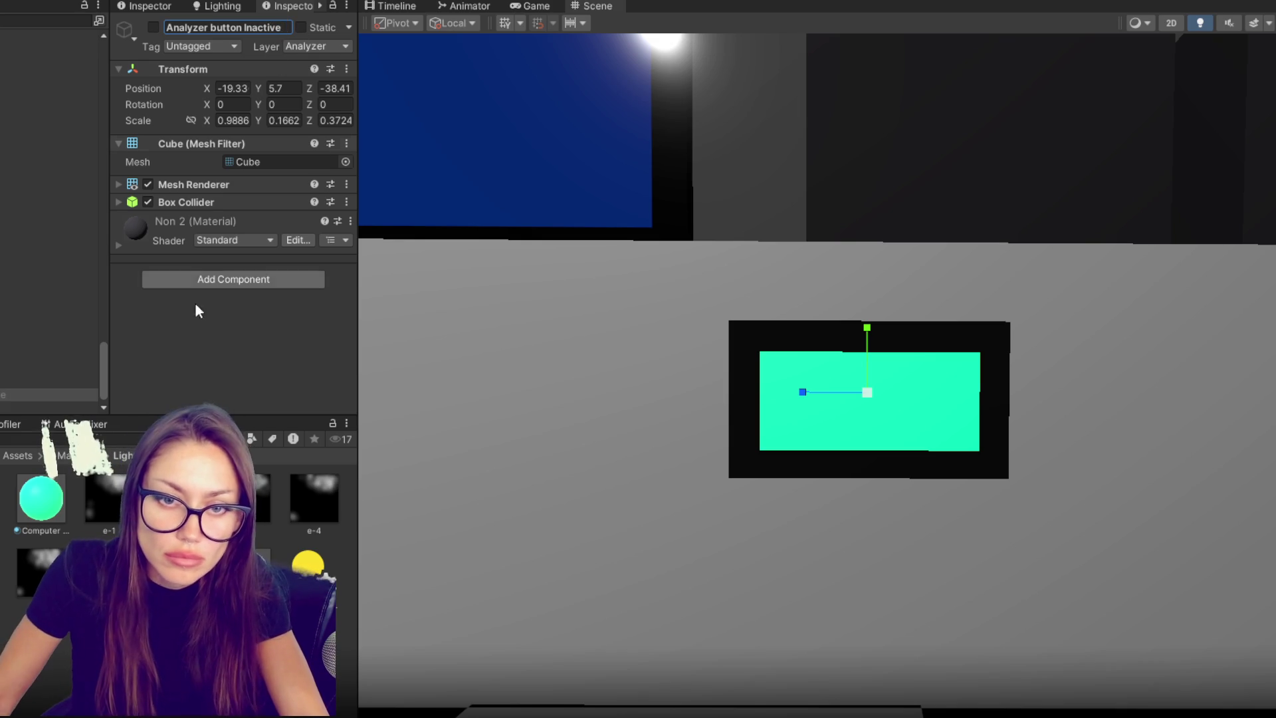
pyautogui.click(153, 27)
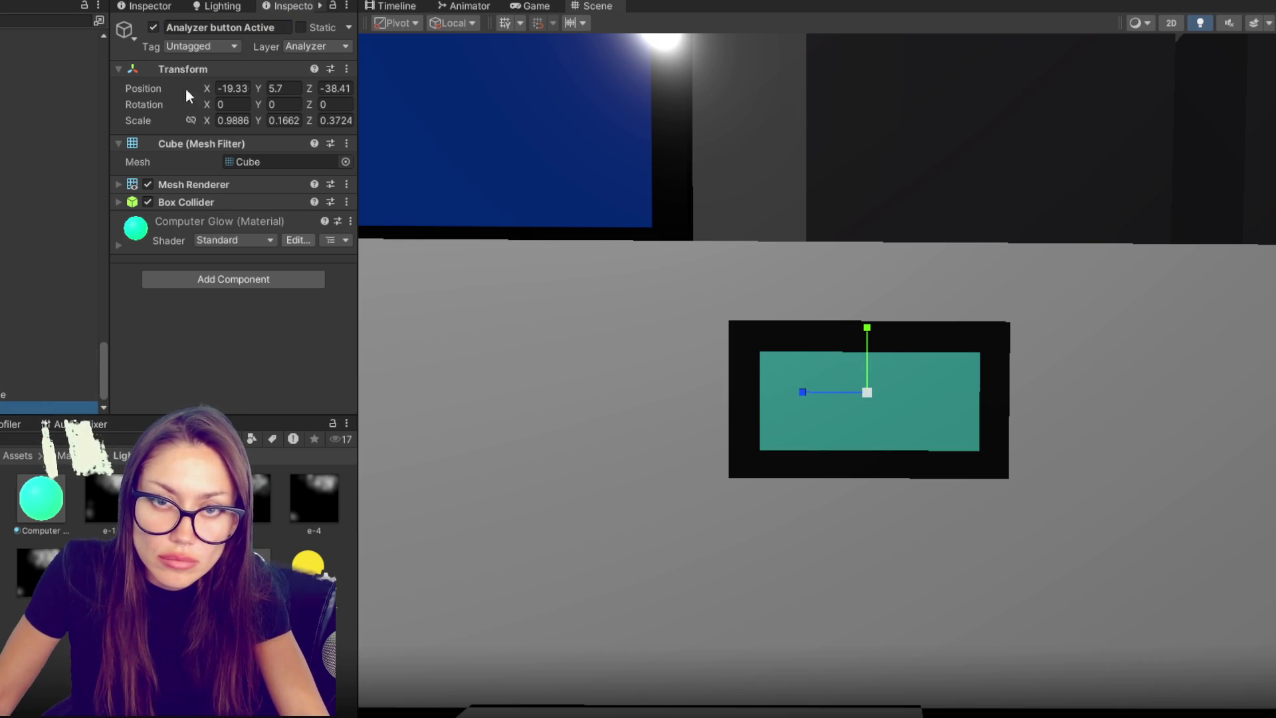
pyautogui.click(154, 28)
pyautogui.hotkey('alt', 'Tab')
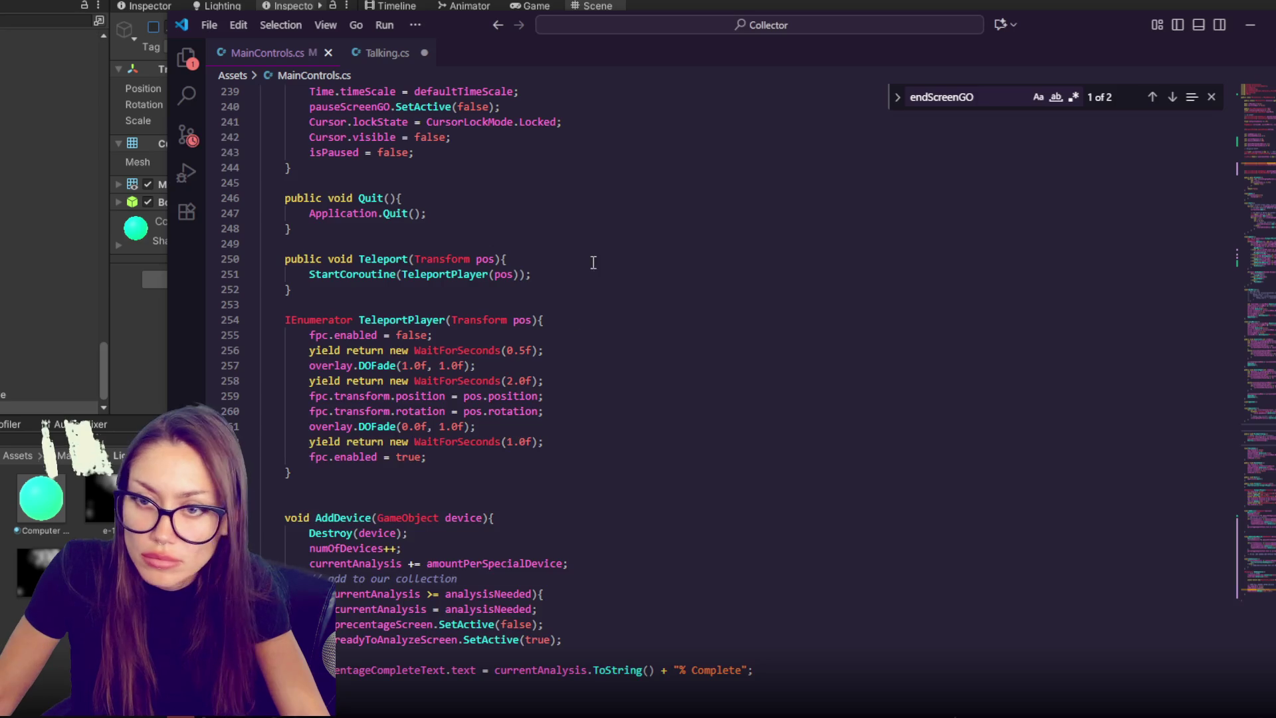
# - In AddStandardDevice, add analyzerButtonInactive.SetActive(false) and analyzerButtonActive.SetActive(true)
pyautogui.scroll(-10, 629, 547)
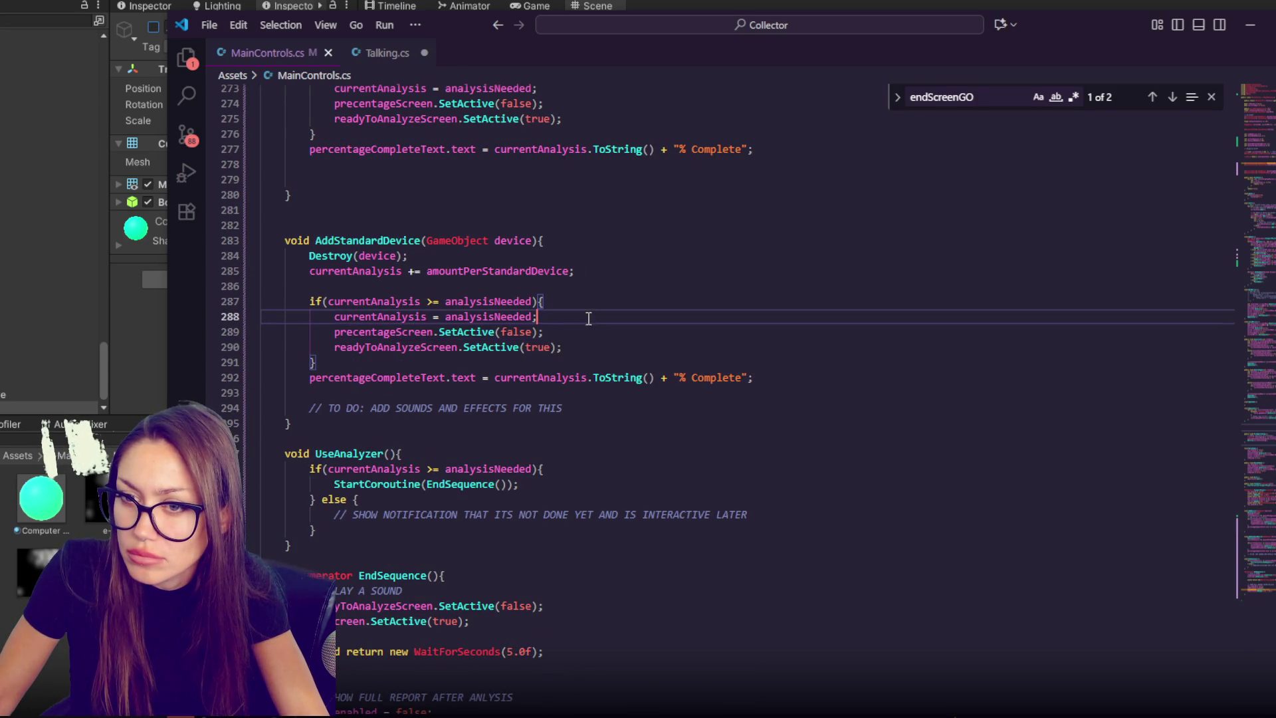
pyautogui.click(594, 321)
pyautogui.hotkey('ctrl', 'v')
pyautogui.click(390, 337)
pyautogui.hotkey('ctrl', 'a')
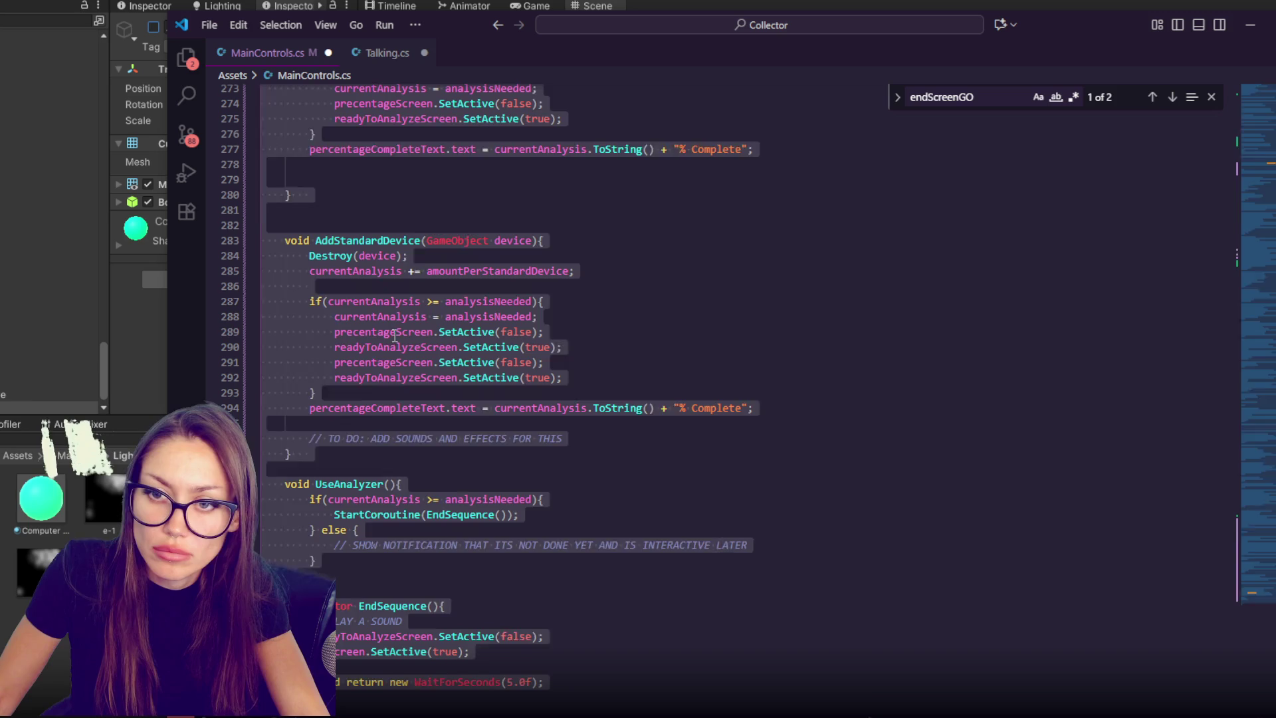
pyautogui.click(394, 337)
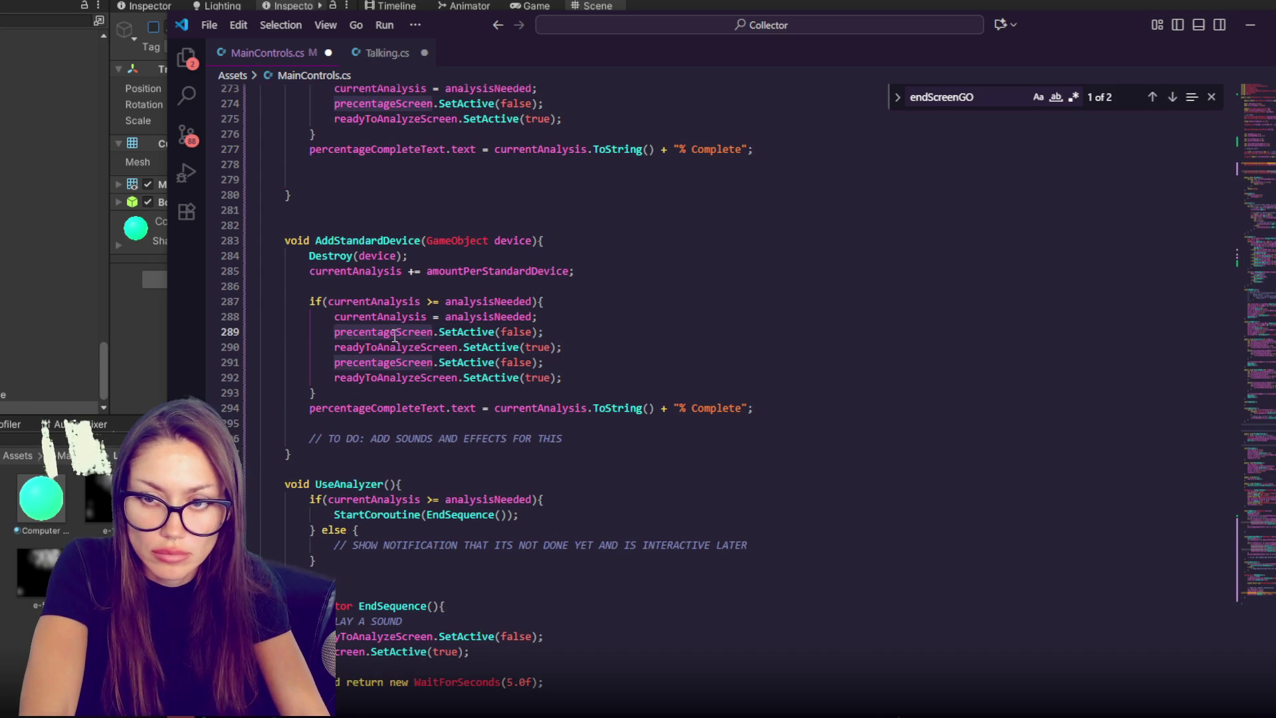
pyautogui.doubleClick(395, 337)
pyautogui.write('analyzer')
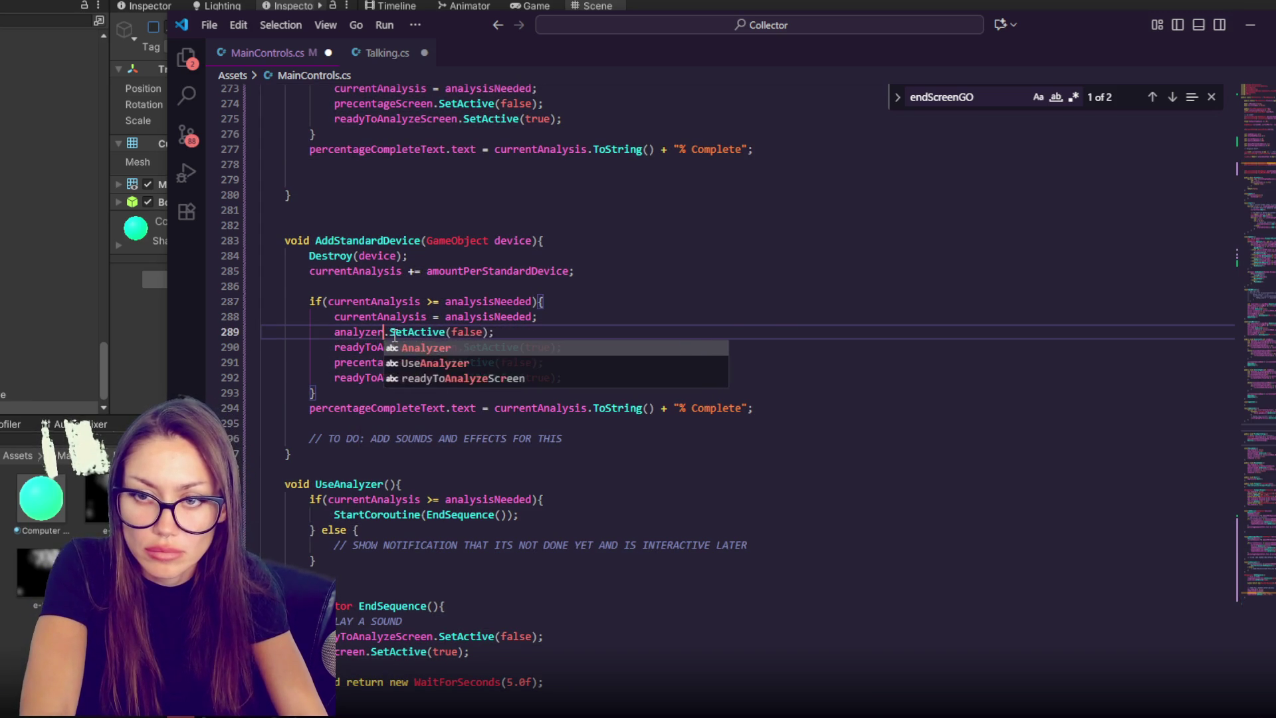
pyautogui.write('ButtonInactive')
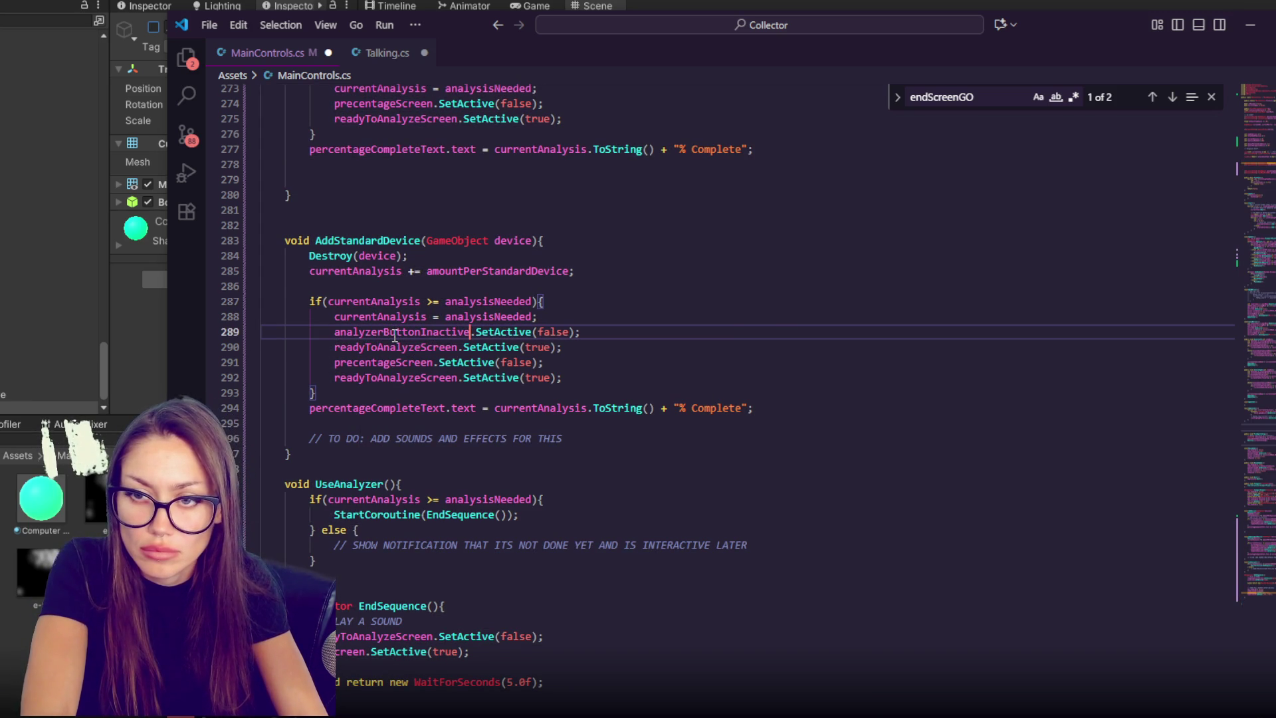
pyautogui.doubleClick(396, 347)
pyautogui.write('analyzerButtonInactive')
pyautogui.click(430, 347)
pyautogui.press('BackSpace')
pyautogui.press('Delete')
pyautogui.press('Delete')
pyautogui.write('A')
# - Copy the two analyzer button lines into AddDevice's completion check and save the script
pyautogui.hotkey('shift', 'Up')
pyautogui.hotkey('shift', 'Up')
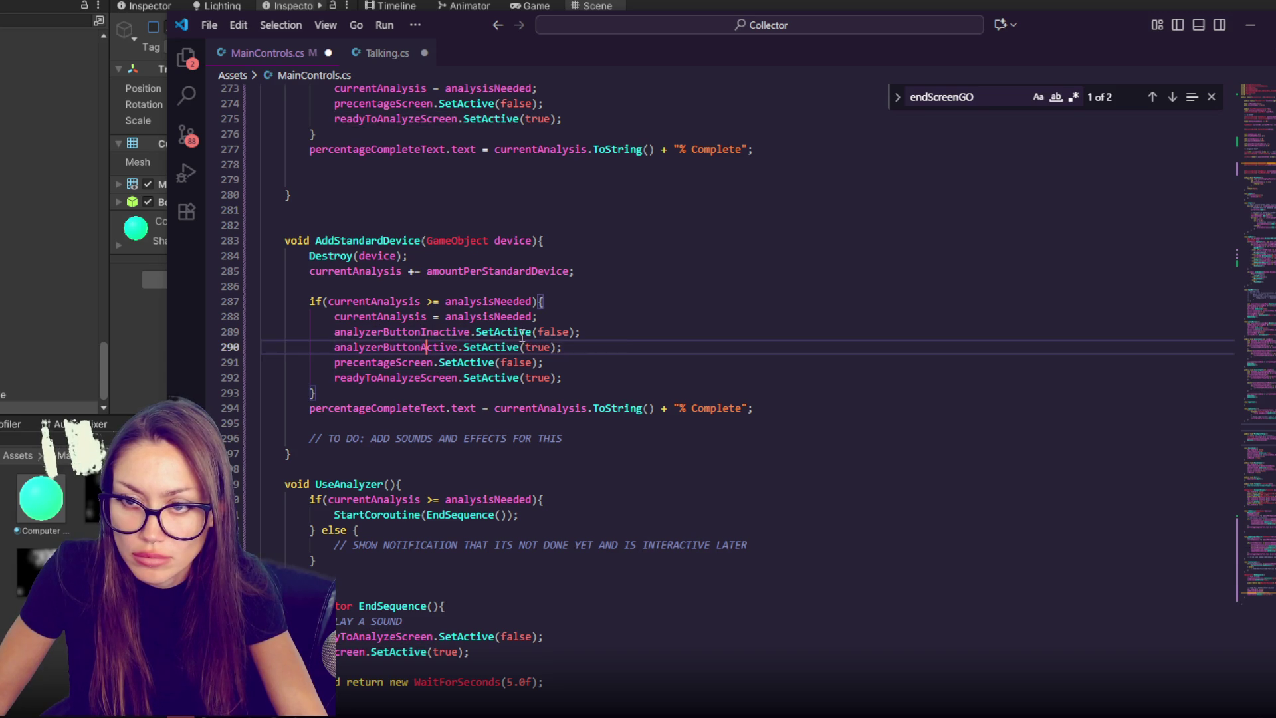
pyautogui.hotkey('ctrl', 'c')
pyautogui.scroll(5, 663, 328)
pyautogui.click(595, 281)
pyautogui.hotkey('ctrl', 'v')
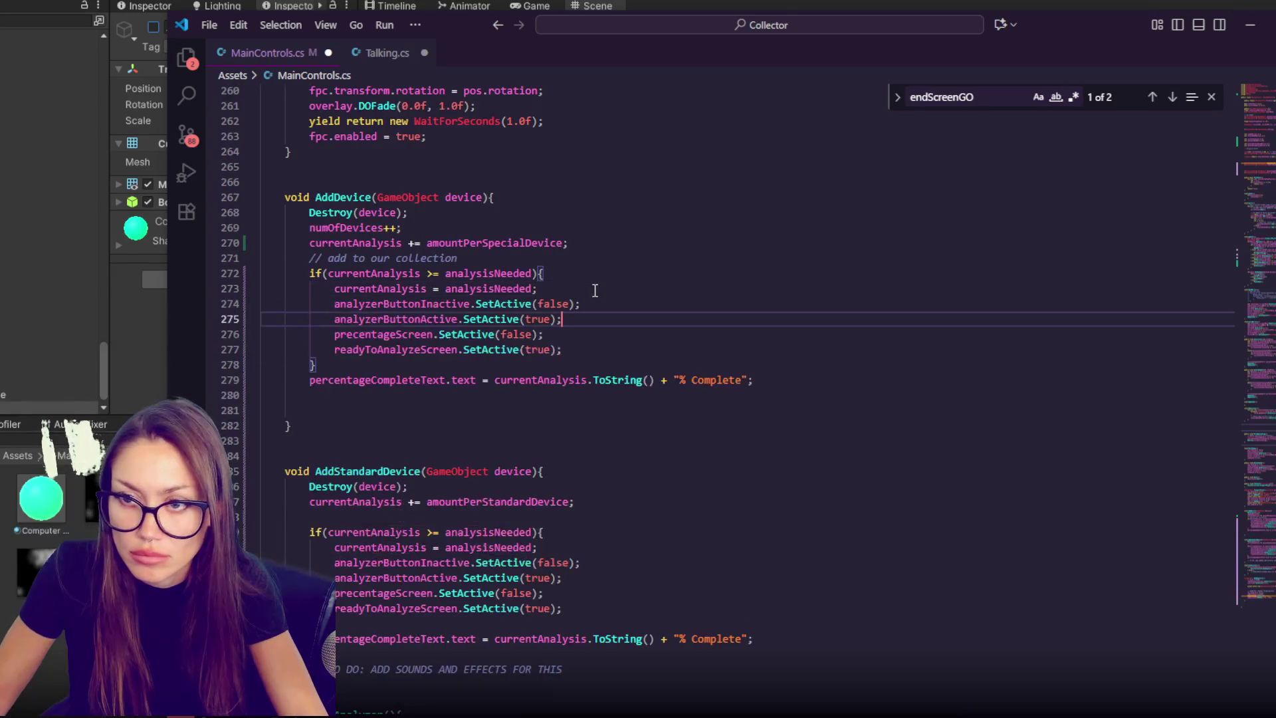
pyautogui.hotkey('alt', 'Tab')
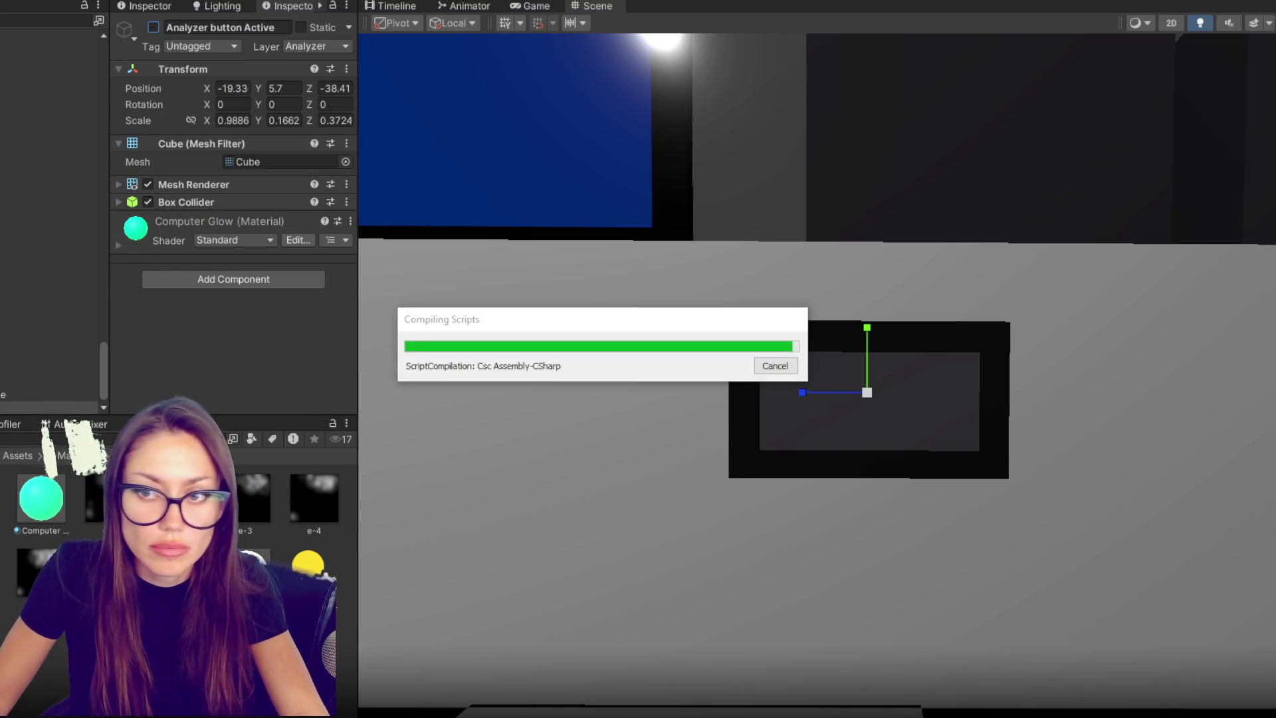
# - Select CONTROLS and expand its Event Controls script; the Console reports analyzerButtonInactive and analyzerButtonActive missing
pyautogui.moveTo(106, 363); pyautogui.dragTo(103, 50)
pyautogui.click(26, 49)
pyautogui.scroll(-5, 47, 200)
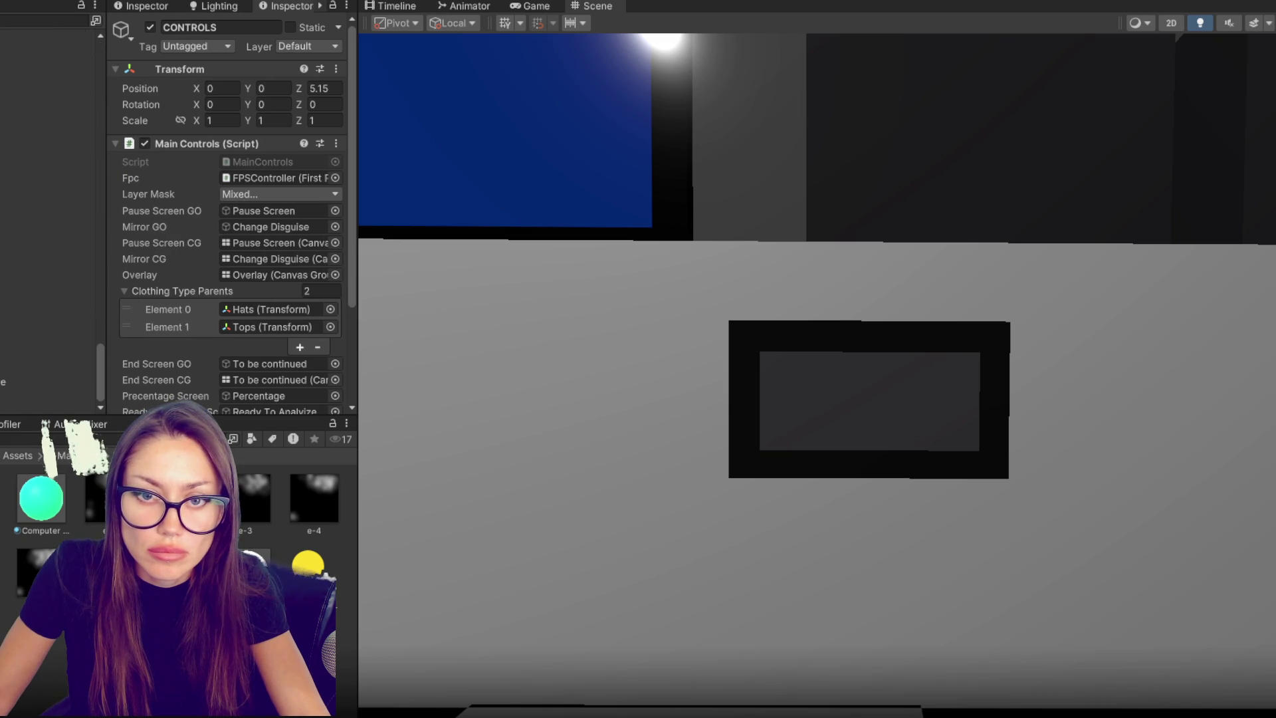
pyautogui.scroll(-4, 172, 334)
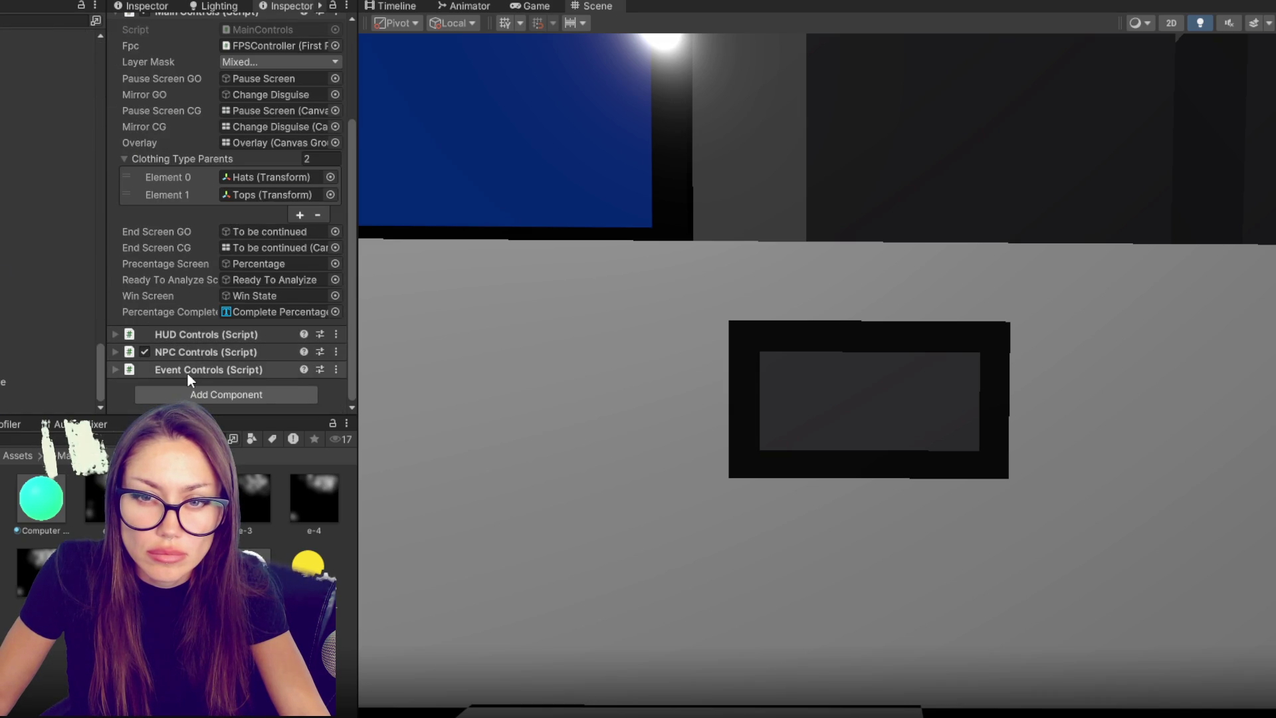
pyautogui.click(188, 371)
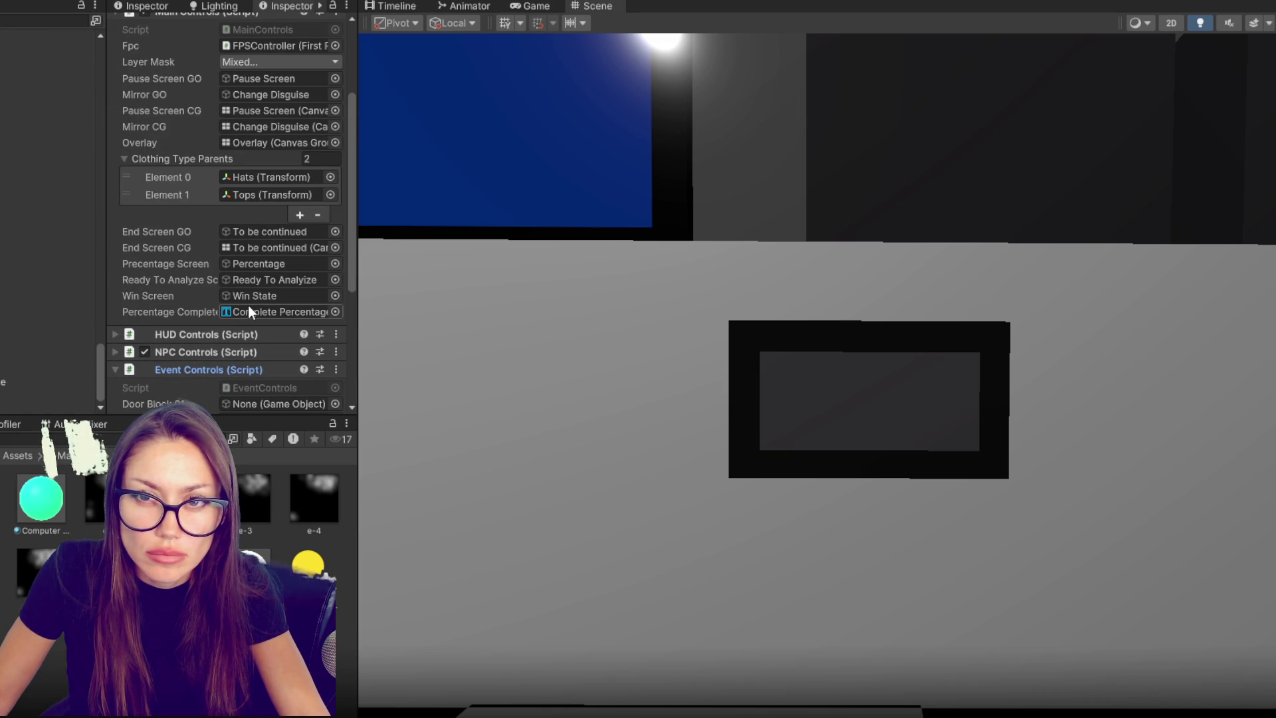
pyautogui.hotkey('ctrl', 'shift', 'c')
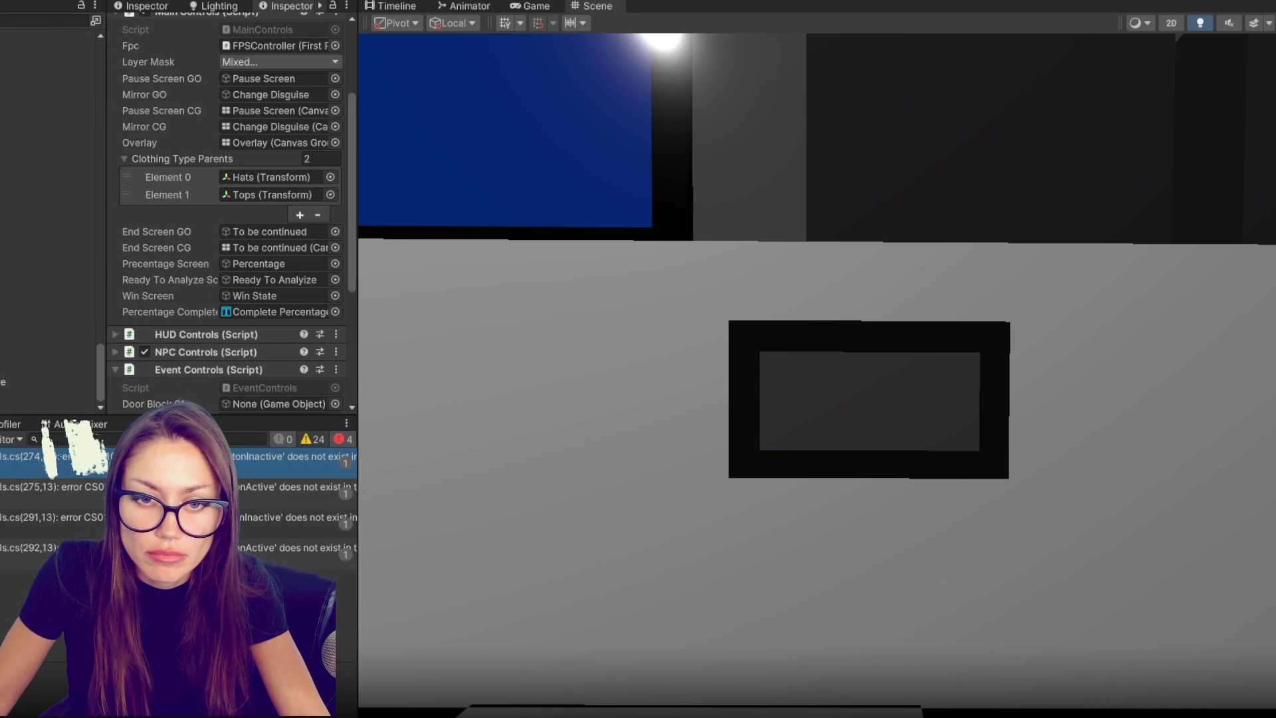
pyautogui.hotkey('alt', 'Tab')
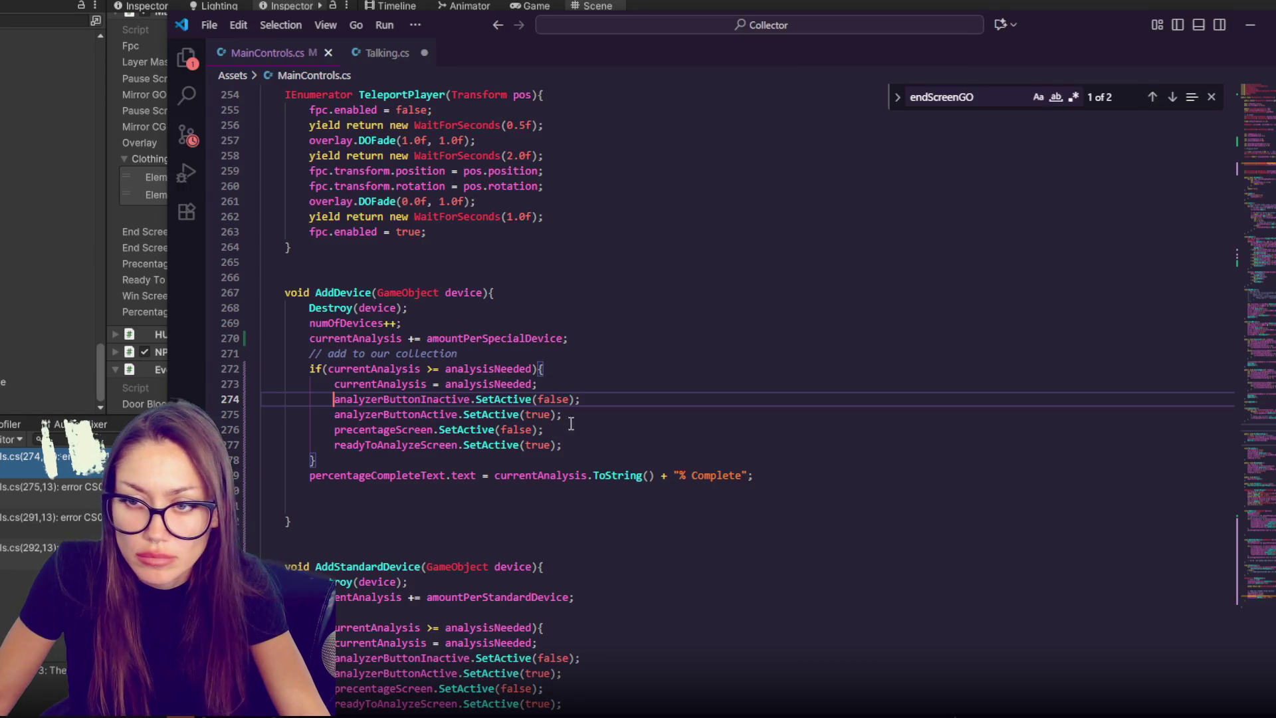
# - Append analyzerButtonInactive and analyzerButtonActive after winScreen on line 55 of MainControls.cs and save
pyautogui.scroll(2, 421, 397)
pyautogui.press('F3')
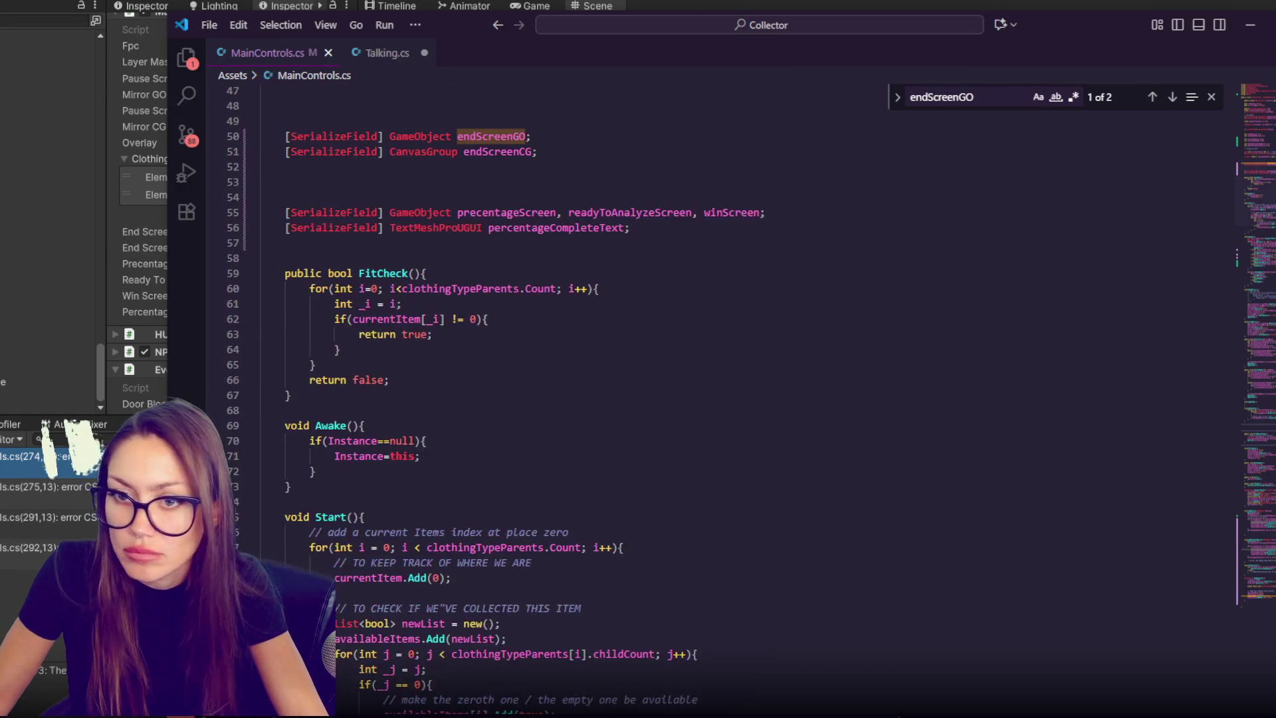
pyautogui.click(761, 212)
pyautogui.write(', analyzerButtonInactive, ')
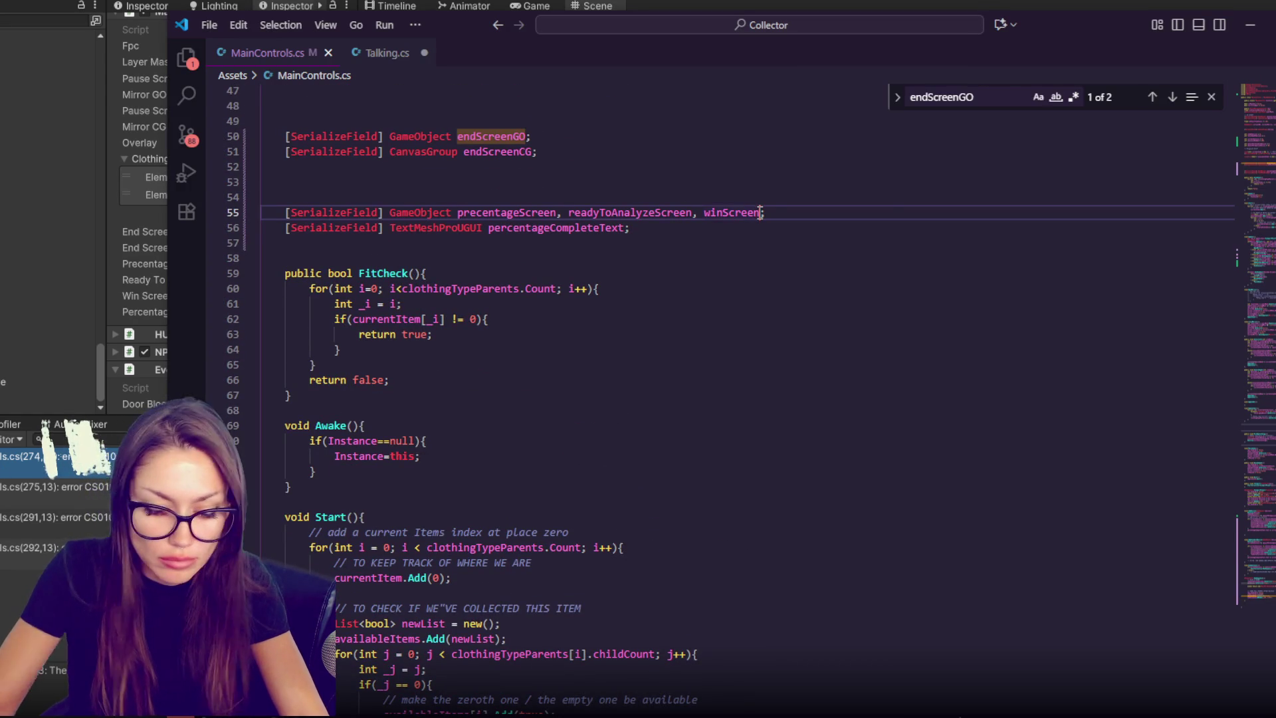
pyautogui.write('analyzerButtonInactive')
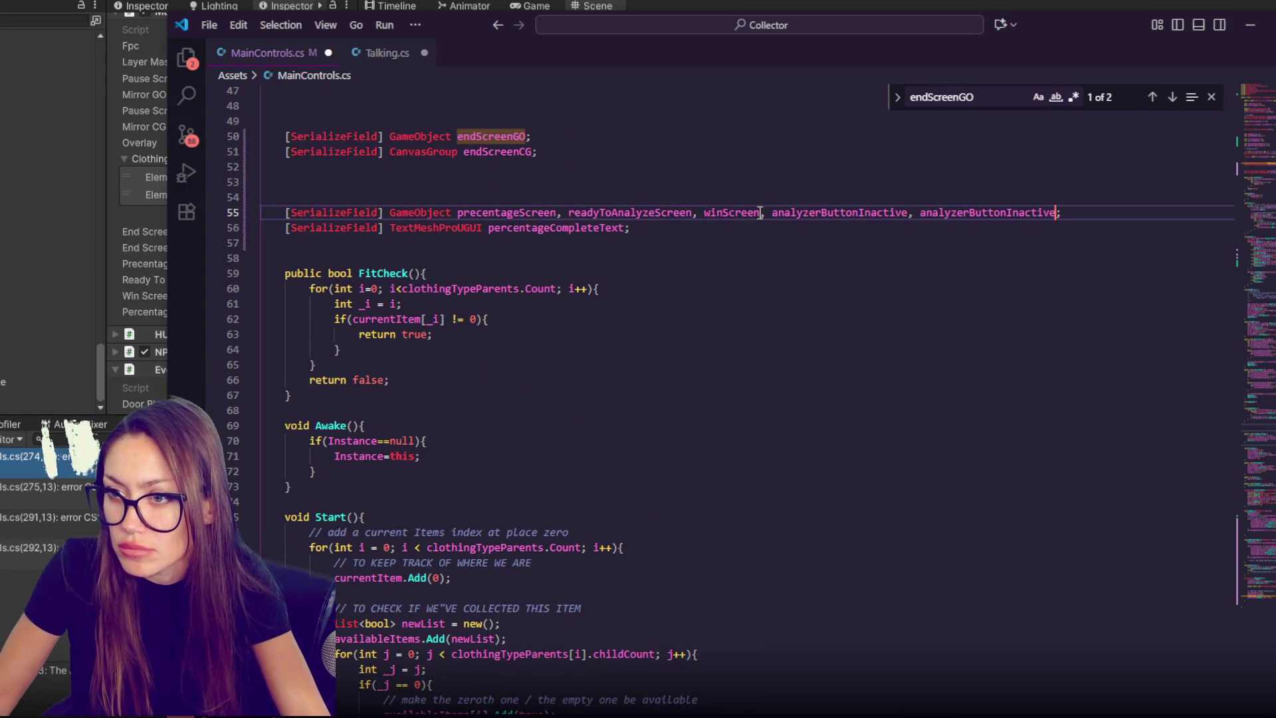
pyautogui.moveTo(1007, 213); pyautogui.dragTo(1019, 213)
pyautogui.write('A')
pyautogui.hotkey('ctrl', 's')
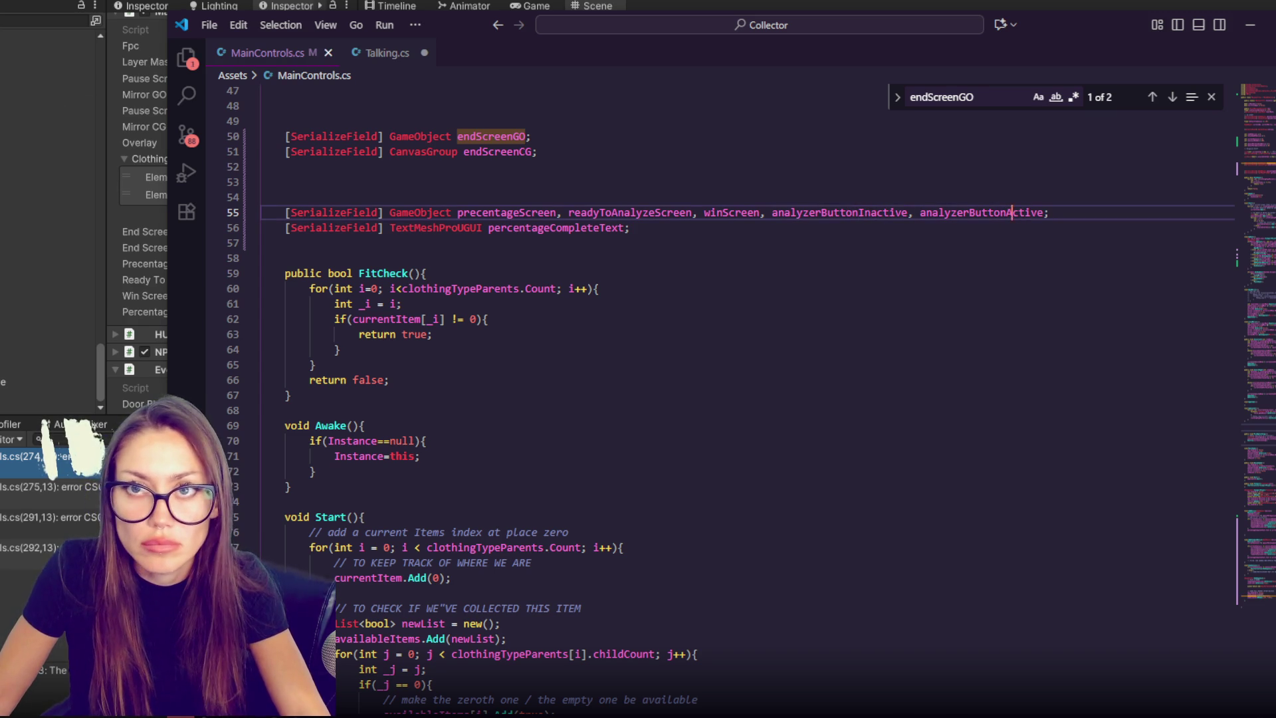
pyautogui.click(53, 399)
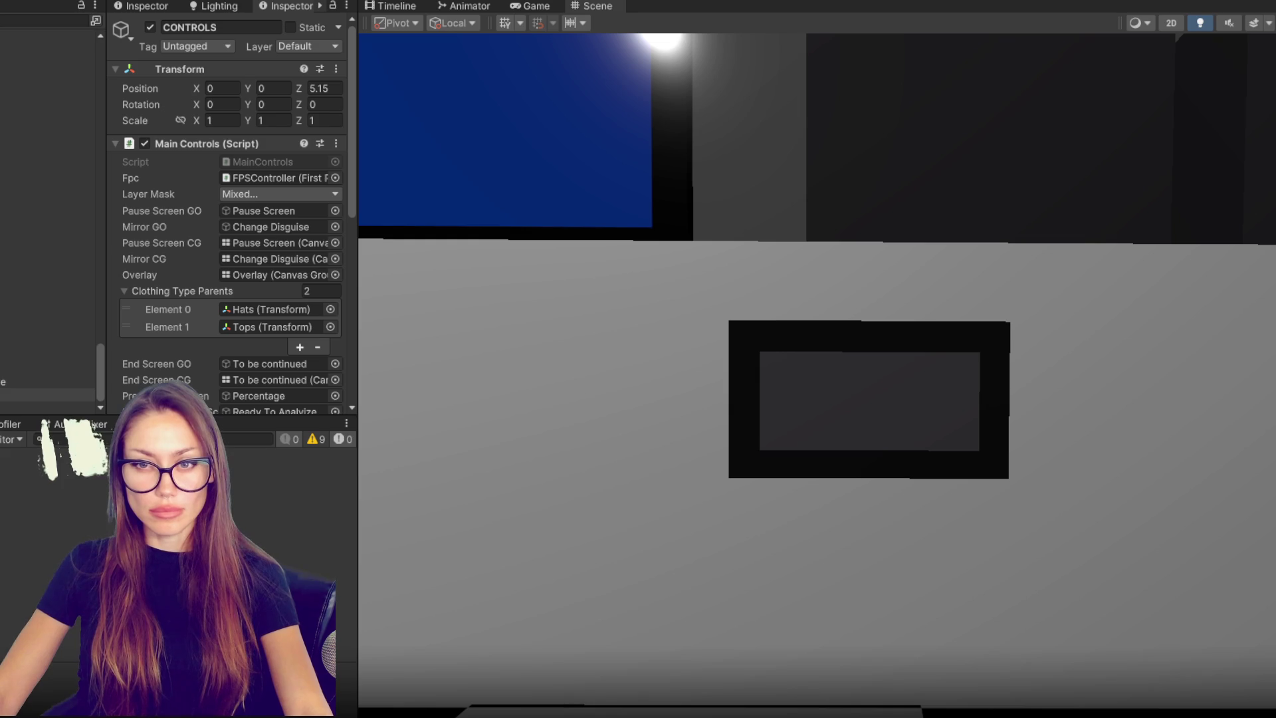
# - Link the Analyzer button Inactive and Active objects to Main Controls' new slots and start the game
pyautogui.scroll(-5, 326, 325)
pyautogui.scroll(-4, 308, 332)
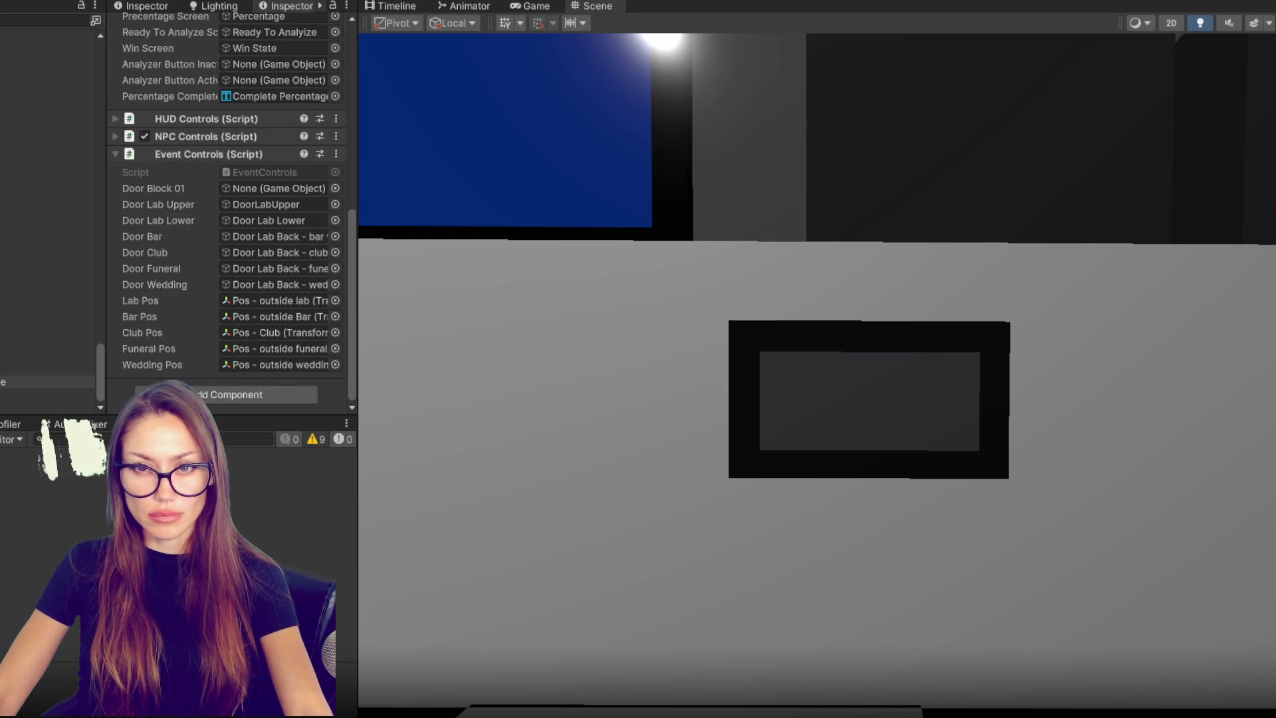
pyautogui.moveTo(46, 382)
pyautogui.mouseDown()
pyautogui.moveTo(133, 266)
pyautogui.moveTo(256, 50)
pyautogui.moveTo(259, 63)
pyautogui.mouseUp()
pyautogui.moveTo(46, 395)
pyautogui.mouseDown()
pyautogui.moveTo(166, 199)
pyautogui.moveTo(258, 82)
pyautogui.mouseUp()
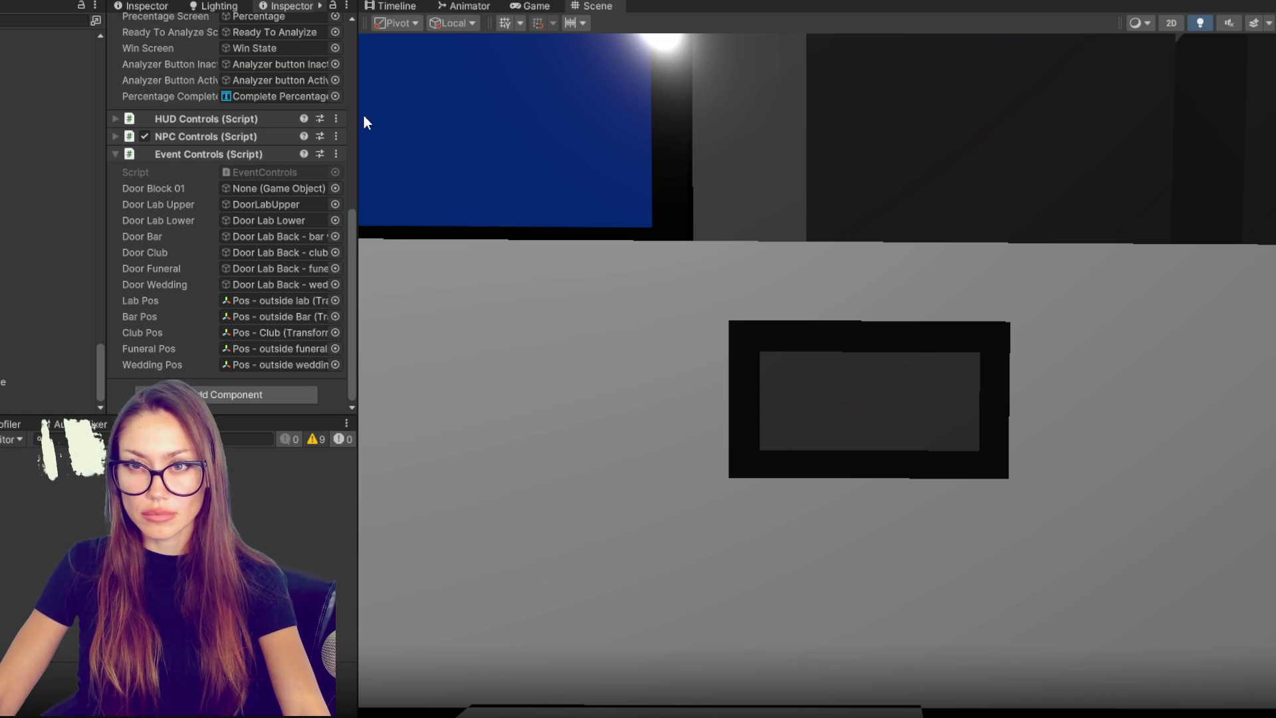
pyautogui.moveTo(358, 120); pyautogui.dragTo(153, 125)
pyautogui.click(585, 1)
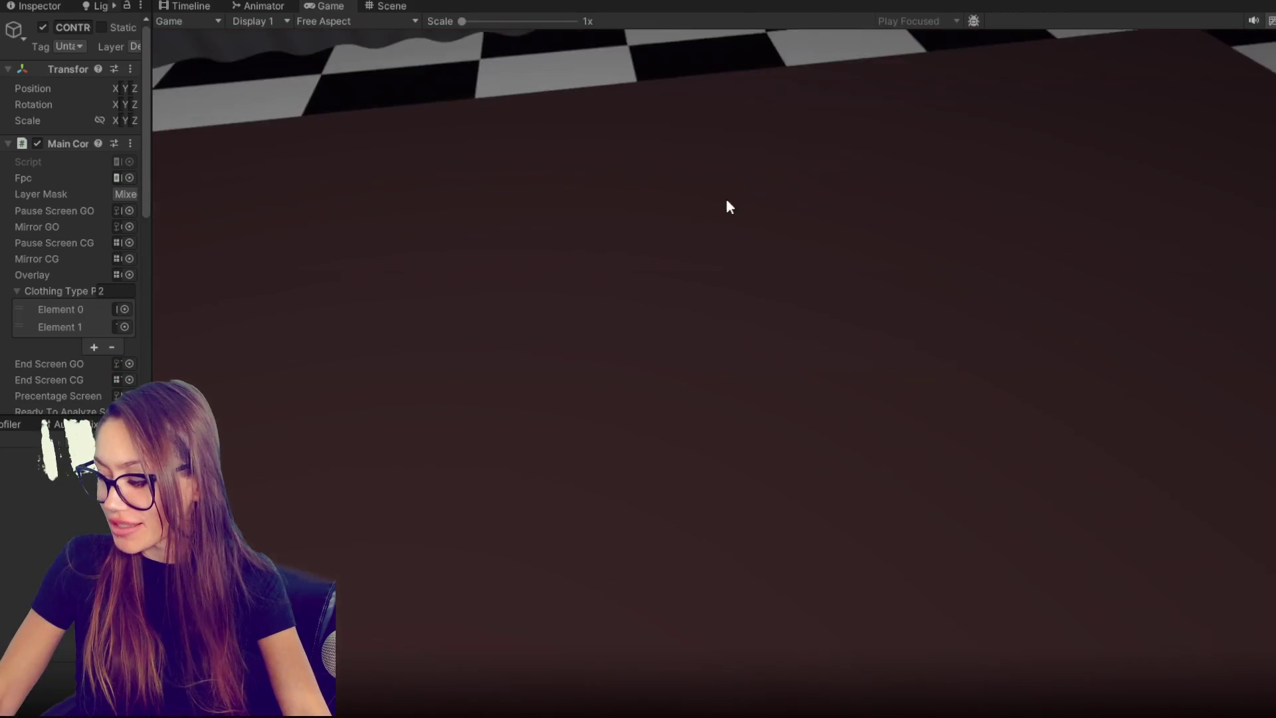
# - Walk the player forward to the Analyzing Devices monitor, which reads 25% Complete
pyautogui.click(727, 205)
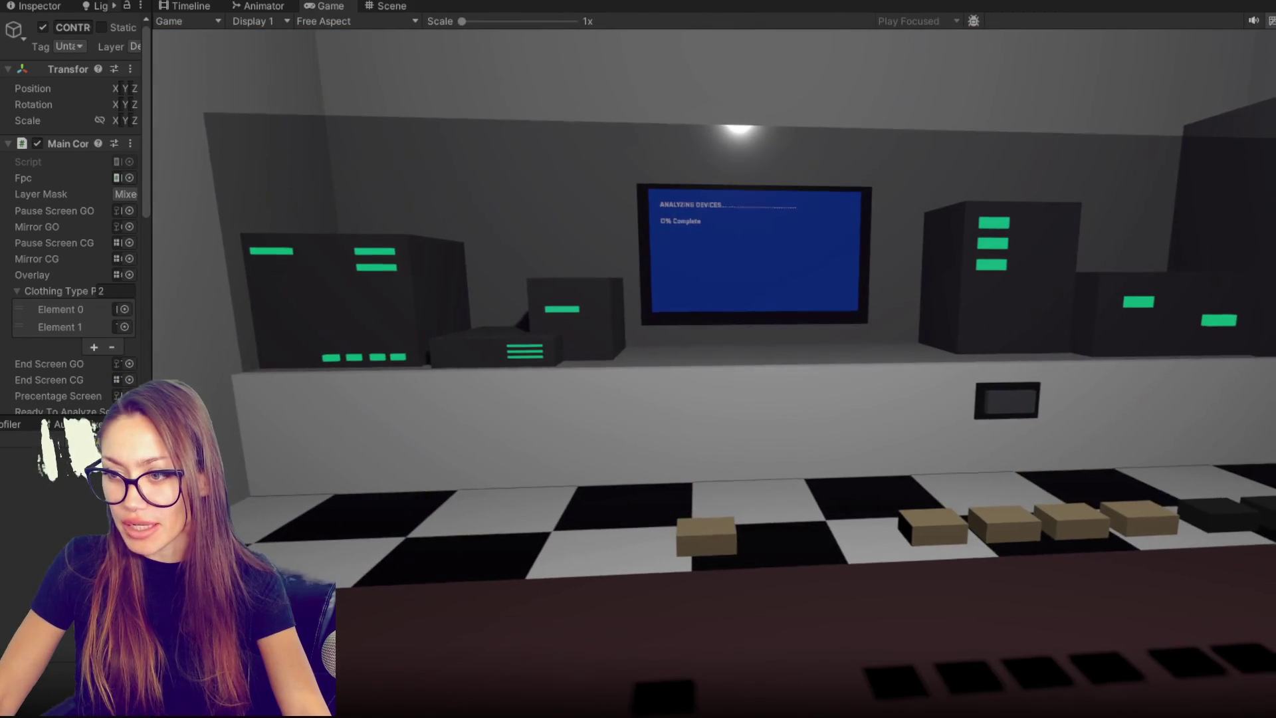
pyautogui.press('w')
pyautogui.press('w')
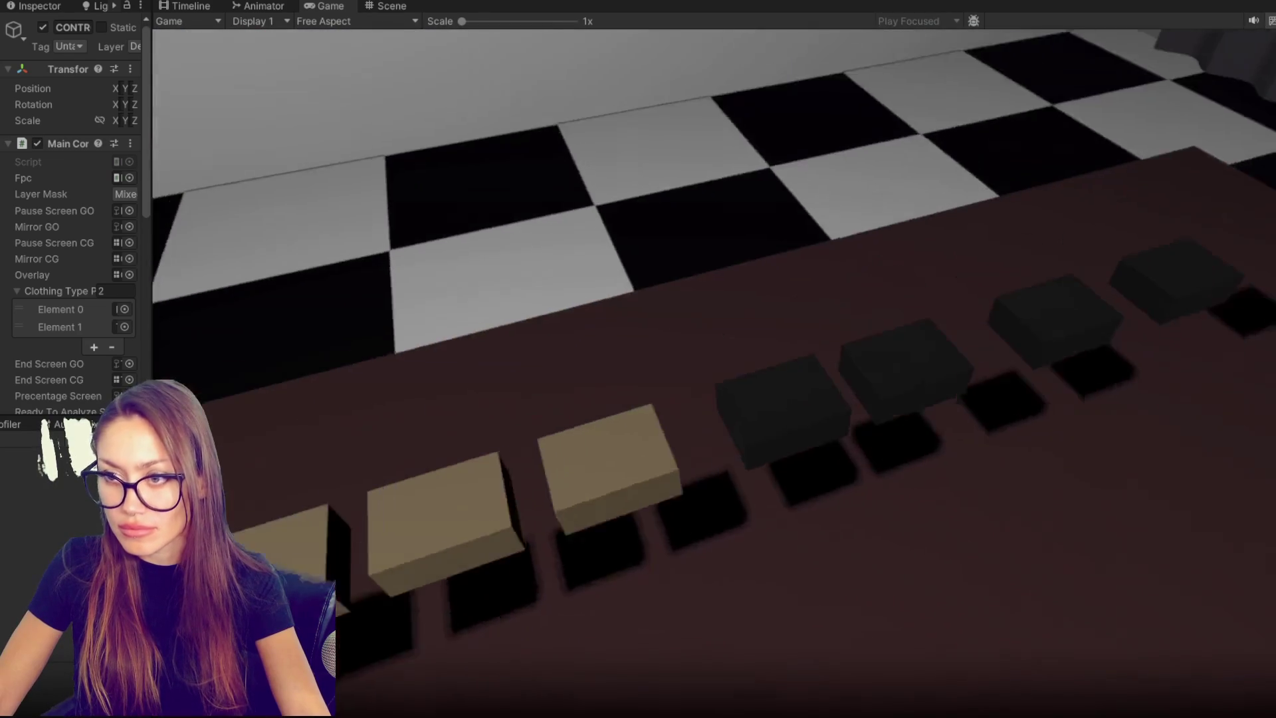
pyautogui.press('w')
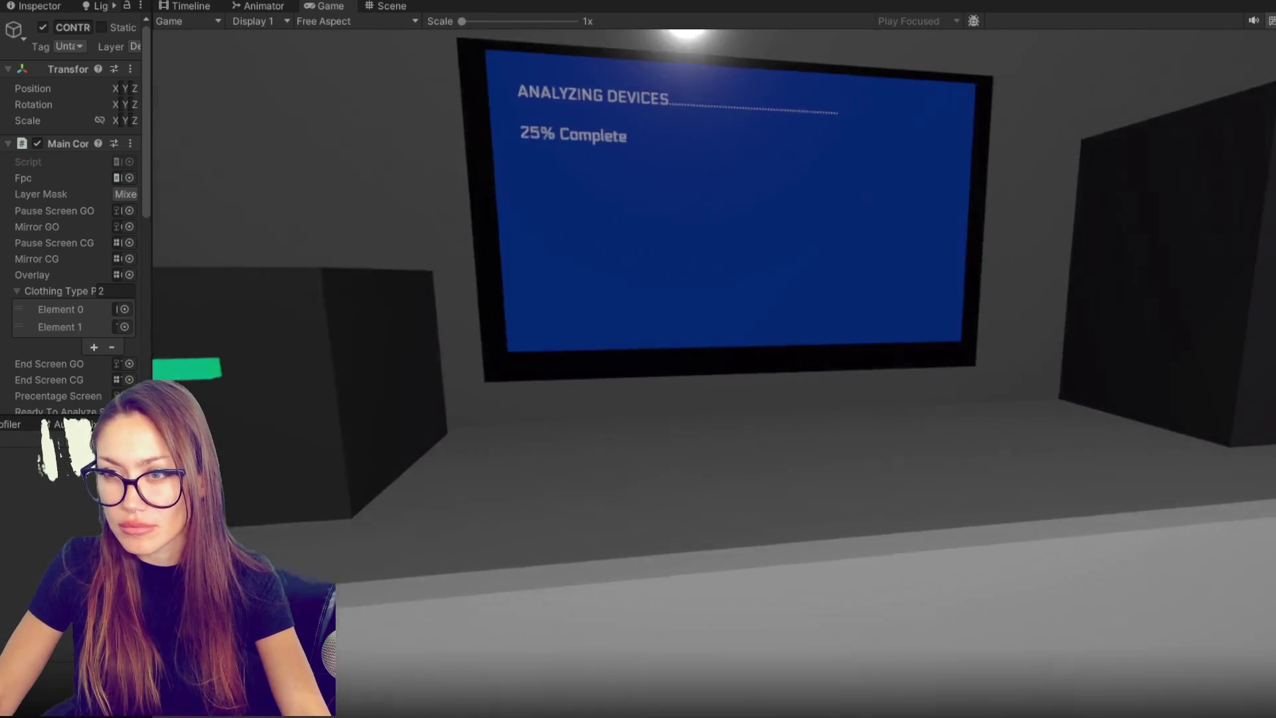
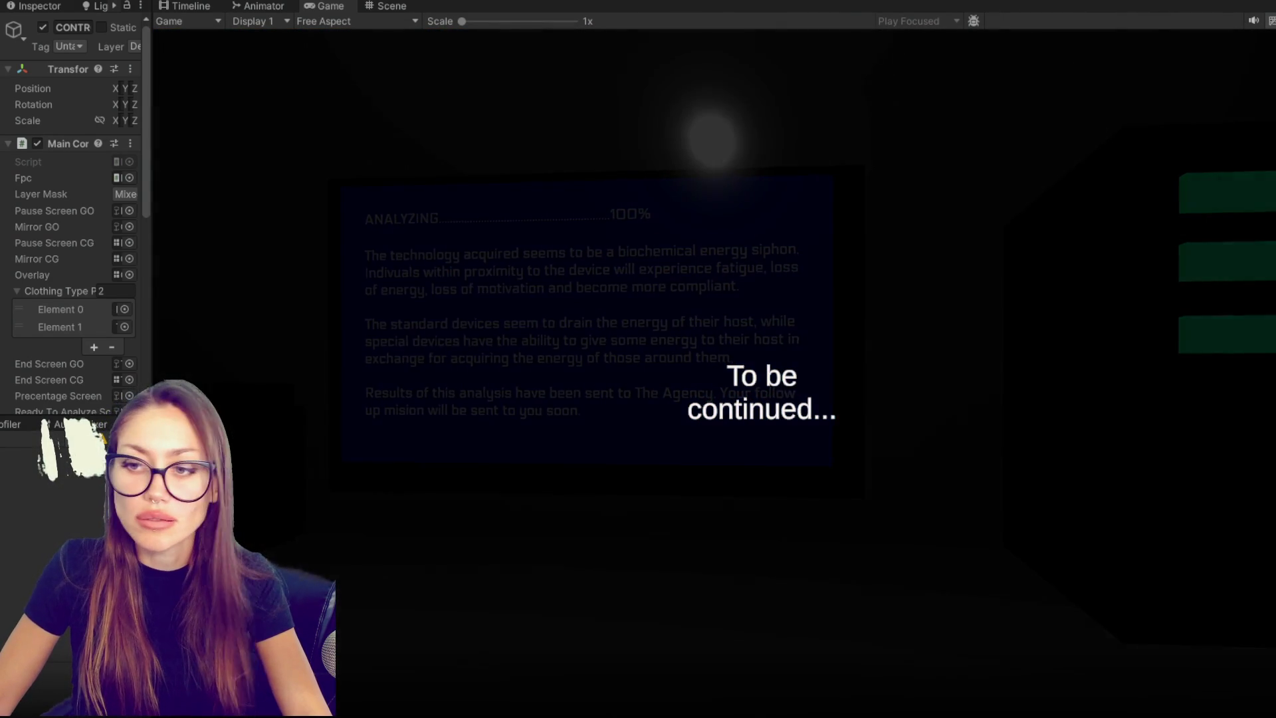
# - Pause the playtest at the 'To be continued...' end screen with Escape
pyautogui.press('Escape')
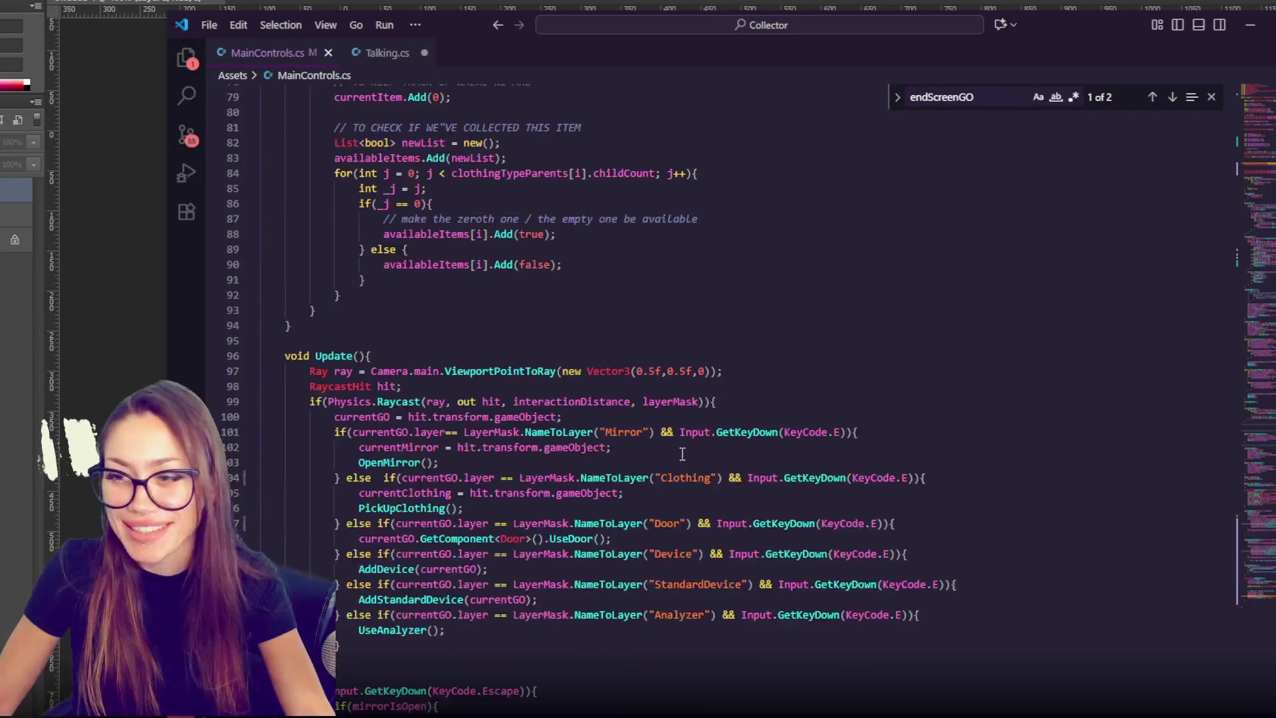
# - In the EndSequence coroutine, change the 5-second wait to 15 seconds
pyautogui.scroll(-20, 680, 464)
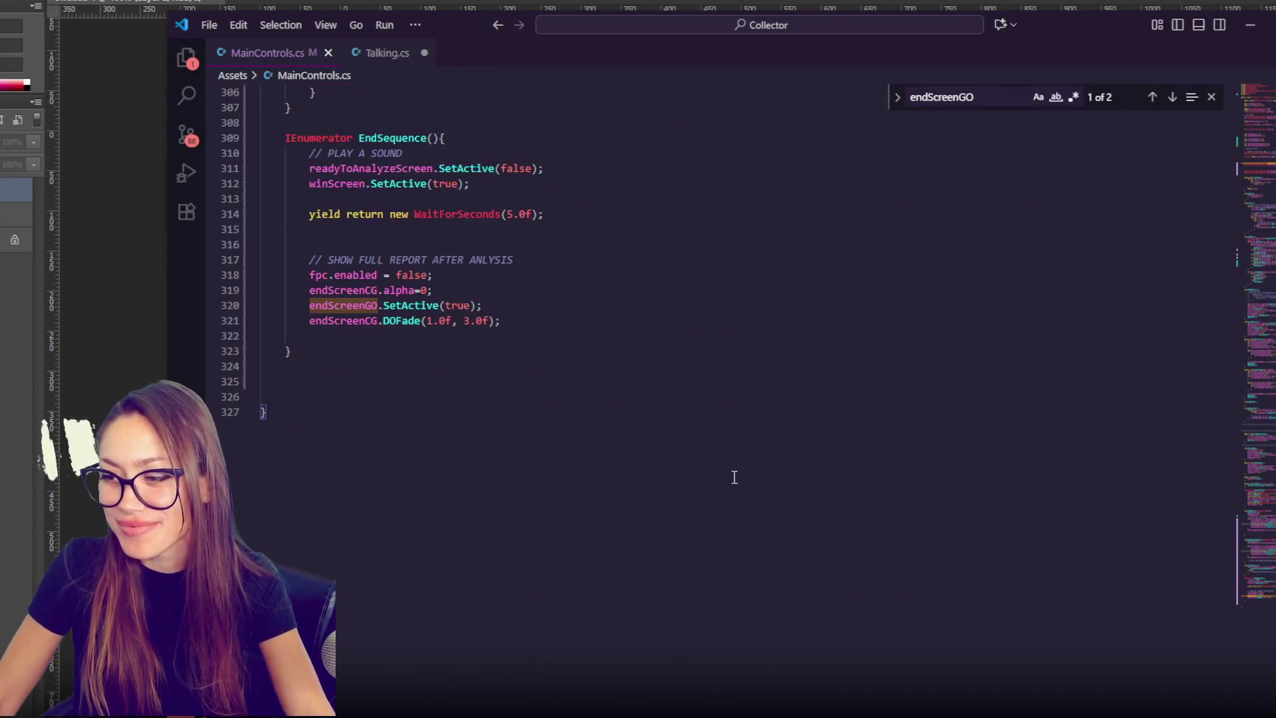
pyautogui.scroll(6, 735, 478)
pyautogui.click(564, 374)
pyautogui.click(505, 327)
pyautogui.click(504, 342)
pyautogui.click(478, 415)
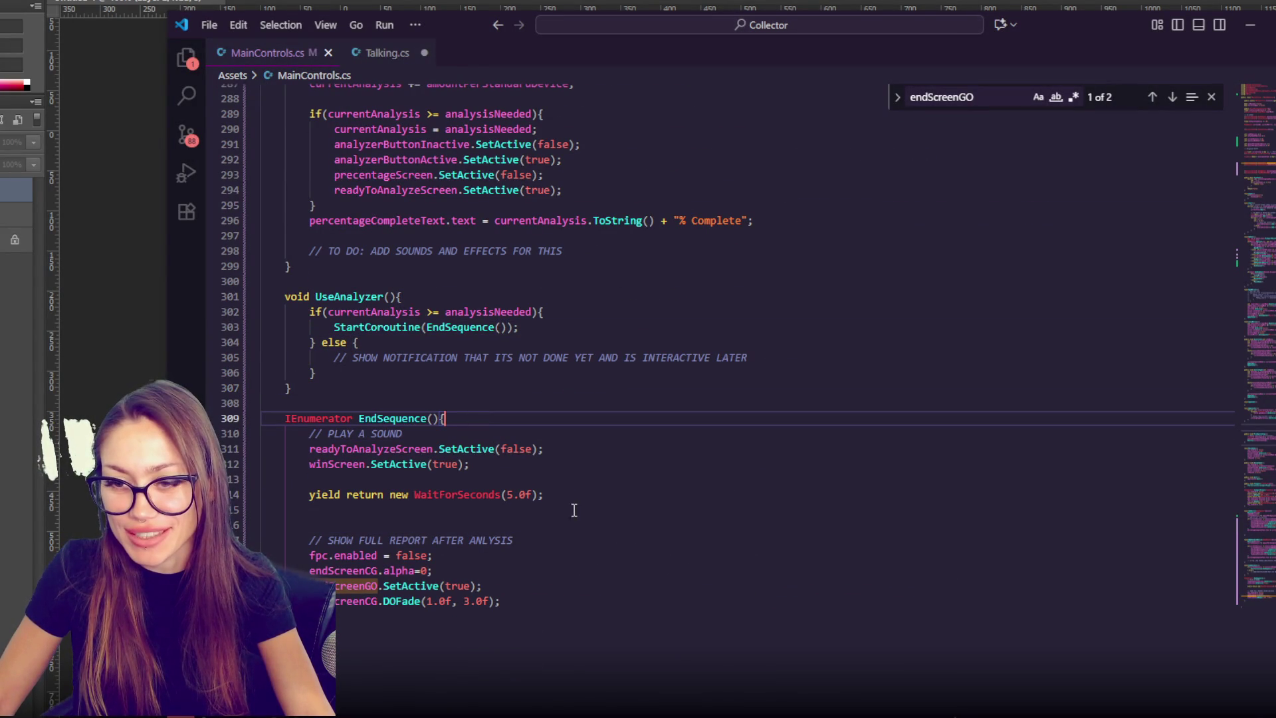
pyautogui.click(551, 497)
pyautogui.write('1')
pyautogui.click(576, 464)
pyautogui.click(549, 447)
pyautogui.click(552, 466)
# - Add fpc.enabled = false, vcamLookingAtAnalyzer.SetActive(true) and analyzerGlass.SetActive(false) before the wait
pyautogui.press('Return')
pyautogui.press('Return')
pyautogui.write('f')
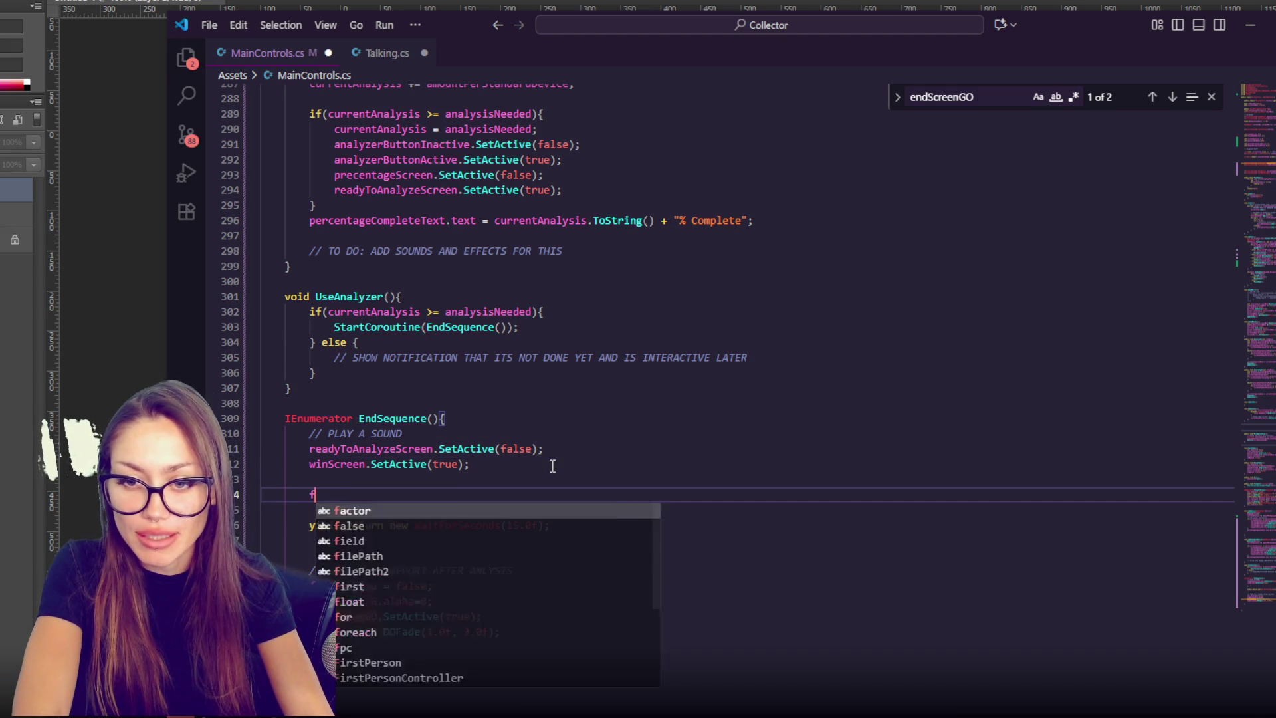
pyautogui.write('pc.enabled = false;')
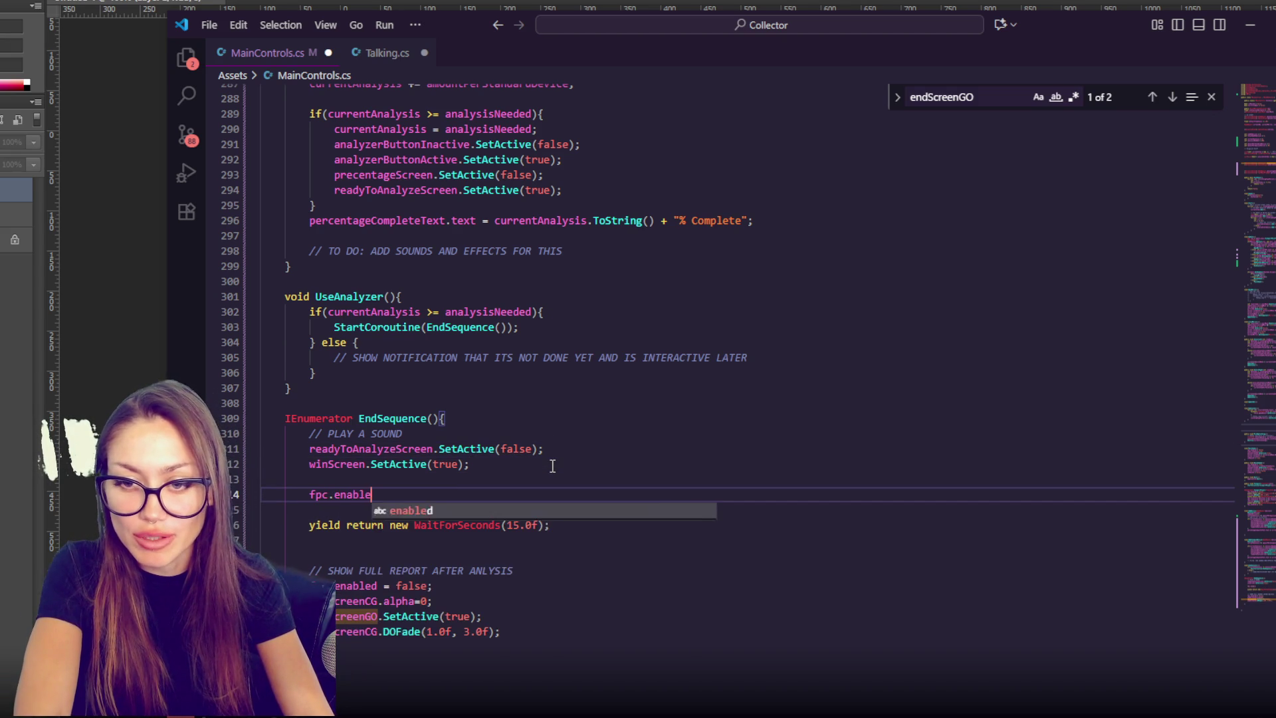
pyautogui.press('Return')
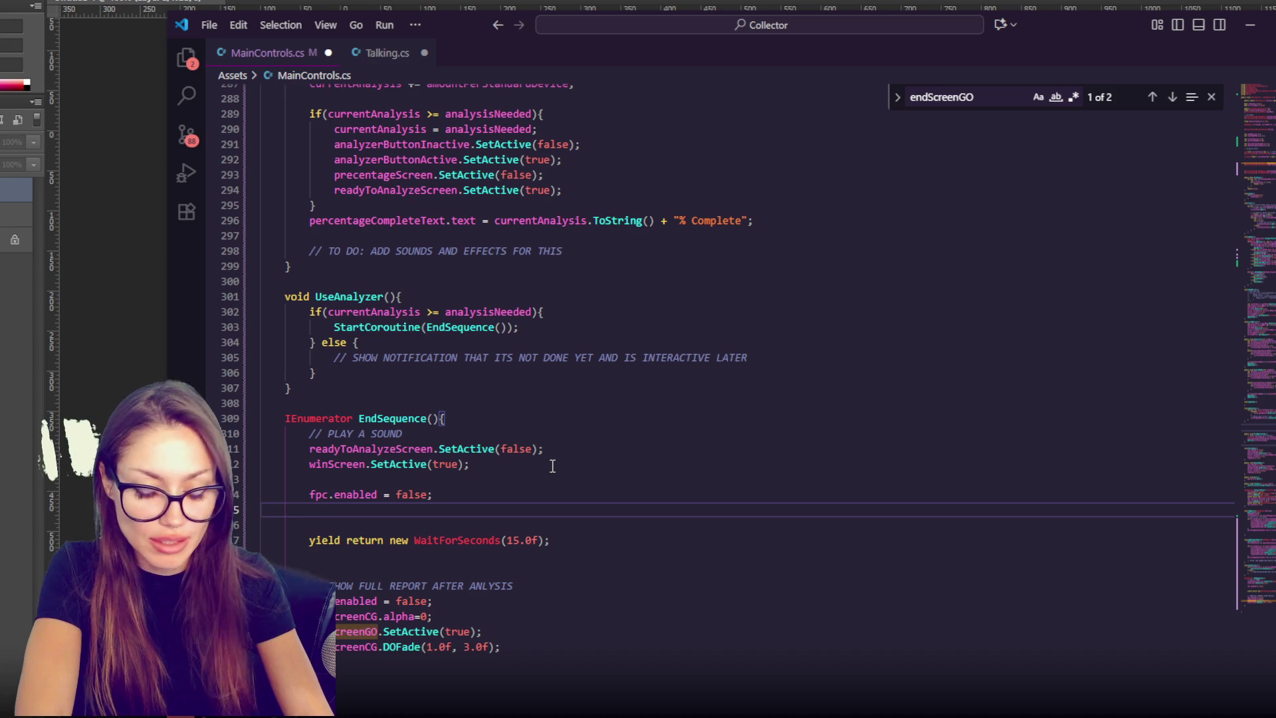
pyautogui.write('vcamLookingAtAnal')
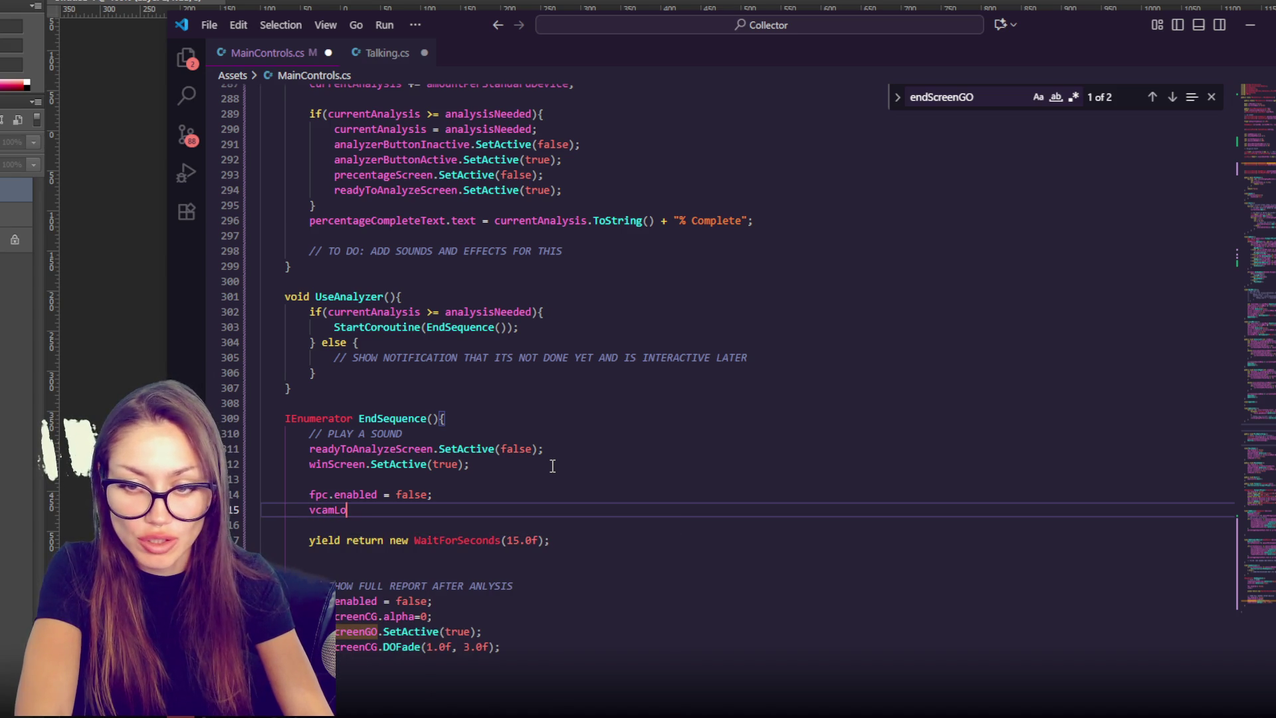
pyautogui.write('yzer.')
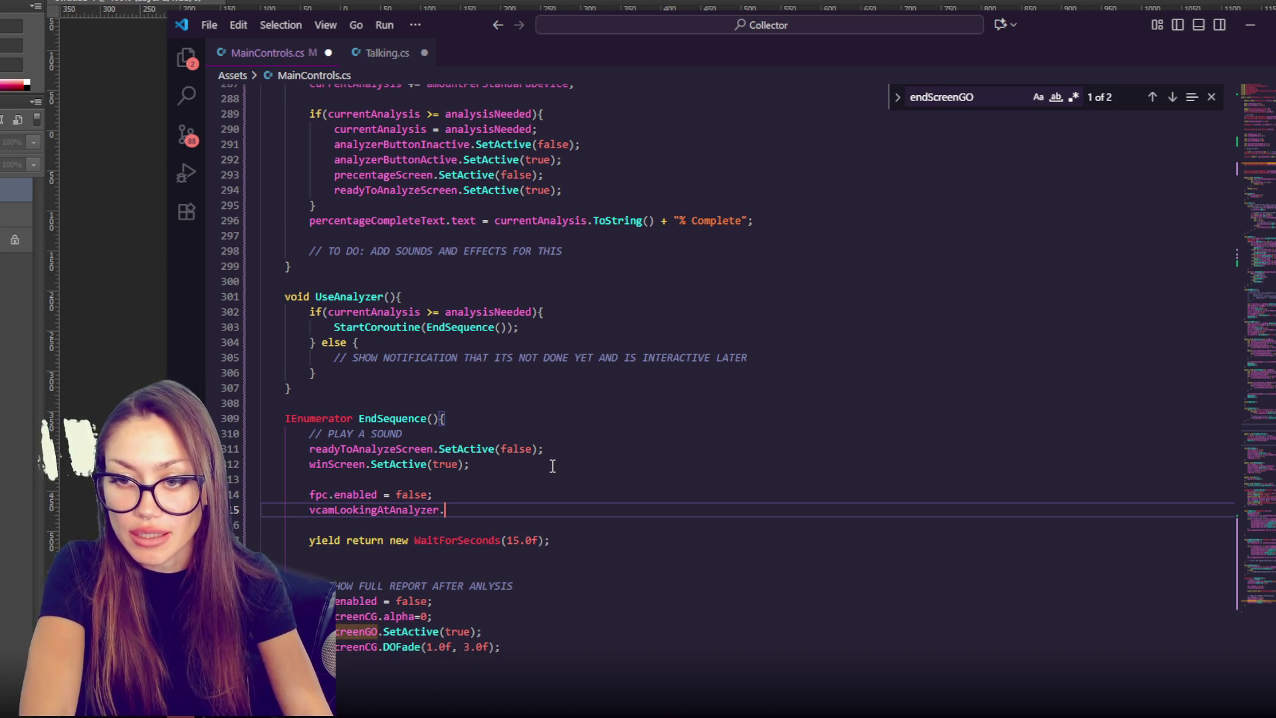
pyautogui.write('Set')
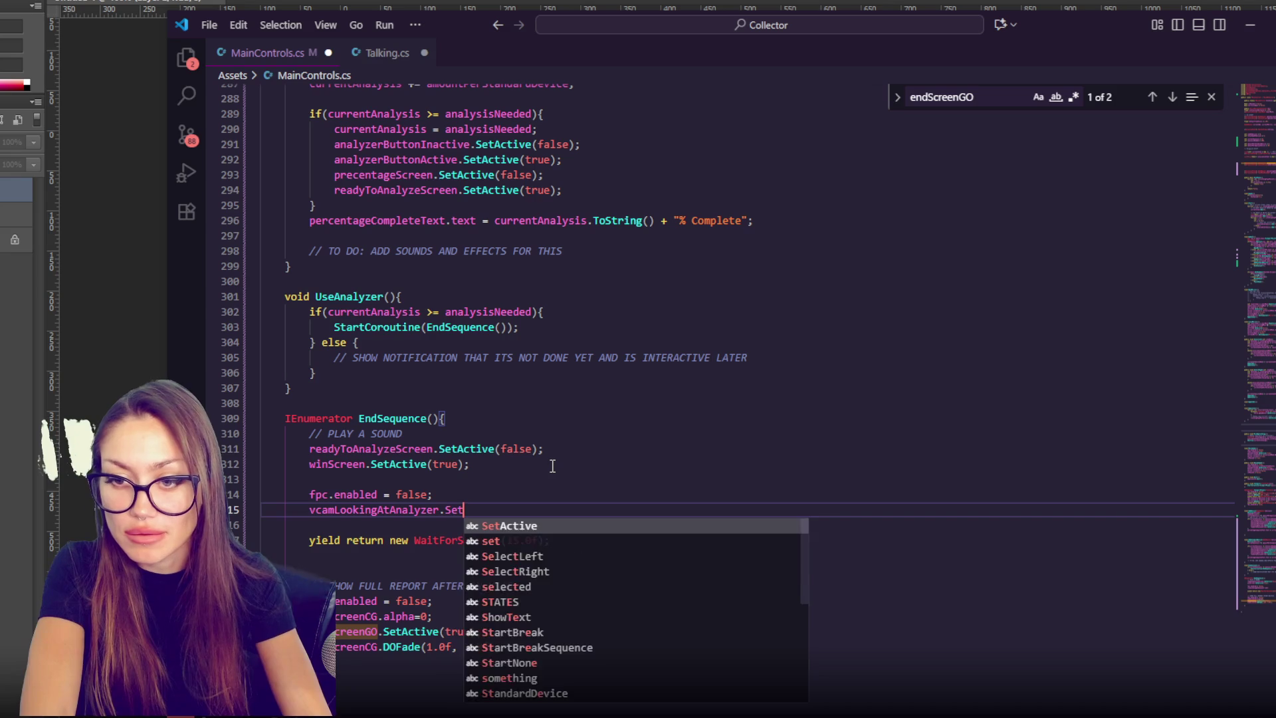
pyautogui.write('Active(true);')
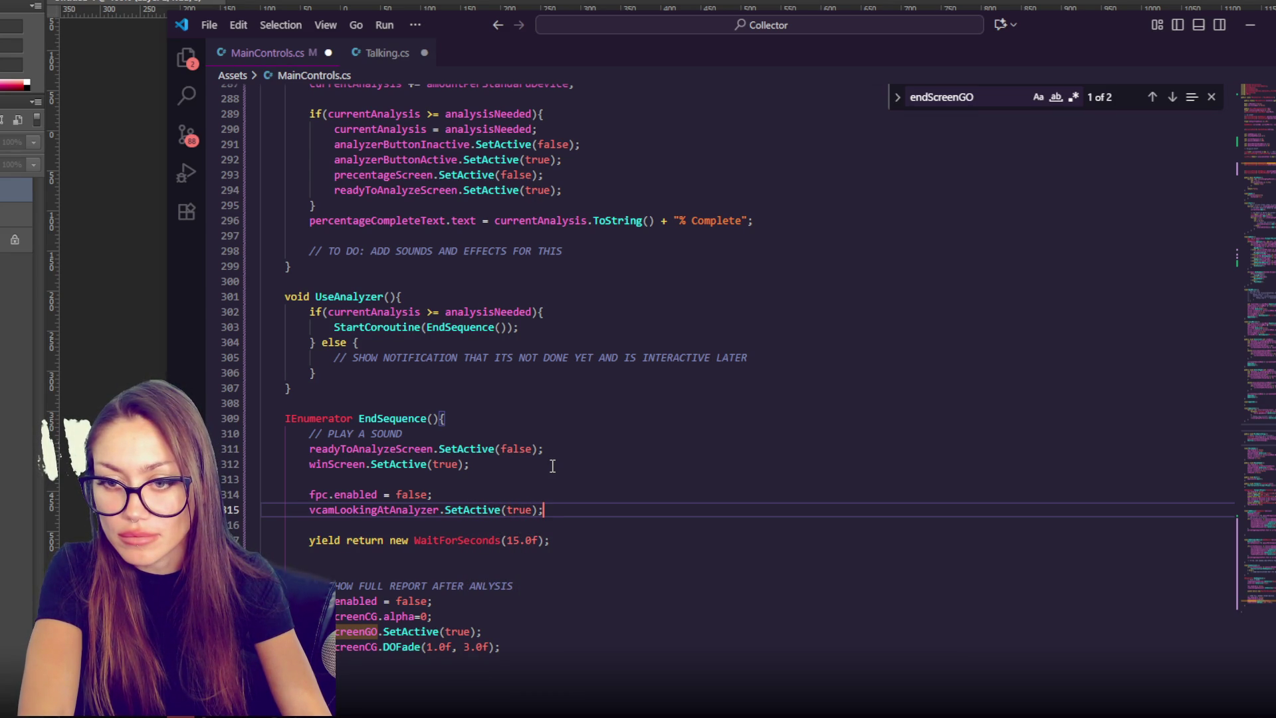
pyautogui.press('Return')
pyautogui.write('ana')
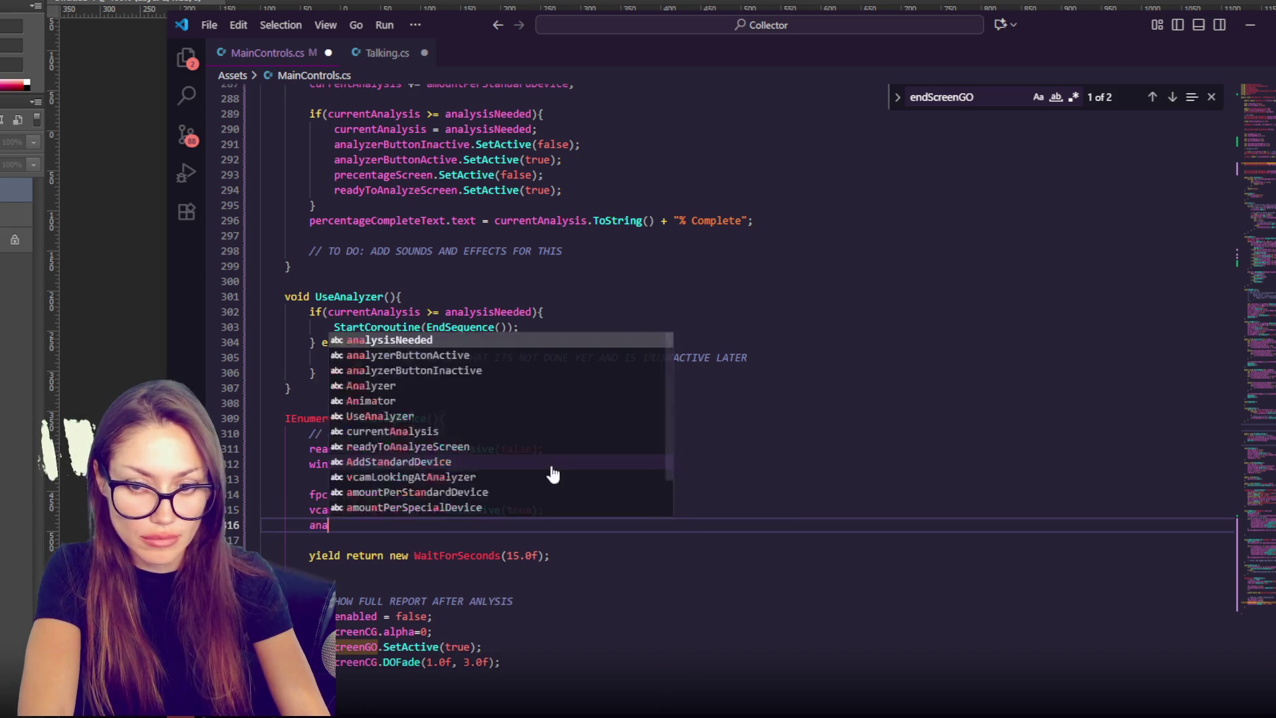
pyautogui.write('lyzerGlass.Se')
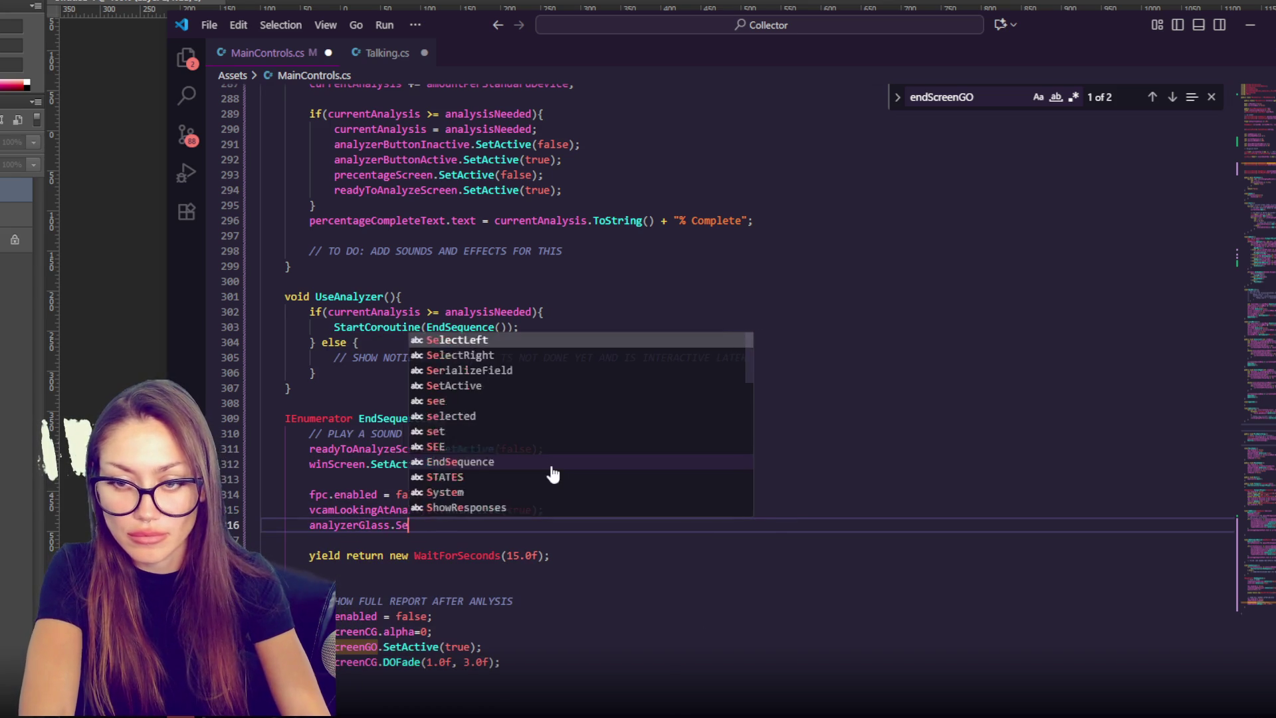
pyautogui.write('tActive(false);')
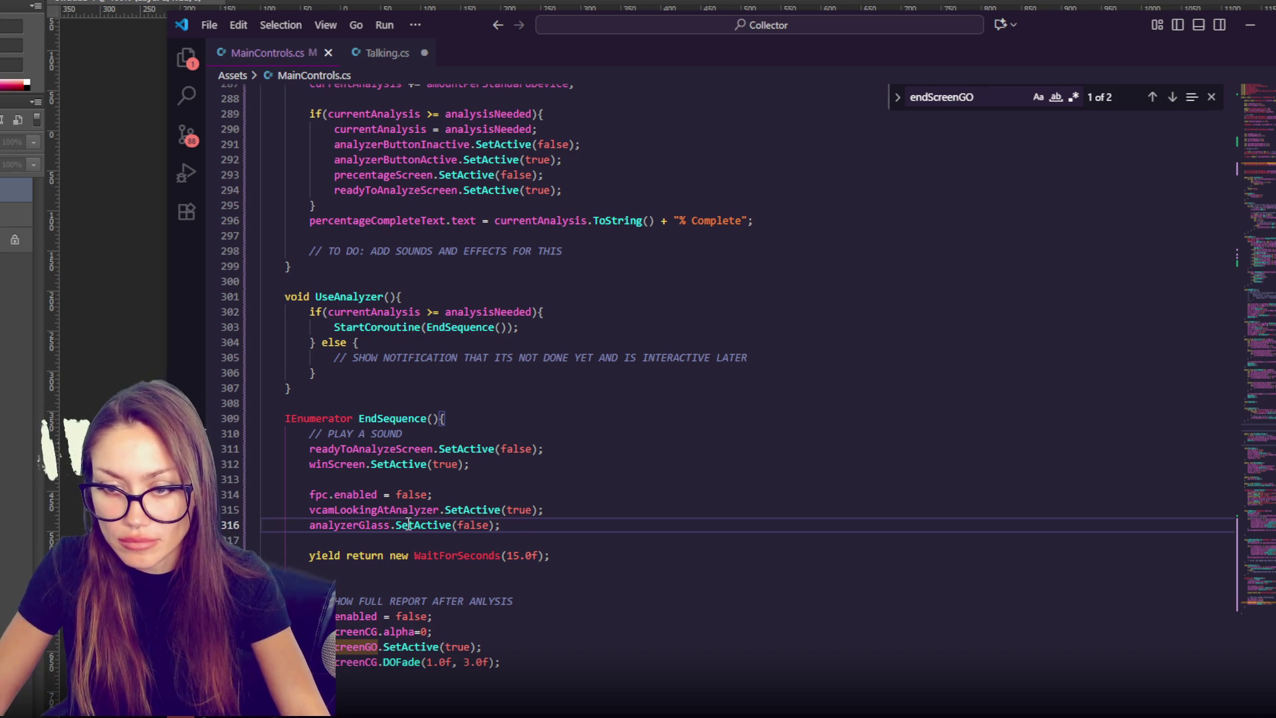
pyautogui.keyDown('shift'); pyautogui.click(542, 501); pyautogui.keyUp('shift')
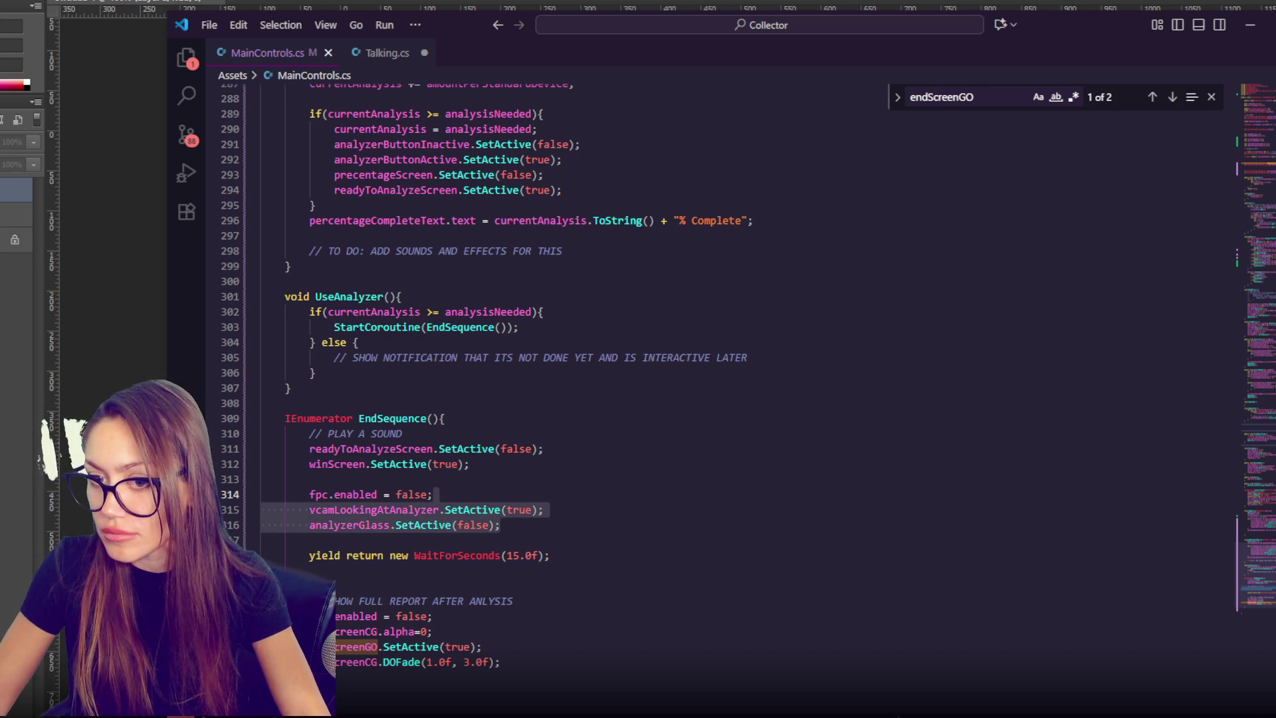
pyautogui.scroll(20, 731, 378)
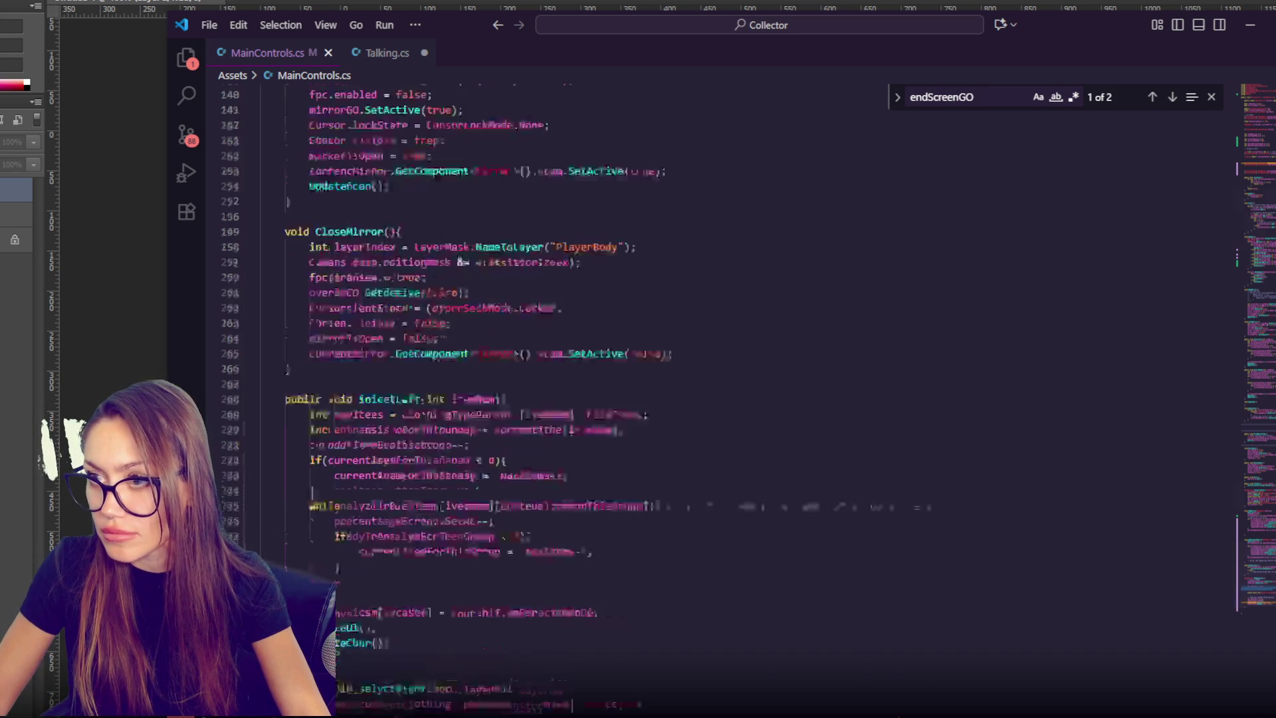
# - Add vcamLookingAtAnalyzer to the [SerializeField] GameObject declaration line
pyautogui.scroll(-8, 731, 379)
pyautogui.scroll(-3, 940, 390)
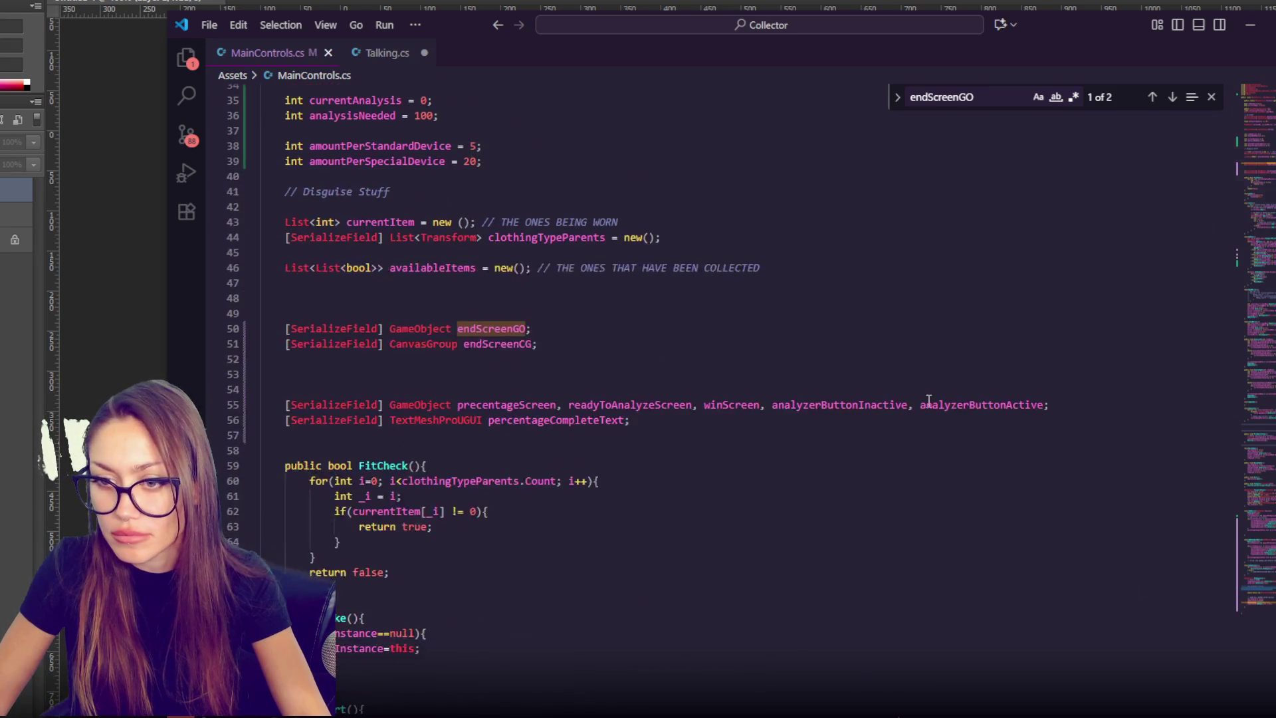
pyautogui.click(1048, 405)
pyautogui.press('BackSpace')
pyautogui.press('Return')
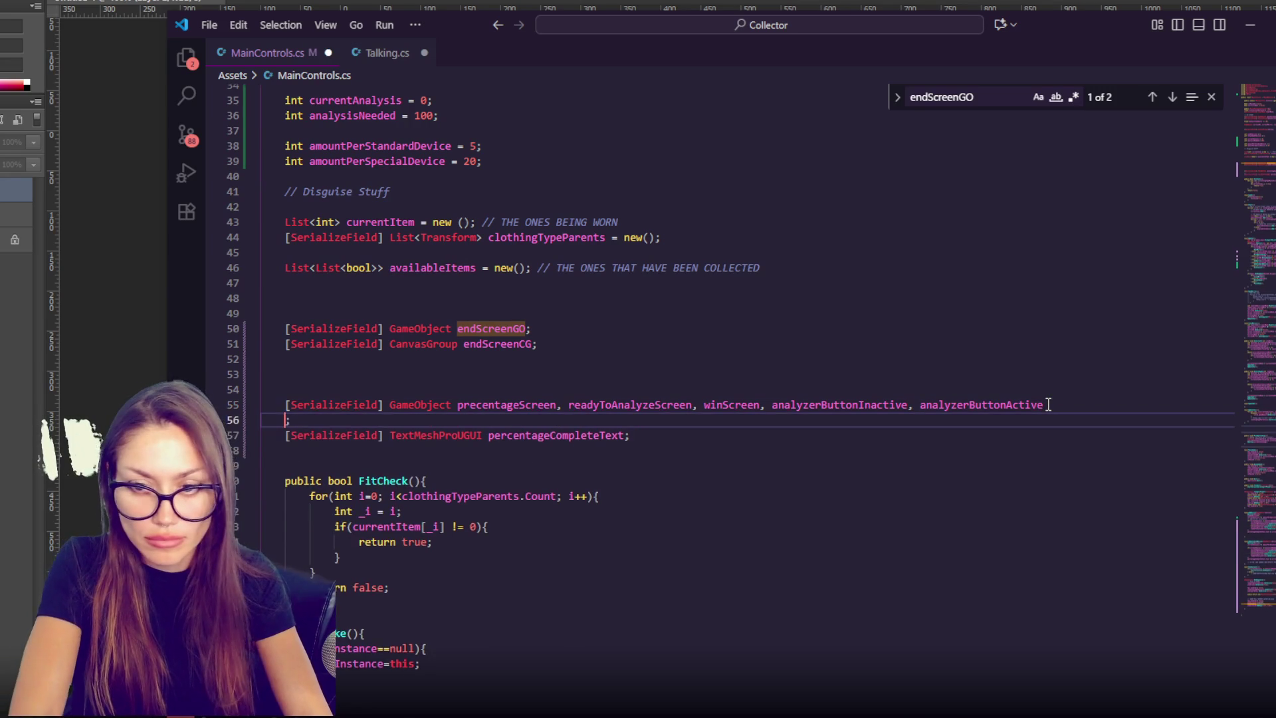
pyautogui.write('vcamLookingAtAnalyzer.SetActive(true);         analyzerGlass.SetActive(false);')
pyautogui.click(1107, 403)
pyautogui.write(',')
pyautogui.press('Delete')
pyautogui.press('Delete')
pyautogui.press('Delete')
pyautogui.press('Return')
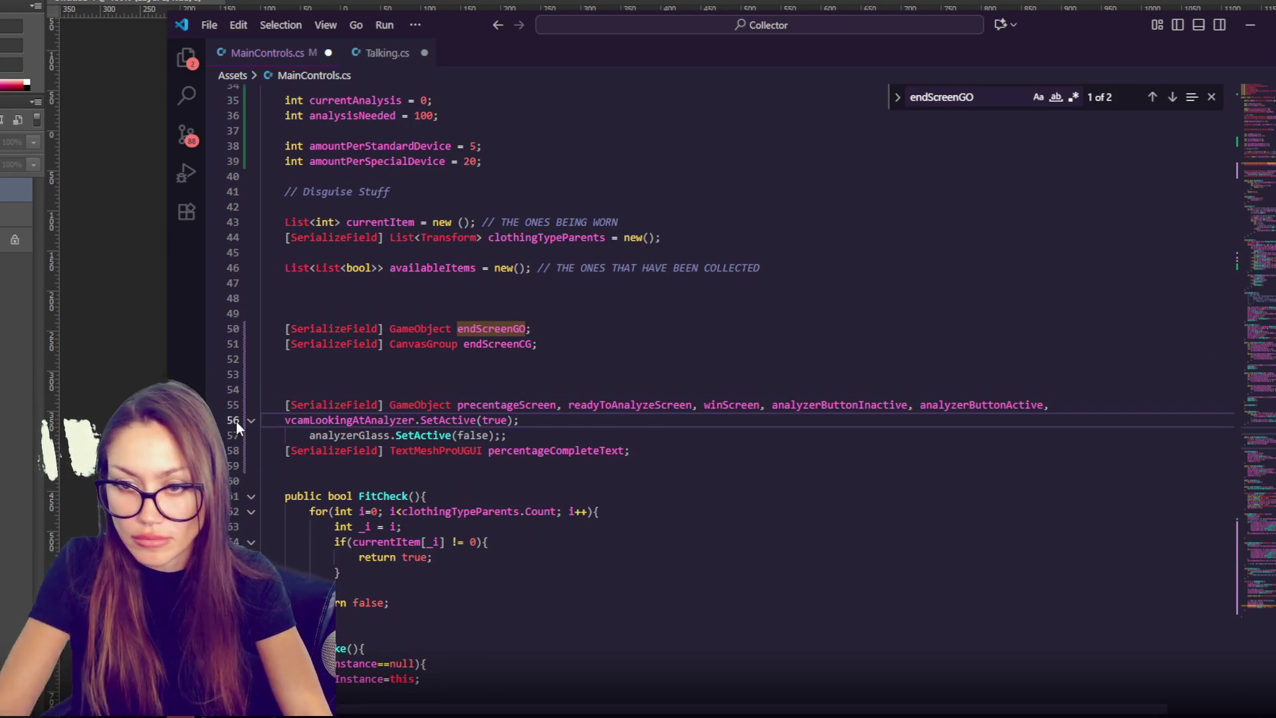
# - Append analyzerGlass to that declaration, end it with a semicolon, and save the script
pyautogui.moveTo(417, 420); pyautogui.dragTo(522, 423)
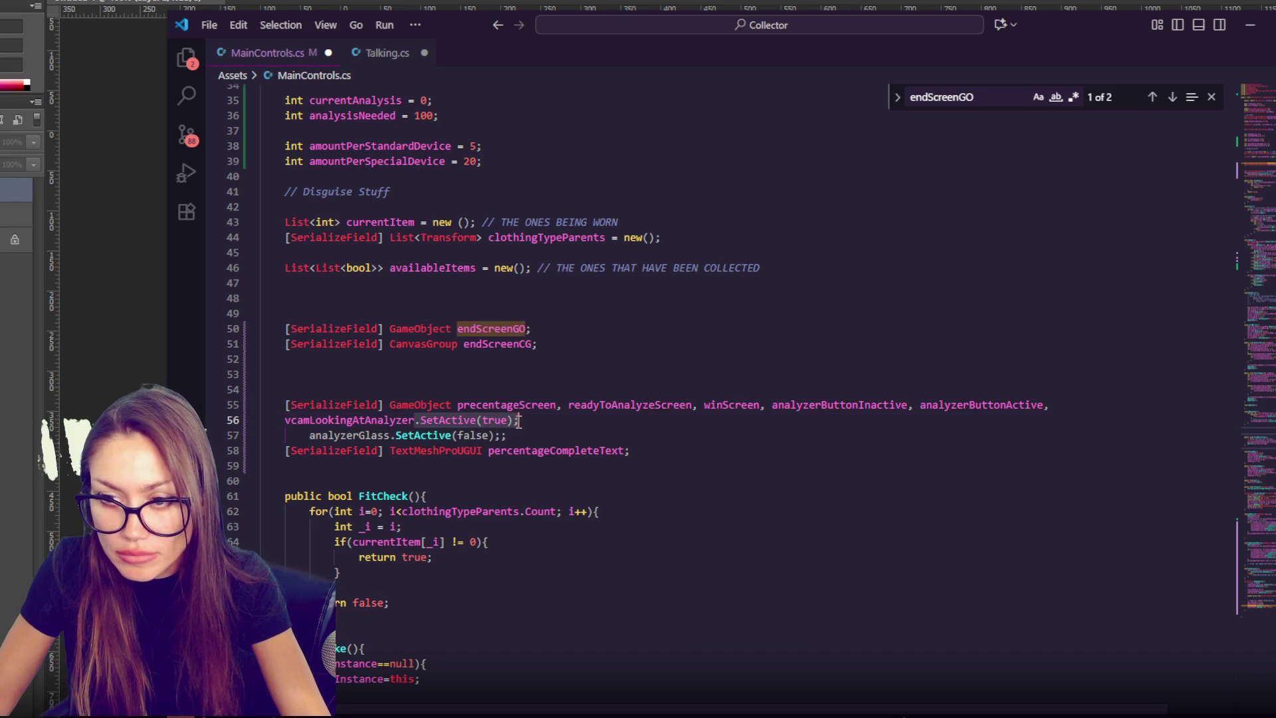
pyautogui.write(',')
pyautogui.press('Delete')
pyautogui.press('Delete')
pyautogui.press('Delete')
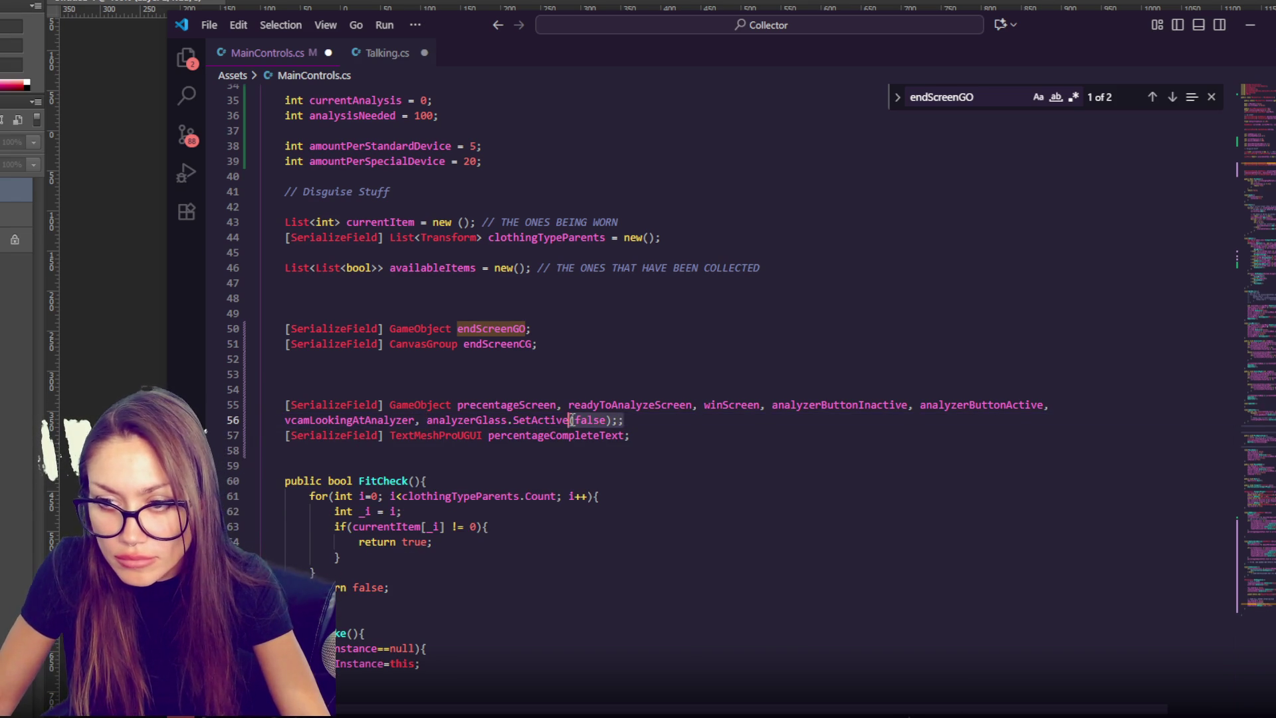
pyautogui.press('End')
pyautogui.hotkey('ctrl', 'shift', 'Left')
pyautogui.hotkey('ctrl', 'shift', 'Left')
pyautogui.hotkey('ctrl', 'shift', 'Left')
pyautogui.write(';')
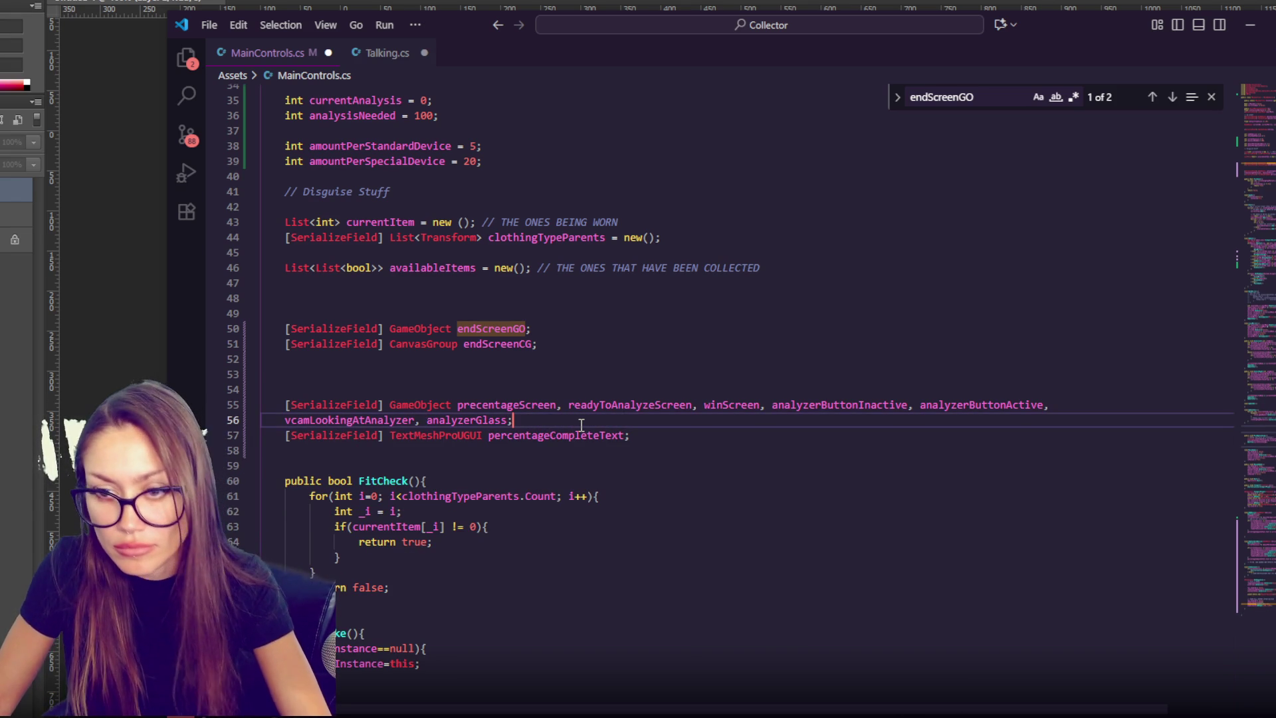
pyautogui.hotkey('ctrl', 's')
# - Change the EndSequence WaitForSeconds value from 15.0f to 10.0f
pyautogui.click(1271, 605)
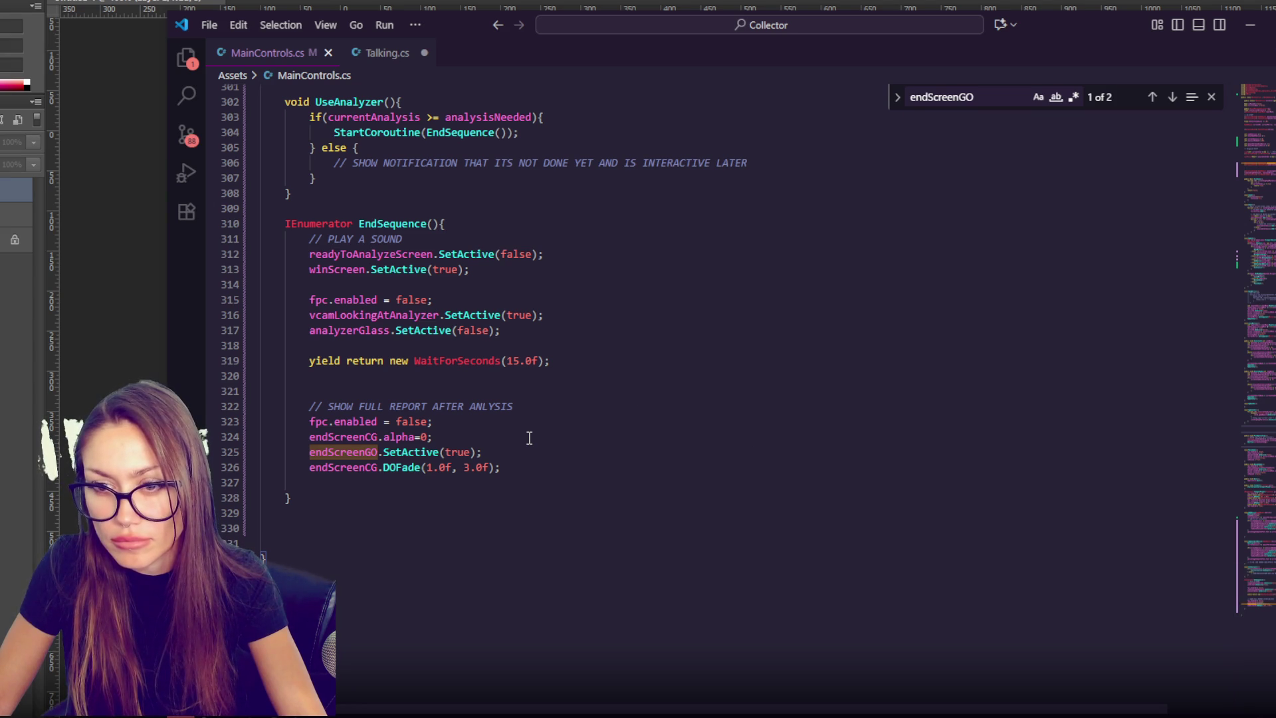
pyautogui.click(573, 330)
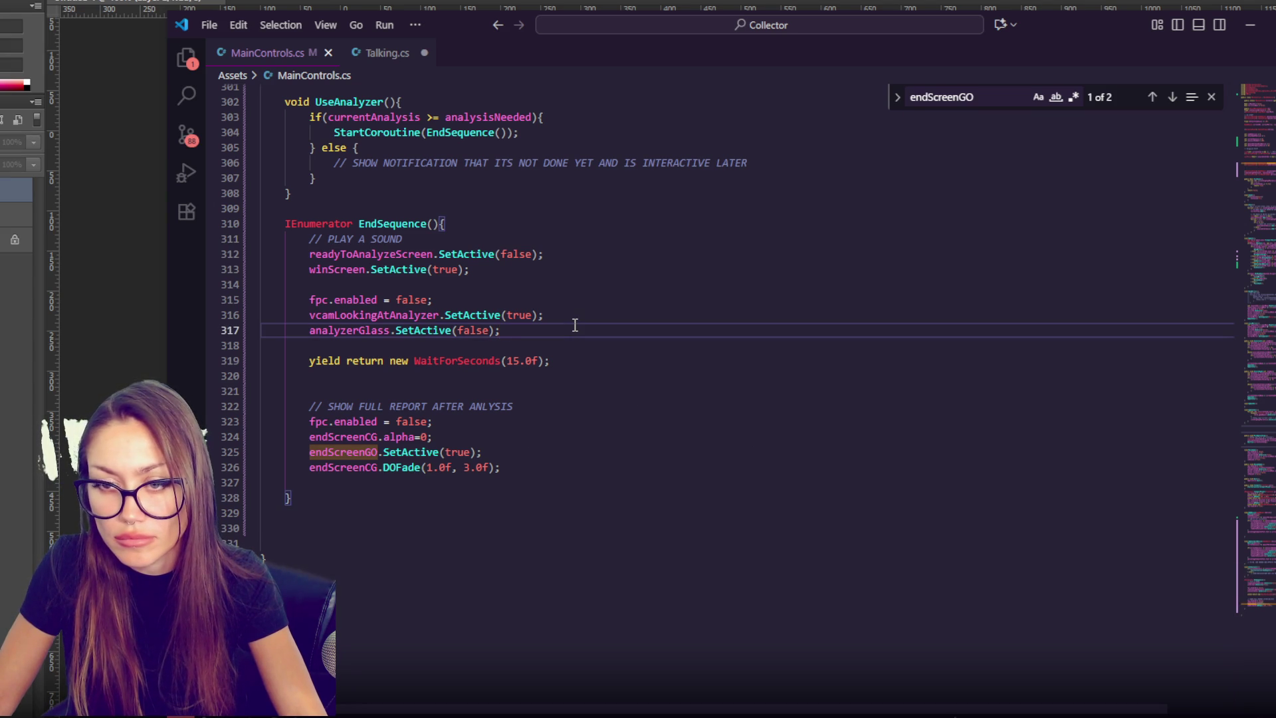
pyautogui.doubleClick(521, 362)
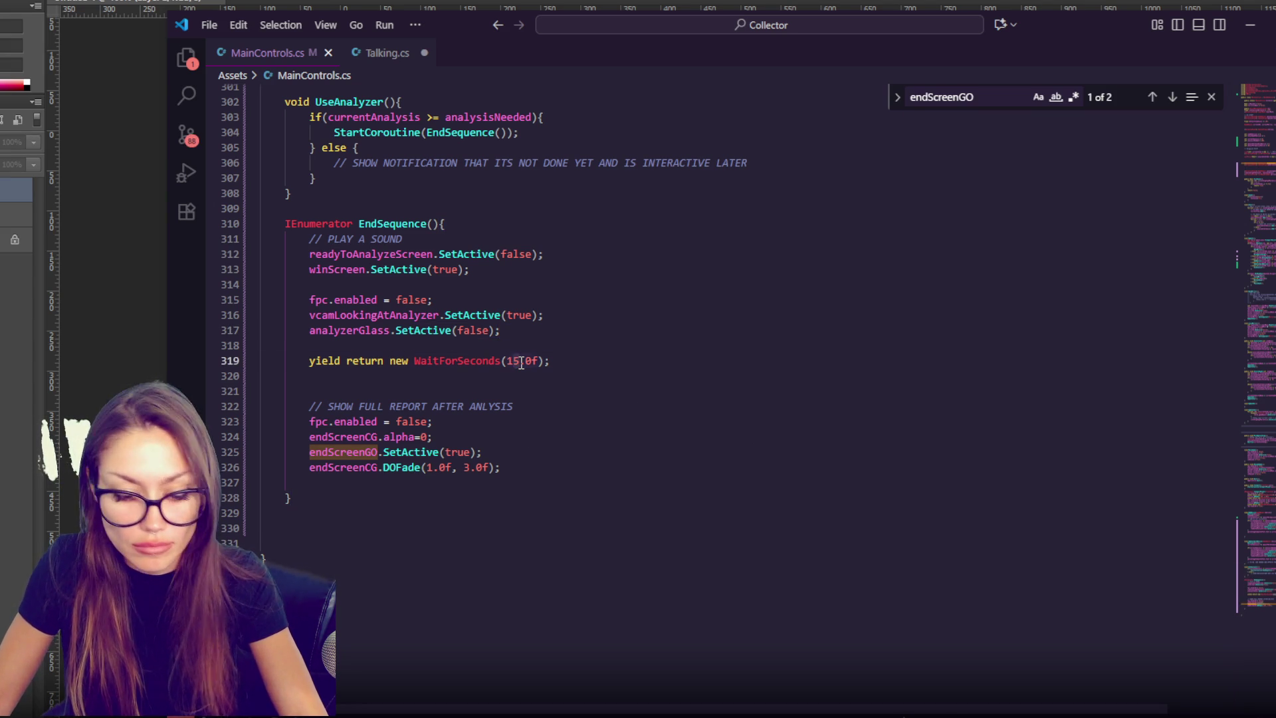
pyautogui.write('10')
pyautogui.click(605, 336)
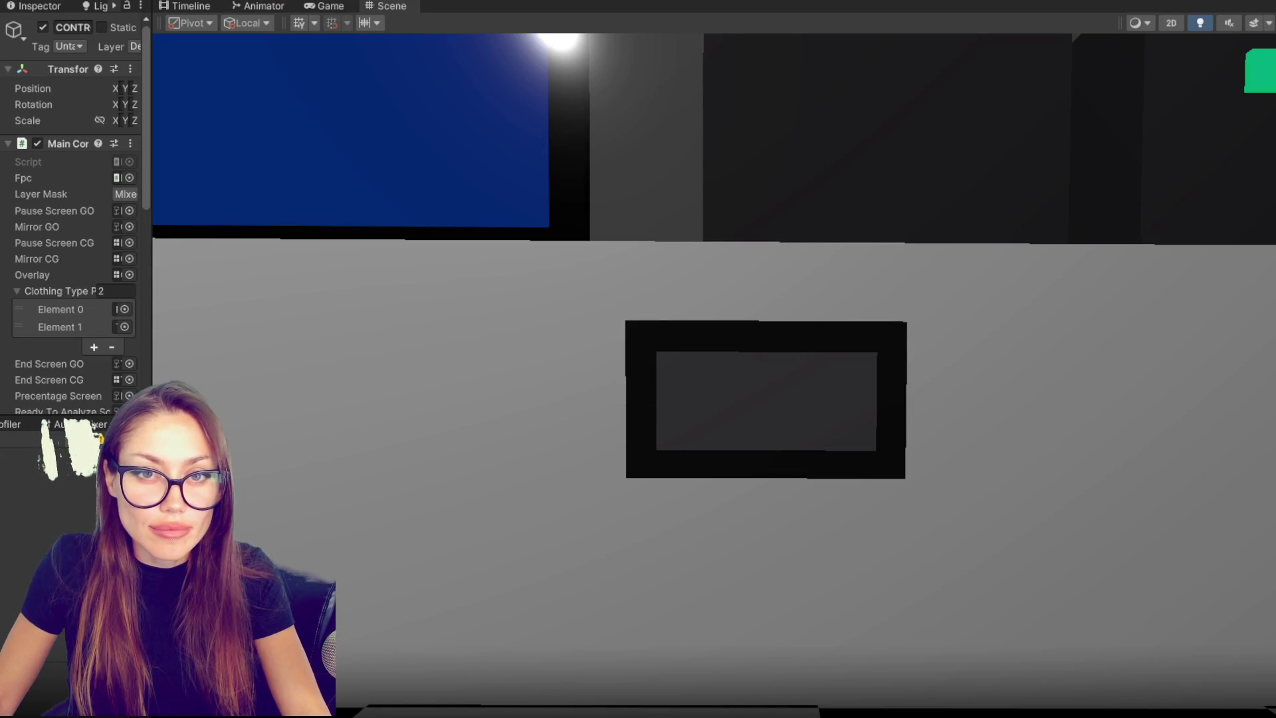
# - Reactivate the Percentage screen object in the Hierarchy
pyautogui.moveTo(153, 208); pyautogui.dragTo(270, 208)
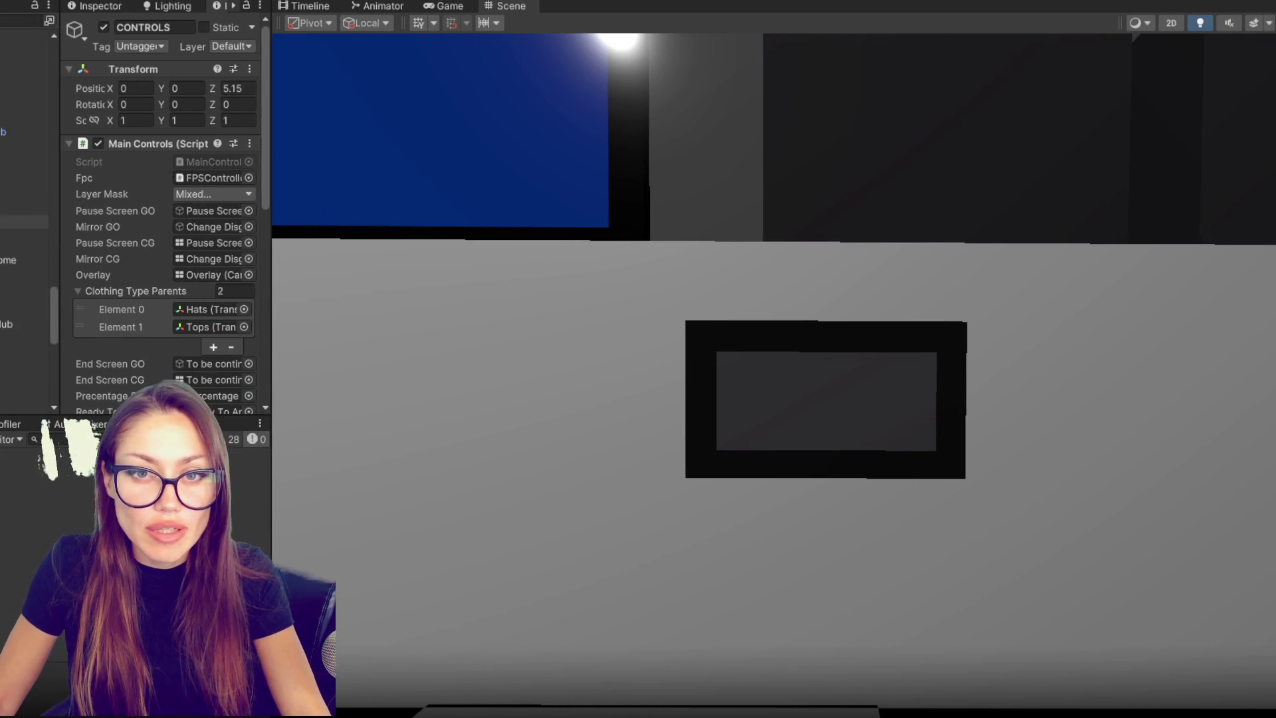
pyautogui.scroll(10, 26, 199)
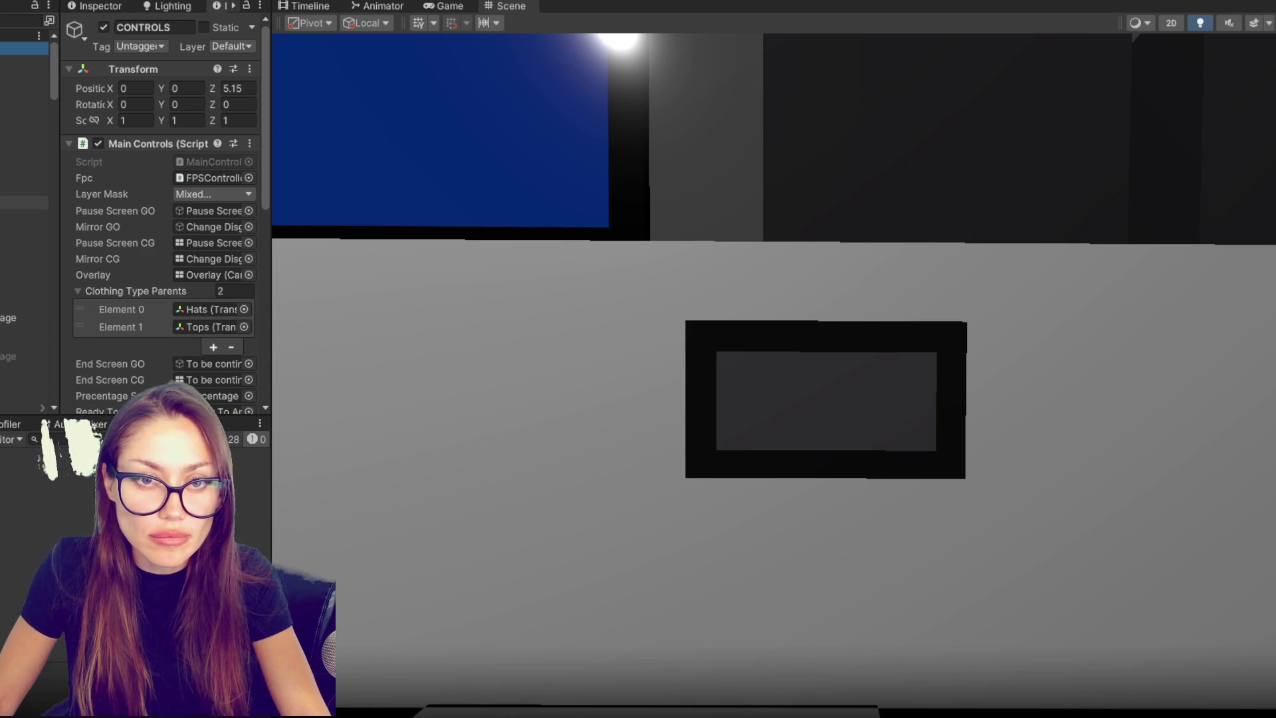
pyautogui.click(26, 228)
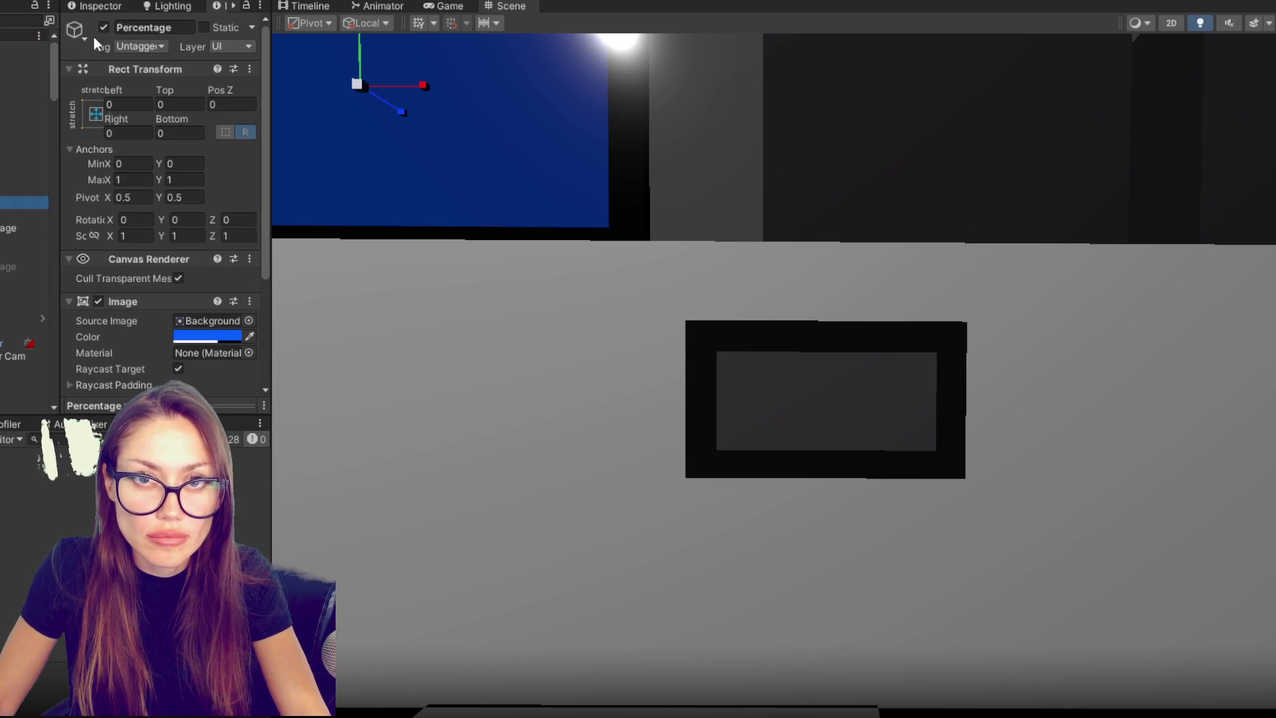
pyautogui.click(103, 27)
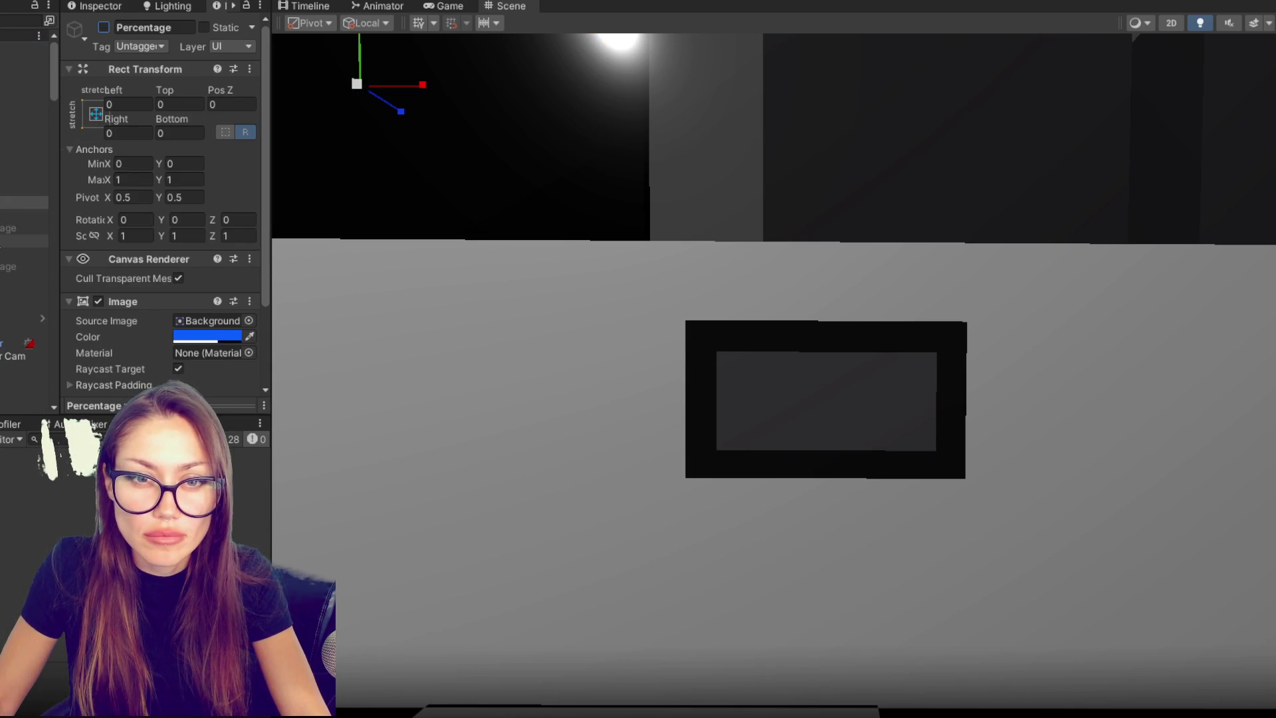
pyautogui.click(24, 242)
pyautogui.click(6, 202)
pyautogui.click(103, 27)
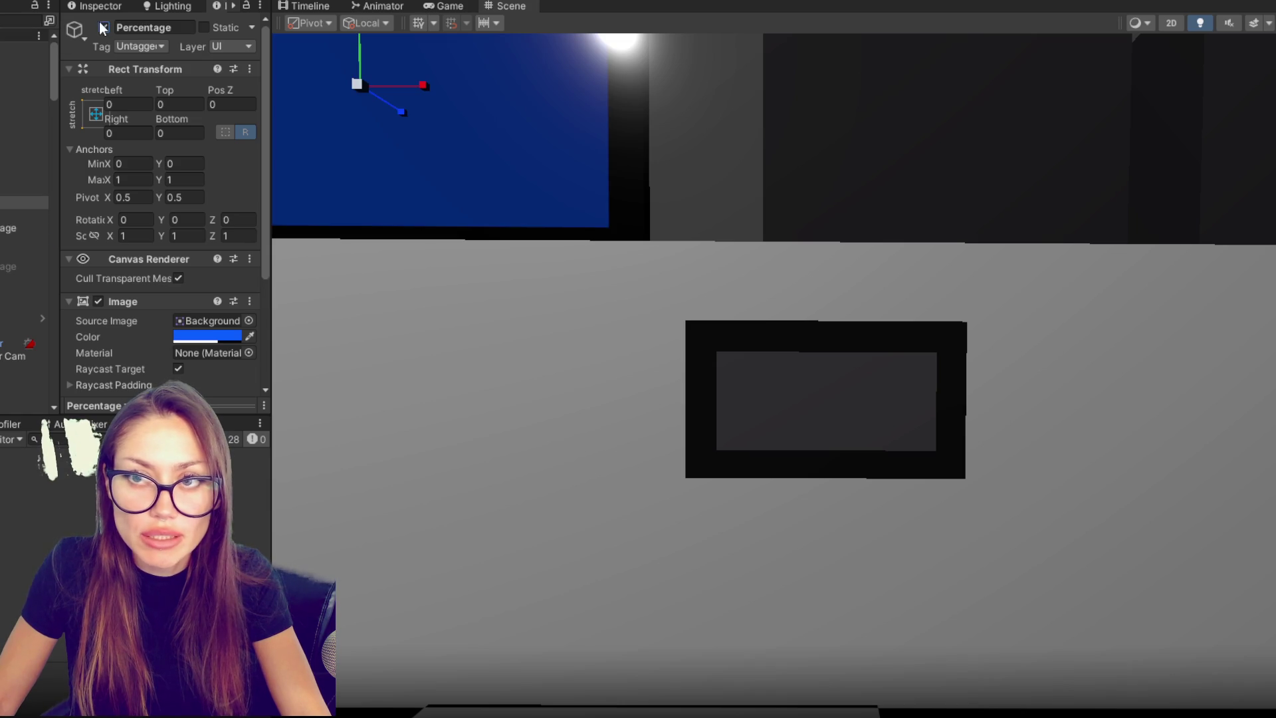
# - Change the Percentage panel's Image colour from blue to red (255, 13, 8)
pyautogui.click(206, 337)
pyautogui.moveTo(352, 514); pyautogui.dragTo(381, 452)
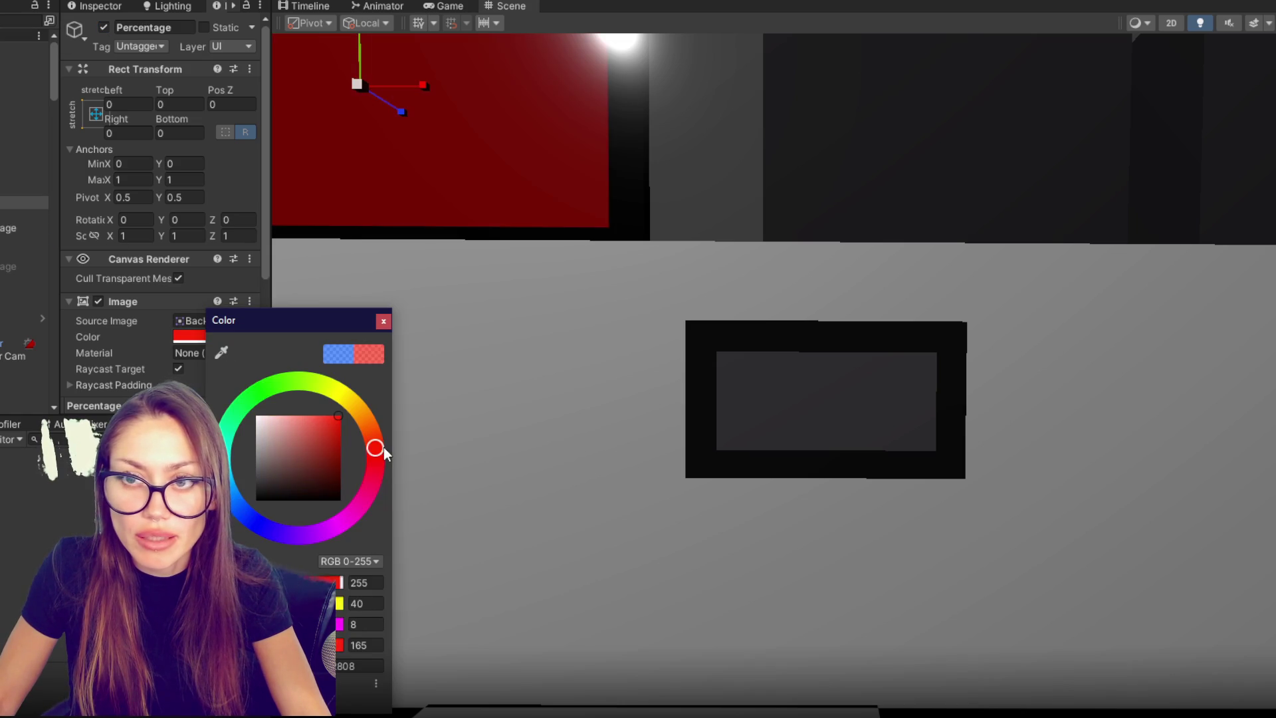
pyautogui.scroll(-5, 613, 233)
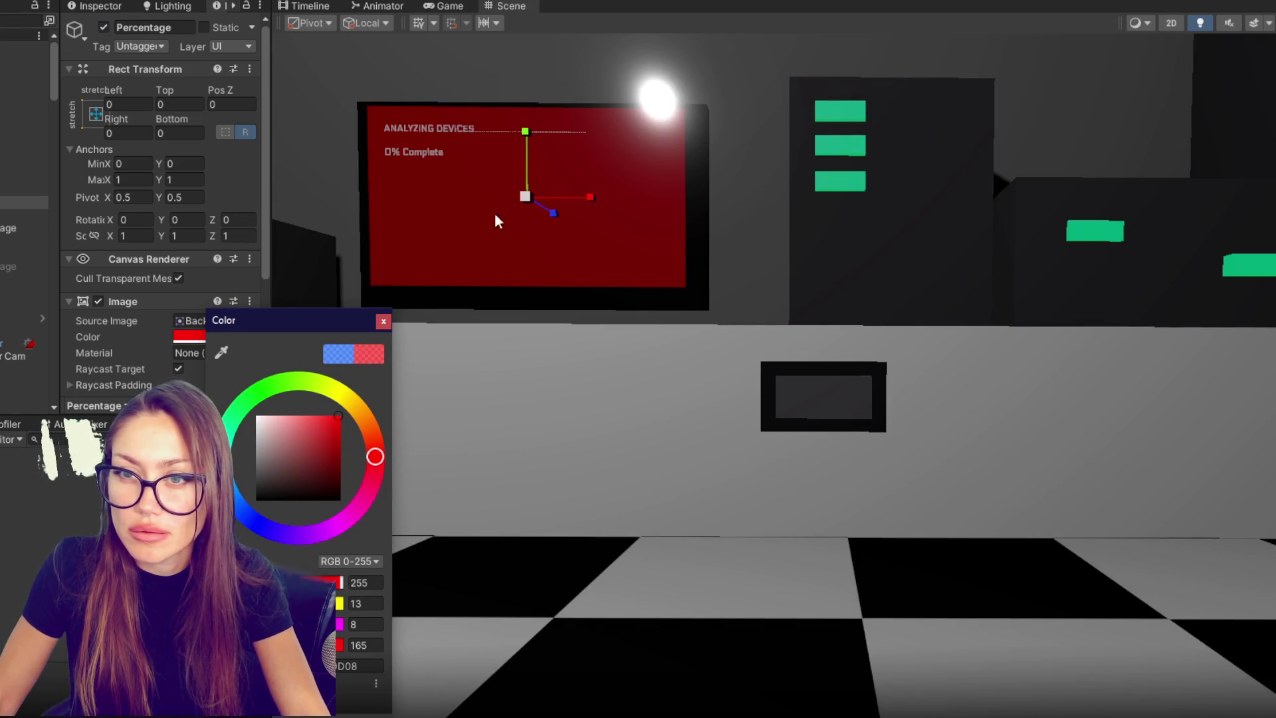
# - Hide Percentage, briefly show Ready To Analyze, and activate the Win State screen
pyautogui.click(1, 214)
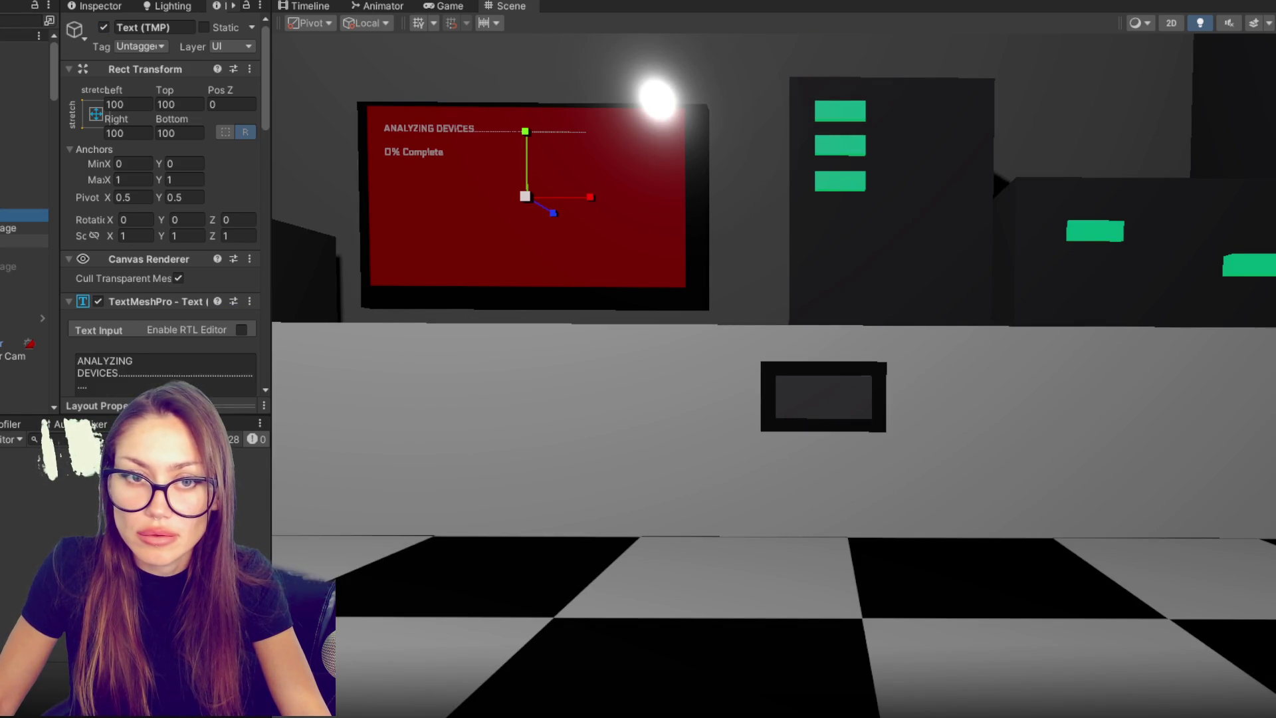
pyautogui.click(24, 204)
pyautogui.click(24, 190)
pyautogui.click(104, 27)
pyautogui.click(24, 240)
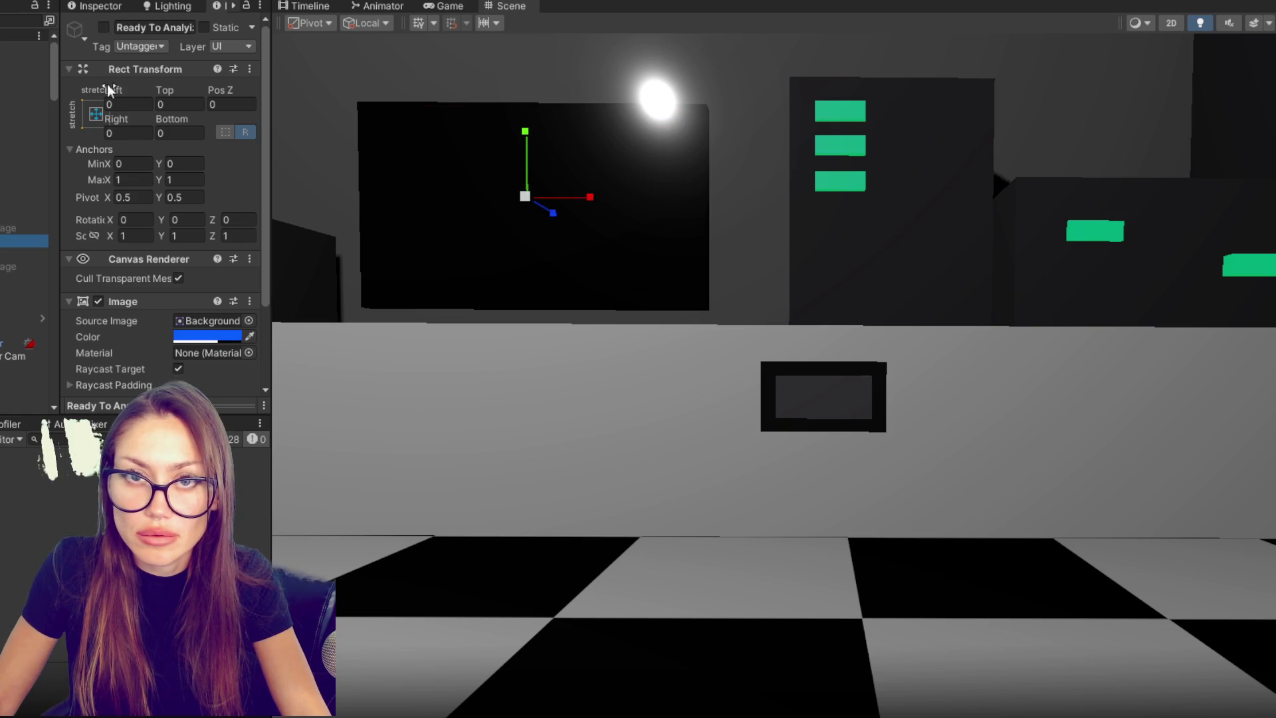
pyautogui.click(103, 27)
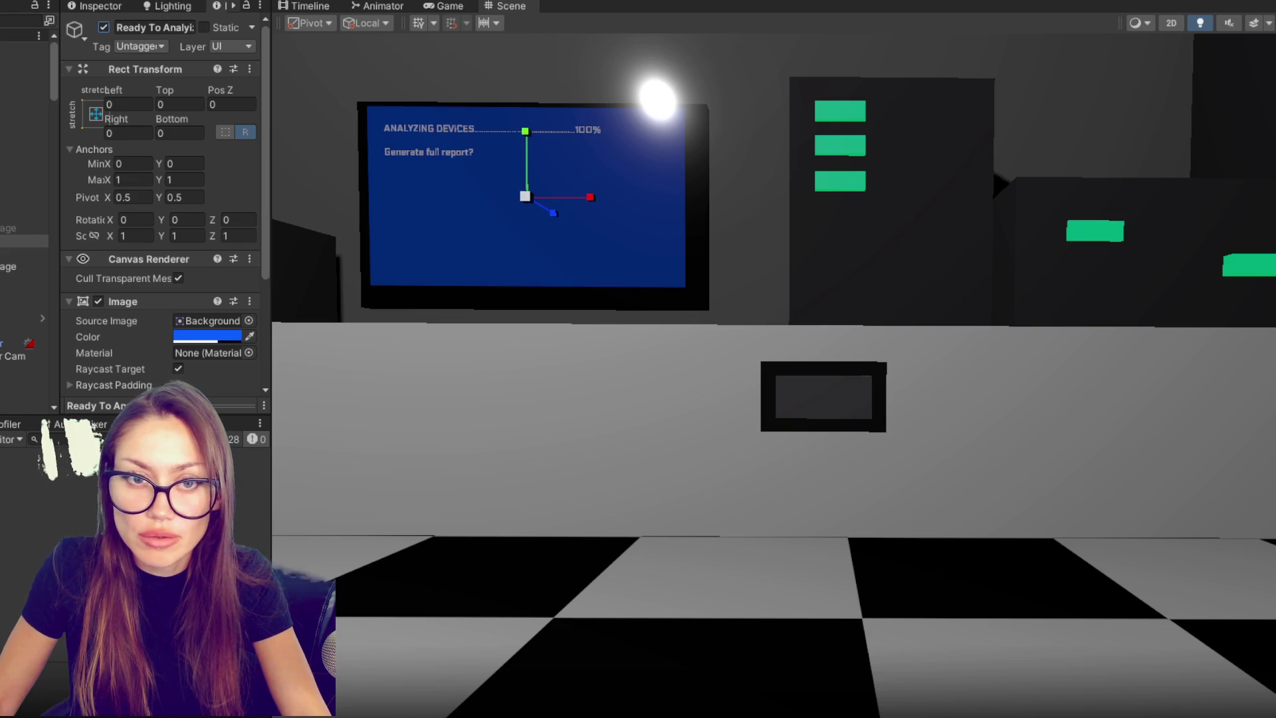
pyautogui.click(104, 27)
pyautogui.click(24, 279)
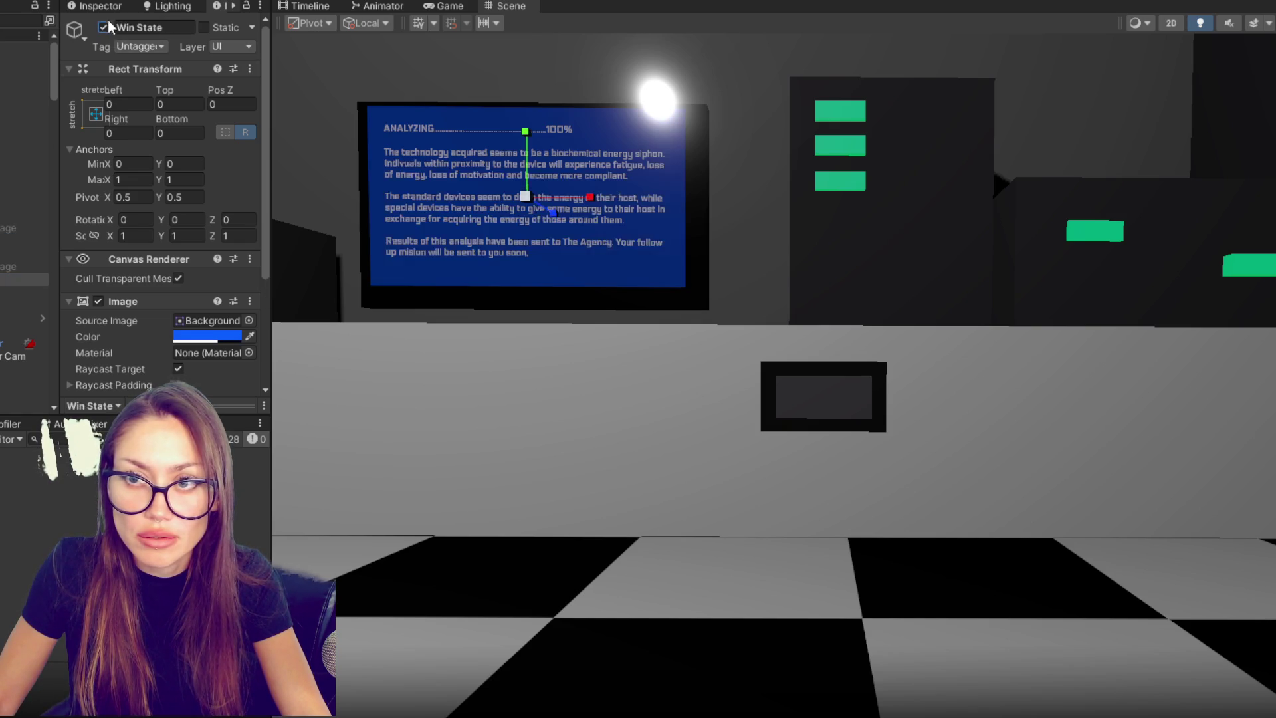
# - Set the Win State panel's background colour to teal green
pyautogui.click(191, 340)
pyautogui.click(221, 452)
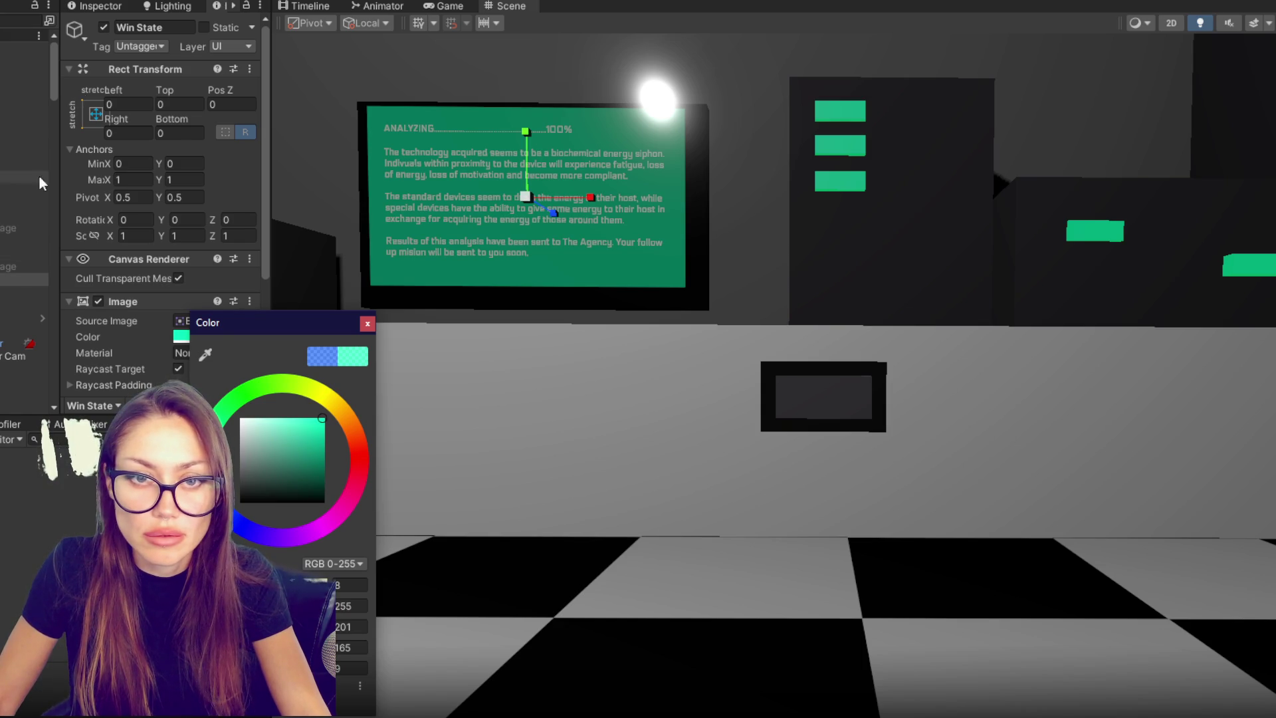
pyautogui.click(367, 324)
# - Hide Win State and turn the red Percentage screen back on
pyautogui.click(104, 27)
pyautogui.click(24, 202)
pyautogui.click(104, 27)
pyautogui.moveTo(350, 116)
pyautogui.mouseDown()
pyautogui.moveTo(1042, 487)
pyautogui.moveTo(828, 350)
pyautogui.moveTo(837, 367)
pyautogui.moveTo(783, 370)
pyautogui.mouseUp()
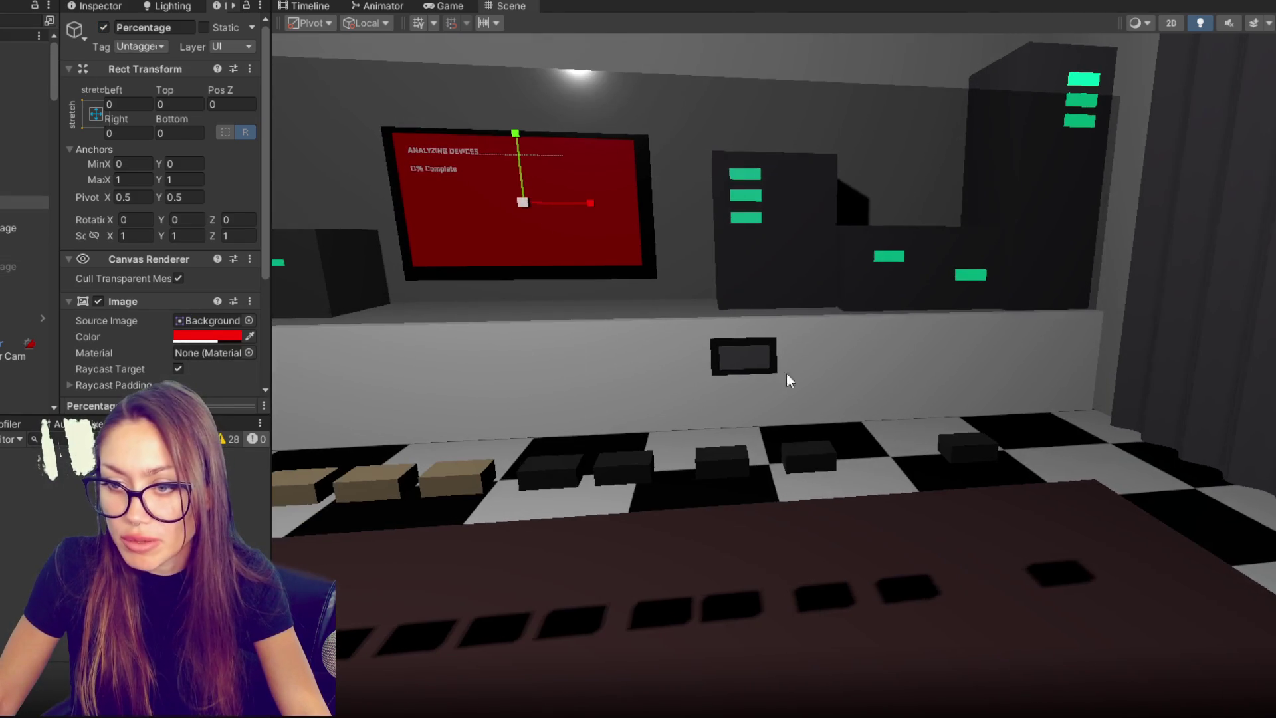
# - Rename the leftmost gold device cube to 'Device - Standard'
pyautogui.click(548, 473)
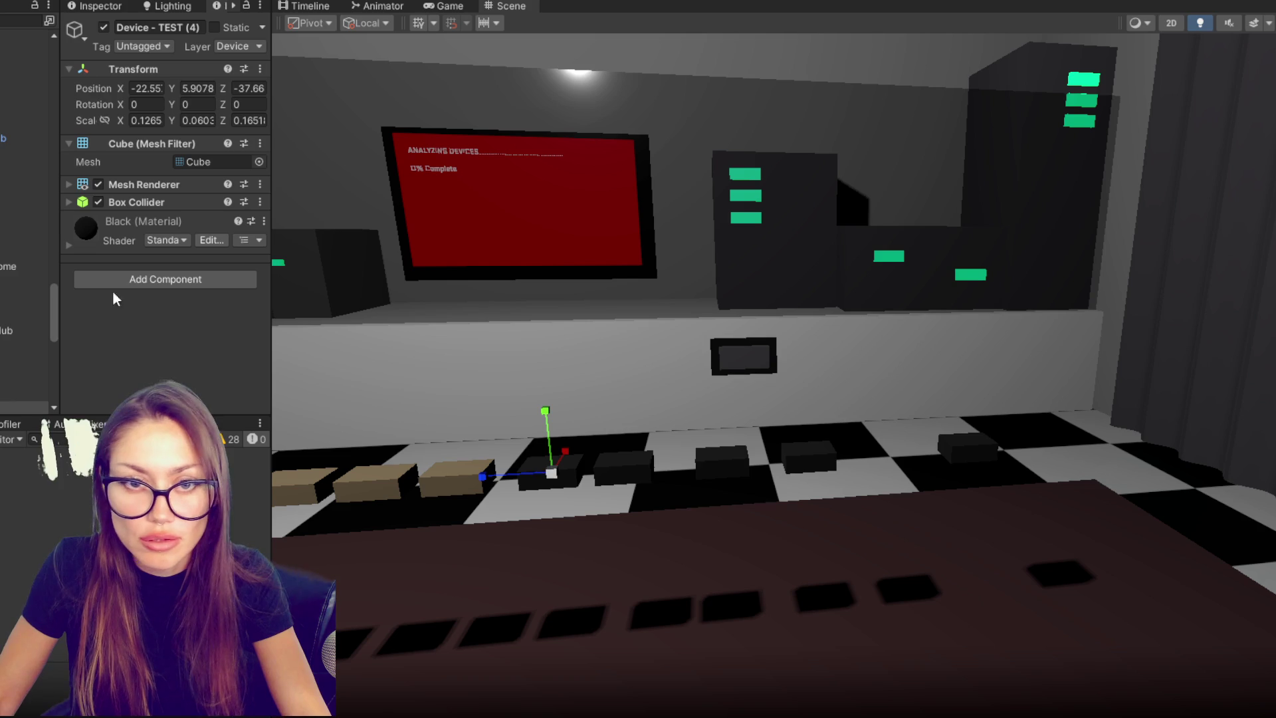
pyautogui.click(460, 485)
pyautogui.moveTo(460, 486); pyautogui.dragTo(508, 445)
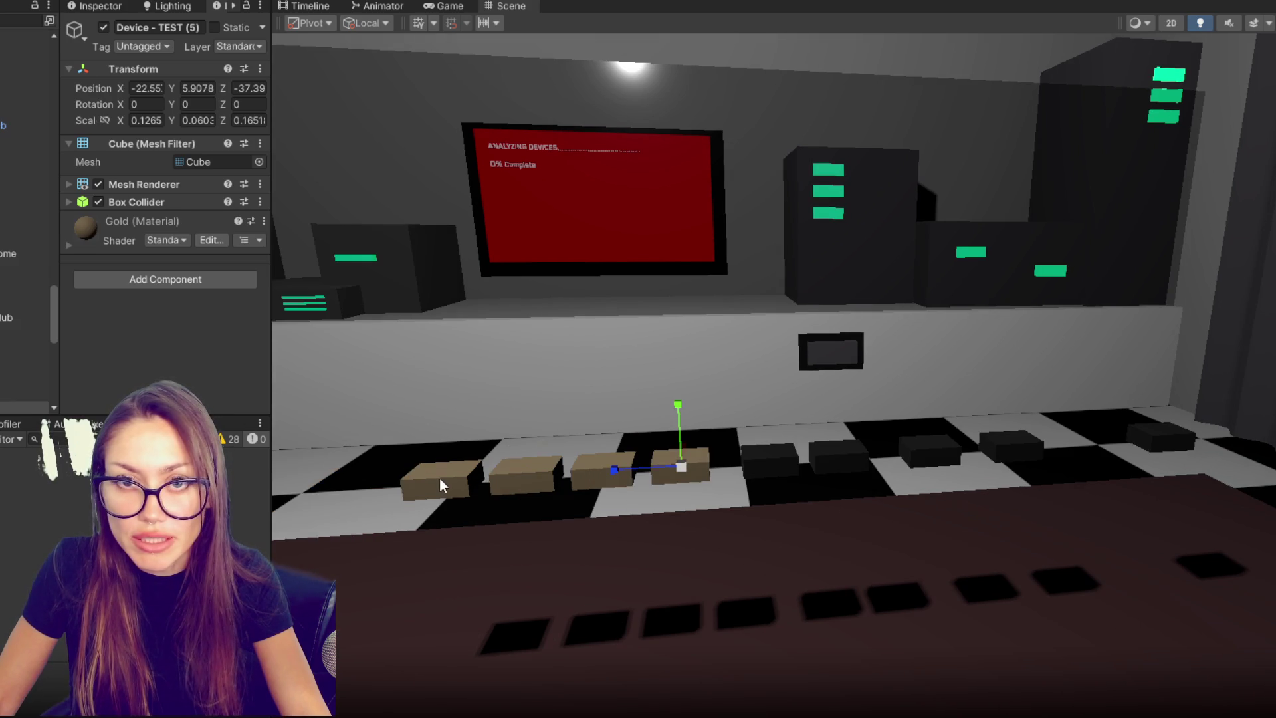
pyautogui.click(440, 479)
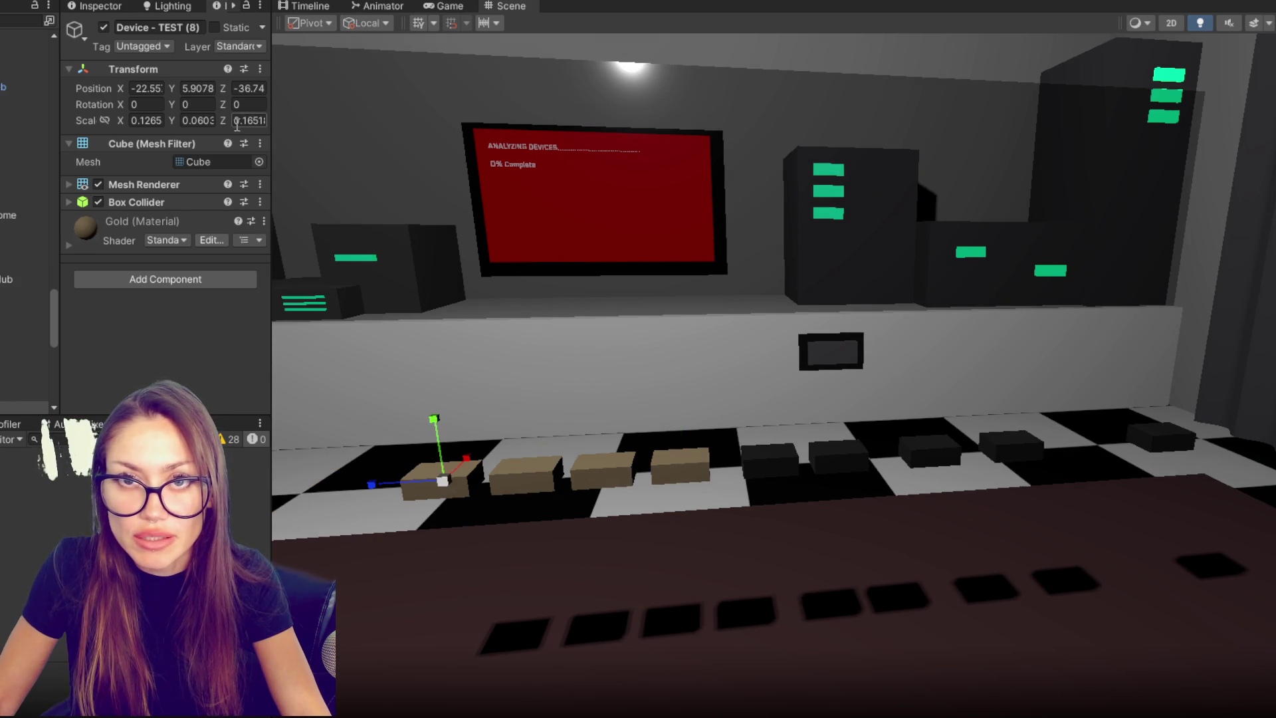
pyautogui.write('STAND')
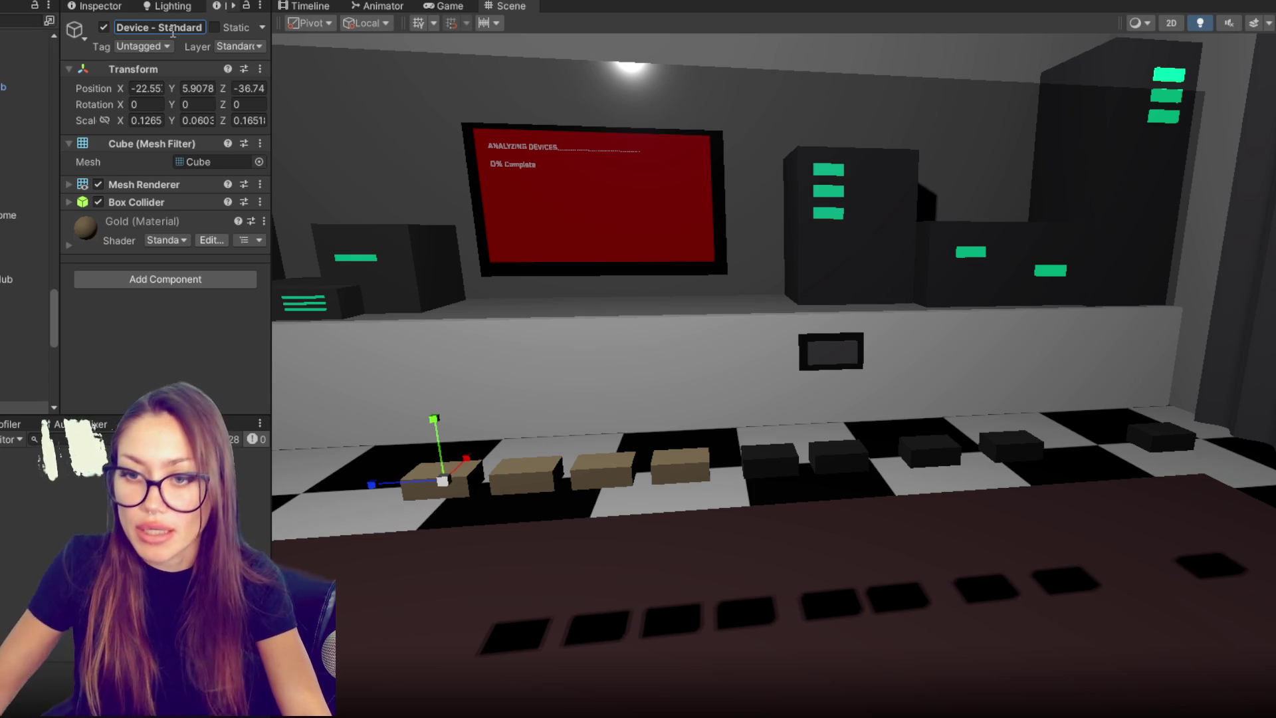
# - Delete the six other gold and black device cubes in the row
pyautogui.click(536, 472)
pyautogui.keyDown('shift'); pyautogui.click(598, 470); pyautogui.keyUp('shift')
pyautogui.keyDown('shift'); pyautogui.click(678, 465); pyautogui.keyUp('shift')
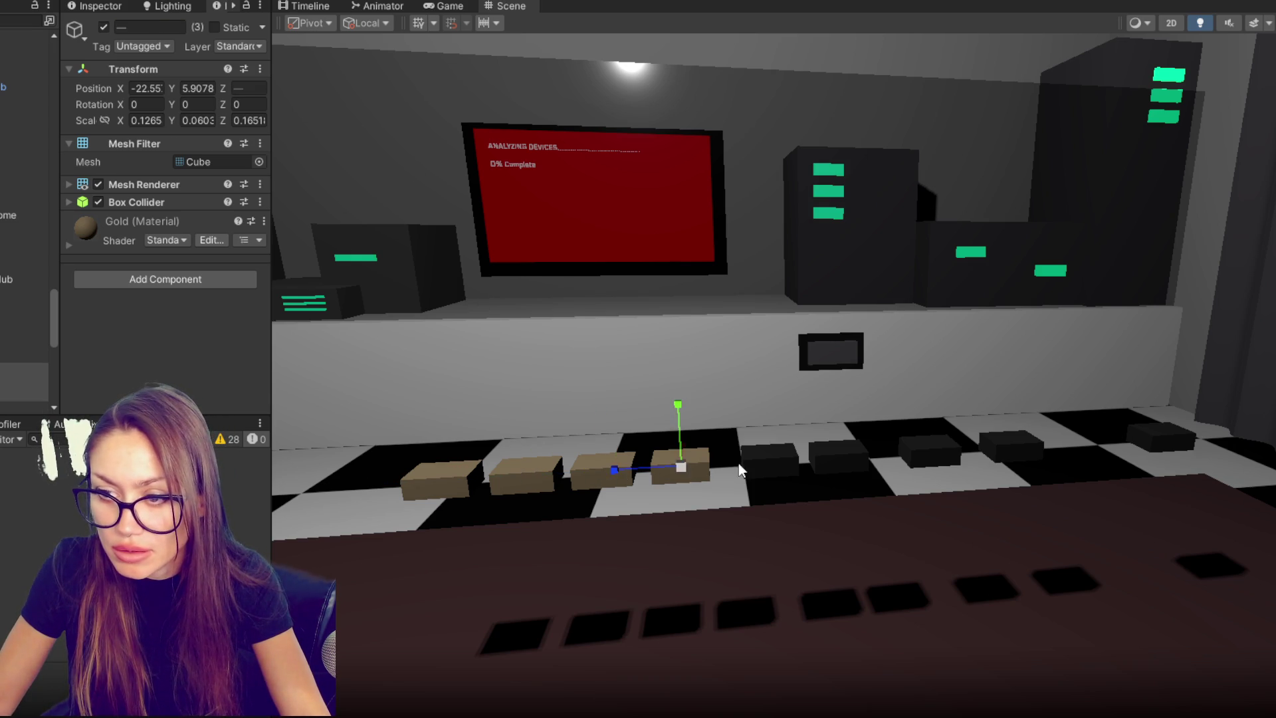
pyautogui.keyDown('shift'); pyautogui.click(769, 461); pyautogui.keyUp('shift')
pyautogui.keyDown('shift'); pyautogui.click(929, 454); pyautogui.keyUp('shift')
pyautogui.keyDown('shift'); pyautogui.click(1010, 445); pyautogui.keyUp('shift')
pyautogui.keyDown('shift'); pyautogui.click(1161, 436); pyautogui.keyUp('shift')
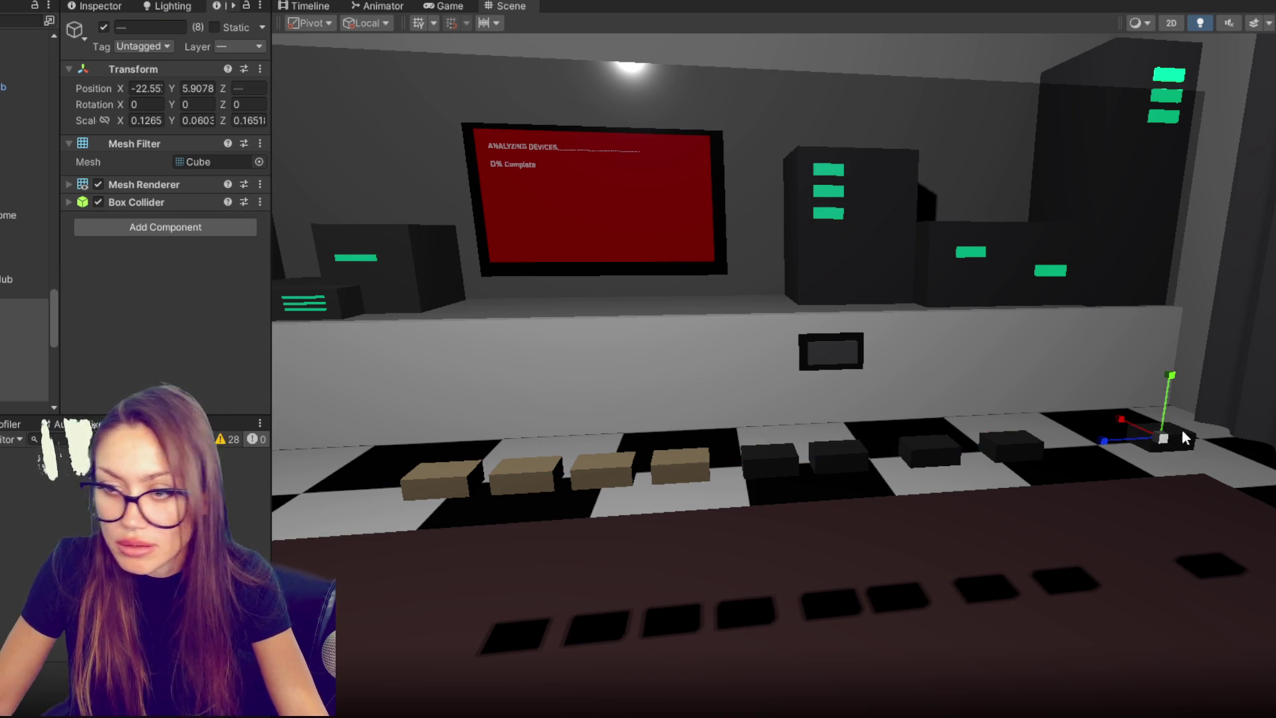
pyautogui.press('Delete')
# - Give Device - Standard the Black material and delete the leftover gold cube
pyautogui.click(440, 477)
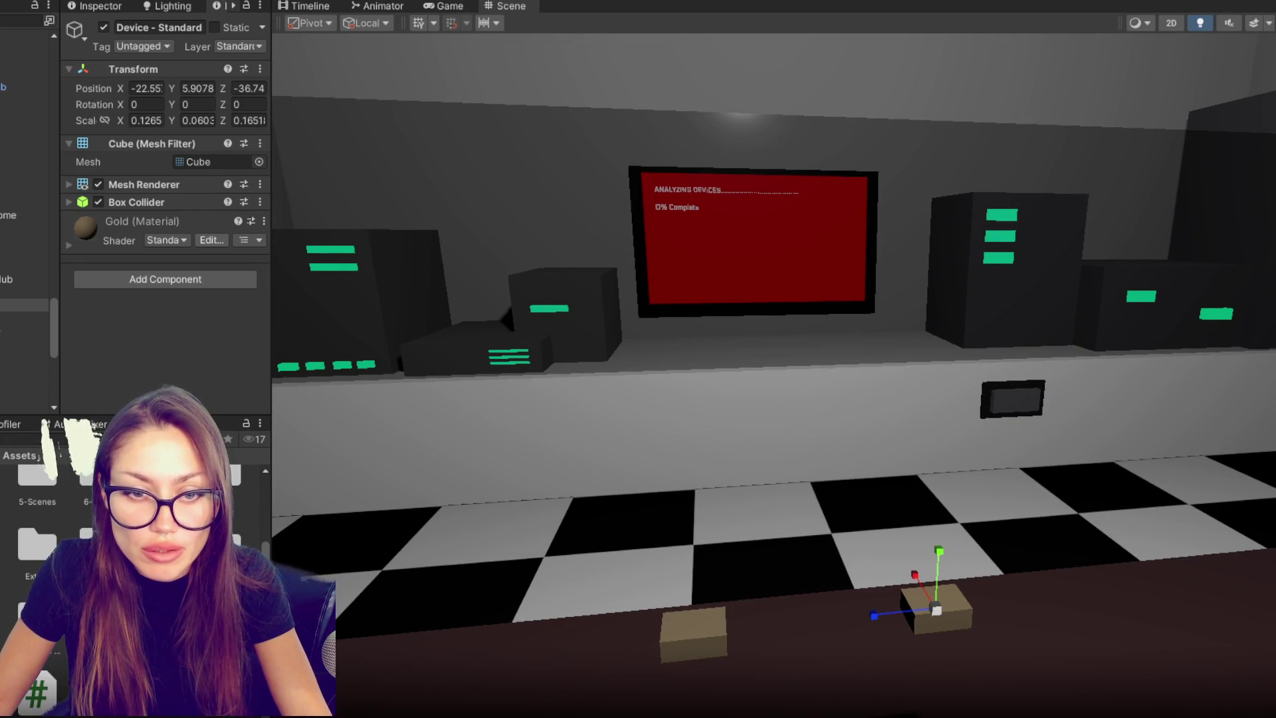
pyautogui.moveTo(63, 495)
pyautogui.mouseDown()
pyautogui.moveTo(675, 595)
pyautogui.moveTo(700, 645)
pyautogui.moveTo(946, 606)
pyautogui.mouseUp()
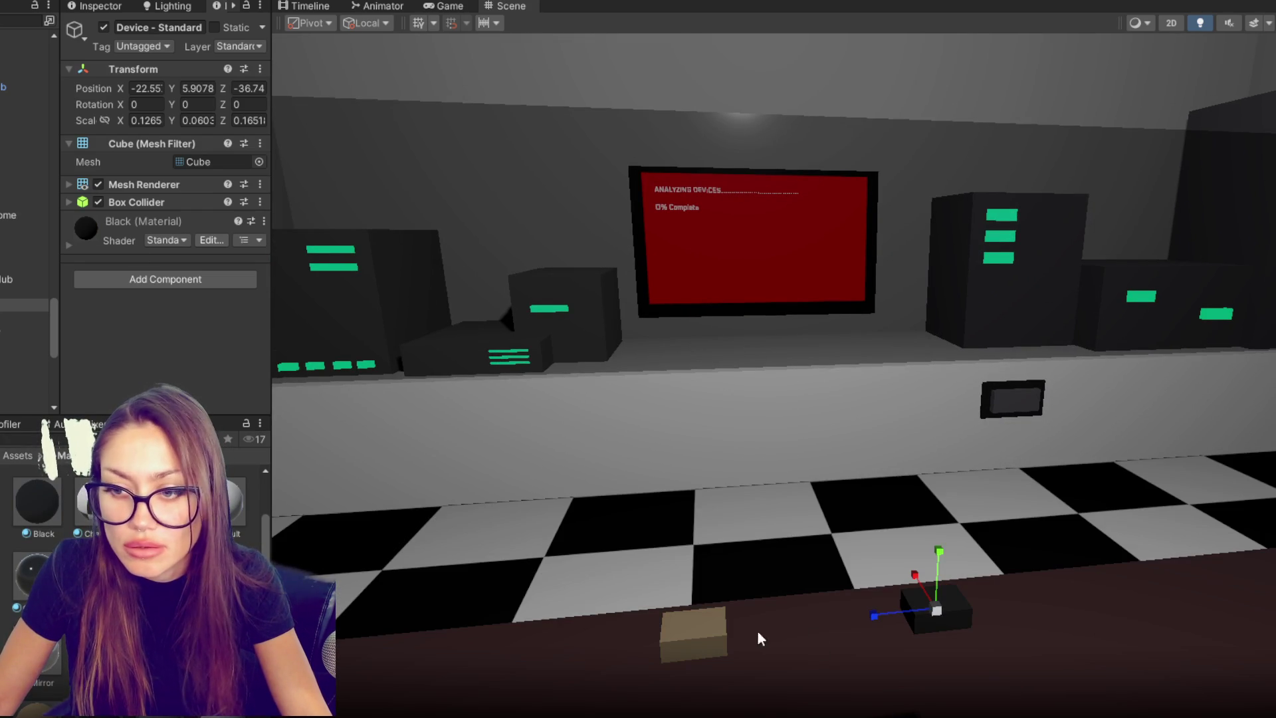
pyautogui.click(712, 624)
pyautogui.press('Delete')
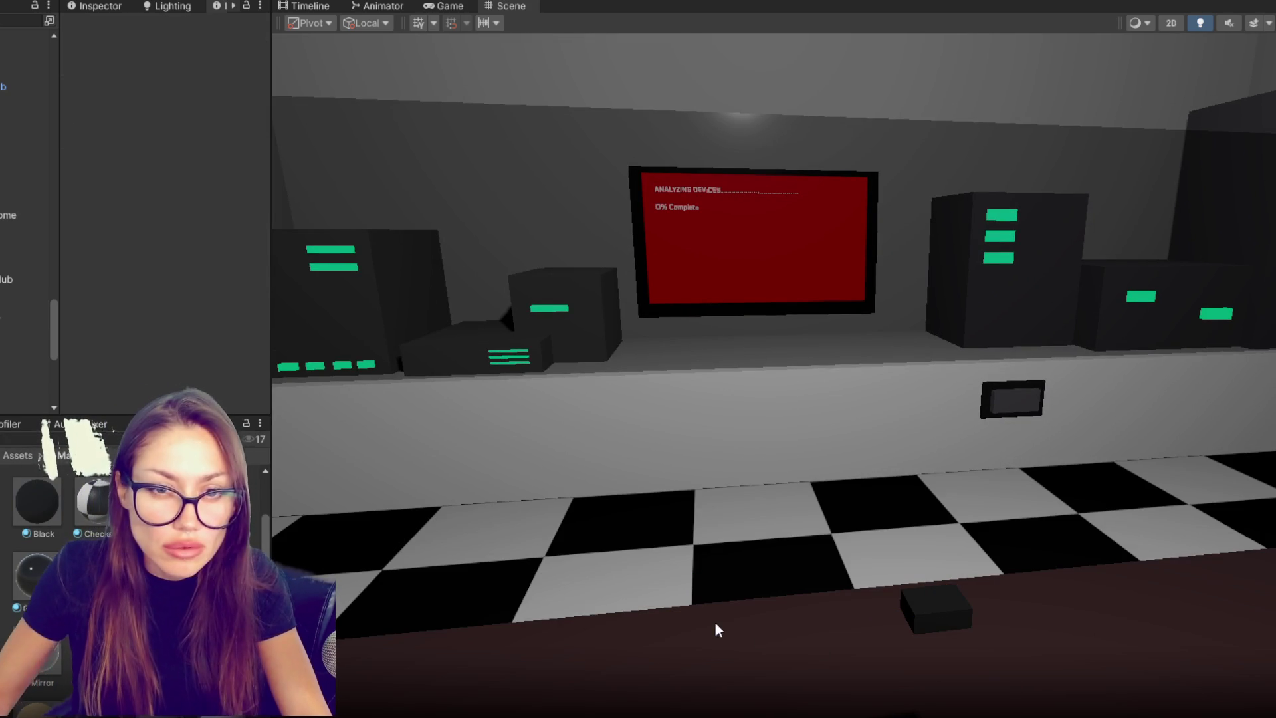
# - Select the gold device objects and open the Gold material's albedo colour (C3A982)
pyautogui.click(920, 601)
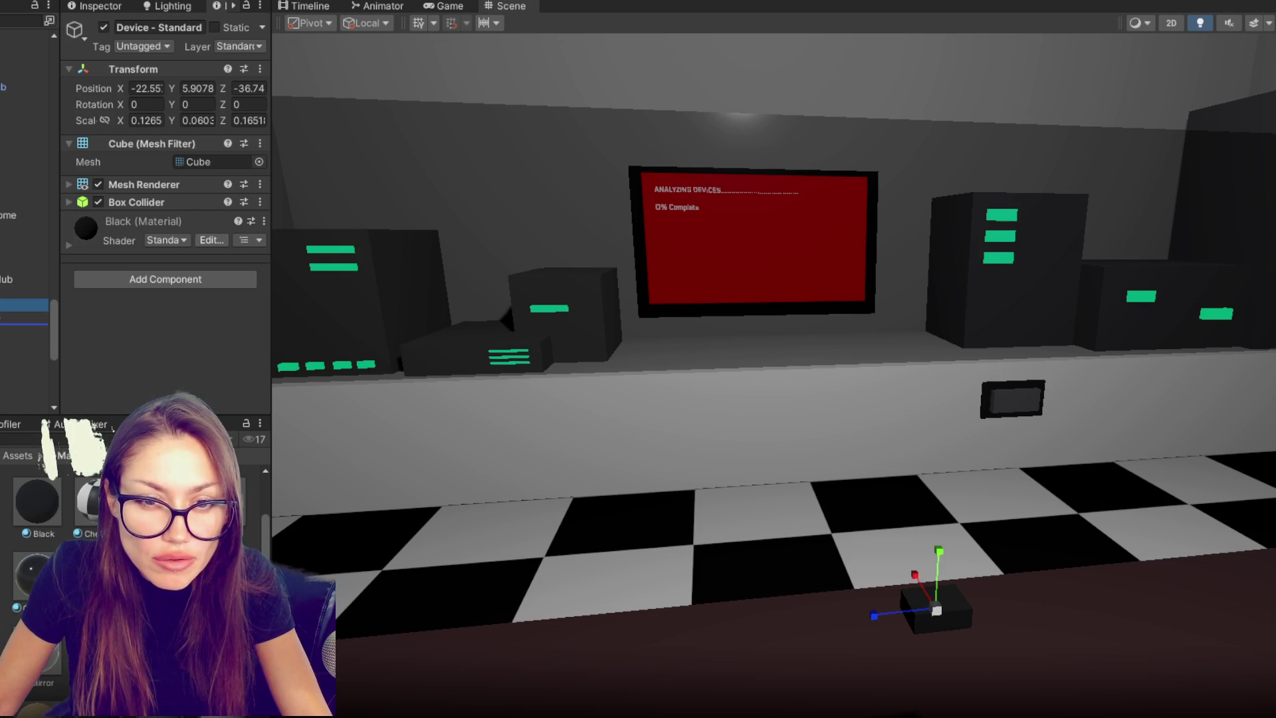
pyautogui.click(24, 305)
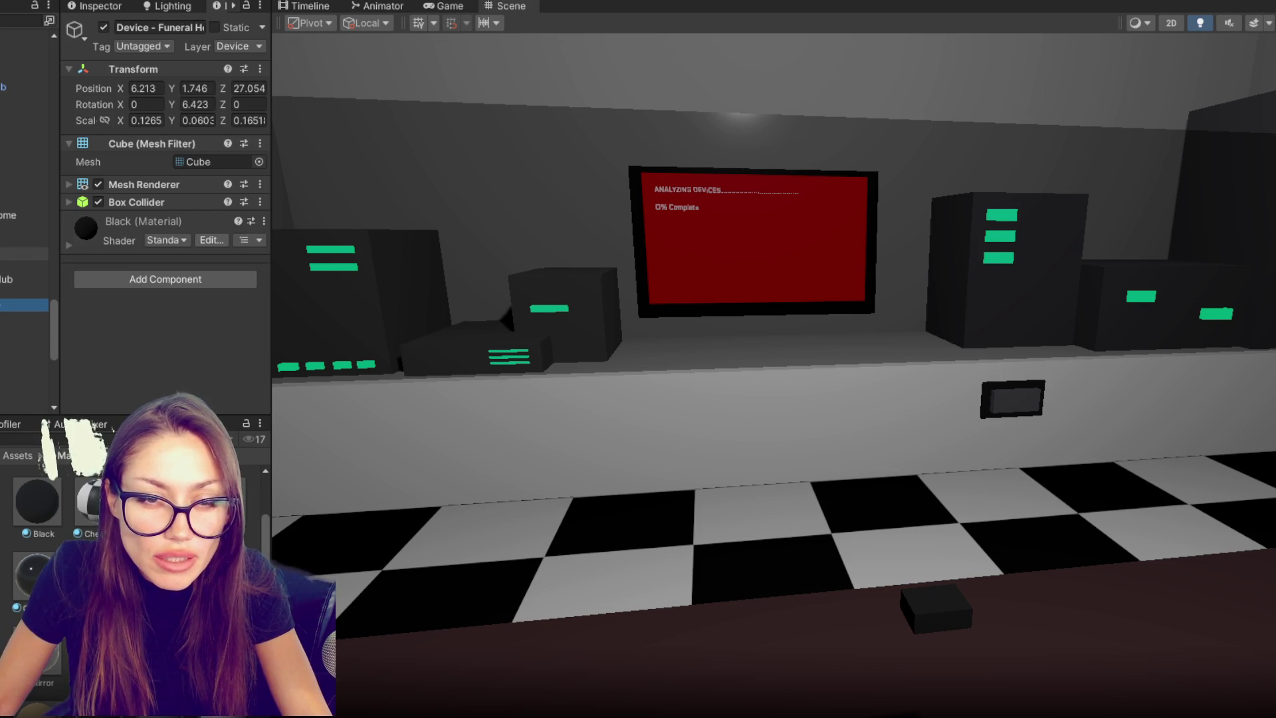
pyautogui.keyDown('shift'); pyautogui.click(24, 266); pyautogui.keyUp('shift')
pyautogui.scroll(-2, 67, 545)
pyautogui.click(143, 397)
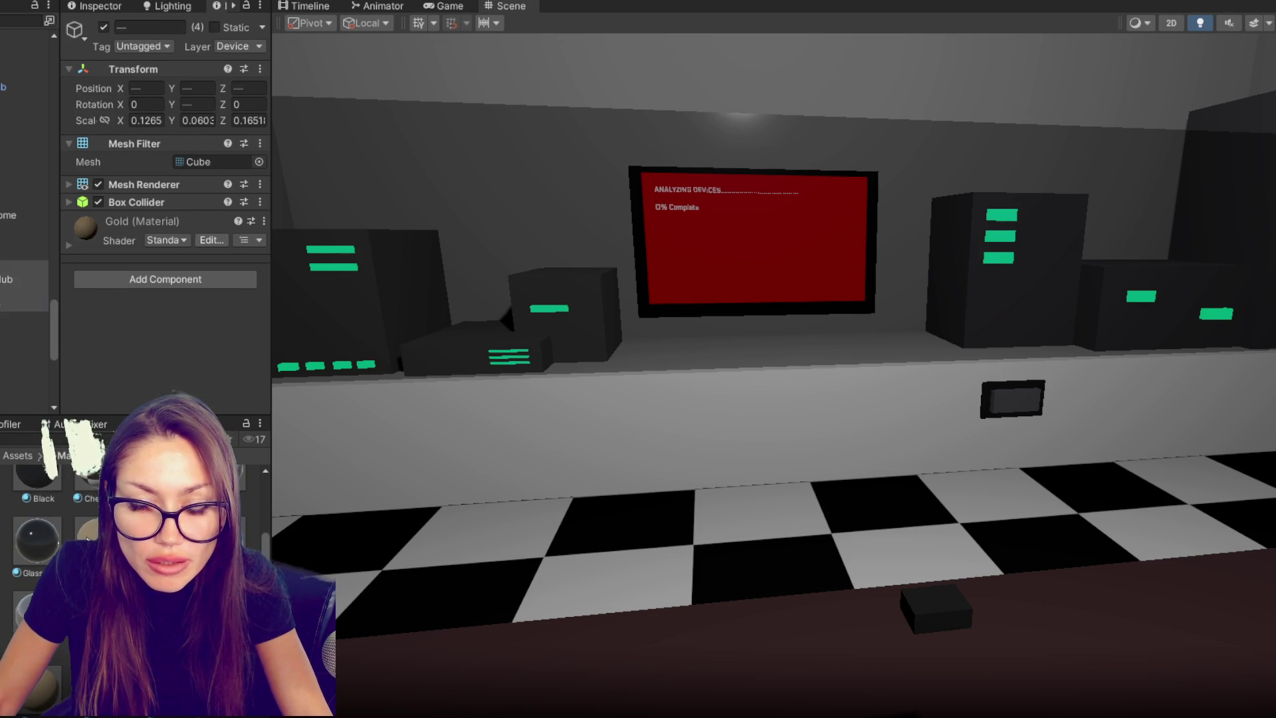
pyautogui.scroll(-5, 185, 119)
pyautogui.click(219, 97)
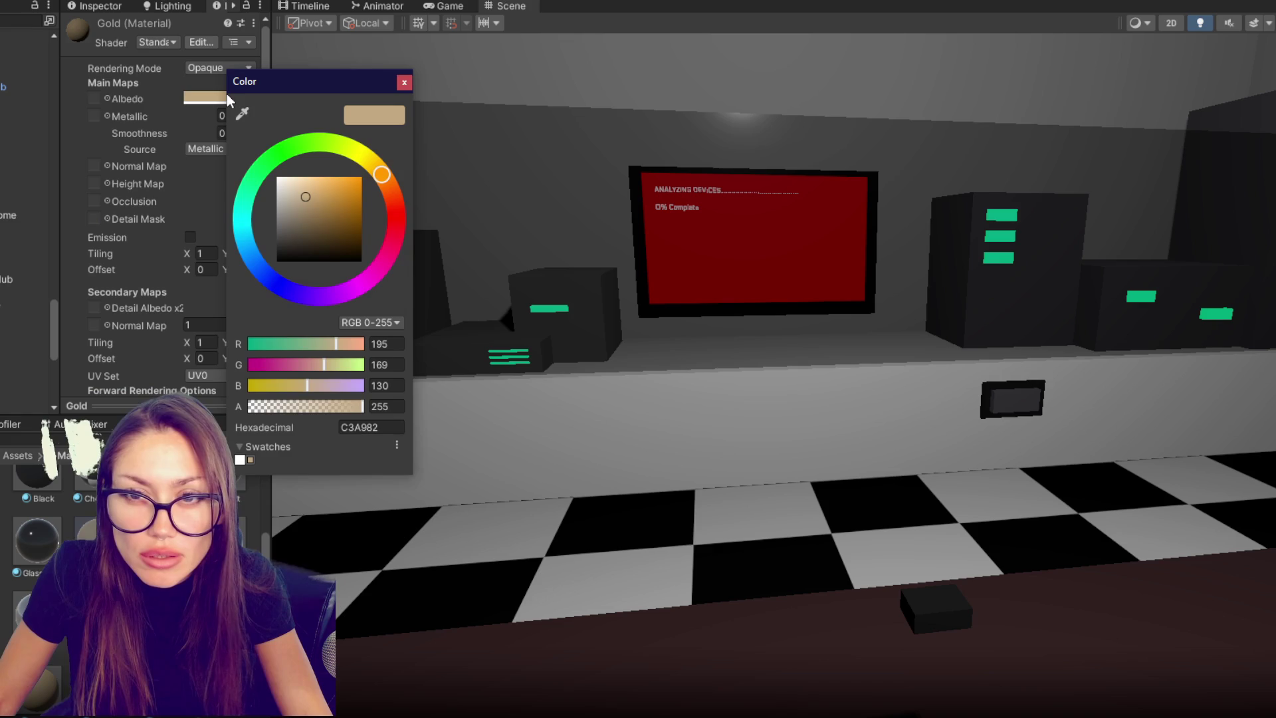
# - Set the Gold material's albedo to B79054 and its smoothness to 0.7
pyautogui.click(324, 202)
pyautogui.scroll(-4, 219, 252)
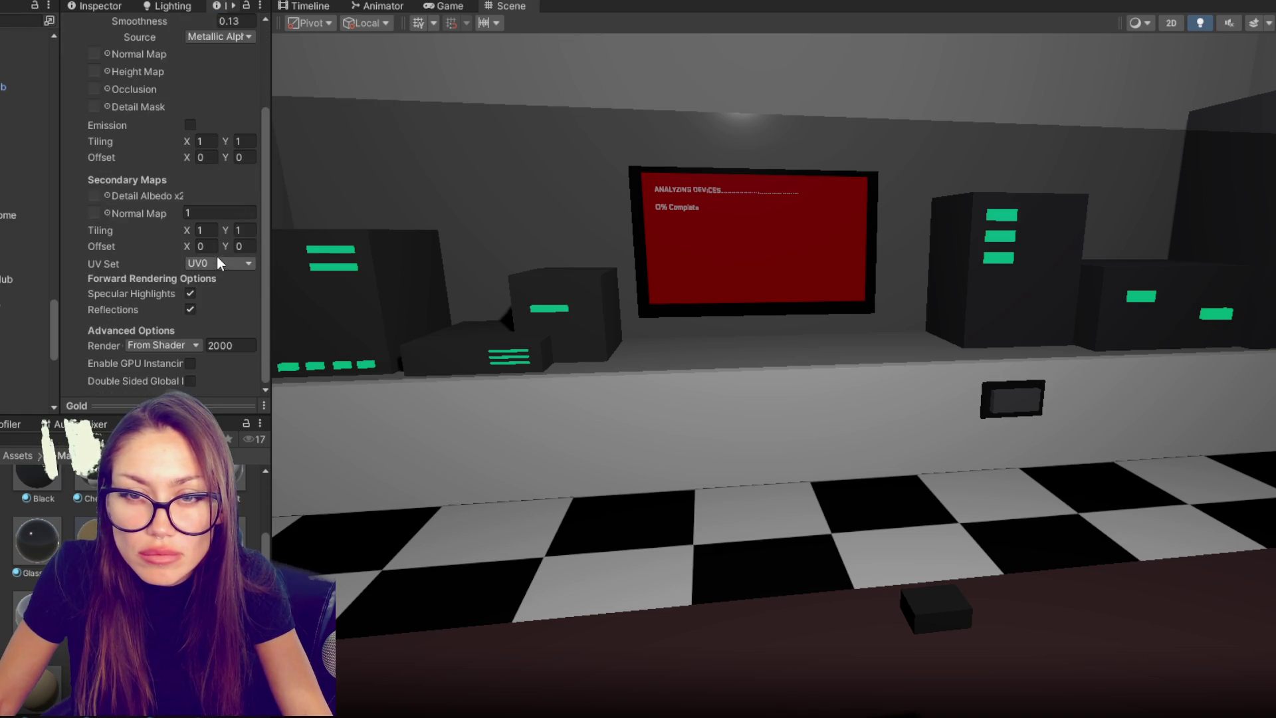
pyautogui.scroll(4, 209, 270)
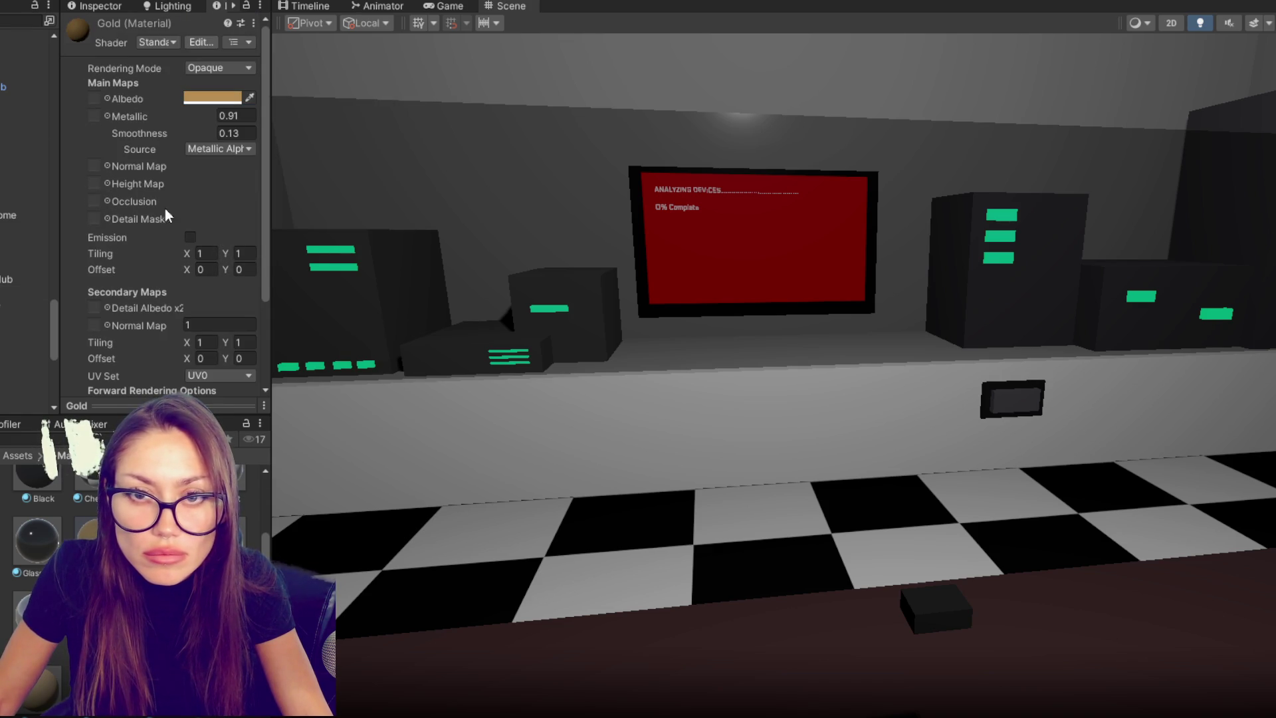
pyautogui.moveTo(145, 134); pyautogui.dragTo(169, 133)
pyautogui.write('0.7')
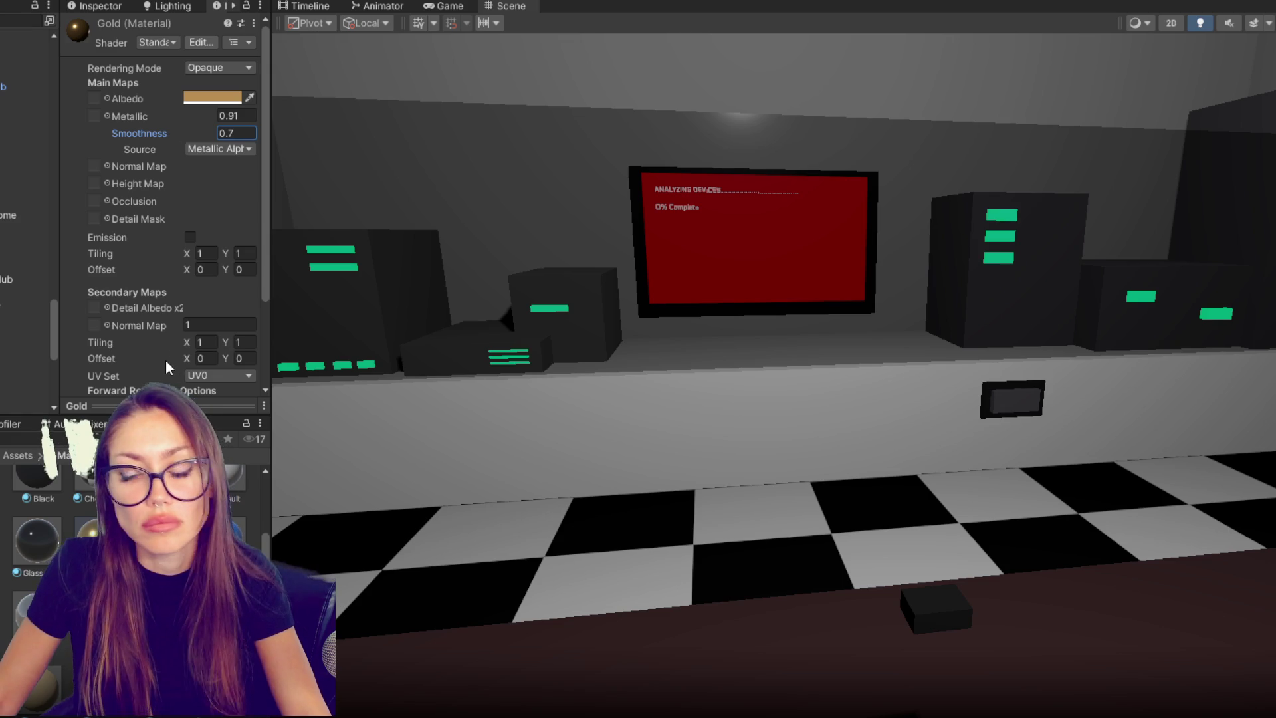
pyautogui.click(943, 598)
# - Move the Device - Standard box into the room with chairs and raise it
pyautogui.press('f')
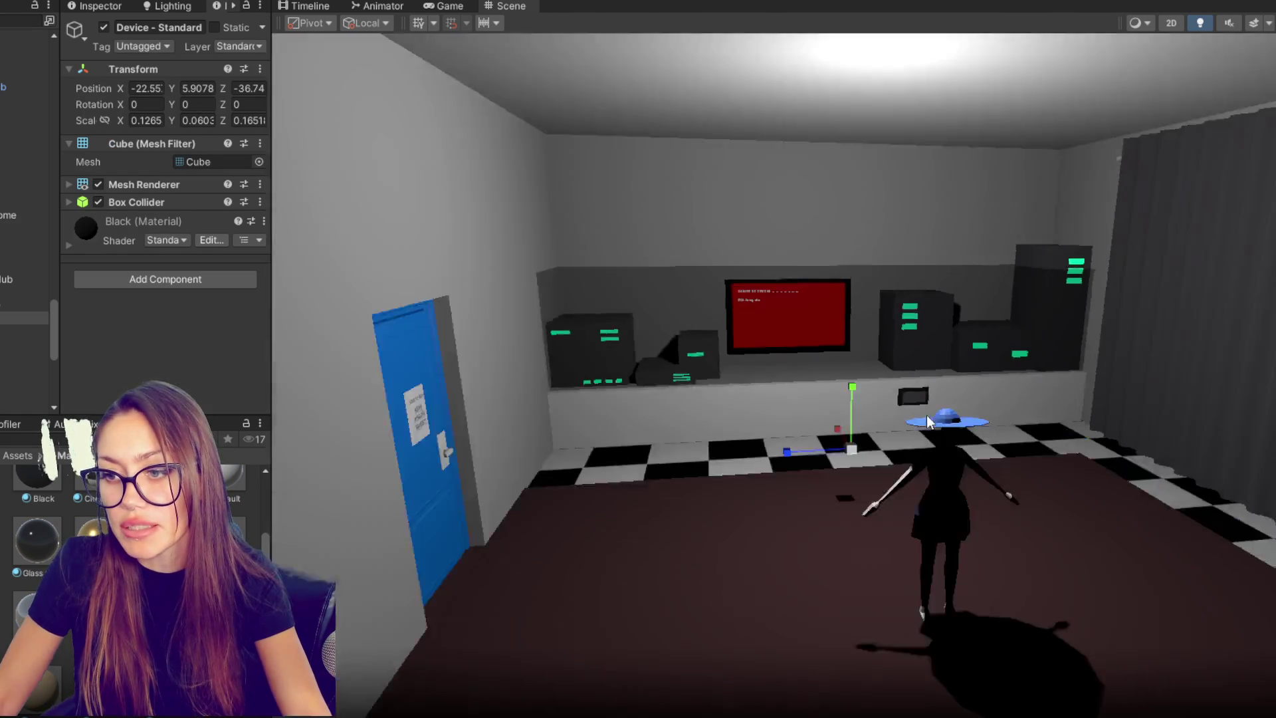
pyautogui.scroll(-10, 744, 401)
pyautogui.moveTo(809, 353)
pyautogui.mouseDown()
pyautogui.moveTo(668, 436)
pyautogui.moveTo(826, 561)
pyautogui.moveTo(827, 635)
pyautogui.moveTo(710, 508)
pyautogui.moveTo(592, 334)
pyautogui.mouseUp()
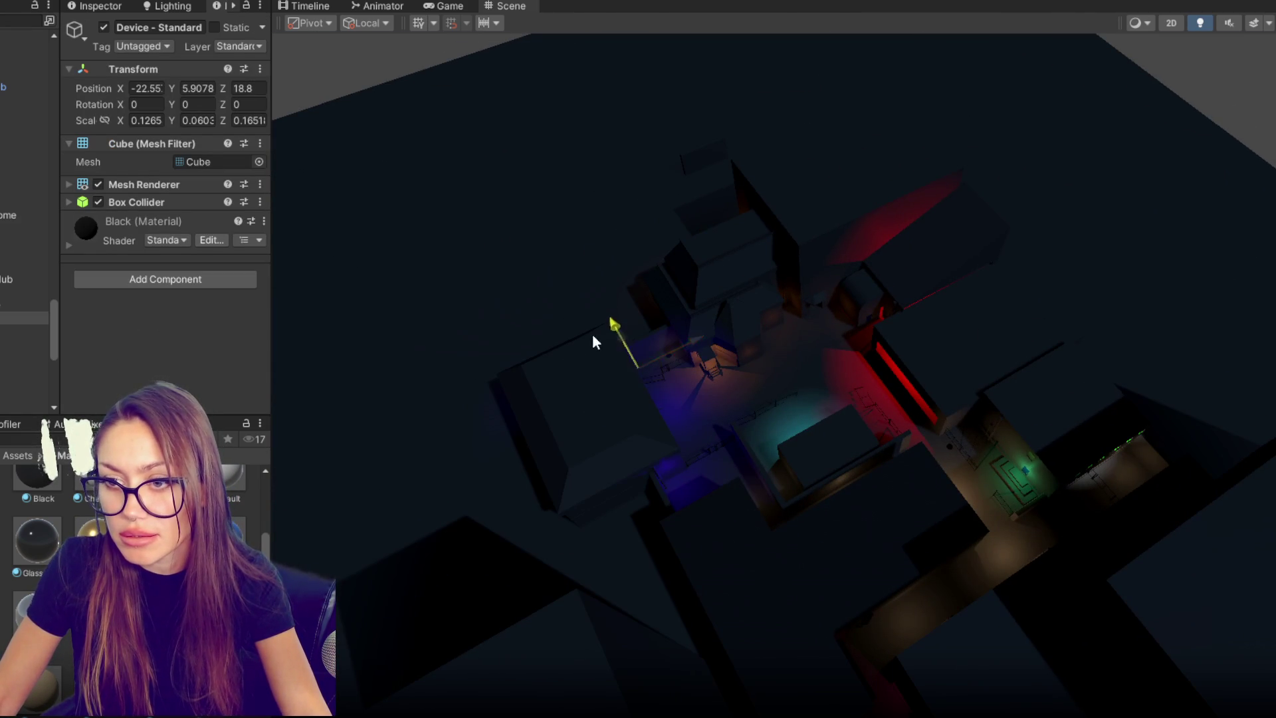
pyautogui.moveTo(693, 340); pyautogui.dragTo(767, 321)
pyautogui.press('f')
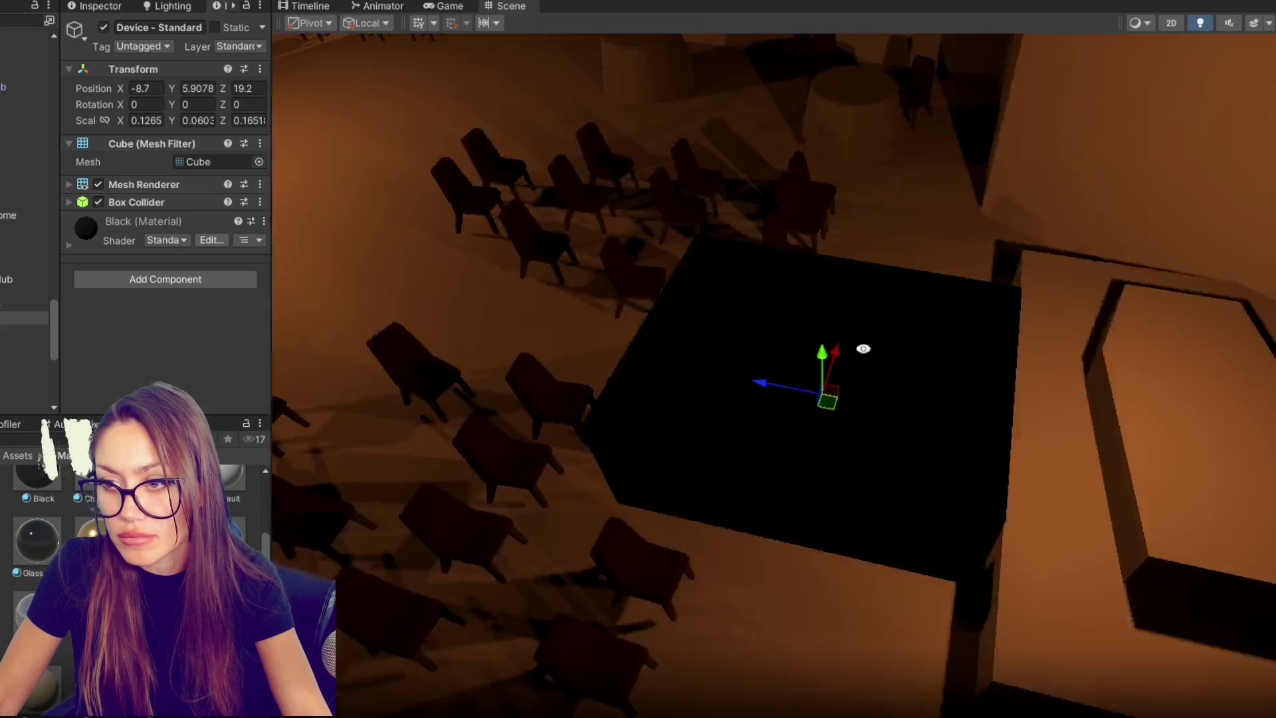
pyautogui.moveTo(863, 349)
pyautogui.mouseDown()
pyautogui.moveTo(675, 419)
pyautogui.moveTo(1023, 307)
pyautogui.moveTo(829, 510)
pyautogui.mouseUp()
pyautogui.scroll(-5, 795, 652)
pyautogui.moveTo(831, 39)
pyautogui.mouseDown()
pyautogui.moveTo(816, 486)
pyautogui.moveTo(676, 502)
pyautogui.moveTo(860, 525)
pyautogui.mouseUp()
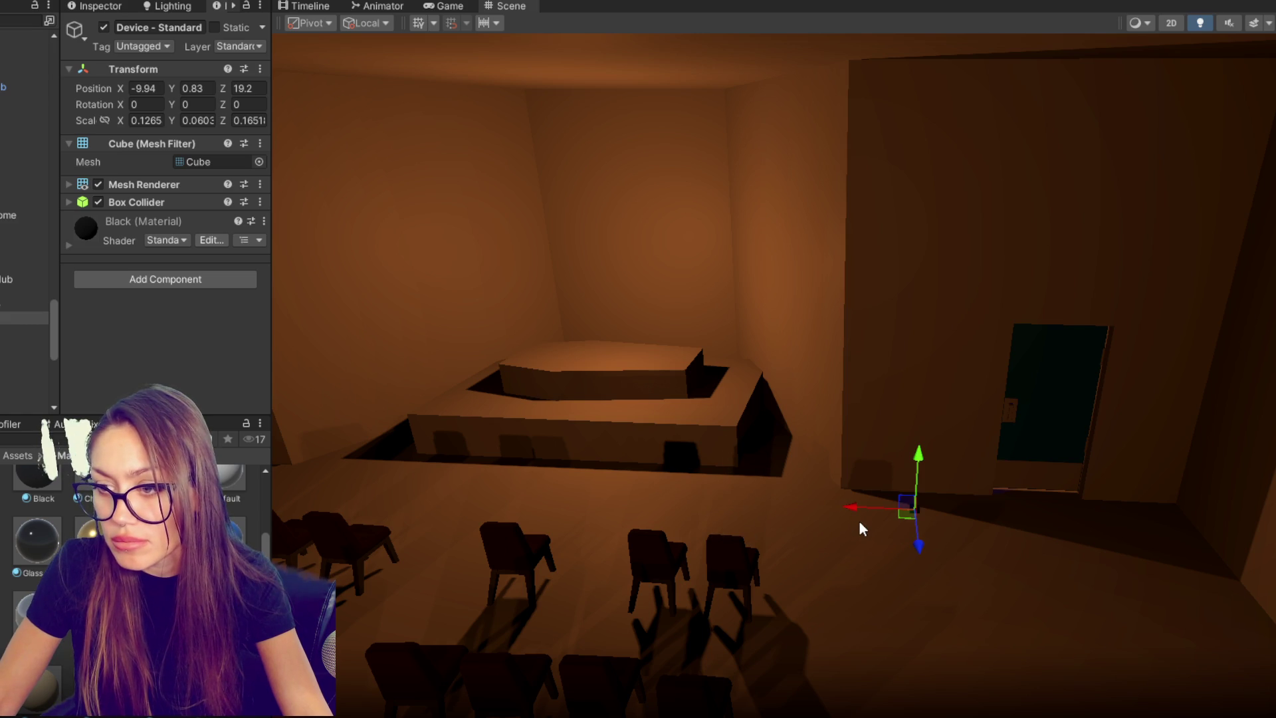
pyautogui.moveTo(928, 461)
pyautogui.mouseDown()
pyautogui.moveTo(925, 362)
pyautogui.moveTo(924, 399)
pyautogui.moveTo(864, 432)
pyautogui.moveTo(923, 473)
pyautogui.mouseUp()
pyautogui.scroll(-5, 923, 473)
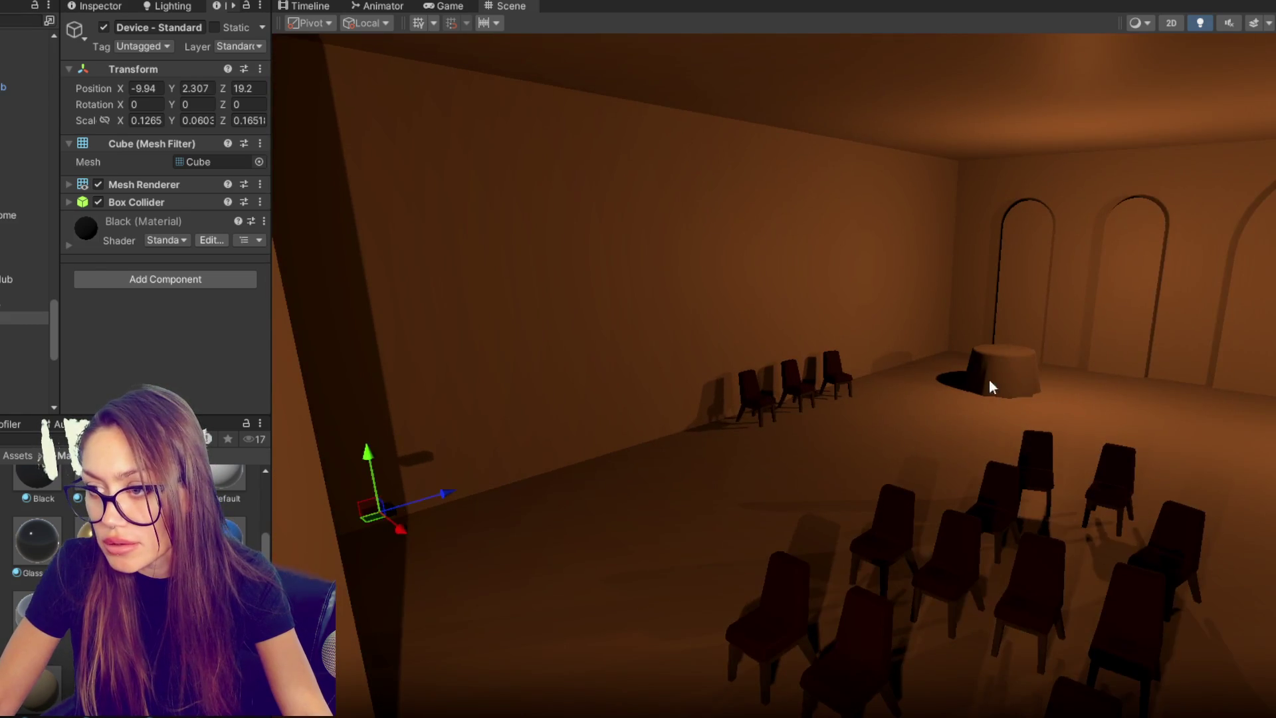
# - Move the round Table_Wedding table toward the front, near the wall
pyautogui.click(991, 380)
pyautogui.moveTo(1024, 382)
pyautogui.mouseDown()
pyautogui.moveTo(509, 596)
pyautogui.moveTo(510, 644)
pyautogui.moveTo(529, 660)
pyautogui.mouseUp()
pyautogui.moveTo(558, 617); pyautogui.dragTo(549, 620)
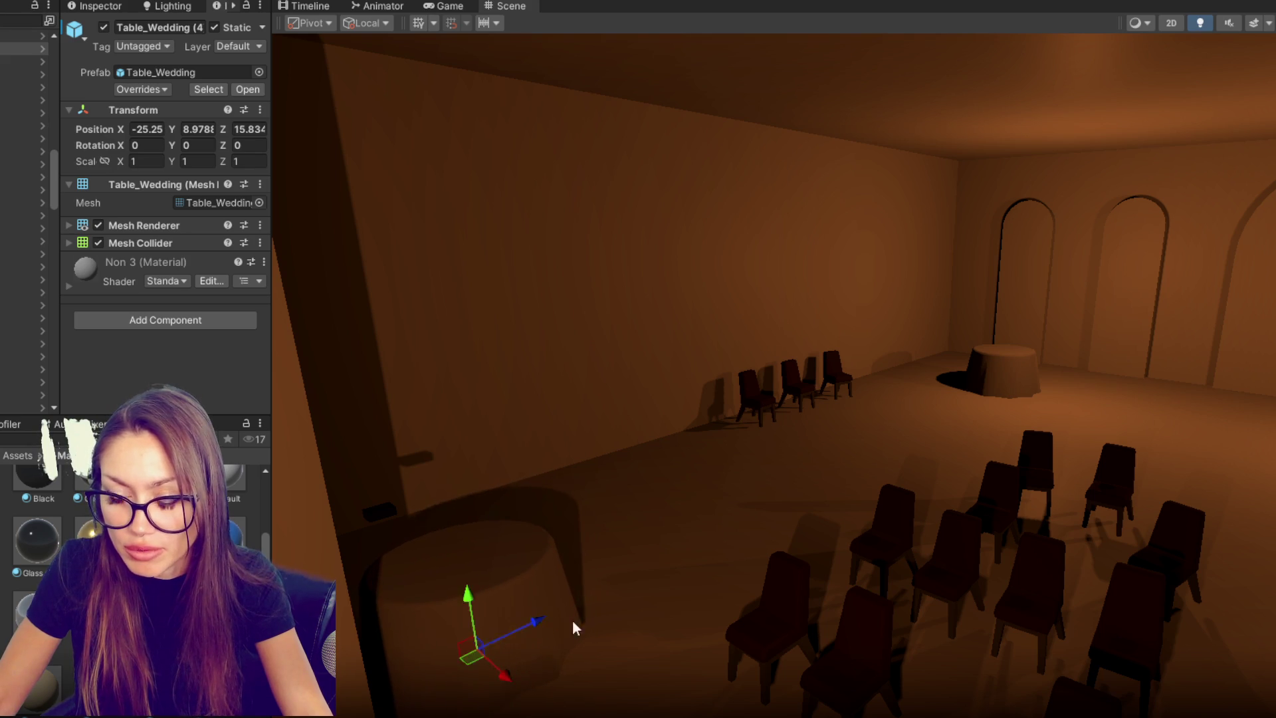
pyautogui.moveTo(579, 501)
pyautogui.mouseDown()
pyautogui.moveTo(541, 536)
pyautogui.moveTo(687, 441)
pyautogui.moveTo(572, 537)
pyautogui.mouseUp()
# - Lower the small black device and slide it across the hall
pyautogui.click(567, 380)
pyautogui.moveTo(556, 303); pyautogui.dragTo(553, 353)
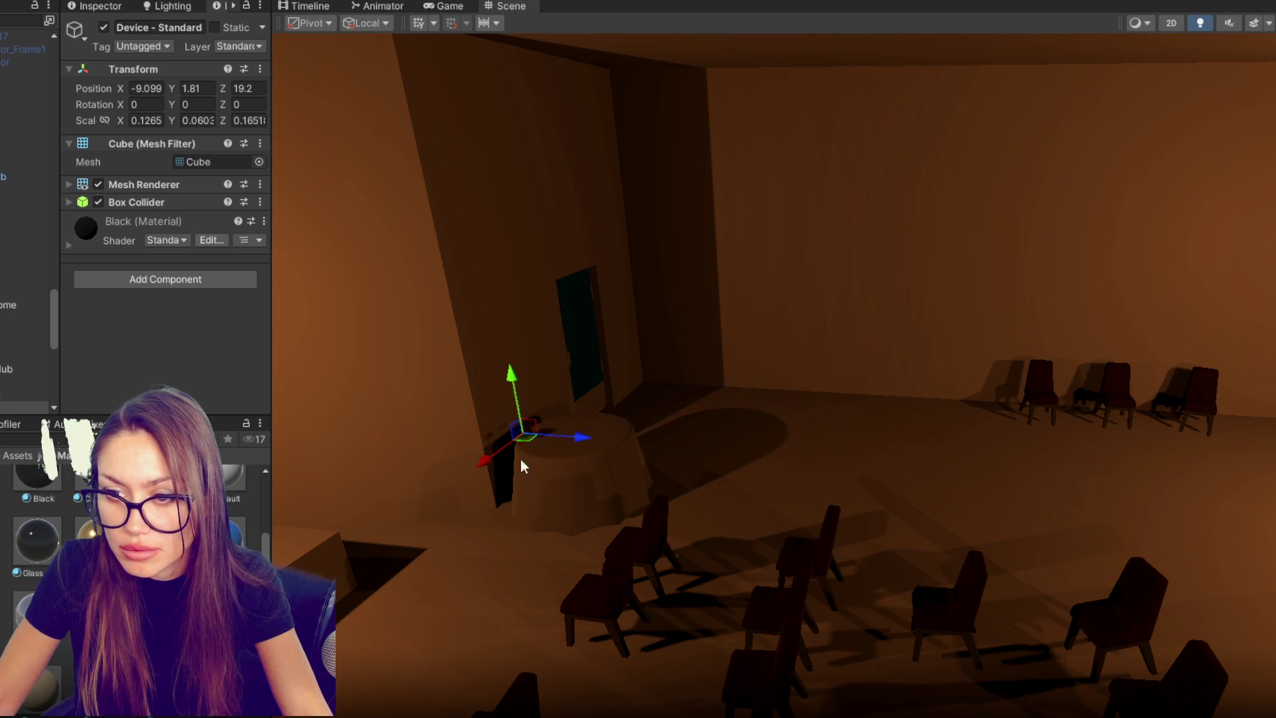
pyautogui.moveTo(582, 441); pyautogui.dragTo(610, 440)
pyautogui.moveTo(569, 377)
pyautogui.mouseDown()
pyautogui.moveTo(561, 388)
pyautogui.moveTo(705, 382)
pyautogui.mouseUp()
pyautogui.moveTo(760, 350); pyautogui.dragTo(279, 370)
pyautogui.moveTo(466, 372); pyautogui.dragTo(670, 365)
pyautogui.moveTo(745, 326)
pyautogui.mouseDown()
pyautogui.moveTo(681, 293)
pyautogui.moveTo(596, 370)
pyautogui.moveTo(327, 425)
pyautogui.moveTo(406, 407)
pyautogui.moveTo(374, 393)
pyautogui.mouseUp()
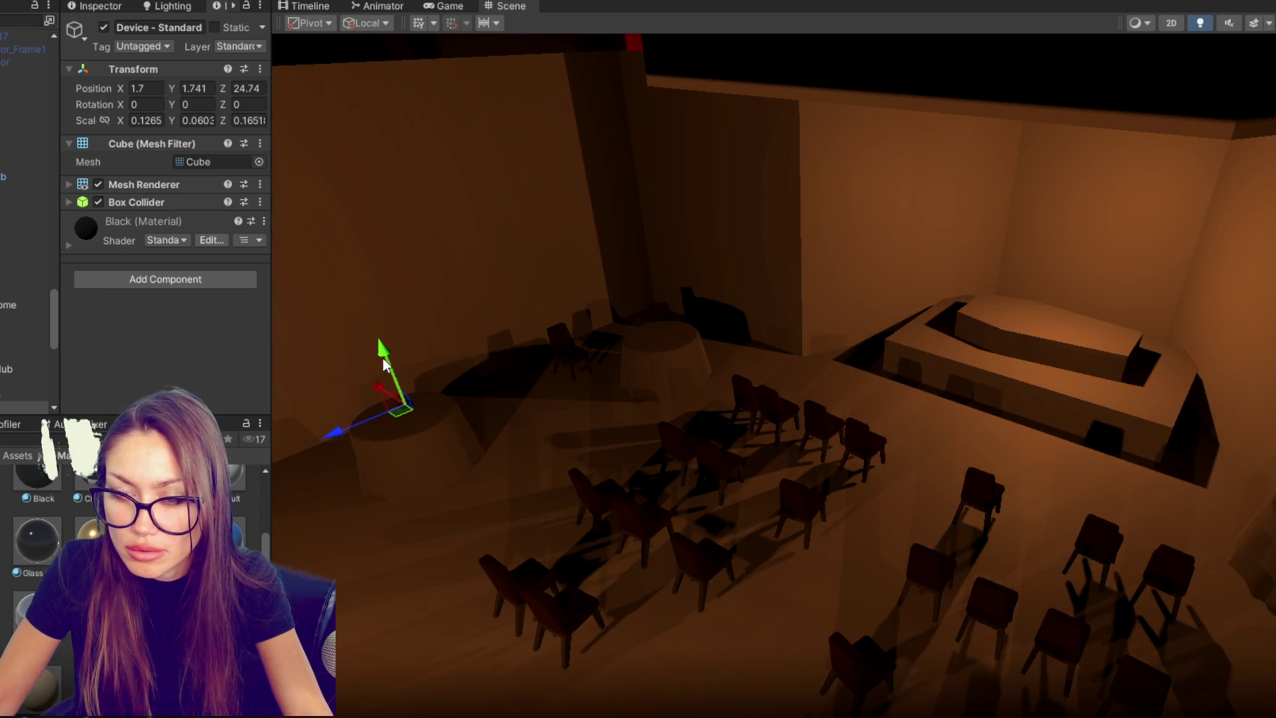
pyautogui.press('f')
pyautogui.moveTo(822, 347); pyautogui.dragTo(821, 349)
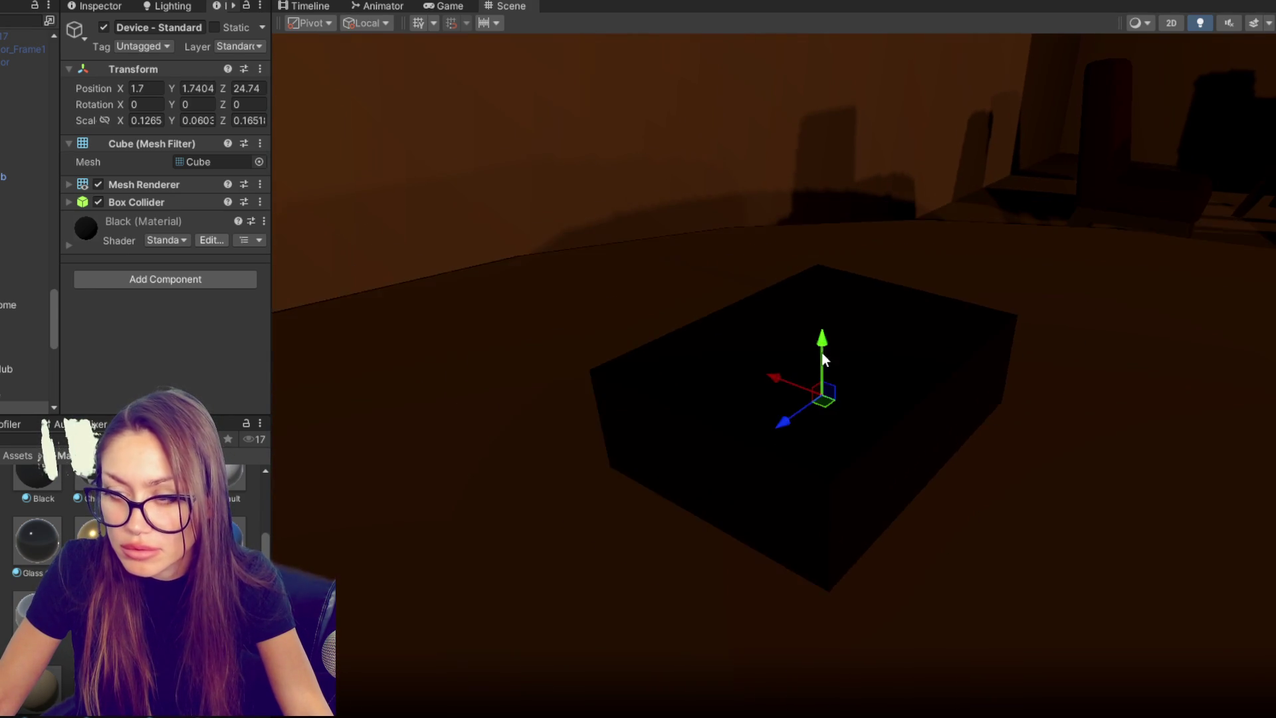
pyautogui.scroll(-15, 822, 349)
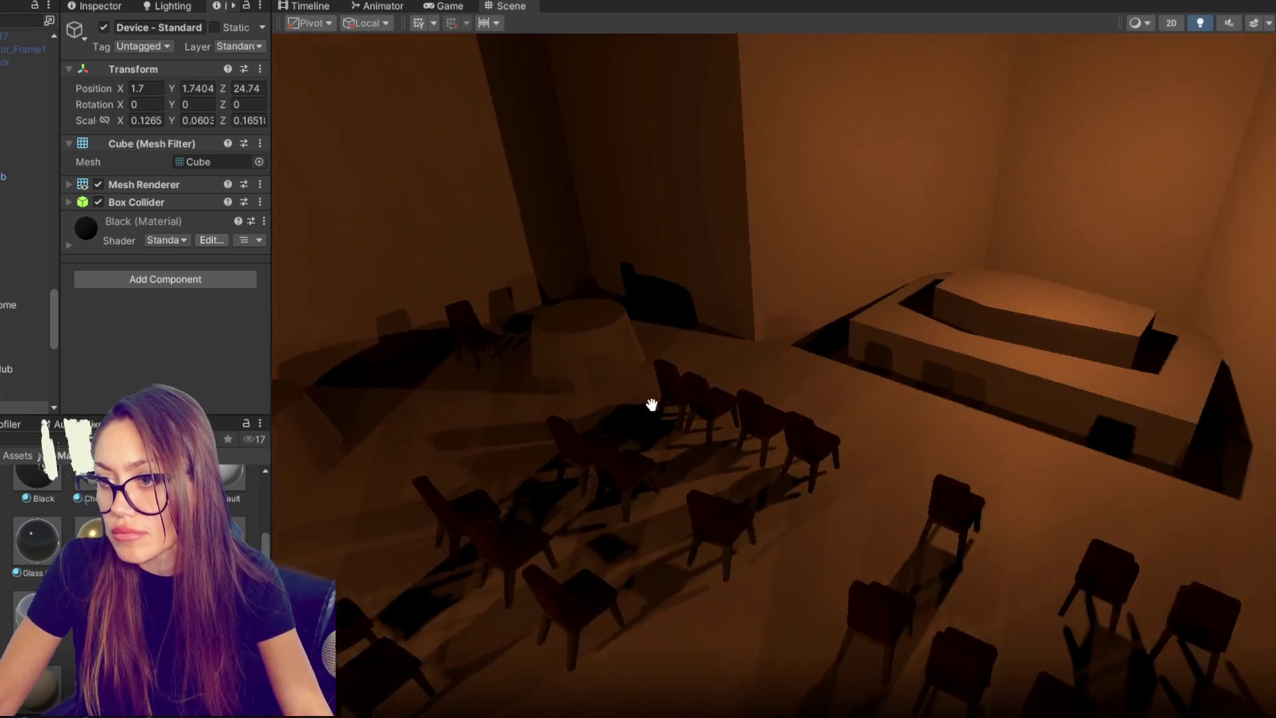
pyautogui.moveTo(651, 404); pyautogui.dragTo(863, 385)
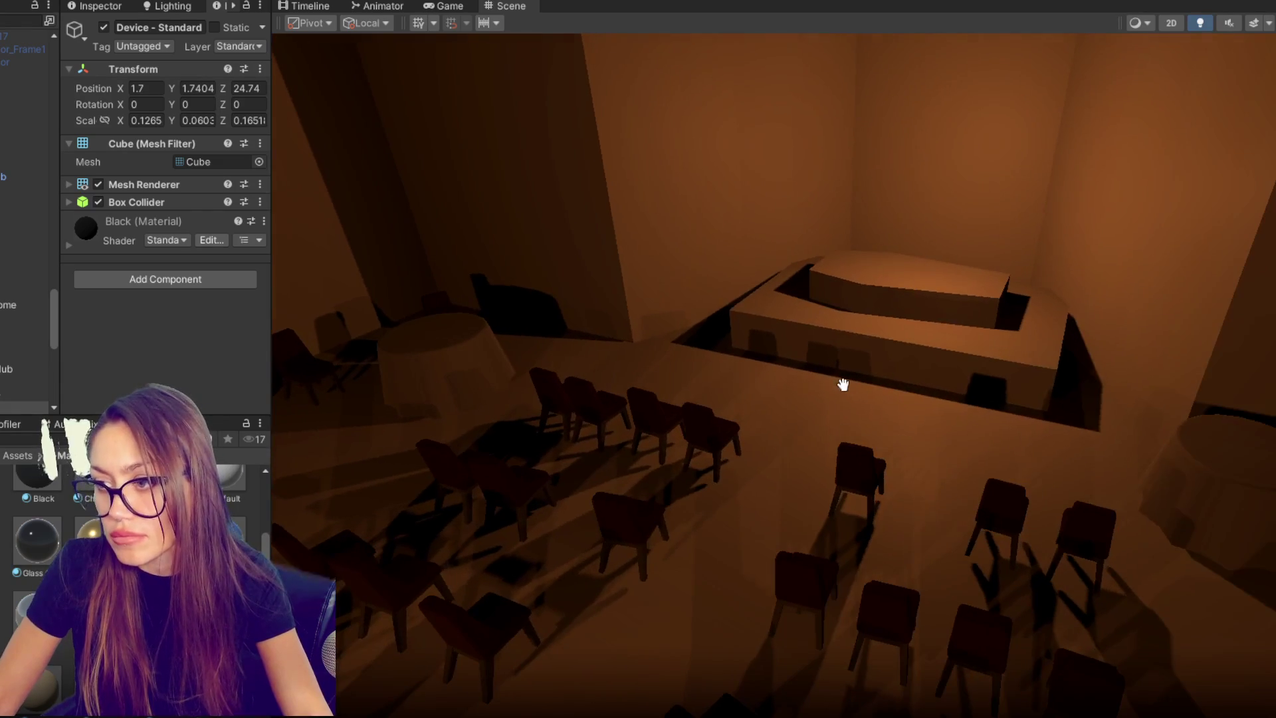
# - Place the table beside the stage, shrink it uniformly and make it taller
pyautogui.click(1201, 487)
pyautogui.moveTo(1202, 486)
pyautogui.mouseDown()
pyautogui.moveTo(978, 377)
pyautogui.moveTo(990, 404)
pyautogui.moveTo(956, 396)
pyautogui.moveTo(1004, 309)
pyautogui.mouseUp()
pyautogui.moveTo(917, 398)
pyautogui.mouseDown()
pyautogui.moveTo(840, 399)
pyautogui.moveTo(897, 370)
pyautogui.moveTo(866, 330)
pyautogui.moveTo(823, 318)
pyautogui.mouseUp()
pyautogui.press('r')
pyautogui.moveTo(871, 355); pyautogui.dragTo(874, 334)
pyautogui.moveTo(887, 264); pyautogui.dragTo(889, 253)
pyautogui.press('w')
# - Duplicate the cylinder table along the stage front and make both shorter and slimmer
pyautogui.hotkey('ctrl', 'd')
pyautogui.moveTo(822, 321); pyautogui.dragTo(447, 285)
pyautogui.keyDown('shift'); pyautogui.click(894, 315); pyautogui.keyUp('shift')
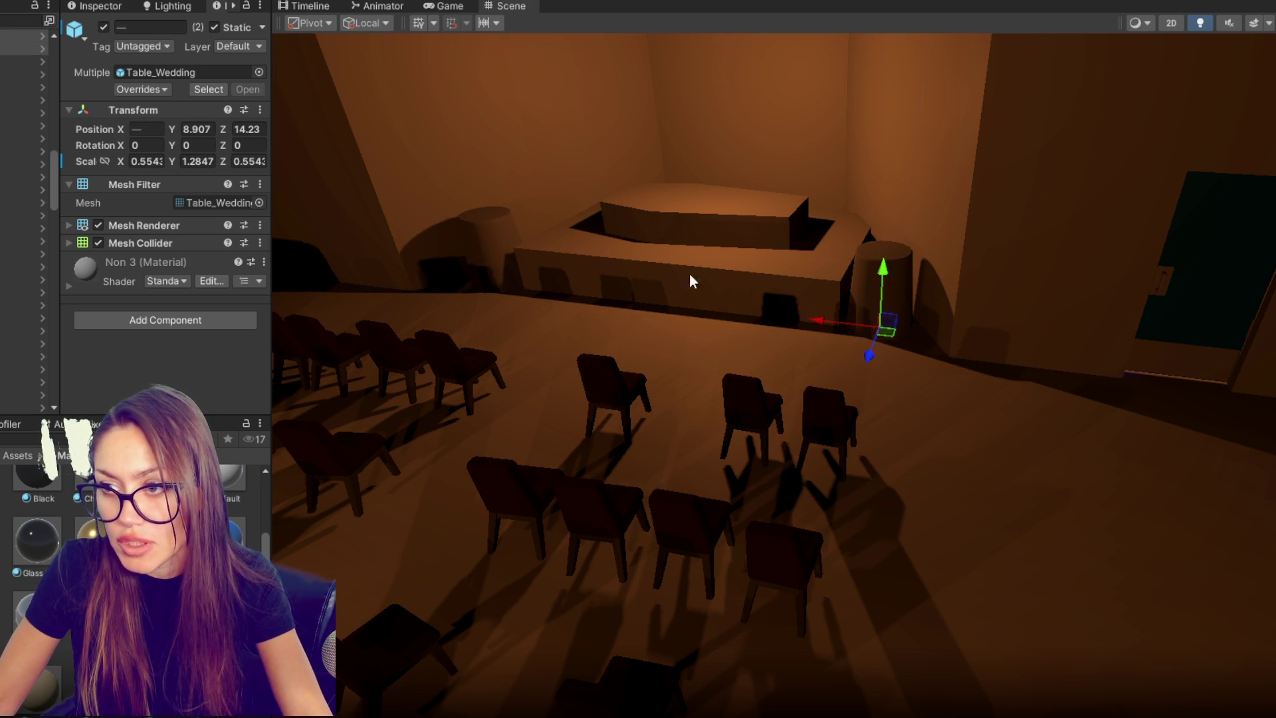
pyautogui.moveTo(883, 268); pyautogui.dragTo(882, 275)
pyautogui.moveTo(880, 329)
pyautogui.mouseDown()
pyautogui.moveTo(868, 328)
pyautogui.moveTo(926, 319)
pyautogui.moveTo(377, 254)
pyautogui.moveTo(525, 245)
pyautogui.moveTo(537, 338)
pyautogui.moveTo(427, 365)
pyautogui.moveTo(697, 323)
pyautogui.moveTo(899, 265)
pyautogui.mouseUp()
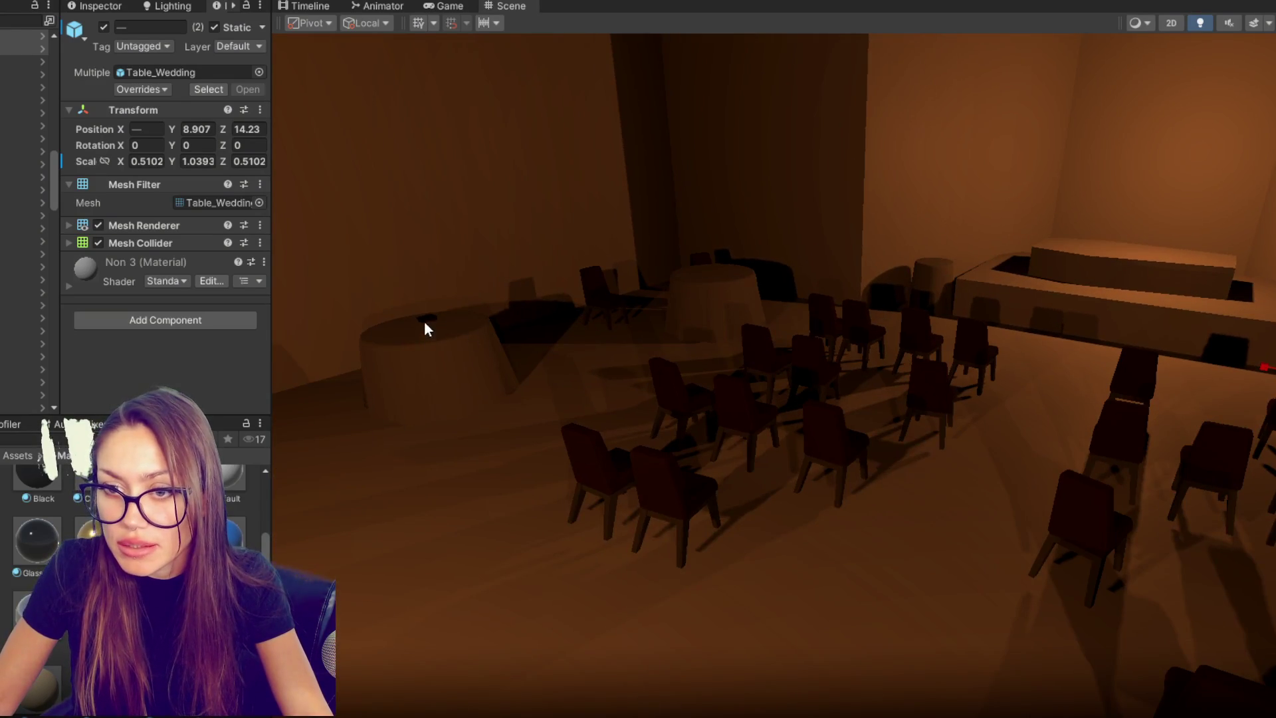
pyautogui.click(426, 323)
# - Reposition Device - Standard and lower it so it sits flat on the floor
pyautogui.press('f')
pyautogui.scroll(-3, 967, 443)
pyautogui.moveTo(826, 432)
pyautogui.mouseDown()
pyautogui.moveTo(1128, 450)
pyautogui.moveTo(809, 431)
pyautogui.moveTo(1079, 235)
pyautogui.mouseUp()
pyautogui.moveTo(1095, 136); pyautogui.dragTo(1085, 151)
pyautogui.moveTo(1142, 234); pyautogui.dragTo(936, 202)
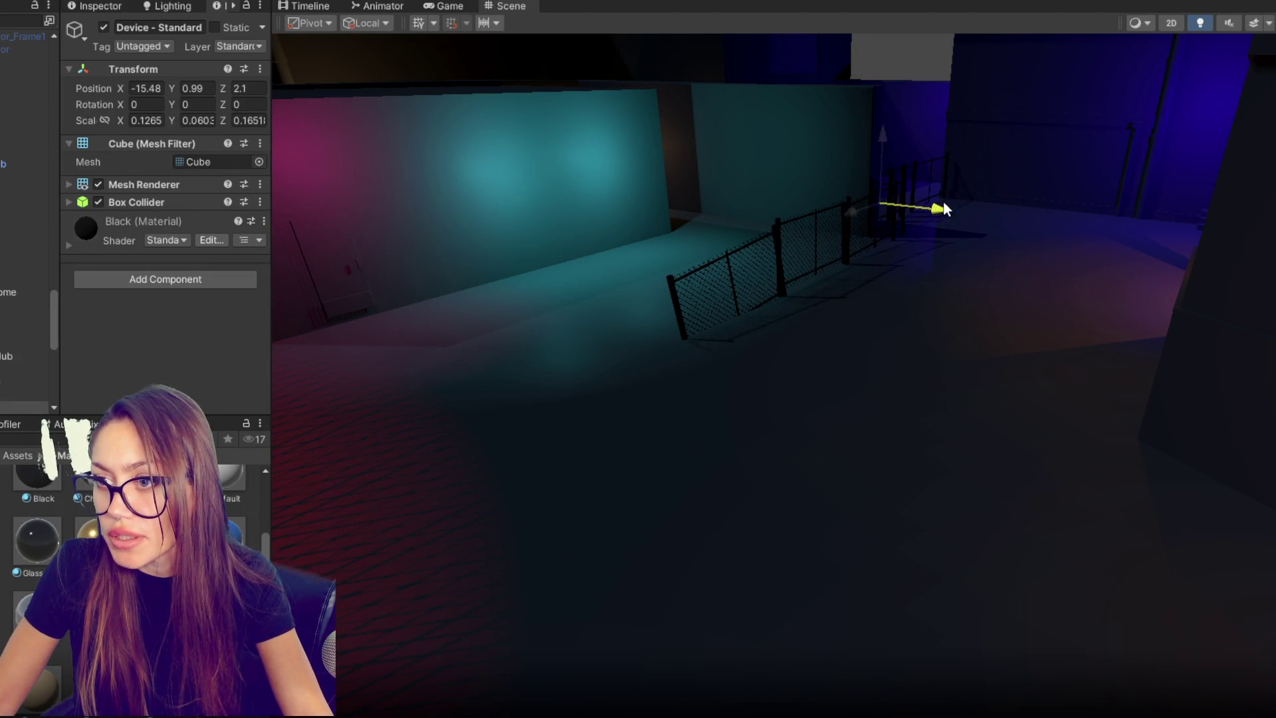
pyautogui.press('f')
pyautogui.moveTo(876, 408)
pyautogui.mouseDown()
pyautogui.moveTo(511, 302)
pyautogui.moveTo(989, 142)
pyautogui.mouseUp()
pyautogui.press('f')
pyautogui.scroll(-3, 831, 372)
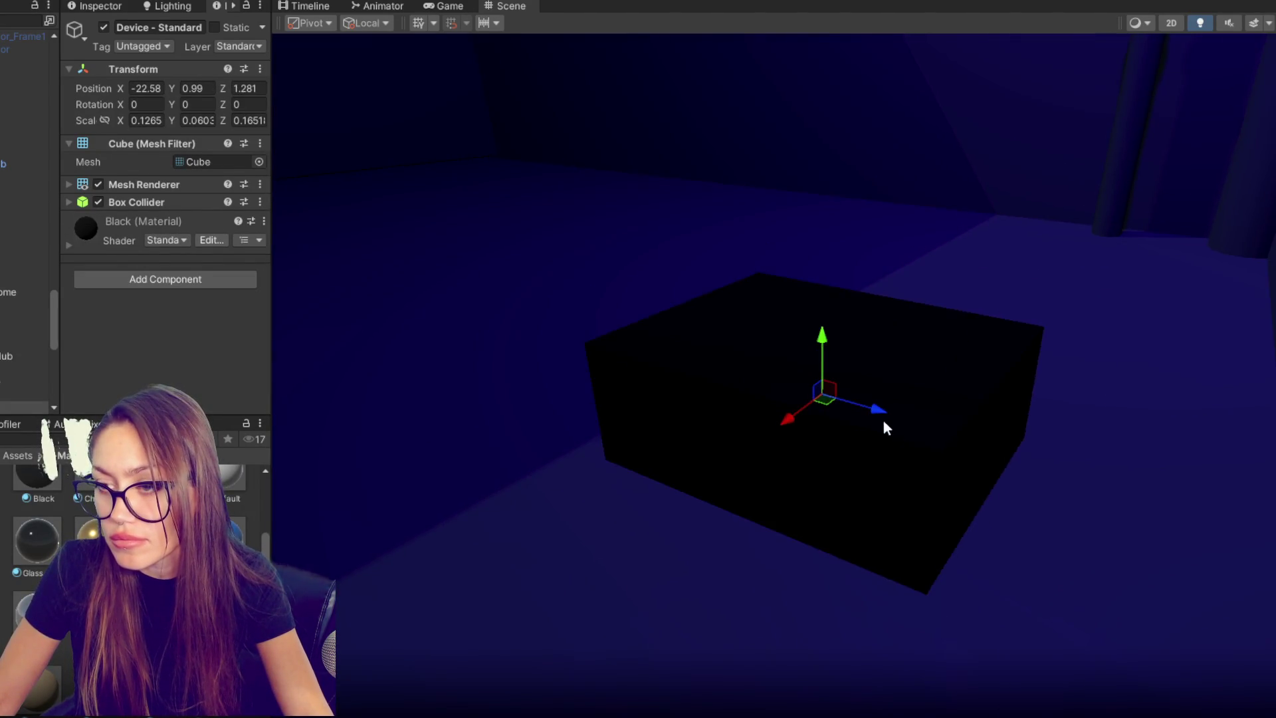
pyautogui.moveTo(895, 432); pyautogui.dragTo(1094, 432)
pyautogui.scroll(3, 787, 355)
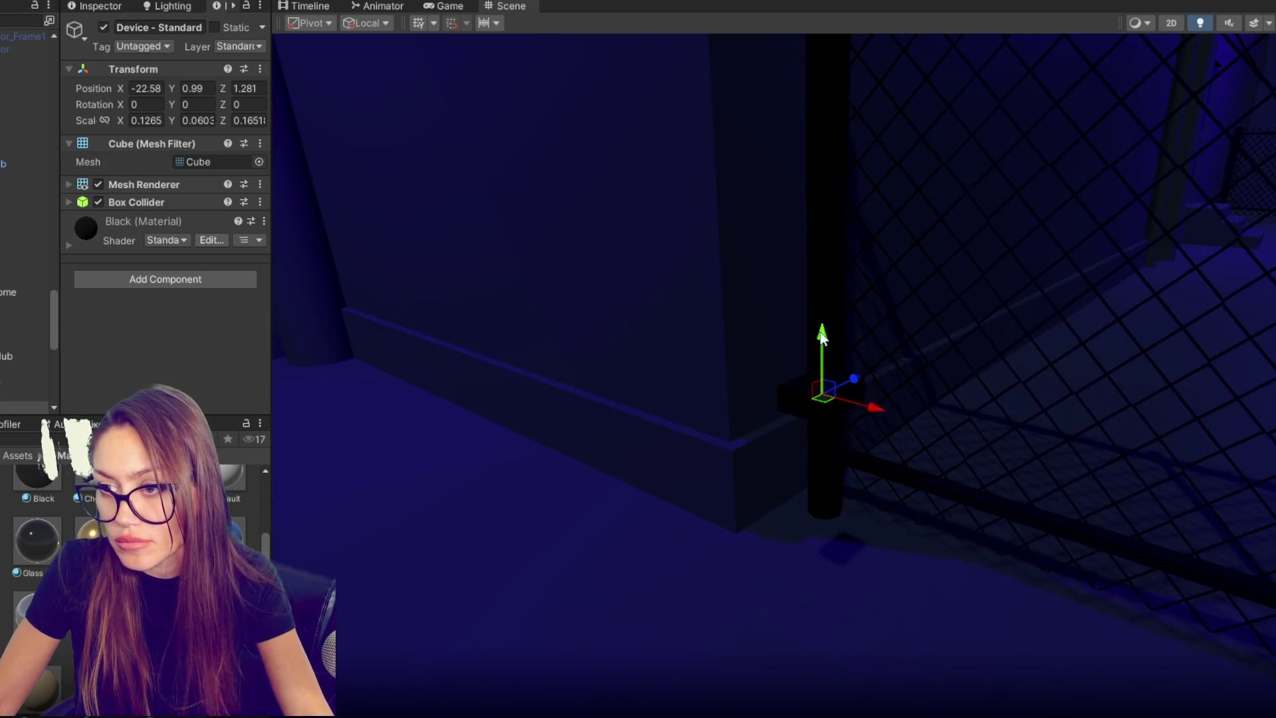
pyautogui.moveTo(822, 339)
pyautogui.mouseDown()
pyautogui.moveTo(844, 608)
pyautogui.moveTo(763, 607)
pyautogui.moveTo(399, 412)
pyautogui.mouseUp()
pyautogui.moveTo(339, 371)
pyautogui.mouseDown()
pyautogui.moveTo(342, 430)
pyautogui.moveTo(337, 420)
pyautogui.mouseUp()
# - Carry the device across the level toward the other building
pyautogui.moveTo(429, 460); pyautogui.dragTo(514, 440)
pyautogui.press('f')
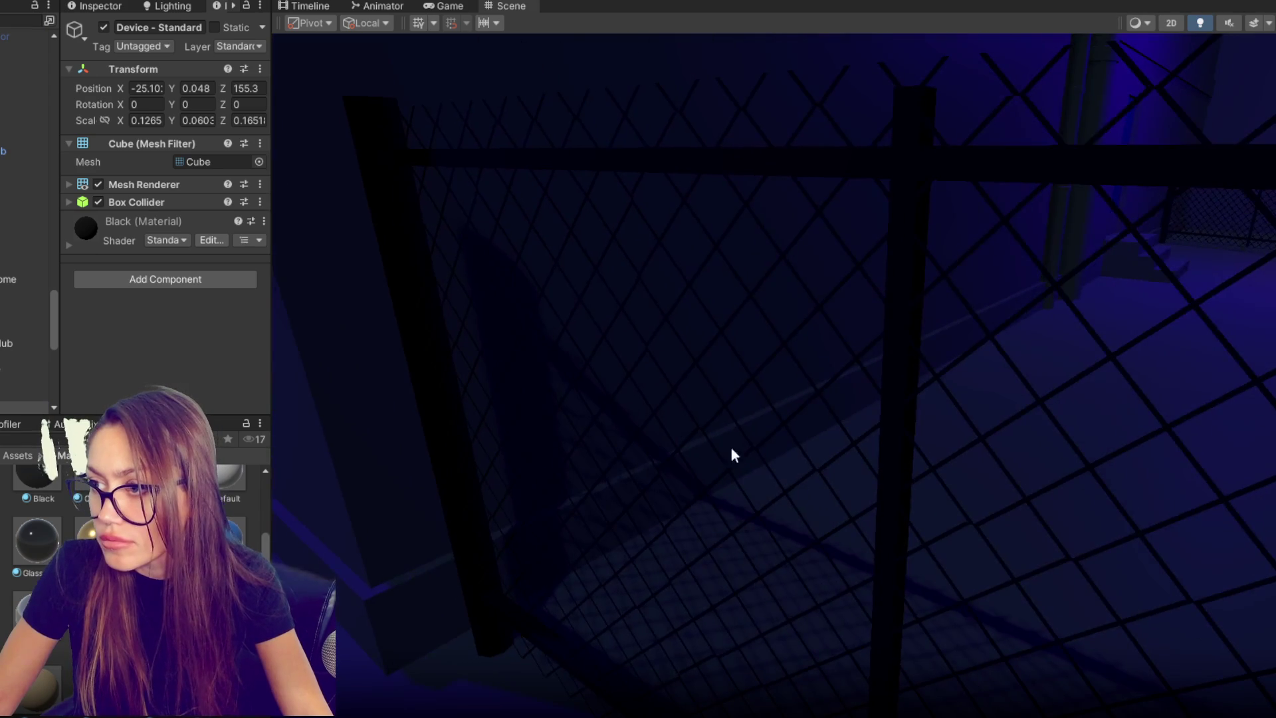
pyautogui.moveTo(596, 446)
pyautogui.mouseDown()
pyautogui.moveTo(1099, 275)
pyautogui.moveTo(1273, 267)
pyautogui.mouseUp()
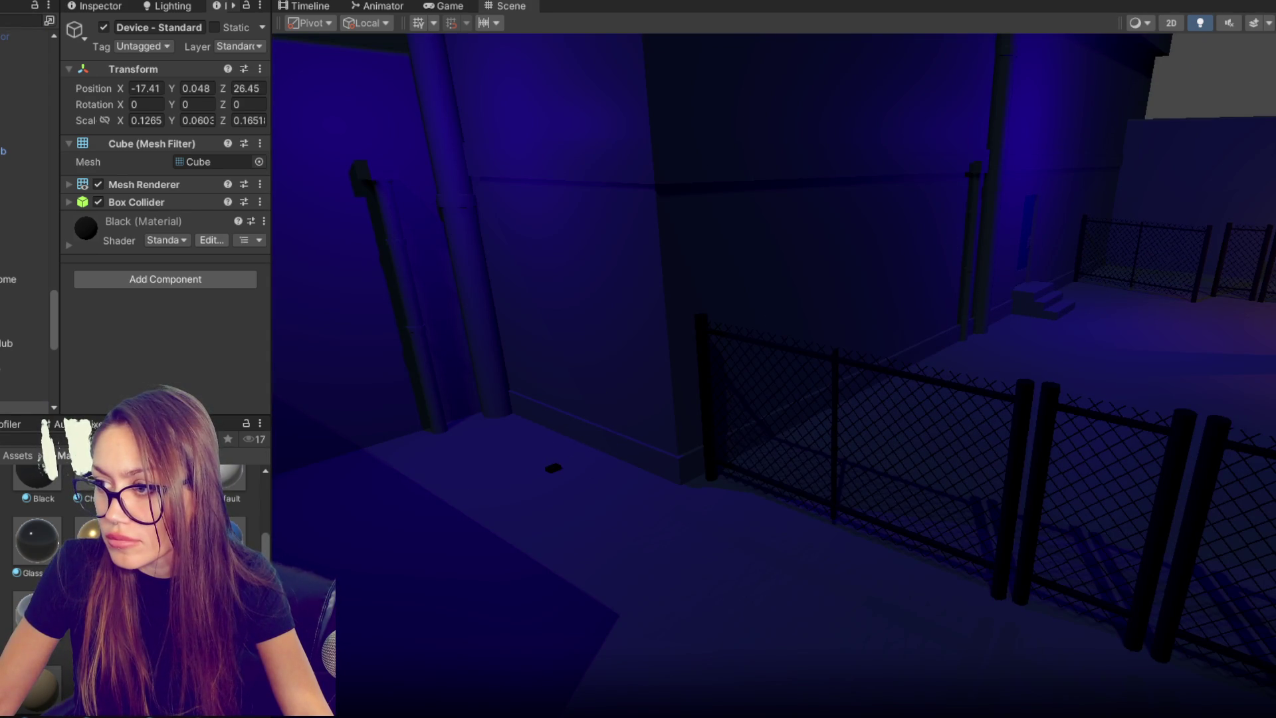
pyautogui.press('f')
pyautogui.scroll(-3, 874, 460)
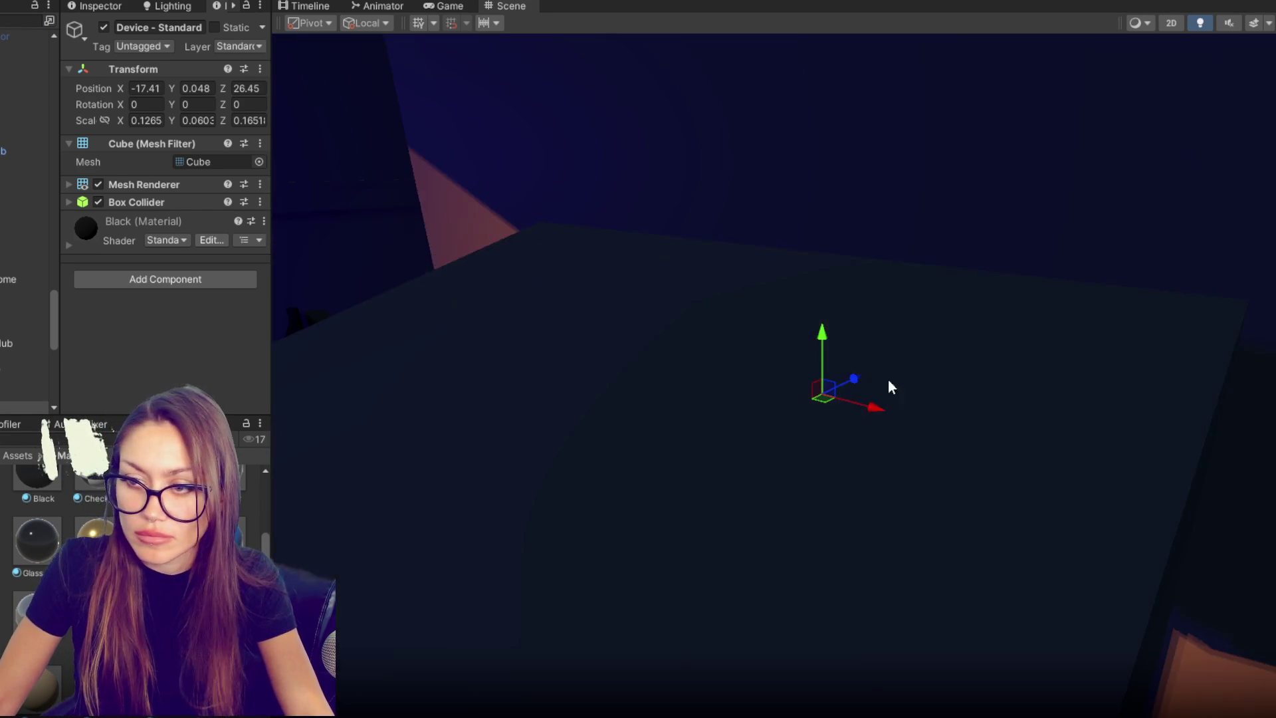
pyautogui.scroll(-5, 857, 425)
pyautogui.scroll(3, 817, 459)
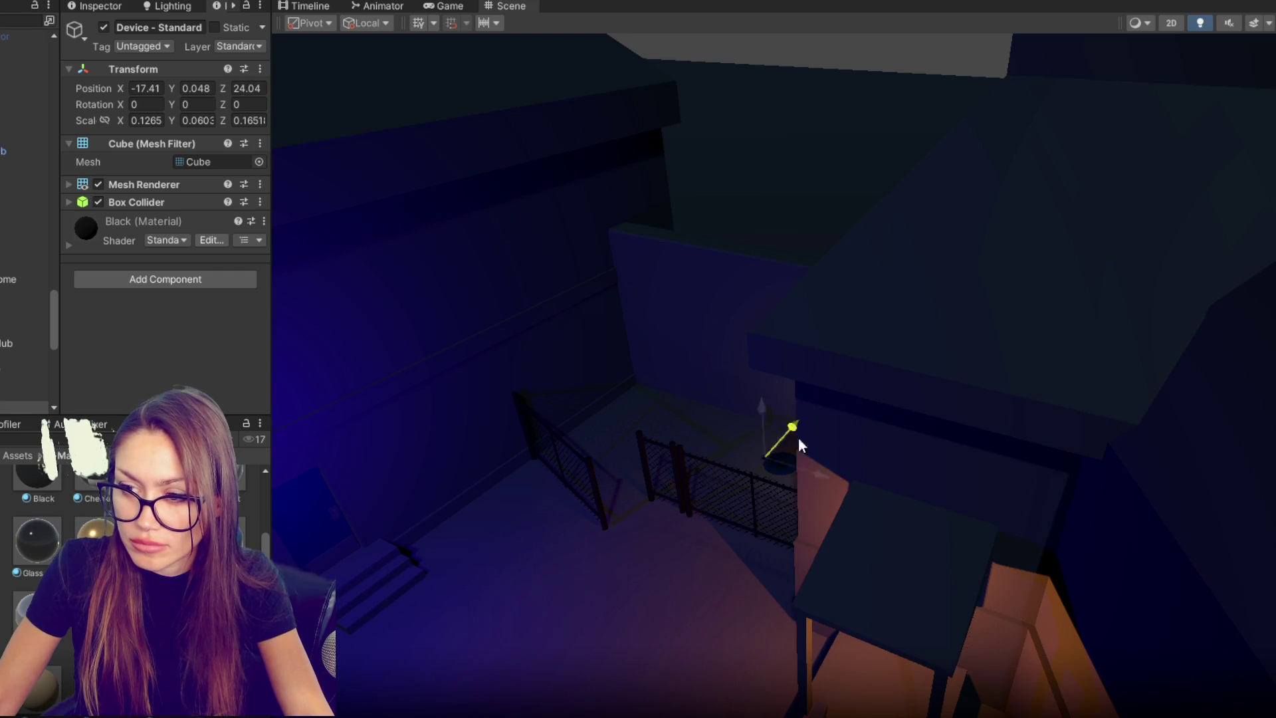
pyautogui.moveTo(639, 448); pyautogui.dragTo(869, 612)
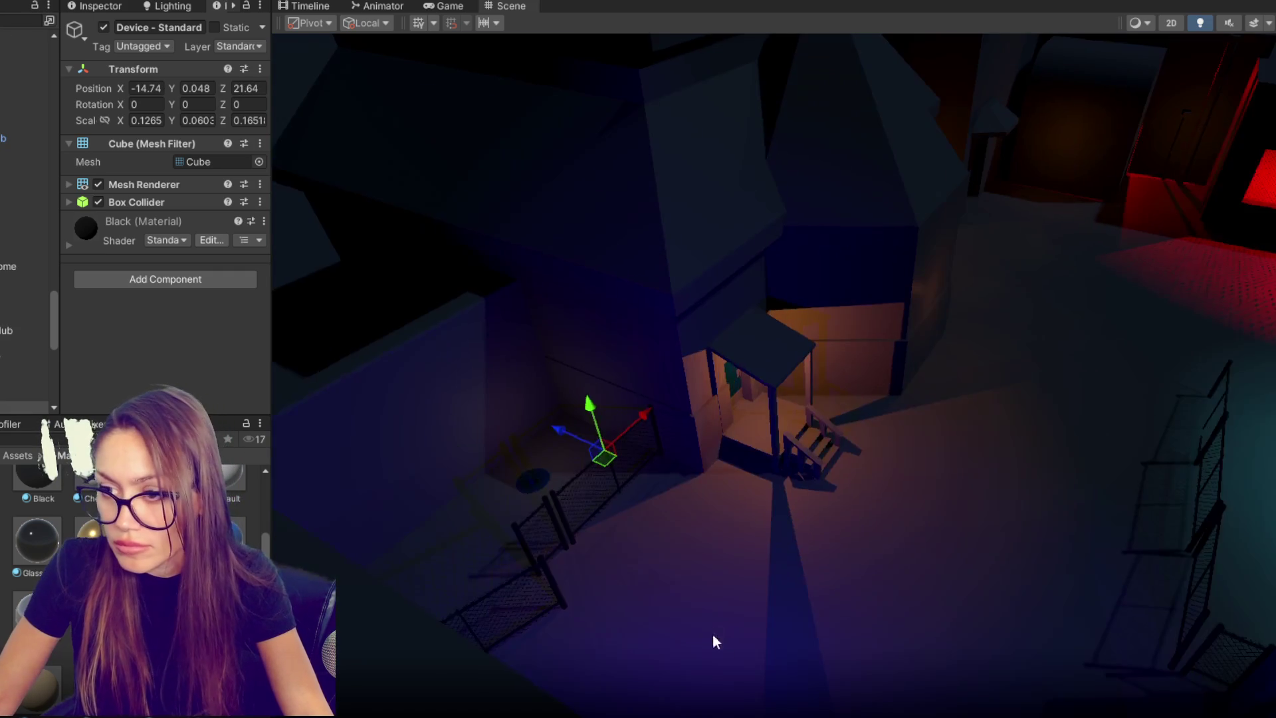
pyautogui.moveTo(603, 458)
pyautogui.mouseDown()
pyautogui.moveTo(775, 525)
pyautogui.moveTo(837, 528)
pyautogui.moveTo(1132, 226)
pyautogui.moveTo(939, 185)
pyautogui.moveTo(985, 170)
pyautogui.mouseUp()
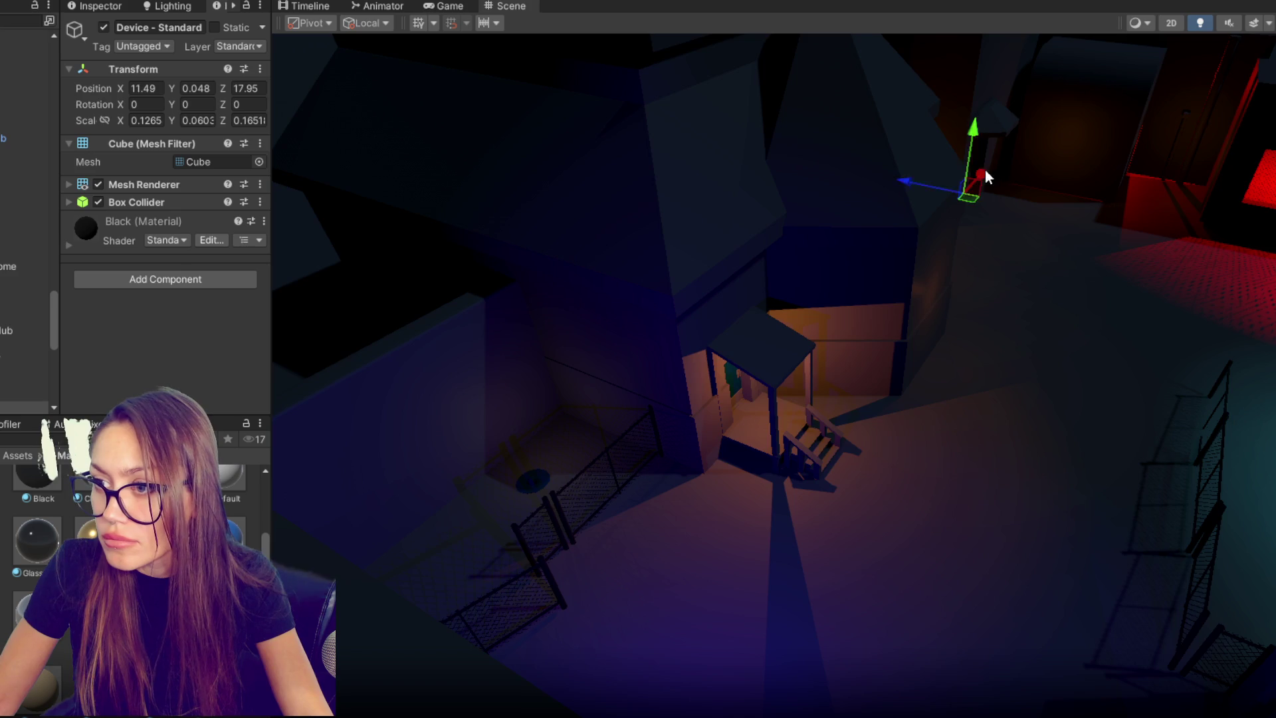
pyautogui.press('f')
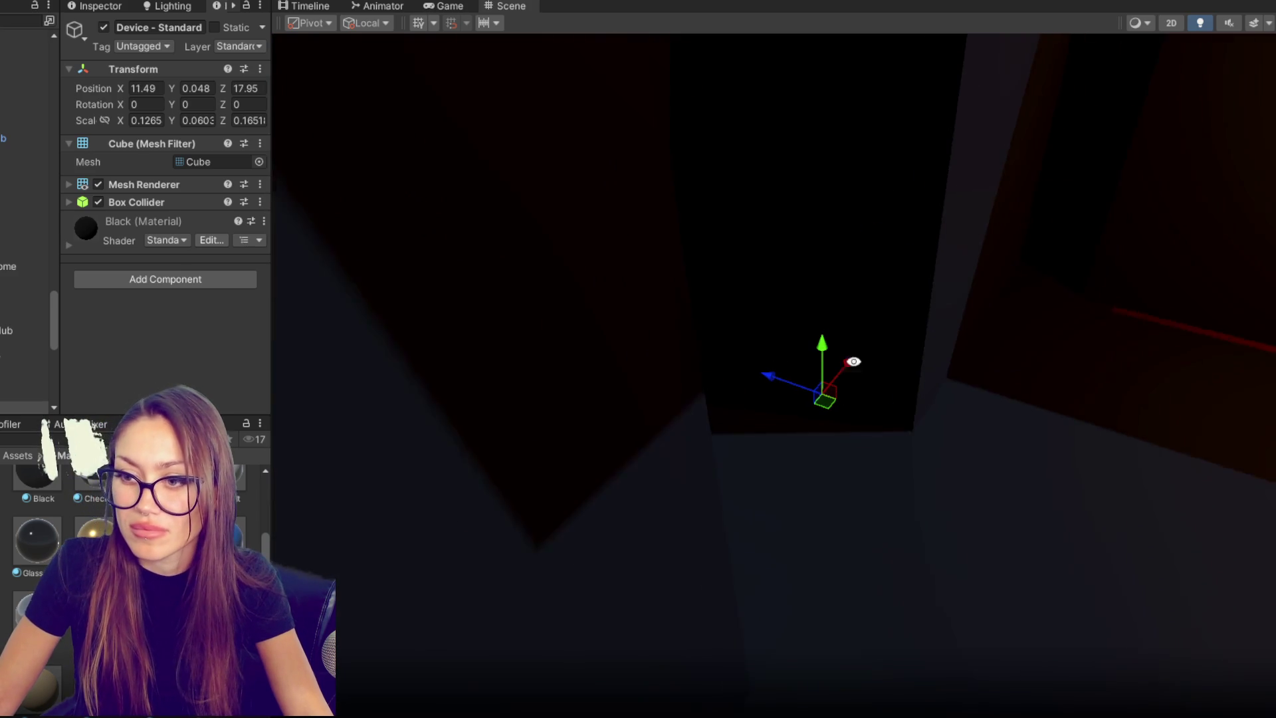
# - Fine-tune the device into the dark corridor near the red-lit wall, at 16.78, 0.048, 6.495
pyautogui.moveTo(883, 392); pyautogui.dragTo(786, 398)
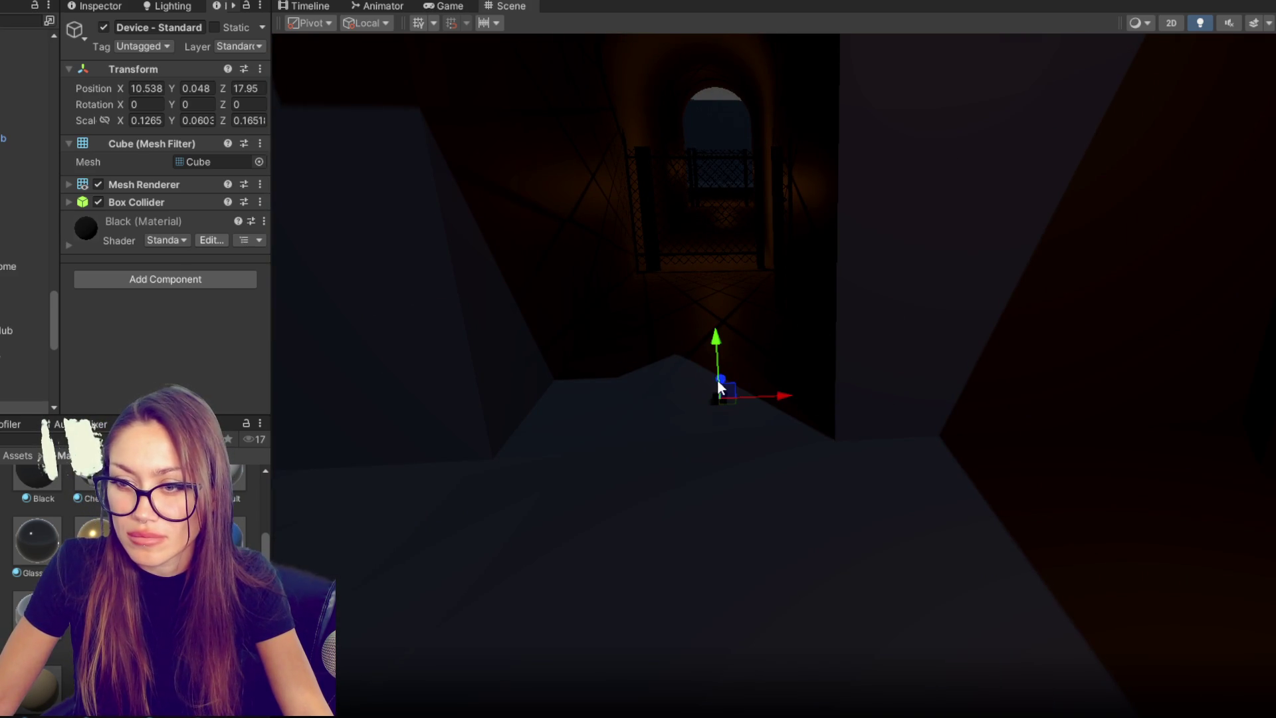
pyautogui.moveTo(755, 273); pyautogui.dragTo(798, 280)
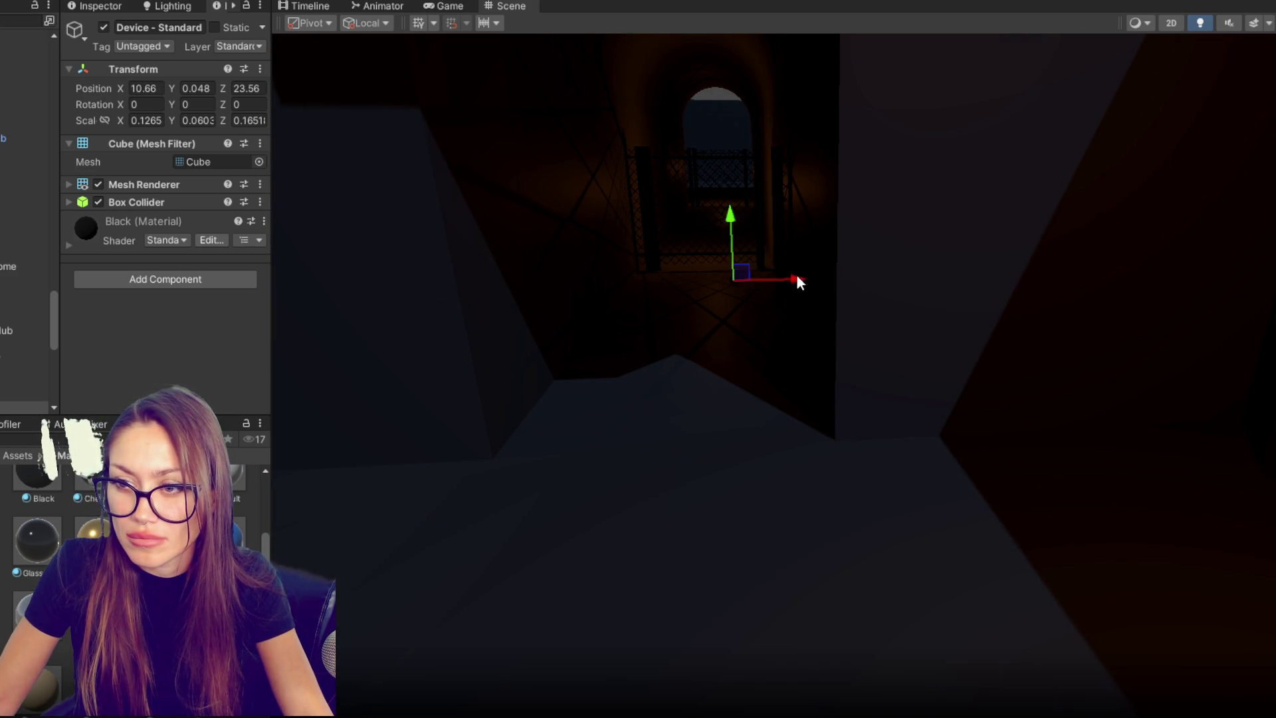
pyautogui.press('f')
pyautogui.moveTo(925, 313); pyautogui.dragTo(591, 298)
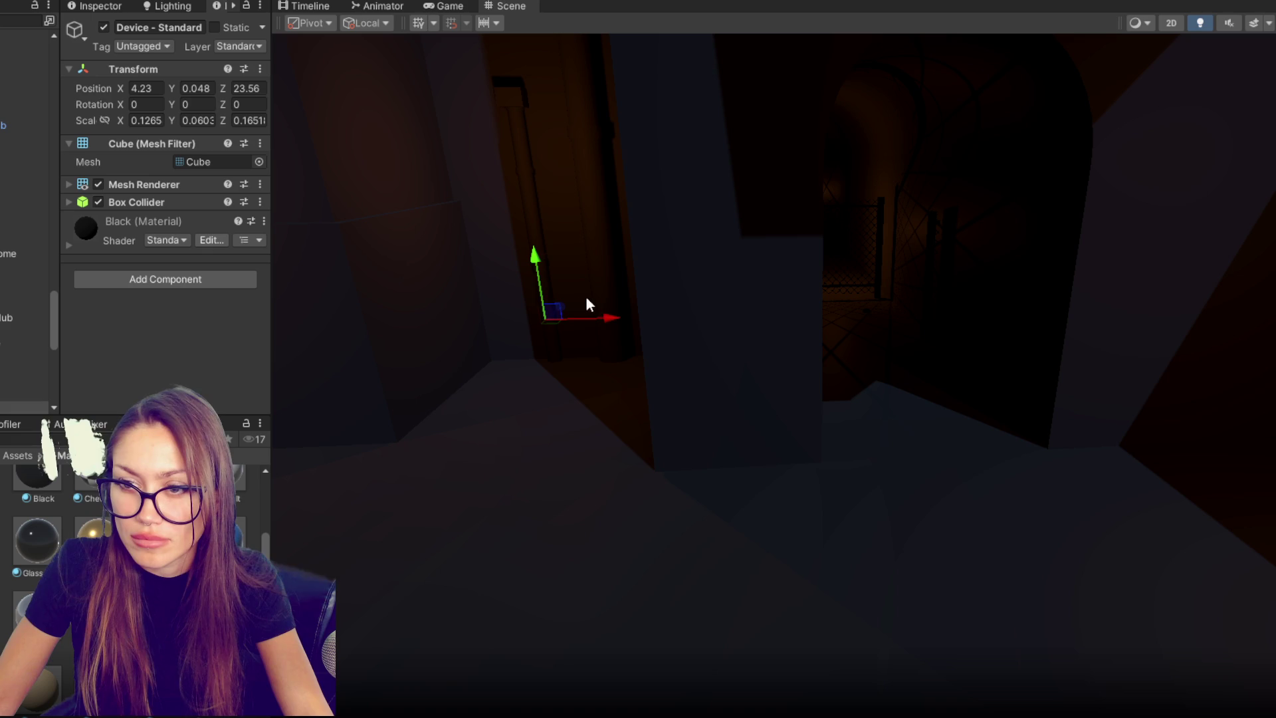
pyautogui.moveTo(508, 398)
pyautogui.mouseDown()
pyautogui.moveTo(1055, 399)
pyautogui.moveTo(1199, 438)
pyautogui.moveTo(1230, 430)
pyautogui.moveTo(636, 320)
pyautogui.moveTo(661, 431)
pyautogui.moveTo(618, 473)
pyautogui.moveTo(1205, 444)
pyautogui.mouseUp()
pyautogui.click(530, 400)
pyautogui.click(497, 401)
pyautogui.click(489, 400)
# - Move Device - Standard much further along X and Z across the level
pyautogui.moveTo(1221, 394); pyautogui.dragTo(1072, 215)
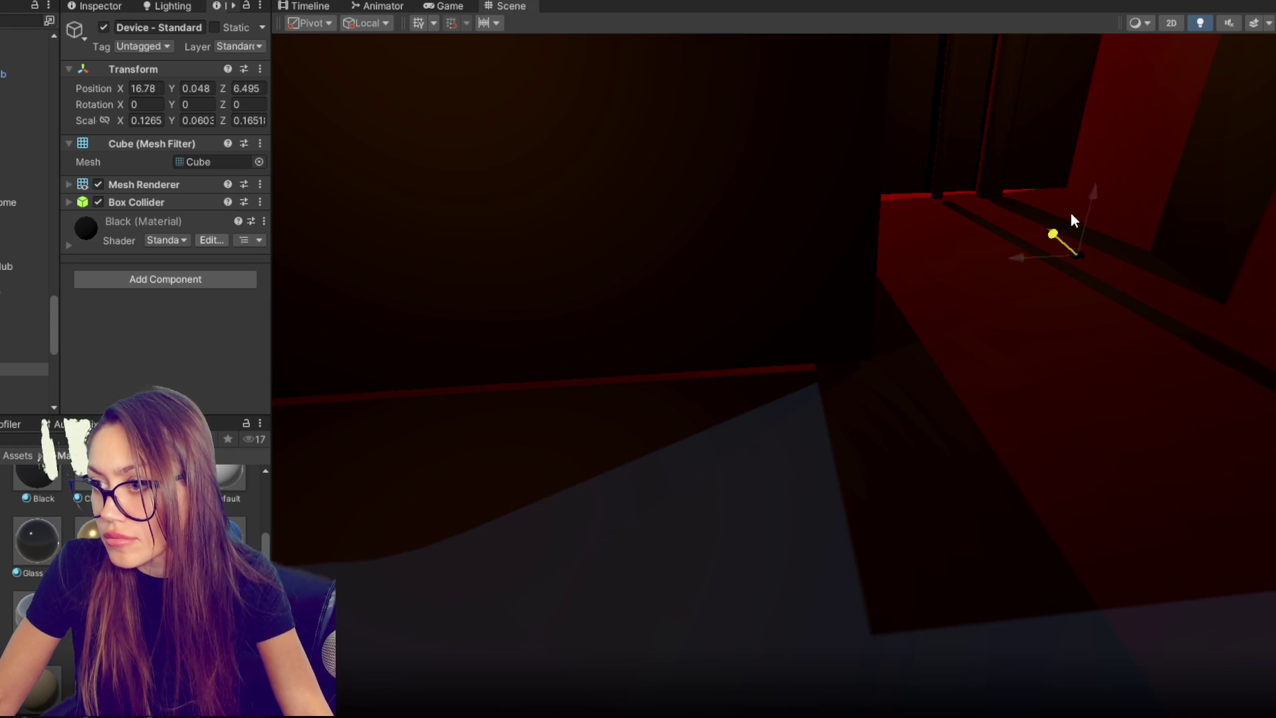
pyautogui.moveTo(1000, 233)
pyautogui.mouseDown()
pyautogui.moveTo(943, 293)
pyautogui.moveTo(732, 241)
pyautogui.moveTo(821, 236)
pyautogui.moveTo(684, 293)
pyautogui.moveTo(671, 285)
pyautogui.moveTo(1265, 277)
pyautogui.moveTo(681, 379)
pyautogui.moveTo(897, 339)
pyautogui.mouseUp()
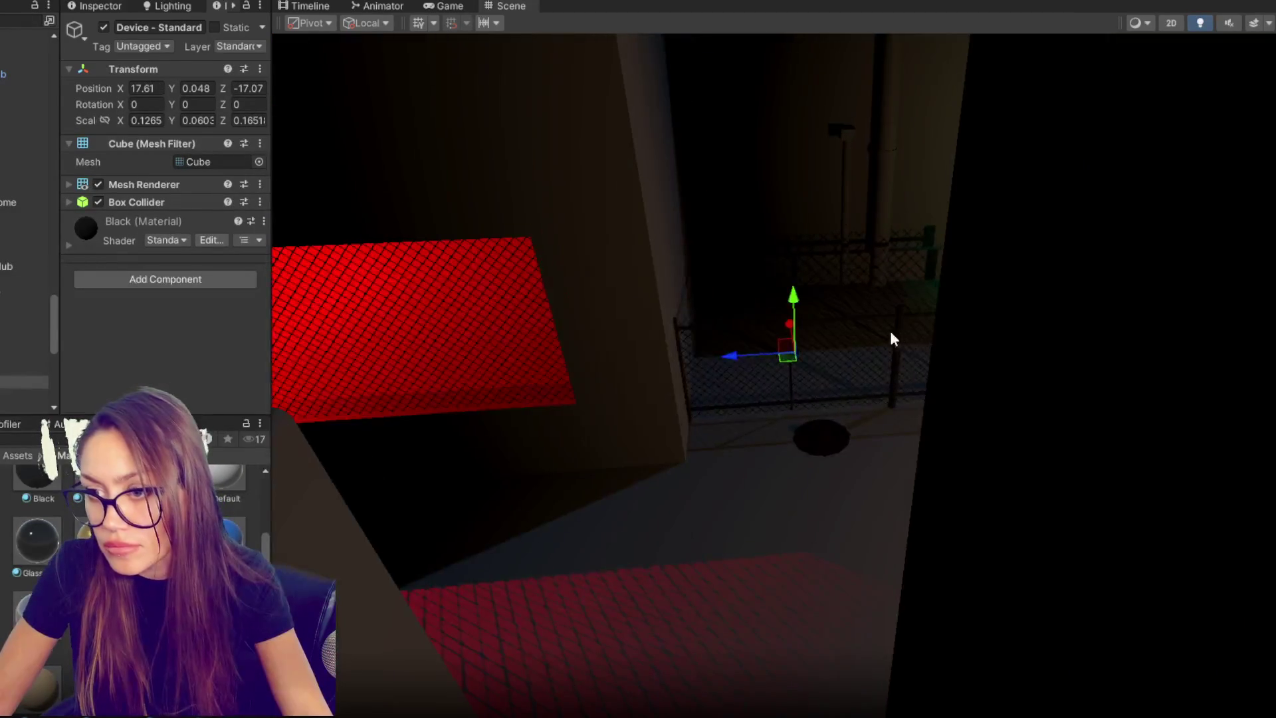
pyautogui.moveTo(736, 352)
pyautogui.mouseDown()
pyautogui.moveTo(1018, 337)
pyautogui.moveTo(1033, 289)
pyautogui.mouseUp()
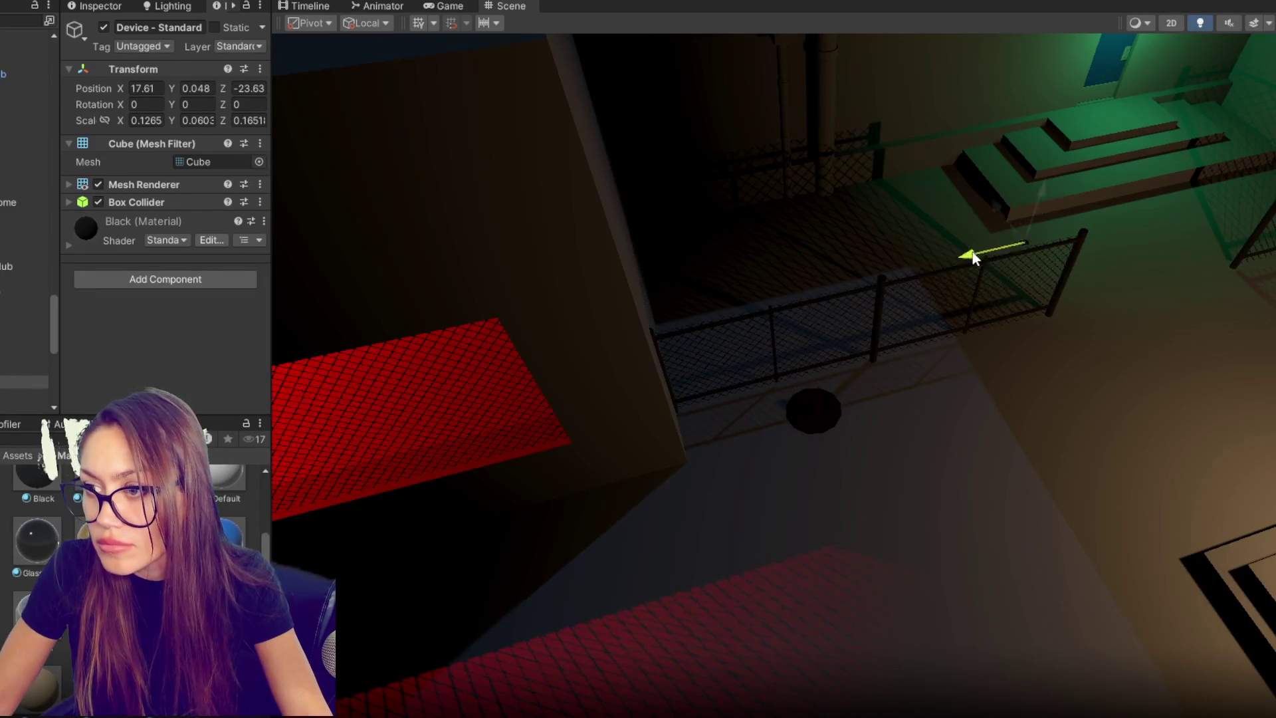
pyautogui.moveTo(880, 222)
pyautogui.mouseDown()
pyautogui.moveTo(858, 222)
pyautogui.moveTo(715, 361)
pyautogui.moveTo(1206, 231)
pyautogui.moveTo(769, 499)
pyautogui.mouseUp()
pyautogui.moveTo(938, 302)
pyautogui.mouseDown()
pyautogui.moveTo(846, 114)
pyautogui.moveTo(863, 257)
pyautogui.moveTo(624, 392)
pyautogui.moveTo(951, 421)
pyautogui.mouseUp()
pyautogui.moveTo(341, 372)
pyautogui.mouseDown()
pyautogui.moveTo(1097, 459)
pyautogui.moveTo(529, 357)
pyautogui.moveTo(745, 489)
pyautogui.moveTo(1148, 319)
pyautogui.moveTo(581, 604)
pyautogui.moveTo(943, 428)
pyautogui.mouseUp()
pyautogui.moveTo(845, 406); pyautogui.dragTo(1125, 275)
pyautogui.press('f')
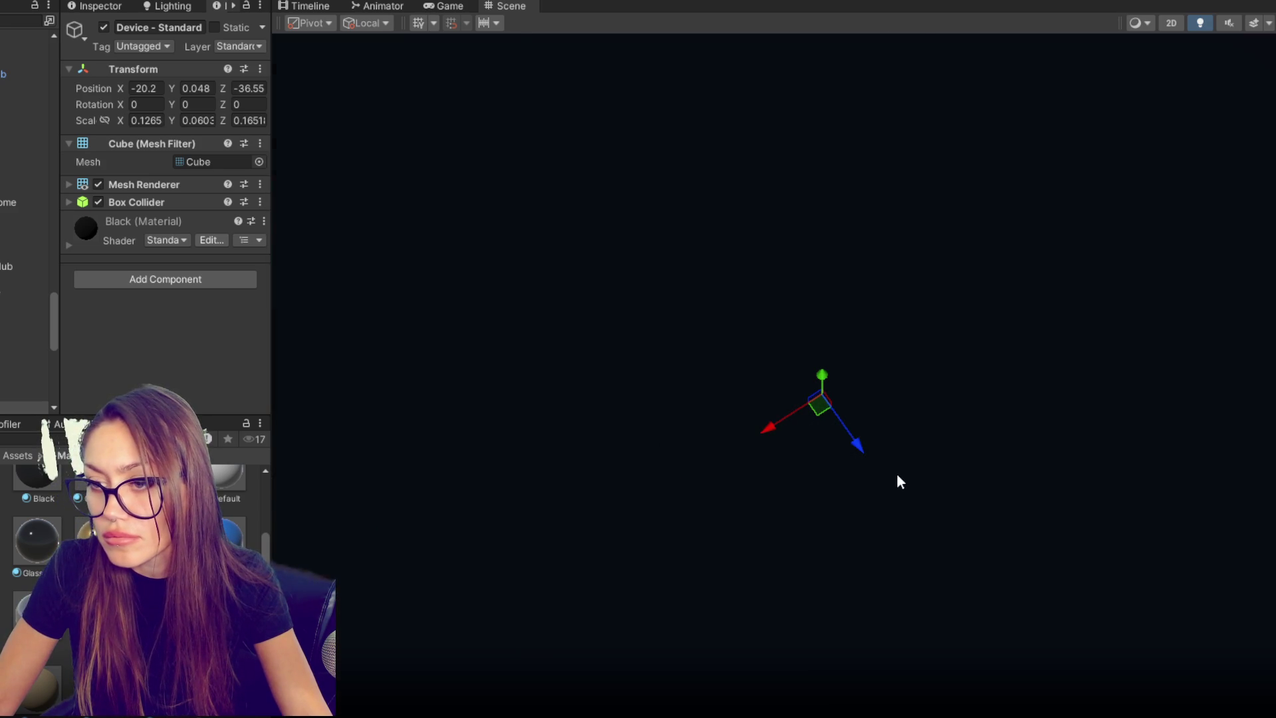
# - Place the device in the pink room, slightly raised, at -13.08, 0.252, -44.91
pyautogui.moveTo(771, 419); pyautogui.dragTo(672, 465)
pyautogui.moveTo(768, 508)
pyautogui.mouseDown()
pyautogui.moveTo(664, 356)
pyautogui.moveTo(792, 192)
pyautogui.moveTo(399, 148)
pyautogui.moveTo(920, 365)
pyautogui.moveTo(846, 490)
pyautogui.moveTo(835, 389)
pyautogui.mouseUp()
pyautogui.press('f')
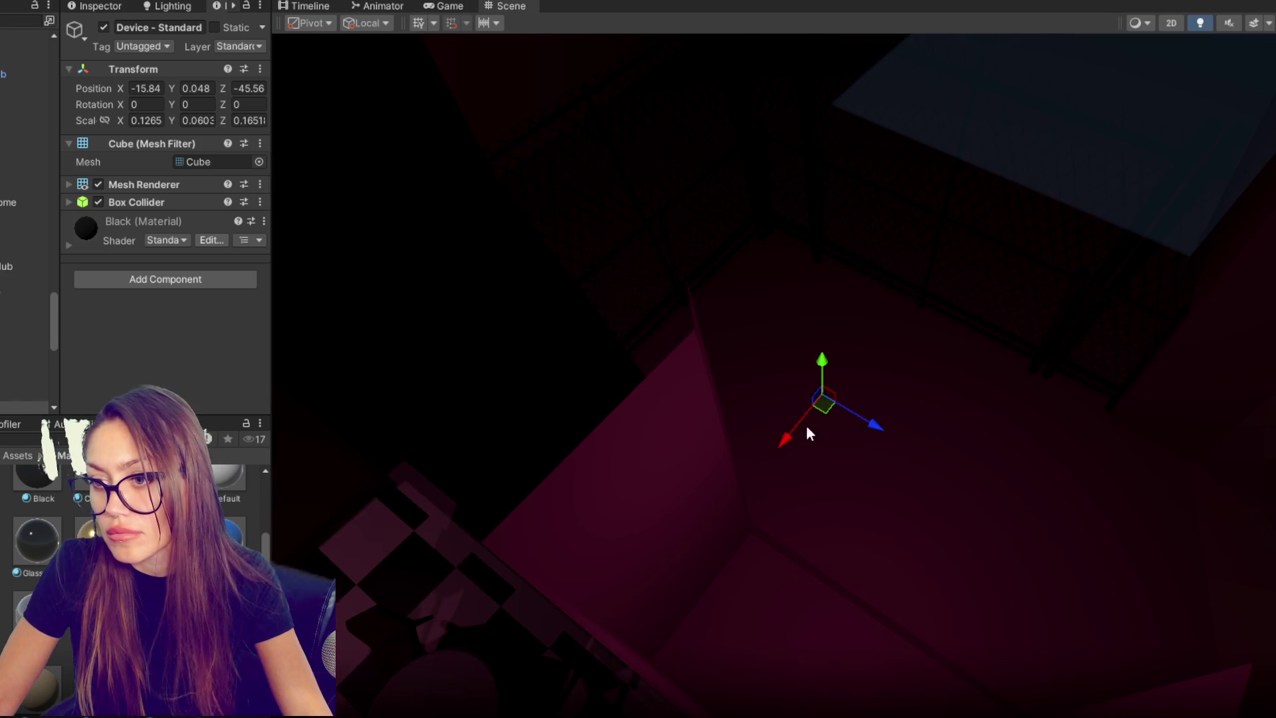
pyautogui.moveTo(783, 444); pyautogui.dragTo(704, 608)
pyautogui.moveTo(775, 585); pyautogui.dragTo(795, 596)
pyautogui.moveTo(750, 551); pyautogui.dragTo(736, 544)
pyautogui.moveTo(709, 615)
pyautogui.mouseDown()
pyautogui.moveTo(702, 627)
pyautogui.moveTo(771, 528)
pyautogui.moveTo(765, 516)
pyautogui.mouseUp()
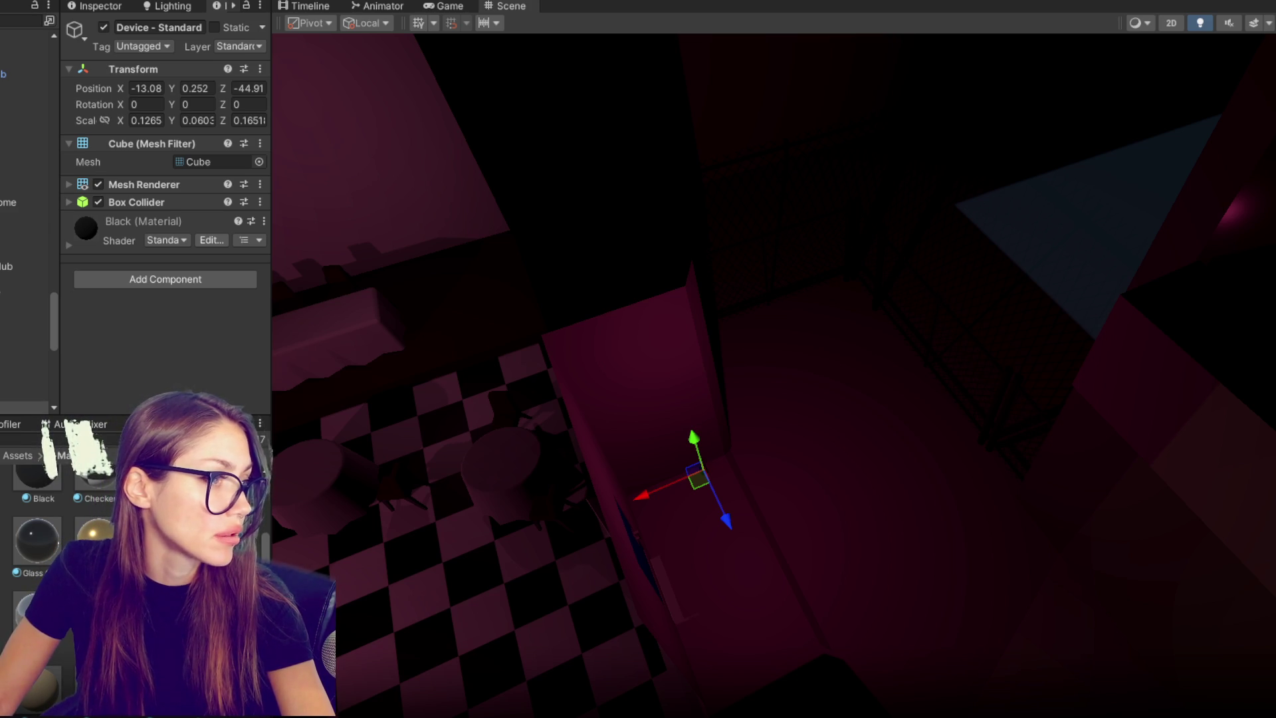
# - Search the Hierarchy for 'device' and frame the VCam Mirror camera in the Scene view
pyautogui.moveTo(52, 336); pyautogui.dragTo(53, 40)
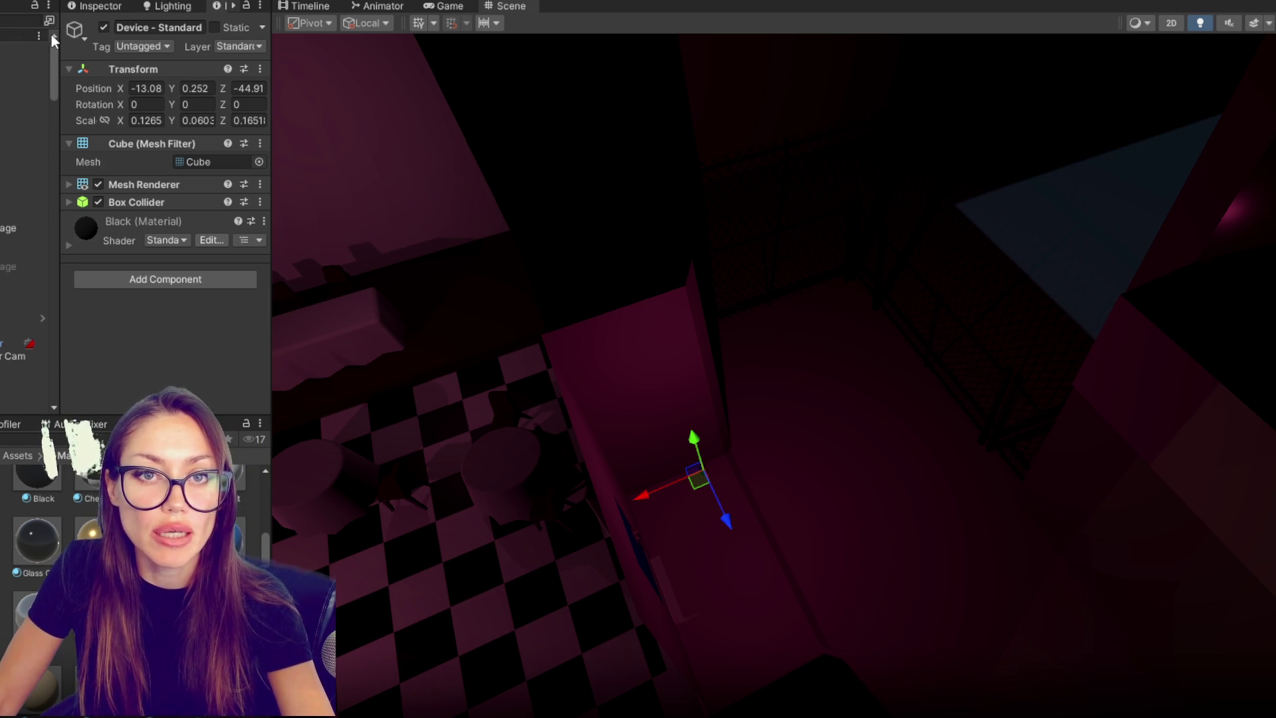
pyautogui.scroll(-3, 23, 266)
pyautogui.scroll(-2, 23, 228)
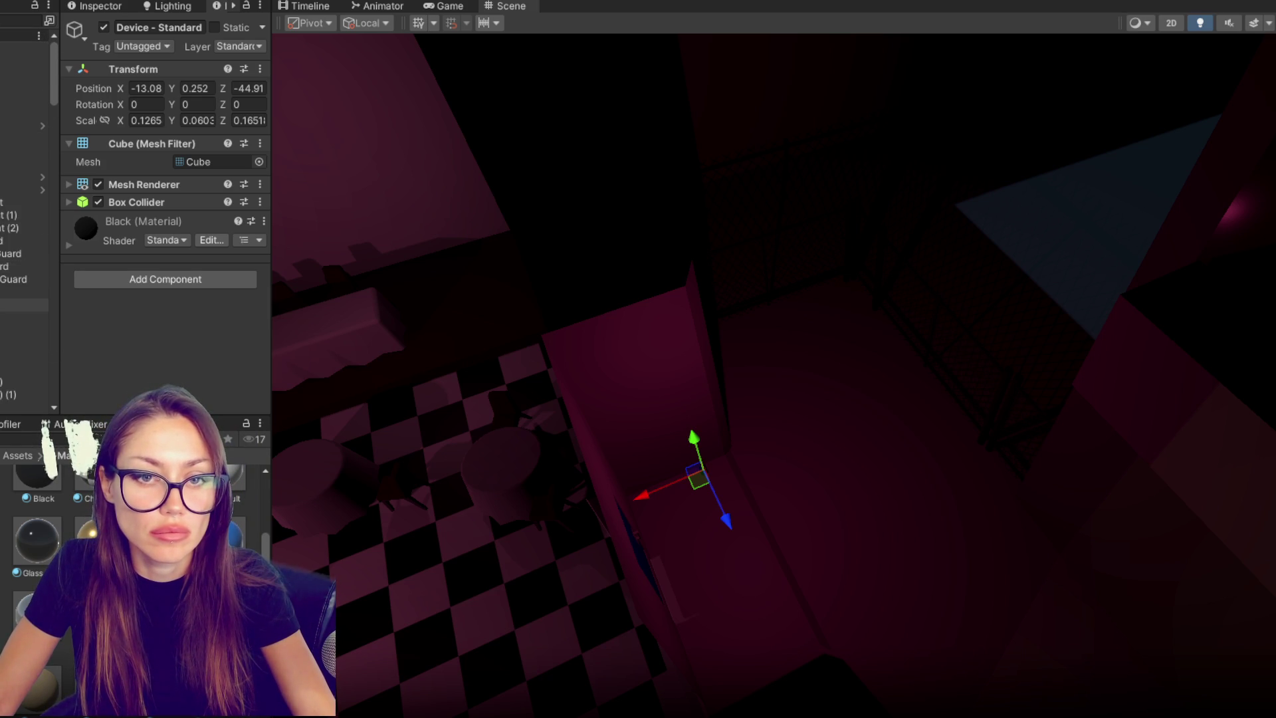
pyautogui.scroll(-4, 23, 285)
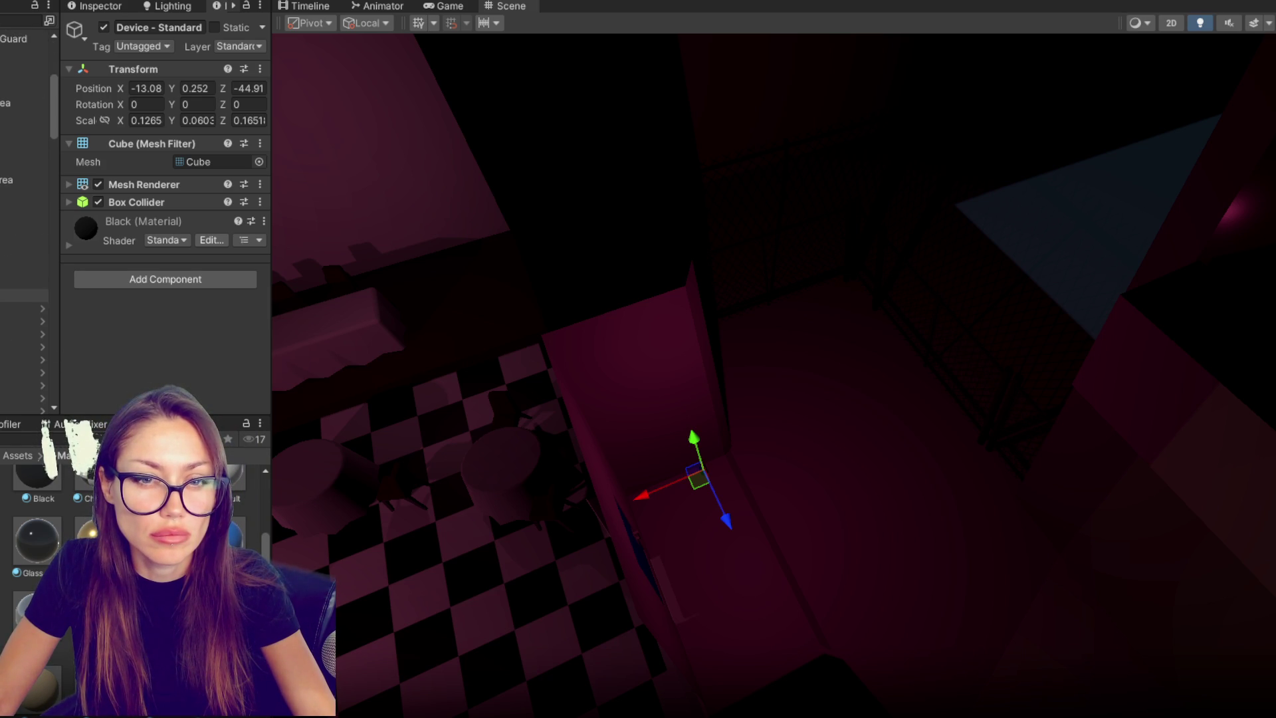
pyautogui.scroll(-5, 23, 266)
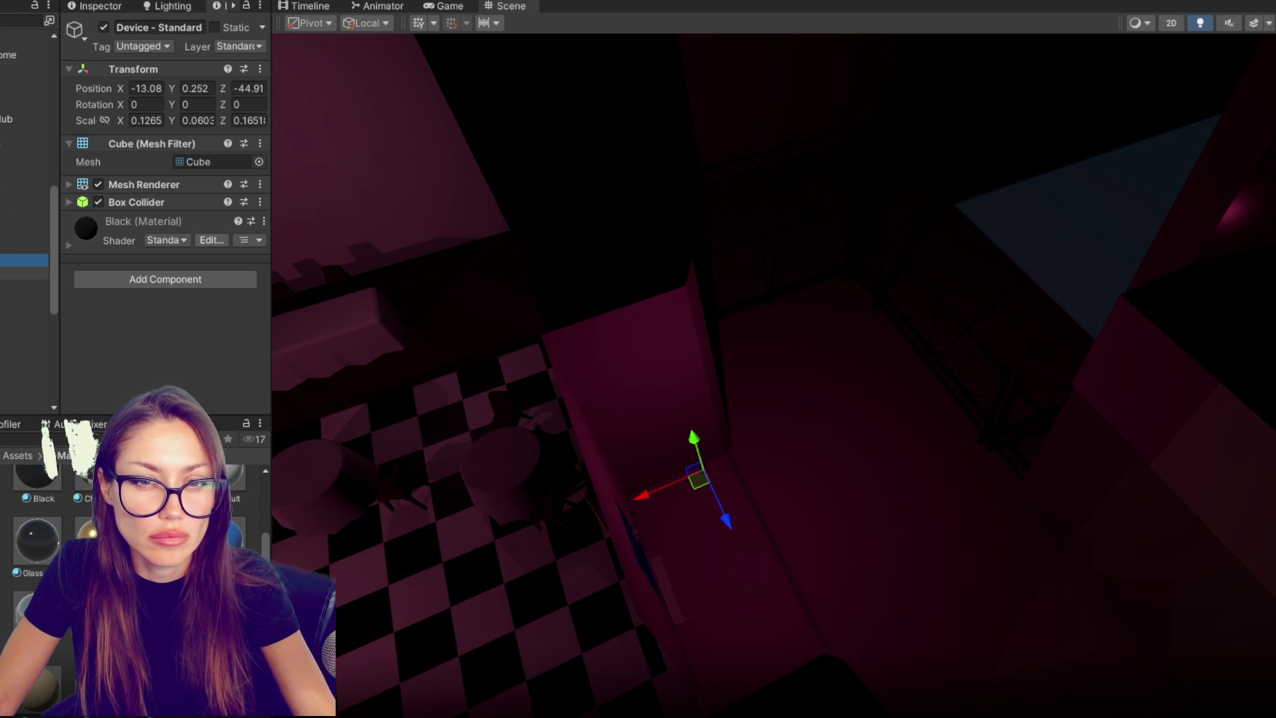
pyautogui.scroll(-5, 24, 266)
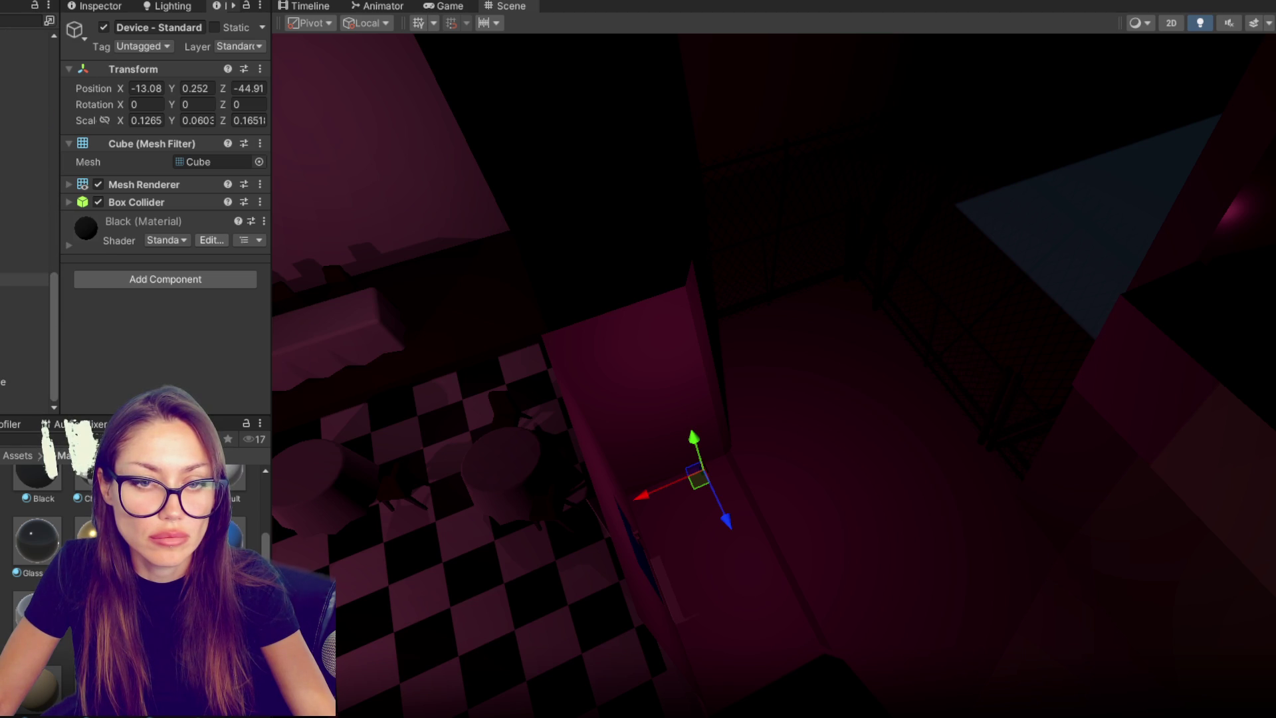
pyautogui.scroll(10, 8, 152)
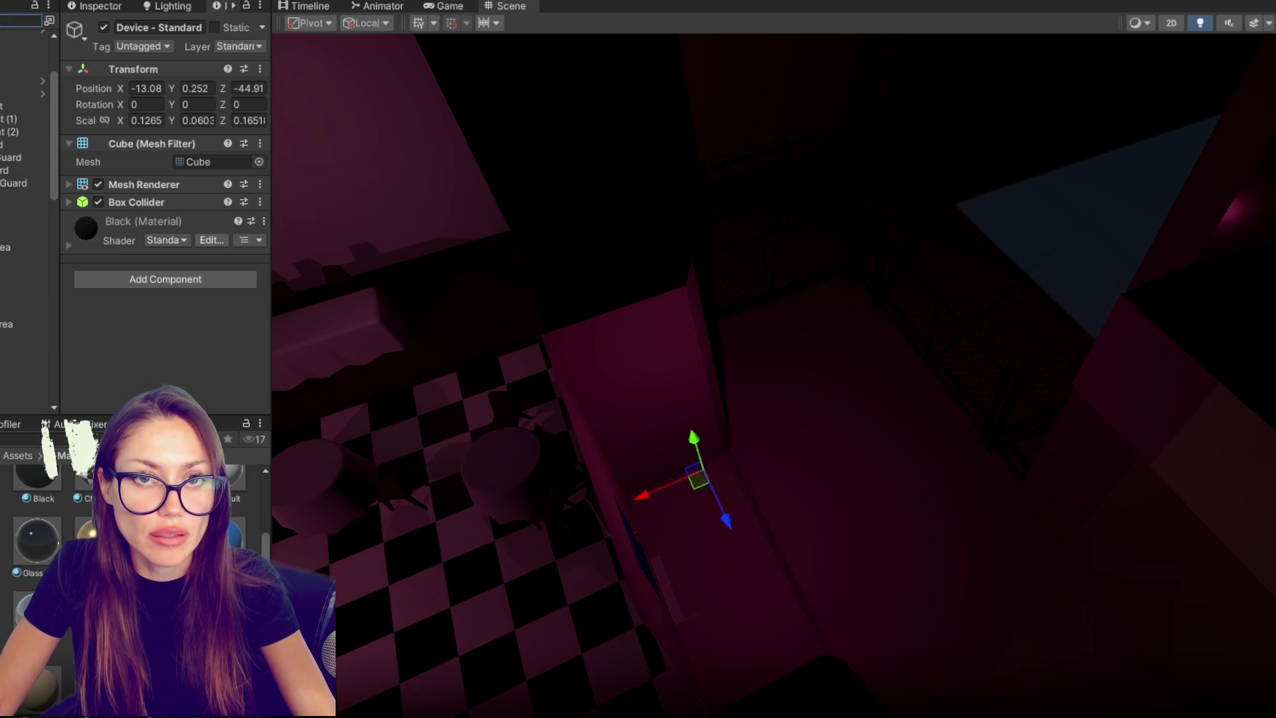
pyautogui.write('device')
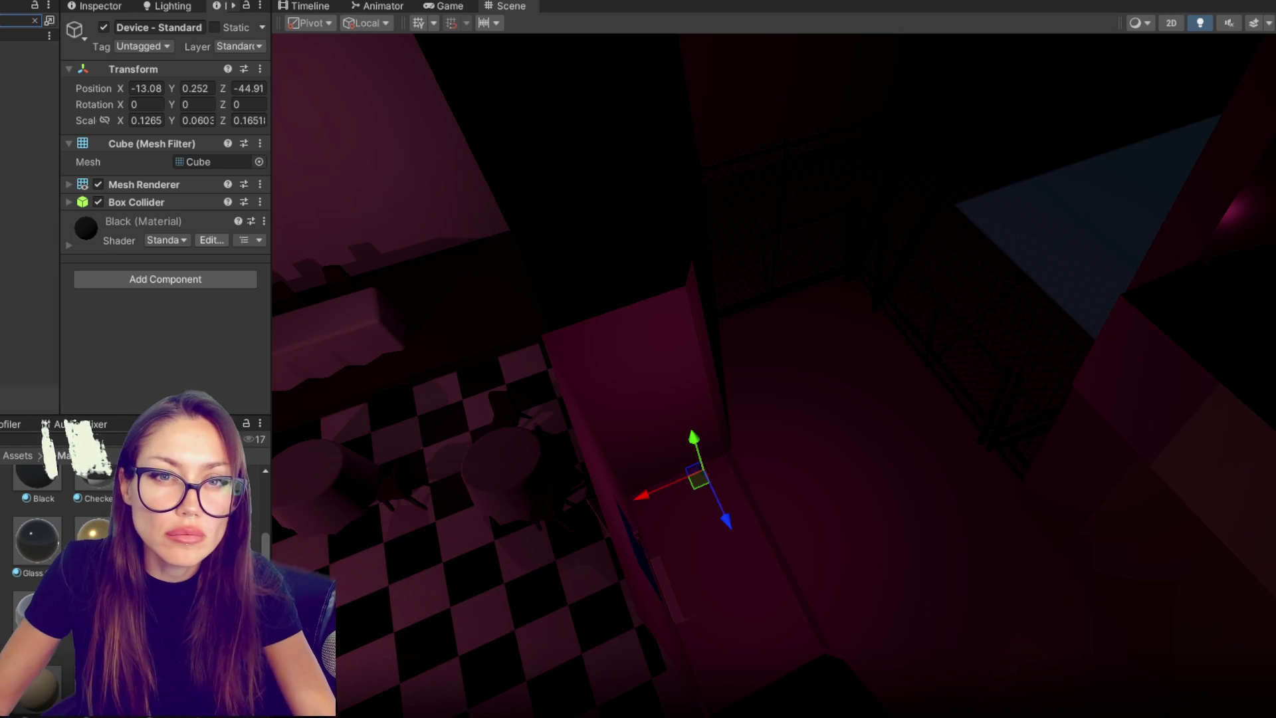
pyautogui.doubleClick(26, 48)
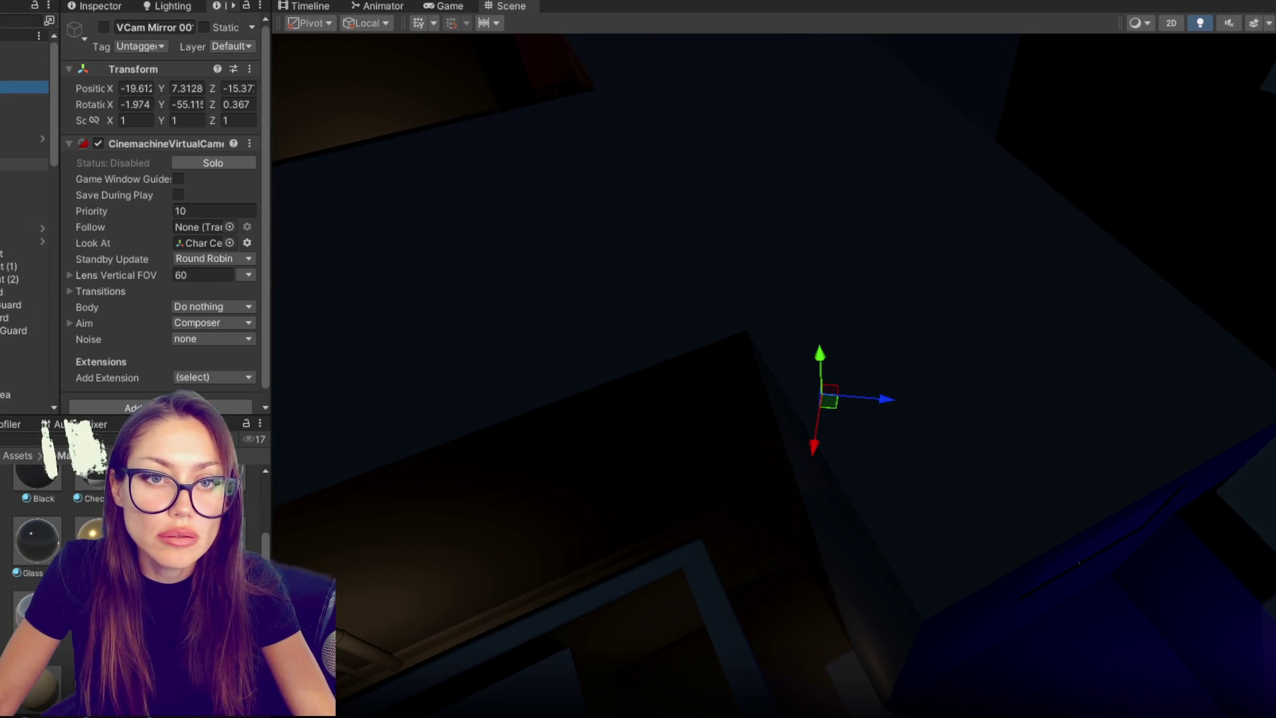
# - Fly the Scene view across the lit level up close to the red Analyzing Devices monitor
pyautogui.scroll(-10, 752, 336)
pyautogui.moveTo(640, 507)
pyautogui.mouseDown()
pyautogui.moveTo(783, 316)
pyautogui.moveTo(727, 274)
pyautogui.mouseUp()
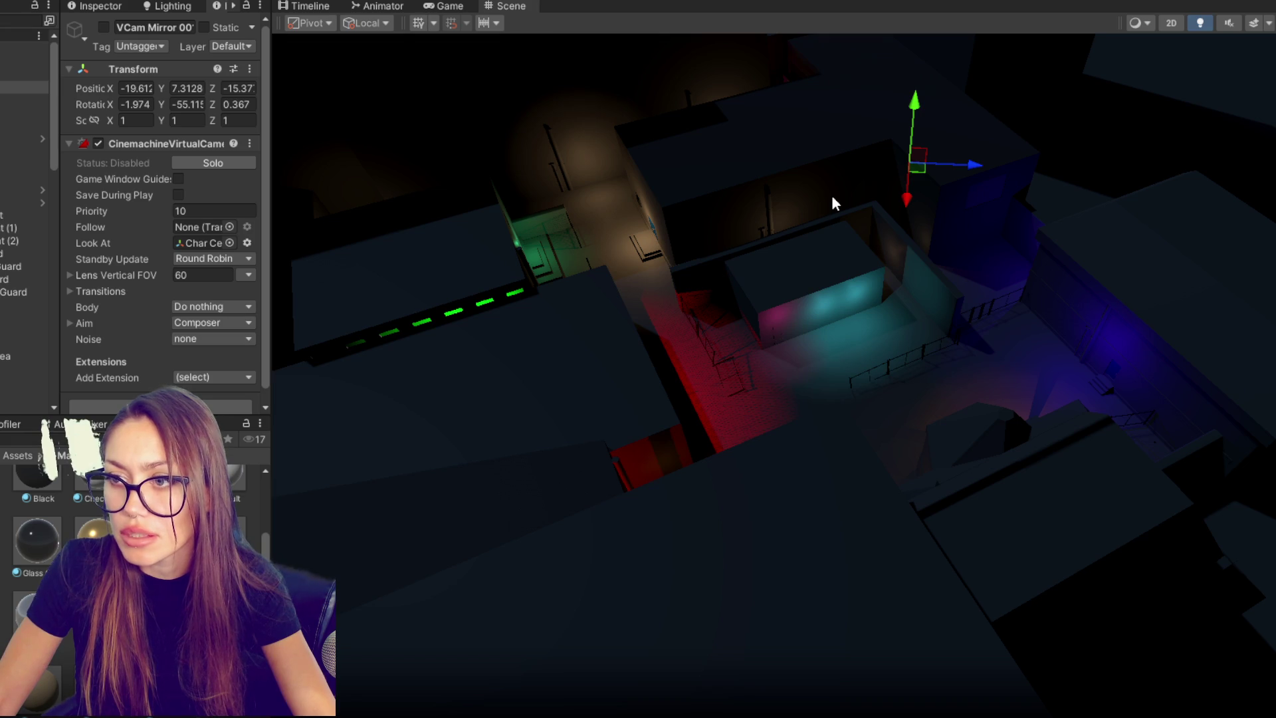
pyautogui.scroll(5, 831, 194)
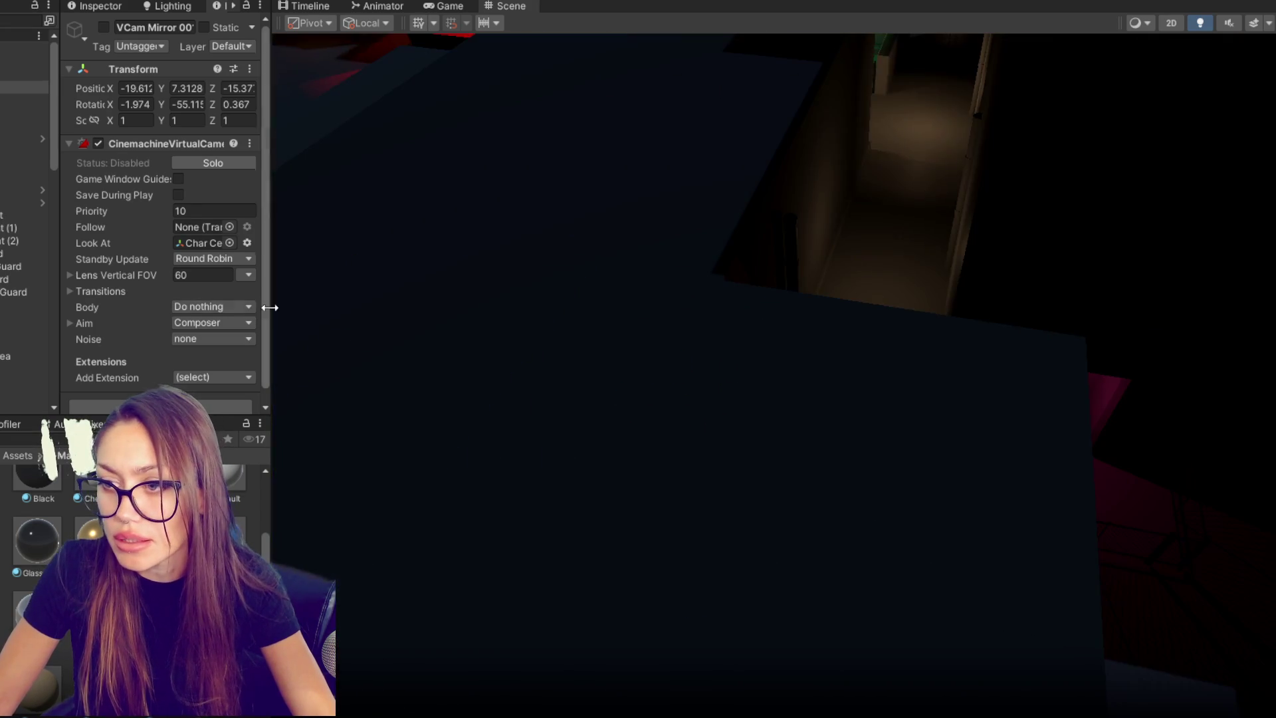
pyautogui.scroll(6, 1002, 450)
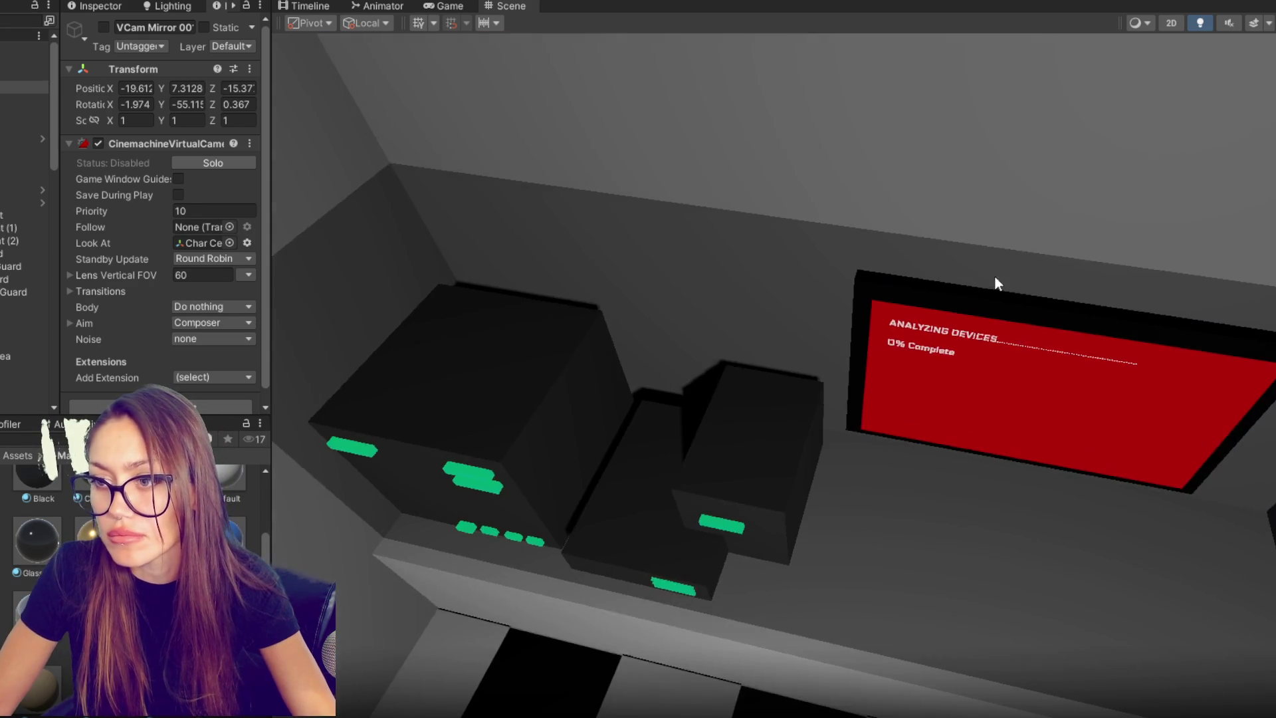
pyautogui.moveTo(994, 275)
pyautogui.mouseDown()
pyautogui.moveTo(799, 243)
pyautogui.moveTo(784, 171)
pyautogui.moveTo(806, 197)
pyautogui.moveTo(802, 214)
pyautogui.mouseUp()
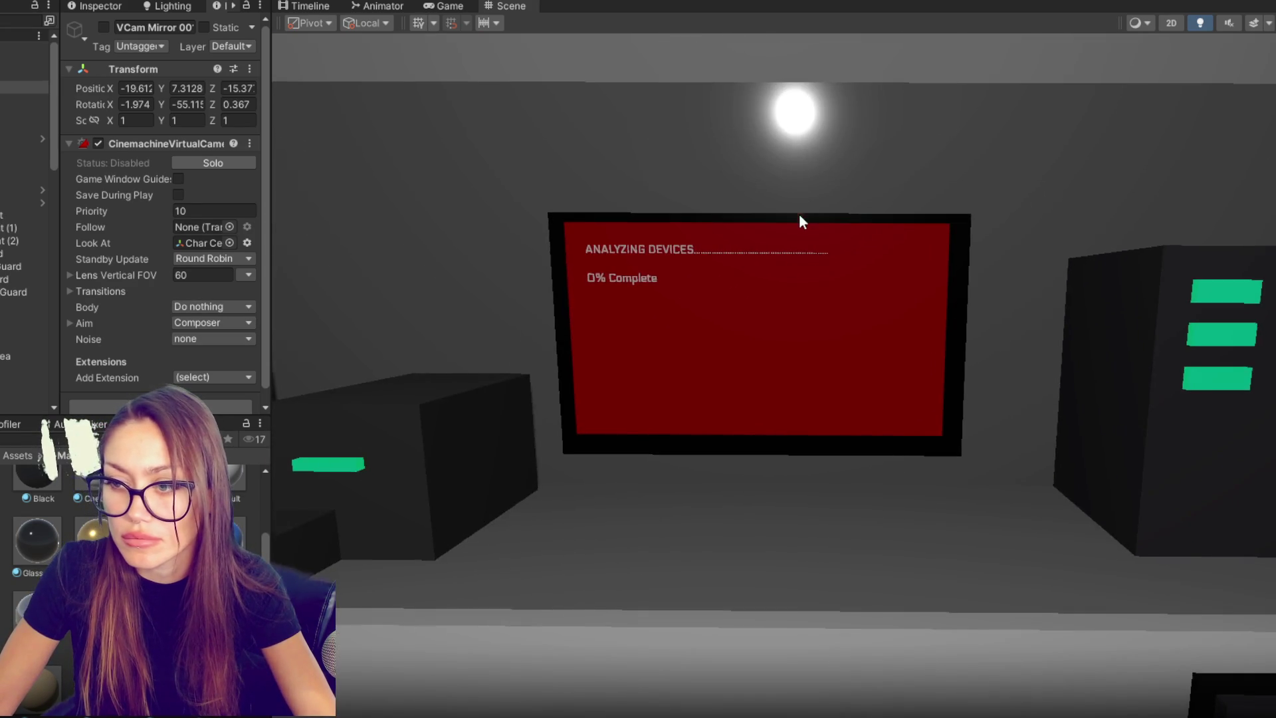
pyautogui.scroll(2, 800, 214)
pyautogui.scroll(3, 791, 225)
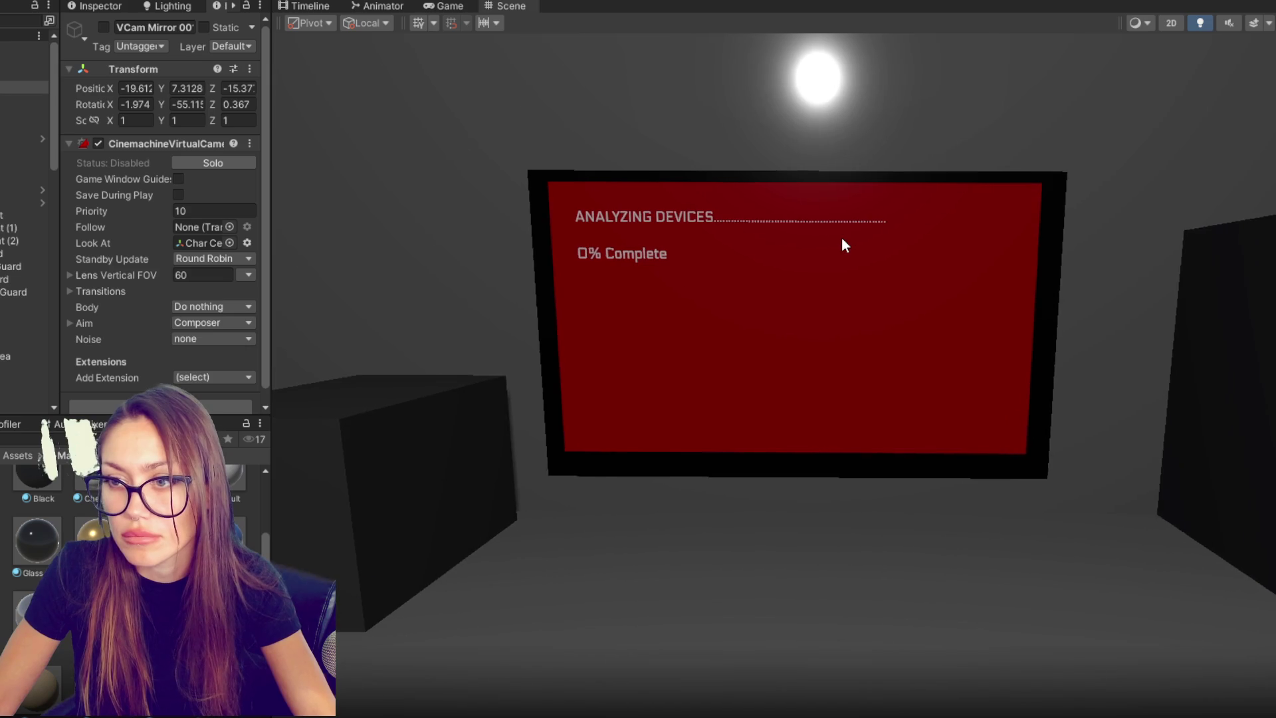
pyautogui.scroll(1, 842, 239)
# - Align the mirror camera with the view, rename it Vcam End Screen, and assign it in CONTROLS
pyautogui.click(24, 87)
pyautogui.hotkey('ctrl', 'shift', 'f')
pyautogui.click(136, 27)
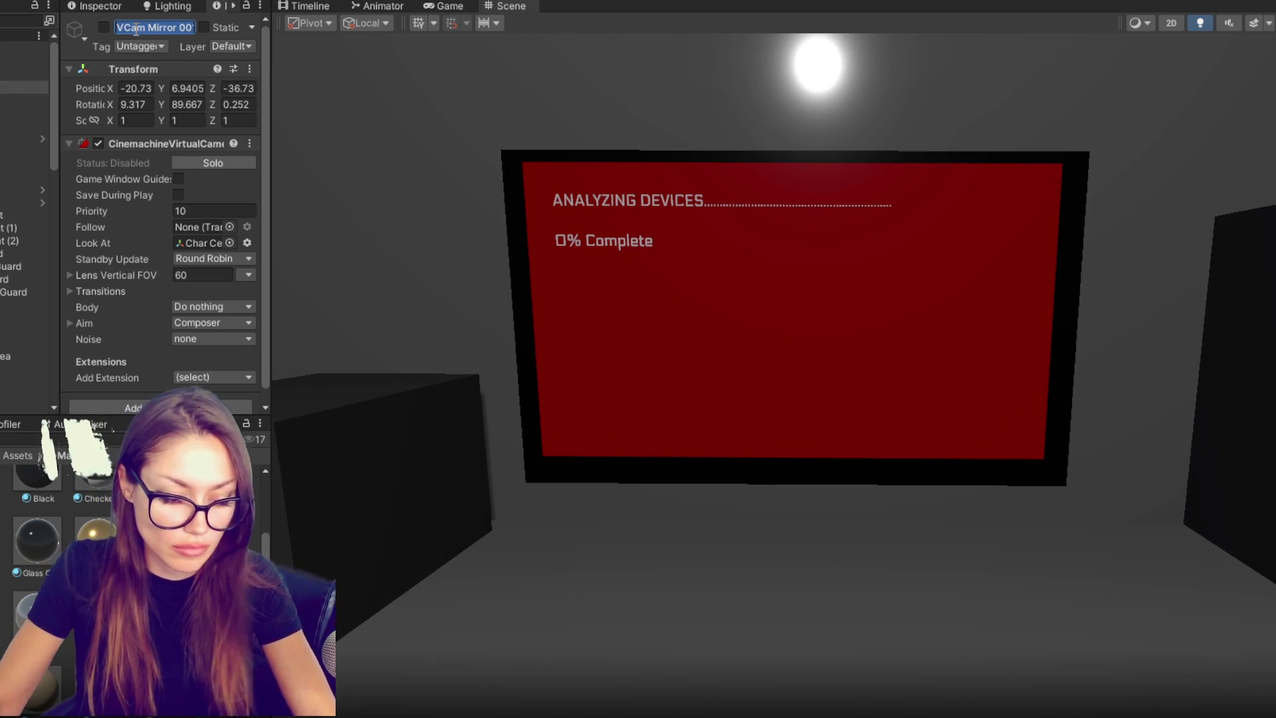
pyautogui.write('Vcam')
pyautogui.press('BackSpace')
pyautogui.write('creen')
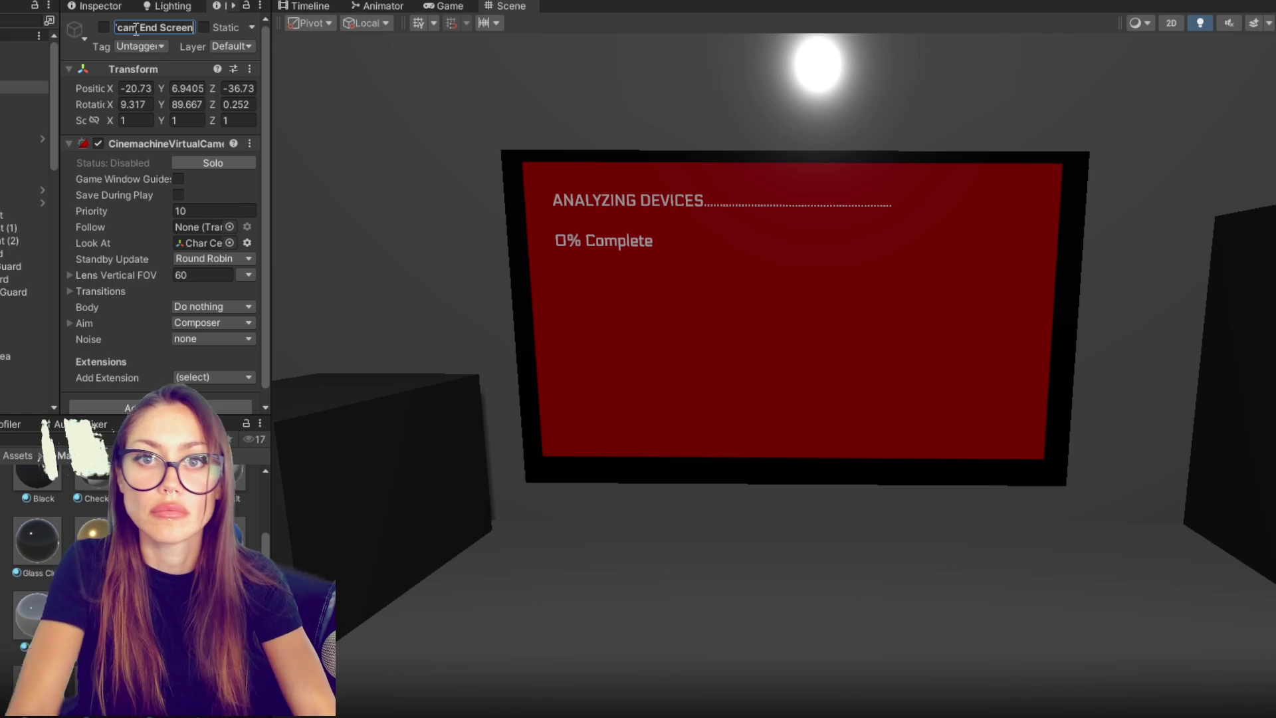
pyautogui.click(12, 52)
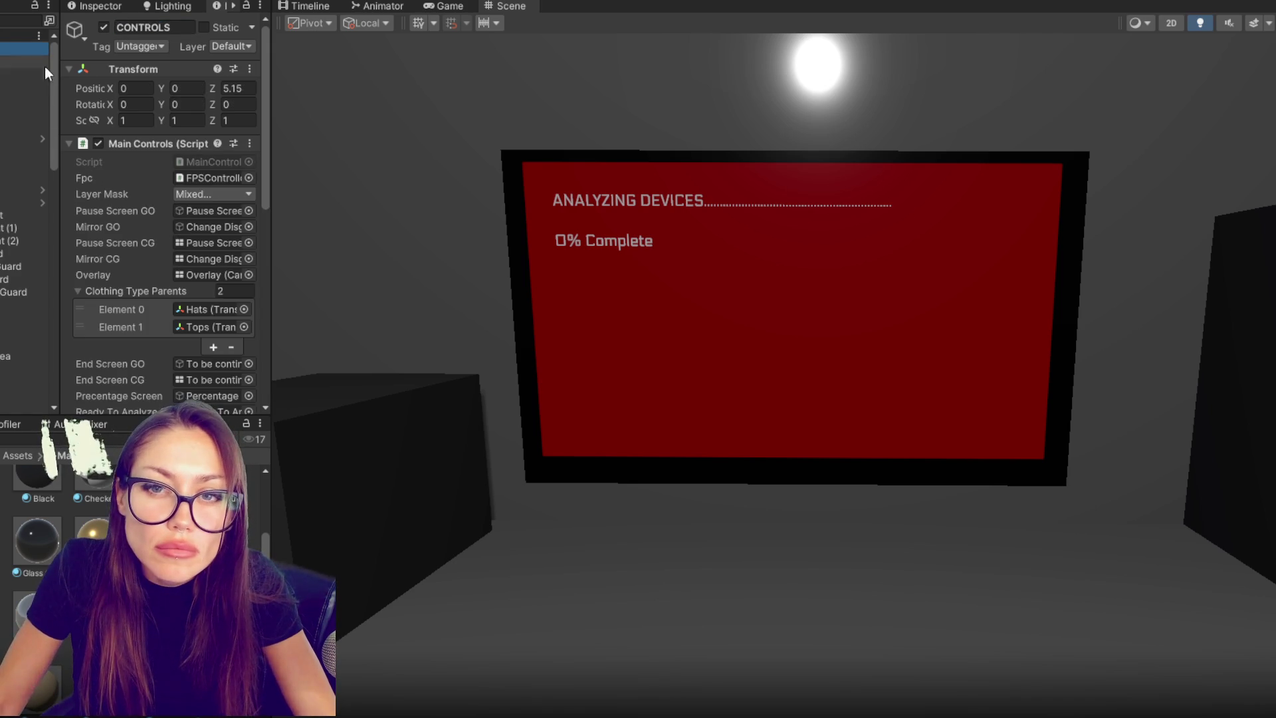
pyautogui.scroll(-10, 137, 97)
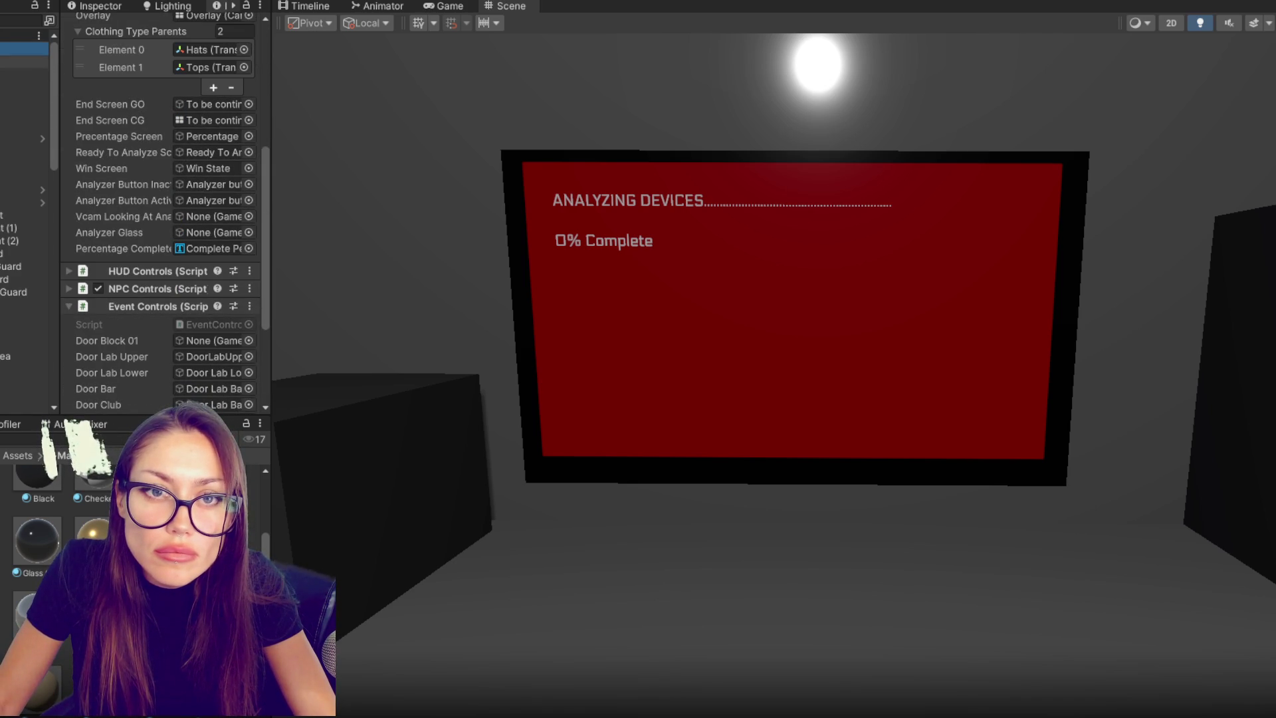
pyautogui.moveTo(25, 49); pyautogui.dragTo(114, 172)
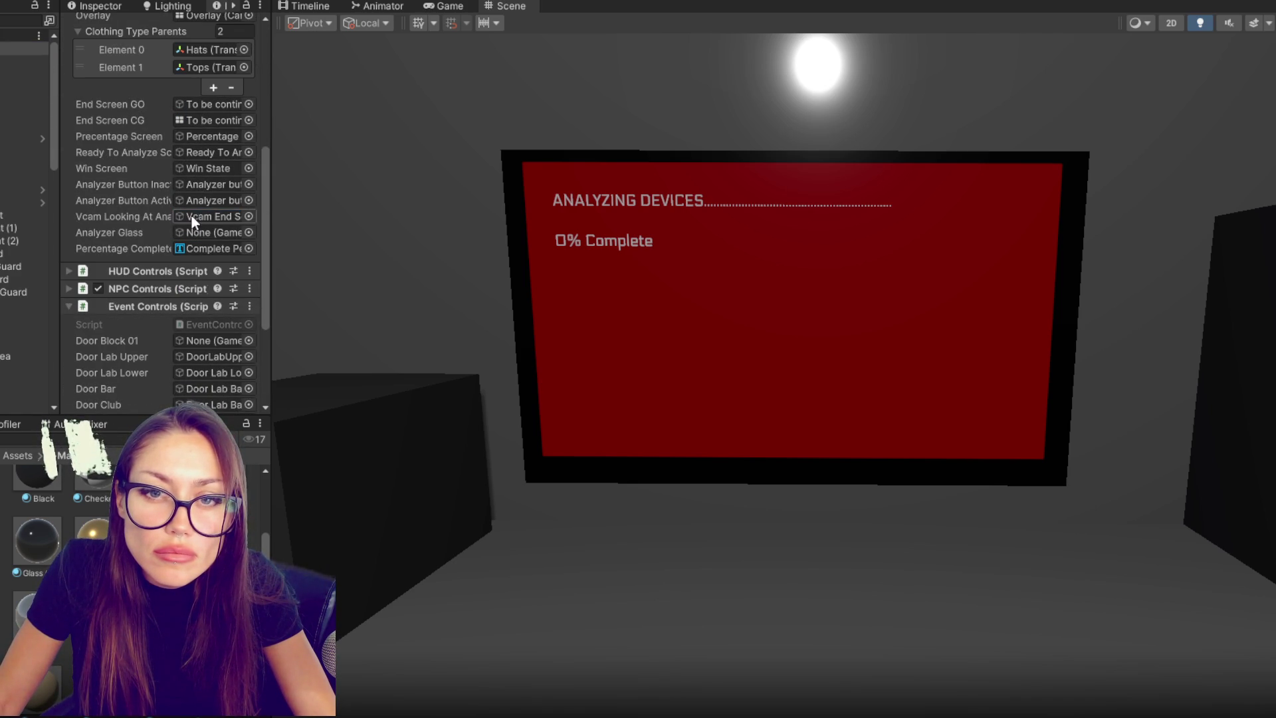
# - Rename the Analyzer (1) cube to Analyzer Glass
pyautogui.click(450, 293)
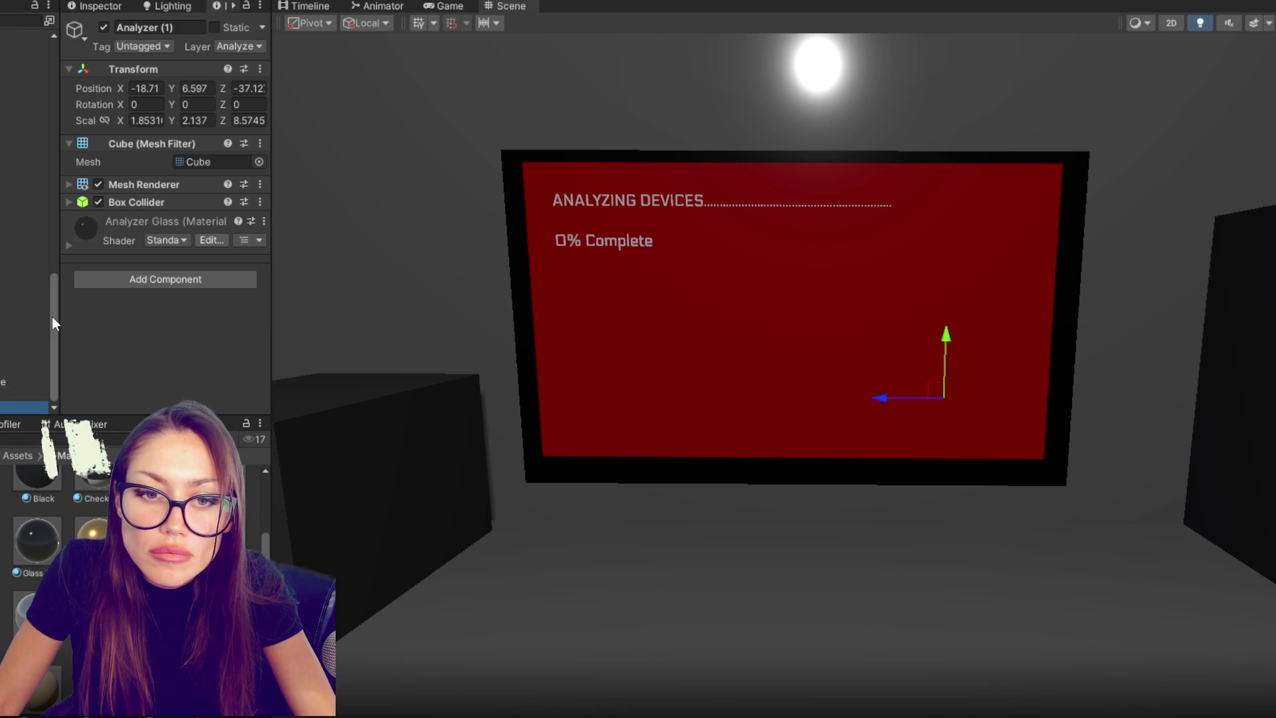
pyautogui.write('Glkass')
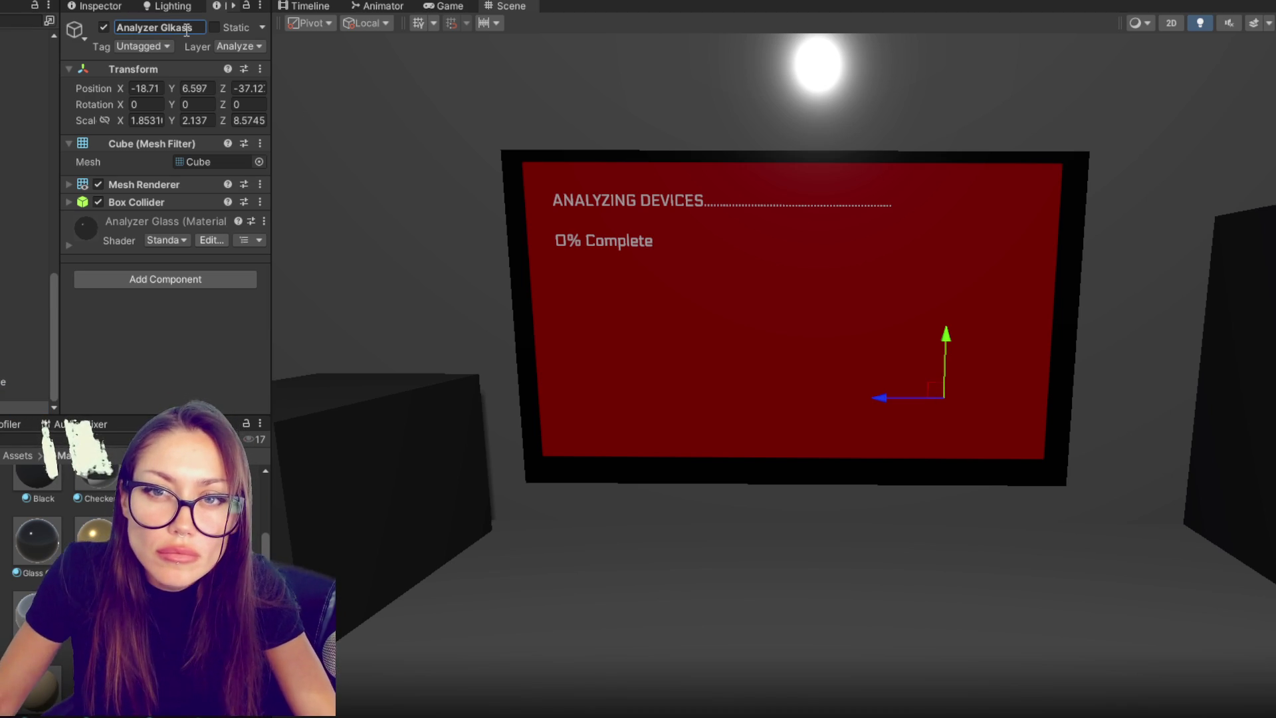
pyautogui.press('Return')
pyautogui.click(174, 27)
pyautogui.press('BackSpace')
pyautogui.press('Return')
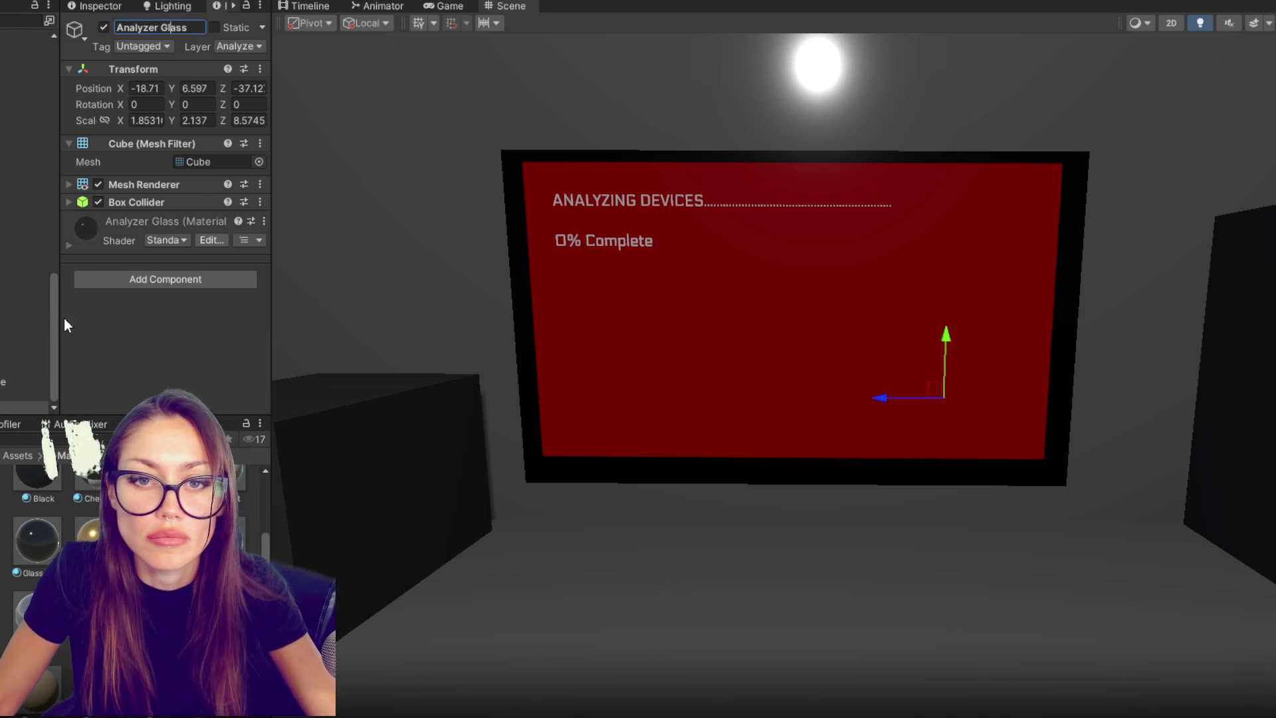
# - Assign Analyzer Glass to its matching field in the CONTROLS Main Controls script
pyautogui.click(27, 49)
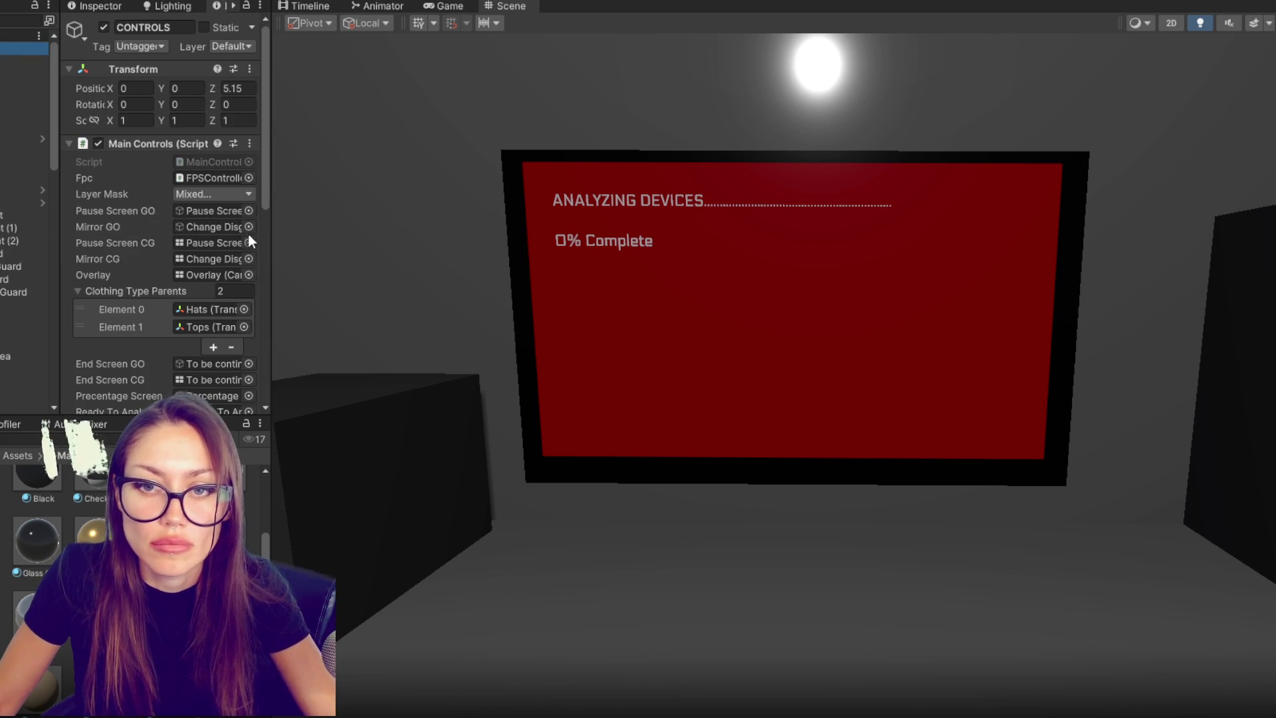
pyautogui.scroll(-10, 199, 233)
pyautogui.scroll(-10, 24, 232)
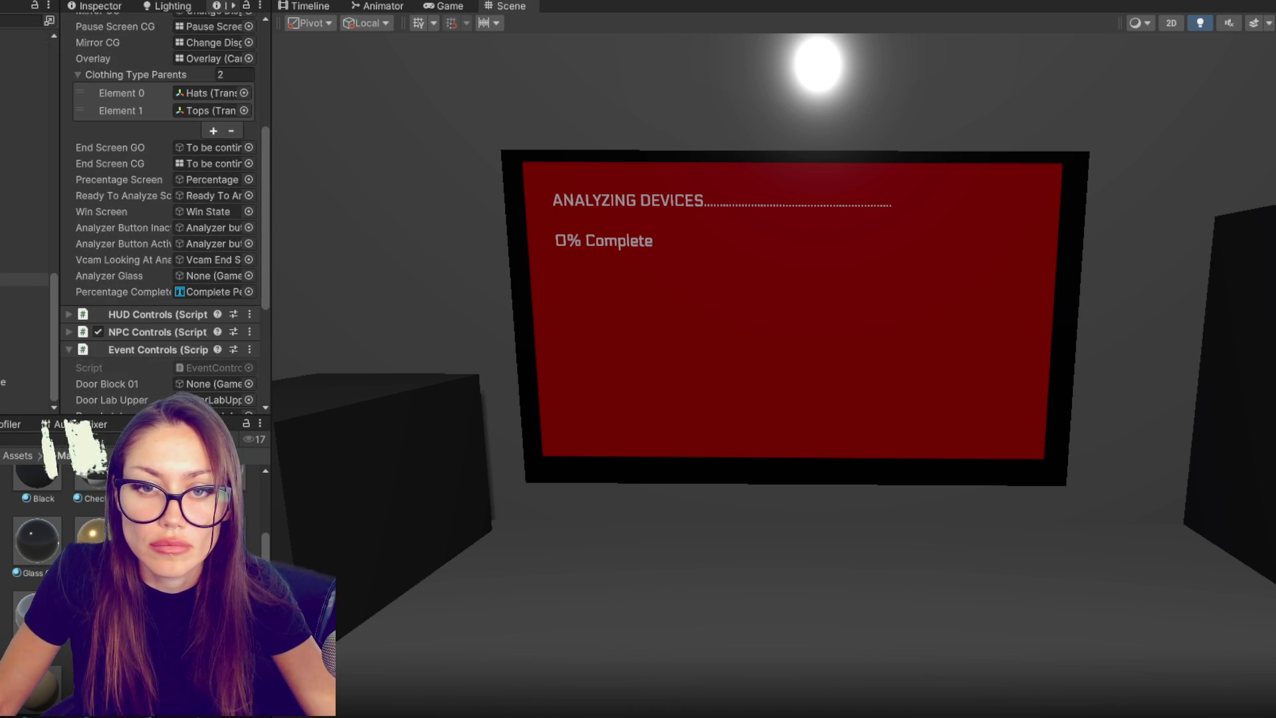
pyautogui.moveTo(27, 407); pyautogui.dragTo(198, 262)
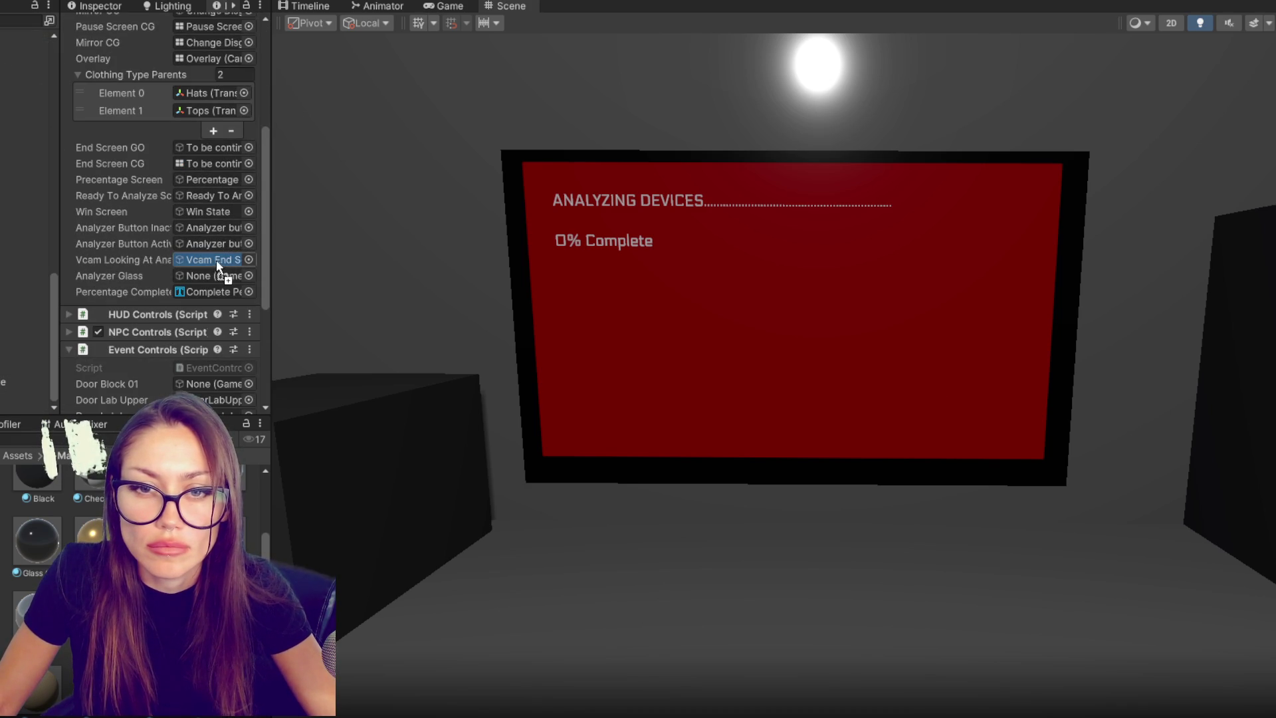
pyautogui.moveTo(201, 154)
pyautogui.mouseDown()
pyautogui.moveTo(216, 293)
pyautogui.moveTo(225, 285)
pyautogui.mouseUp()
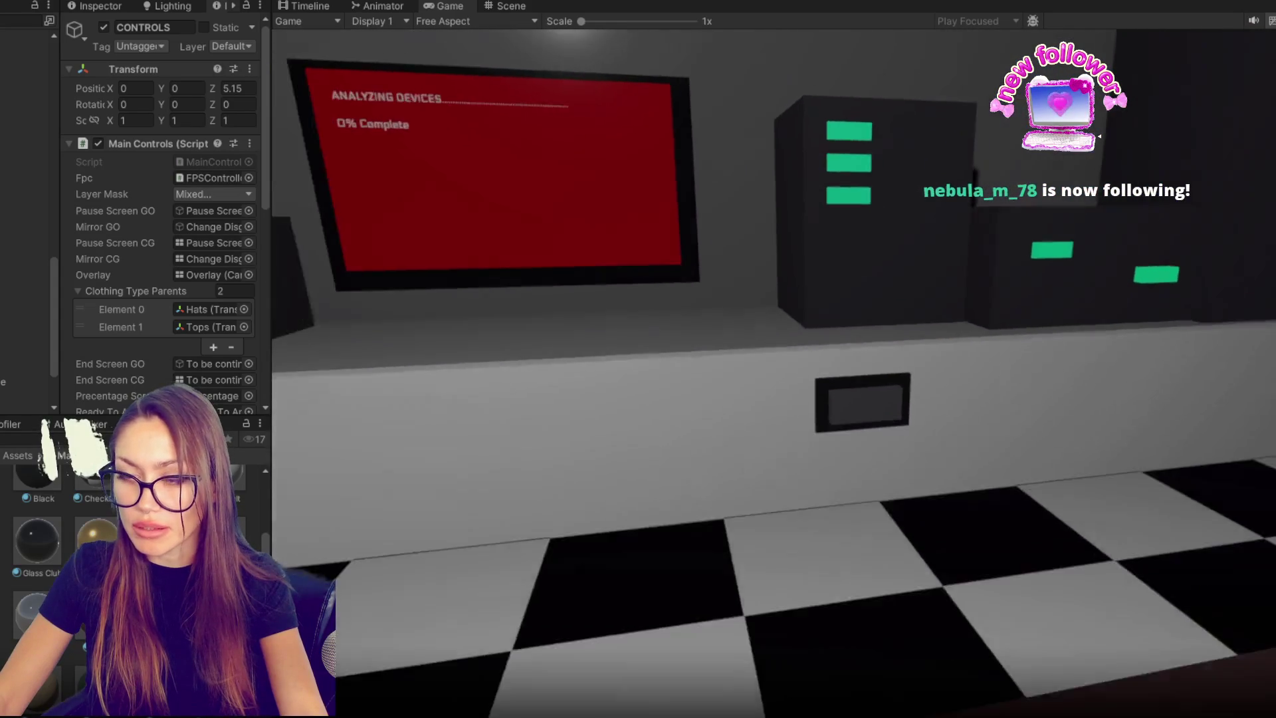
pyautogui.press('Escape')
pyautogui.click(511, 6)
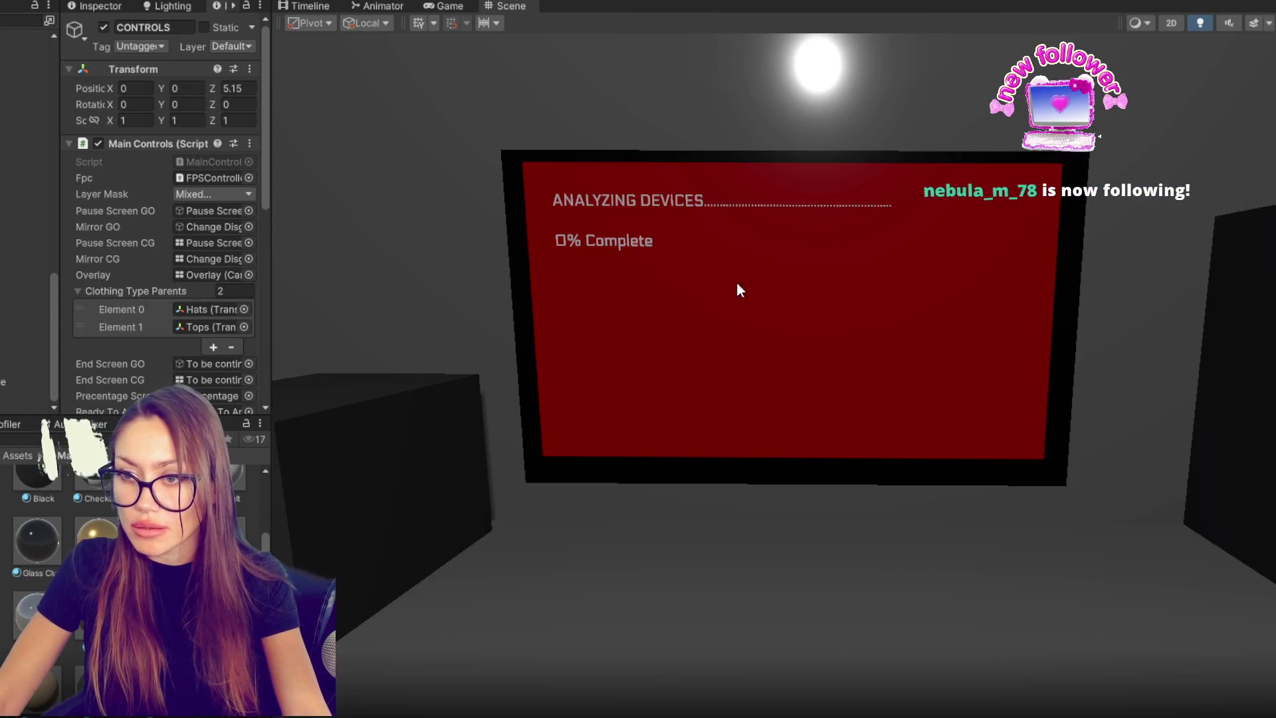
pyautogui.scroll(-5, 888, 444)
pyautogui.scroll(5, 810, 390)
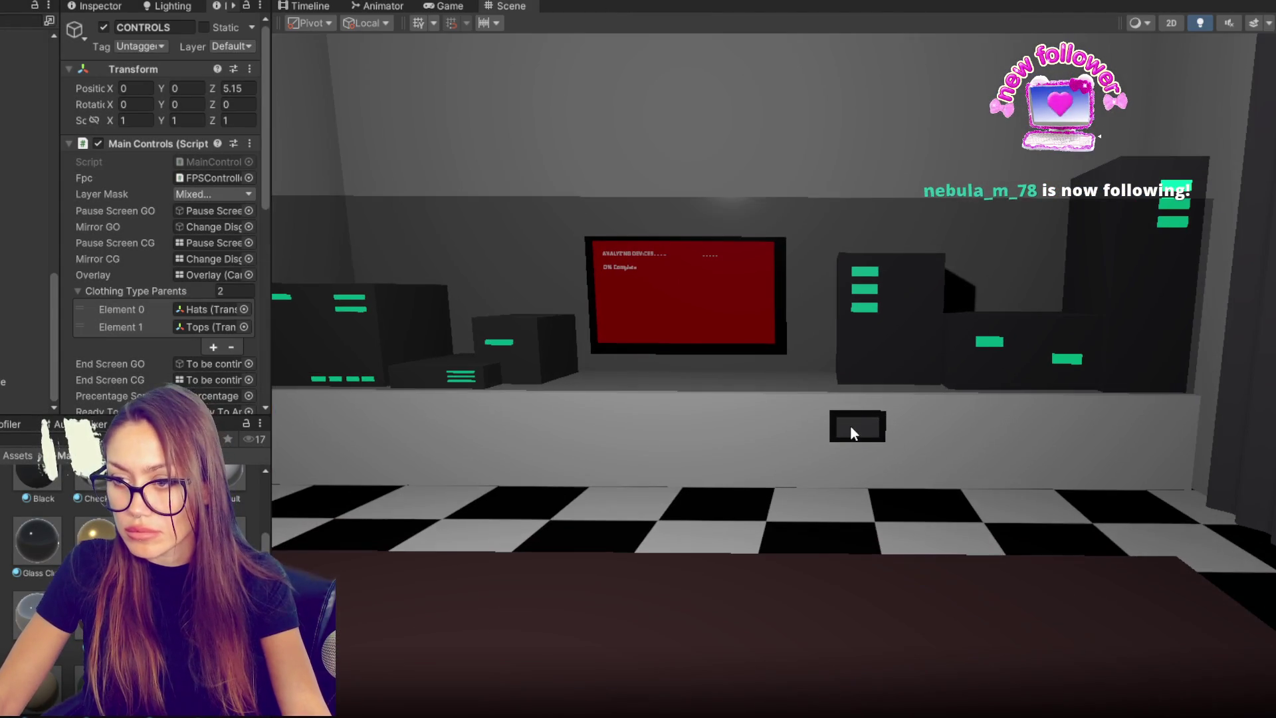
pyautogui.click(853, 432)
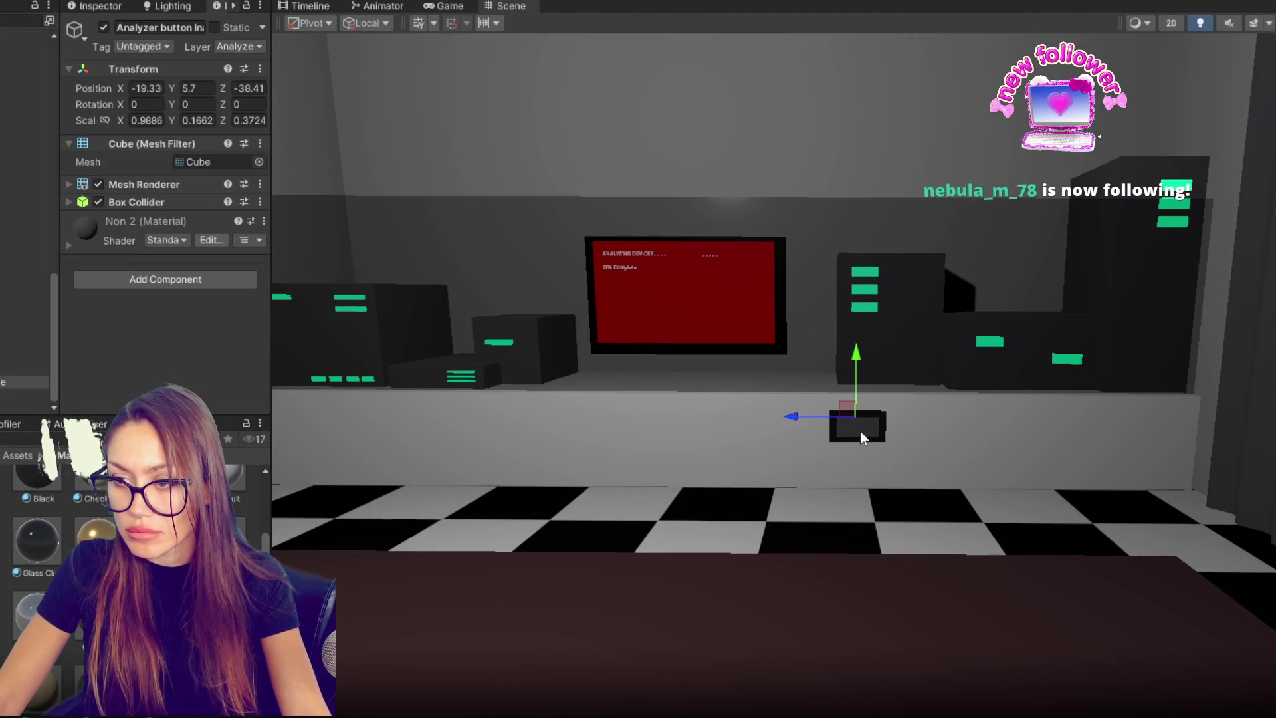
pyautogui.click(864, 432)
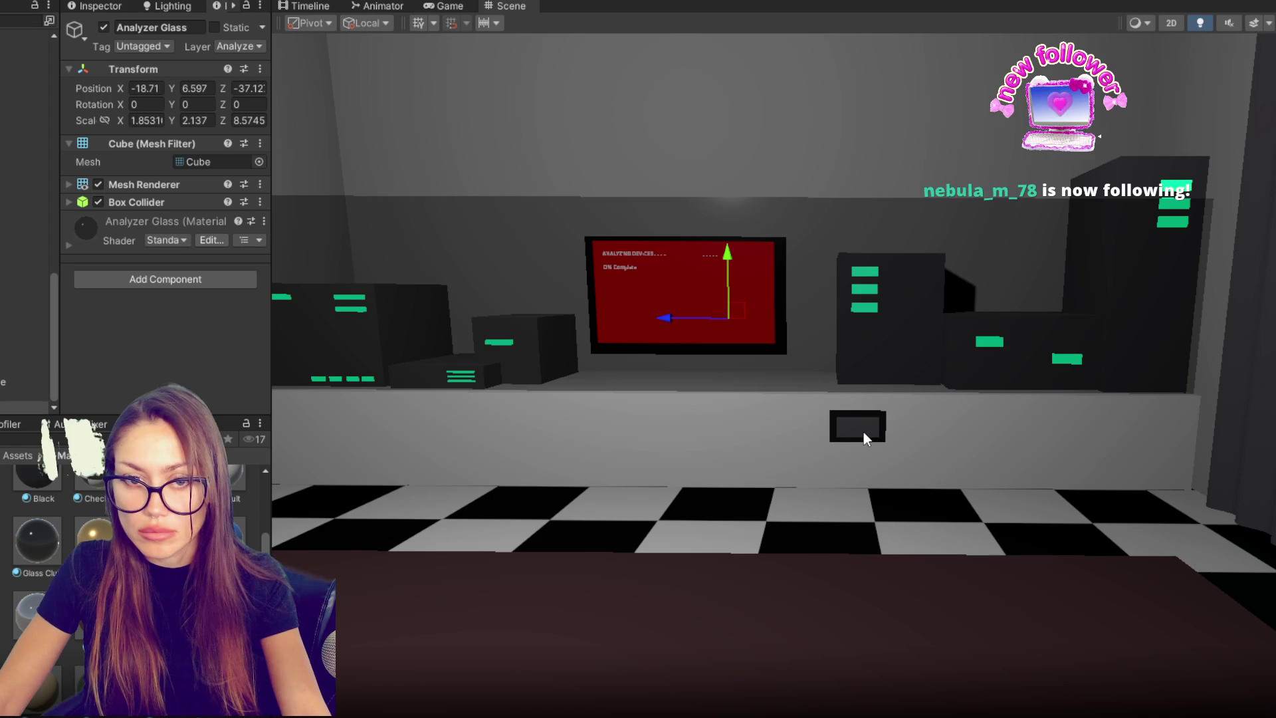
pyautogui.click(872, 423)
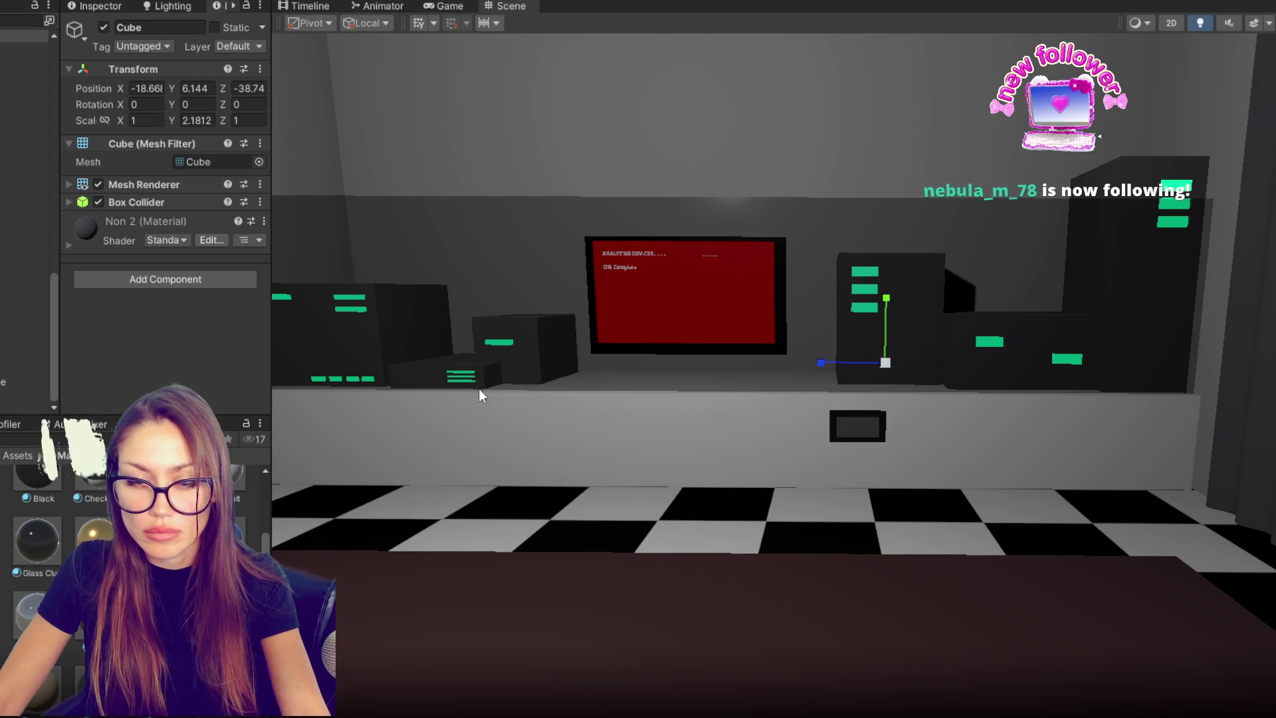
pyautogui.click(2, 383)
pyautogui.scroll(10, 26, 220)
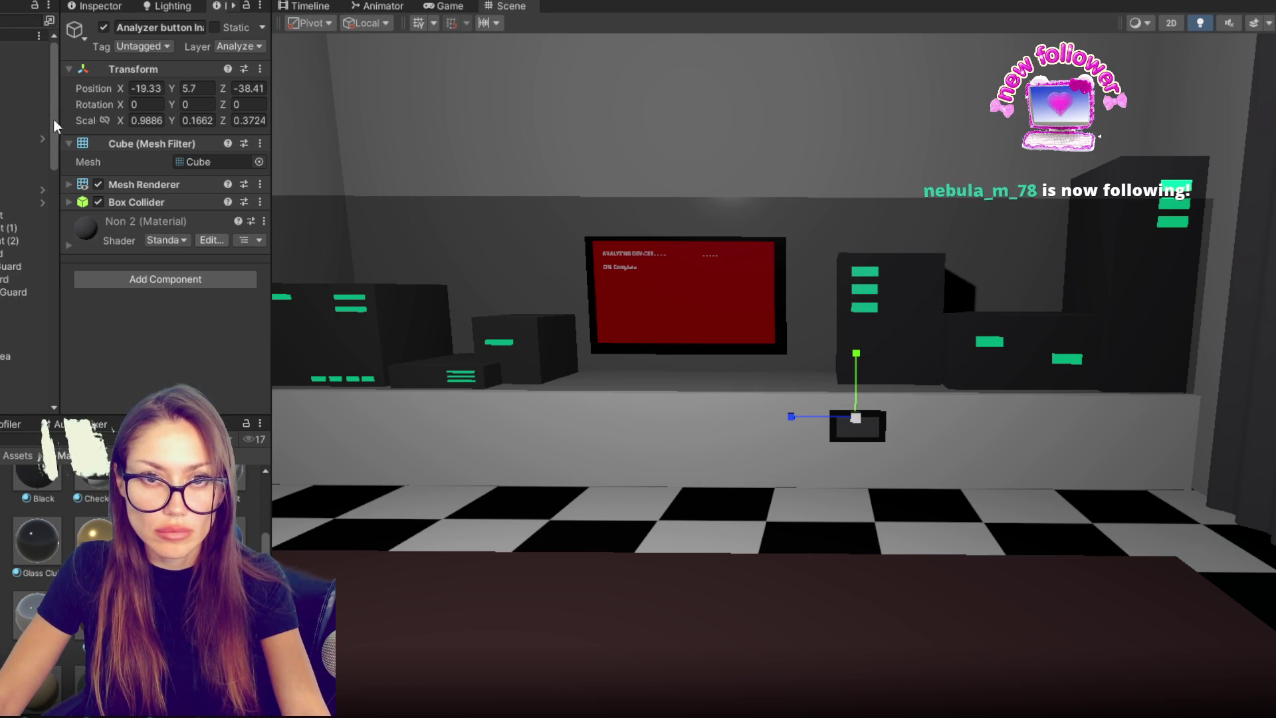
pyautogui.click(20, 177)
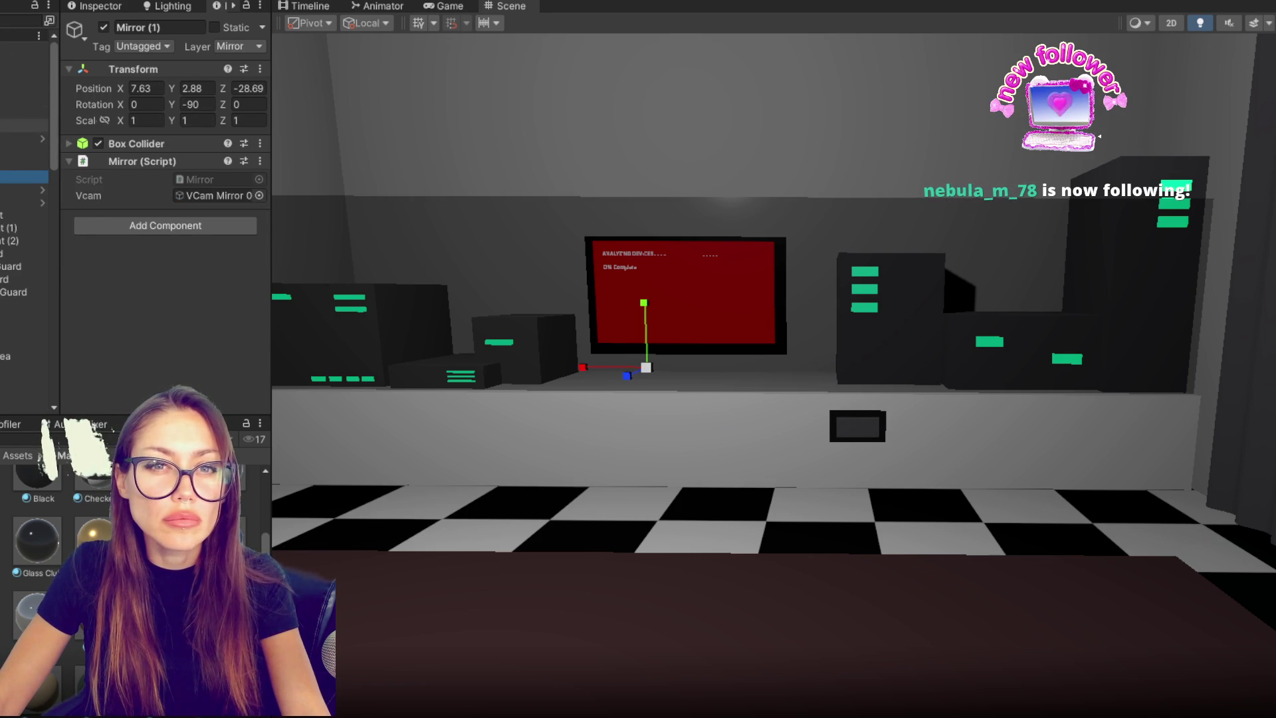
pyautogui.click(19, 126)
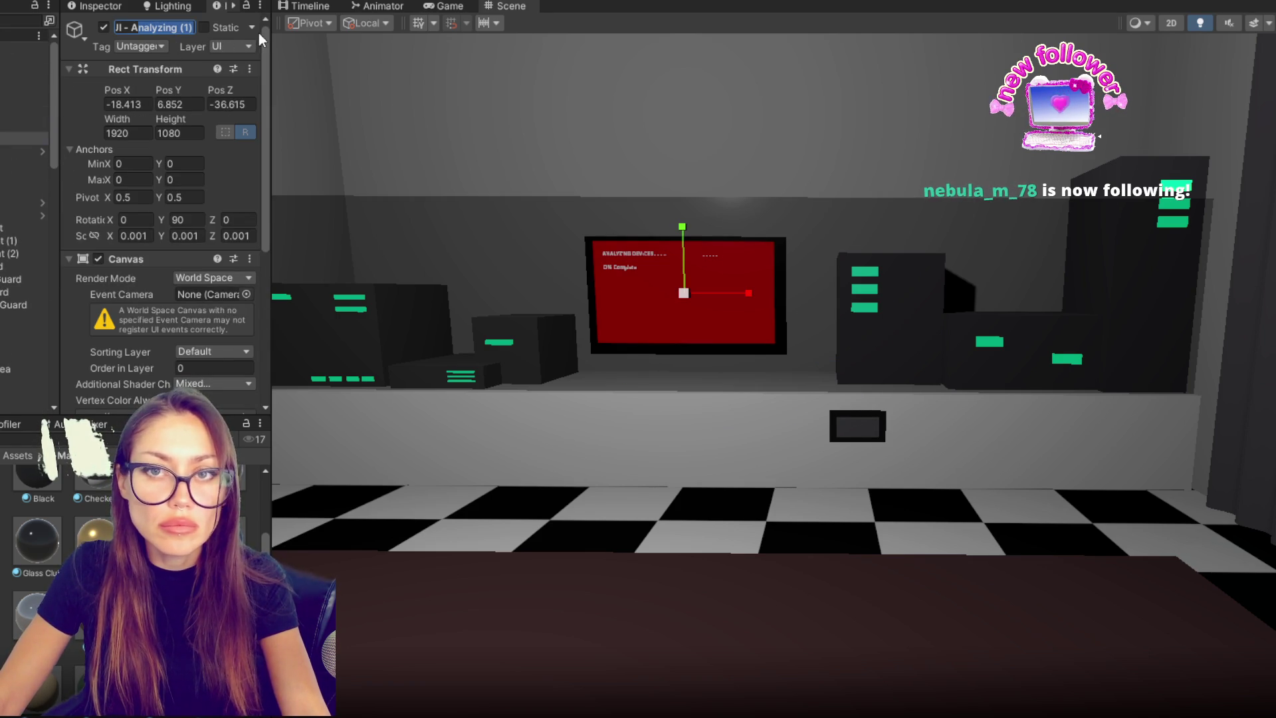
# - Name the object Analyzer Button and edit the text in the analyzer screen's Percentage panel
pyautogui.write('Analizer')
pyautogui.press('BackSpace')
pyautogui.press('BackSpace')
pyautogui.press('BackSpace')
pyautogui.write('yzer Button')
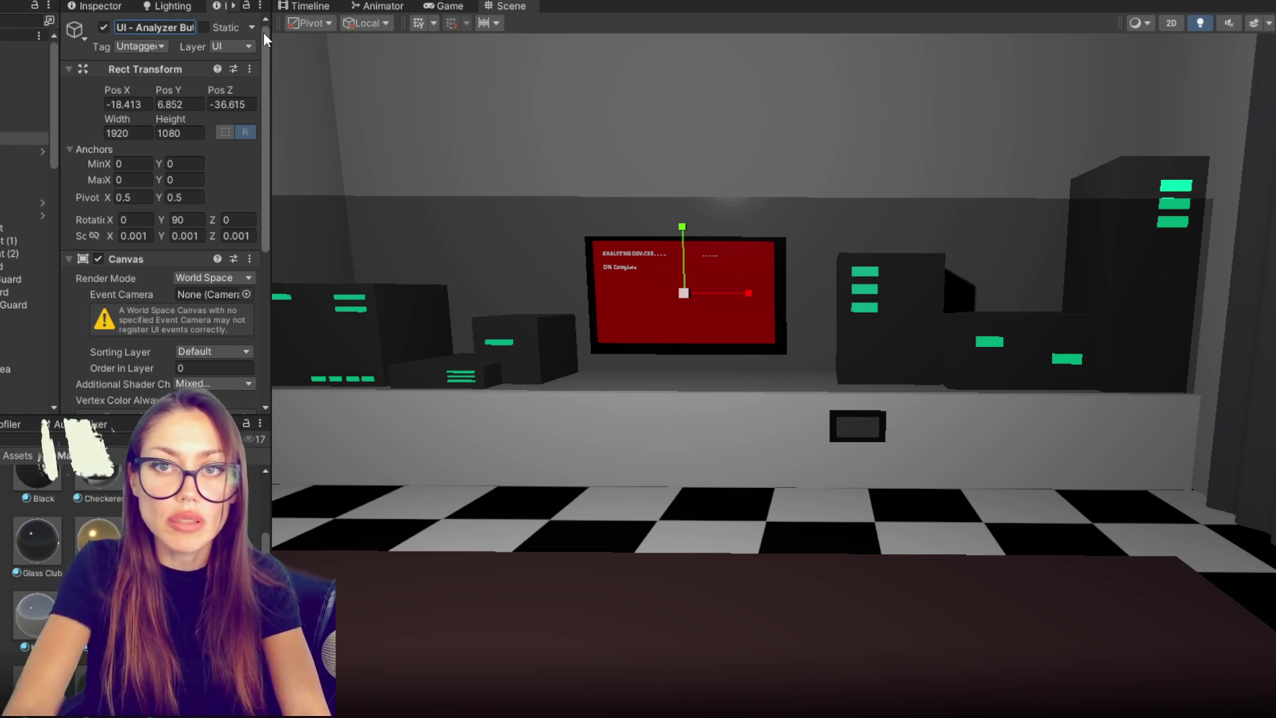
pyautogui.click(26, 152)
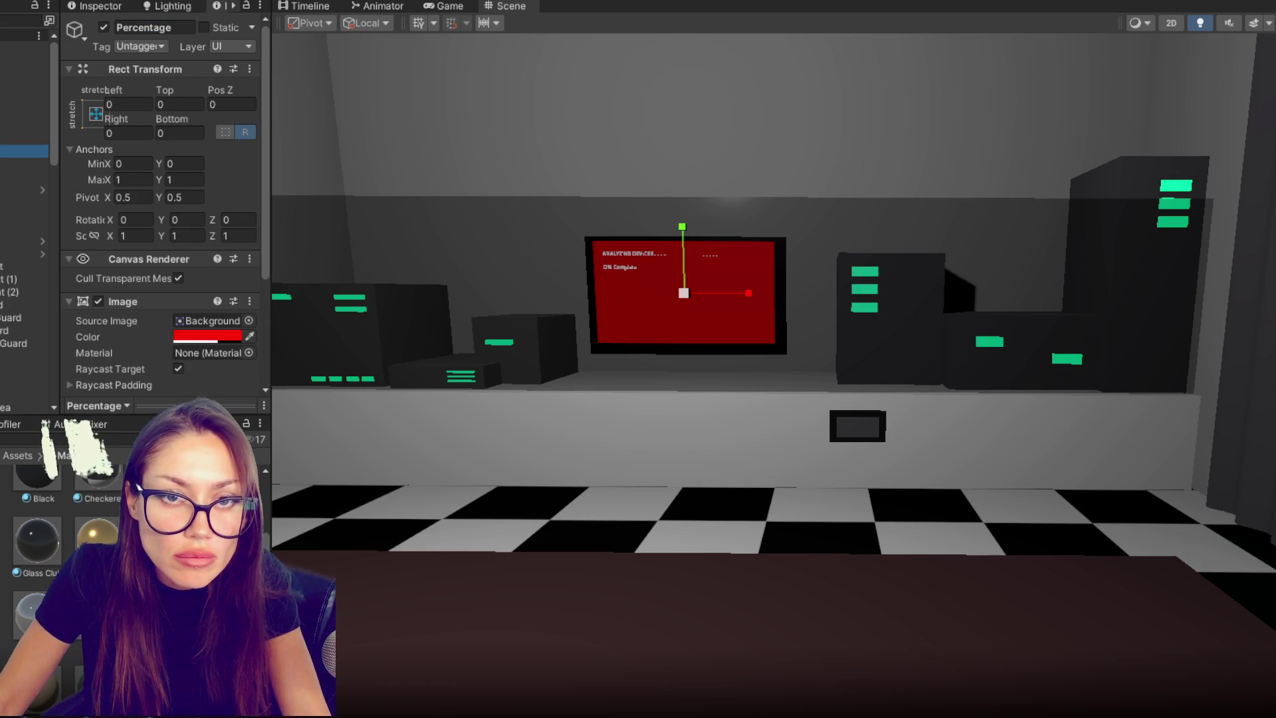
pyautogui.click(27, 163)
pyautogui.click(27, 152)
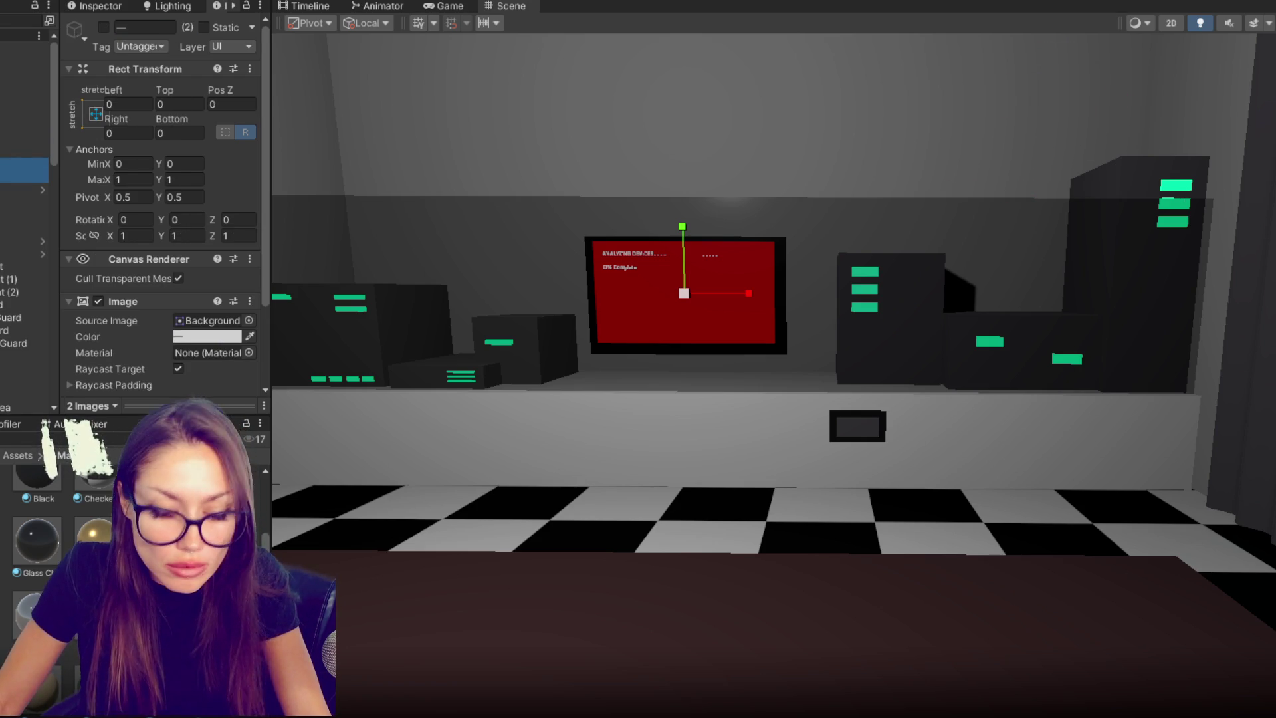
pyautogui.click(27, 163)
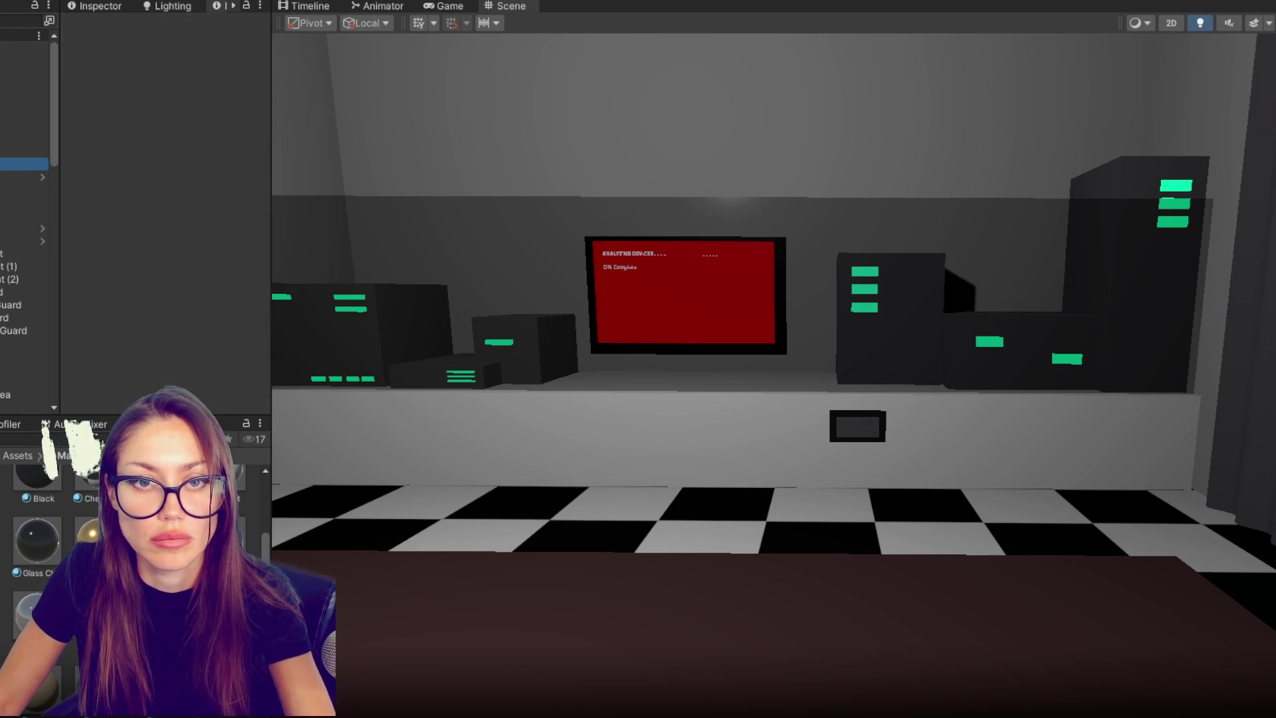
pyautogui.click(184, 367)
pyautogui.write('BEGIN ANALYSIS')
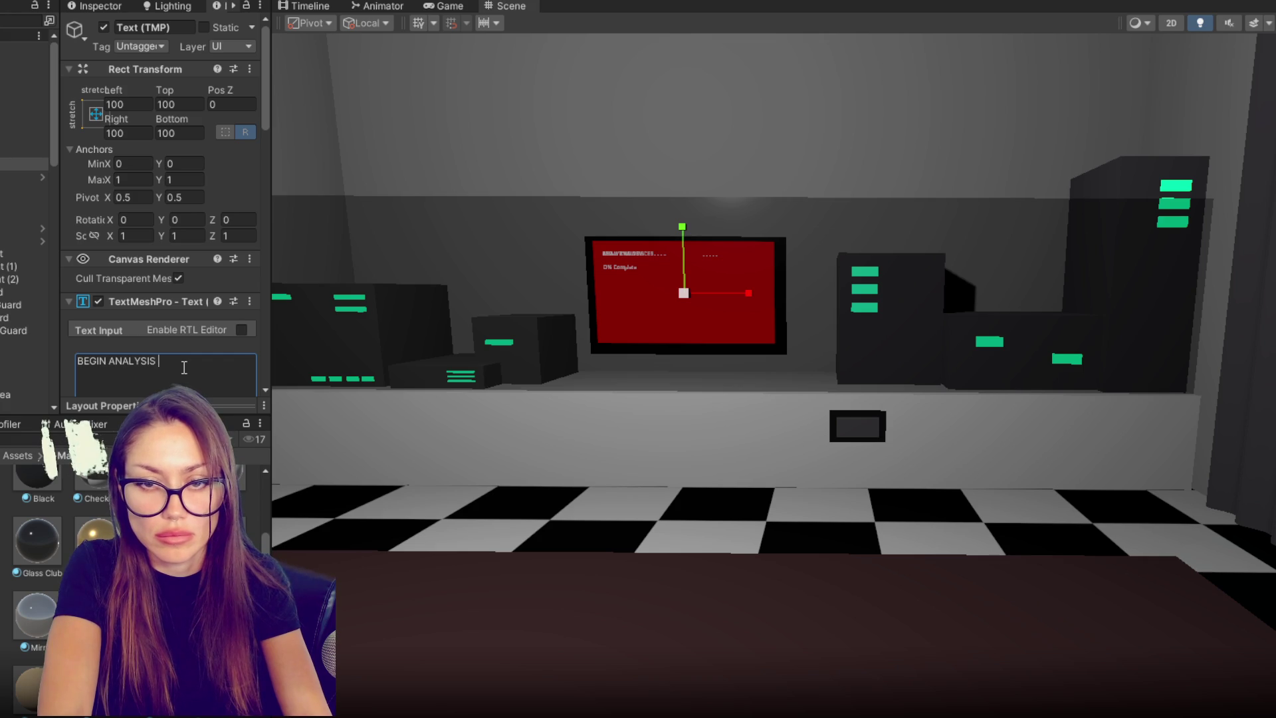
pyautogui.write('TION')
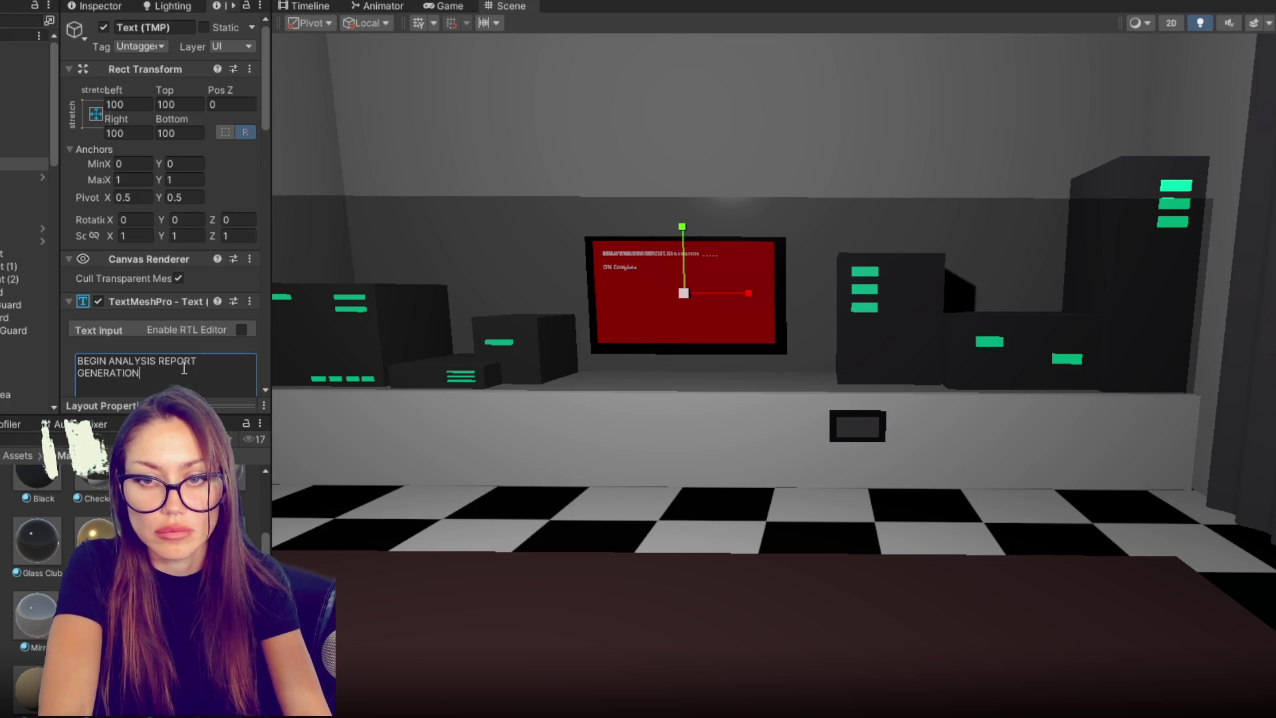
pyautogui.write(' AT 100%')
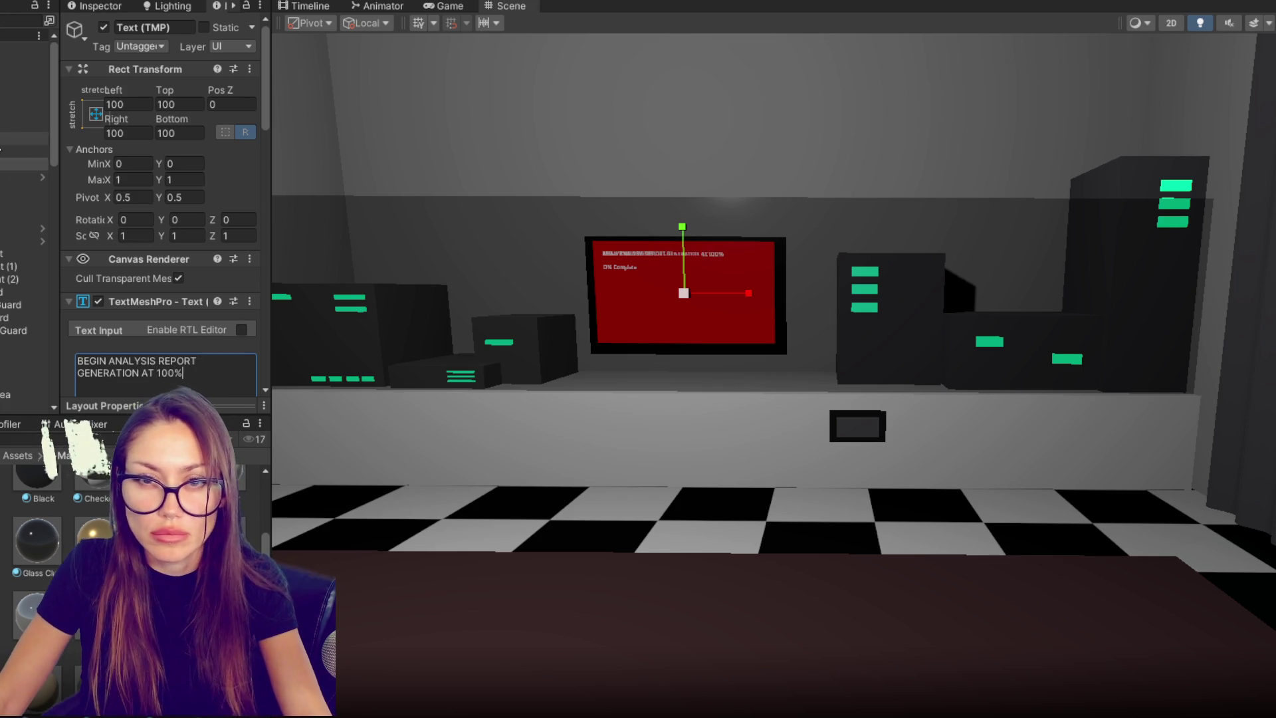
# - Duplicate the analyzer screen canvas and move the copy down onto the small box
pyautogui.click(1, 149)
pyautogui.press('f')
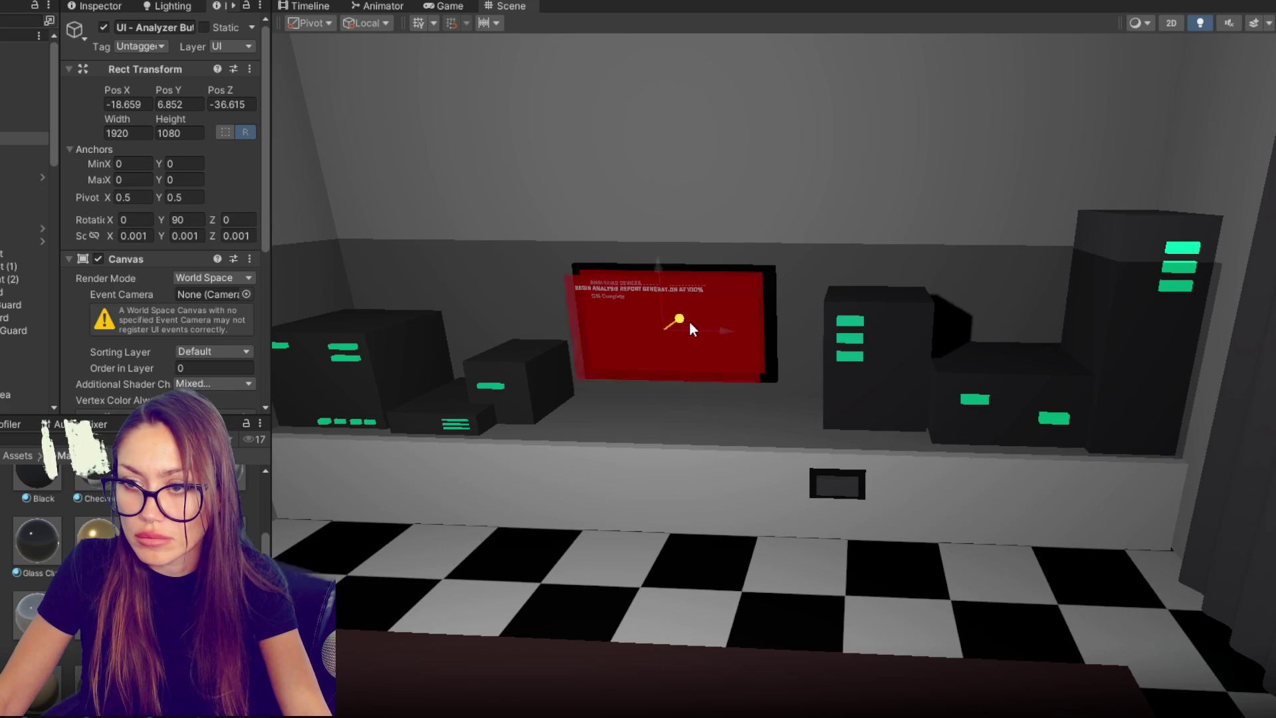
pyautogui.moveTo(690, 326); pyautogui.dragTo(678, 369)
pyautogui.moveTo(635, 289); pyautogui.dragTo(633, 406)
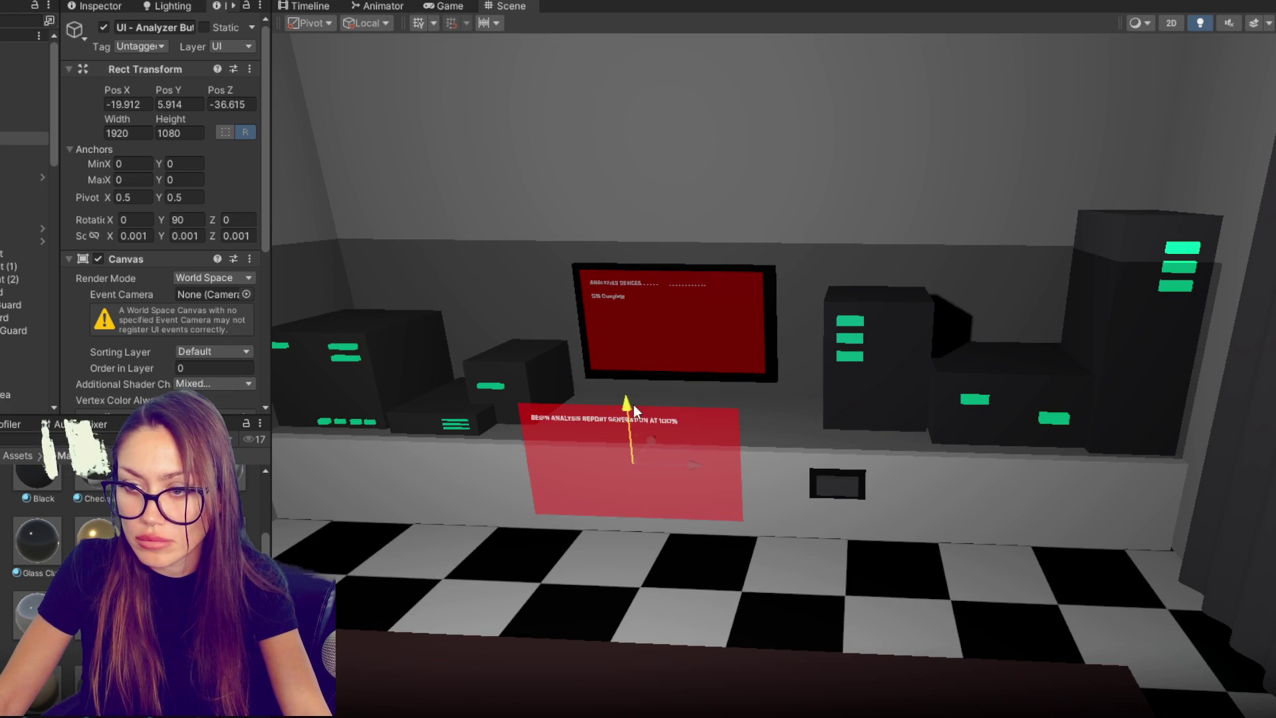
pyautogui.moveTo(697, 465)
pyautogui.mouseDown()
pyautogui.moveTo(911, 480)
pyautogui.moveTo(800, 479)
pyautogui.moveTo(853, 444)
pyautogui.moveTo(846, 457)
pyautogui.mouseUp()
pyautogui.press('w')
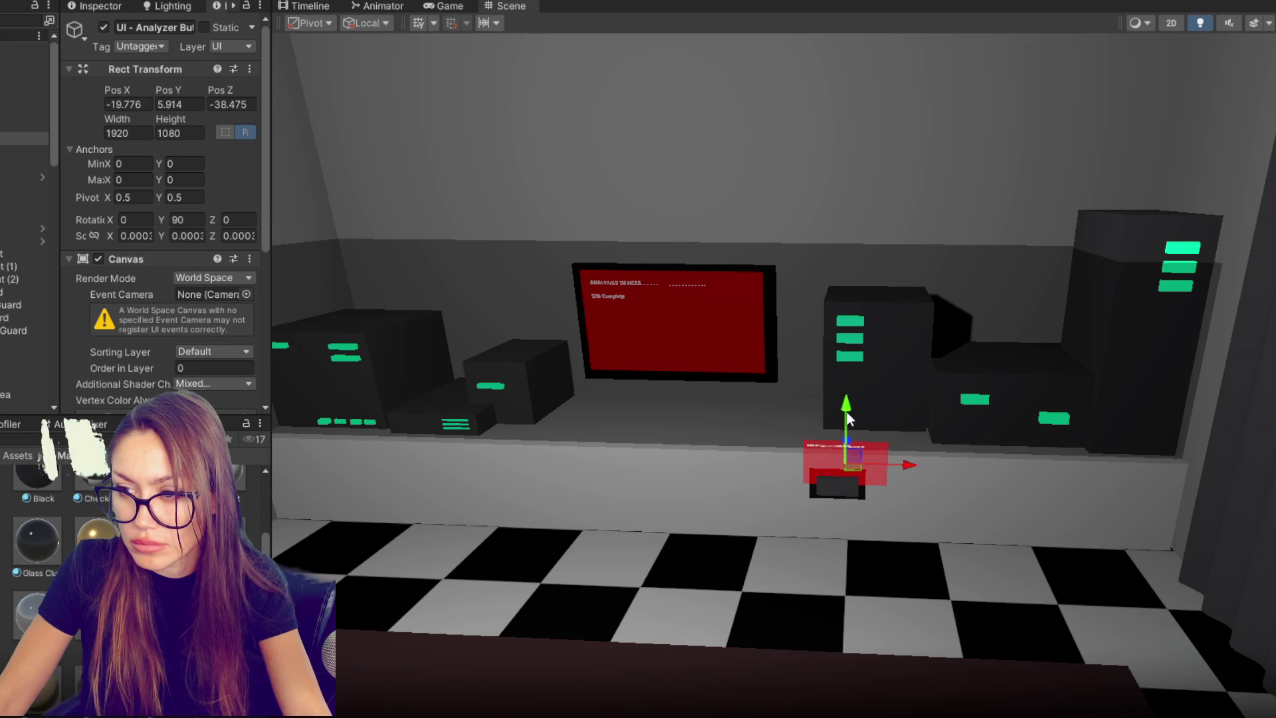
# - Make the copy's text colour black and select its font size value
pyautogui.click(10, 151)
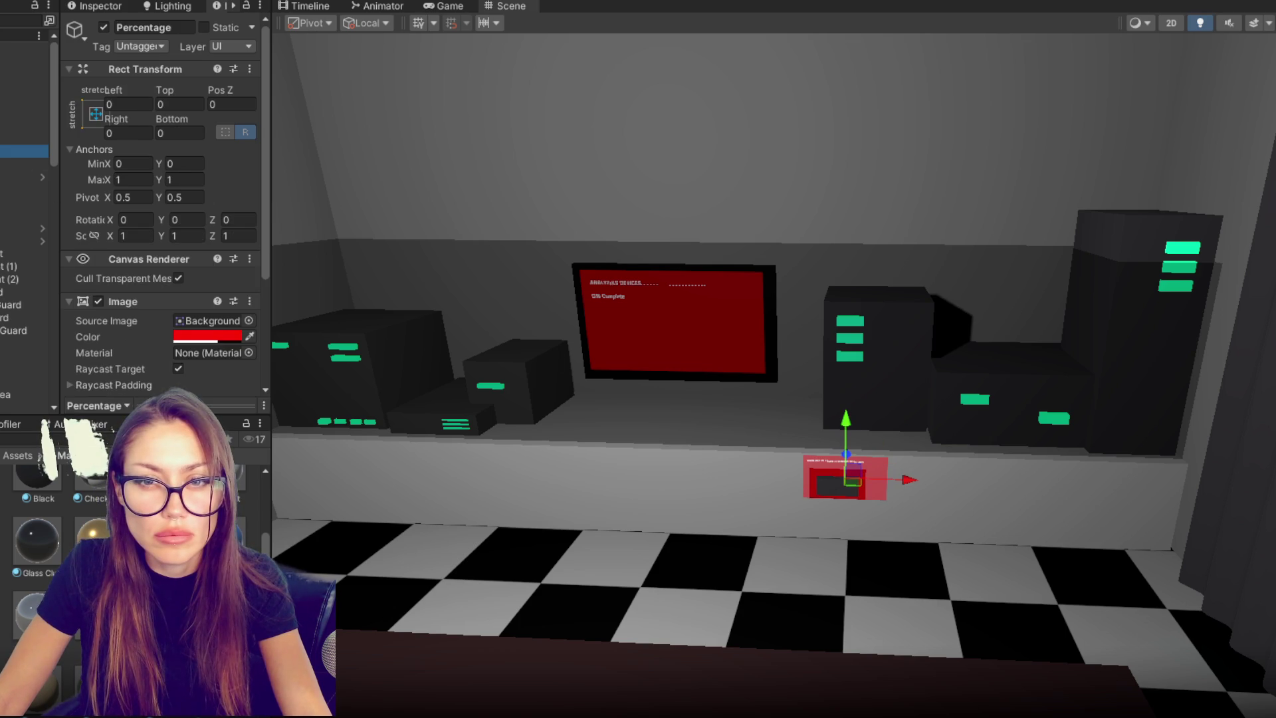
pyautogui.click(27, 165)
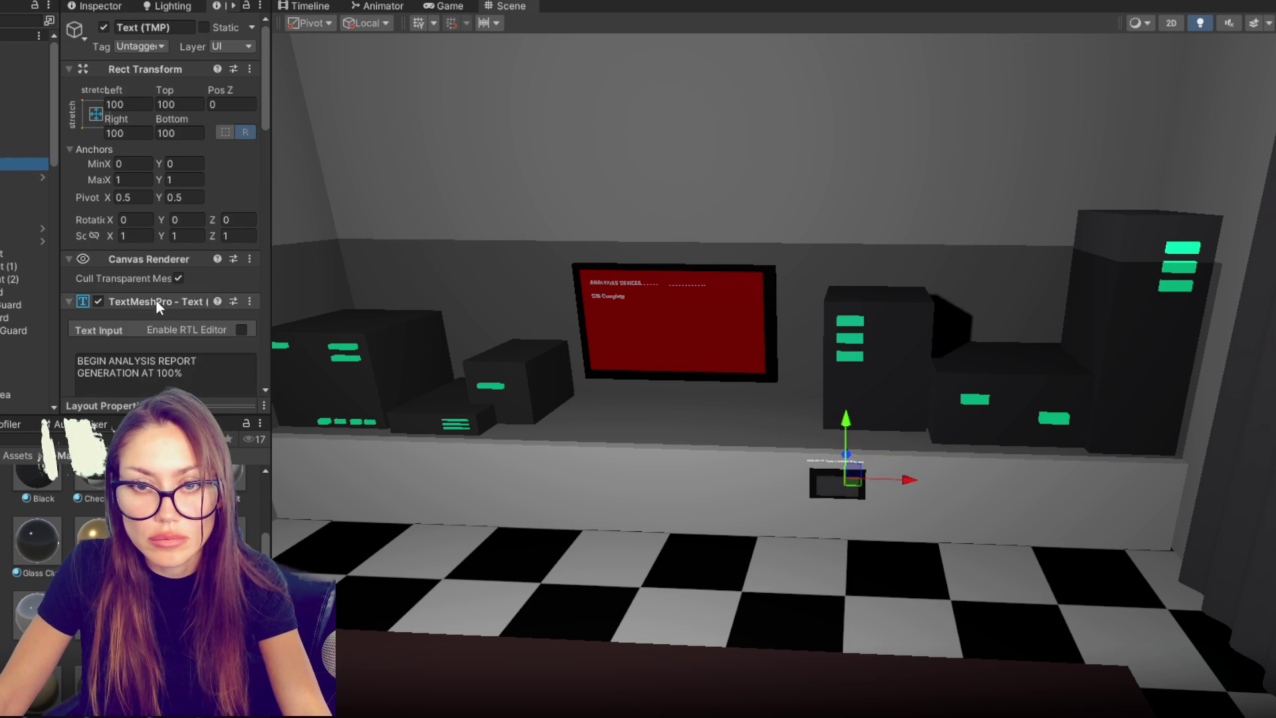
pyautogui.scroll(-5, 166, 309)
pyautogui.scroll(-3, 185, 346)
pyautogui.click(186, 218)
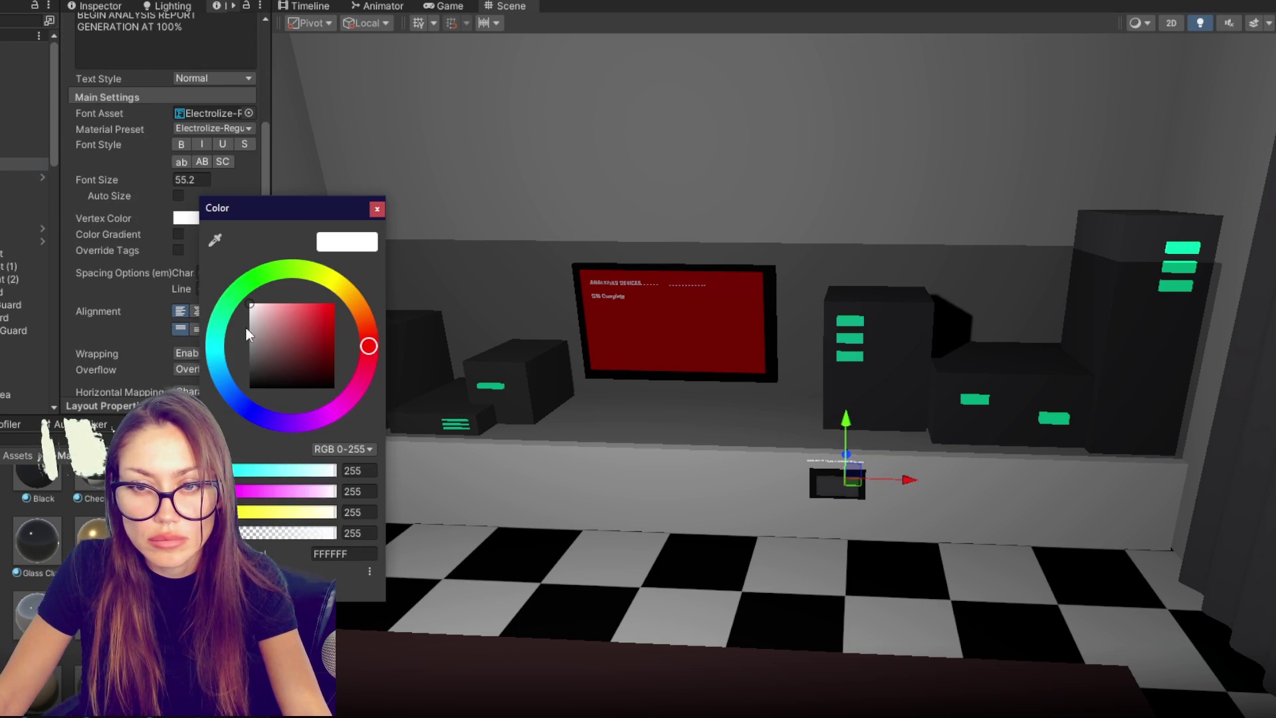
pyautogui.moveTo(244, 325); pyautogui.dragTo(250, 388)
pyautogui.click(377, 209)
pyautogui.scroll(-3, 142, 264)
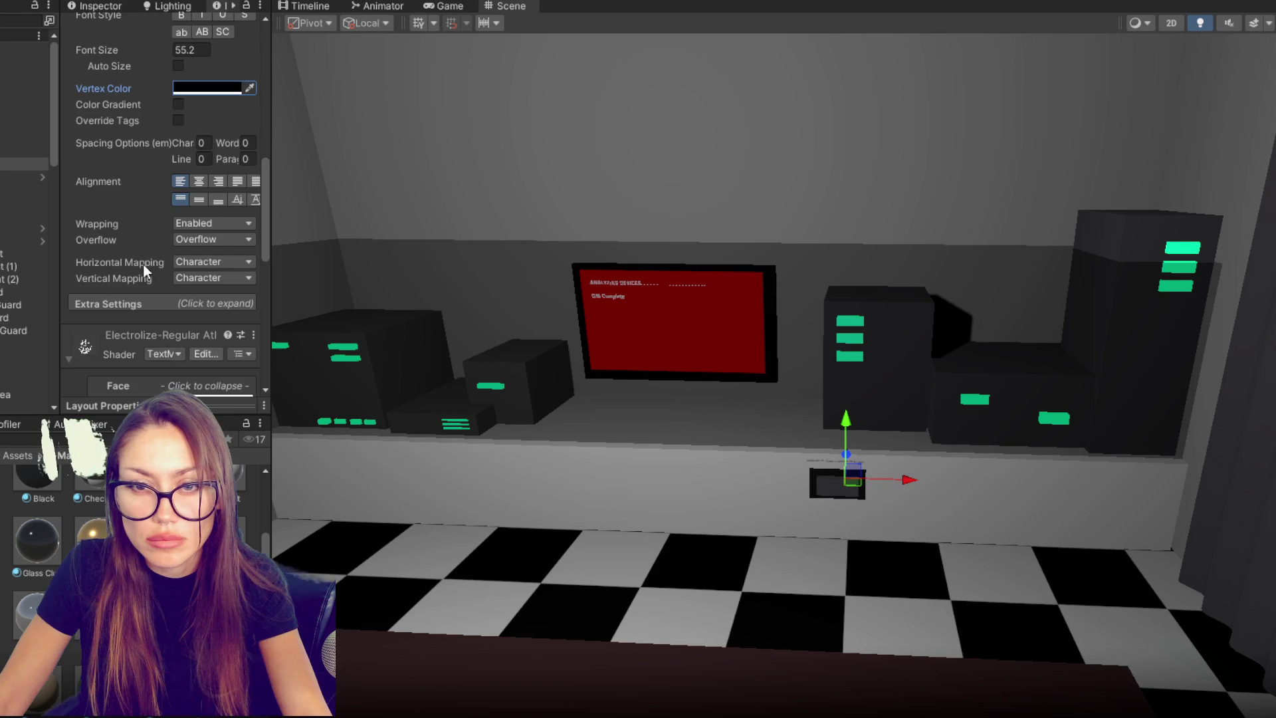
pyautogui.scroll(4, 145, 262)
pyautogui.scroll(5, 144, 250)
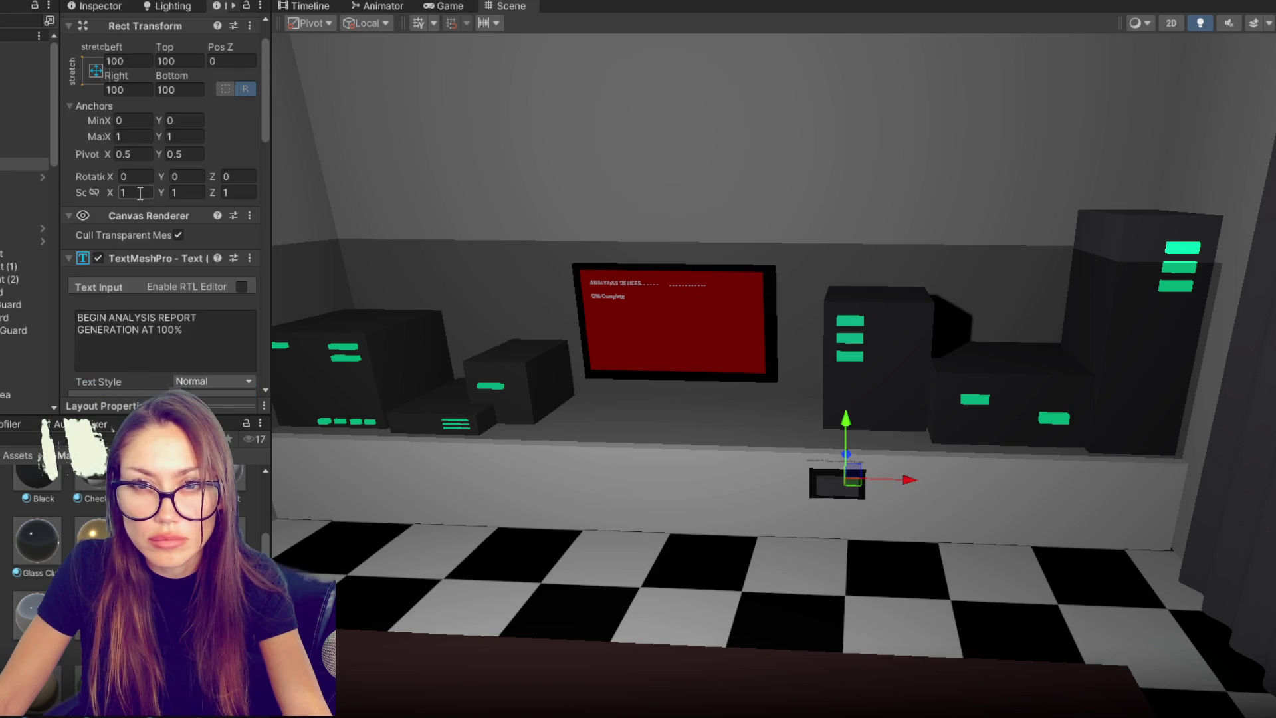
pyautogui.scroll(-4, 153, 245)
pyautogui.click(154, 266)
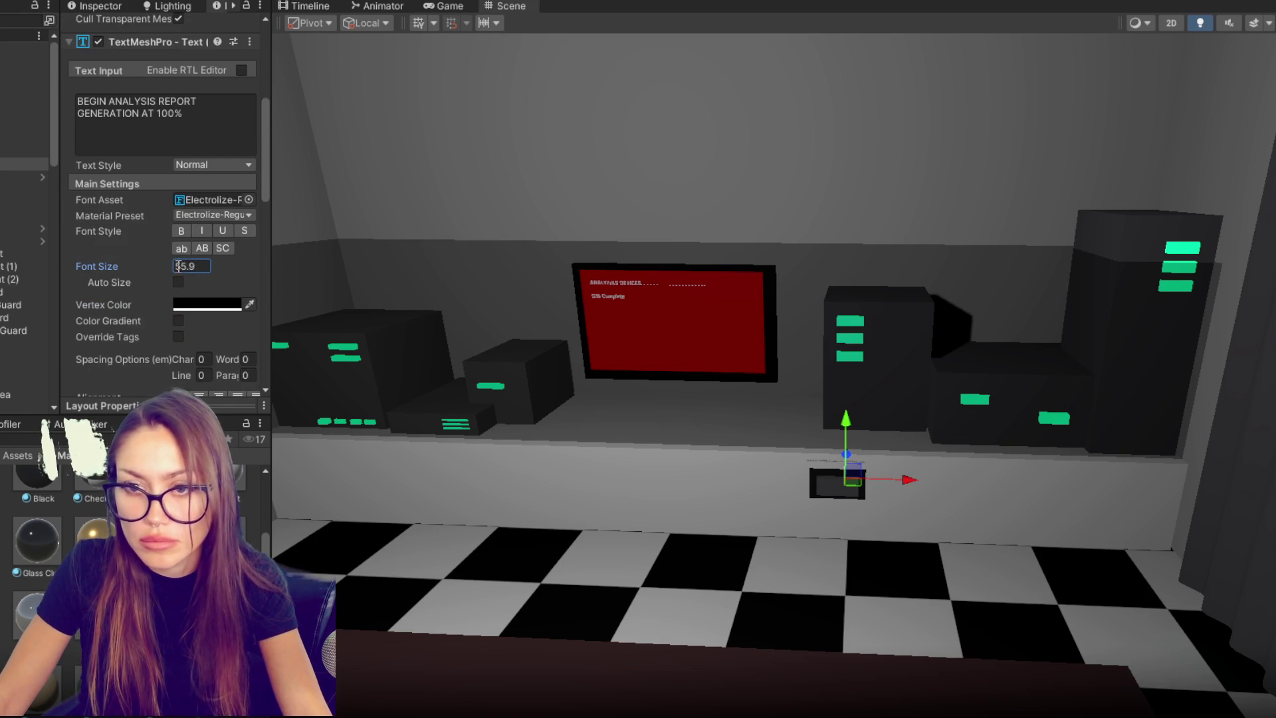
# - Enlarge the label, trim it to BEGIN ANALYSIS, centre it, and place it above the small box
pyautogui.moveTo(852, 480)
pyautogui.mouseDown()
pyautogui.moveTo(1035, 468)
pyautogui.moveTo(901, 378)
pyautogui.mouseUp()
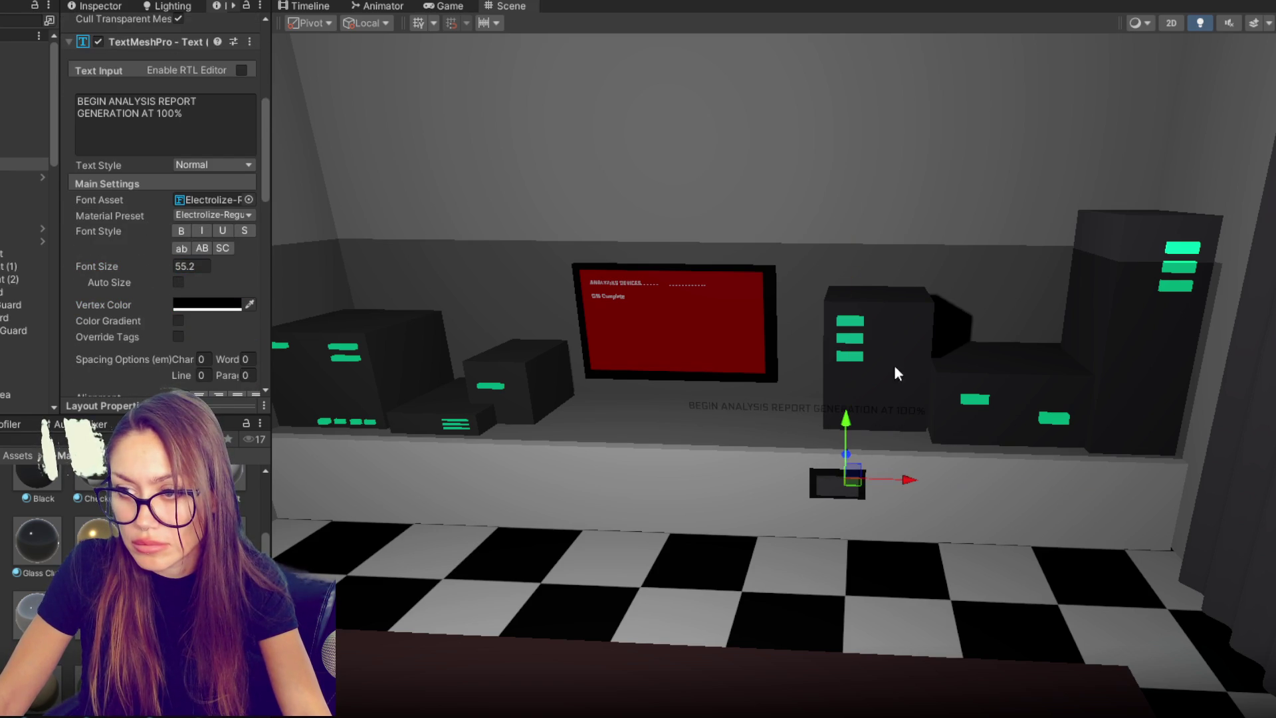
pyautogui.moveTo(836, 429); pyautogui.dragTo(847, 468)
pyautogui.moveTo(911, 520); pyautogui.dragTo(942, 525)
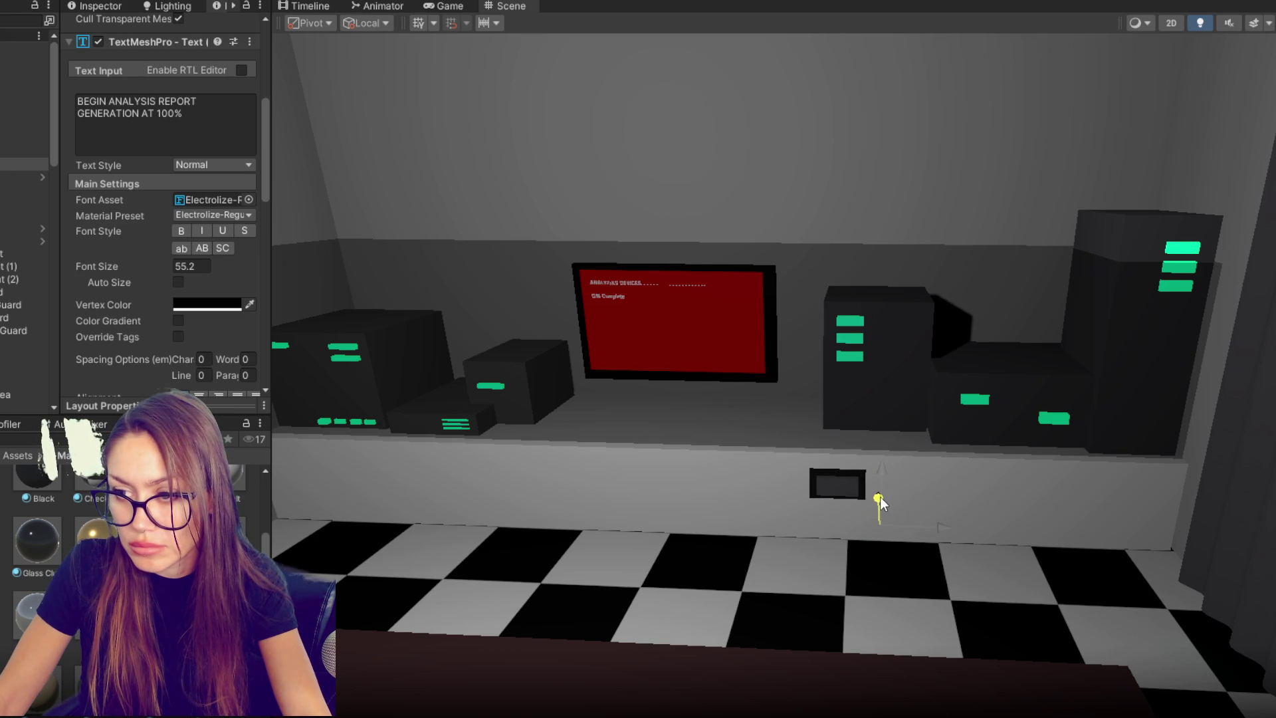
pyautogui.moveTo(880, 498); pyautogui.dragTo(878, 500)
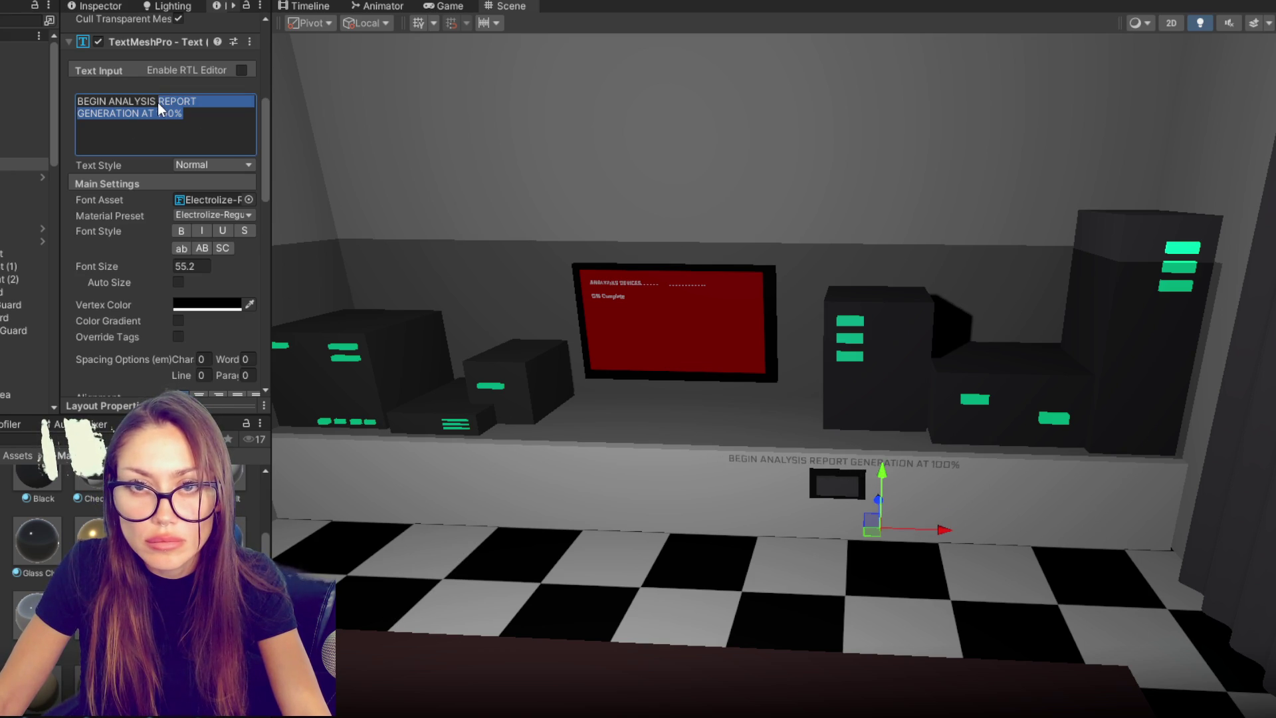
pyautogui.press('BackSpace')
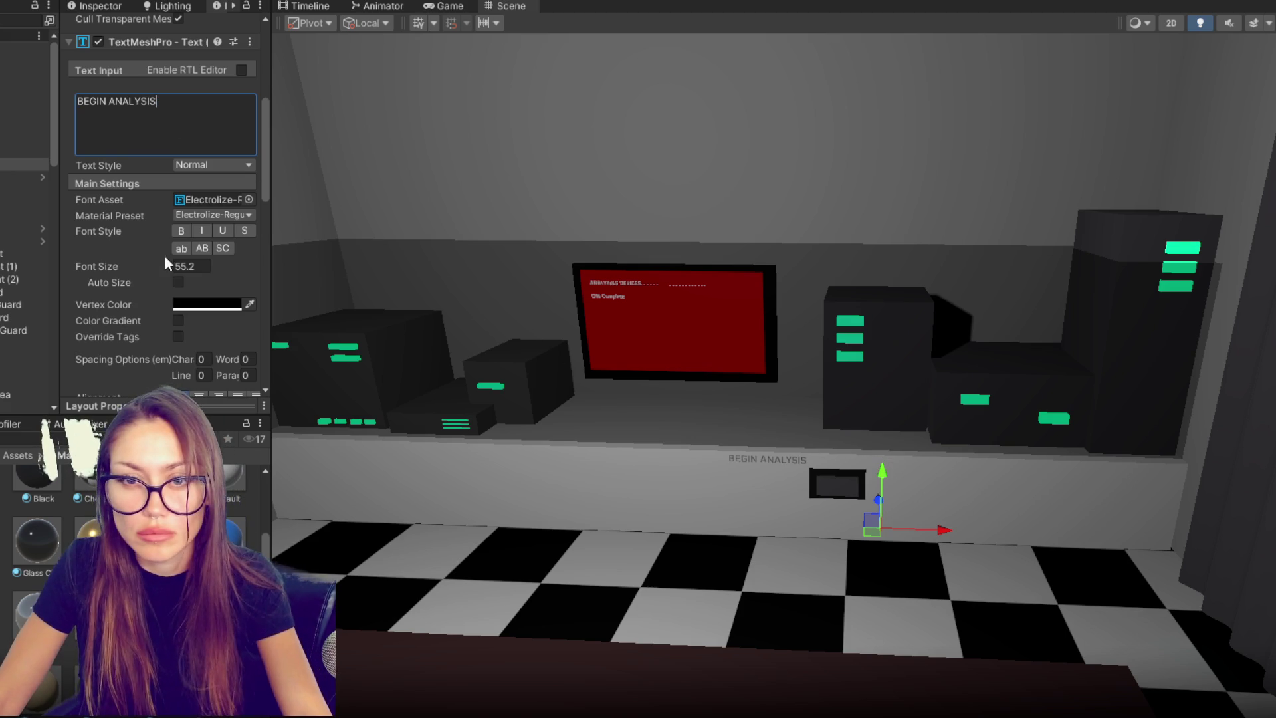
pyautogui.scroll(-4, 164, 256)
pyautogui.click(199, 266)
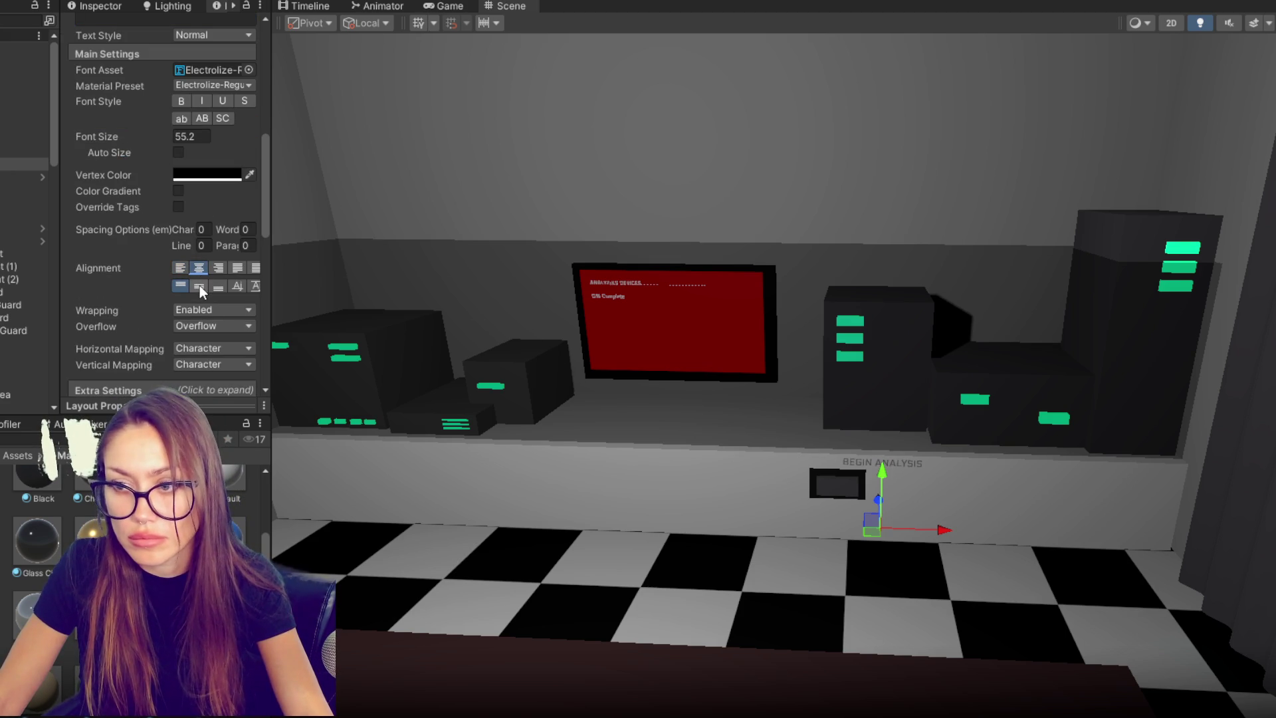
pyautogui.moveTo(942, 529); pyautogui.dragTo(899, 525)
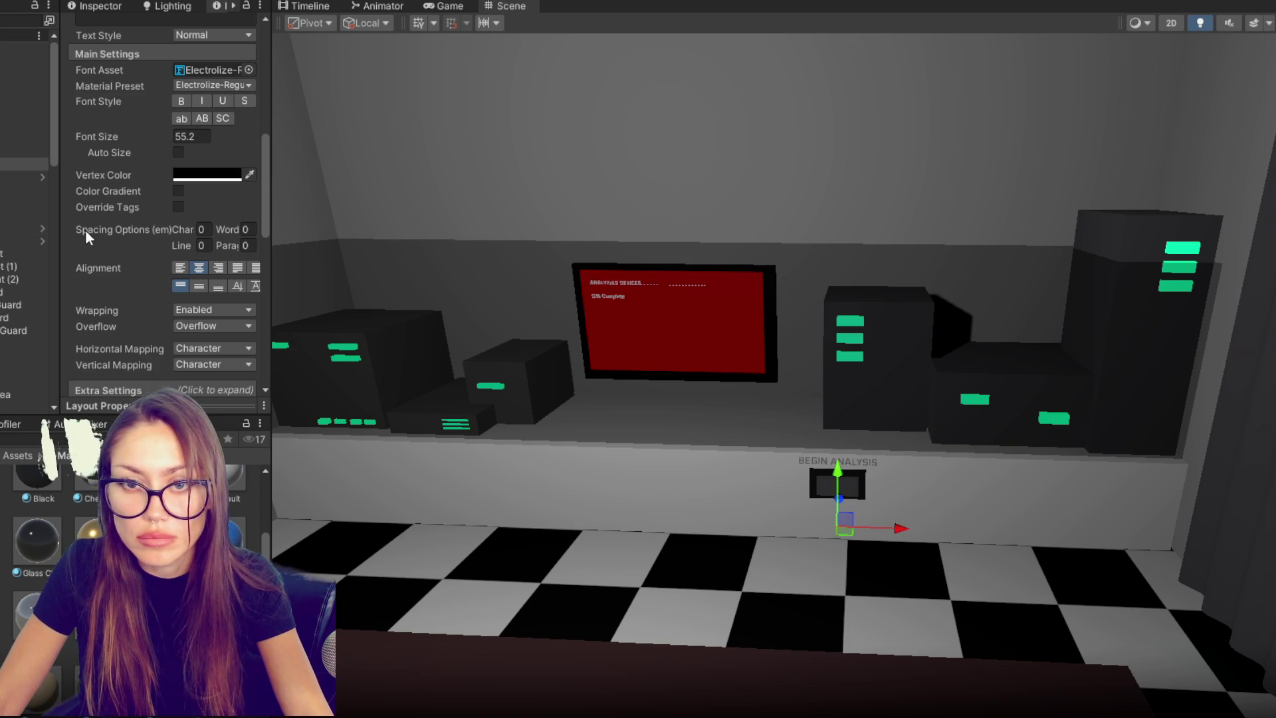
pyautogui.scroll(5, 97, 236)
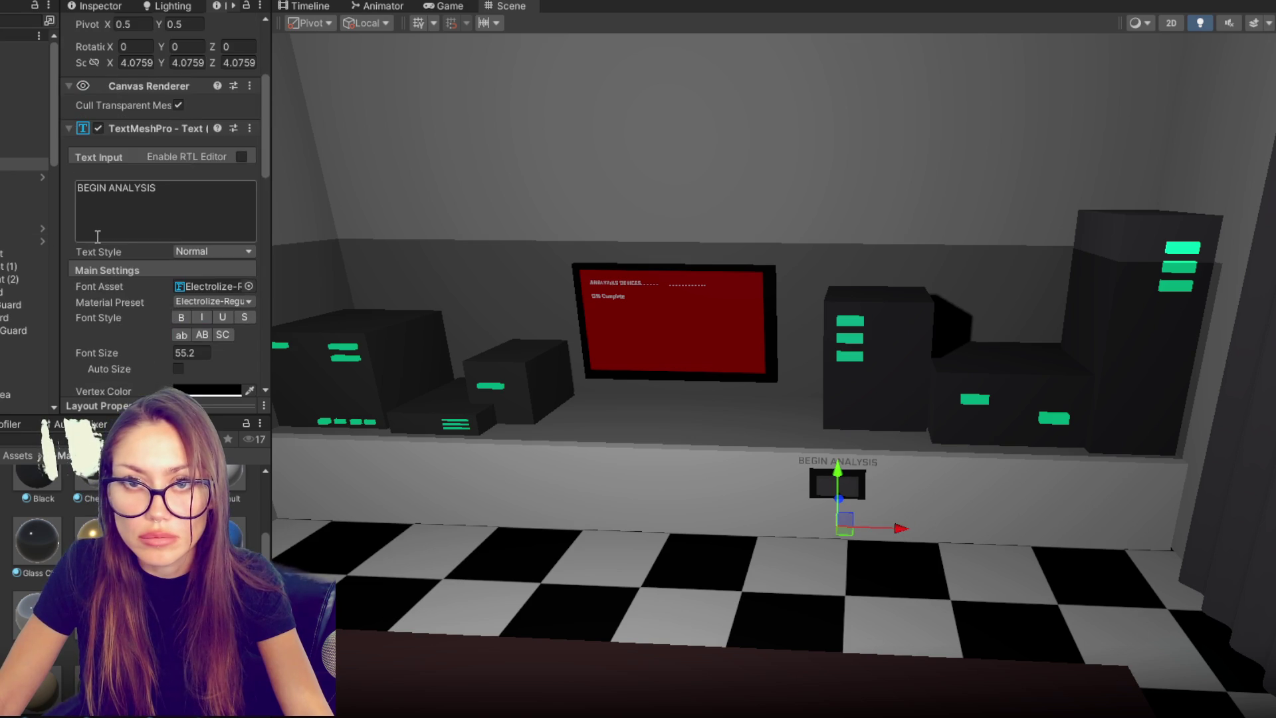
# - Change the label to BEGIN FULL ANALYSIS and duplicate it below the small box
pyautogui.click(110, 188)
pyautogui.write('FULL')
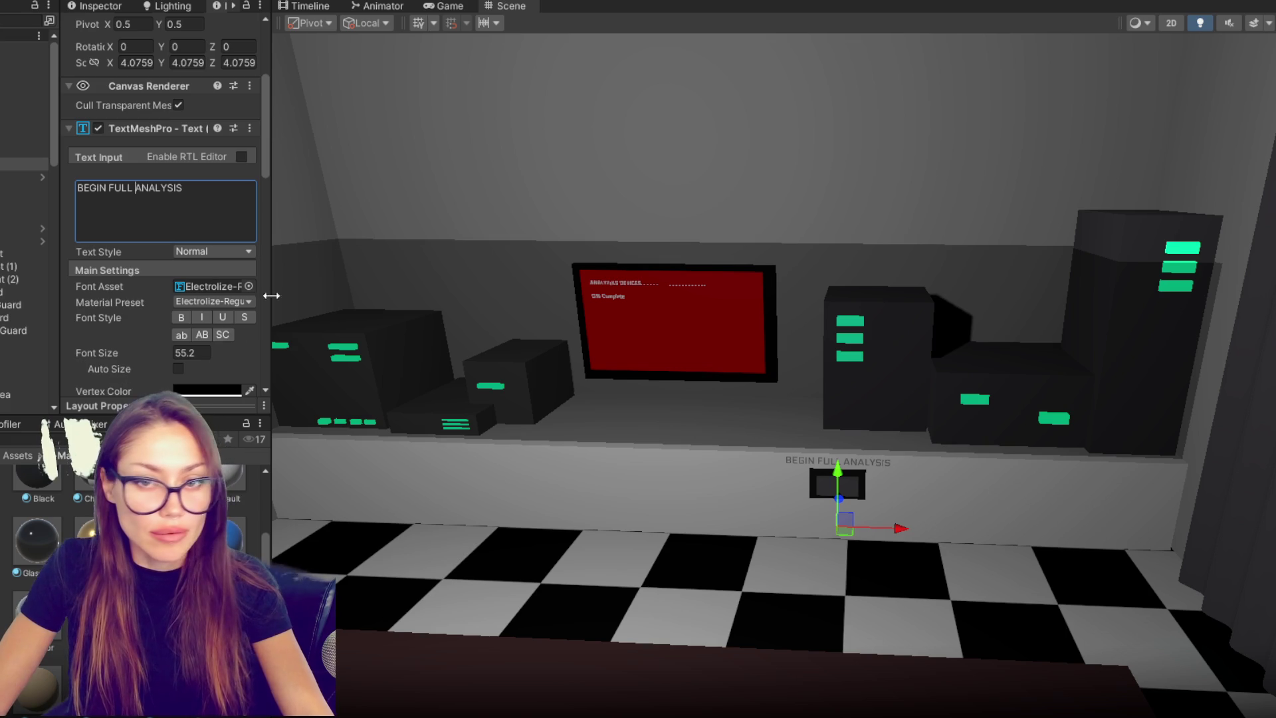
pyautogui.click(2, 166)
pyautogui.hotkey('ctrl', 'd')
pyautogui.moveTo(839, 473); pyautogui.dragTo(839, 511)
# - Set the duplicated label's text to (MUST BE 100%)
pyautogui.click(166, 214)
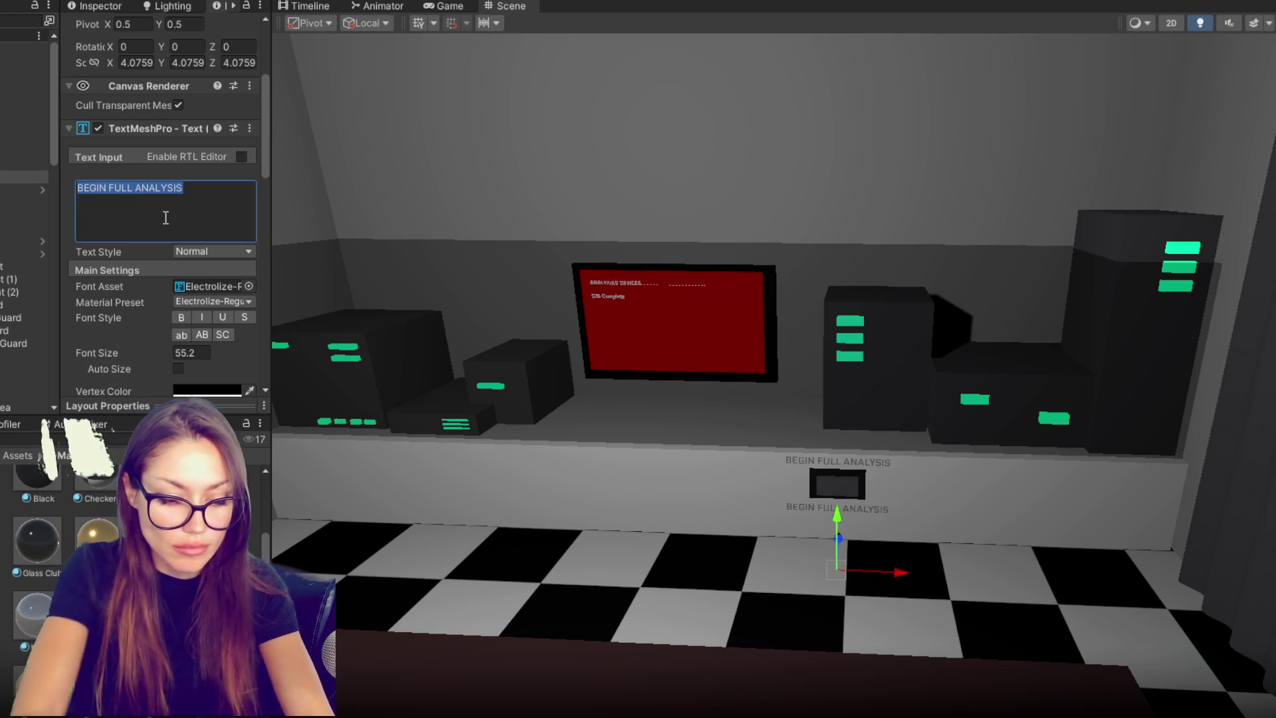
pyautogui.write('(Must b')
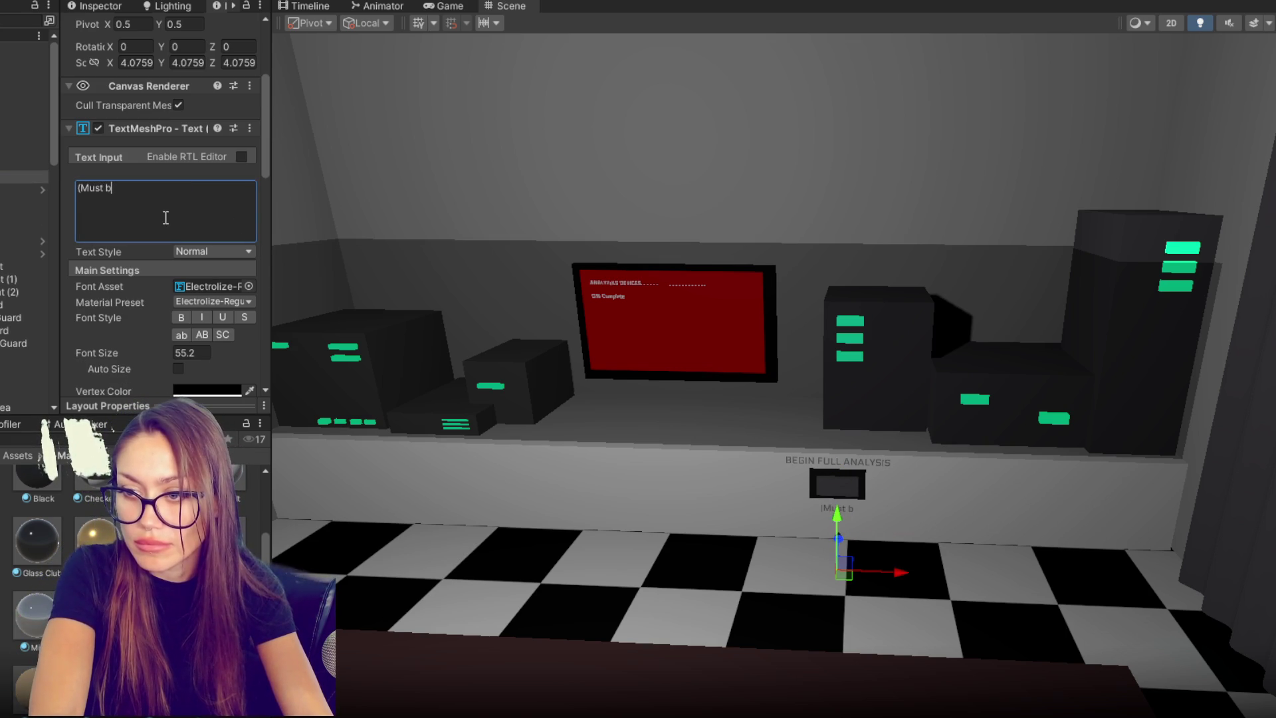
pyautogui.hotkey('ctrl', 'a')
pyautogui.write('(')
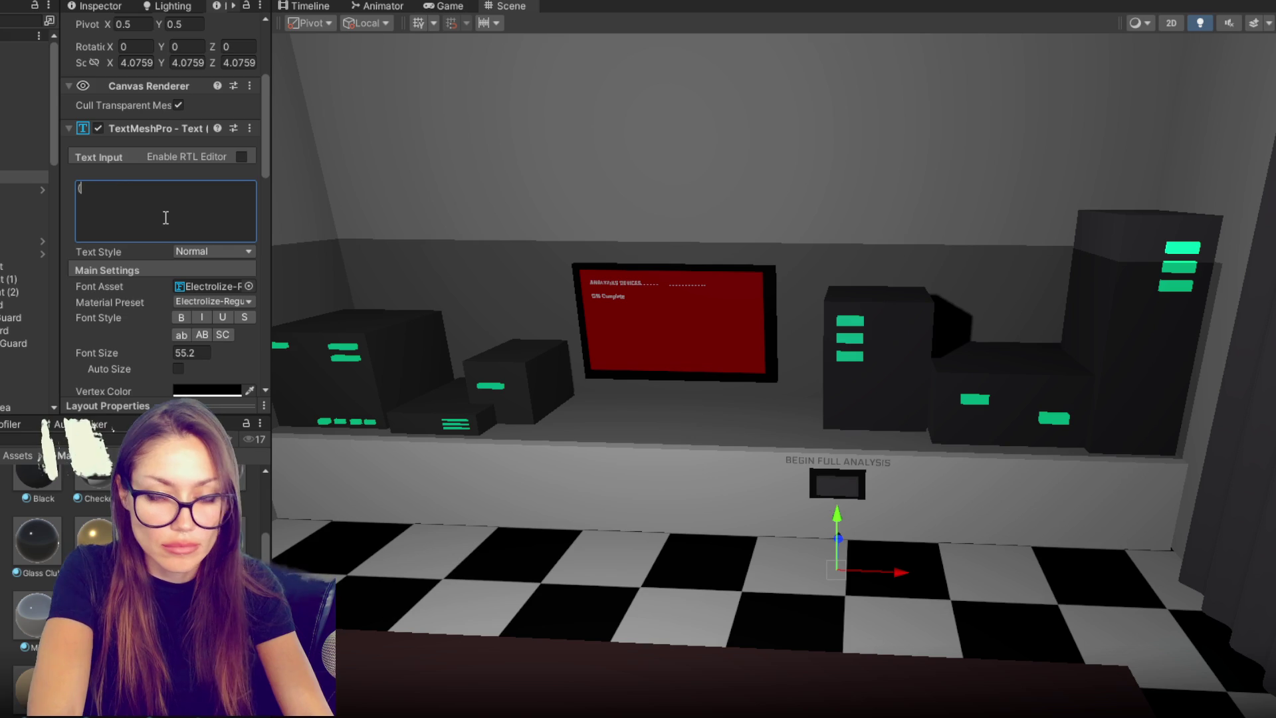
pyautogui.write('MUST BE 100%)')
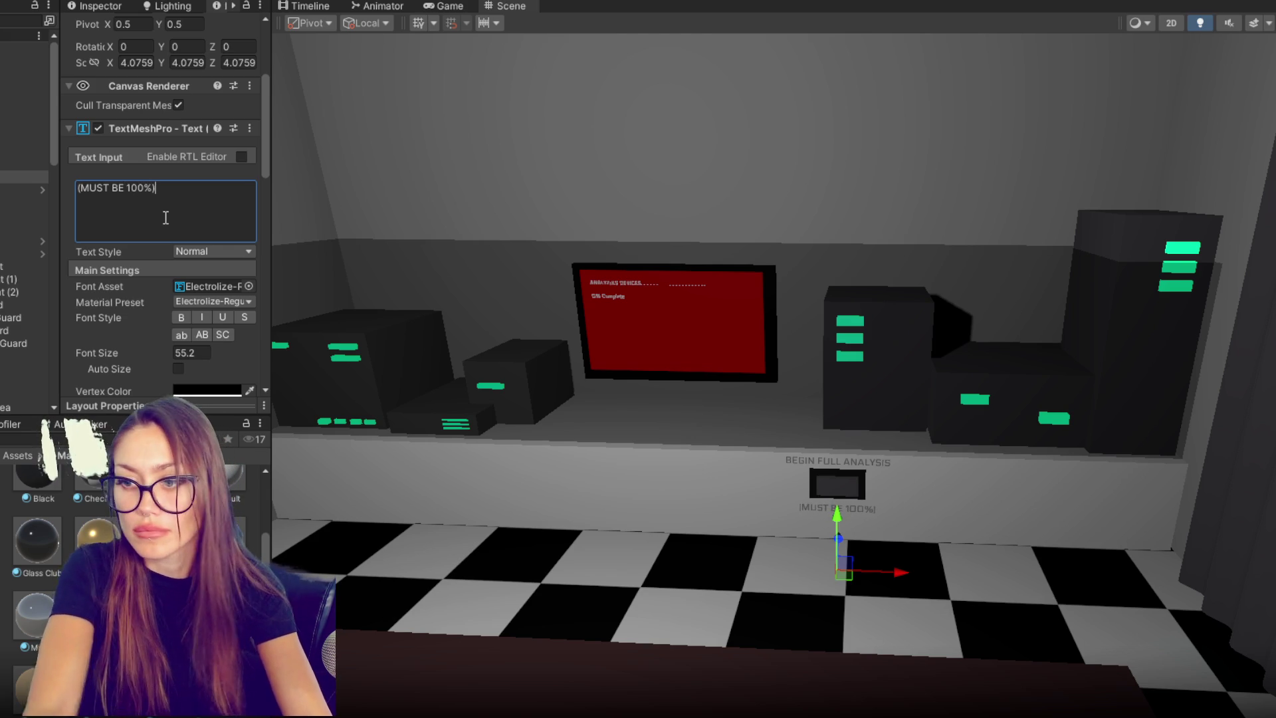
pyautogui.scroll(-2, 166, 213)
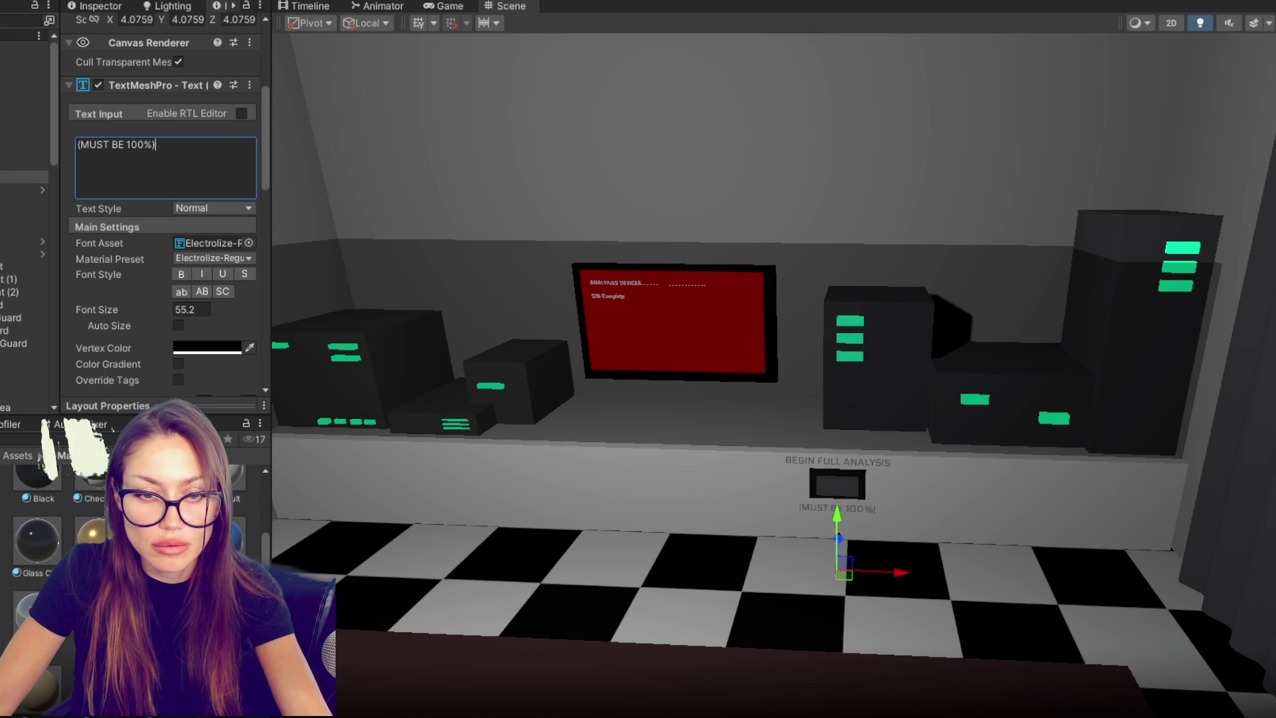
pyautogui.click(211, 243)
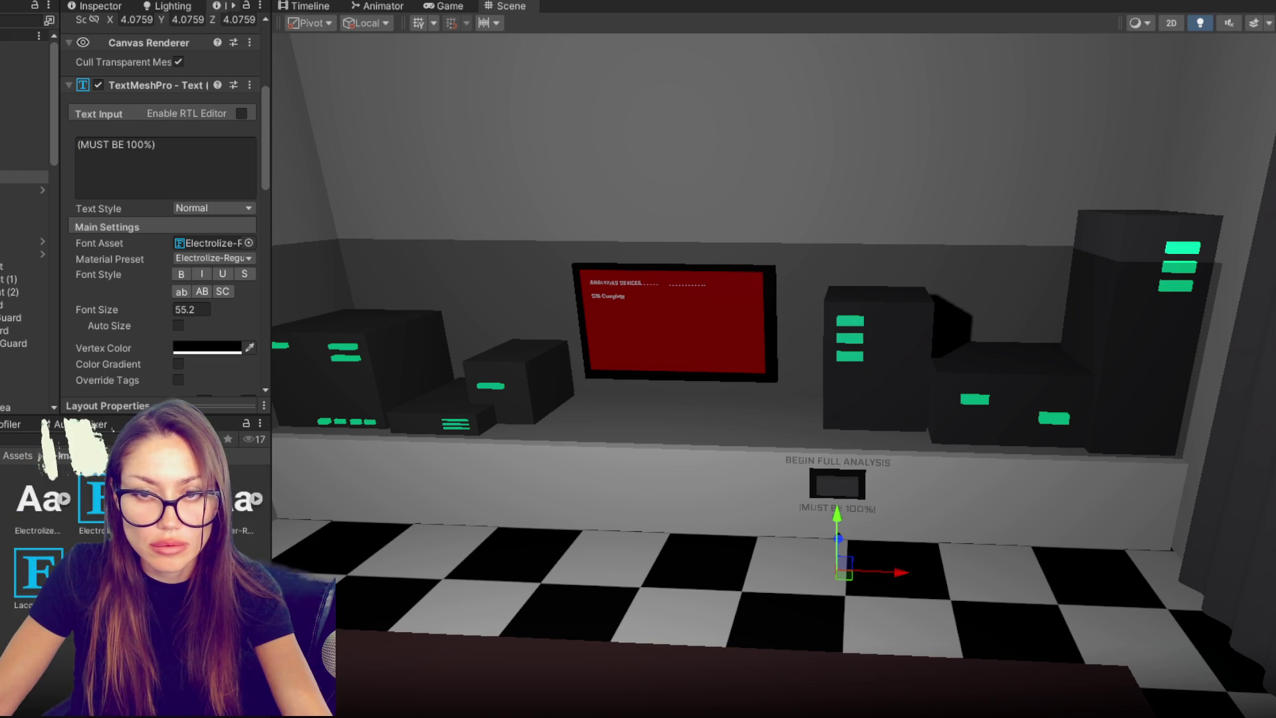
# - Switch the label font to Lacquer-Regular, set font size 57.2, and move it higher
pyautogui.scroll(-2, 166, 199)
pyautogui.scroll(-2, 219, 113)
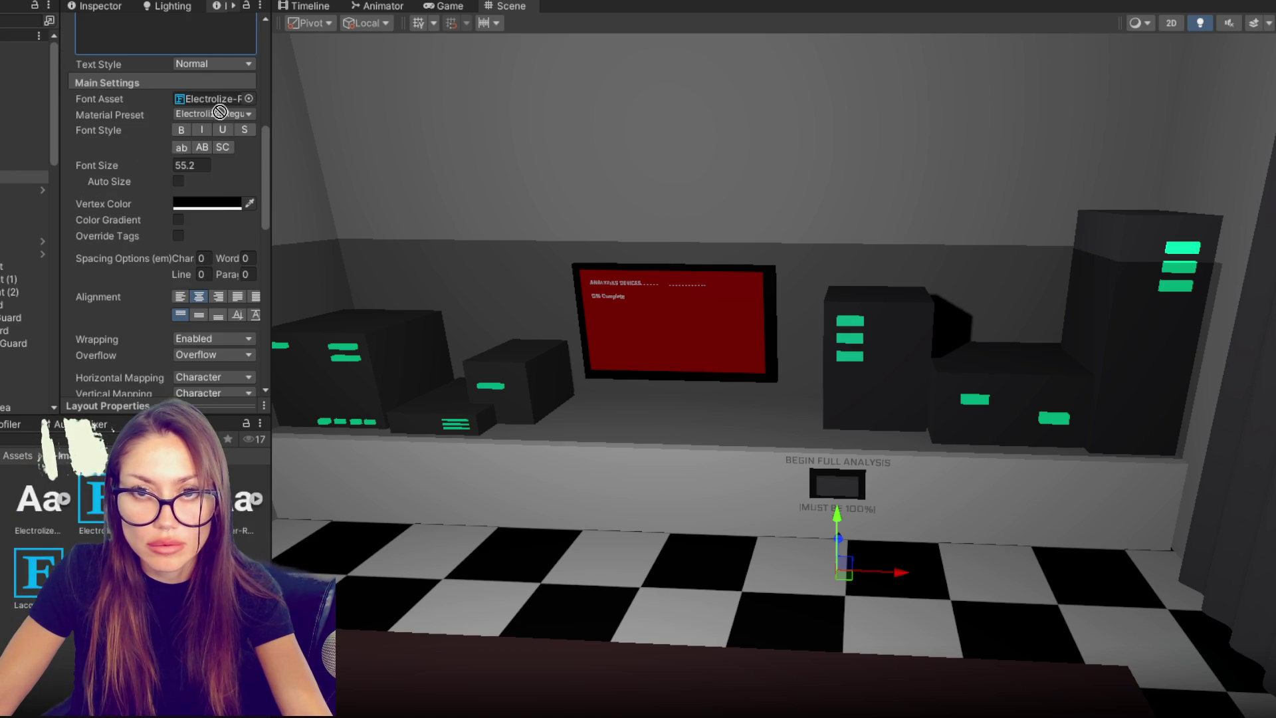
pyautogui.moveTo(220, 113); pyautogui.dragTo(216, 99)
pyautogui.scroll(2, 841, 565)
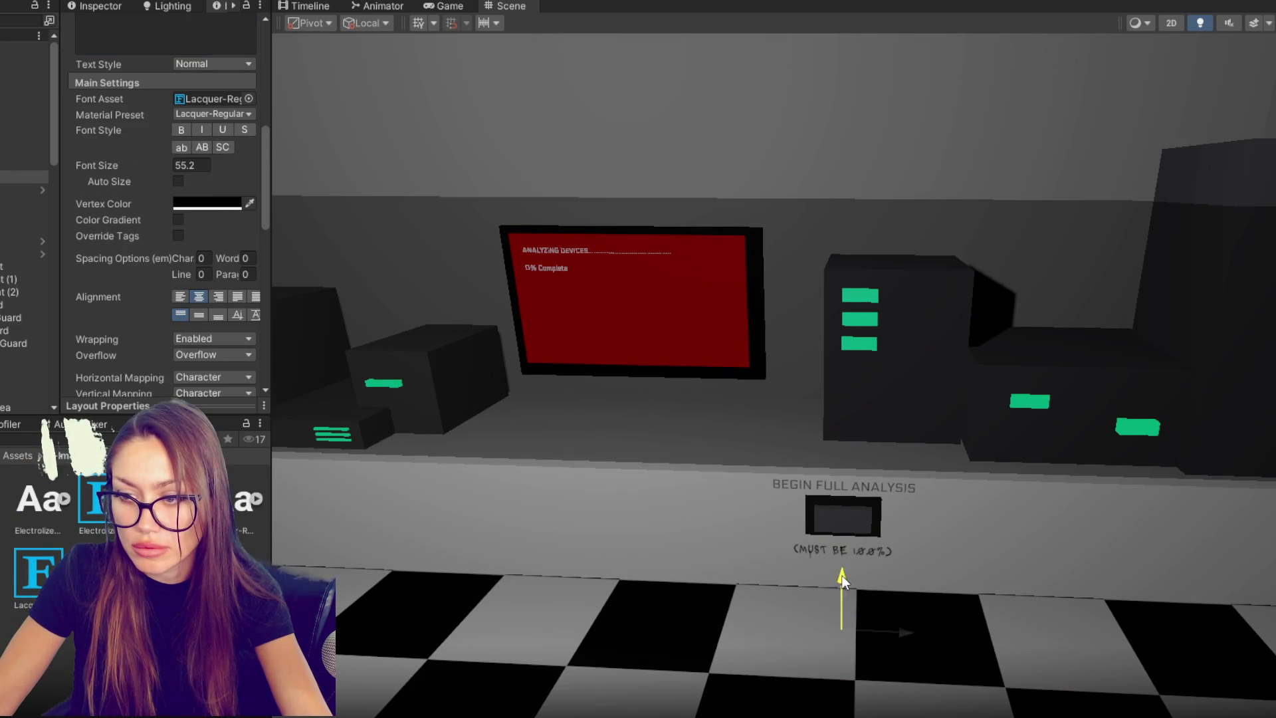
pyautogui.scroll(1, 137, 222)
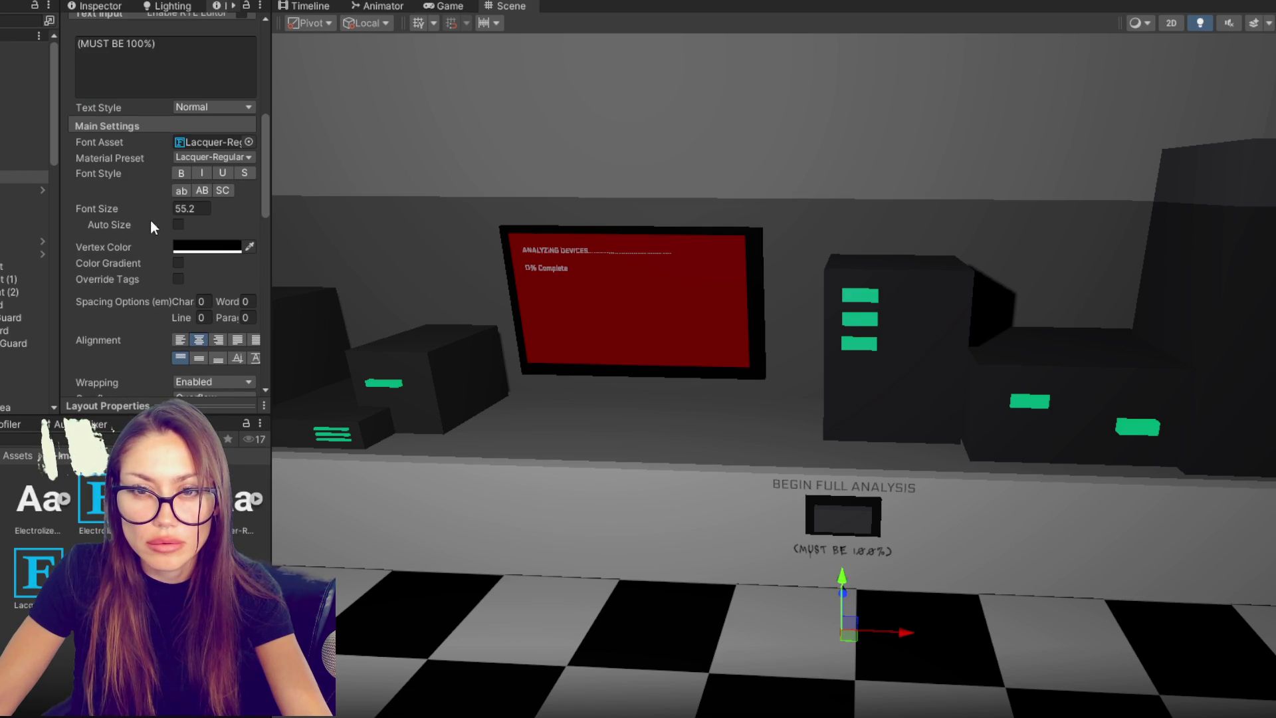
pyautogui.moveTo(137, 206); pyautogui.dragTo(147, 207)
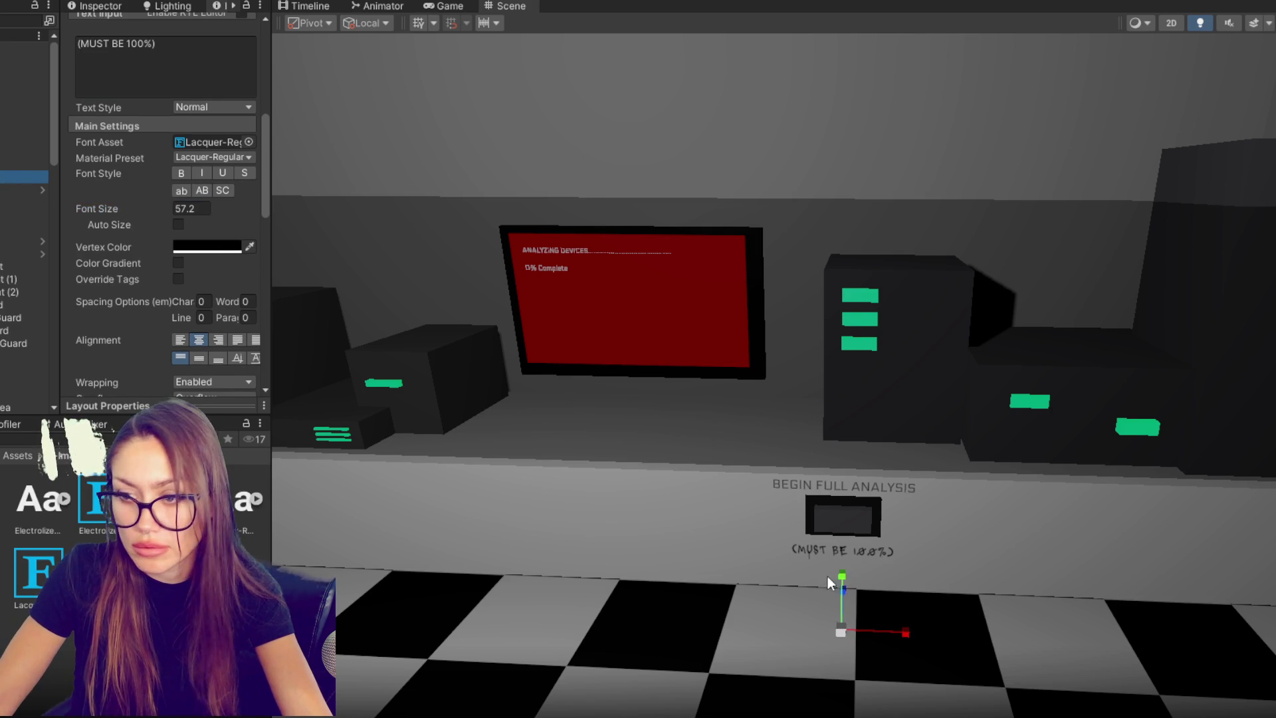
pyautogui.moveTo(840, 579)
pyautogui.mouseDown()
pyautogui.moveTo(840, 565)
pyautogui.moveTo(841, 639)
pyautogui.mouseUp()
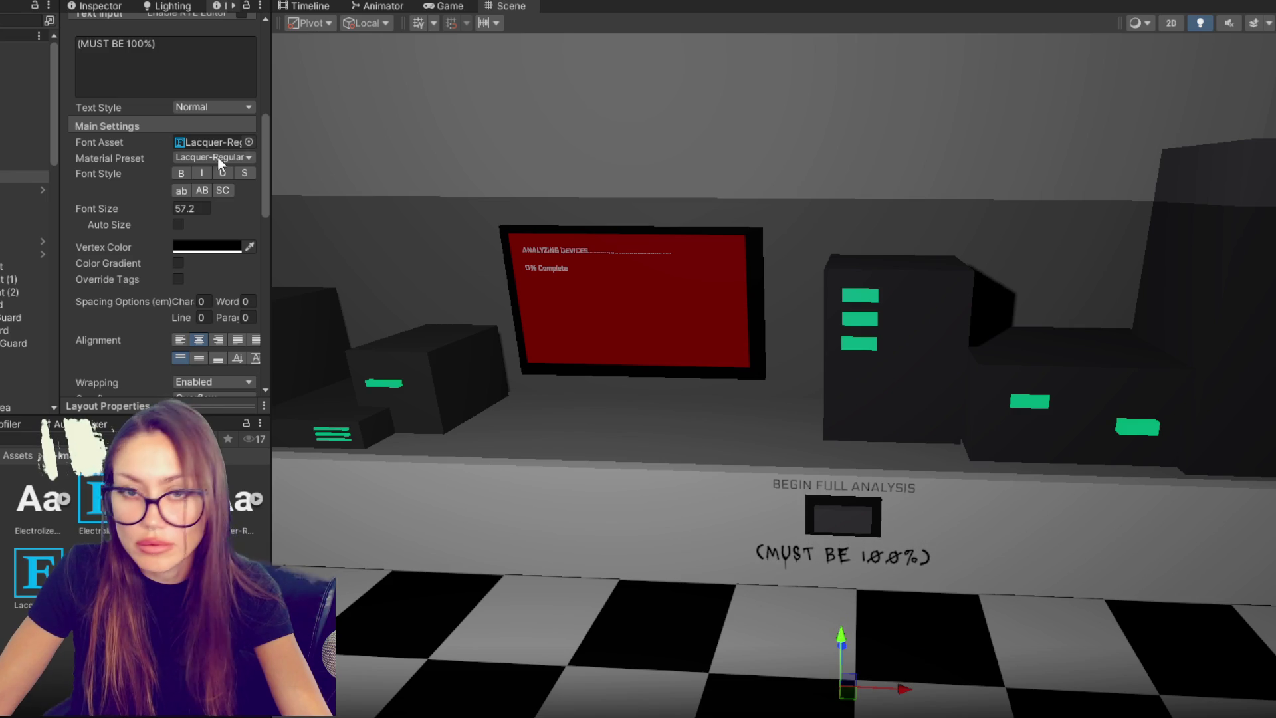
# - Delete the parentheses so the label reads 'MUST BE 100%'
pyautogui.scroll(5, 159, 233)
pyautogui.click(160, 271)
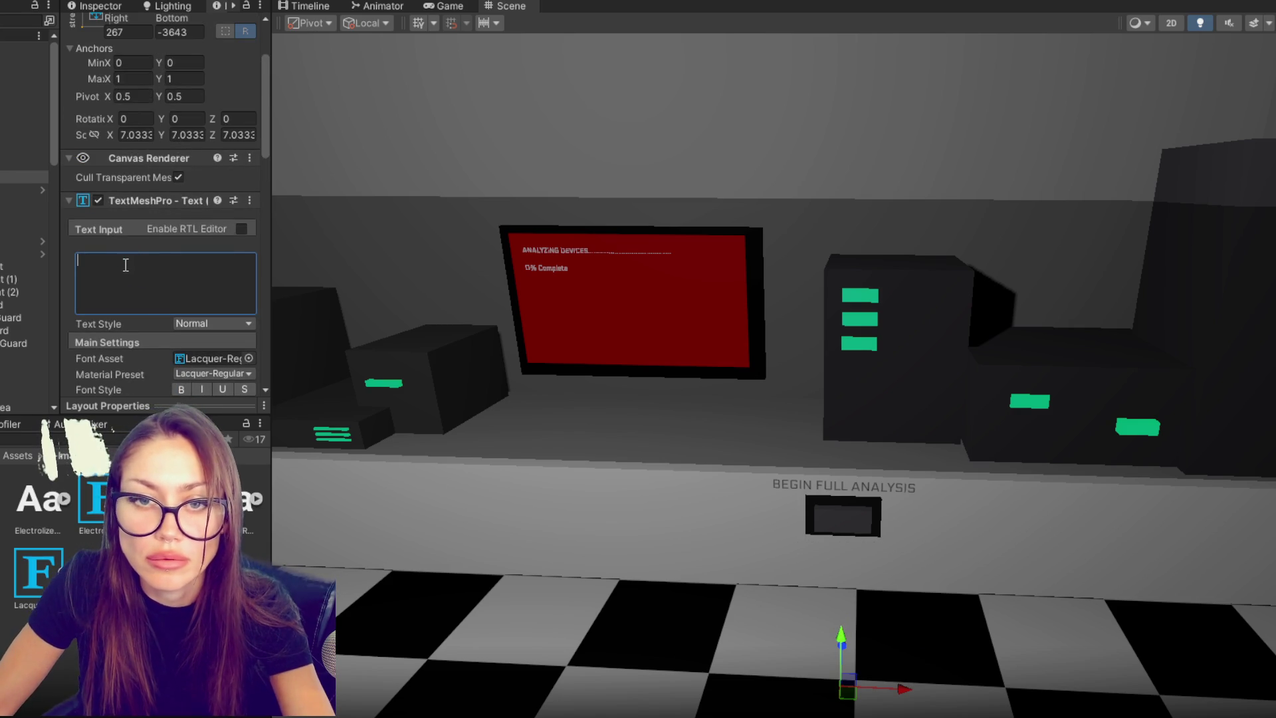
pyautogui.press('BackSpace')
pyautogui.write('(MUST BE 100%')
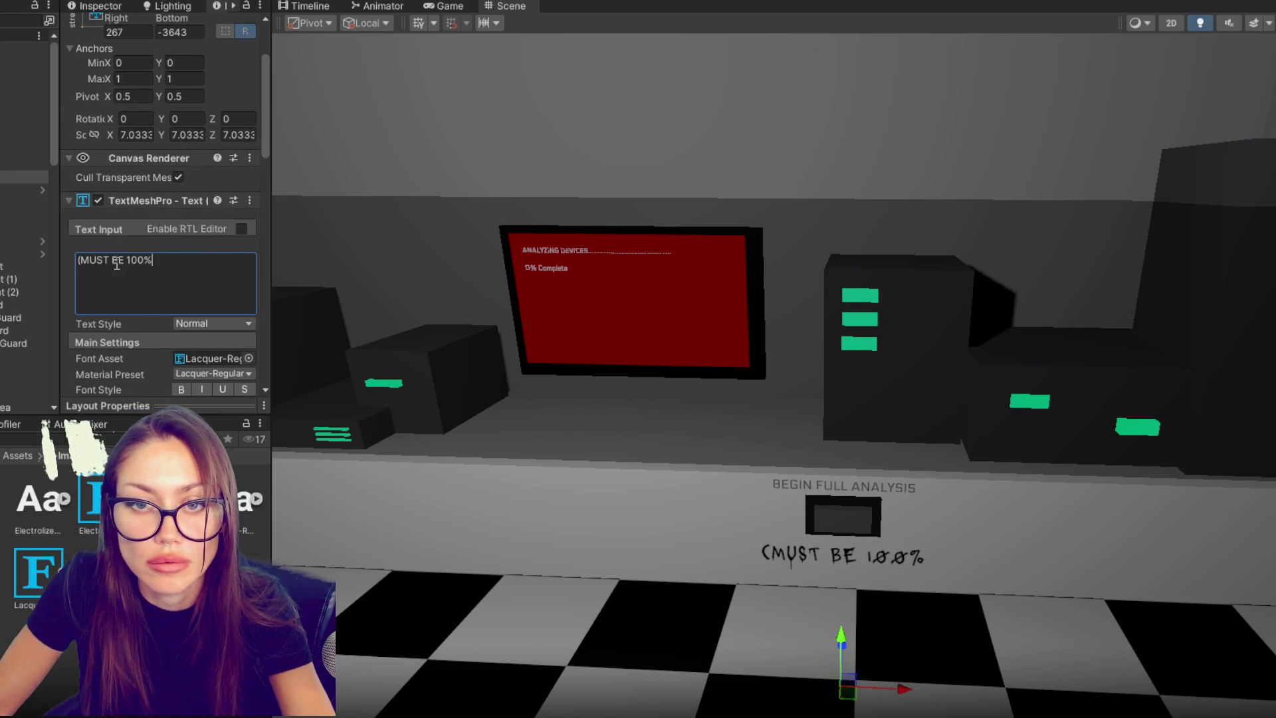
pyautogui.moveTo(155, 260); pyautogui.dragTo(81, 263)
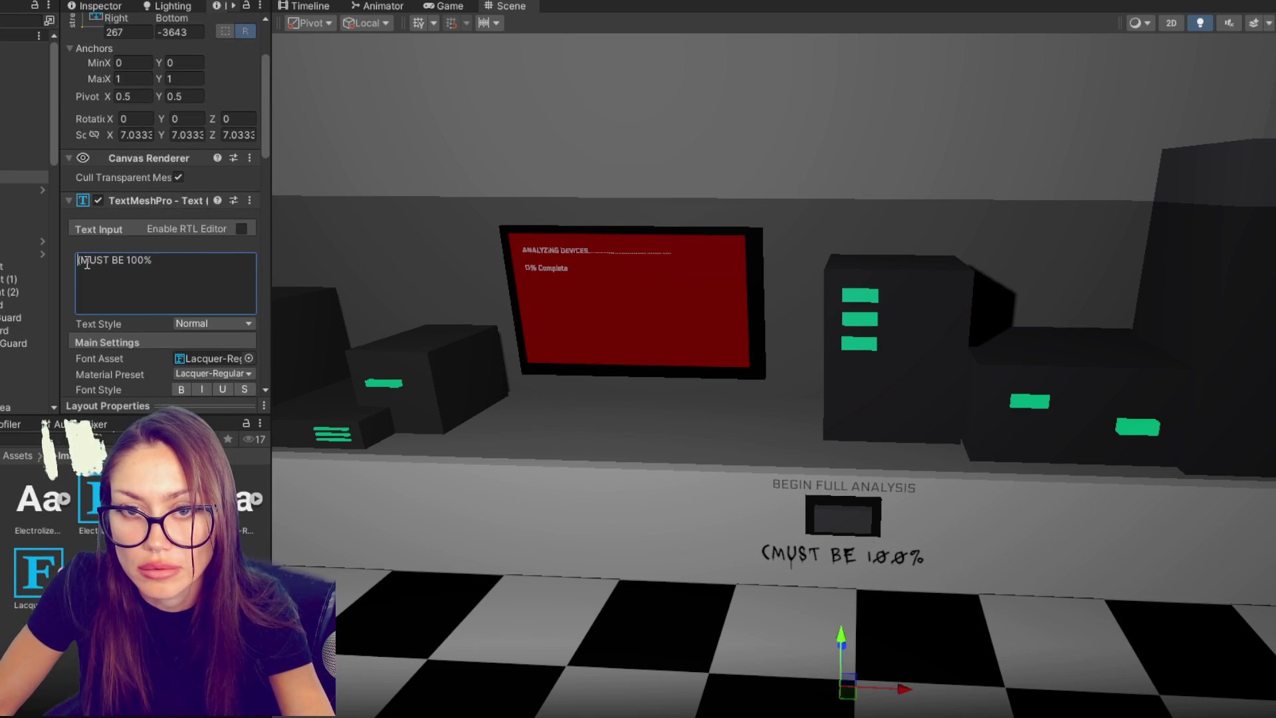
pyautogui.press('BackSpace')
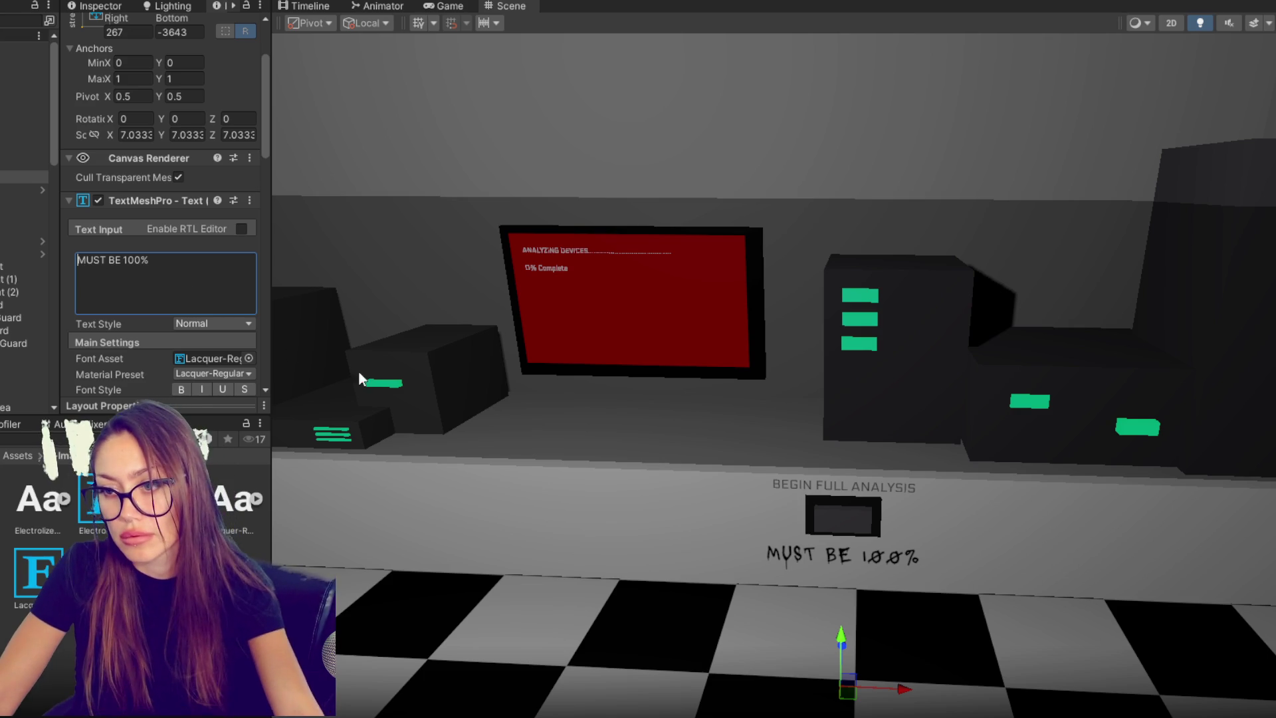
pyautogui.scroll(-3, 787, 411)
pyautogui.moveTo(778, 444); pyautogui.dragTo(870, 488)
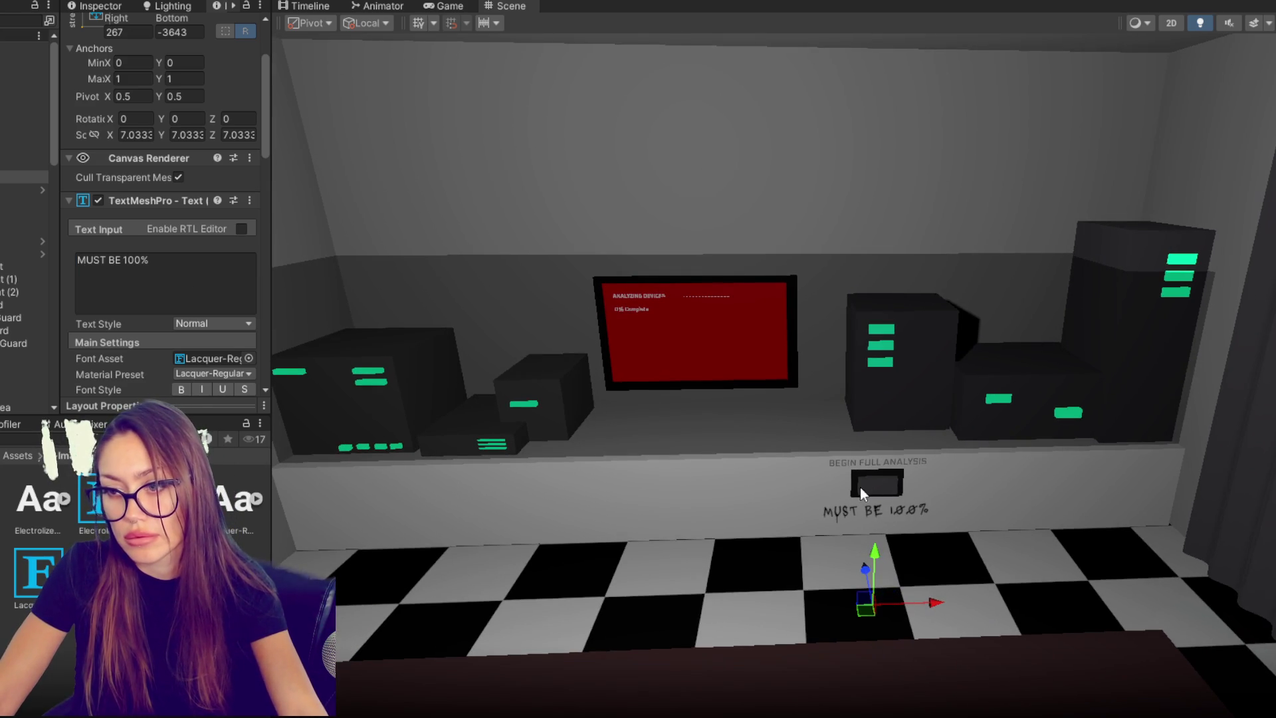
# - Select the MUST BE 100% label and tilt it to about 4.3 on Z
pyautogui.click(870, 485)
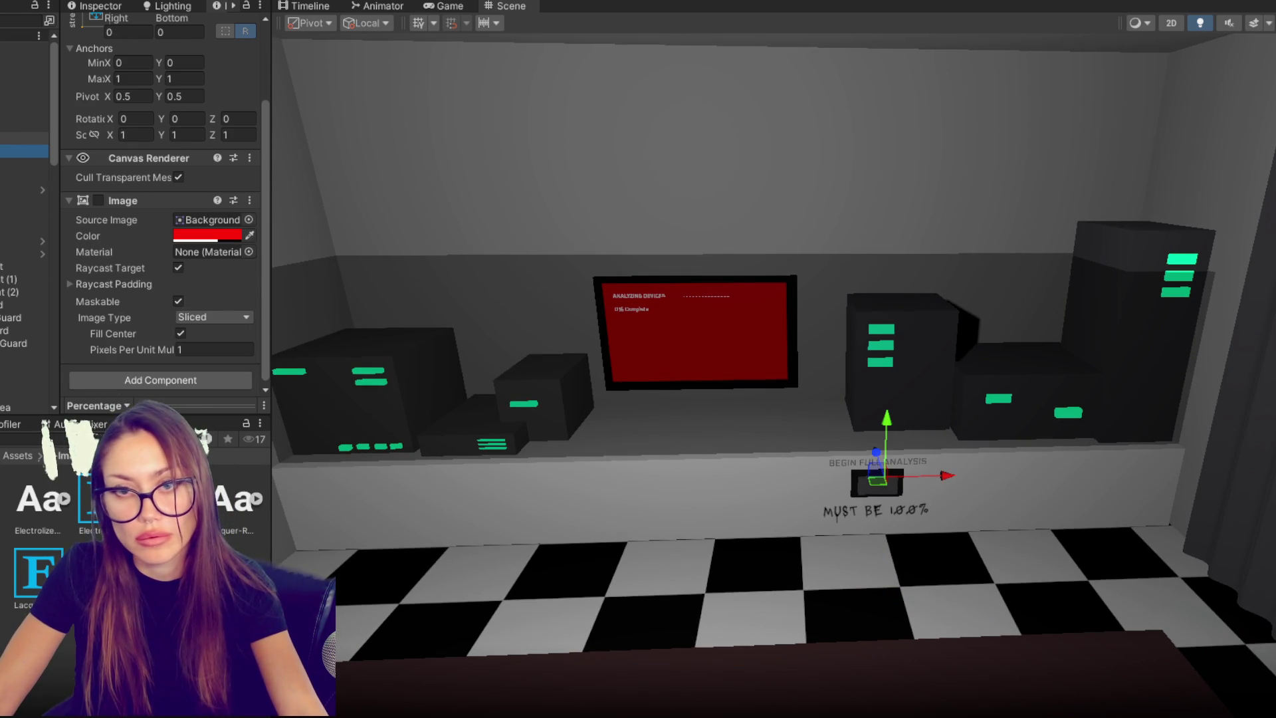
pyautogui.click(836, 445)
pyautogui.press('e')
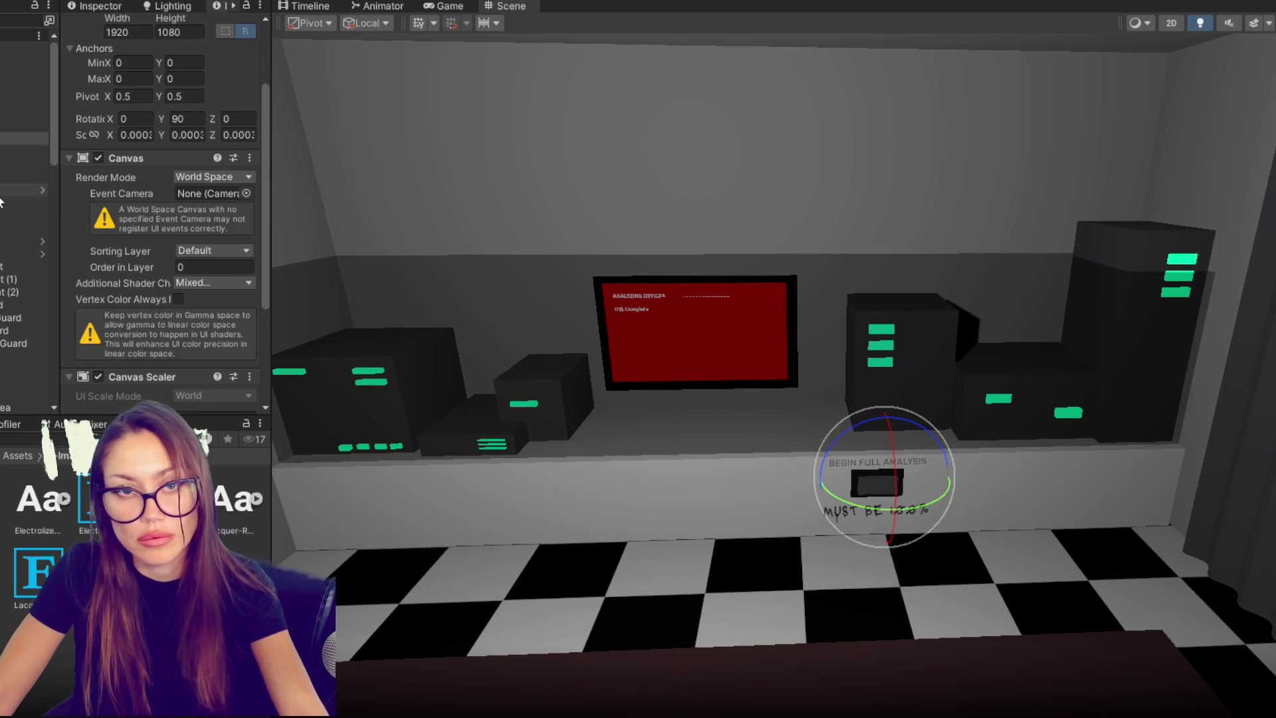
pyautogui.click(832, 439)
pyautogui.moveTo(897, 557)
pyautogui.mouseDown()
pyautogui.moveTo(977, 602)
pyautogui.moveTo(899, 603)
pyautogui.moveTo(973, 576)
pyautogui.mouseUp()
# - Shift the label right and scale it down to about 5.45
pyautogui.press('w')
pyautogui.press('r')
pyautogui.press('w')
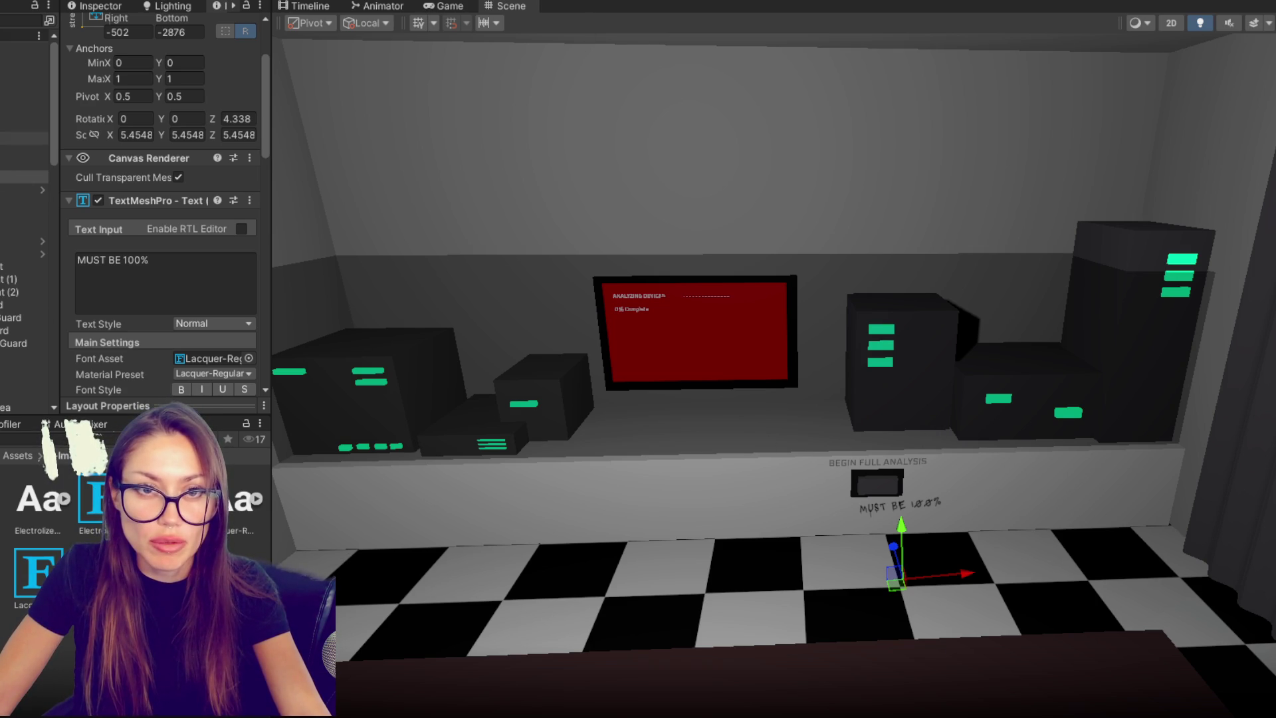
pyautogui.scroll(-3, 24, 266)
pyautogui.scroll(-5, 24, 266)
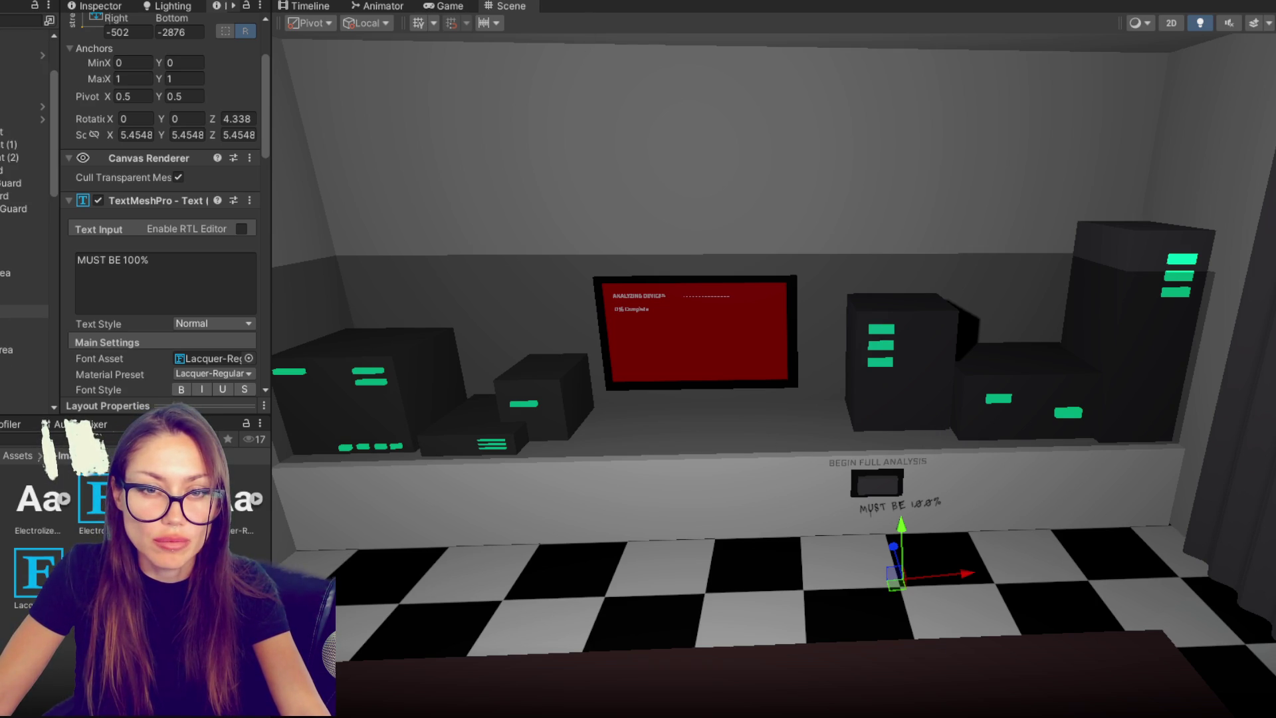
pyautogui.scroll(-5, 24, 324)
pyautogui.click(24, 228)
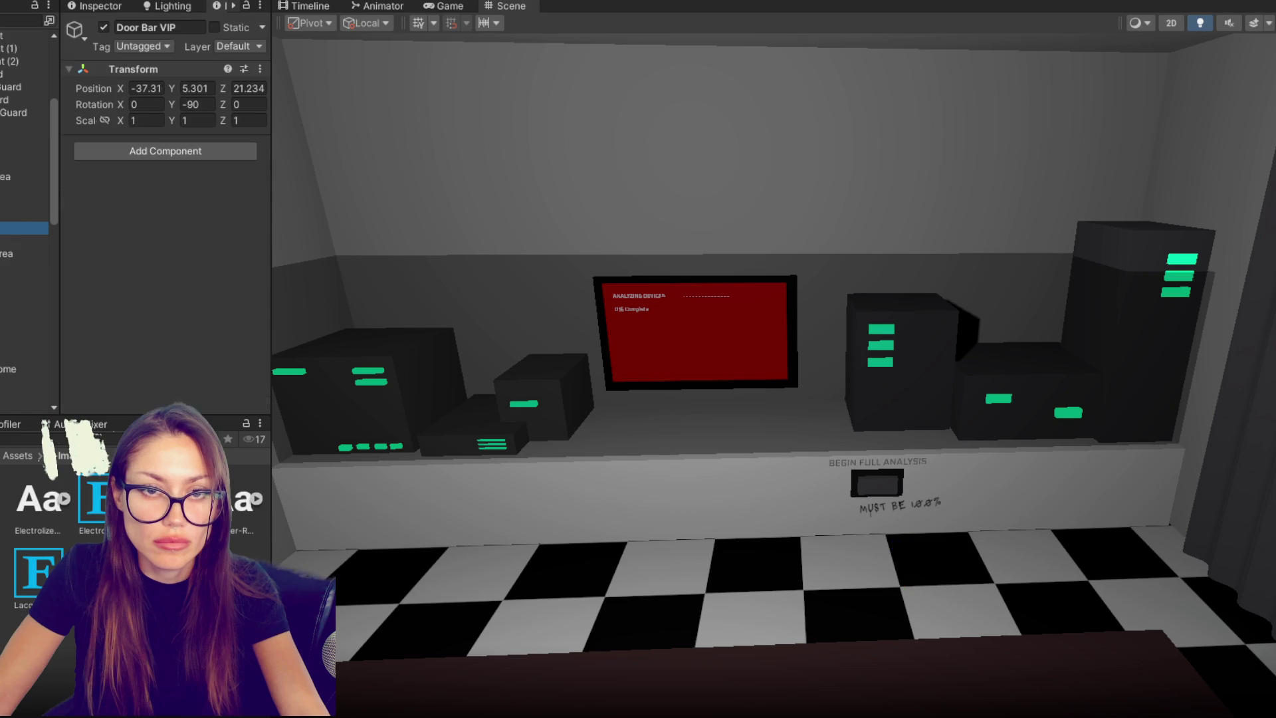
# - Rename the gold device prop to 'Device -Test'
pyautogui.scroll(-10, 24, 266)
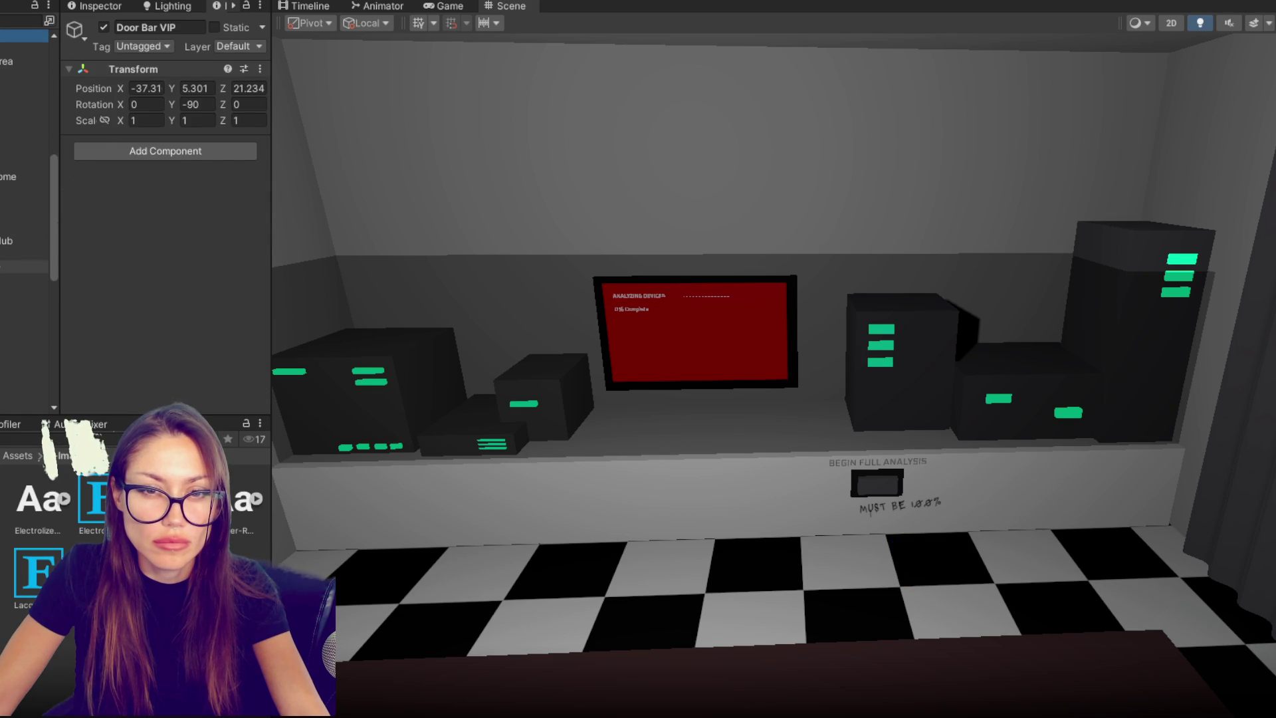
pyautogui.click(24, 266)
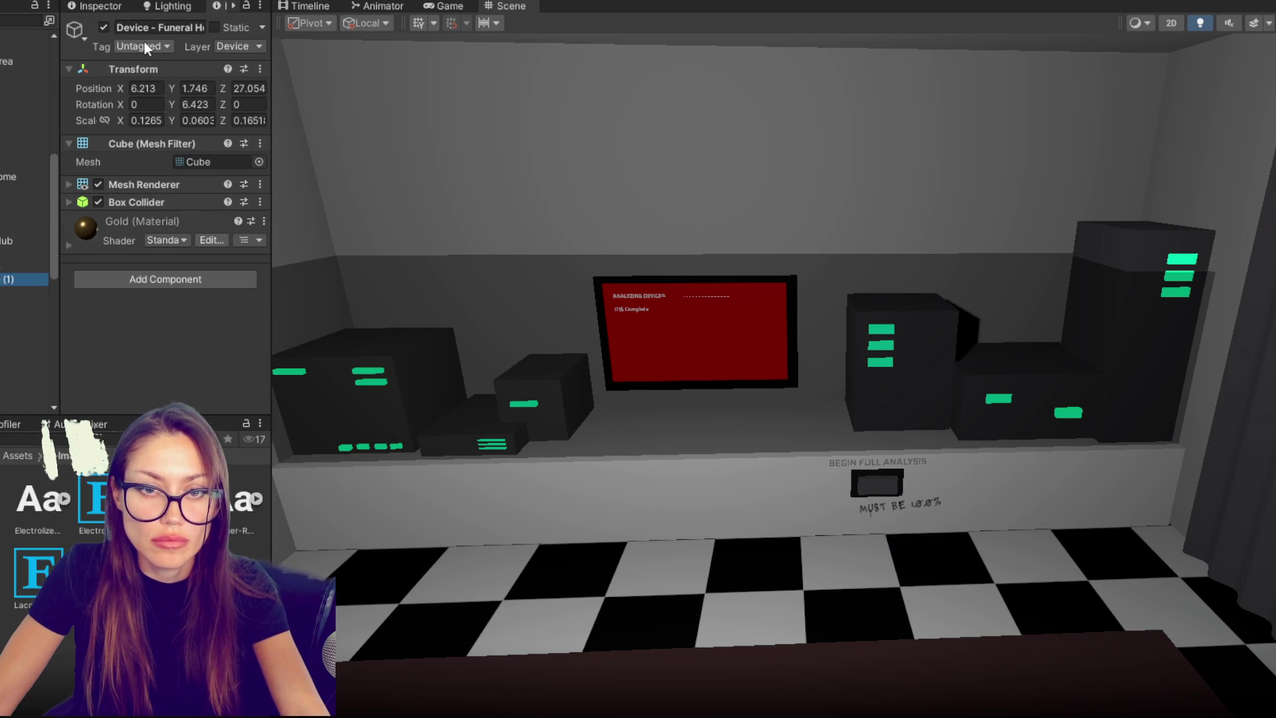
pyautogui.write('-Test')
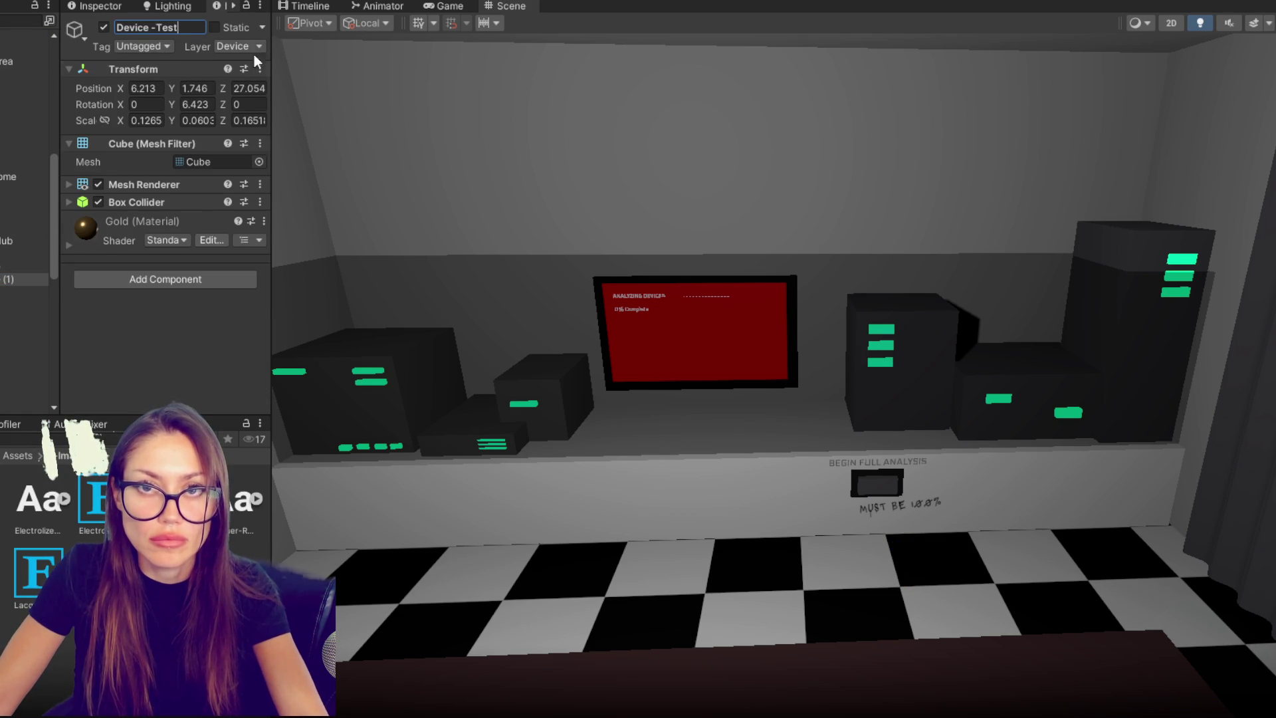
pyautogui.scroll(5, 588, 390)
pyautogui.press('Return')
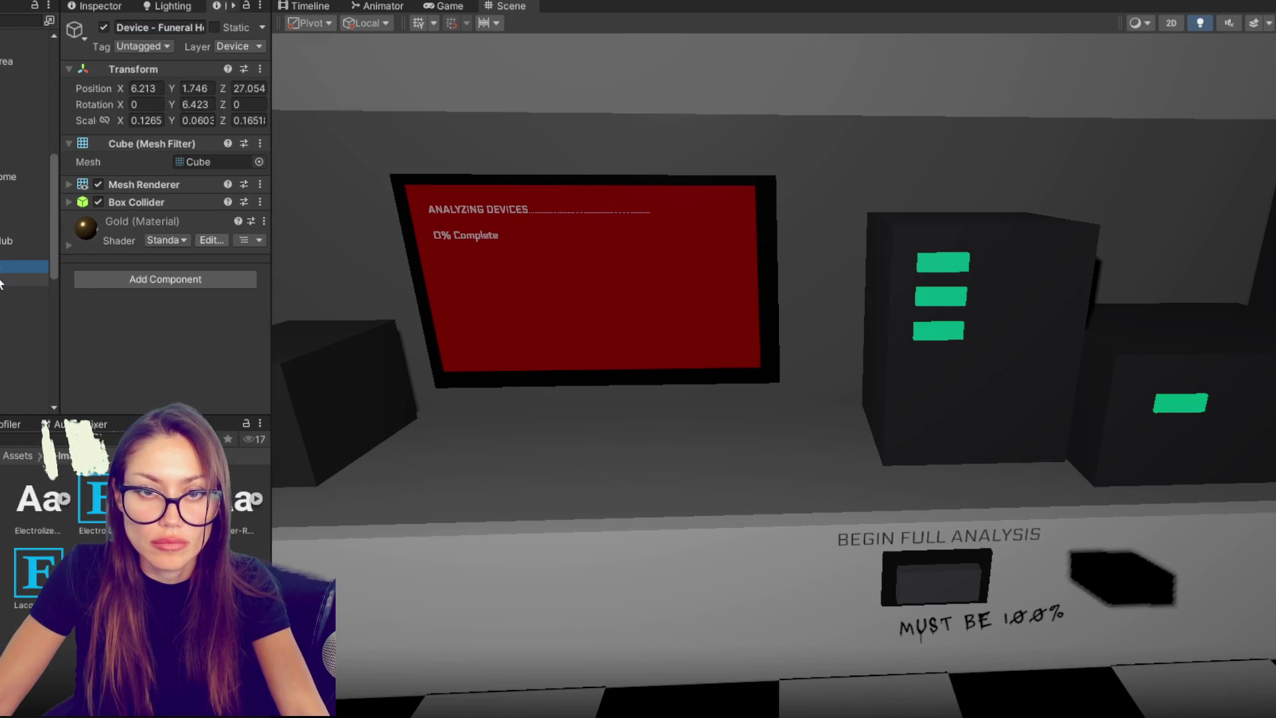
# - Set the Device -Test rotation X, Y and Z to 0
pyautogui.scroll(-5, 1019, 491)
pyautogui.click(1019, 532)
pyautogui.scroll(-5, 1131, 535)
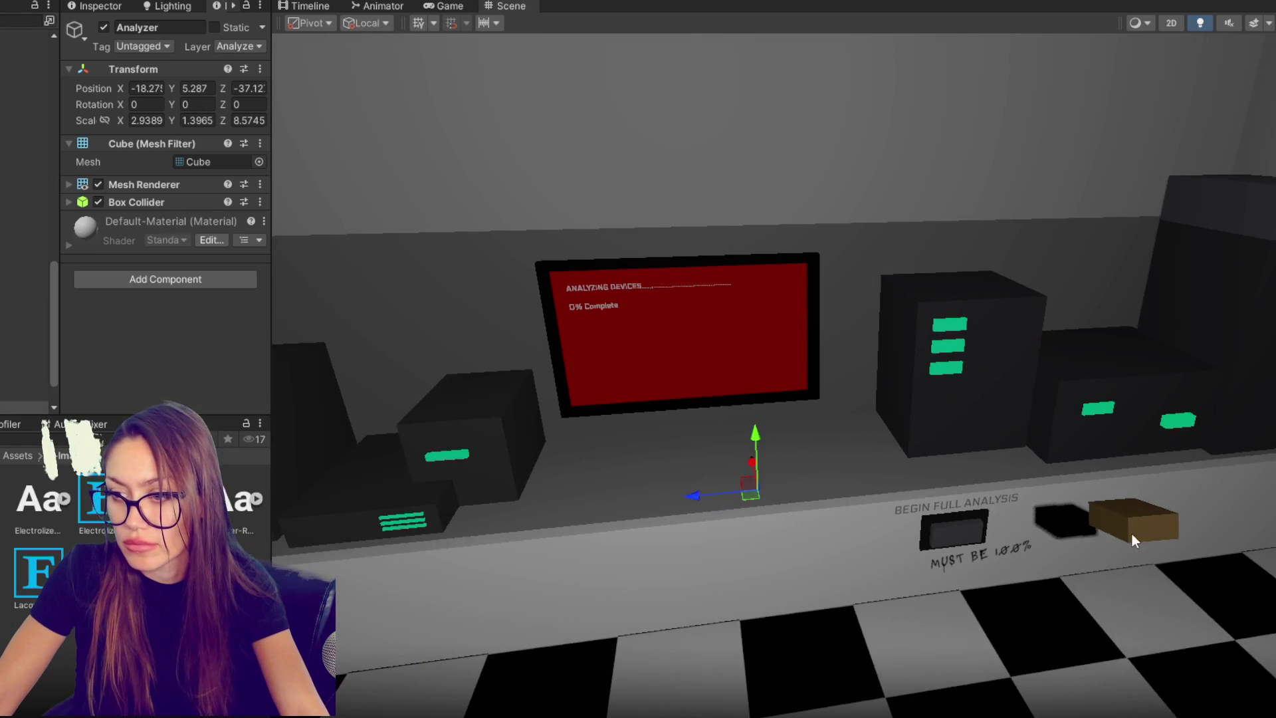
pyautogui.moveTo(1131, 535)
pyautogui.mouseDown()
pyautogui.moveTo(1150, 324)
pyautogui.moveTo(1102, 178)
pyautogui.mouseUp()
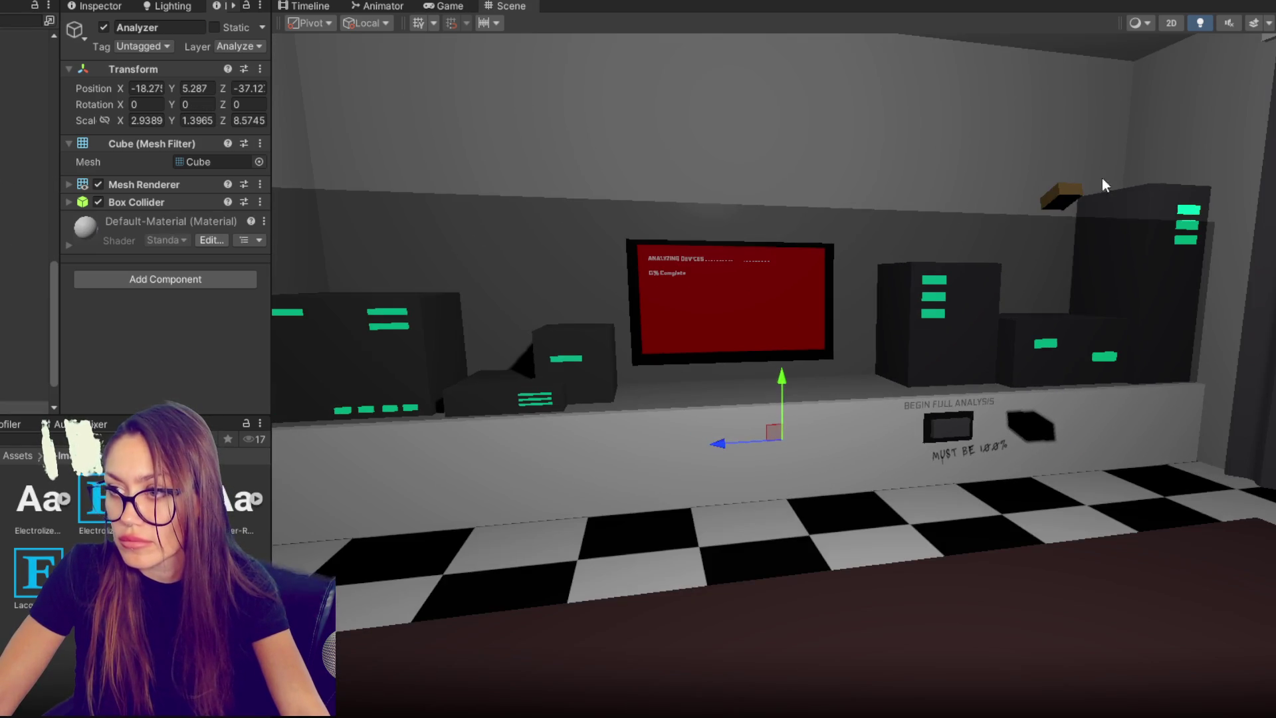
pyautogui.click(1067, 193)
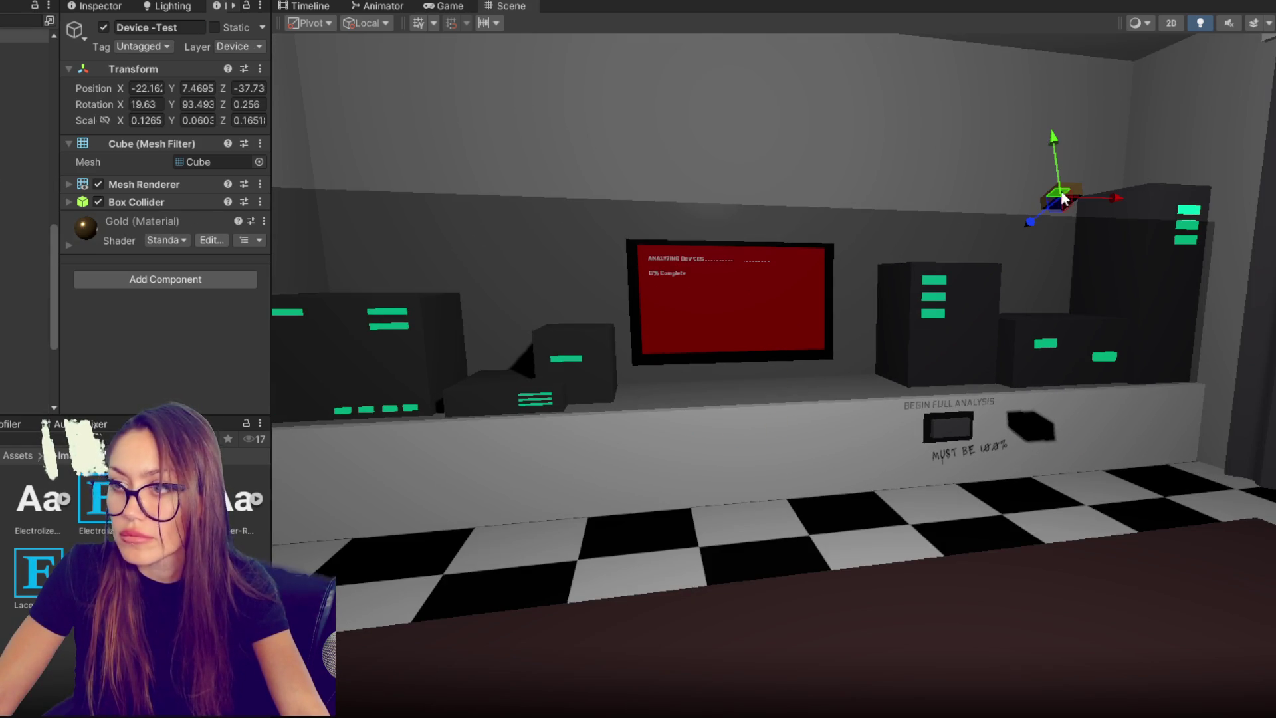
pyautogui.write('0')
pyautogui.press('Tab')
pyautogui.write('0')
pyautogui.press('Tab')
pyautogui.write('0')
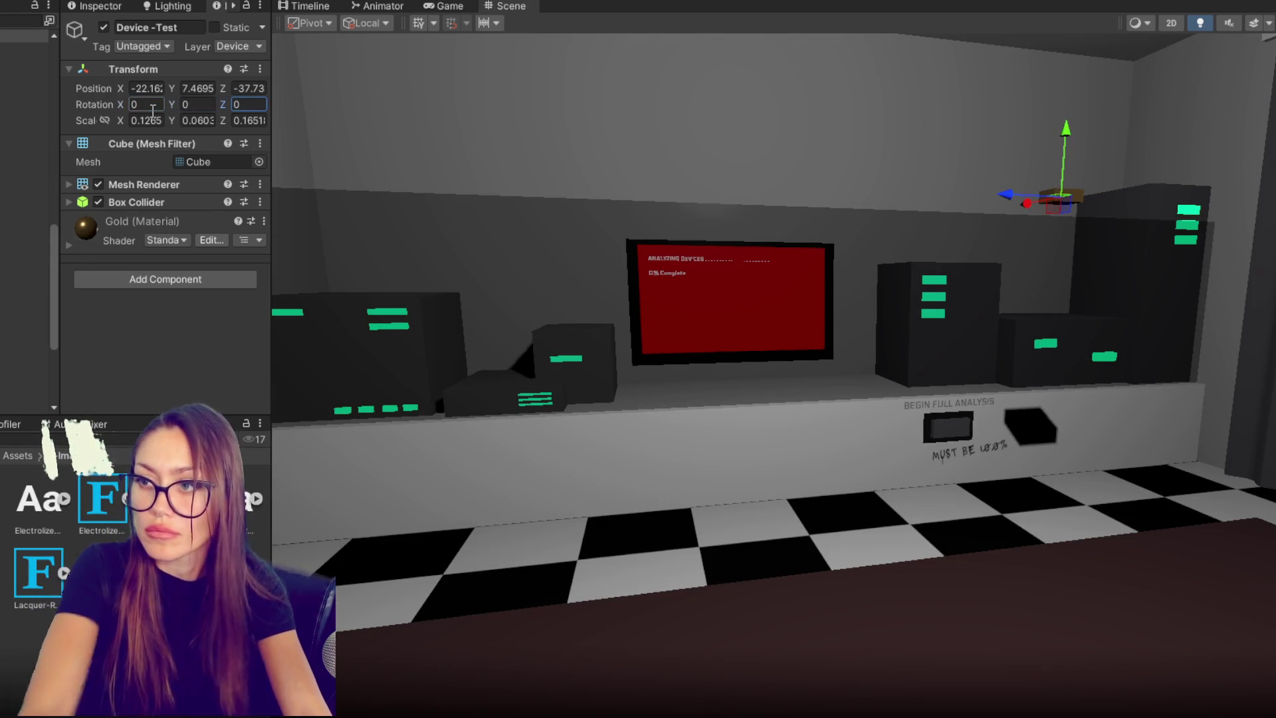
# - Duplicate the device and move the copies down onto the desk in a row
pyautogui.hotkey('ctrl', 'd')
pyautogui.moveTo(1065, 154)
pyautogui.mouseDown()
pyautogui.moveTo(1033, 516)
pyautogui.moveTo(991, 591)
pyautogui.moveTo(1185, 572)
pyautogui.mouseUp()
pyautogui.hotkey('ctrl', 'd')
pyautogui.hotkey('ctrl', 'd')
pyautogui.hotkey('ctrl', 'd')
pyautogui.hotkey('ctrl', 'd')
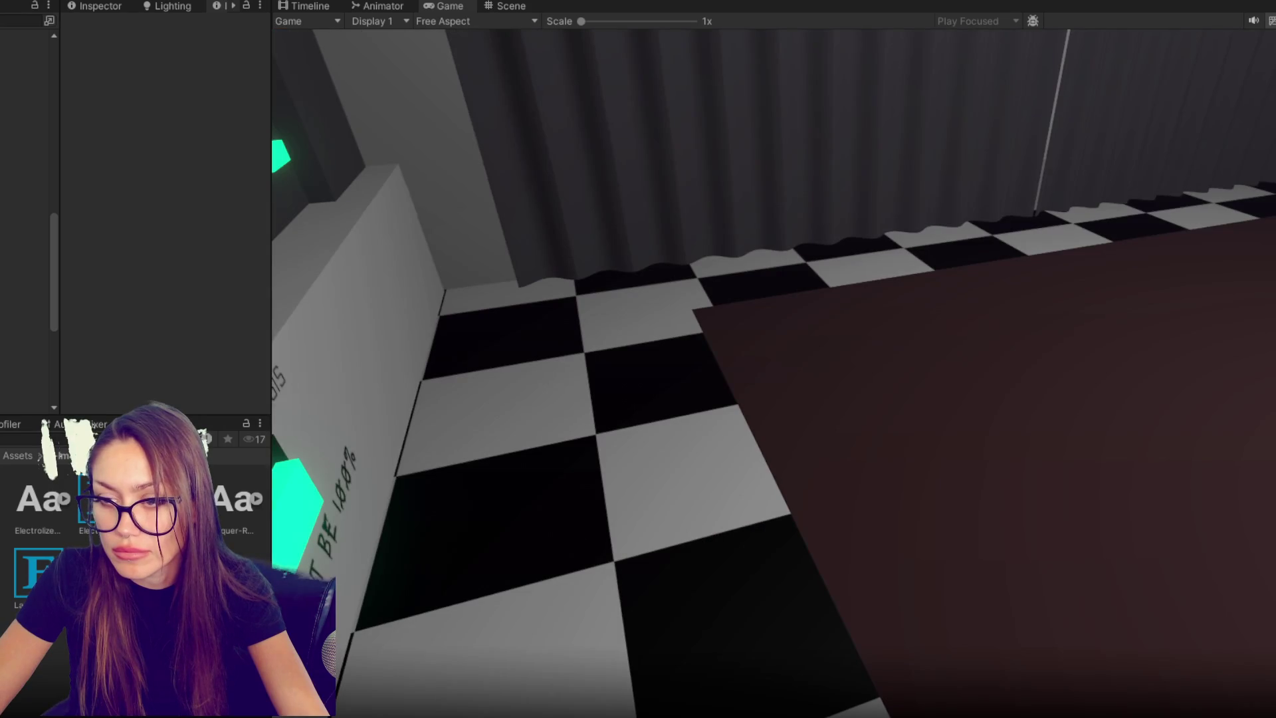
pyautogui.press('Escape')
pyautogui.hotkey('ctrl', 'p')
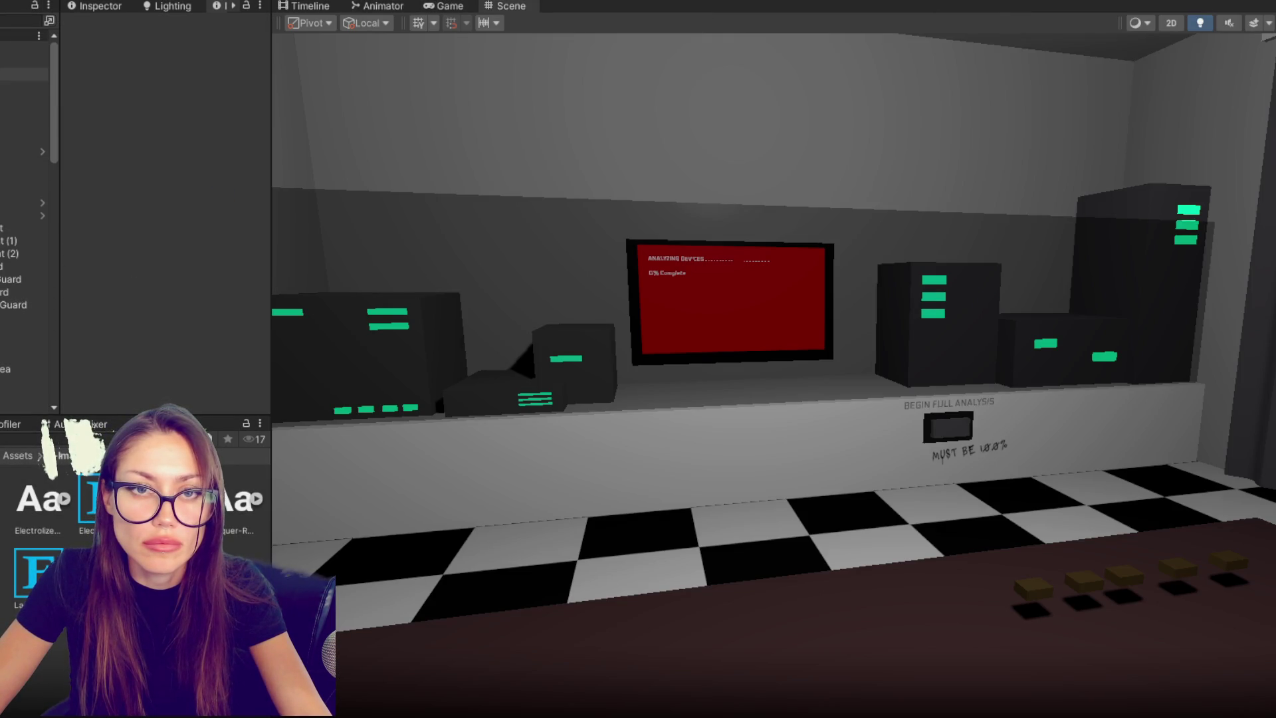
pyautogui.click(23, 86)
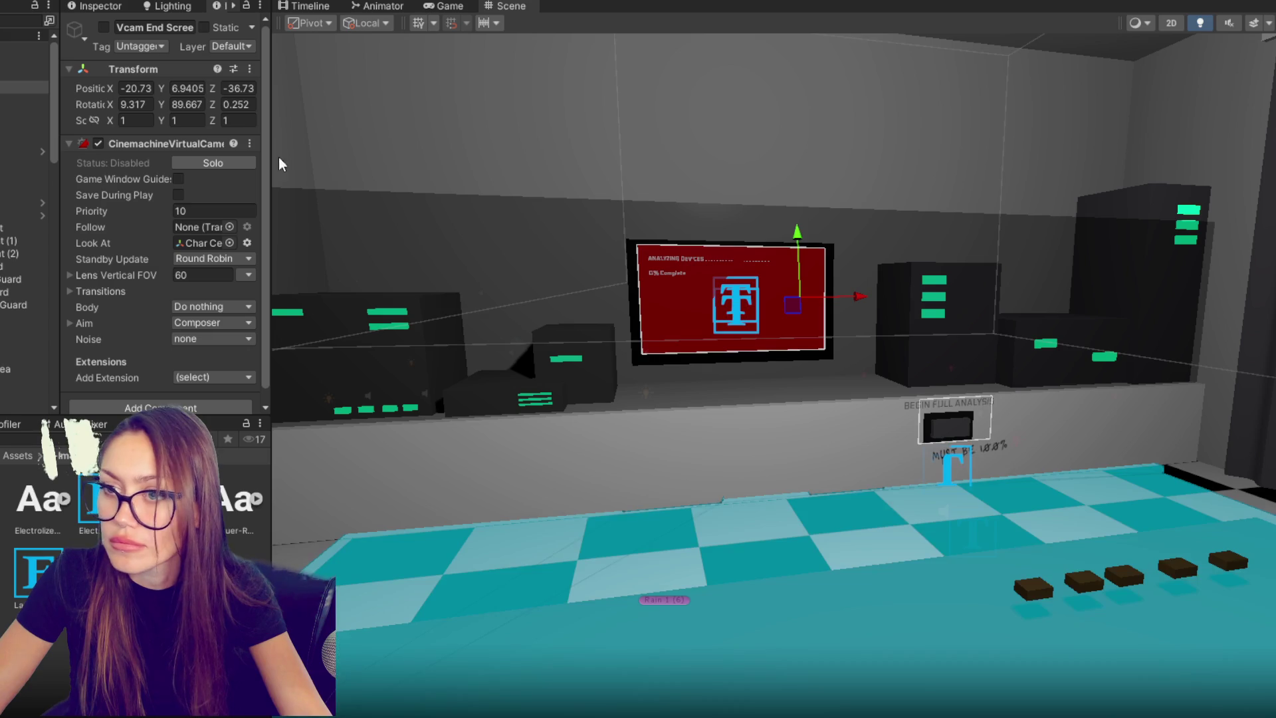
# - Enable the end-screen virtual camera and orbit the view to face the red screen
pyautogui.click(104, 28)
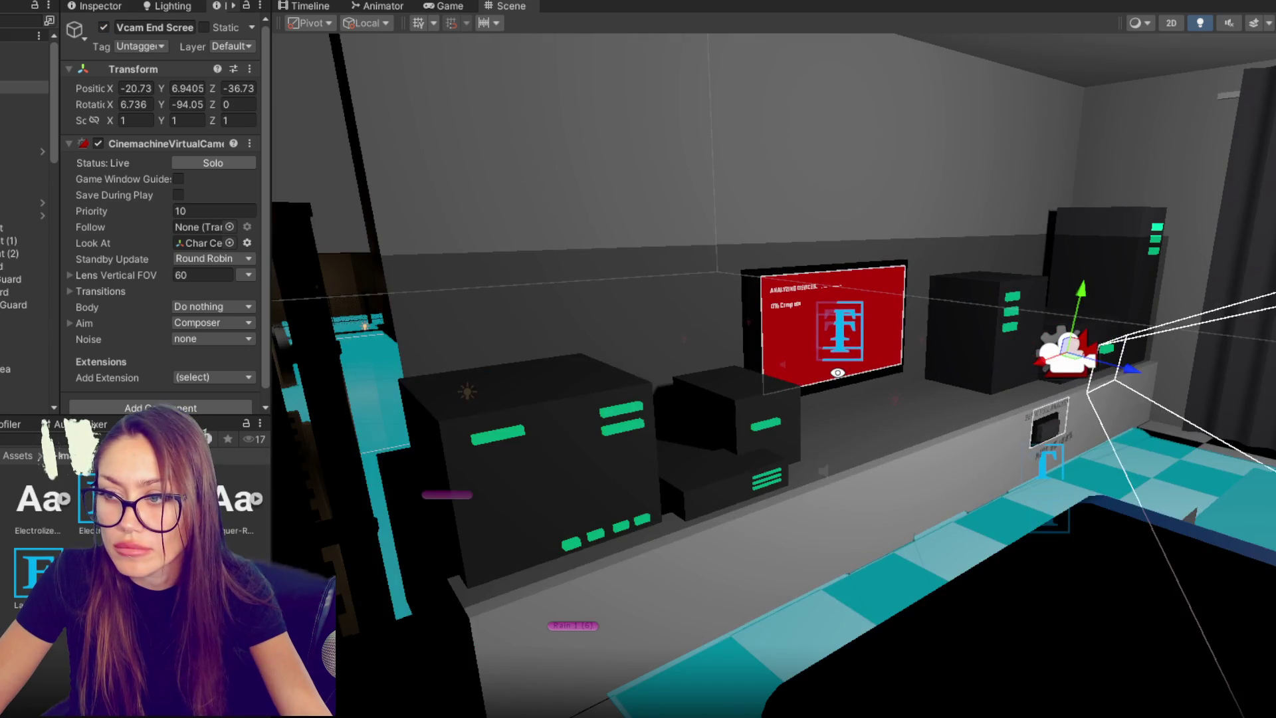
pyautogui.scroll(5, 890, 389)
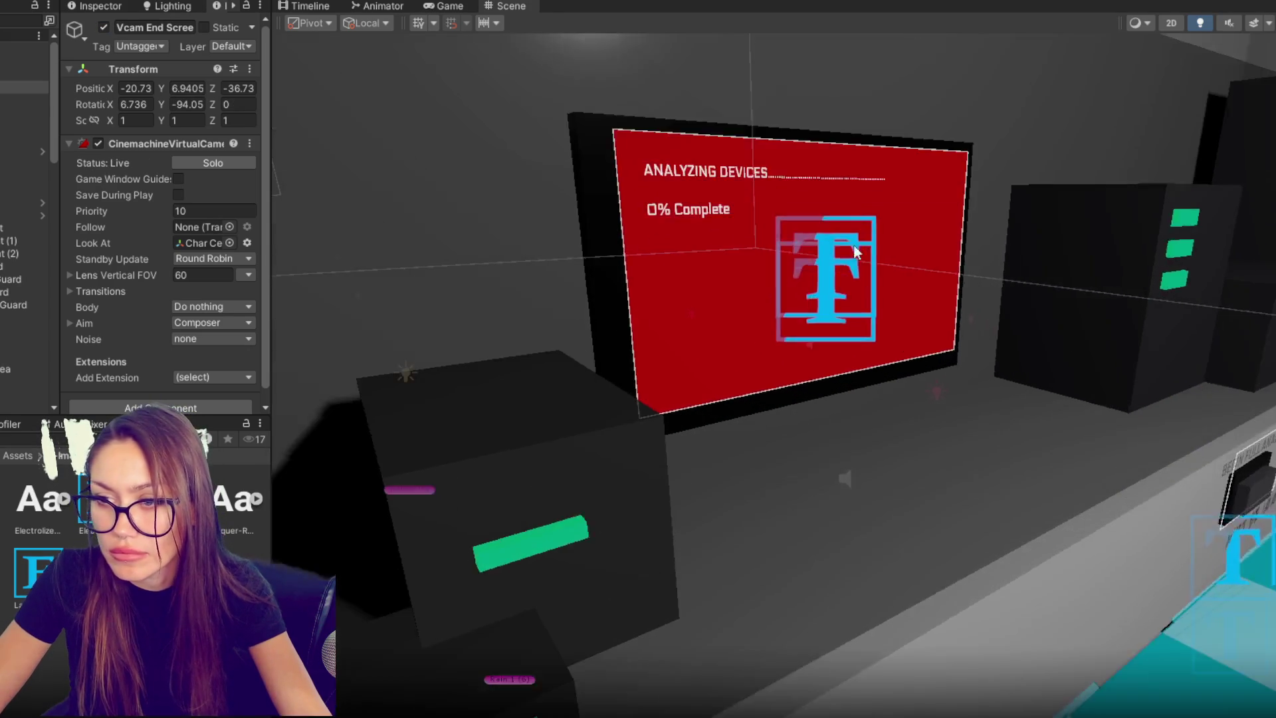
pyautogui.moveTo(857, 252)
pyautogui.mouseDown()
pyautogui.moveTo(860, 350)
pyautogui.moveTo(881, 303)
pyautogui.moveTo(883, 341)
pyautogui.moveTo(889, 322)
pyautogui.mouseUp()
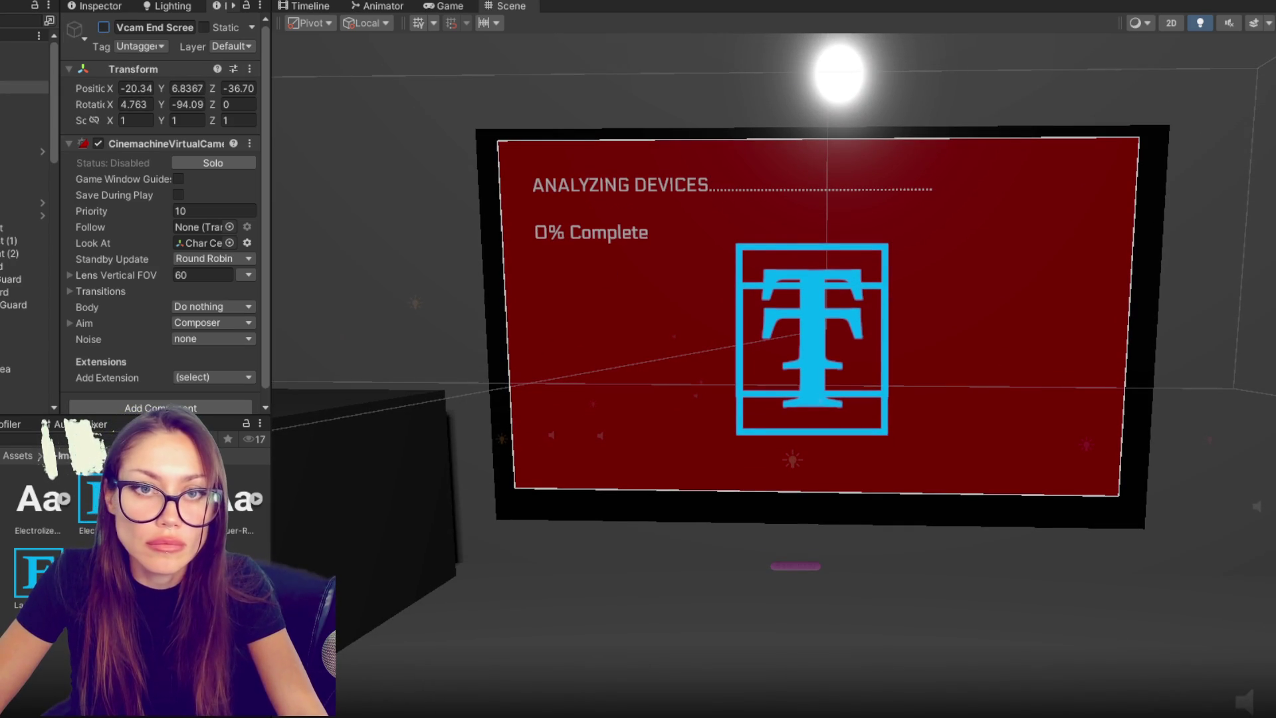
# - Inspect the FirstPersonCharacter camera, Mixing Camera and FPSController, then start the game
pyautogui.click(24, 87)
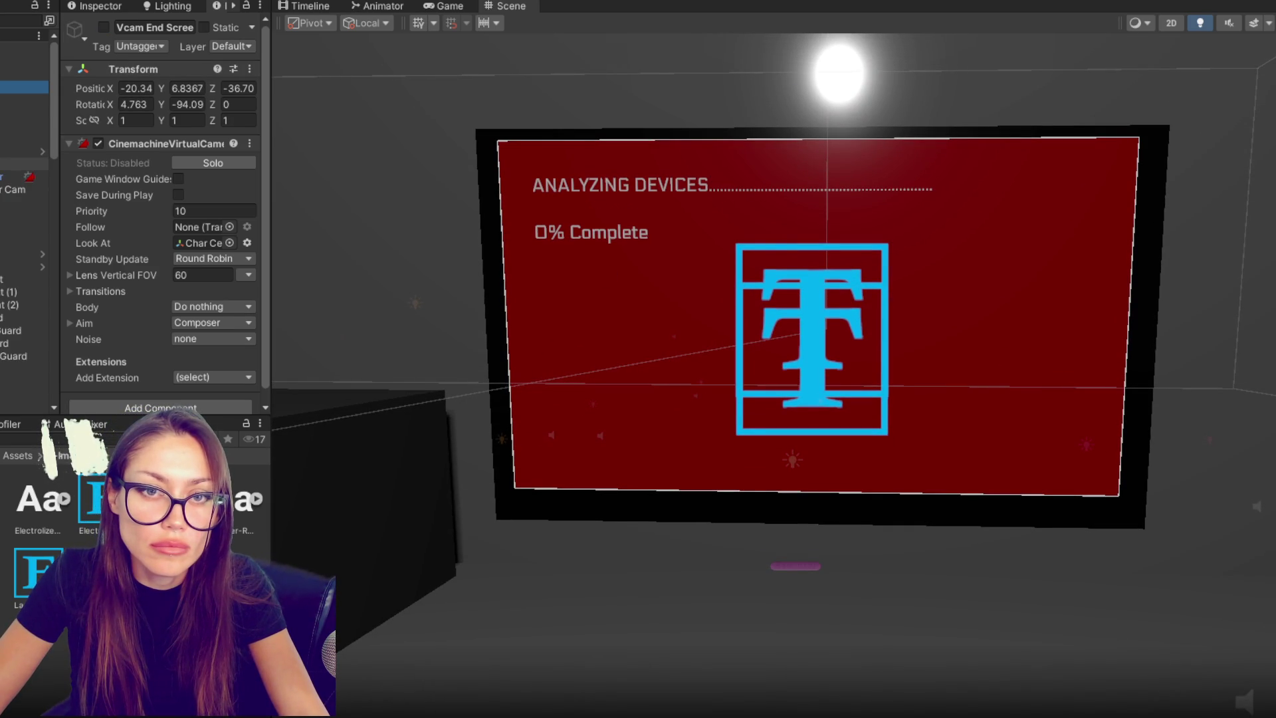
pyautogui.click(20, 176)
pyautogui.click(202, 88)
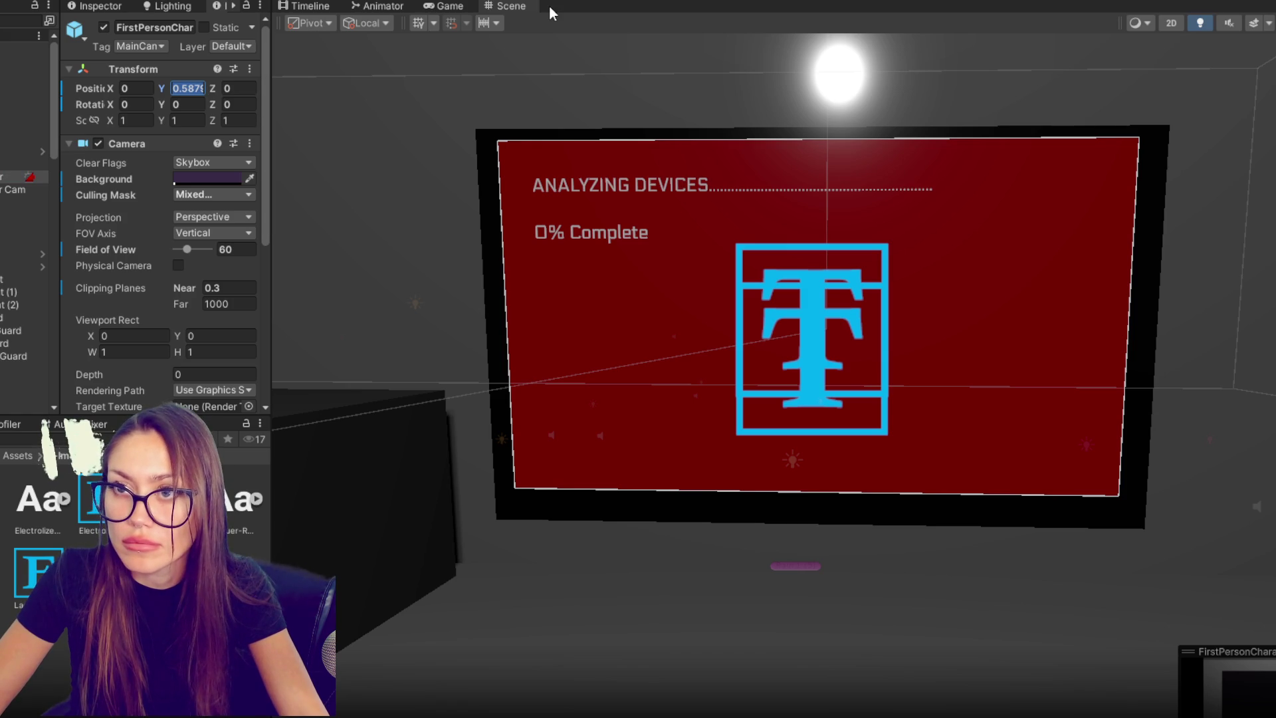
pyautogui.click(17, 163)
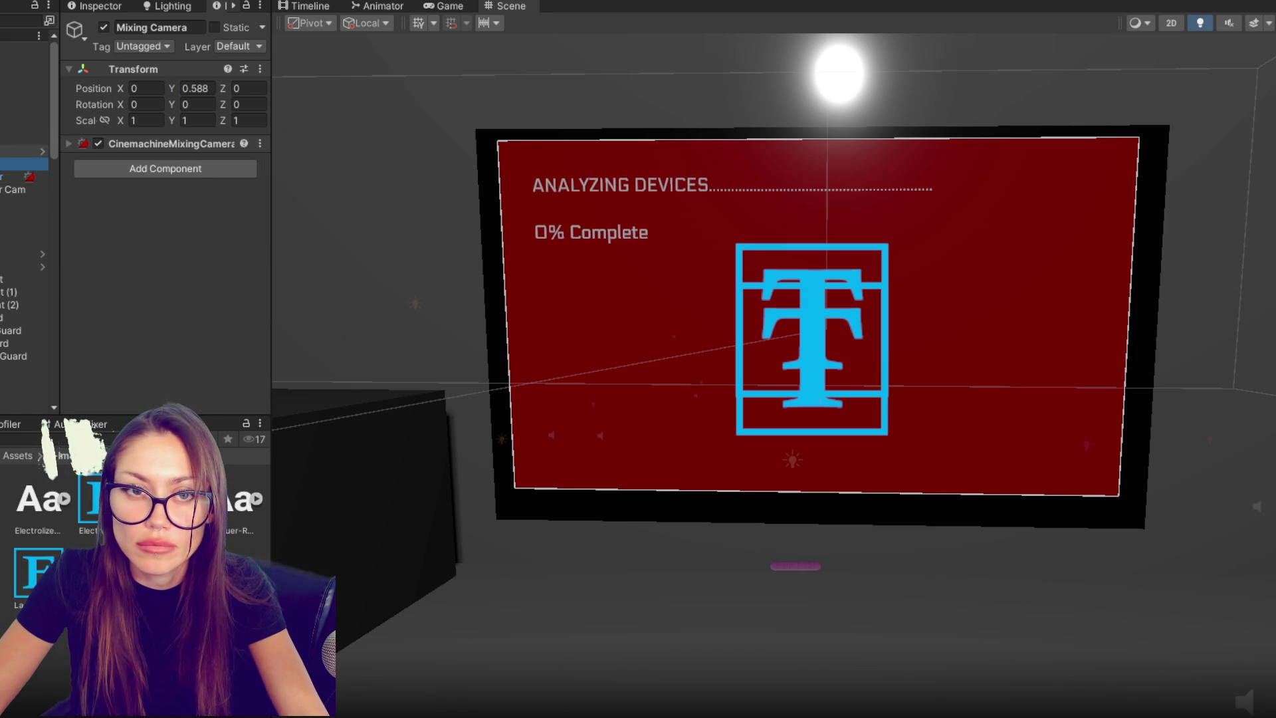
pyautogui.click(20, 151)
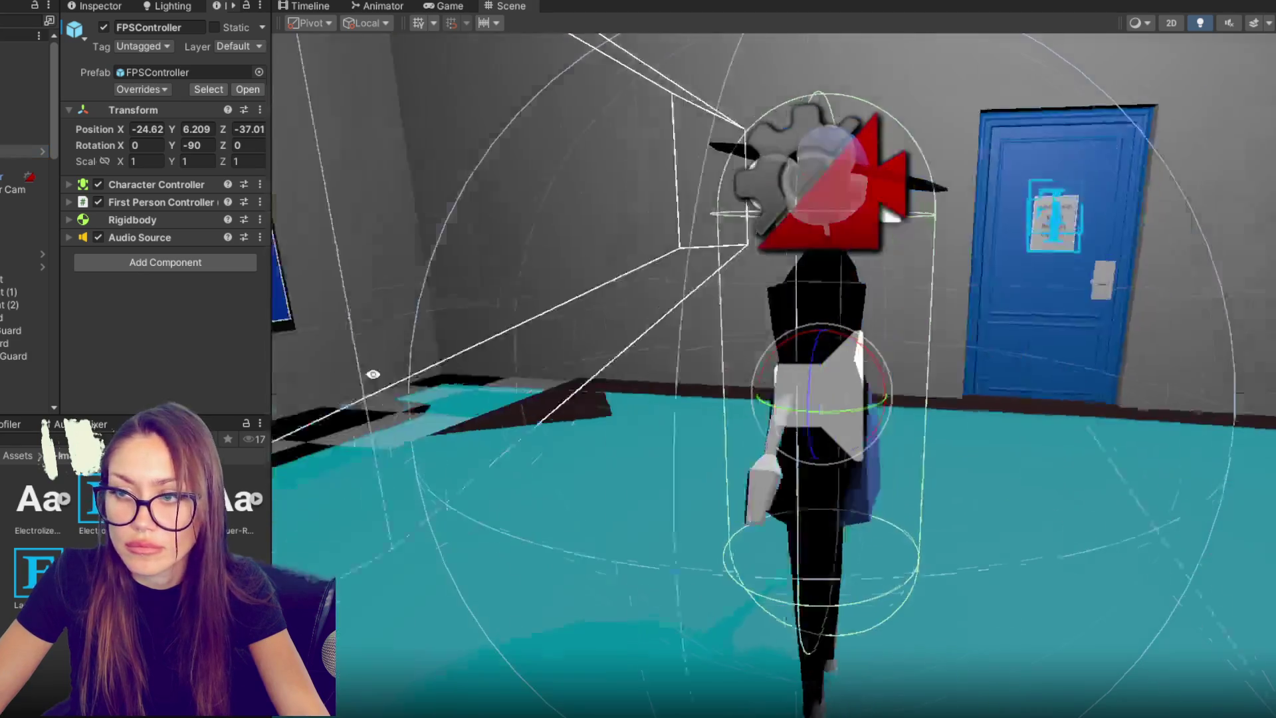
pyautogui.click(444, 6)
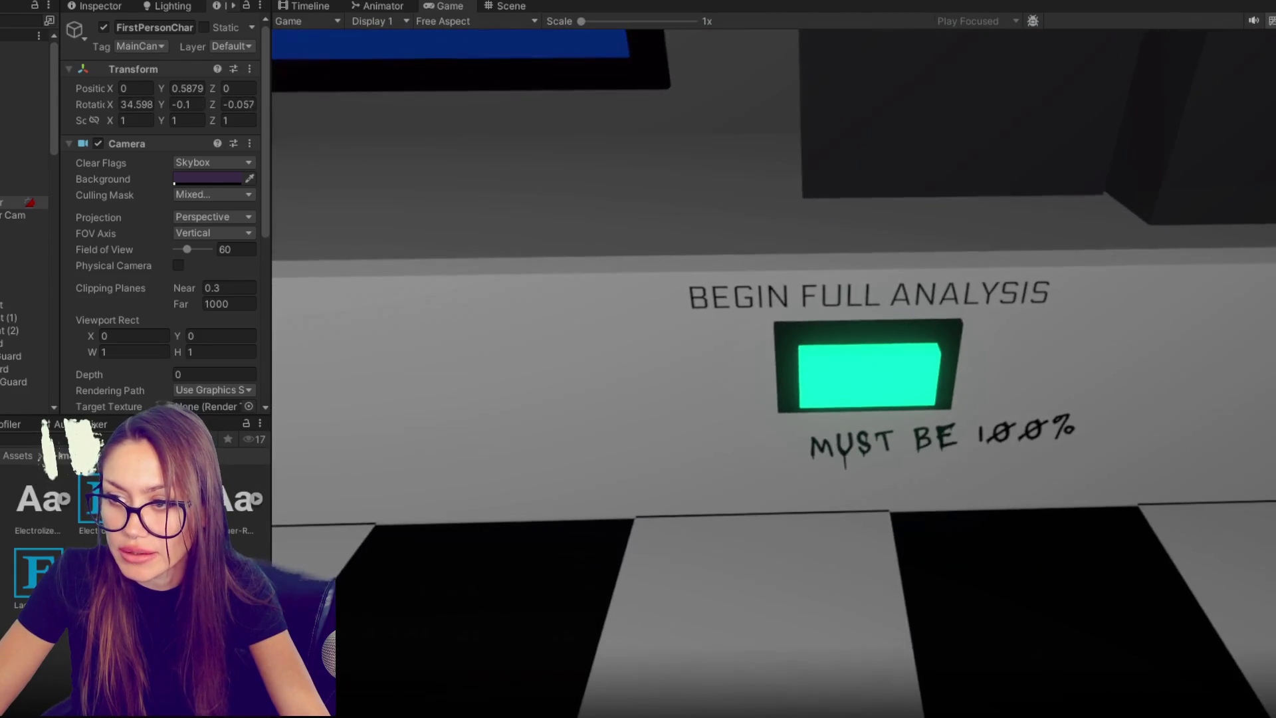
# - Stop the playtest, then set Vcam End Screen's Aim to Do nothing and clear Look At
pyautogui.press('Escape')
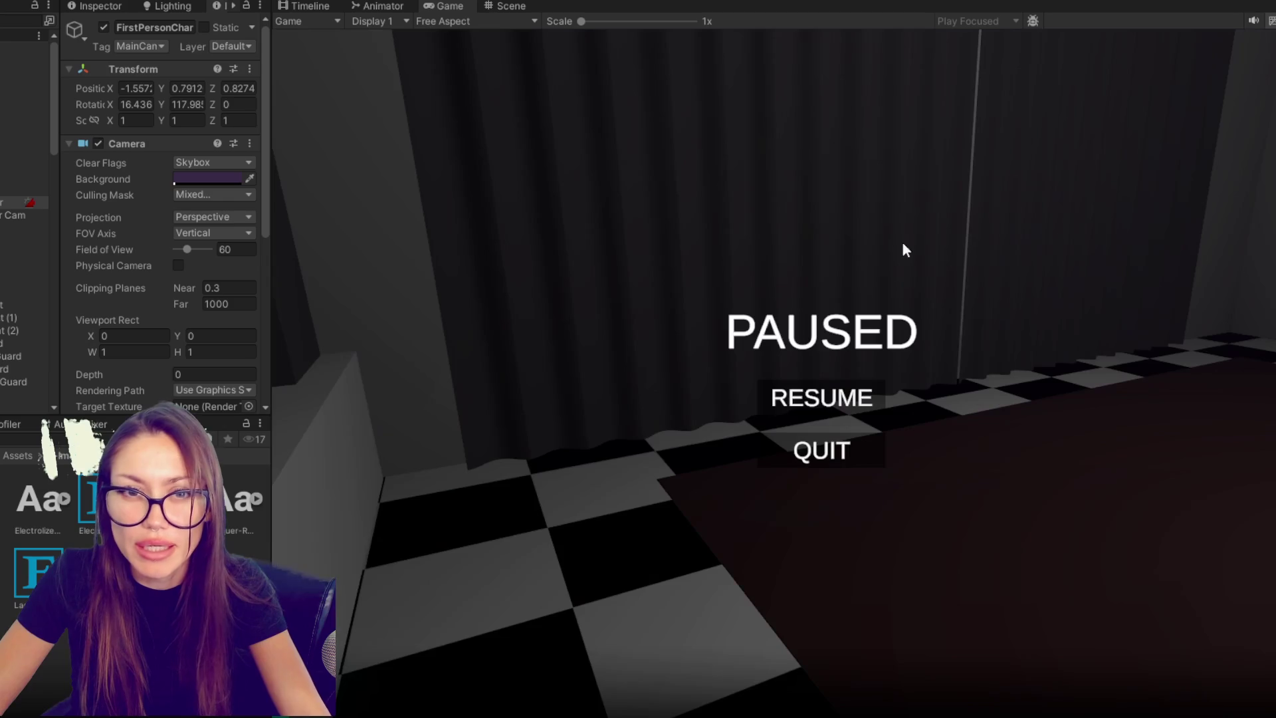
pyautogui.click(24, 73)
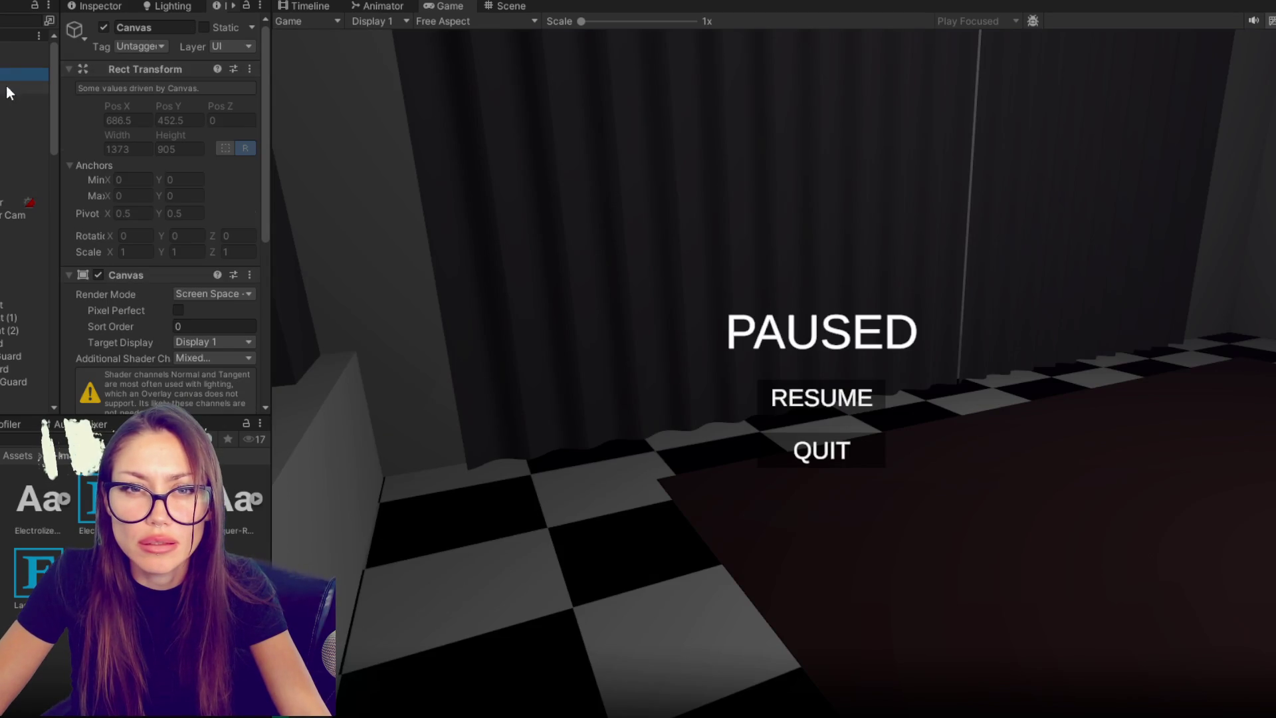
pyautogui.hotkey('ctrl', 'p')
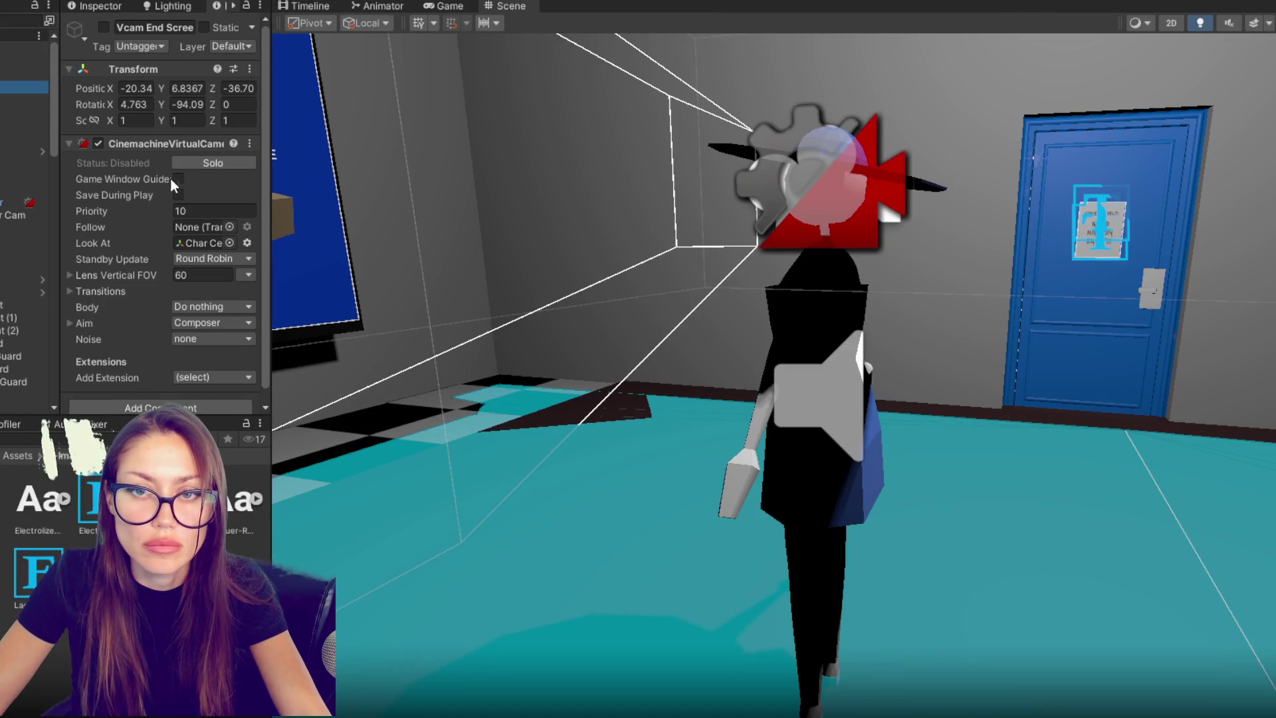
pyautogui.scroll(-1, 150, 206)
pyautogui.click(203, 292)
pyautogui.click(200, 292)
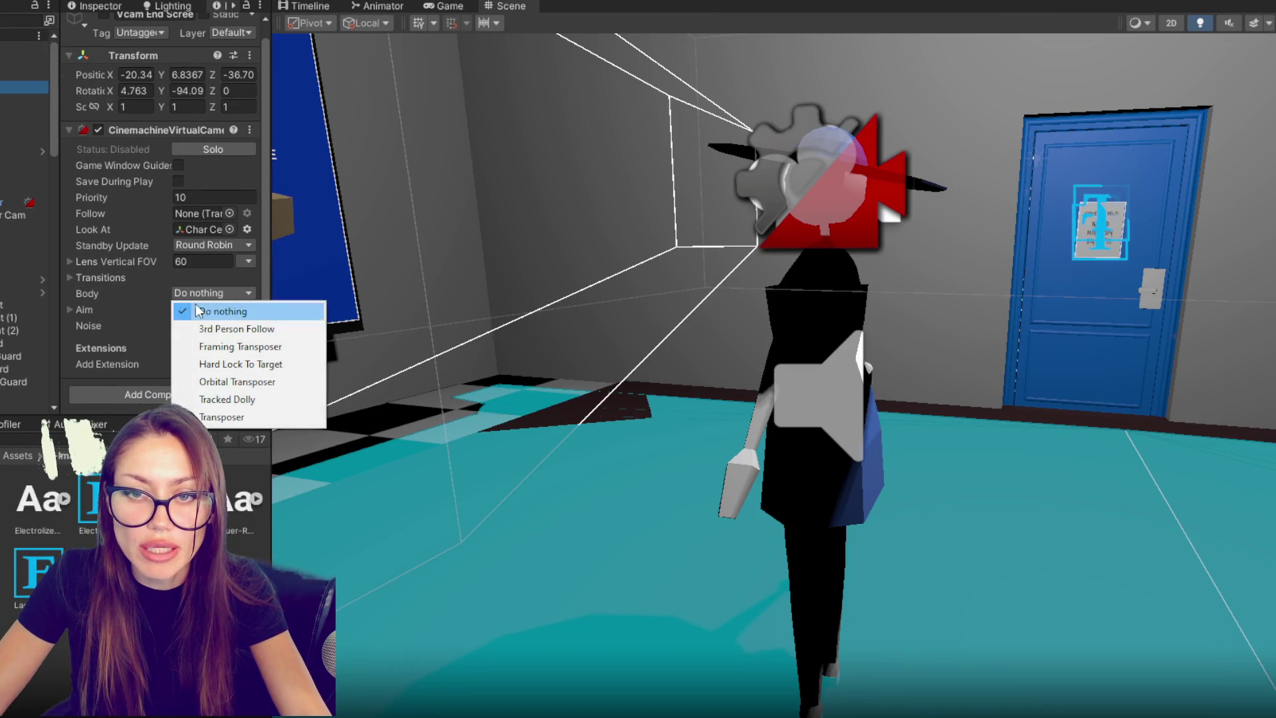
pyautogui.click(190, 306)
pyautogui.hotkey('ctrl', 'z')
pyautogui.click(199, 309)
pyautogui.click(199, 328)
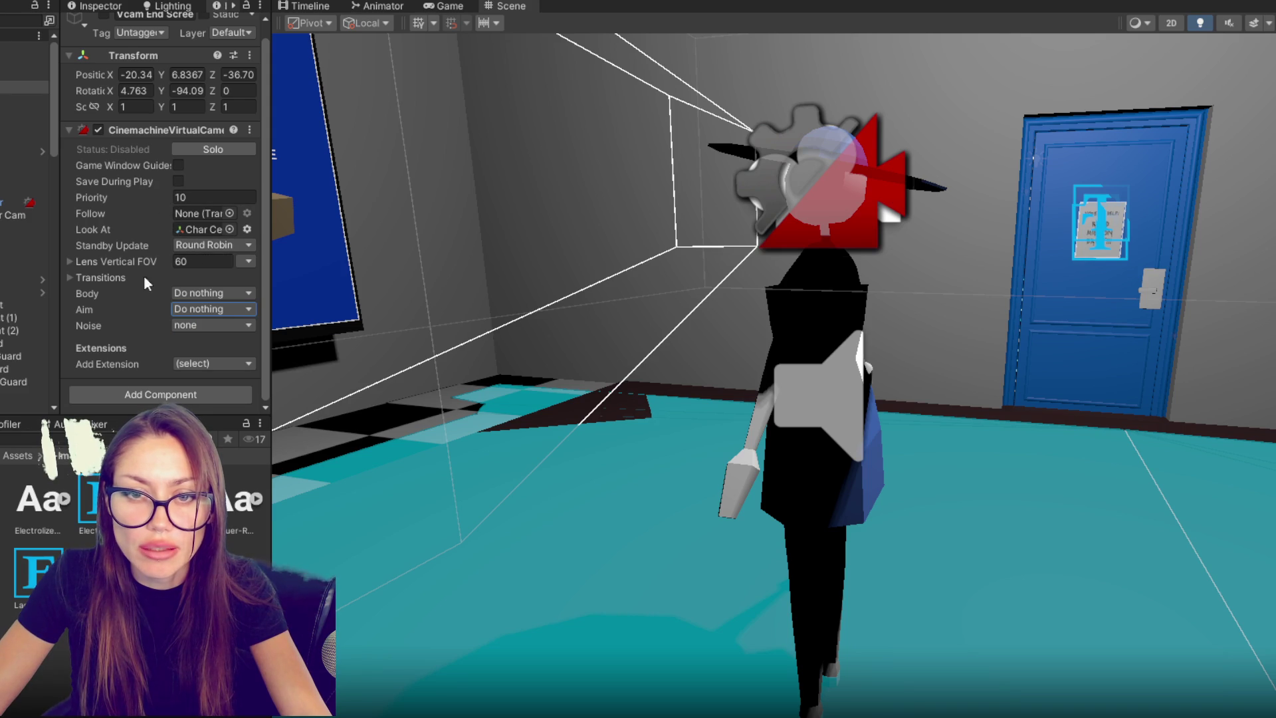
pyautogui.click(219, 227)
pyautogui.press('Delete')
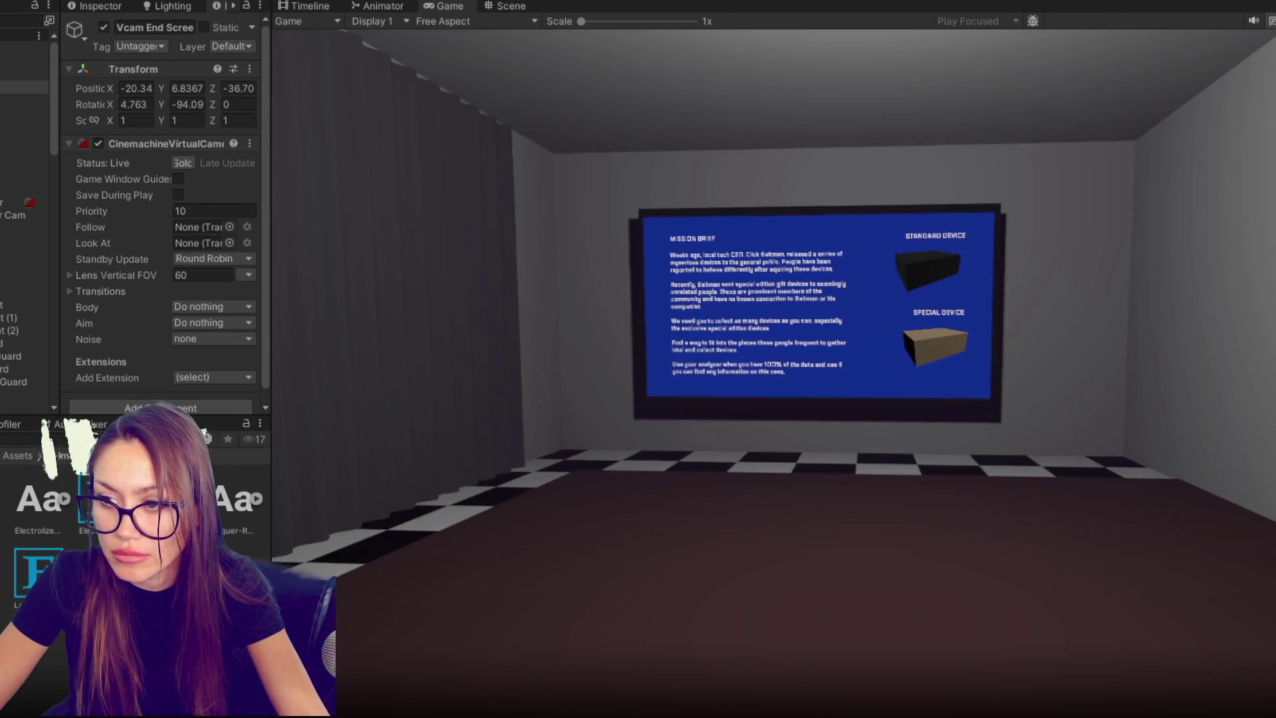
# - Stop the test, frame the UI - Analyzing canvas, and select Vcam End Screen
pyautogui.press('Escape')
pyautogui.hotkey('ctrl', 'p')
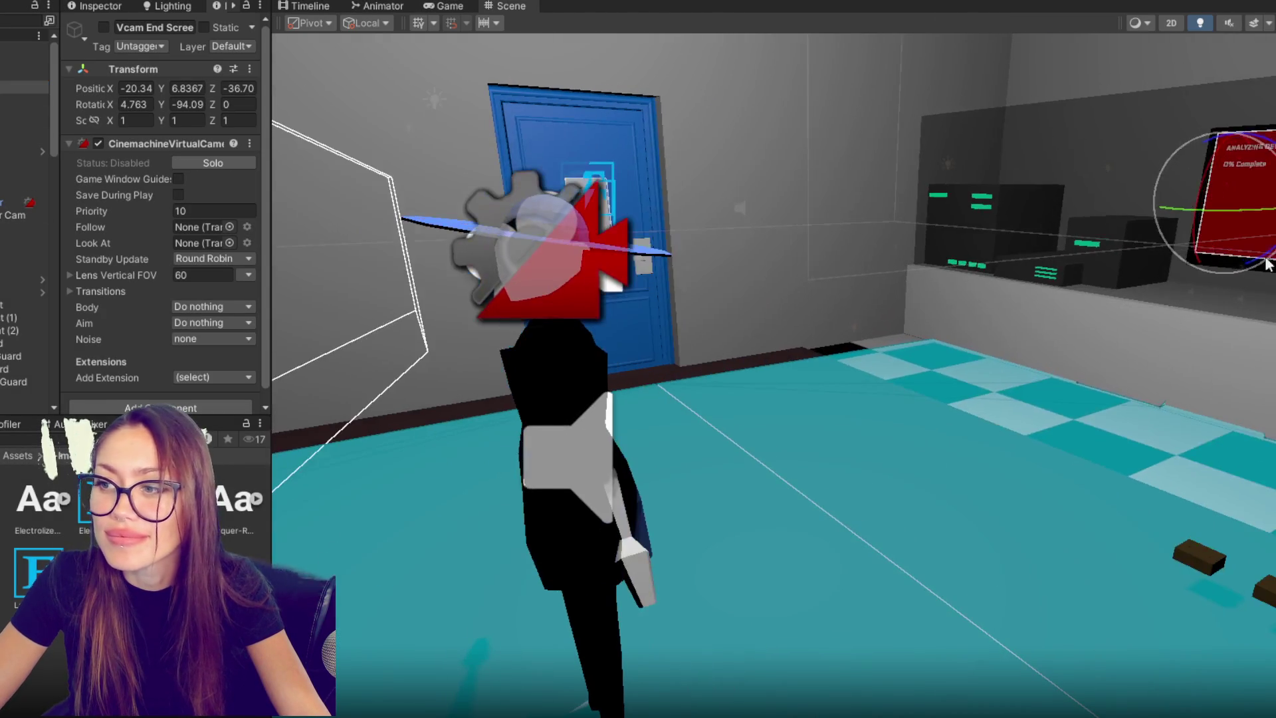
pyautogui.click(1216, 232)
pyautogui.press('f')
pyautogui.moveTo(1122, 329)
pyautogui.mouseDown()
pyautogui.moveTo(1074, 375)
pyautogui.moveTo(995, 392)
pyautogui.moveTo(976, 390)
pyautogui.moveTo(958, 355)
pyautogui.mouseUp()
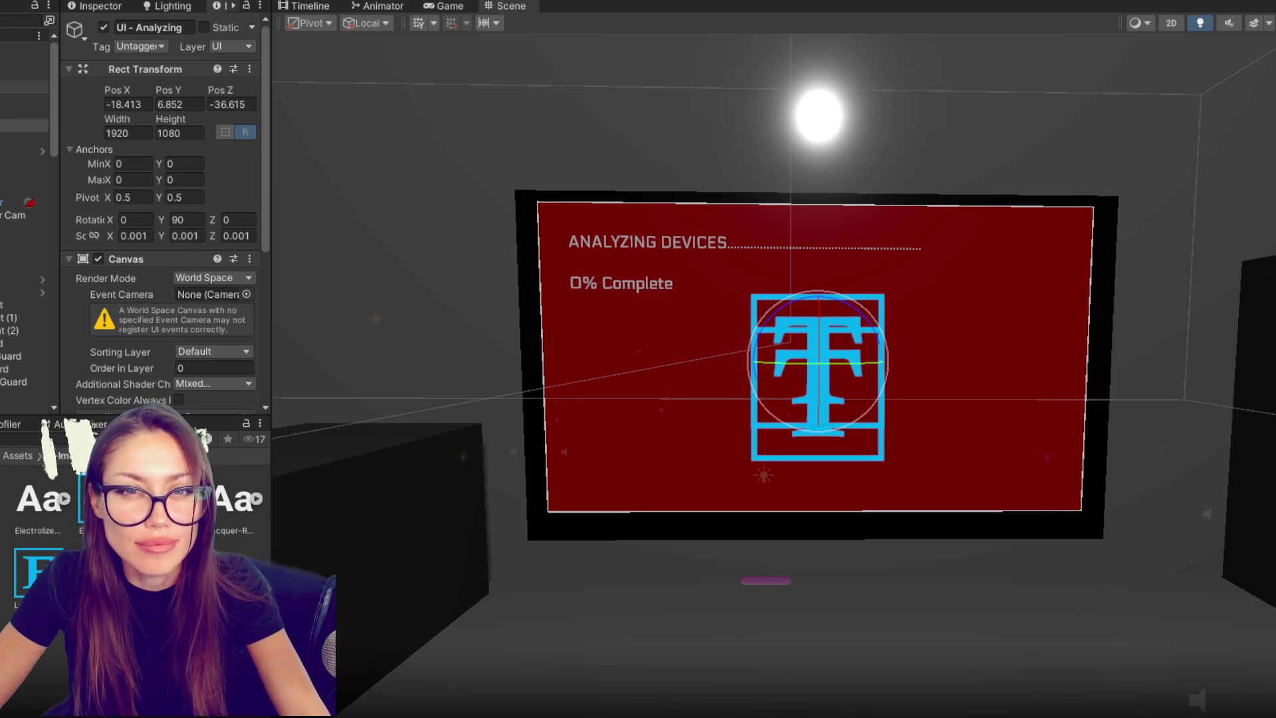
pyautogui.click(516, 250)
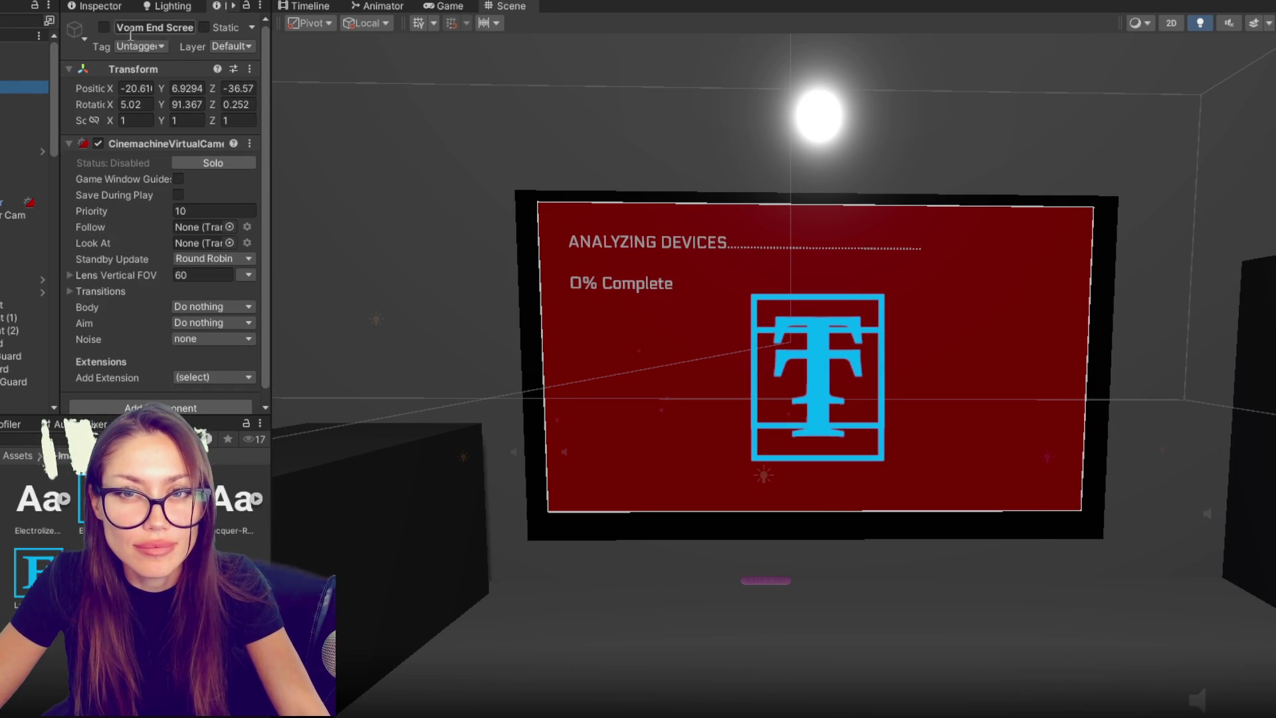
# - Inspect the CONTROLS object's references, then stop the next test run
pyautogui.click(24, 48)
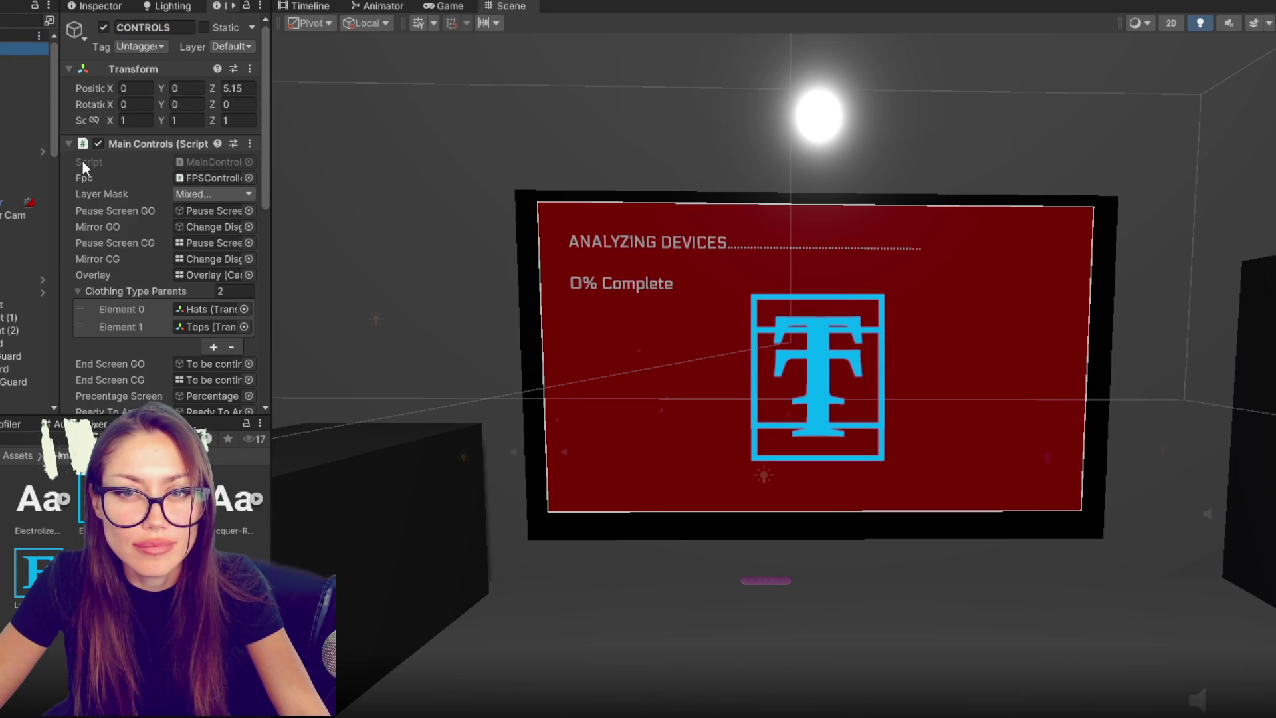
pyautogui.scroll(-5, 82, 160)
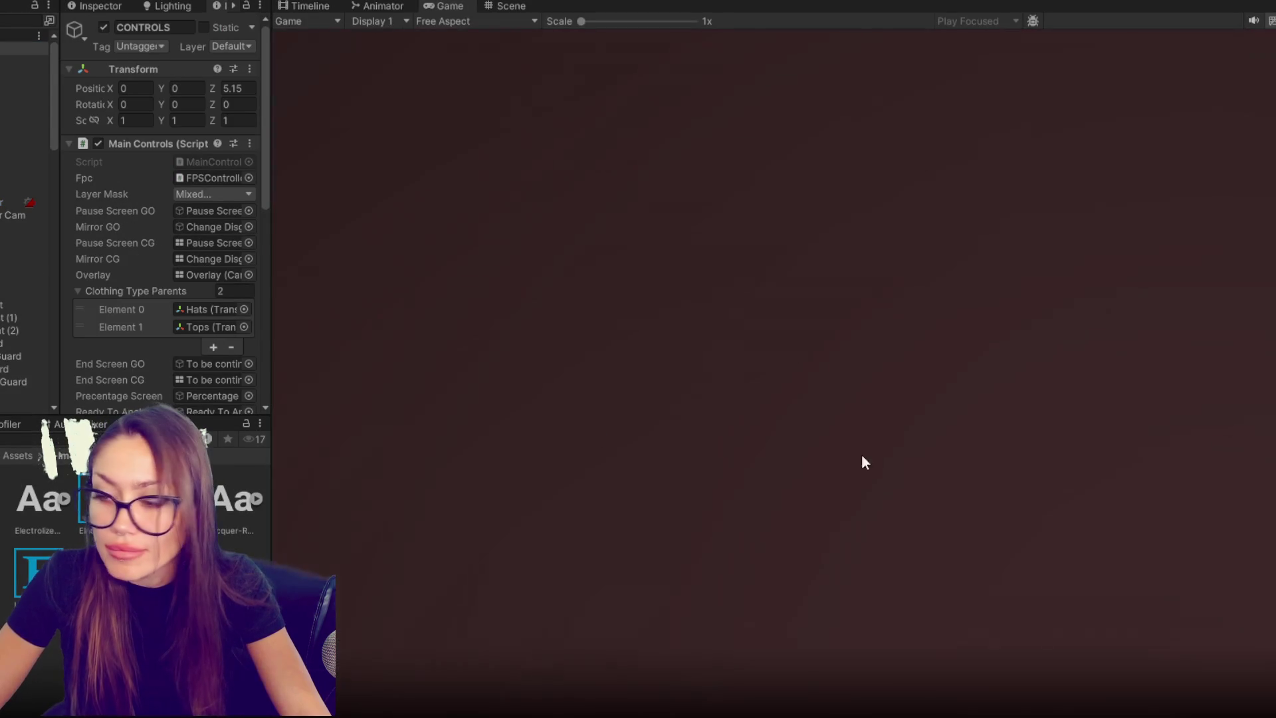
pyautogui.press('Escape')
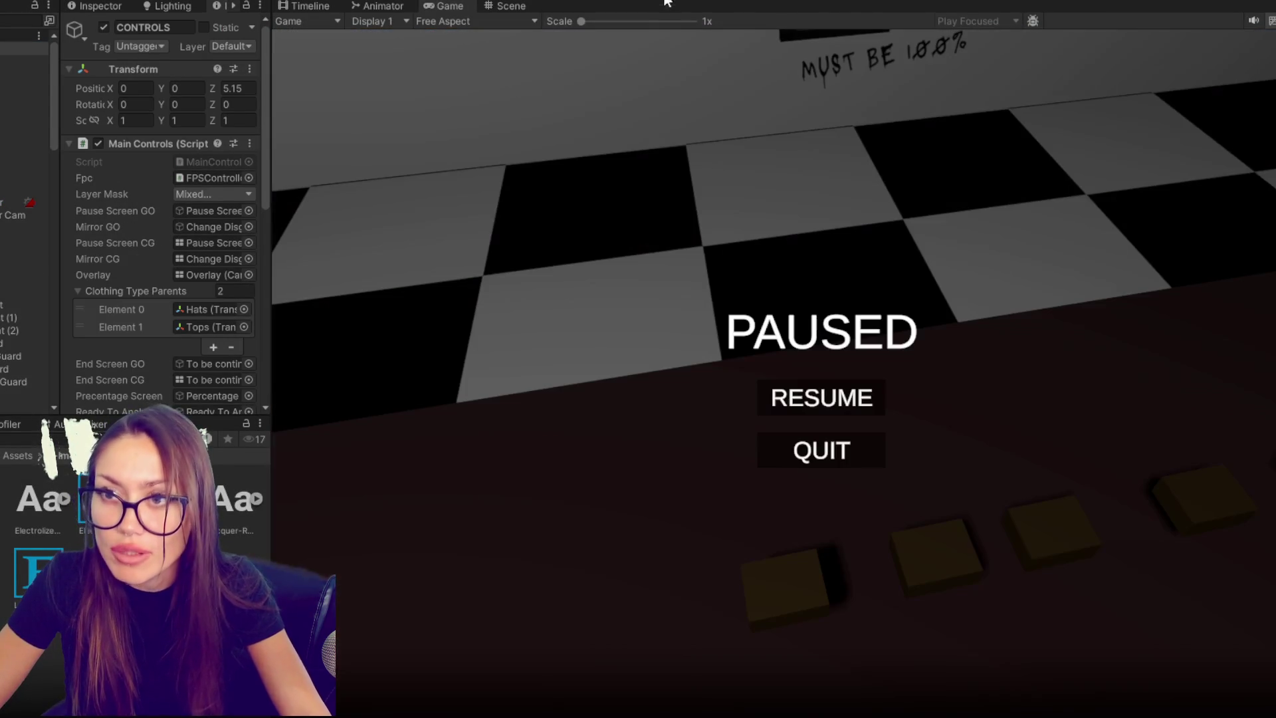
pyautogui.click(567, 2)
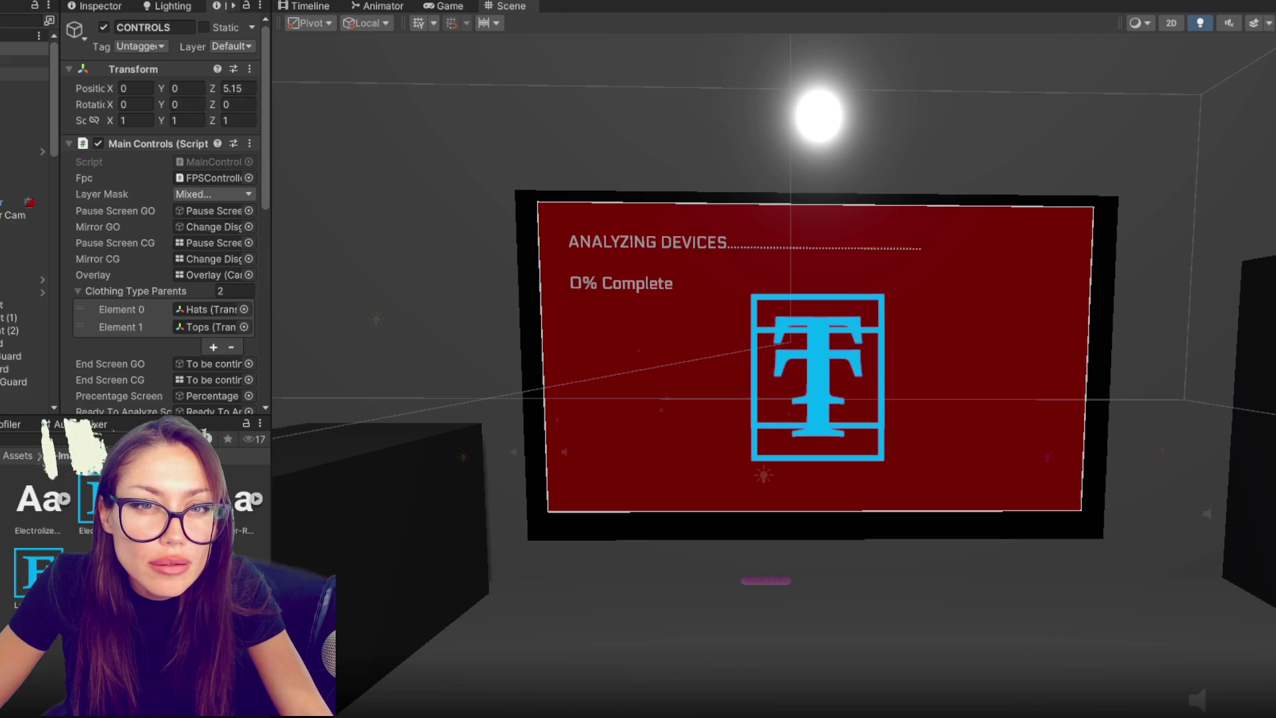
pyautogui.rightClick(20, 77)
# - Create an empty object named 'Curso' with stretch anchors filling its parent
pyautogui.click(69, 324)
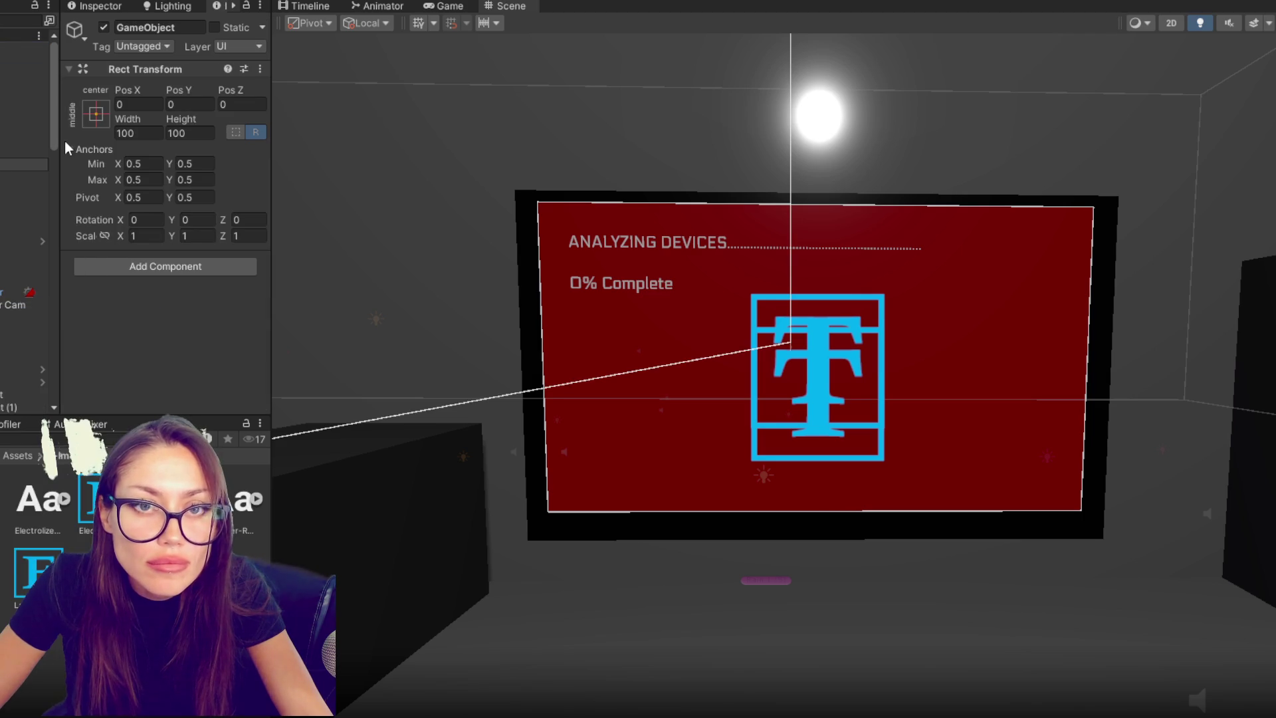
pyautogui.write('Curso')
pyautogui.press('Return')
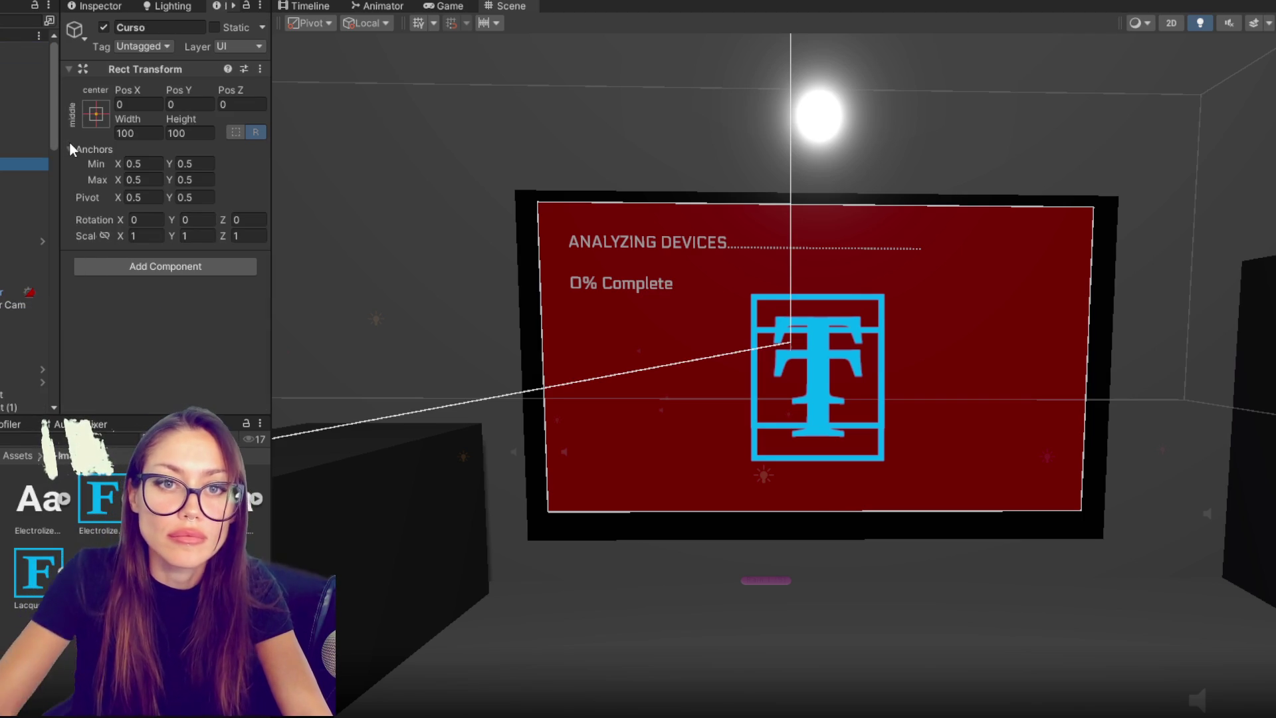
pyautogui.click(96, 114)
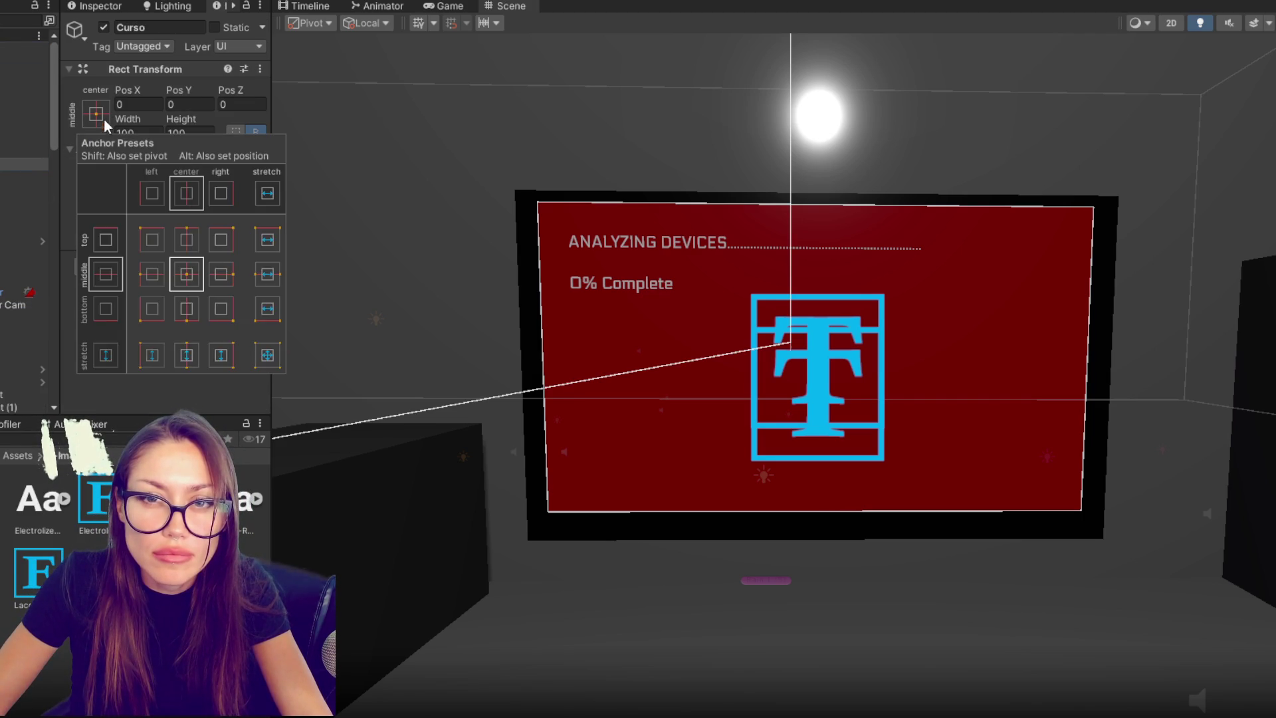
pyautogui.keyDown('alt'); pyautogui.click(268, 355); pyautogui.keyUp('alt')
# - Add a UI Image inside Curso sized 4×4 as a white centre dot
pyautogui.rightClick(24, 165)
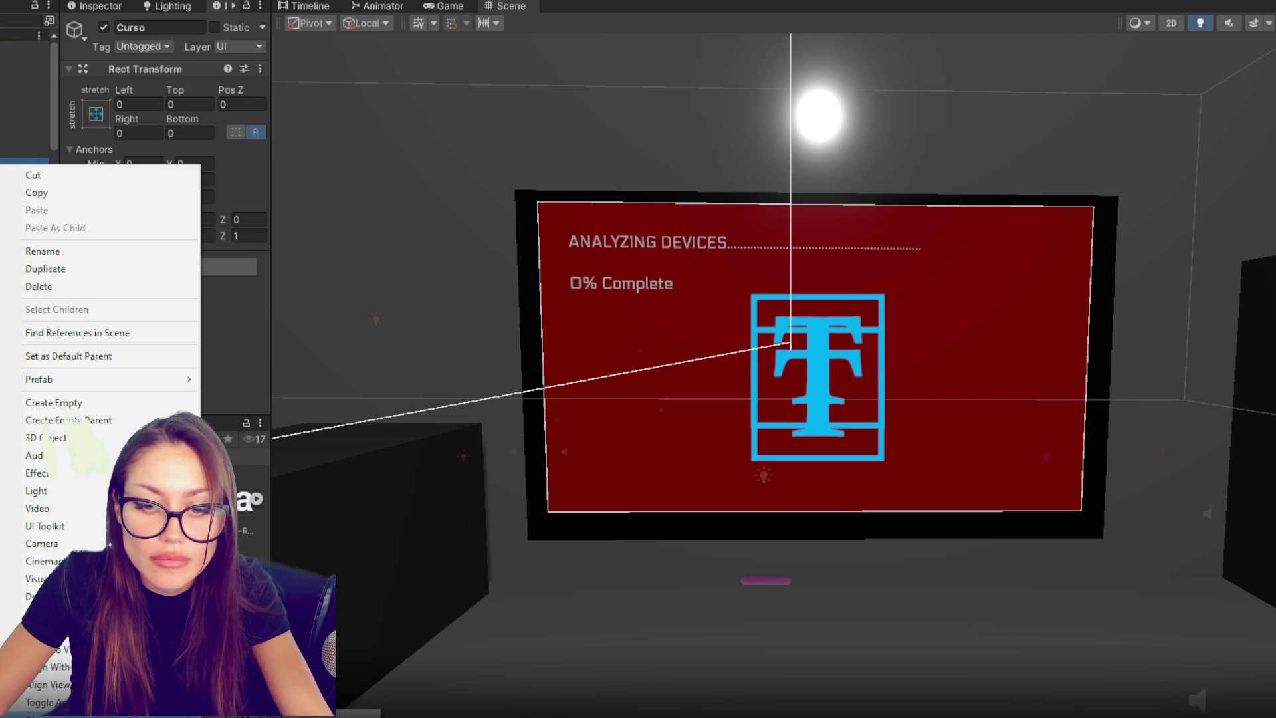
pyautogui.moveTo(133, 614)
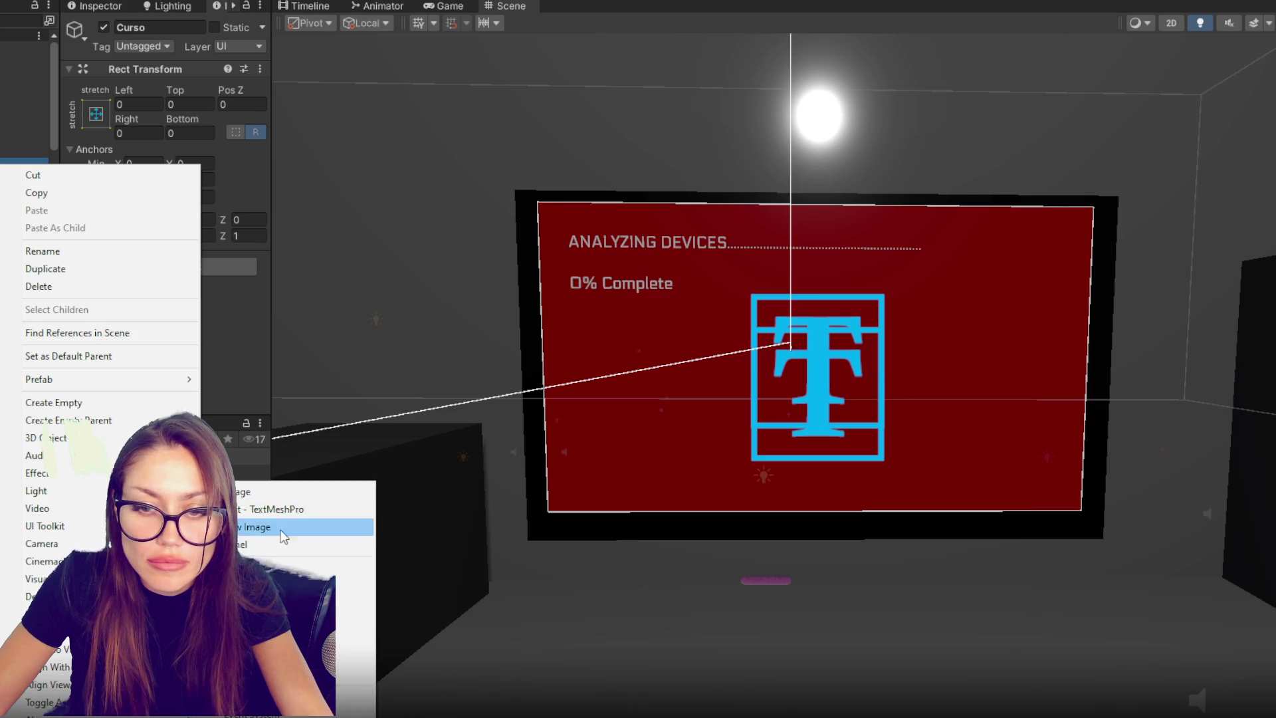
pyautogui.click(273, 493)
pyautogui.scroll(-2, 147, 132)
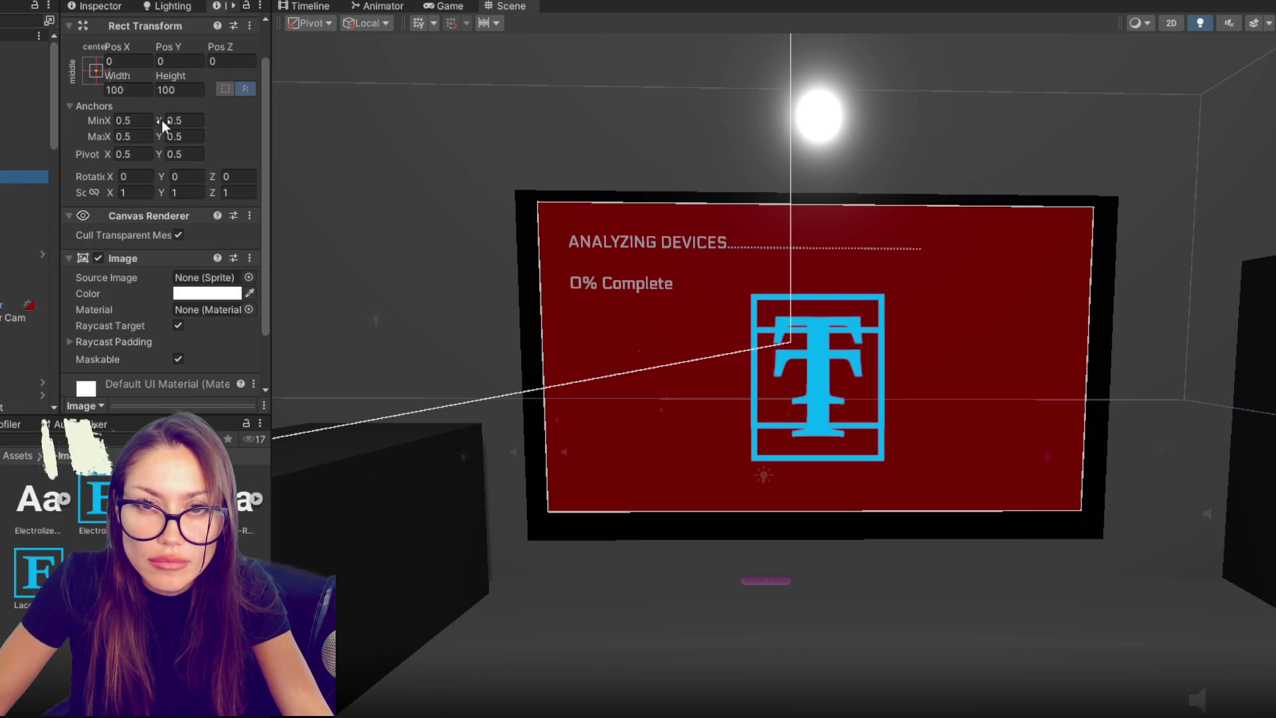
pyautogui.write('4')
pyautogui.click(96, 69)
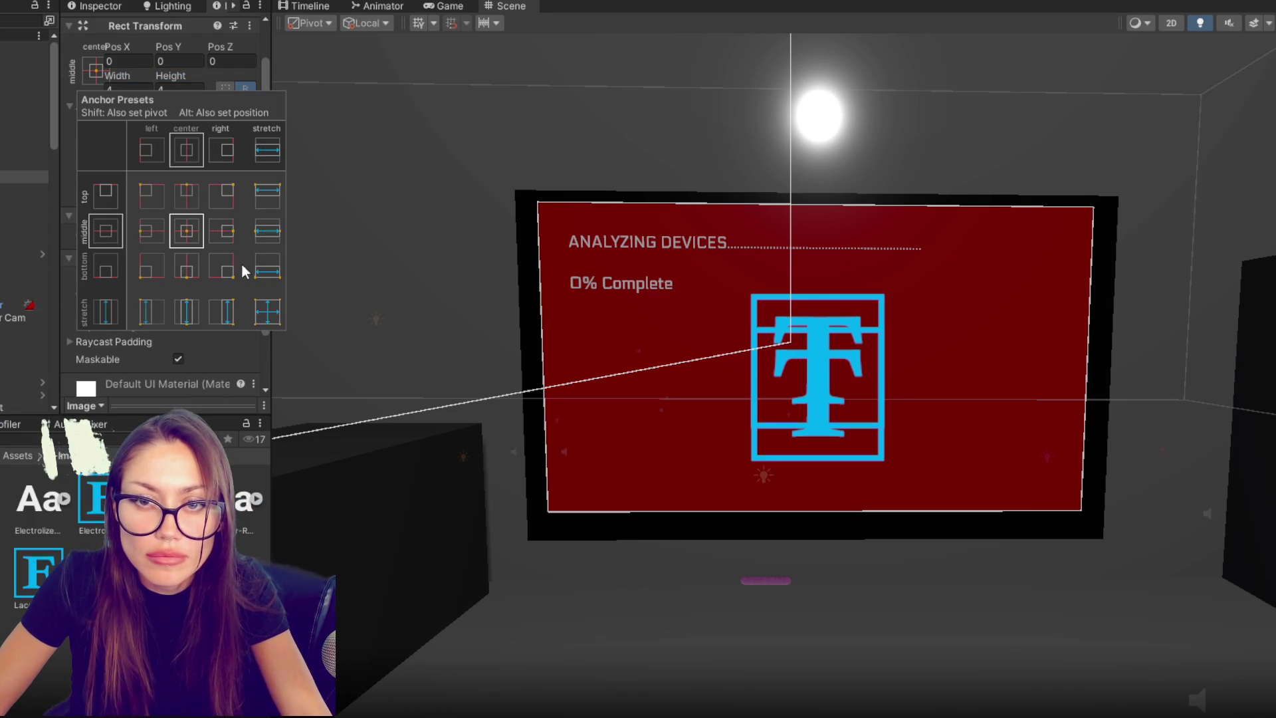
pyautogui.click(23, 180)
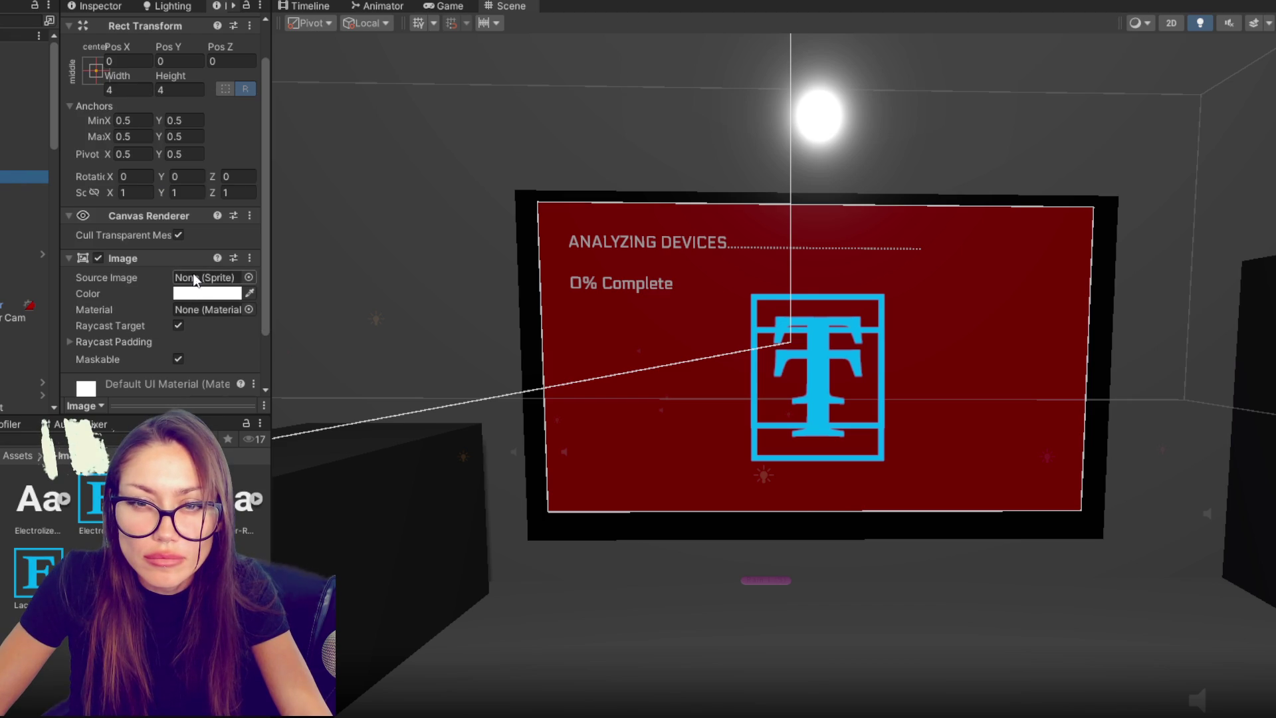
pyautogui.click(198, 294)
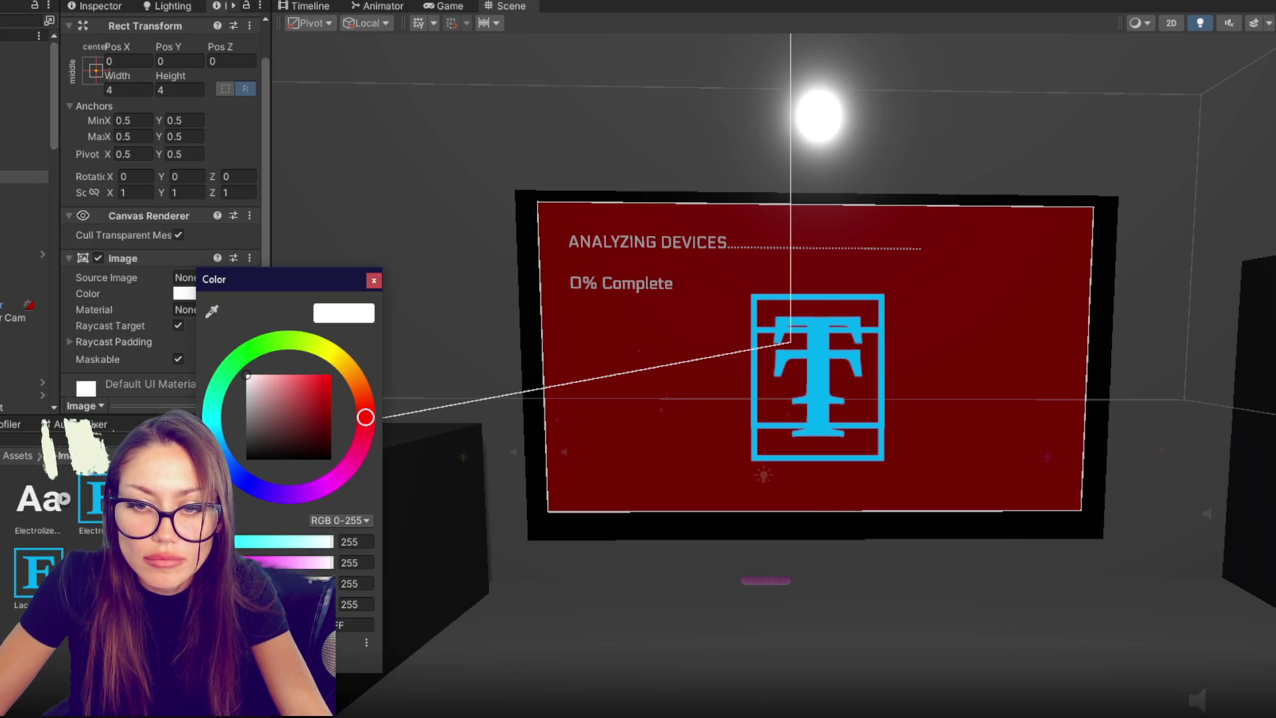
pyautogui.click(372, 282)
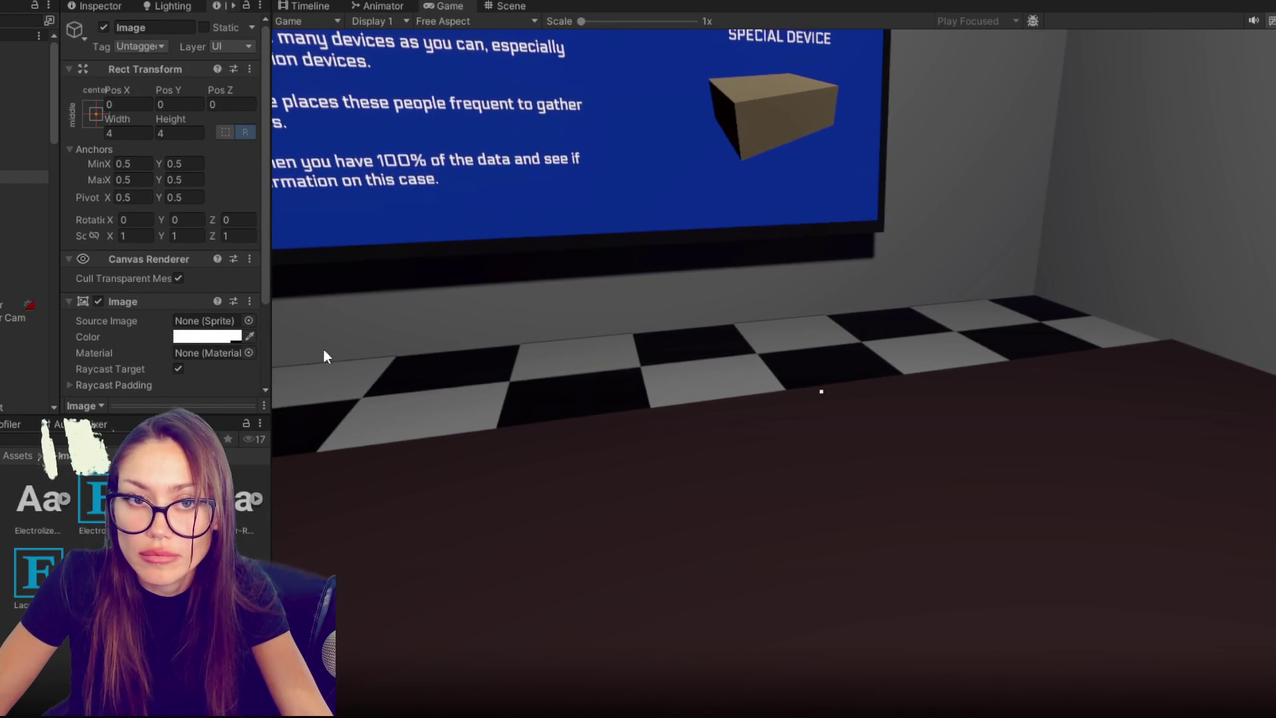
# - Resize the crosshair image to 3×3 and lower its colour alpha to 33
pyautogui.click(126, 133)
pyautogui.write('3')
pyautogui.click(180, 133)
pyautogui.write('3')
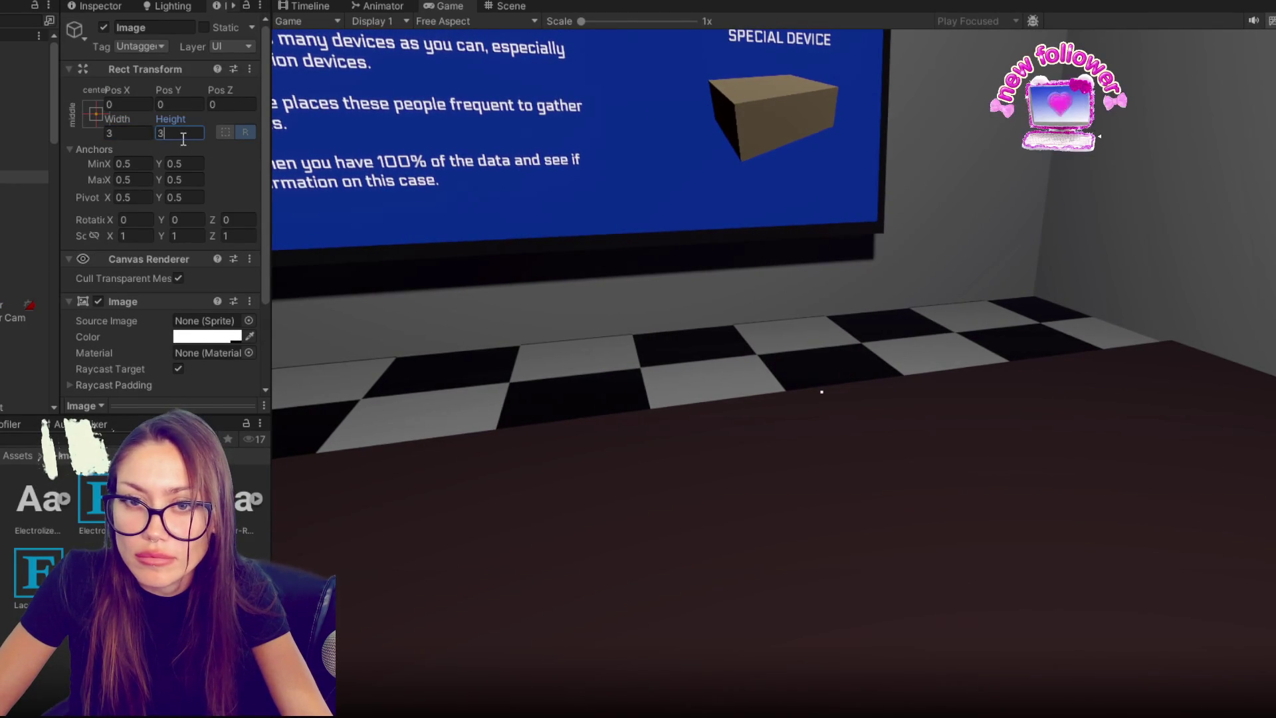
pyautogui.click(206, 337)
pyautogui.click(364, 654)
pyautogui.write('76')
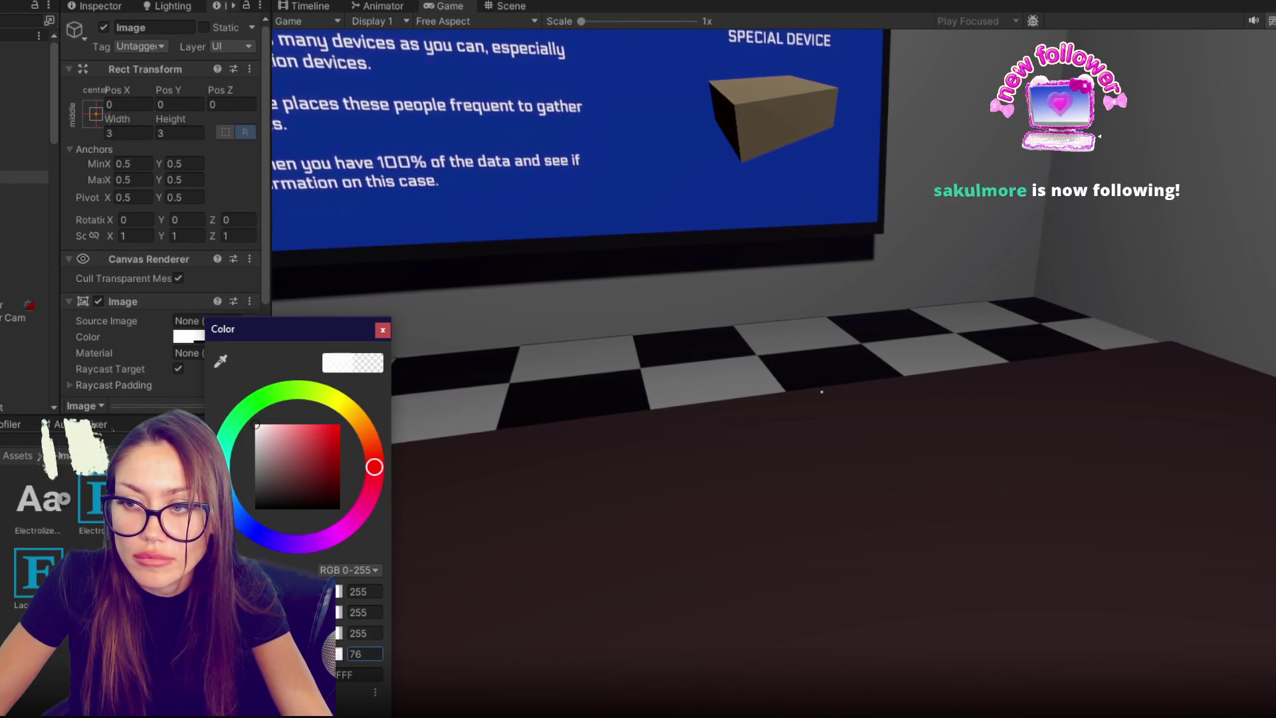
pyautogui.write('43')
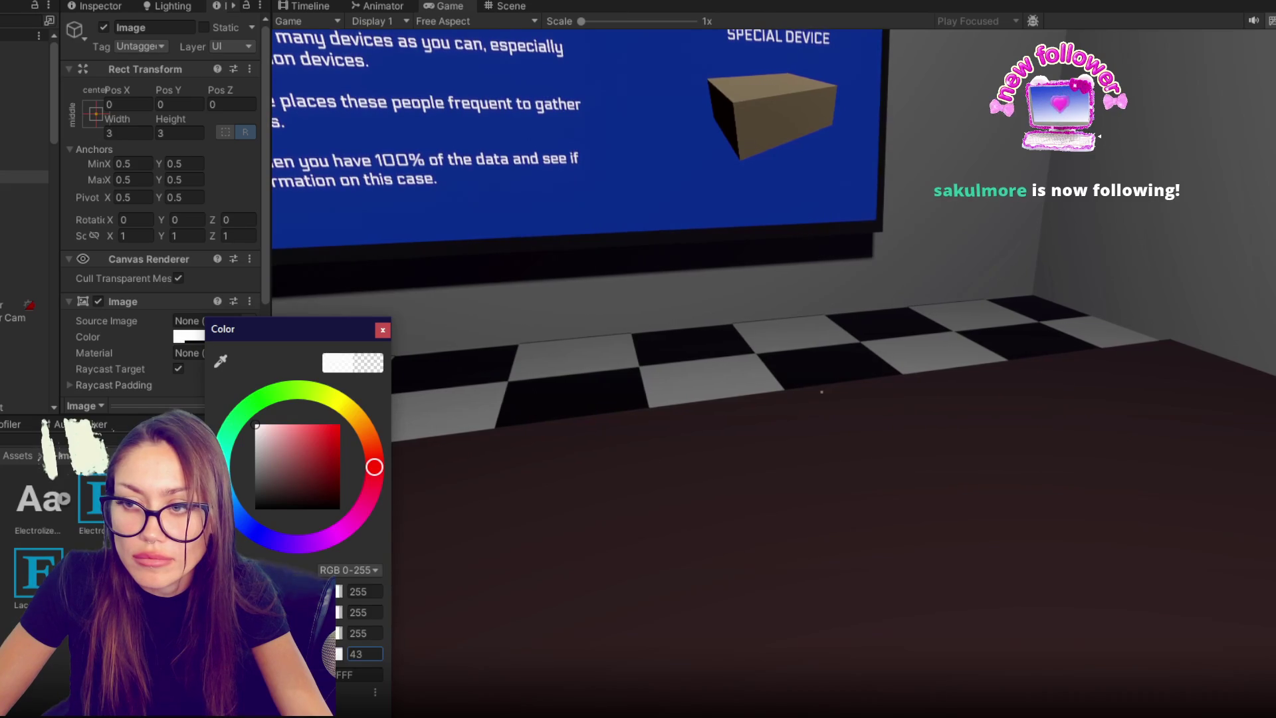
pyautogui.click(383, 329)
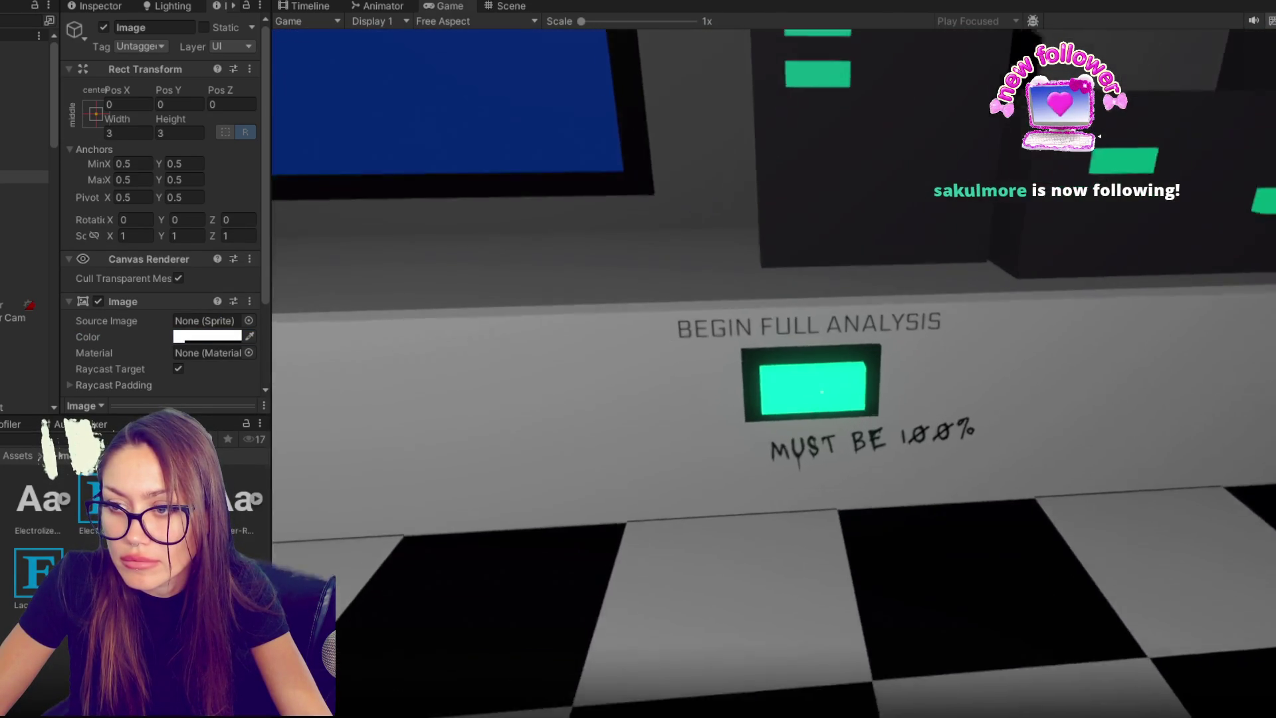
# - Run the full device analysis in game, then exit Play mode
pyautogui.press('e')
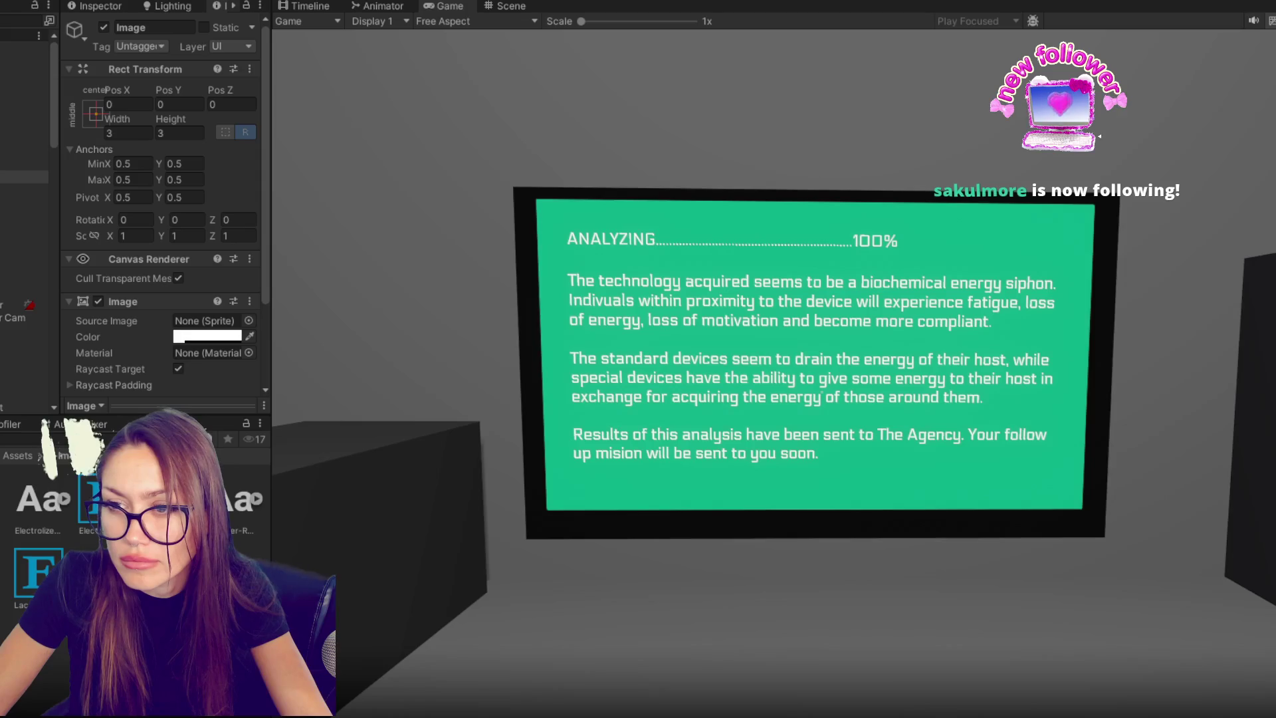
pyautogui.press('Escape')
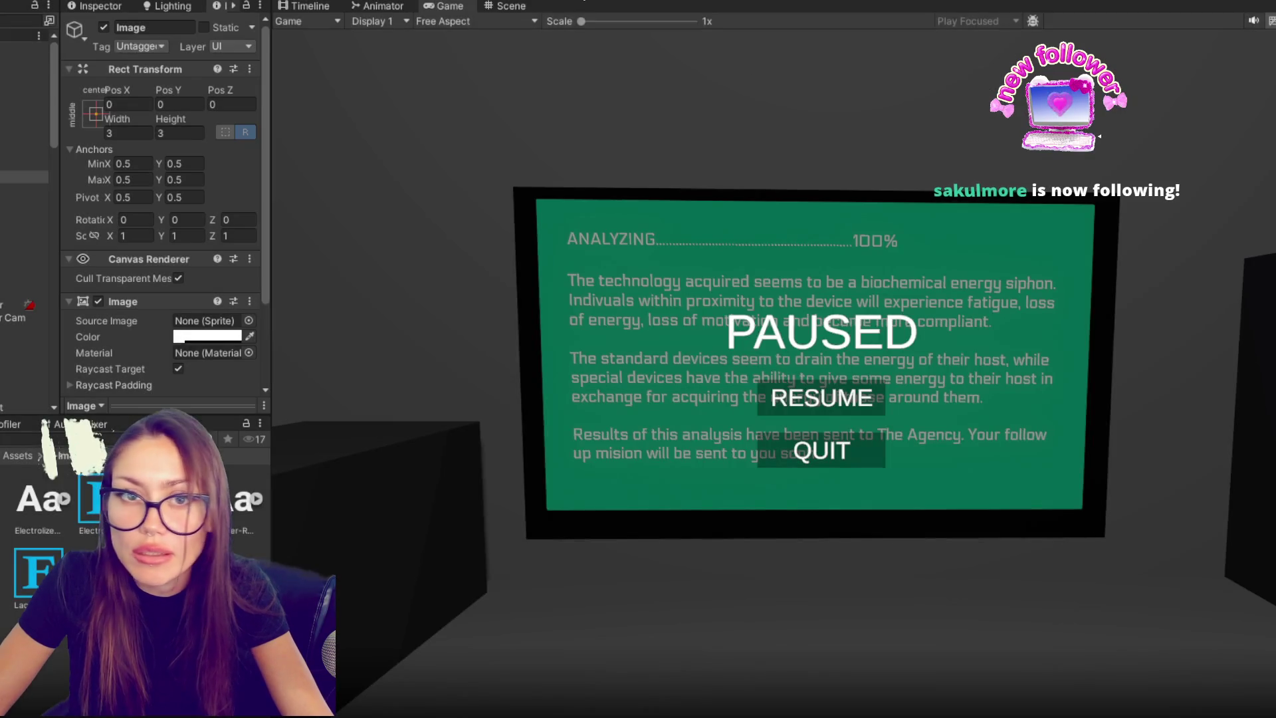
pyautogui.hotkey('ctrl', 'p')
# - Reselect the Image and review its width and colour settings
pyautogui.click(24, 48)
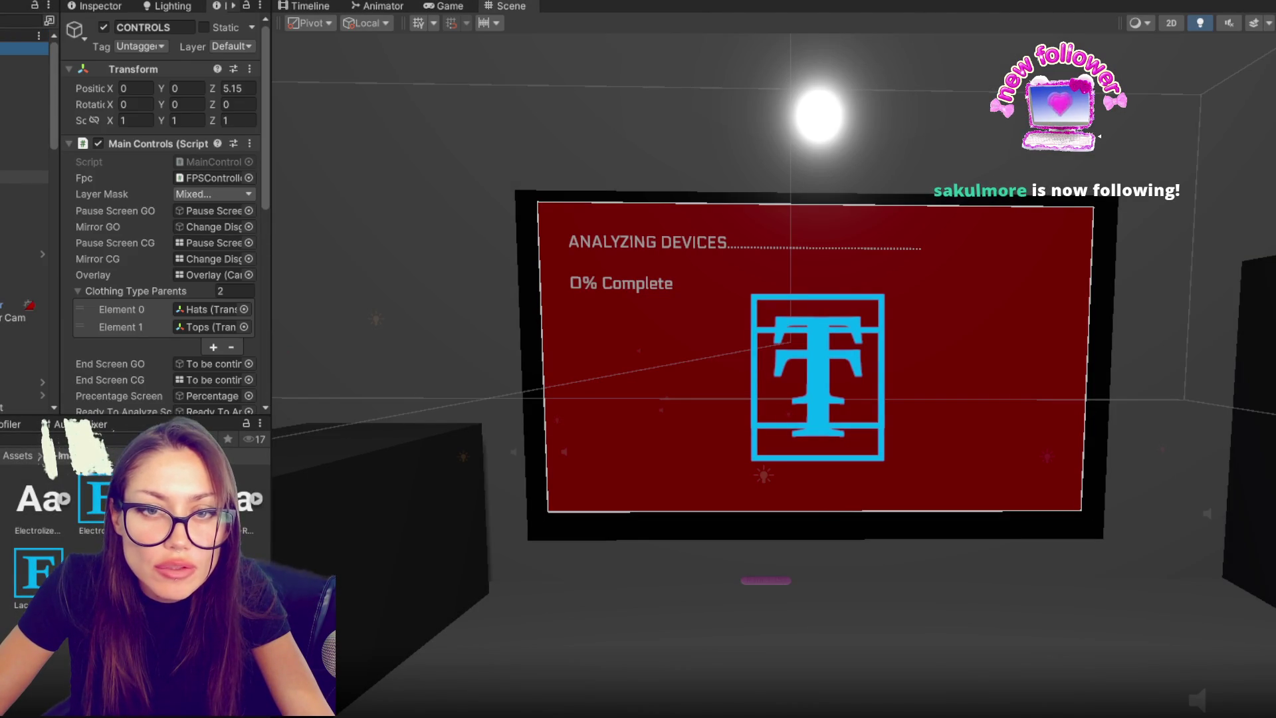
pyautogui.click(24, 176)
pyautogui.click(121, 149)
pyautogui.click(125, 134)
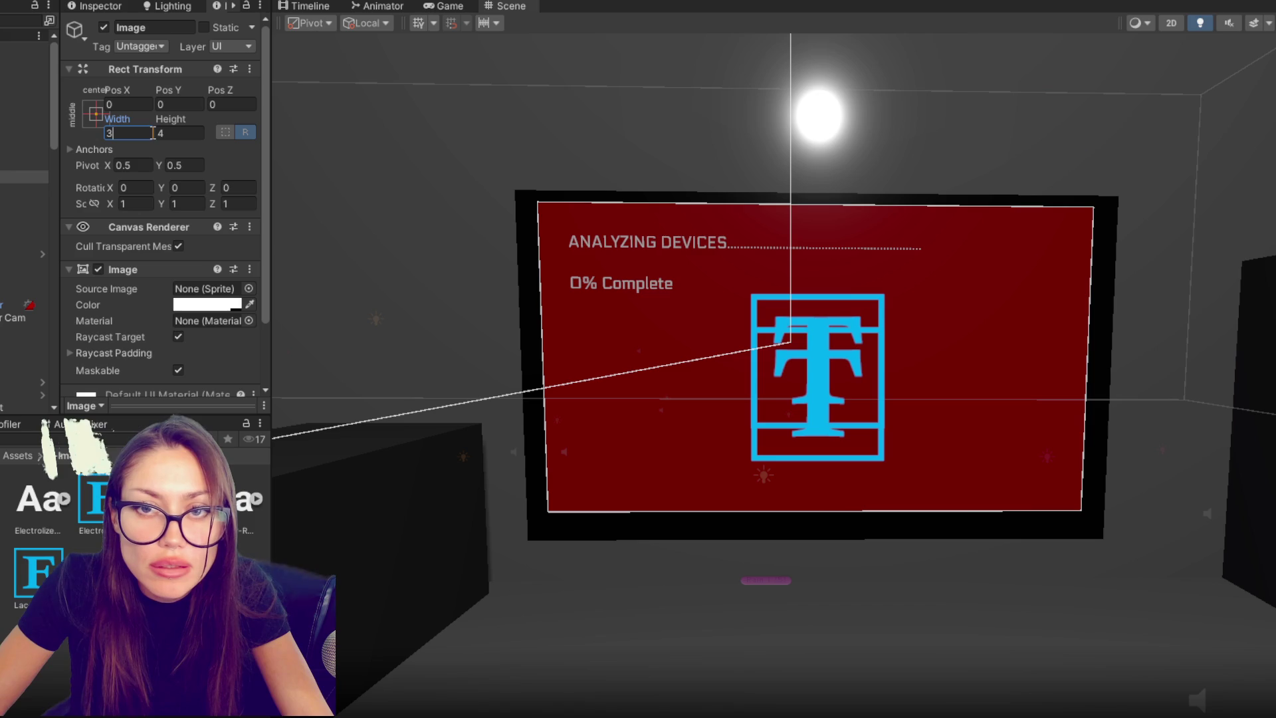
pyautogui.click(214, 305)
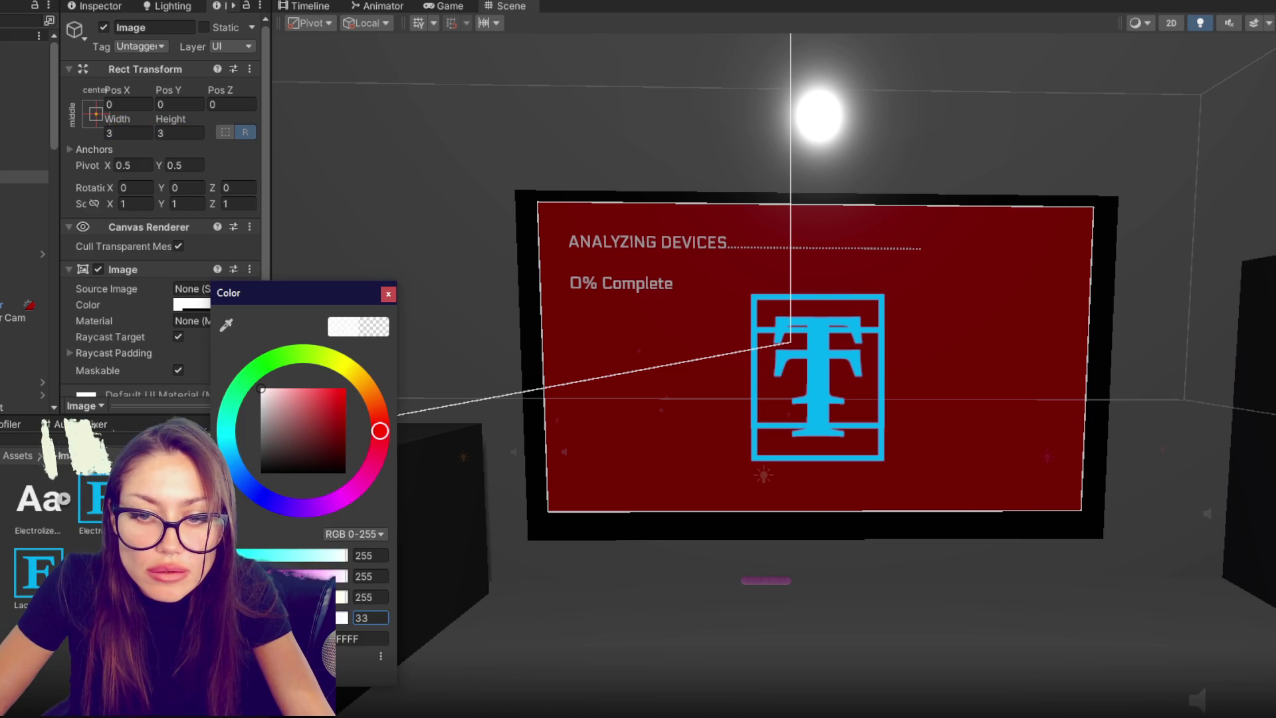
pyautogui.click(388, 293)
# - Select FirstPersonCharacter and expand its CinemachineBrain settings
pyautogui.click(24, 266)
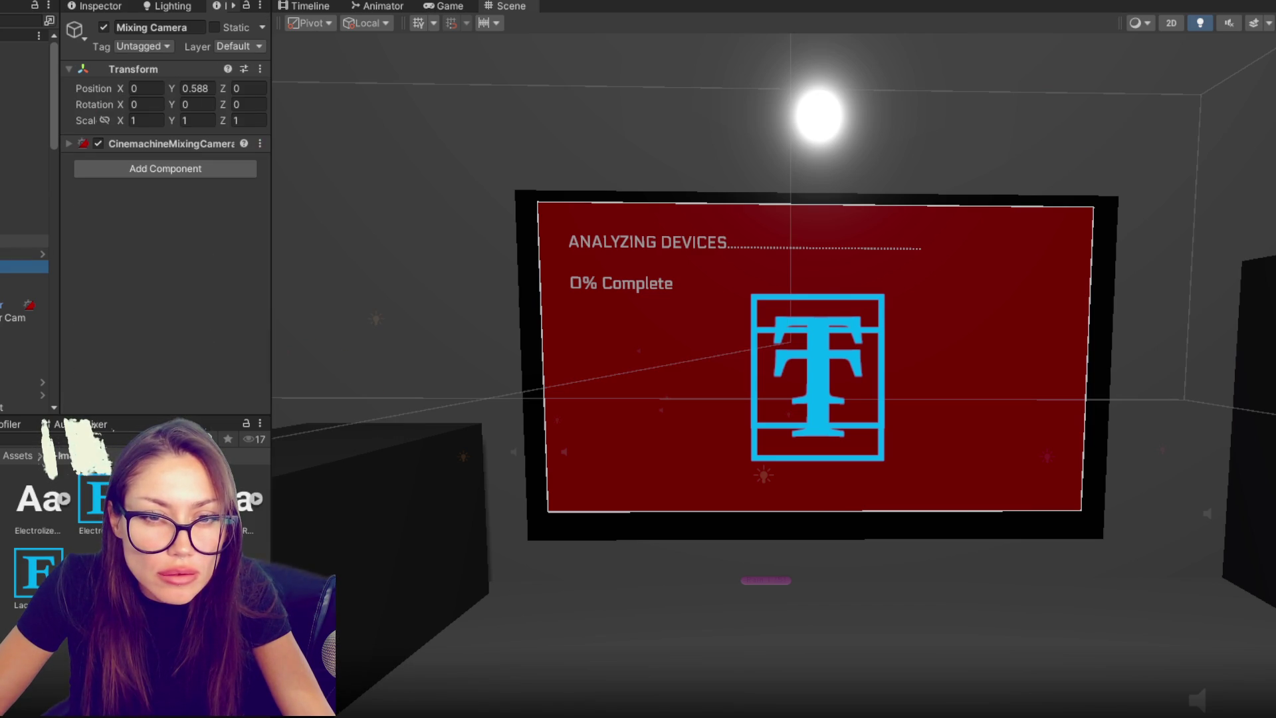
pyautogui.click(28, 317)
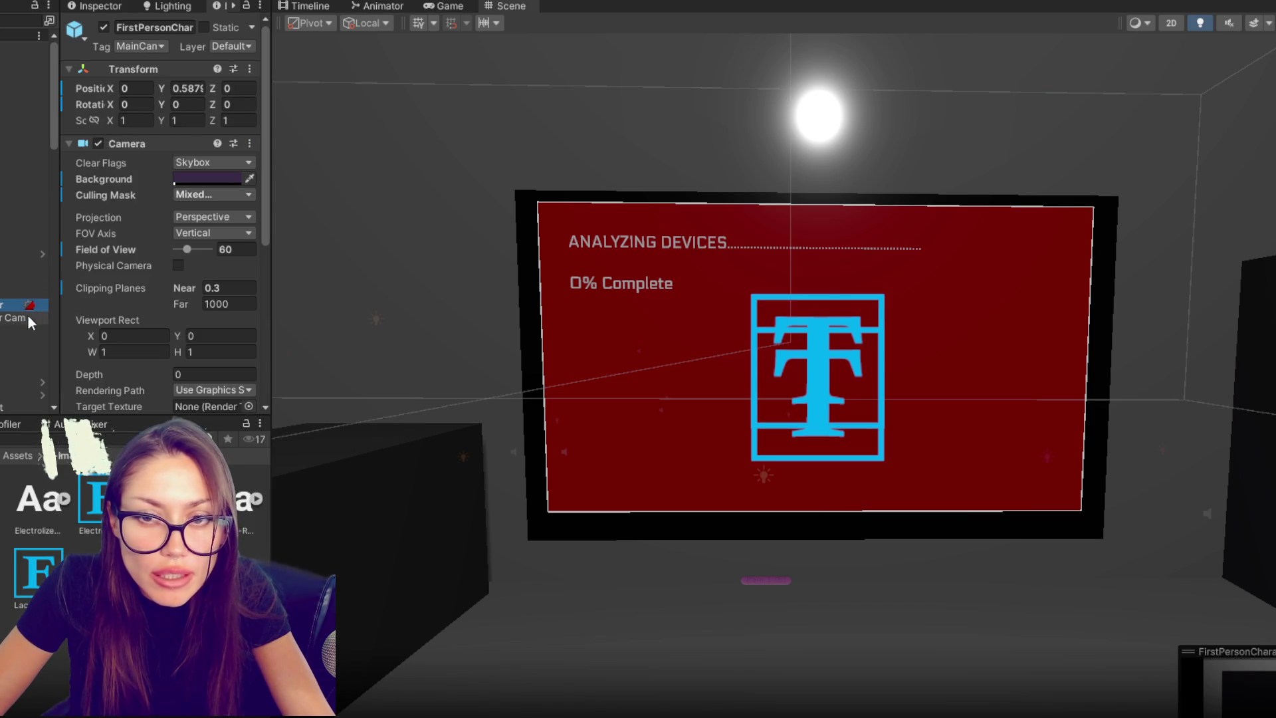
pyautogui.click(145, 143)
pyautogui.click(131, 199)
pyautogui.scroll(-3, 146, 214)
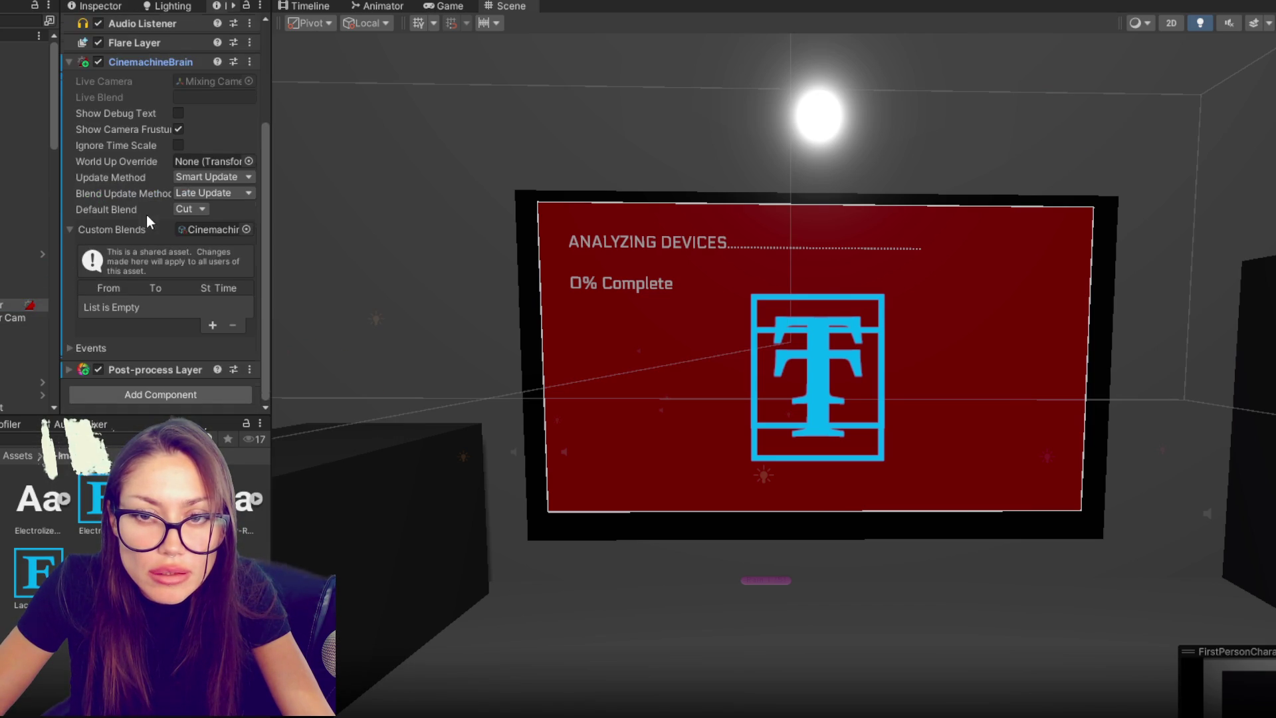
# - Add a Custom Blends row from Mixing Camera to Vcam End Screen over 2 seconds
pyautogui.click(213, 326)
pyautogui.click(137, 308)
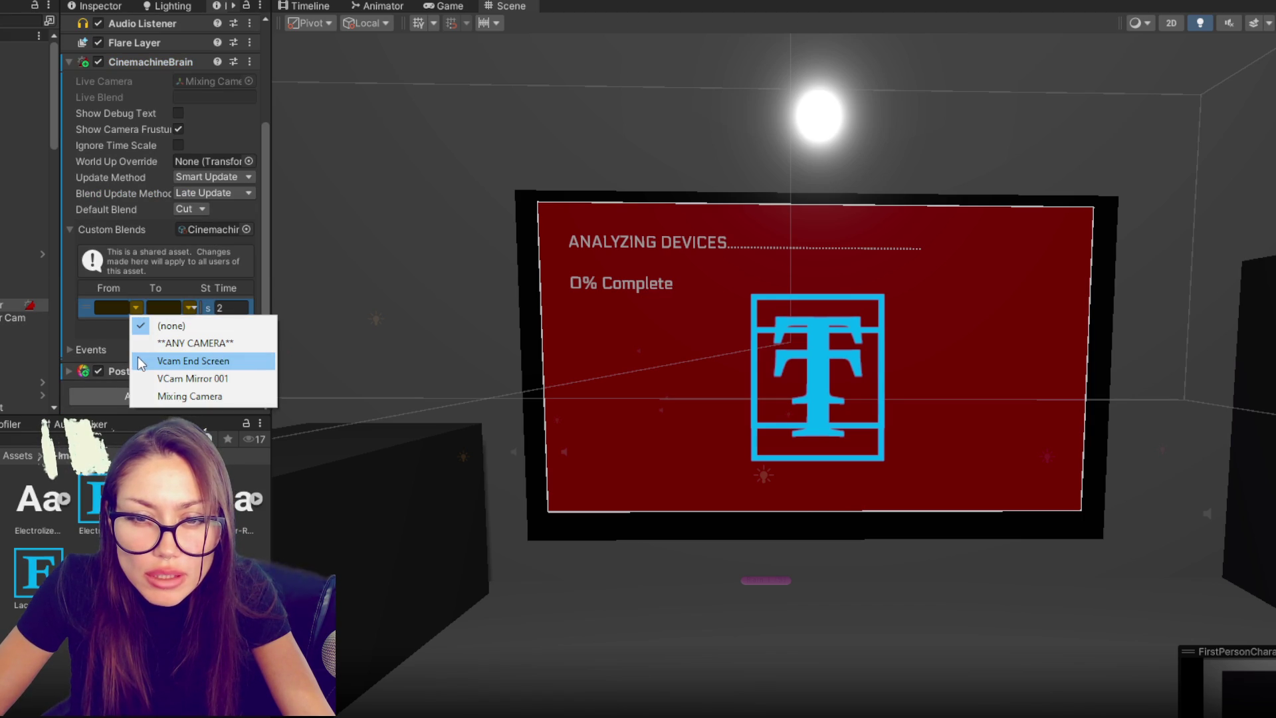
pyautogui.click(159, 396)
pyautogui.click(191, 307)
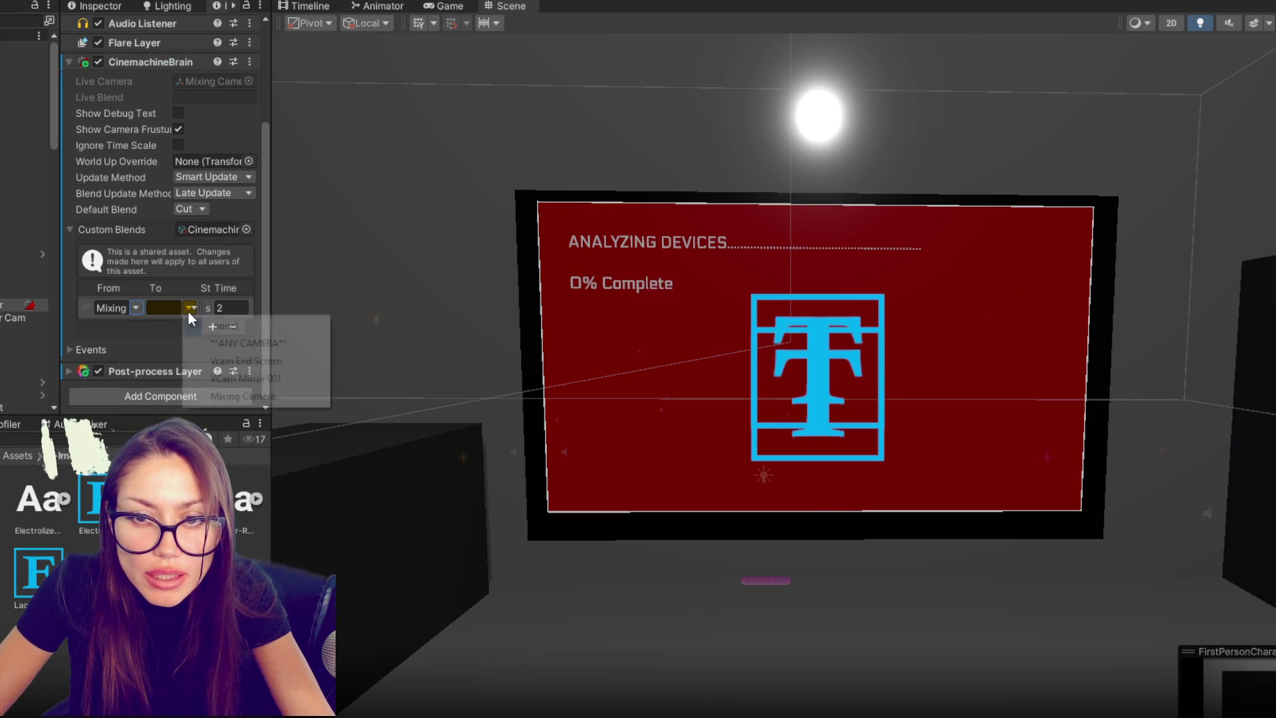
pyautogui.click(200, 362)
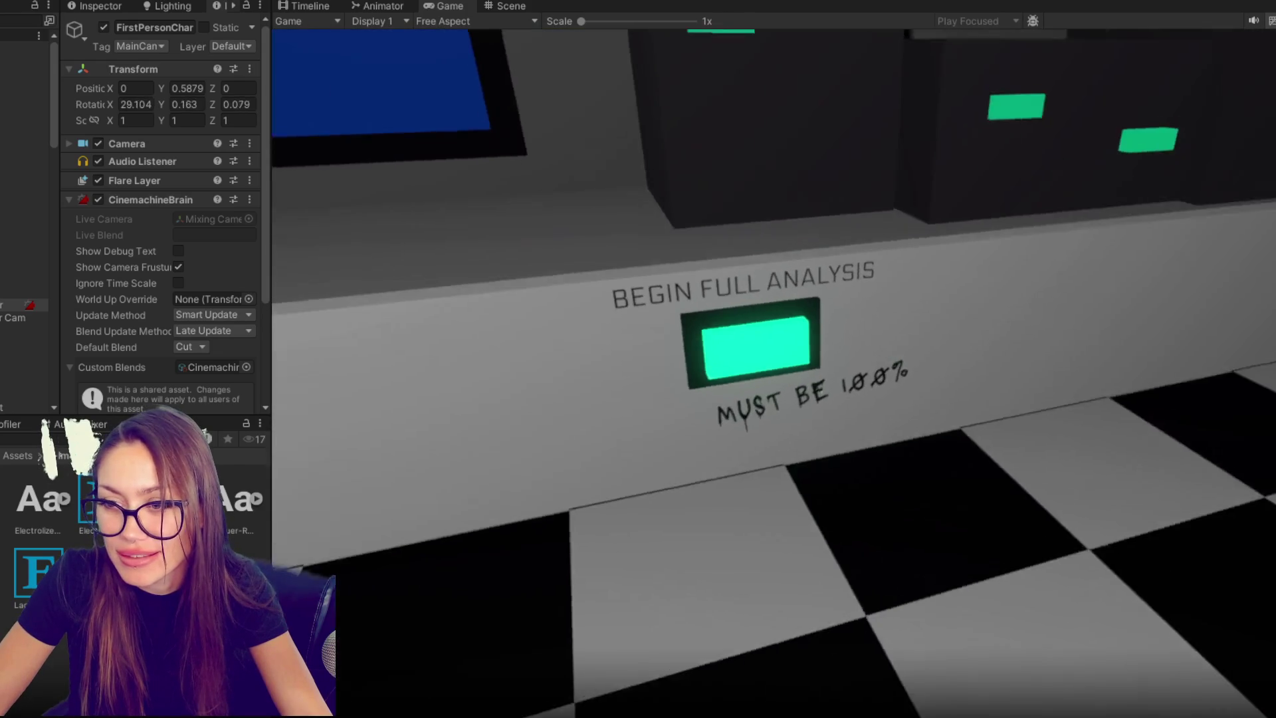
# - Add 'StartScreen.SetActive(false);' to CloseMissionBrief in MainControls.cs
pyautogui.hotkey('alt', 'Tab')
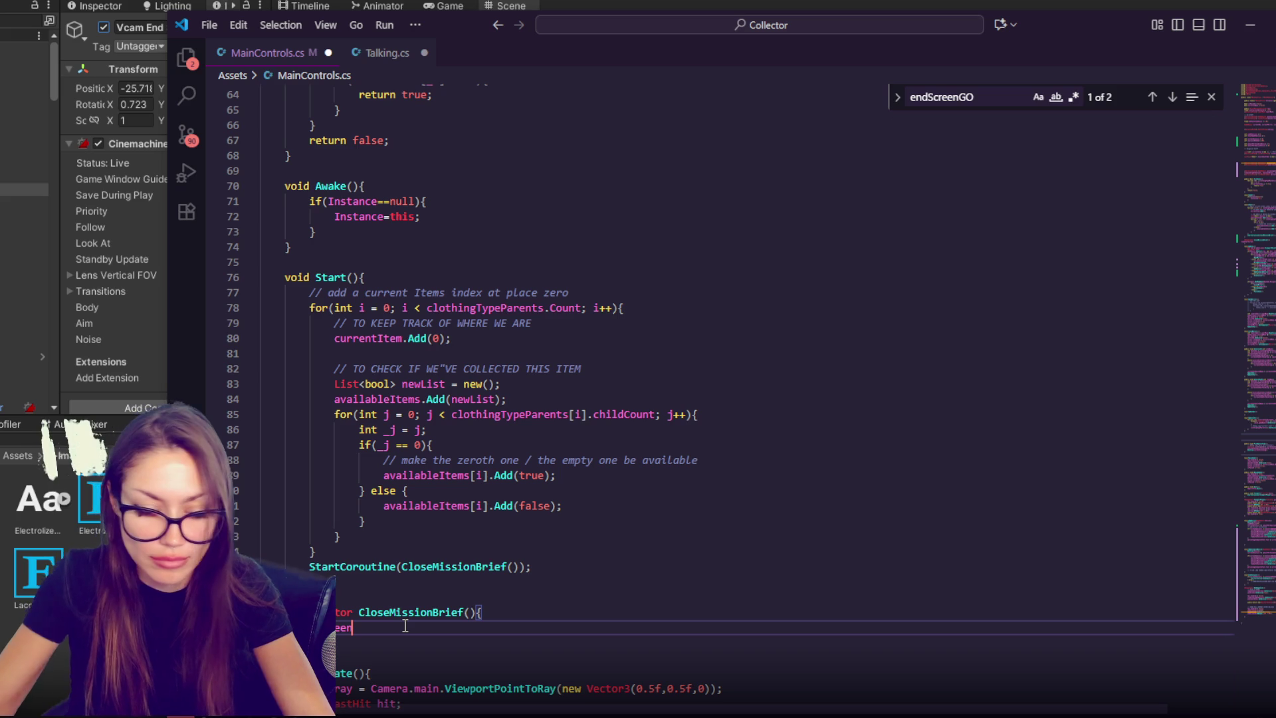
pyautogui.write('A')
pyautogui.press('BackSpace')
pyautogui.write('SetAc')
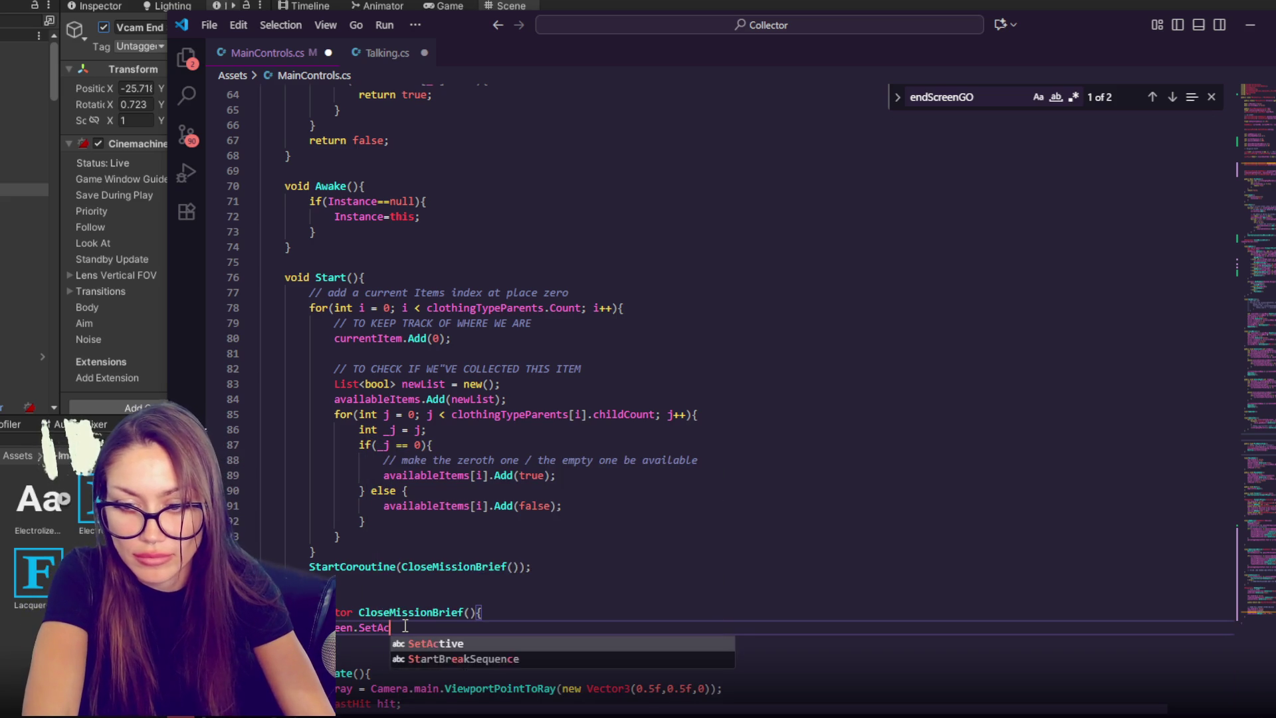
pyautogui.write('tive(false);')
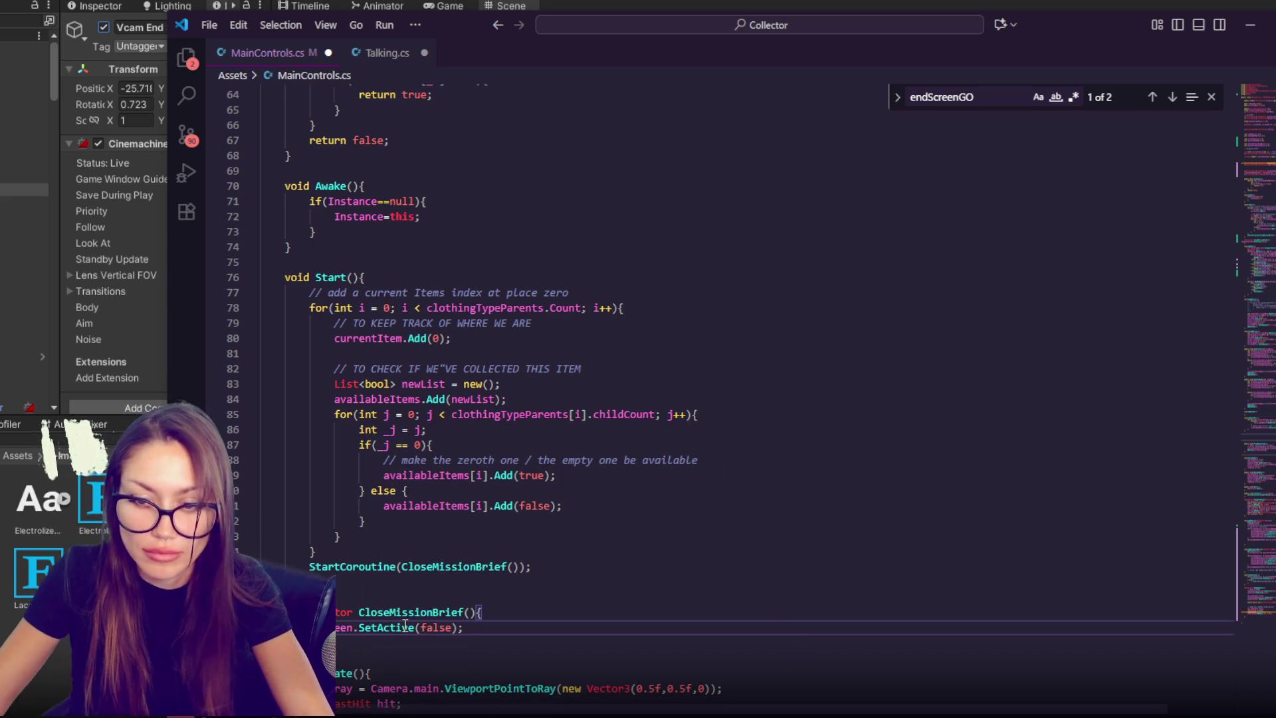
pyautogui.write('StartScreen')
# - Insert 'yield return new WaitForSeconds(1.0f);' before it, then save and recompile in Unity
pyautogui.click(515, 618)
pyautogui.press('Return')
pyautogui.write('yield return')
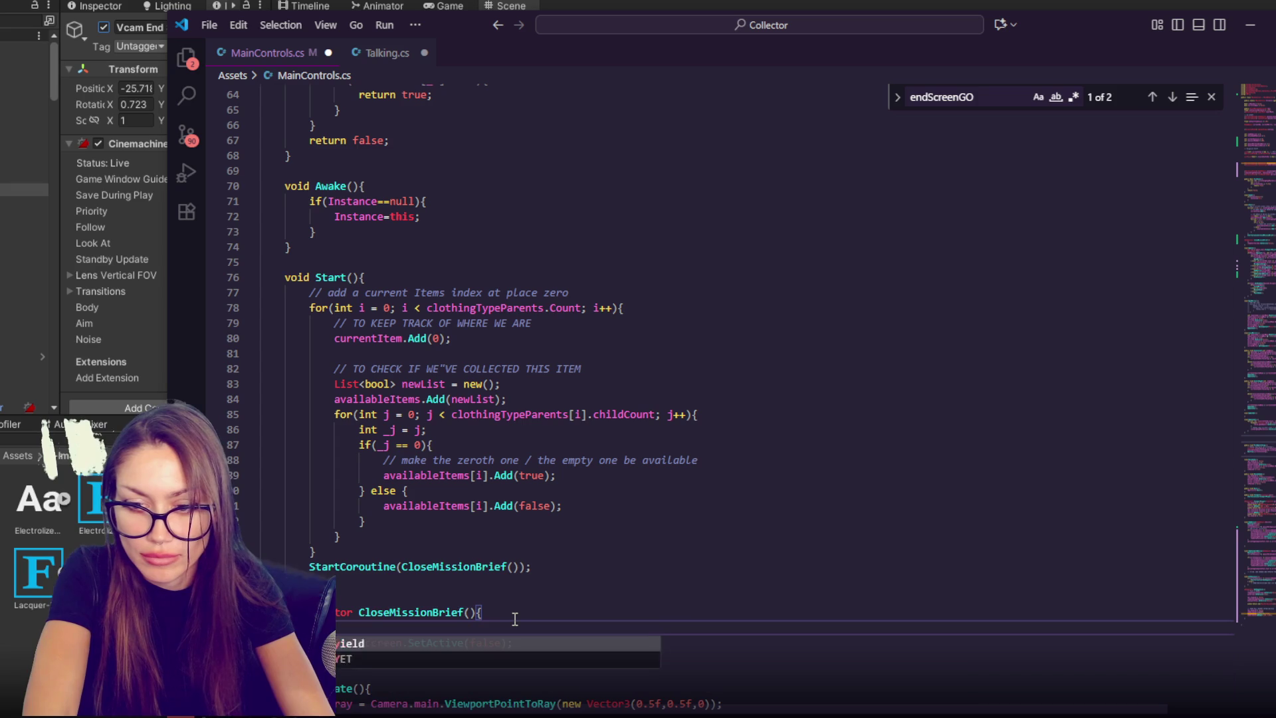
pyautogui.write(' new')
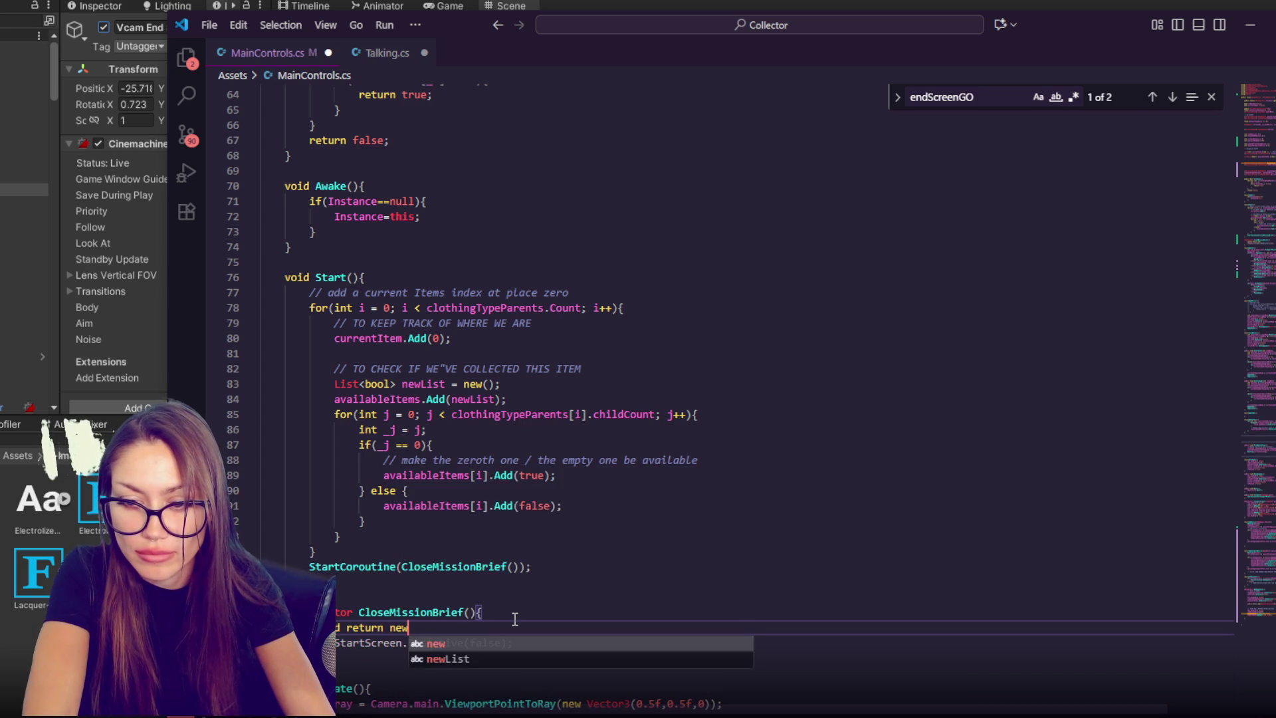
pyautogui.write(' WaitForS')
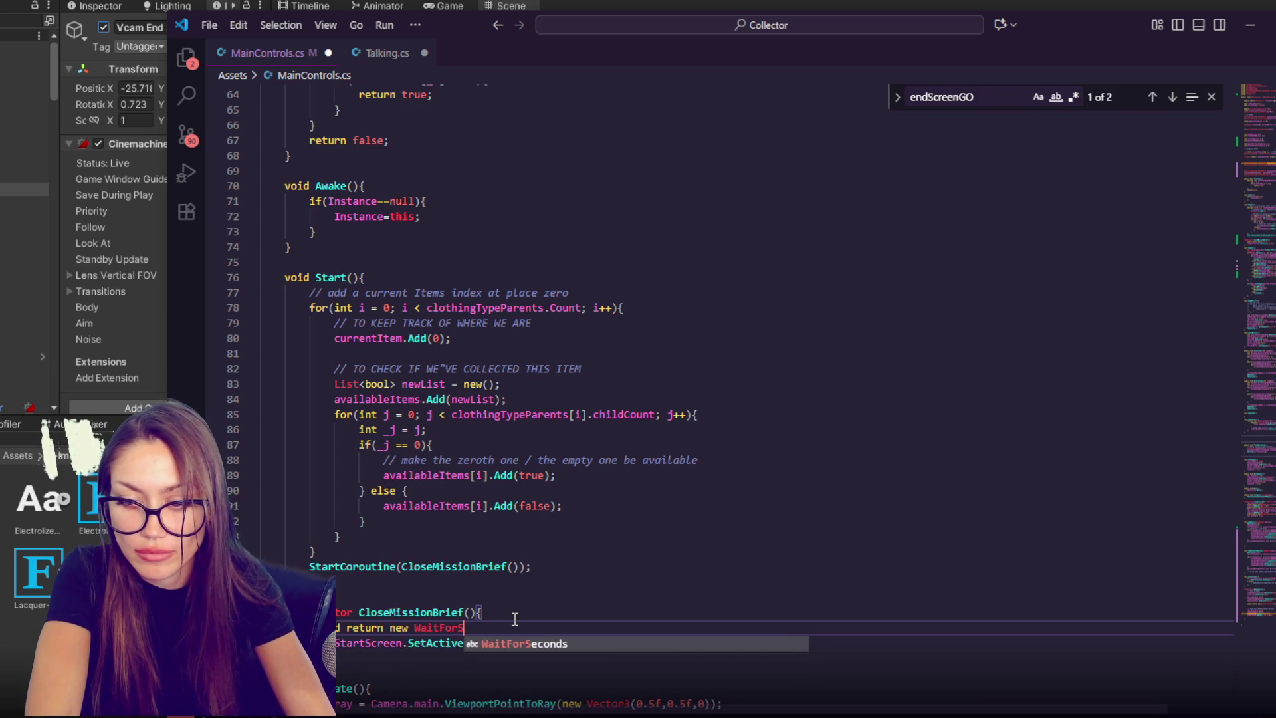
pyautogui.write('nds(1.0f);')
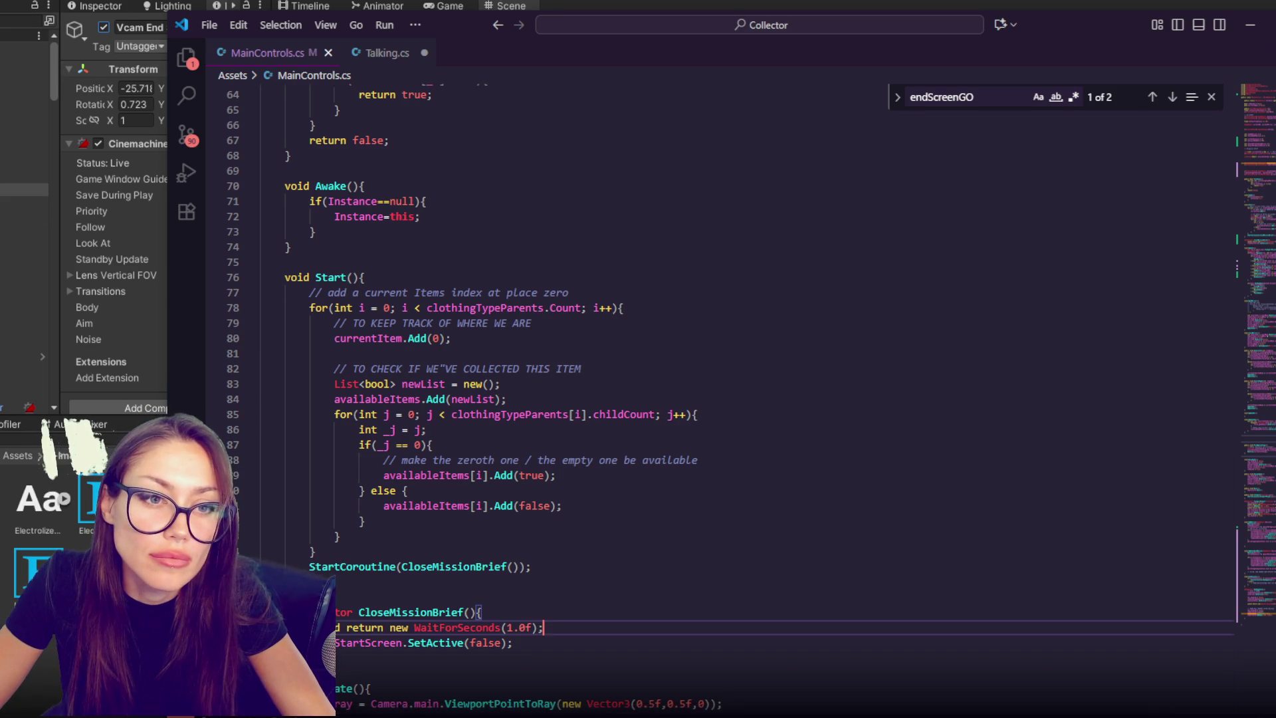
pyautogui.hotkey('alt', 'Tab')
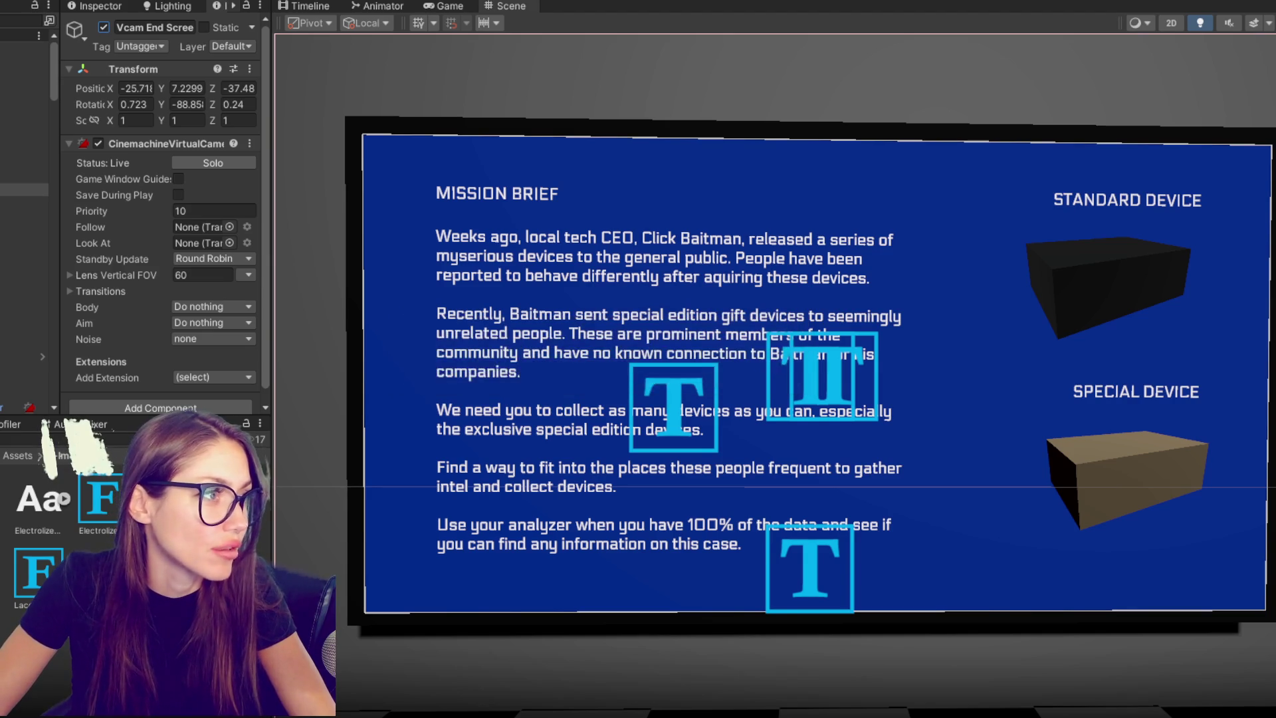
# - Assign Vcam End Screen to Main Controls' V Cam Start Screen slot
pyautogui.scroll(-1, 135, 222)
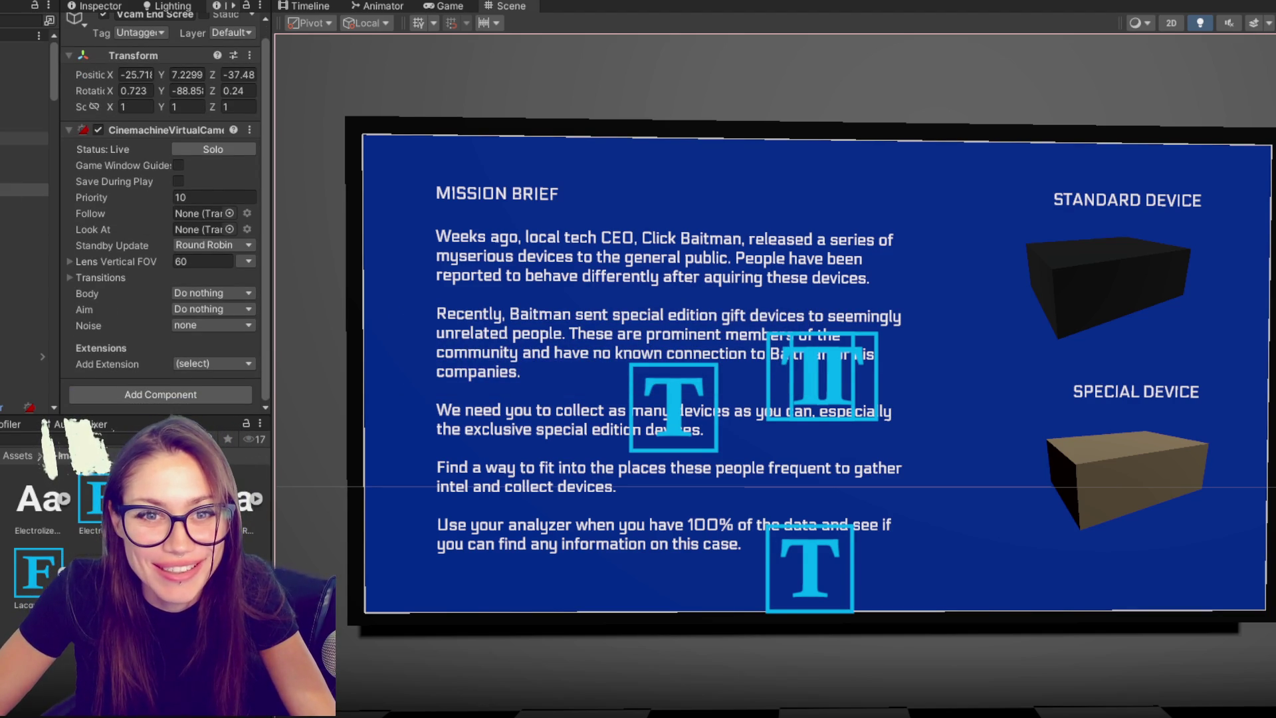
pyautogui.click(27, 48)
pyautogui.scroll(-10, 102, 133)
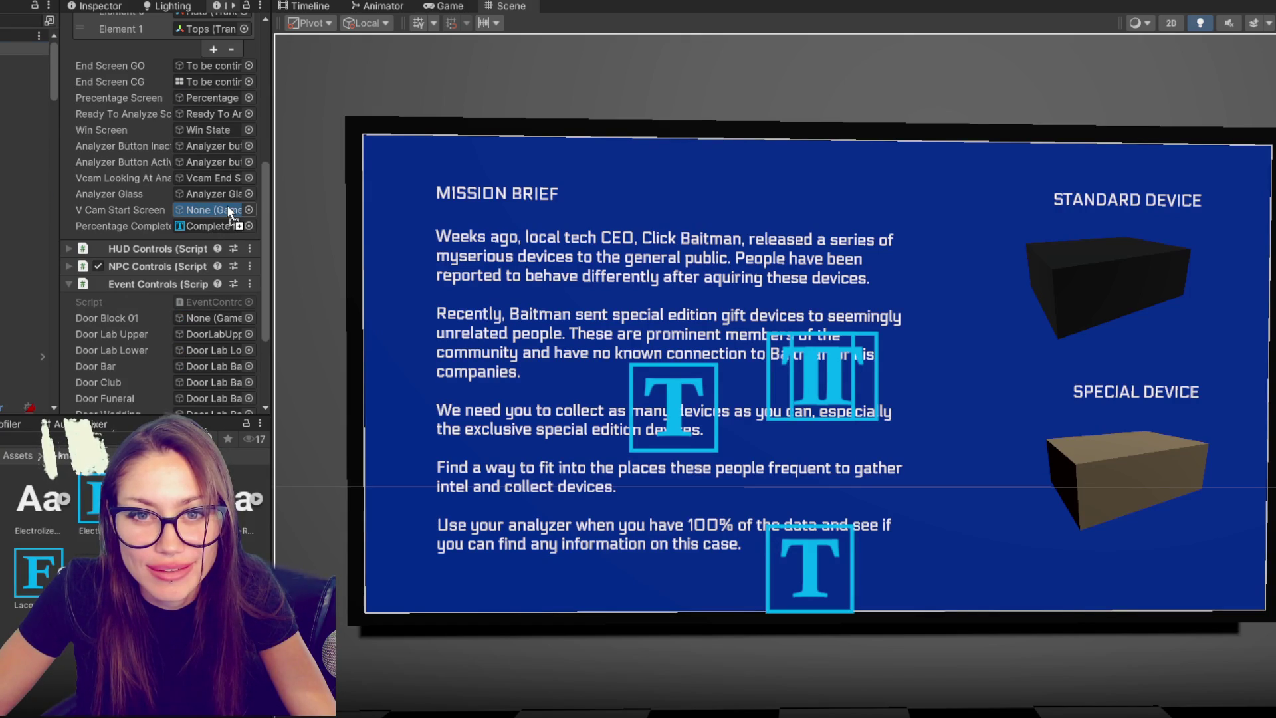
pyautogui.moveTo(229, 212); pyautogui.dragTo(230, 211)
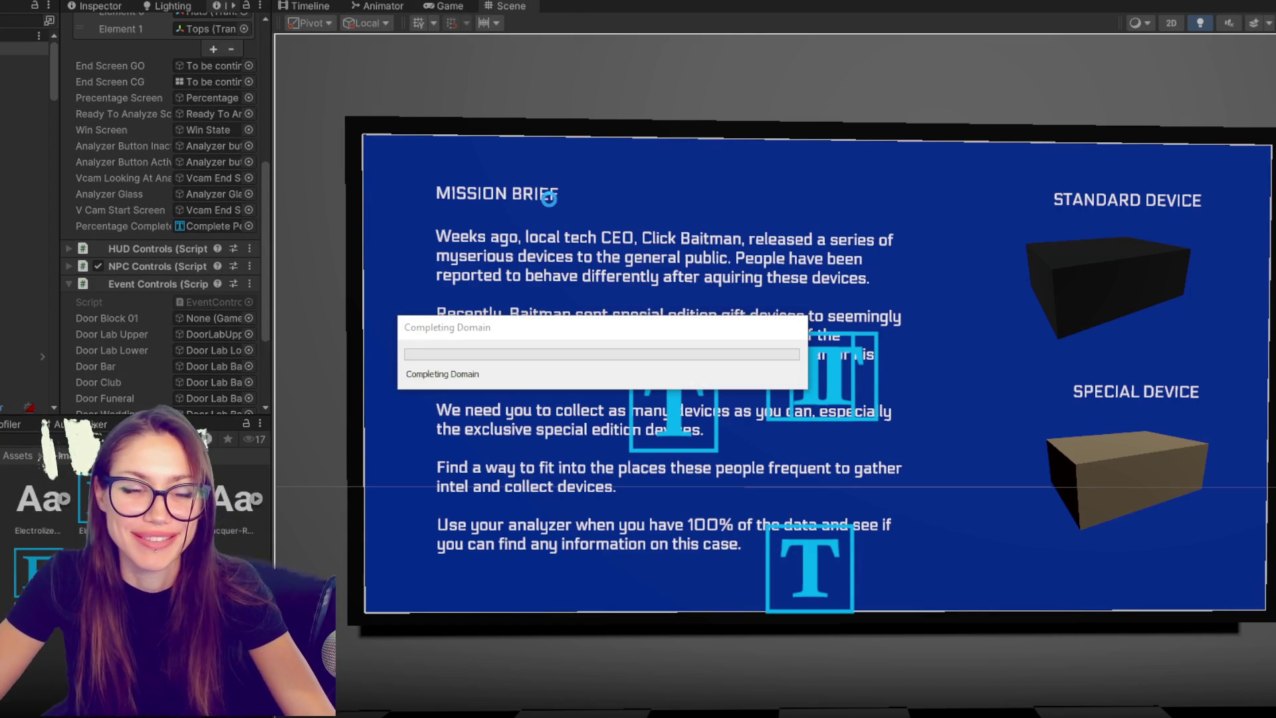
# - Play-test the game opening on the mission brief, then stop the run
pyautogui.hotkey('ctrl', 'p')
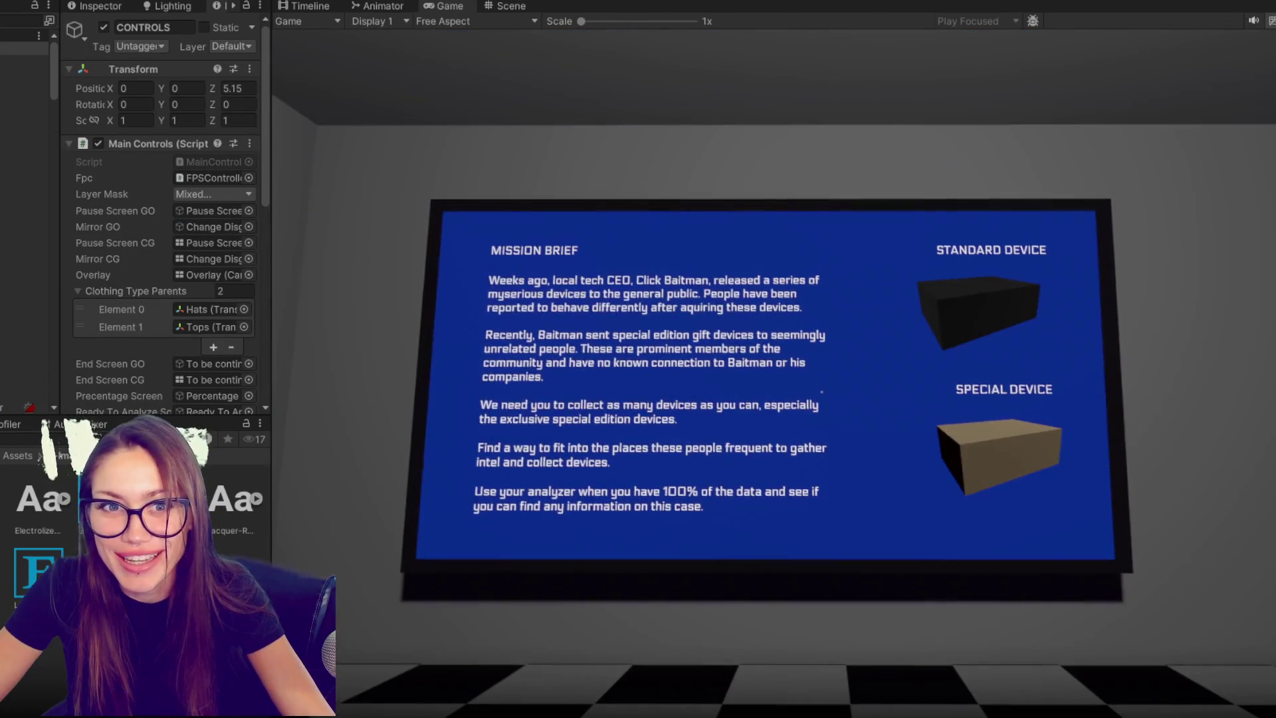
pyautogui.hotkey('ctrl', 'p')
pyautogui.click(23, 189)
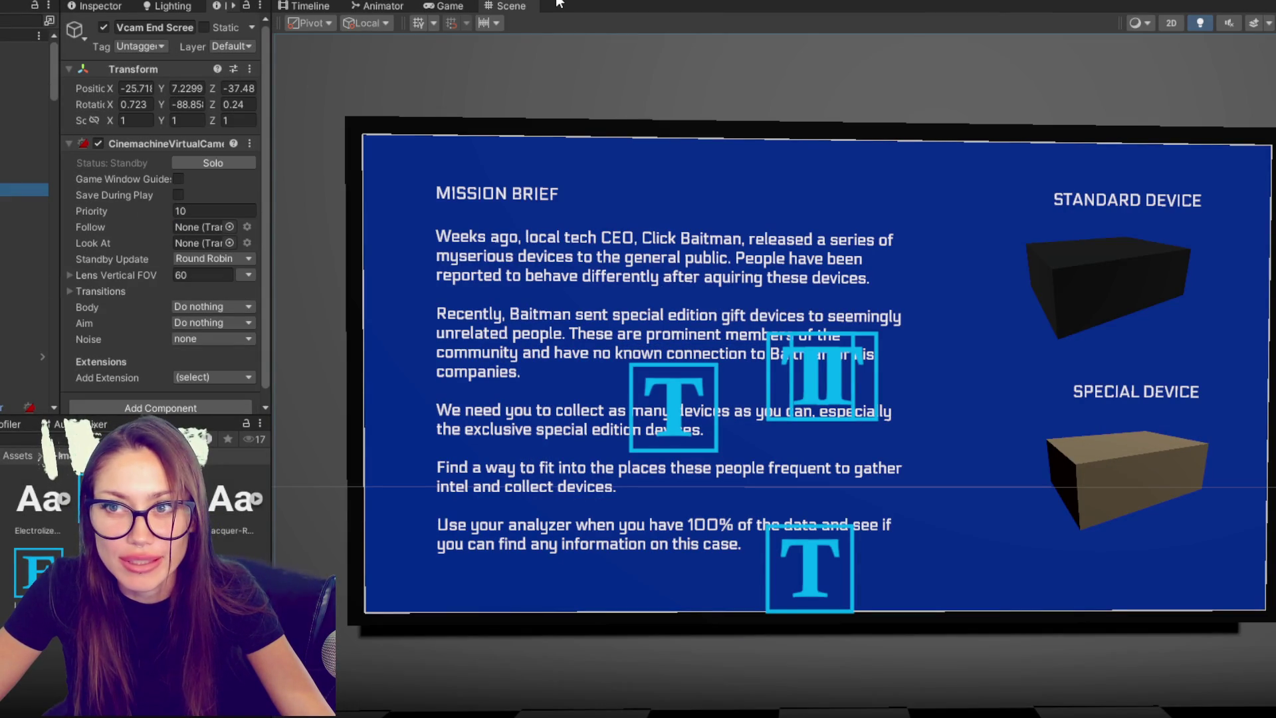
pyautogui.hotkey('alt', 'Tab')
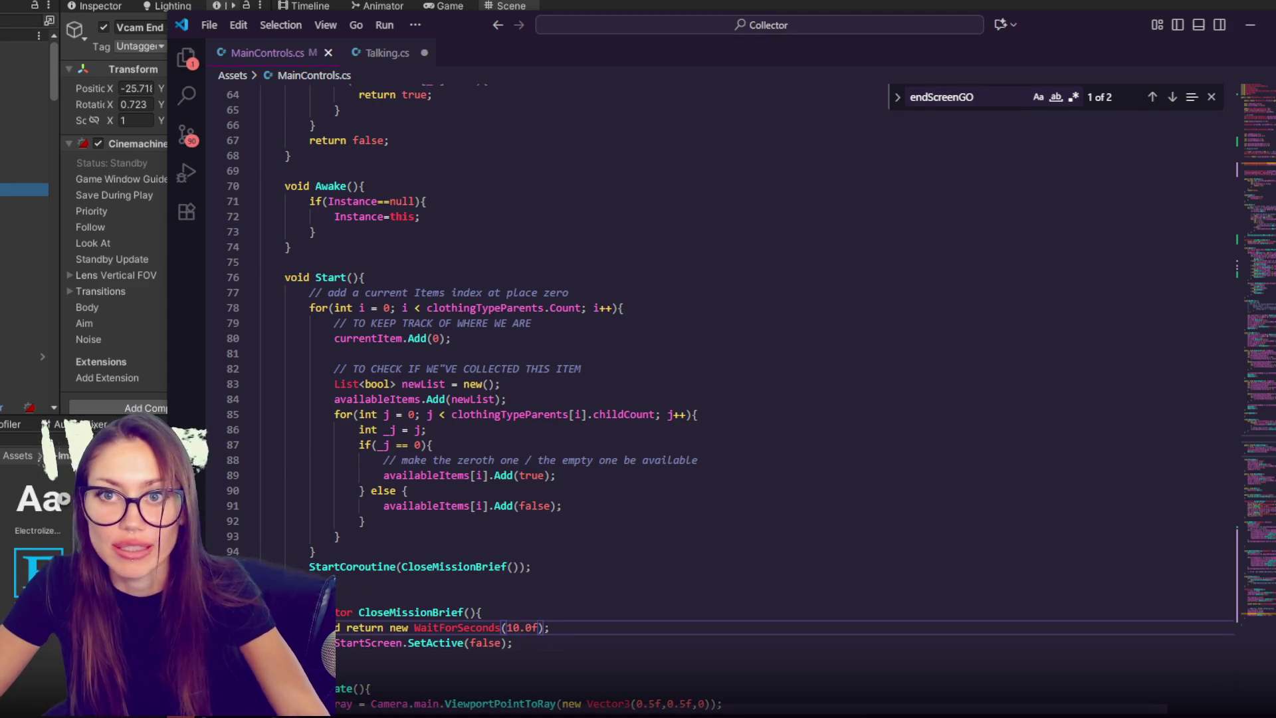
# - Back in Unity, start a new playtest to check the 10-second mission brief
pyautogui.click(487, 8)
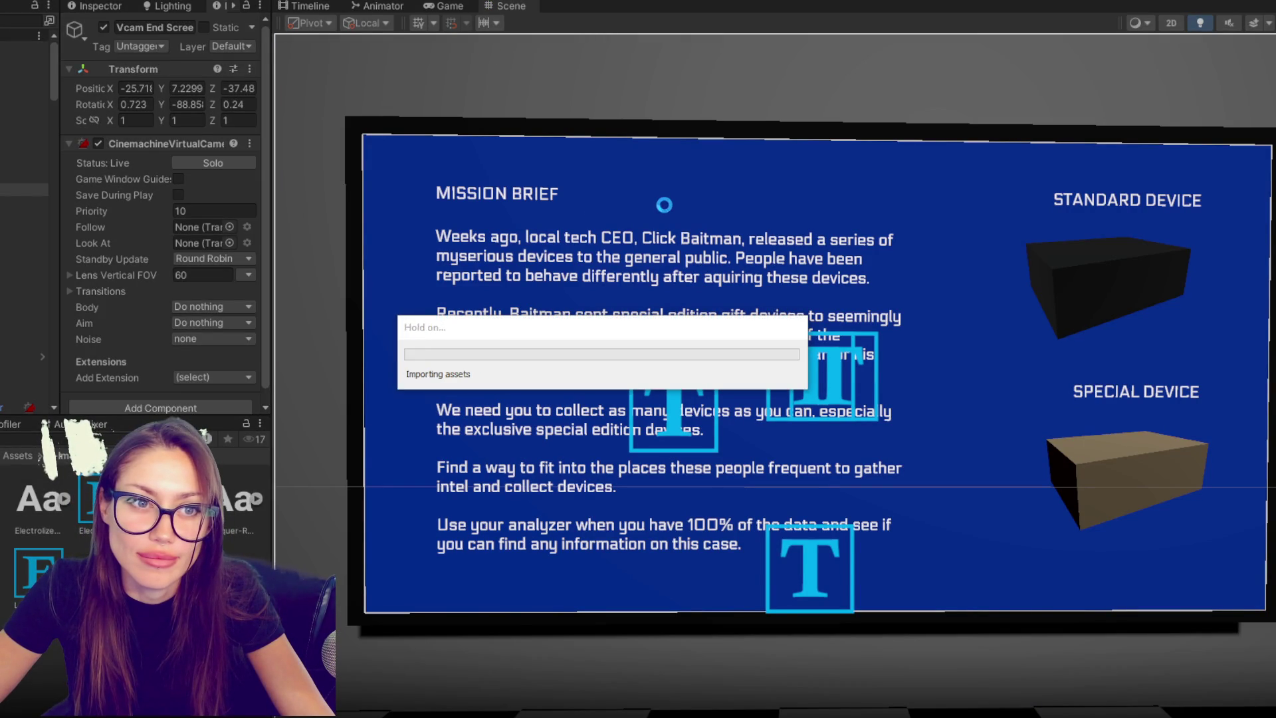
pyautogui.hotkey('ctrl', 'p')
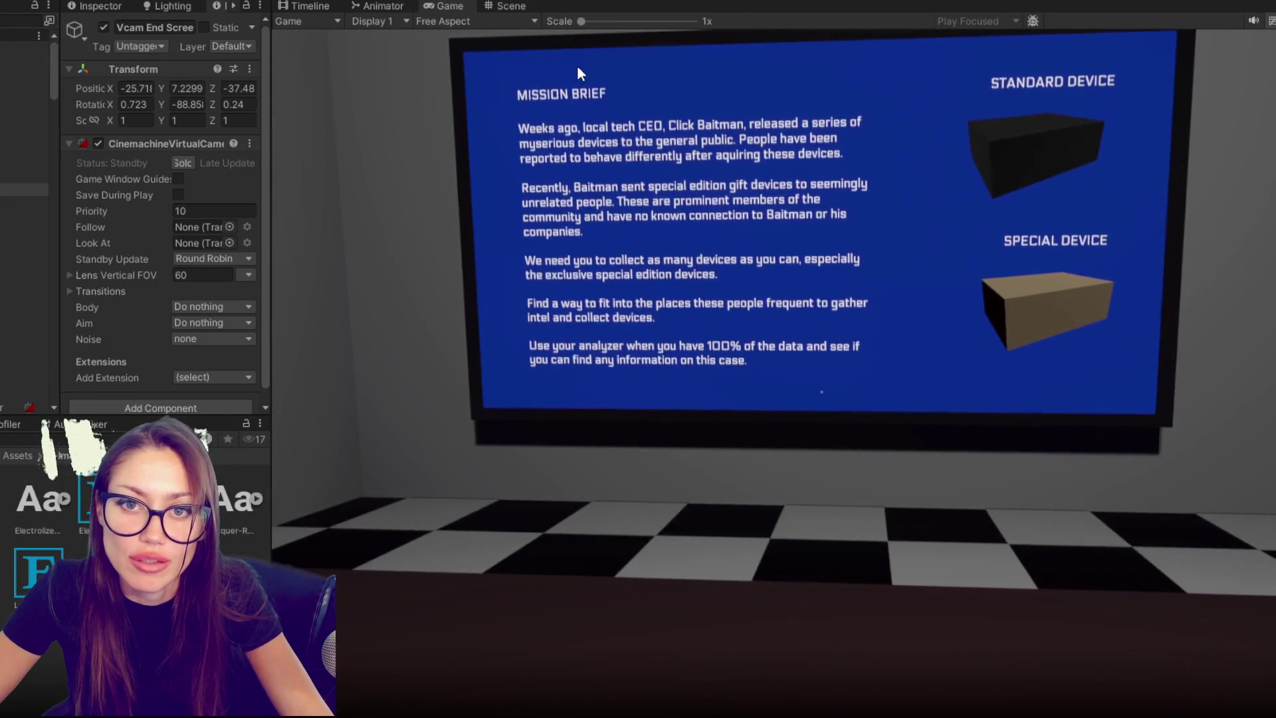
# - Set the selected virtual camera's priority to -7
pyautogui.hotkey('alt', 'Tab')
pyautogui.click(149, 211)
pyautogui.click(193, 211)
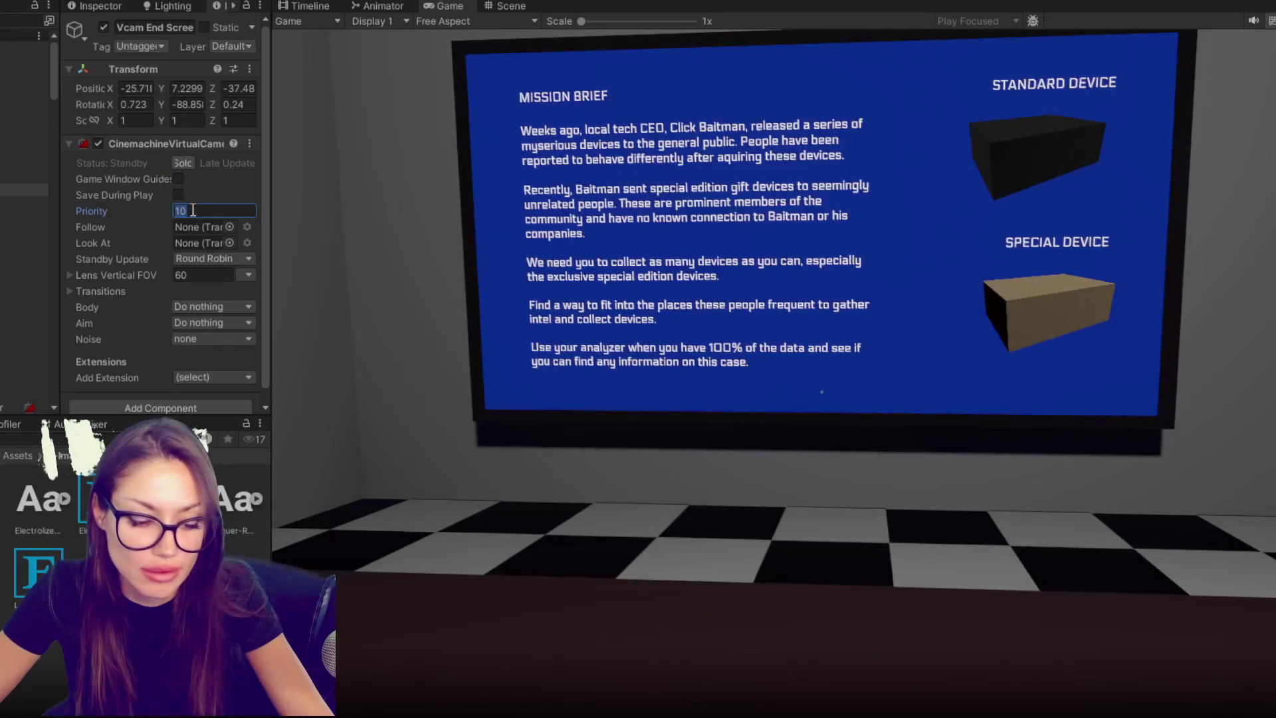
pyautogui.write('-7')
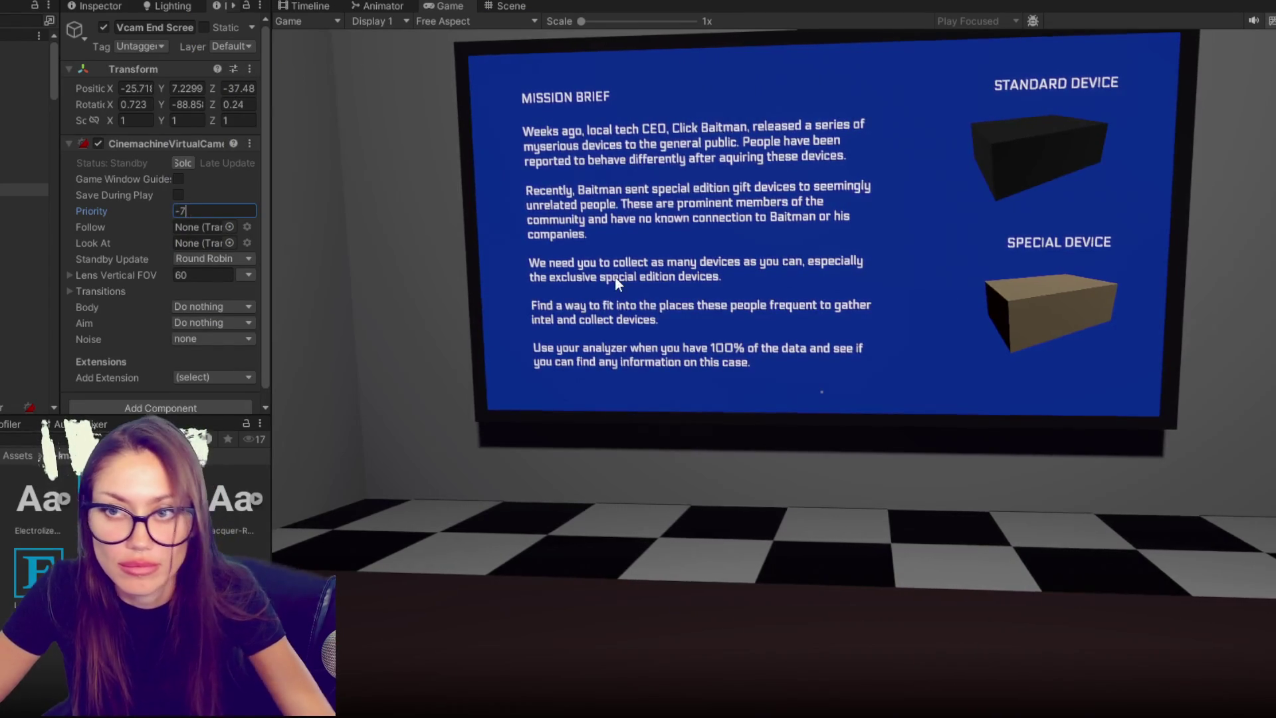
pyautogui.press('Return')
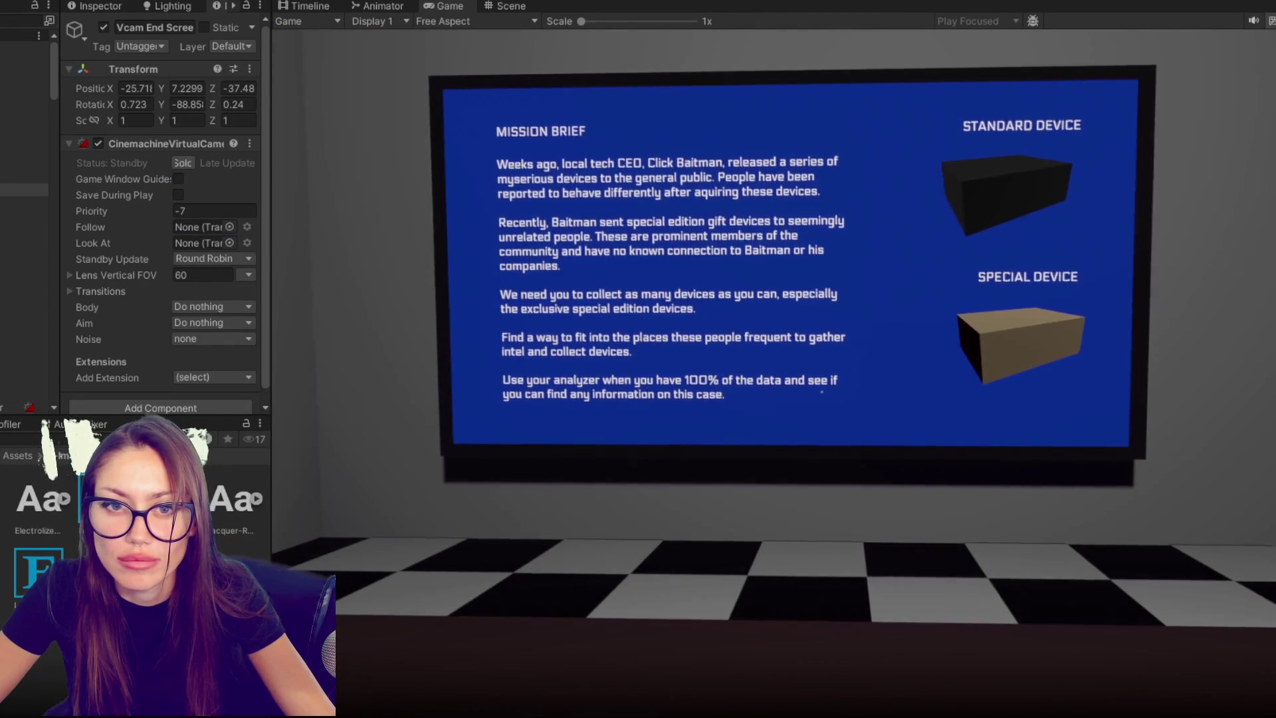
# - Toggle Vcam Start Game on and off to preview its view of the mission brief
pyautogui.hotkey('alt', 'Tab')
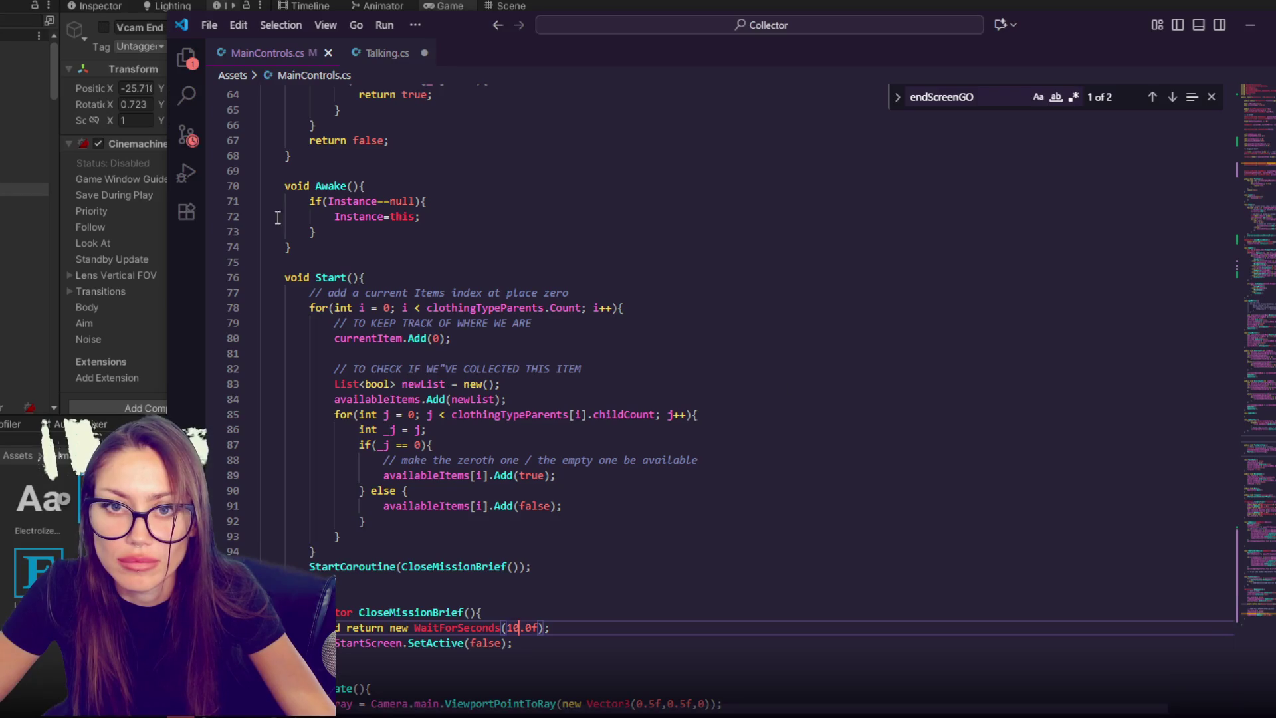
pyautogui.hotkey('alt', 'Tab')
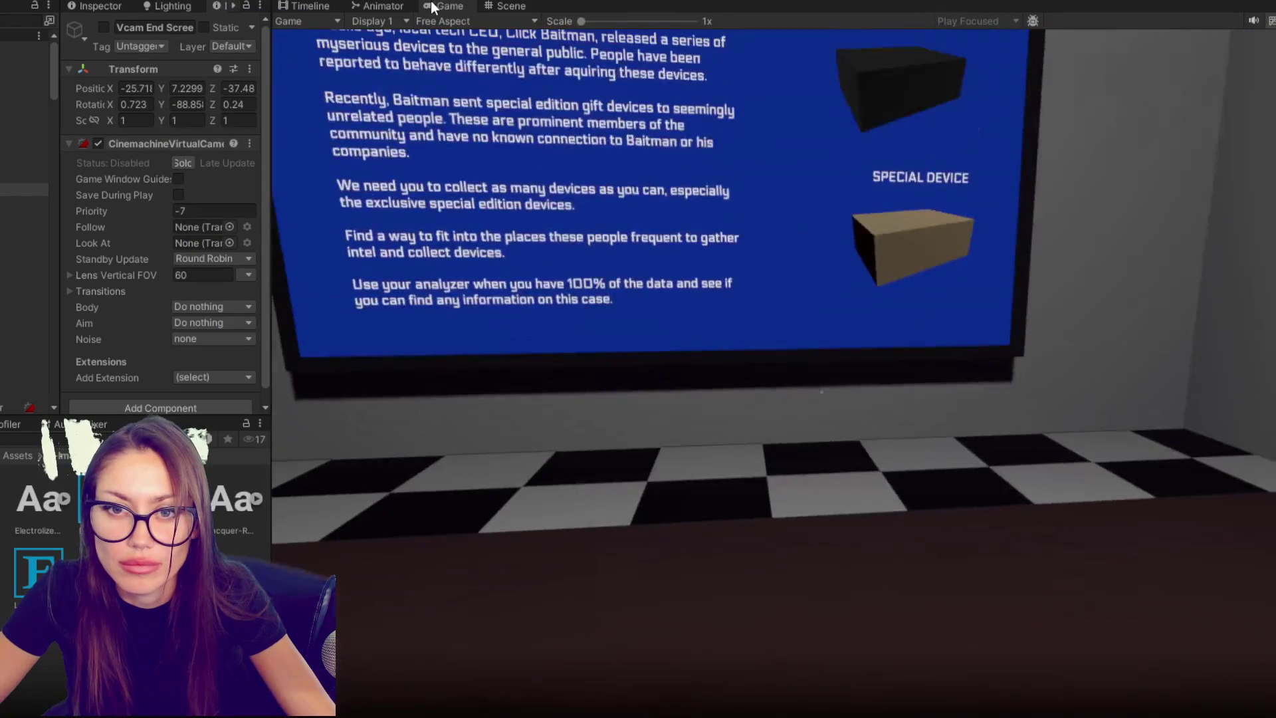
pyautogui.hotkey('alt', 'Tab')
pyautogui.hotkey('alt', 'Tab')
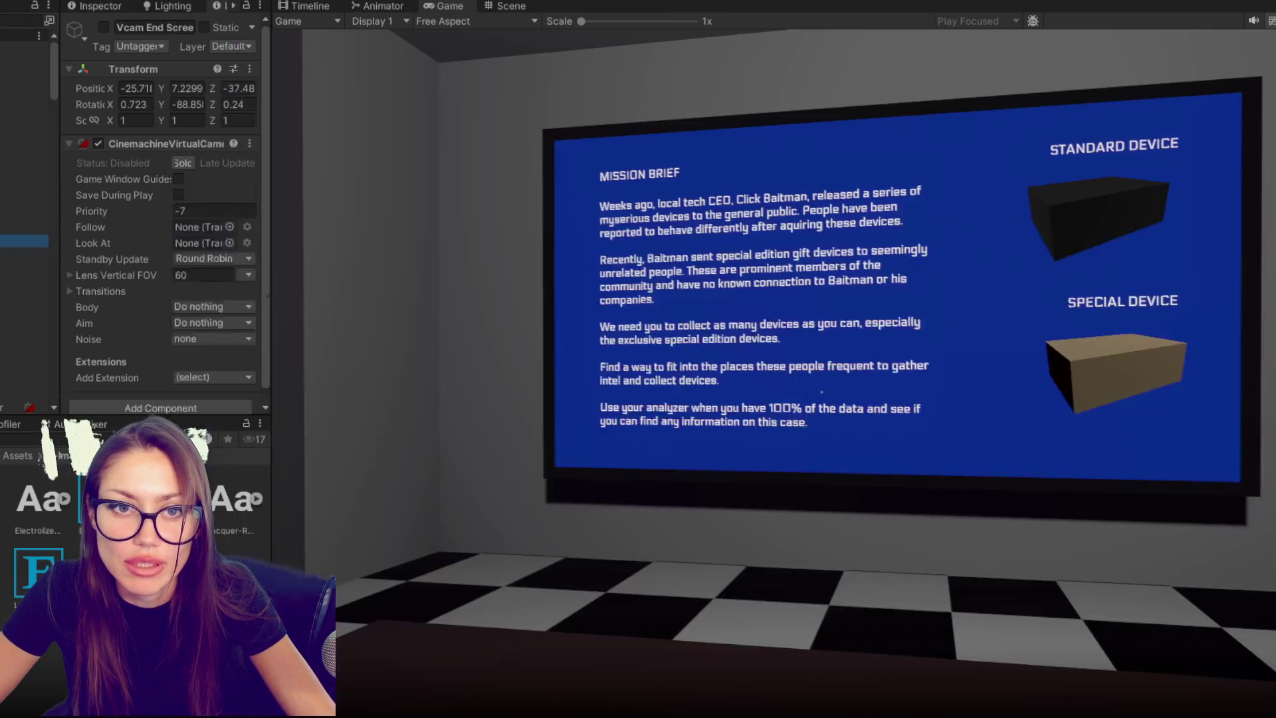
pyautogui.click(24, 240)
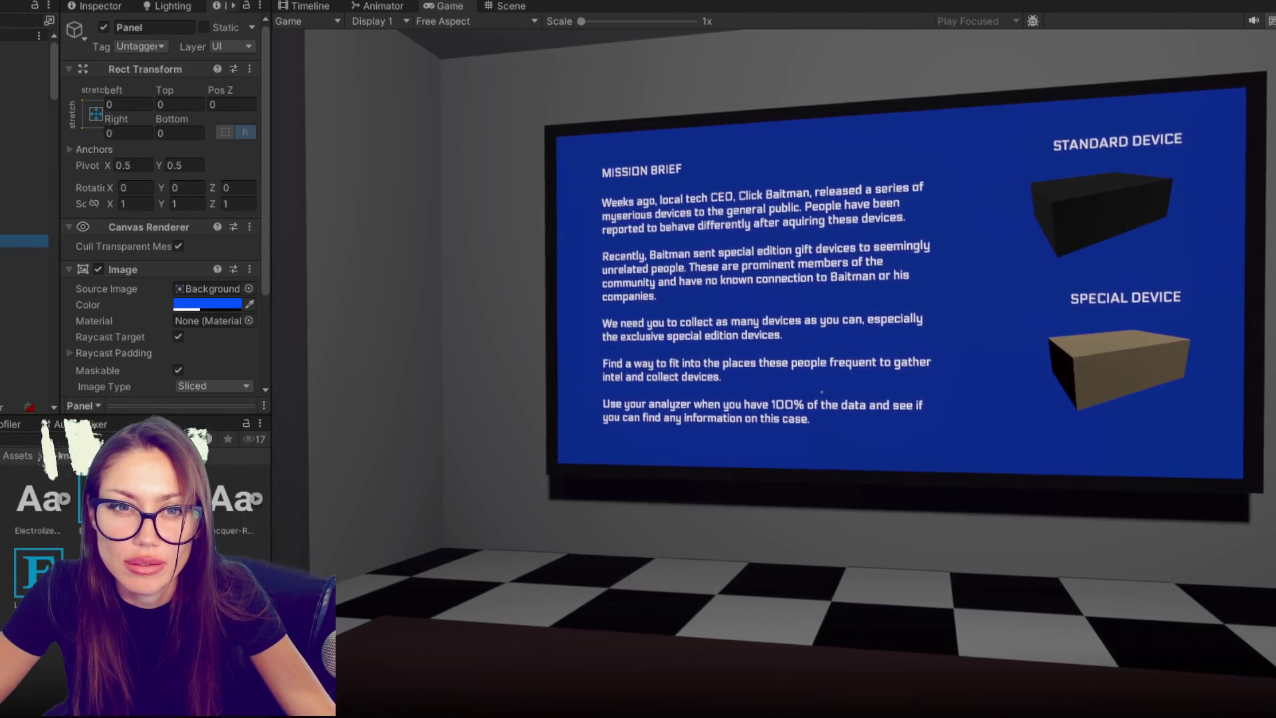
pyautogui.click(20, 202)
pyautogui.click(104, 27)
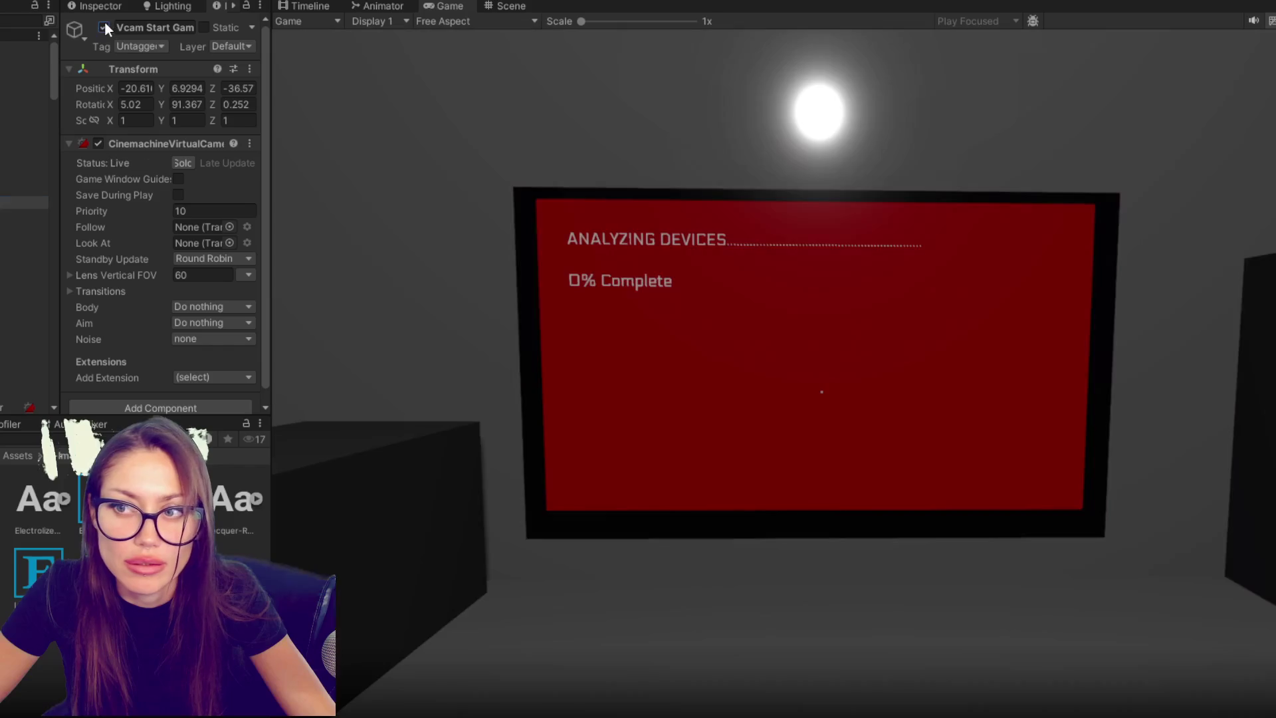
pyautogui.click(105, 22)
# - Toggle Vcam End Screen to compare its framing, then return to the Scene view
pyautogui.click(24, 190)
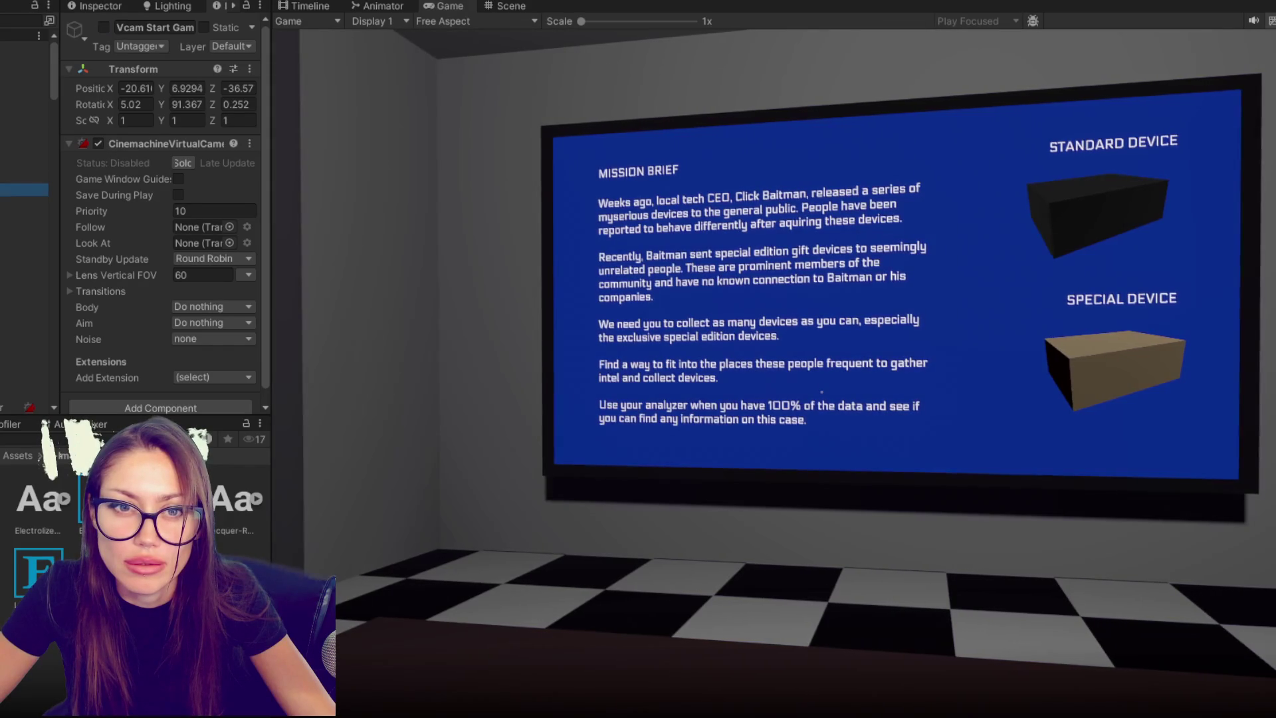
pyautogui.click(103, 27)
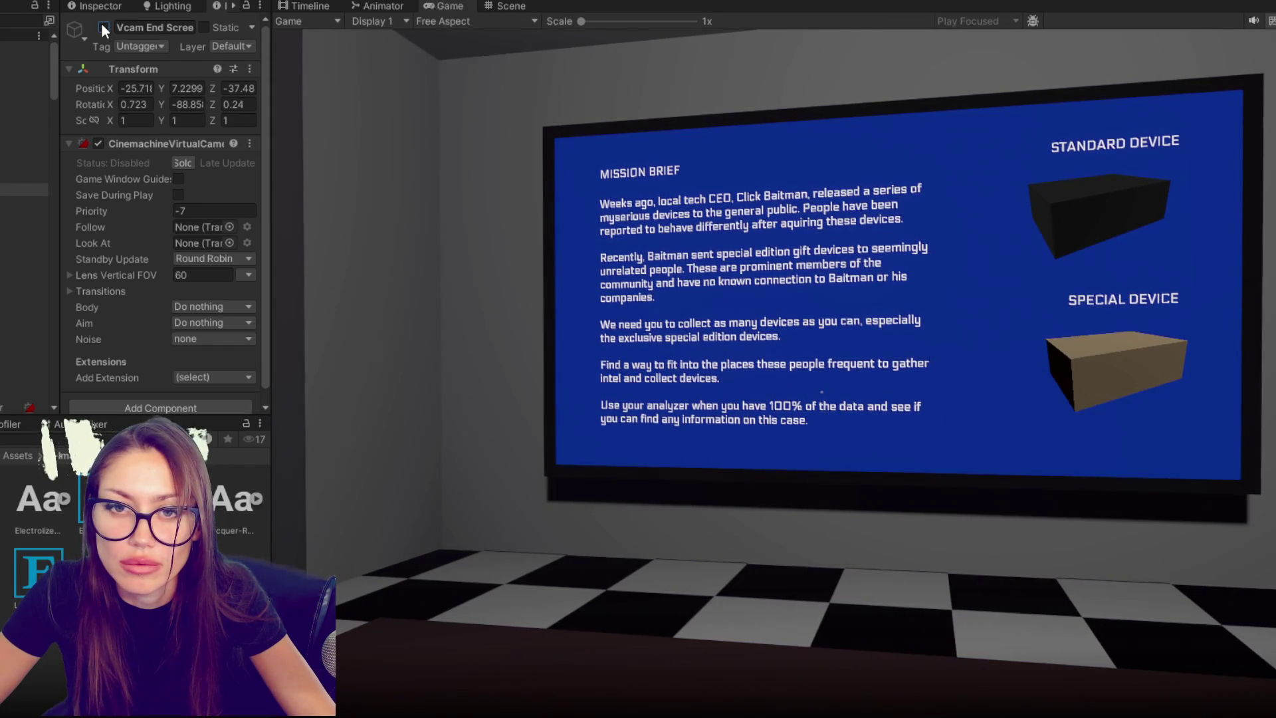
pyautogui.click(104, 28)
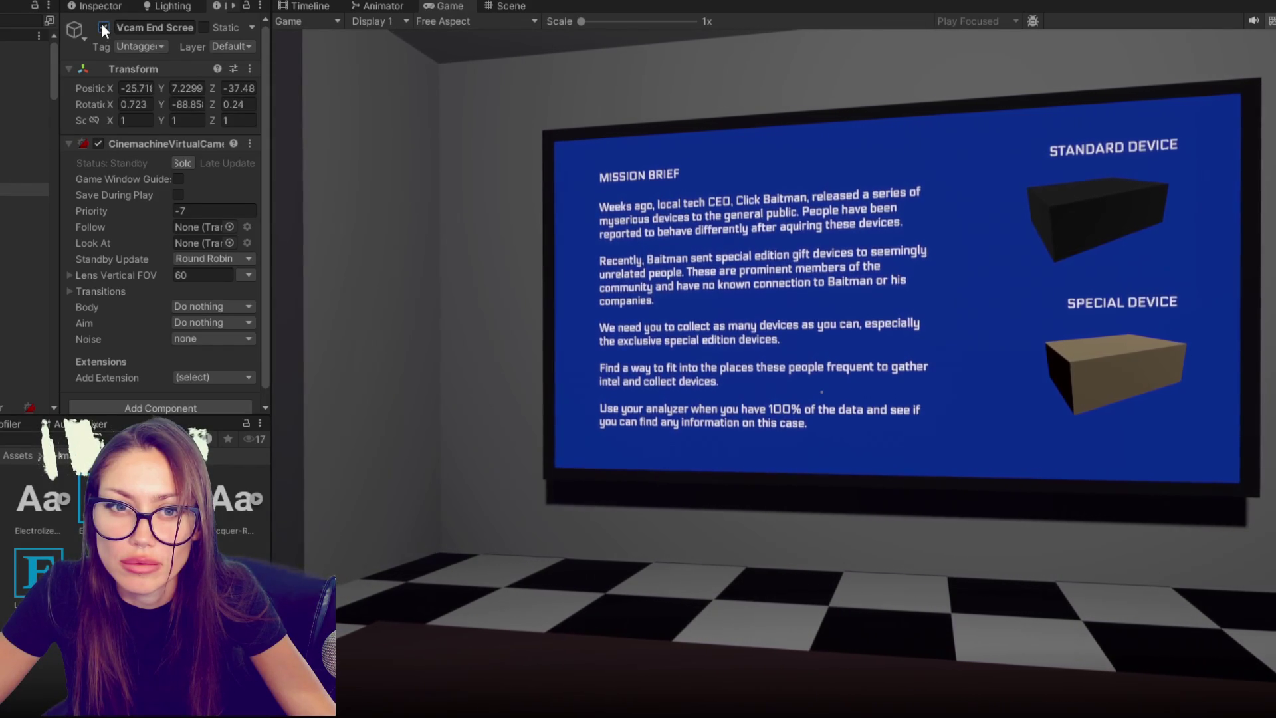
pyautogui.click(103, 27)
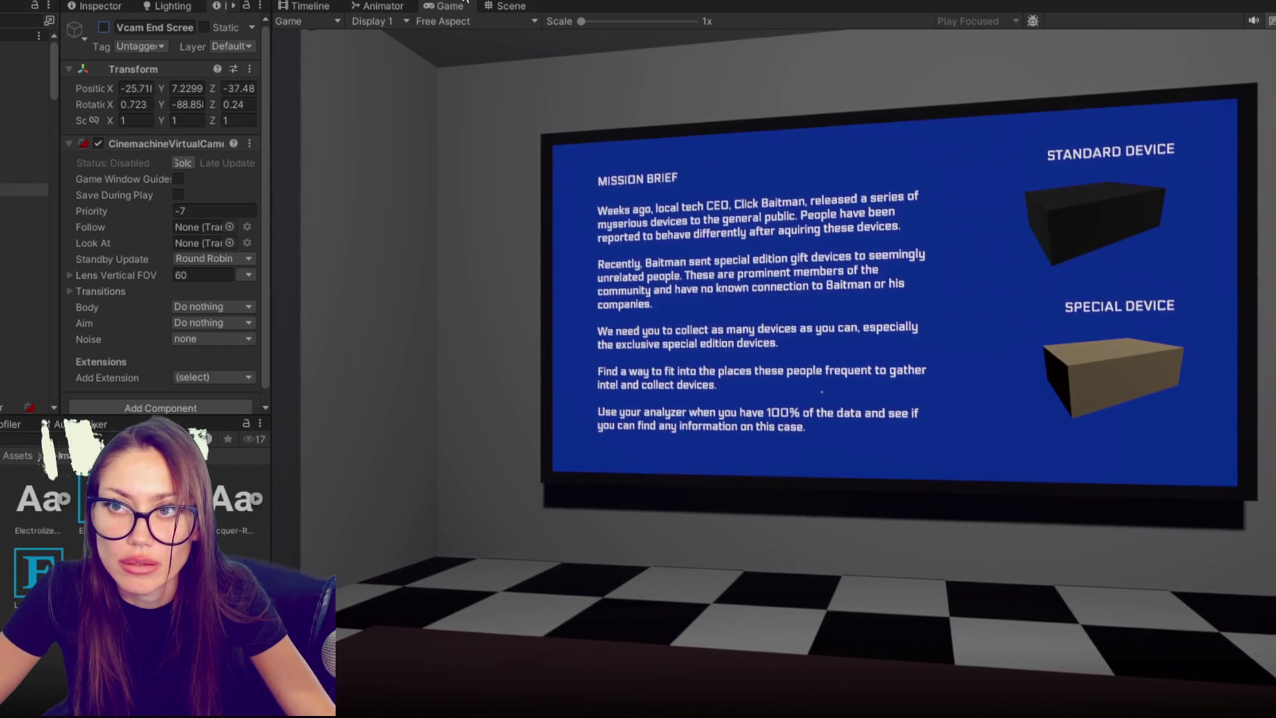
pyautogui.click(511, 6)
# - Frame the brief screen in the Scene view and rename 'Vcam Ebd Game' to 'Vcam End Game'
pyautogui.press('f')
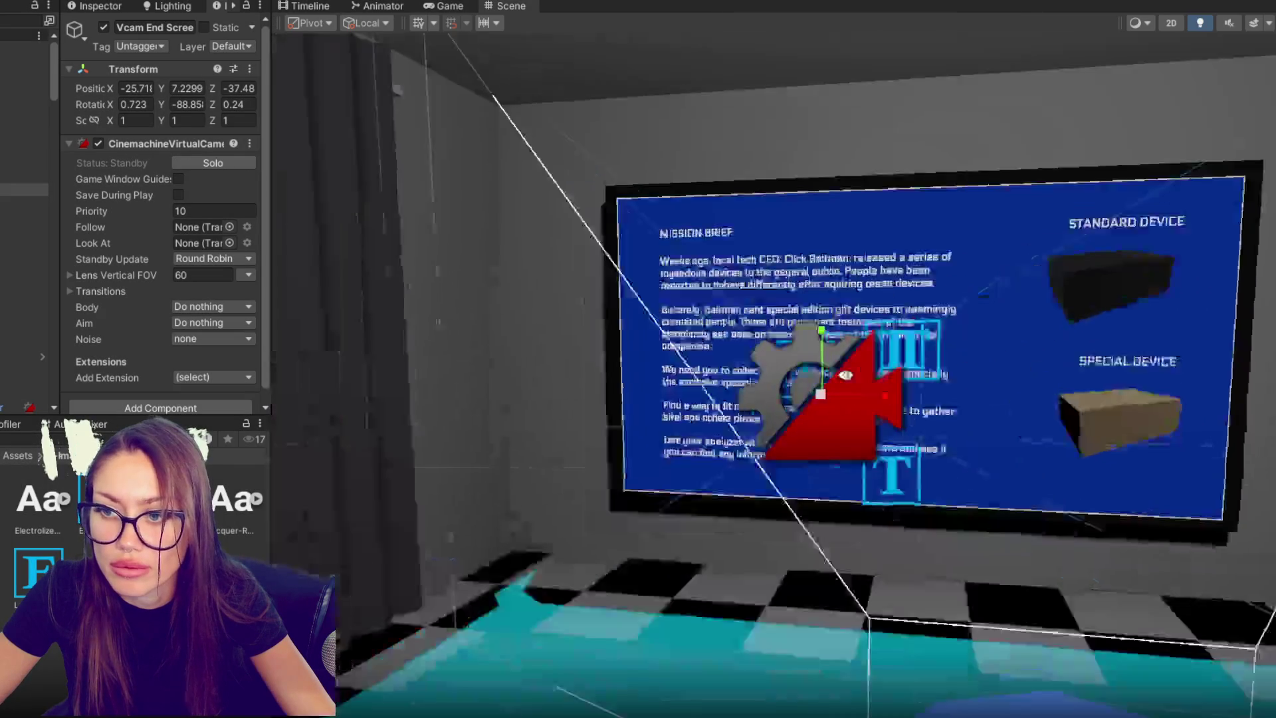
pyautogui.moveTo(844, 376)
pyautogui.mouseDown()
pyautogui.moveTo(501, 399)
pyautogui.moveTo(892, 493)
pyautogui.moveTo(980, 222)
pyautogui.moveTo(934, 226)
pyautogui.mouseUp()
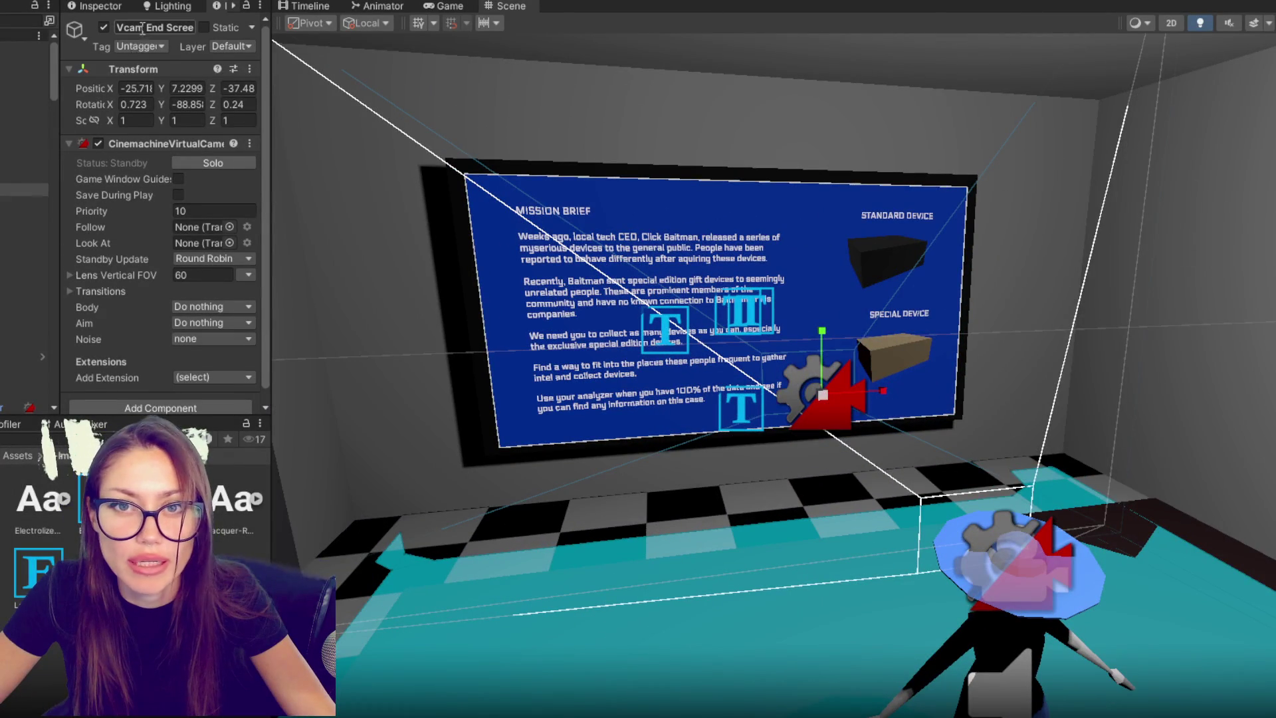
pyautogui.click(20, 202)
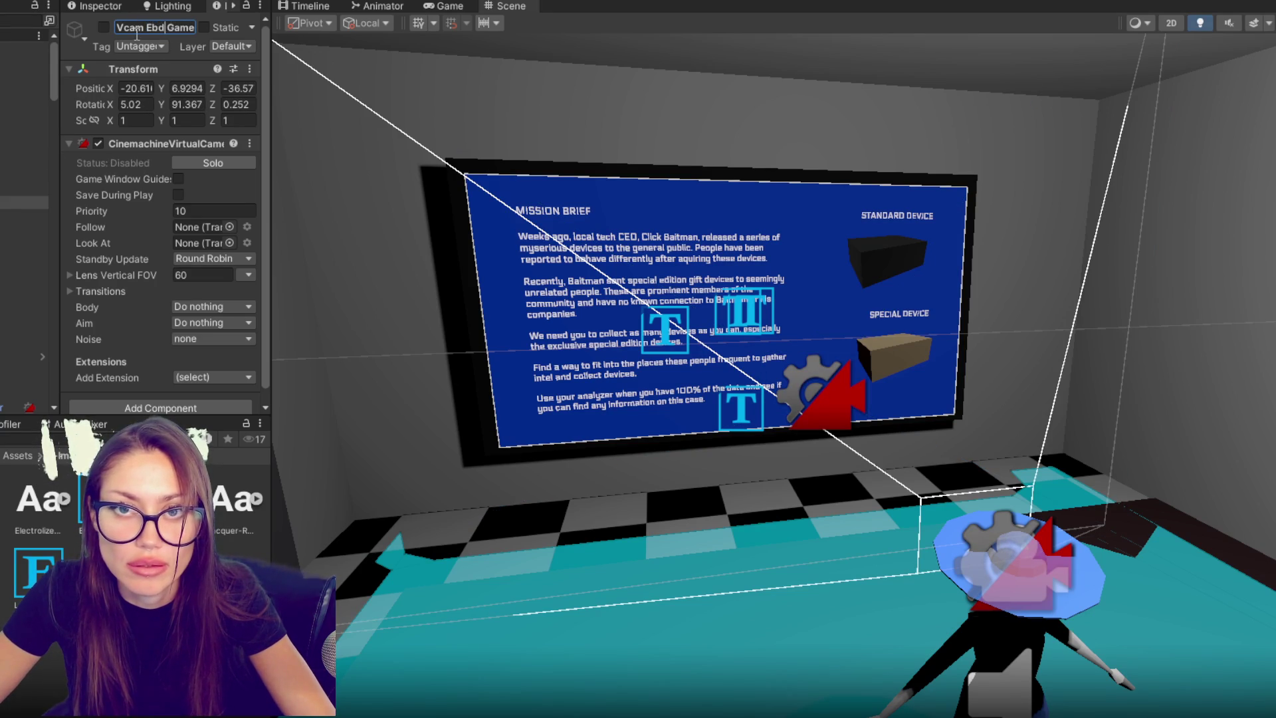
pyautogui.press('BackSpace')
pyautogui.press('BackSpace')
pyautogui.write('nd')
# - Assign Vcam End Game to the CONTROLS object's Vcam Looking At Analyzer field
pyautogui.click(6, 192)
pyautogui.click(3, 190)
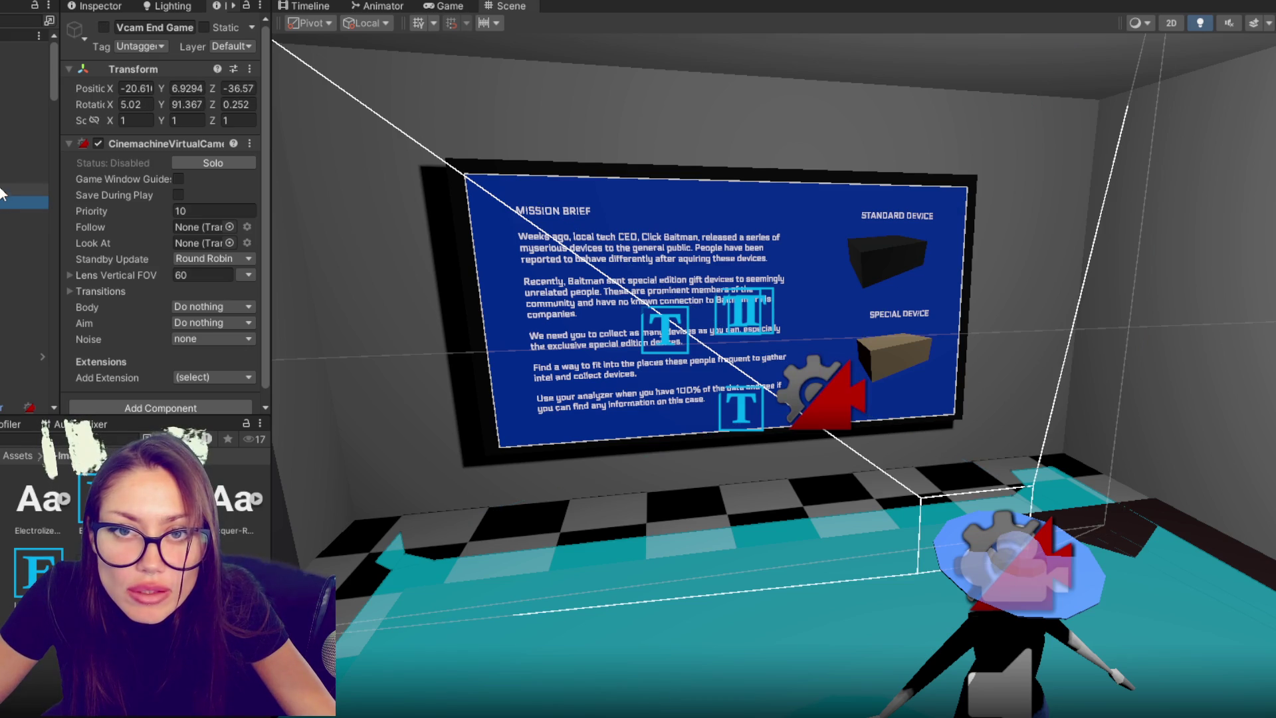
pyautogui.click(2, 204)
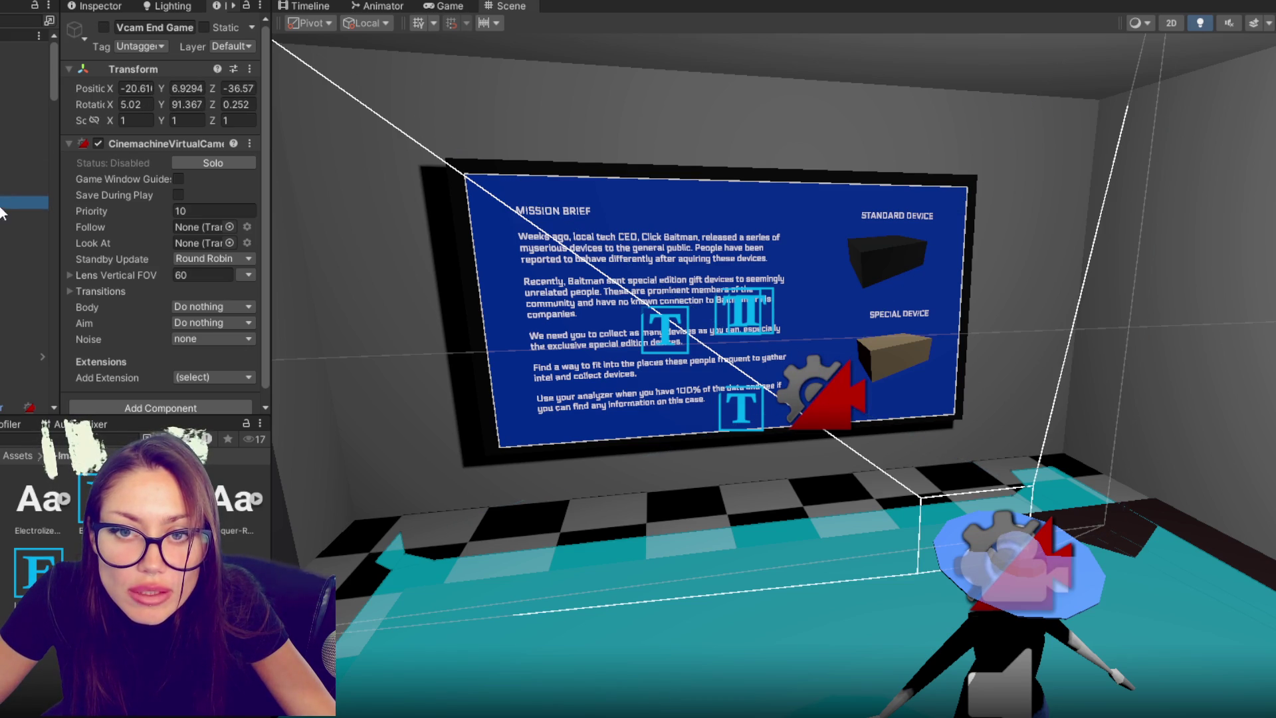
pyautogui.click(3, 48)
pyautogui.scroll(-5, 138, 246)
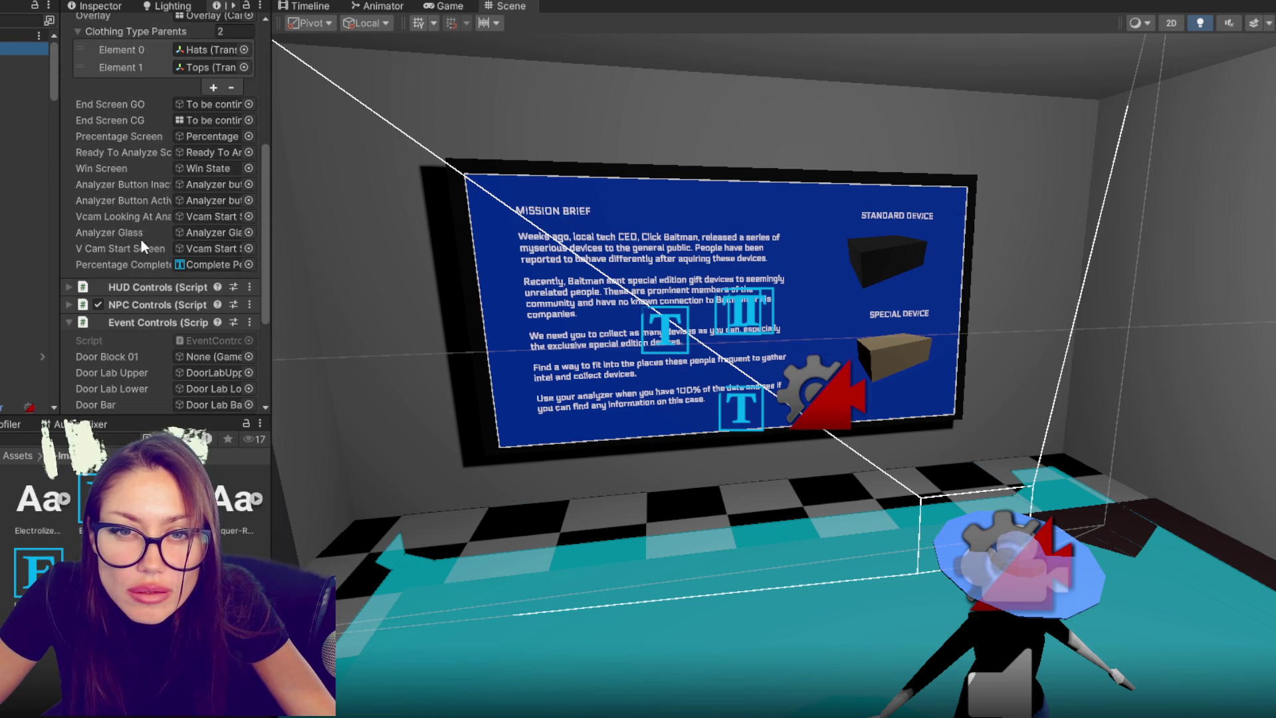
pyautogui.click(192, 172)
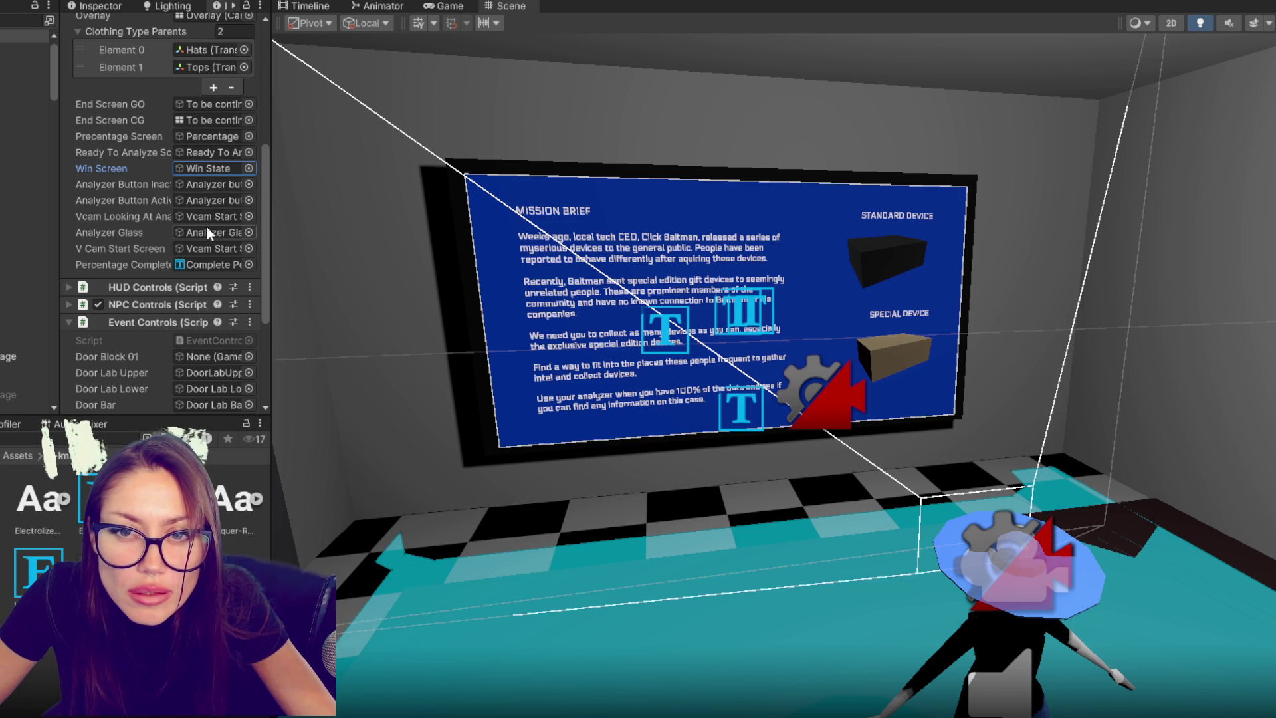
pyautogui.moveTo(210, 214)
pyautogui.mouseDown()
pyautogui.moveTo(27, 178)
pyautogui.moveTo(26, 200)
pyautogui.moveTo(199, 217)
pyautogui.mouseUp()
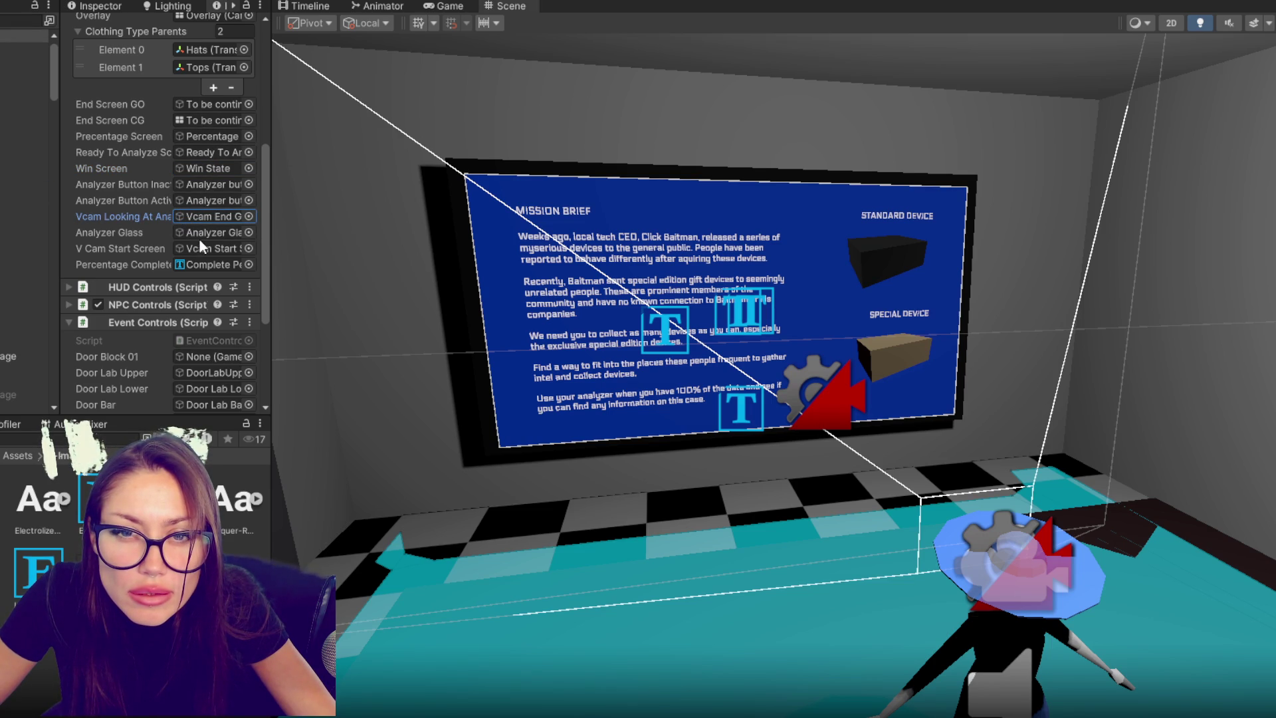
# - Locate the Vcam Start Screen reference and view the Game view render
pyautogui.click(197, 248)
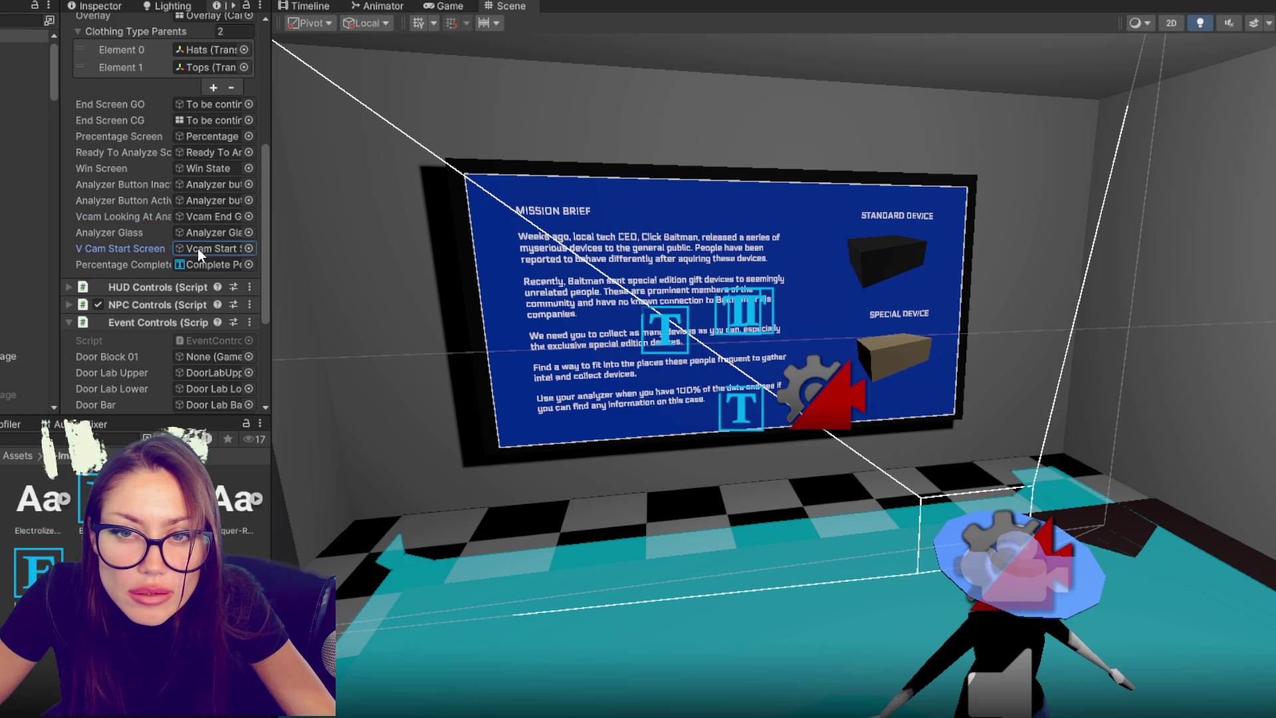
pyautogui.click(19, 181)
pyautogui.moveTo(101, 185)
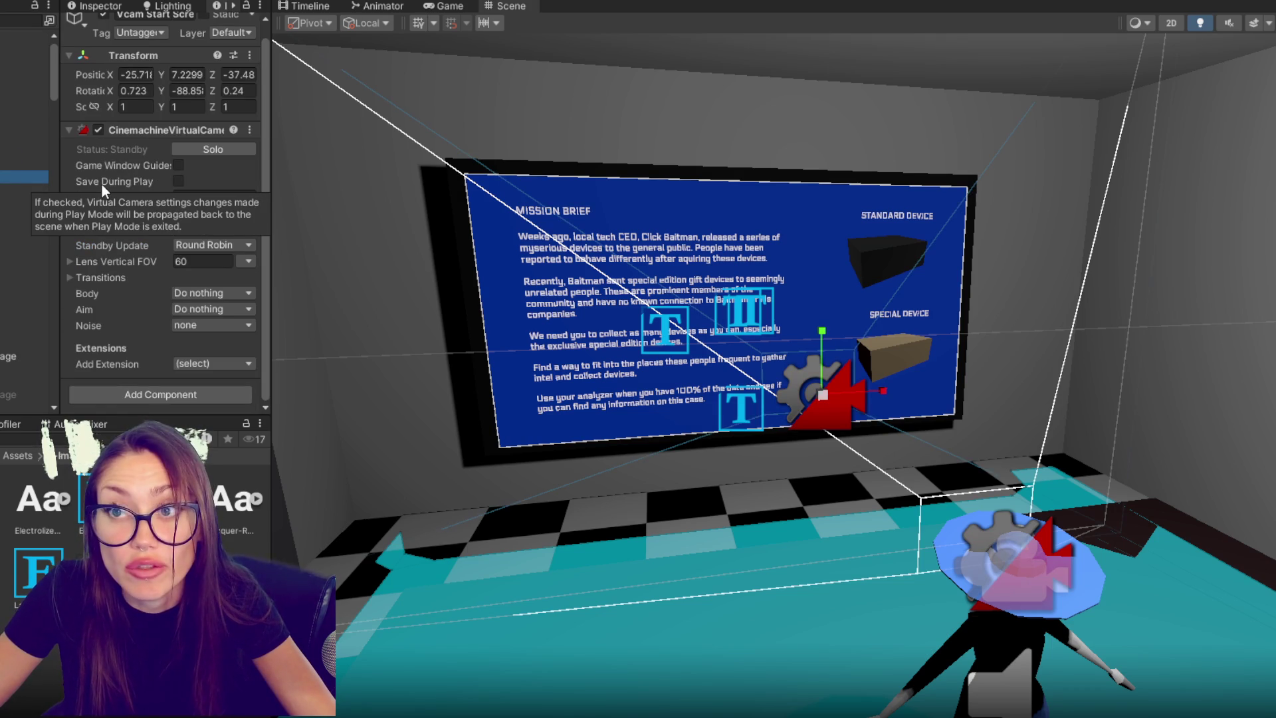
pyautogui.click(428, 7)
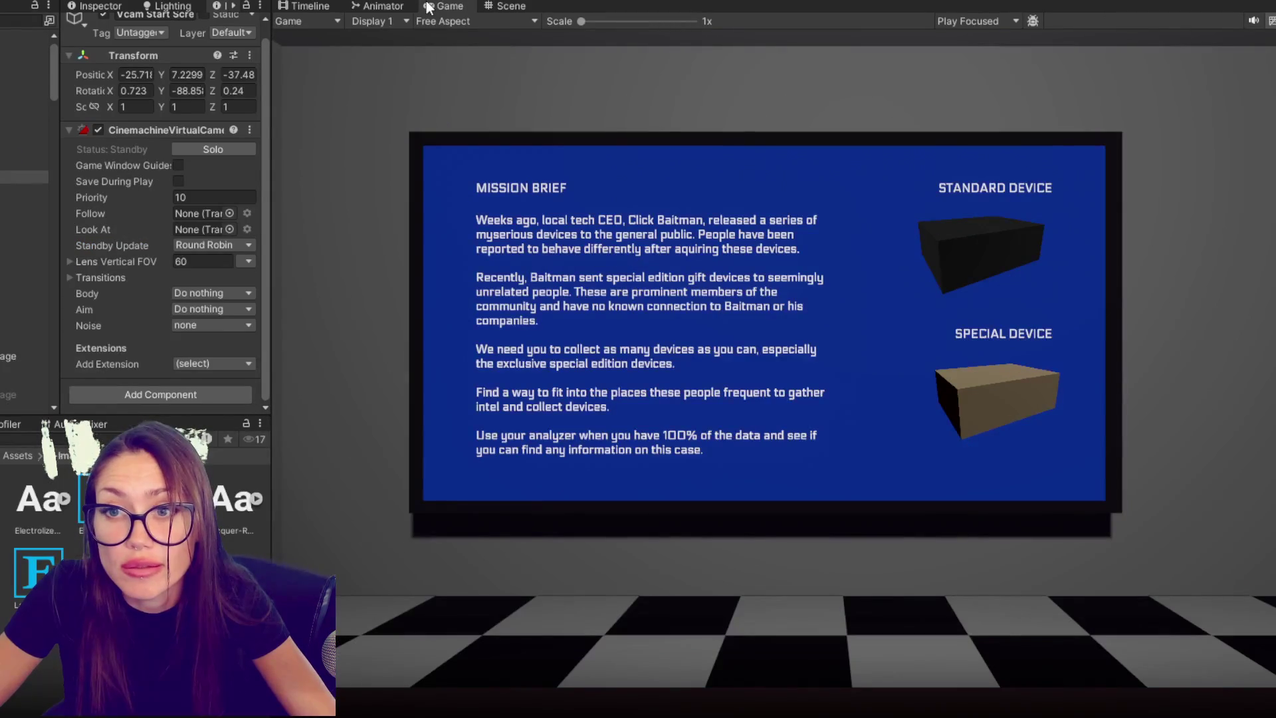
# - Enable Vcam Start Screen to check the head-on brief framing, then disable it again
pyautogui.click(505, 7)
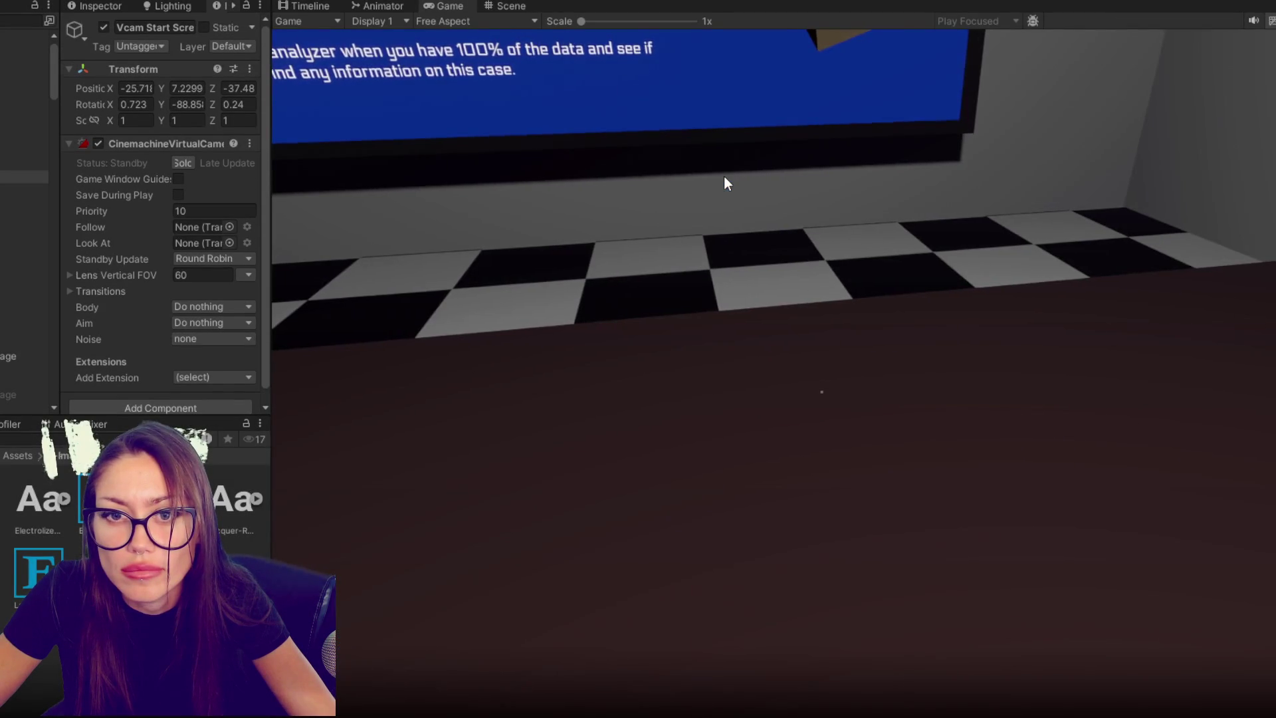
pyautogui.hotkey('alt', 'Tab')
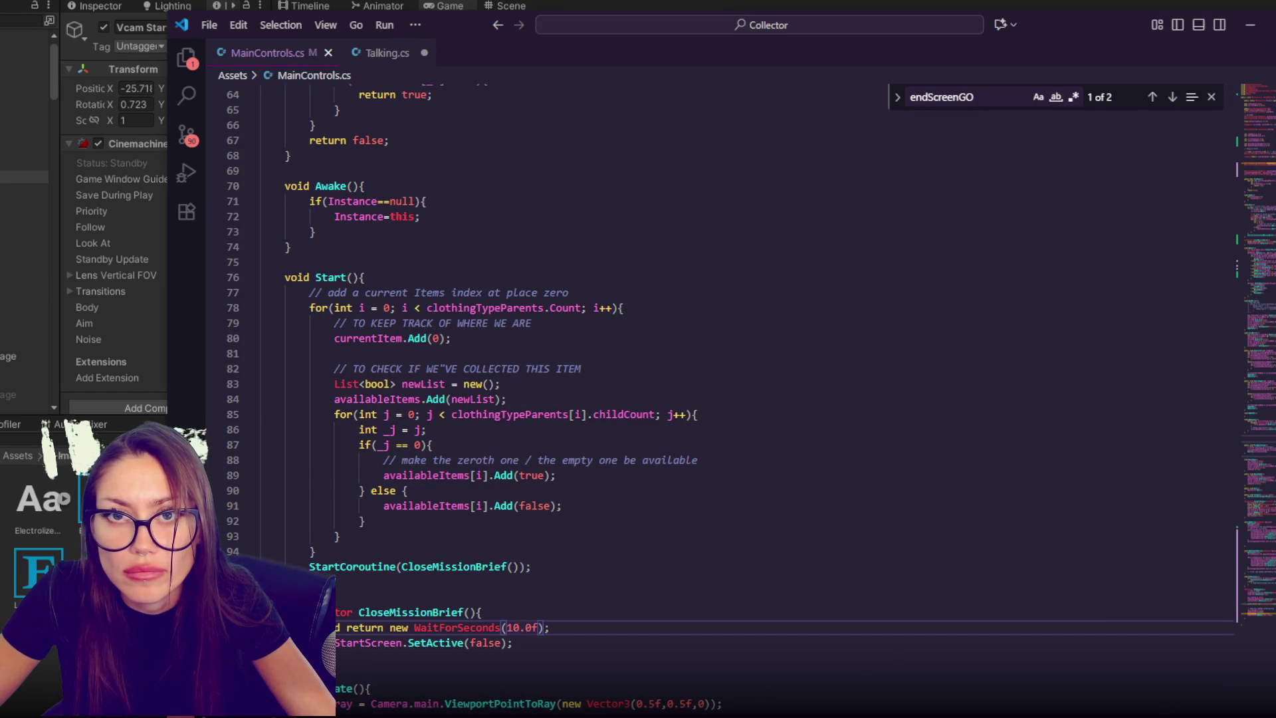
pyautogui.hotkey('alt', 'Tab')
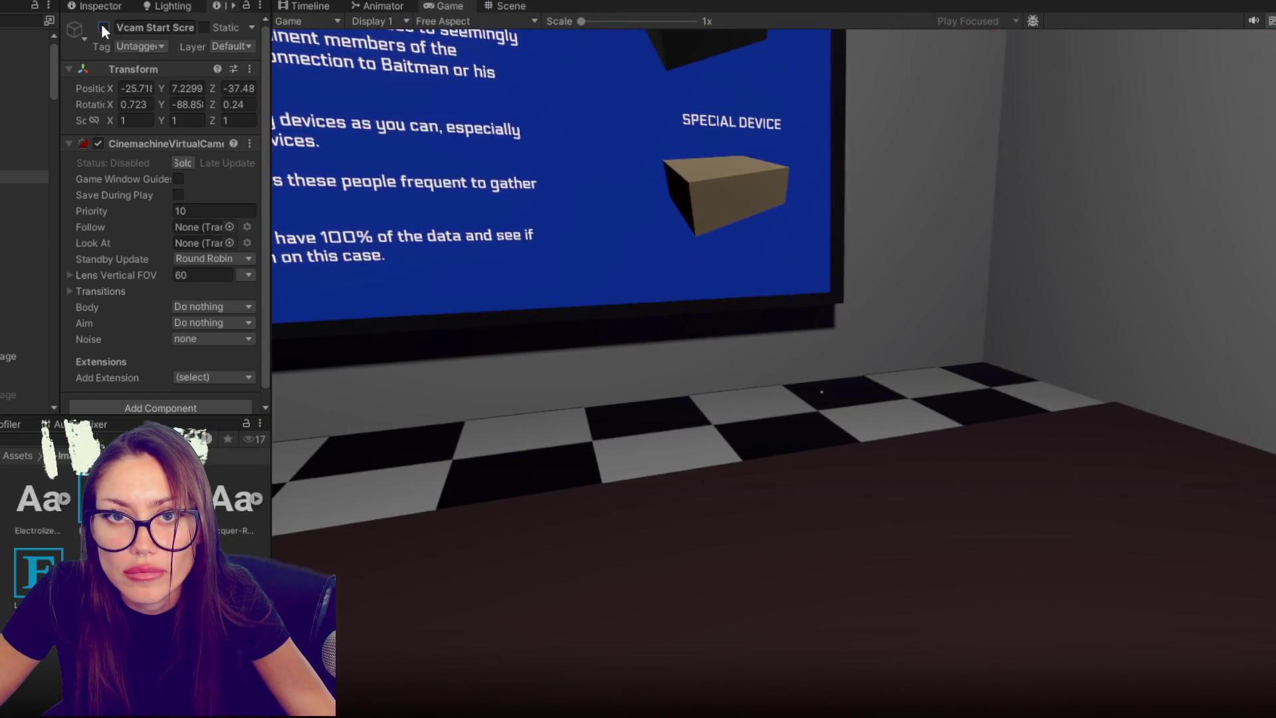
pyautogui.doubleClick(103, 28)
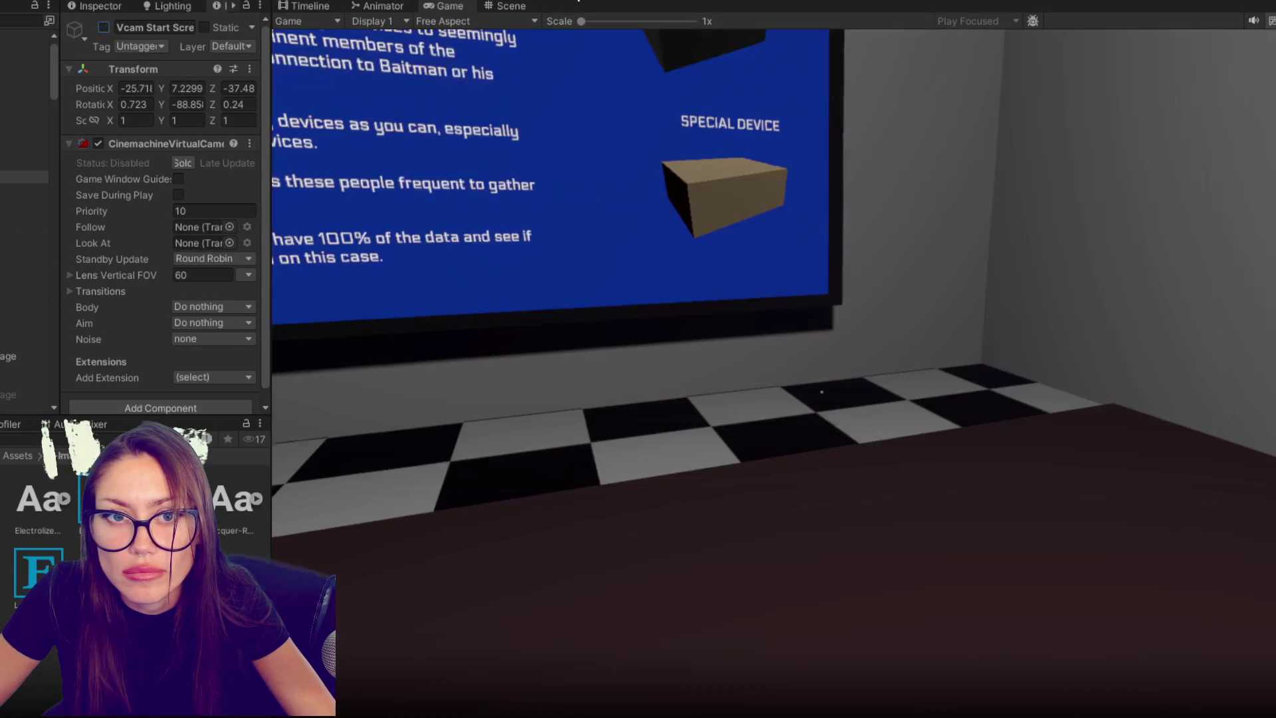
pyautogui.click(511, 5)
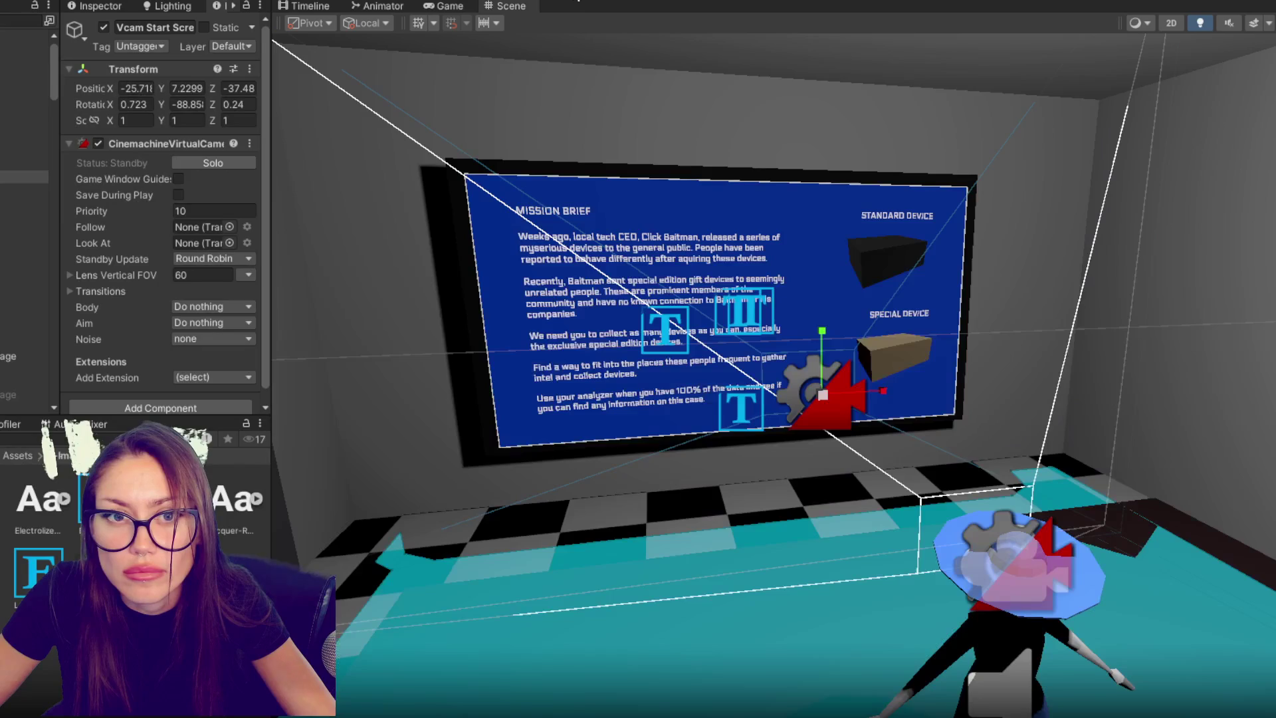
pyautogui.click(103, 28)
# - Duplicate the vCamStartScreen.SetActive line inside the CloseMissionBrief coroutine
pyautogui.hotkey('alt', 'Tab')
pyautogui.click(443, 531)
pyautogui.click(457, 566)
pyautogui.scroll(-3, 457, 561)
pyautogui.tripleClick(439, 523)
pyautogui.hotkey('ctrl', 'c')
pyautogui.click(309, 507)
pyautogui.hotkey('ctrl', 'v')
# - Change the new line to vCamStartScreen.SetActive(true), save, and return to Unity
pyautogui.doubleClick(483, 507)
pyautogui.write('Start')
pyautogui.press('BackSpace')
pyautogui.press('BackSpace')
pyautogui.press('BackSpace')
pyautogui.write('tuy')
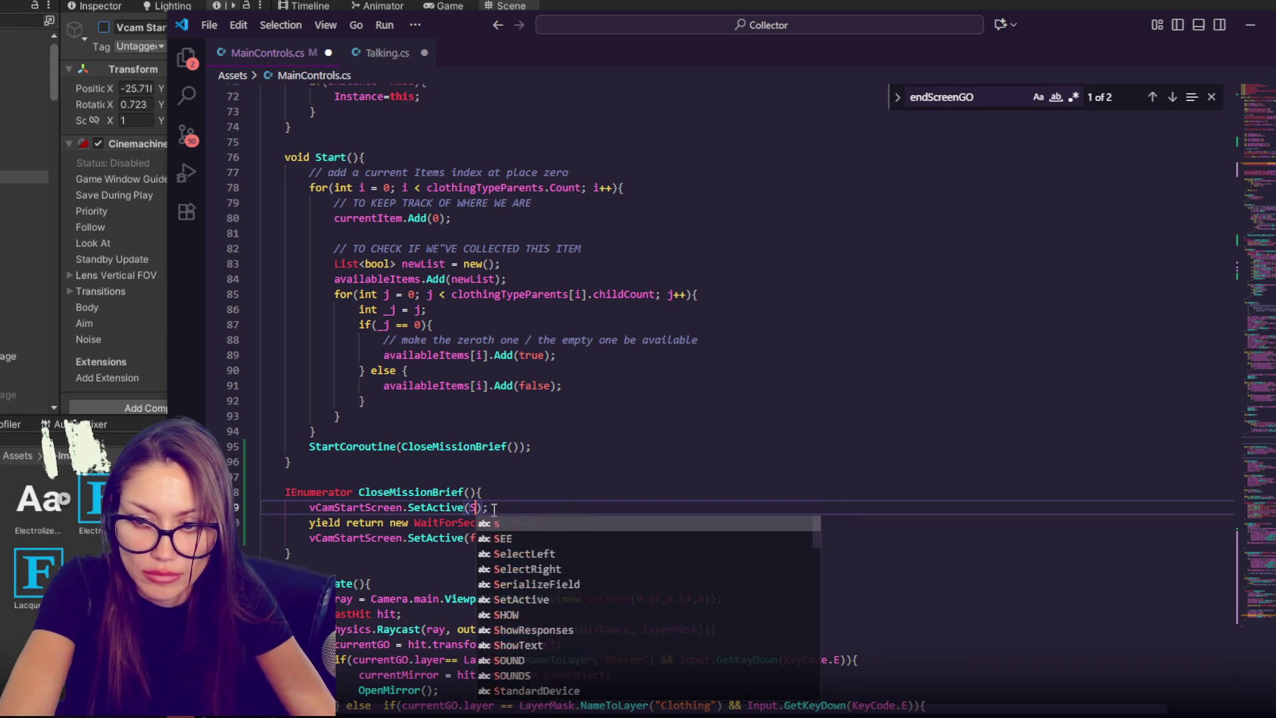
pyautogui.press('BackSpace')
pyautogui.write('rue')
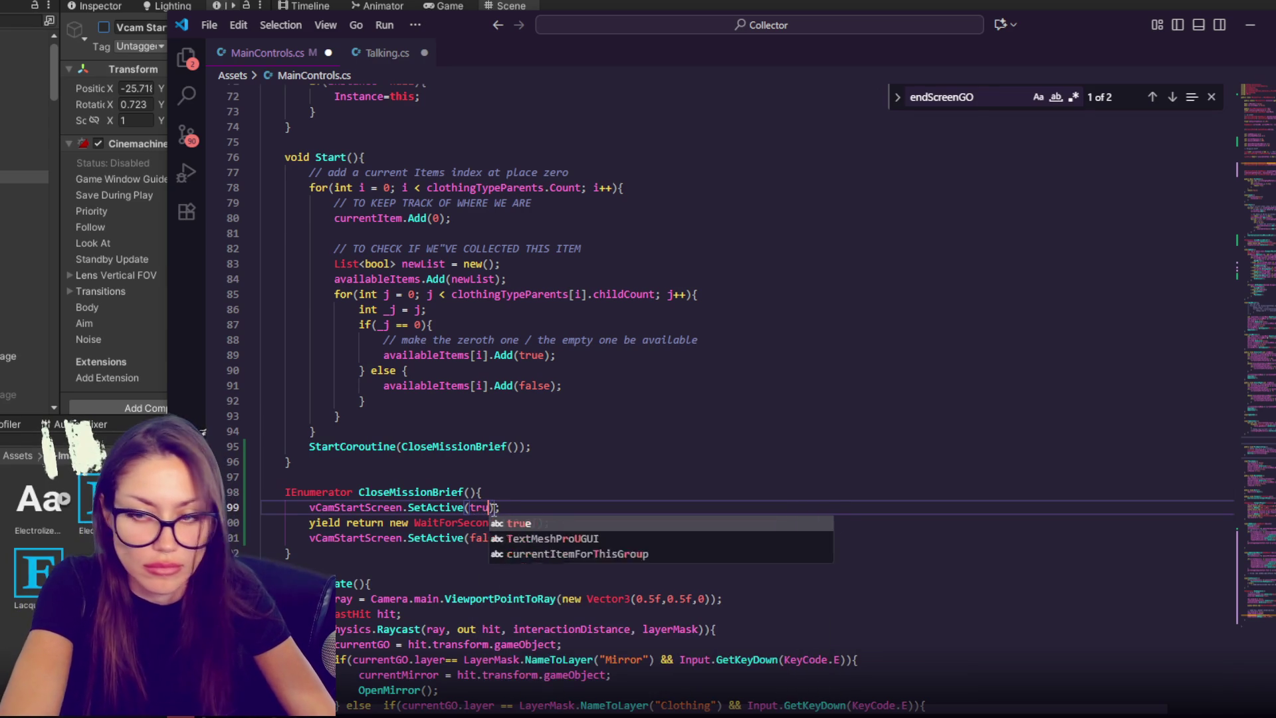
pyautogui.hotkey('ctrl', 's')
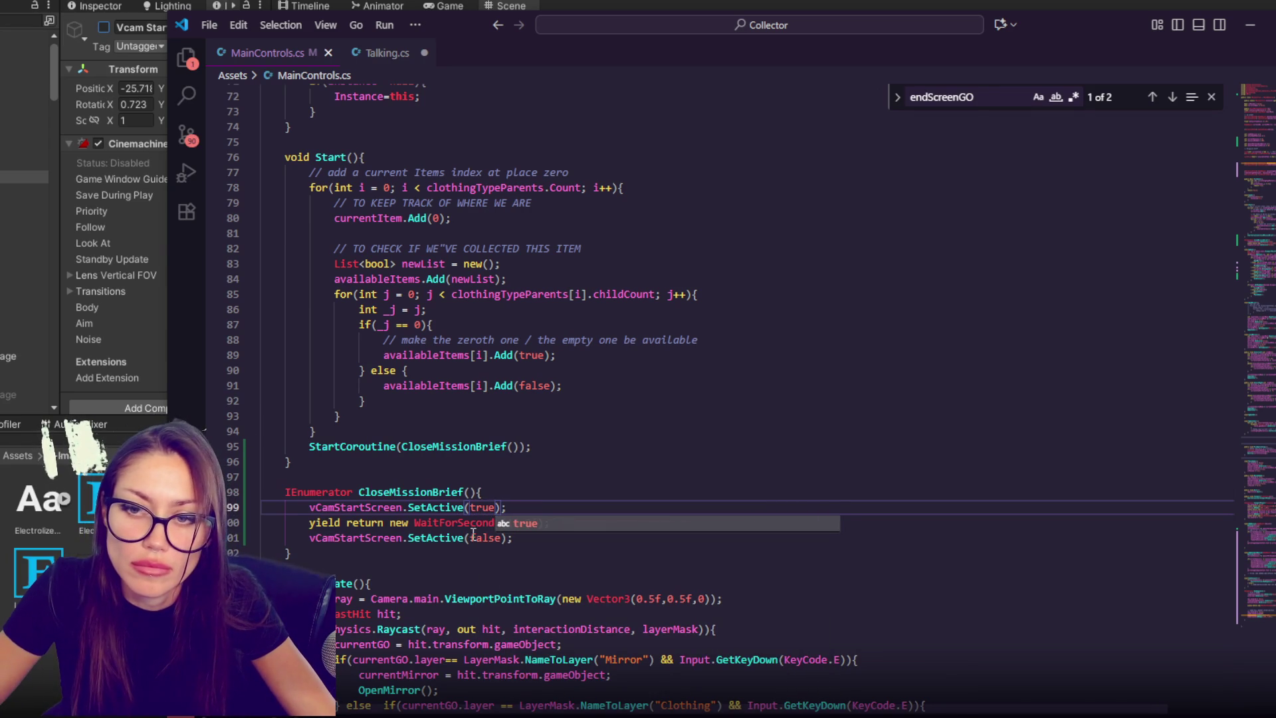
pyautogui.click(537, 448)
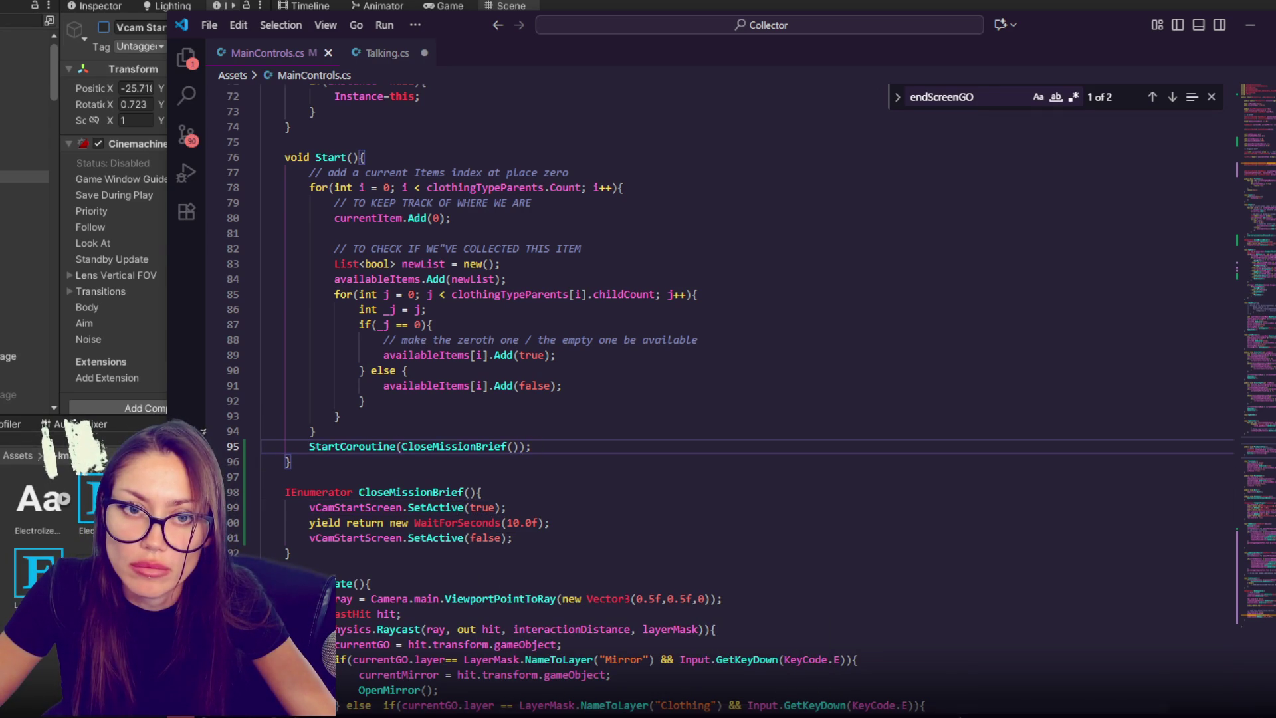
pyautogui.hotkey('alt', 'Tab')
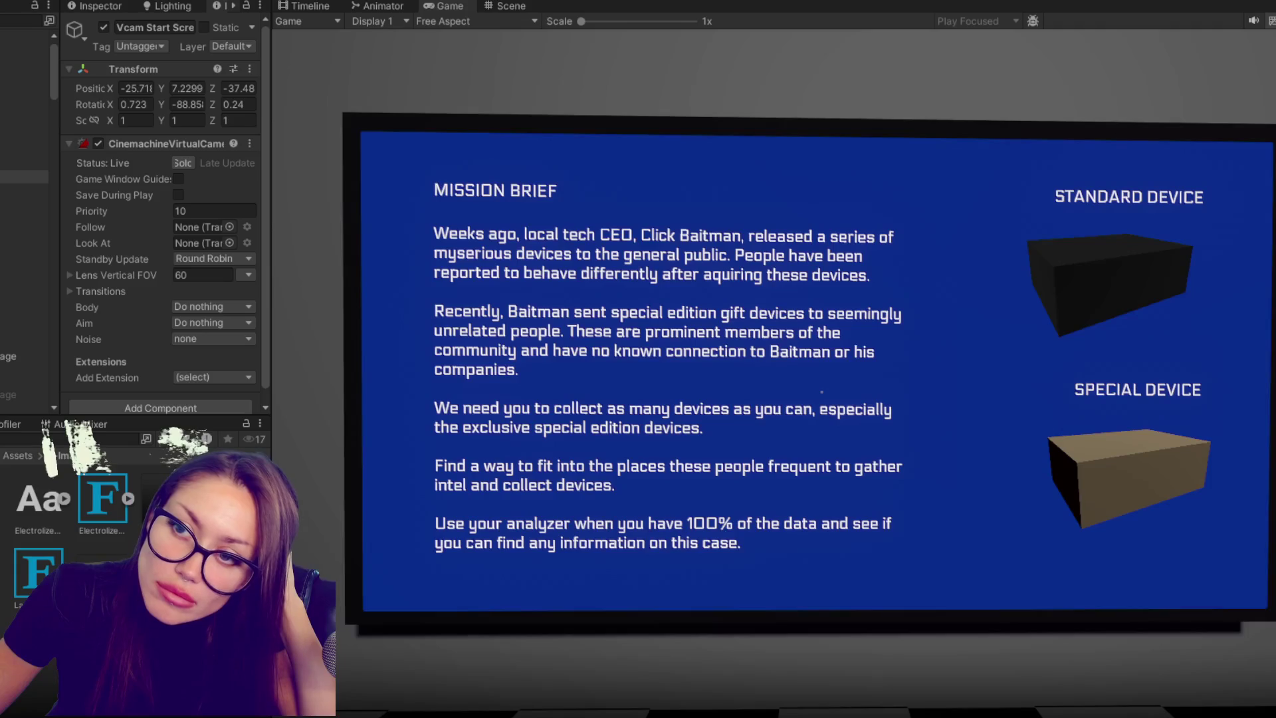
# - Turn off Vcam Start Screen mid-play to preview the player view, then stop and return to the script
pyautogui.click(103, 27)
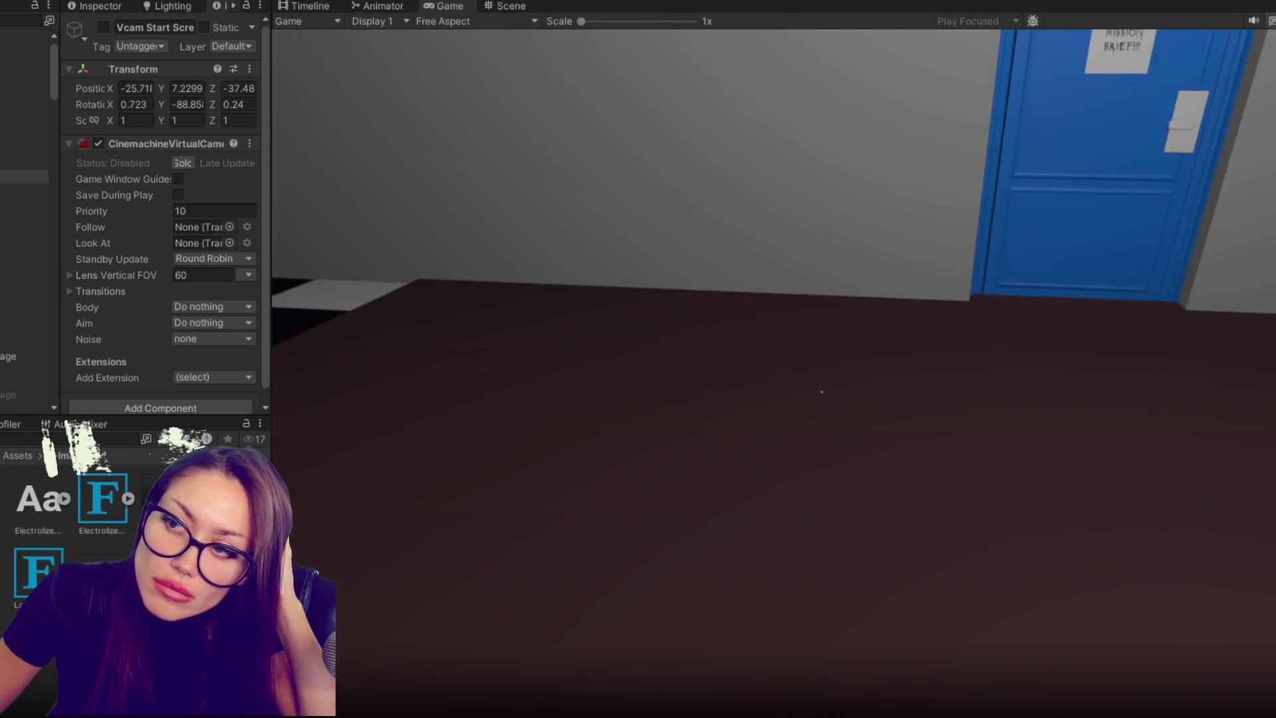
pyautogui.press('Escape')
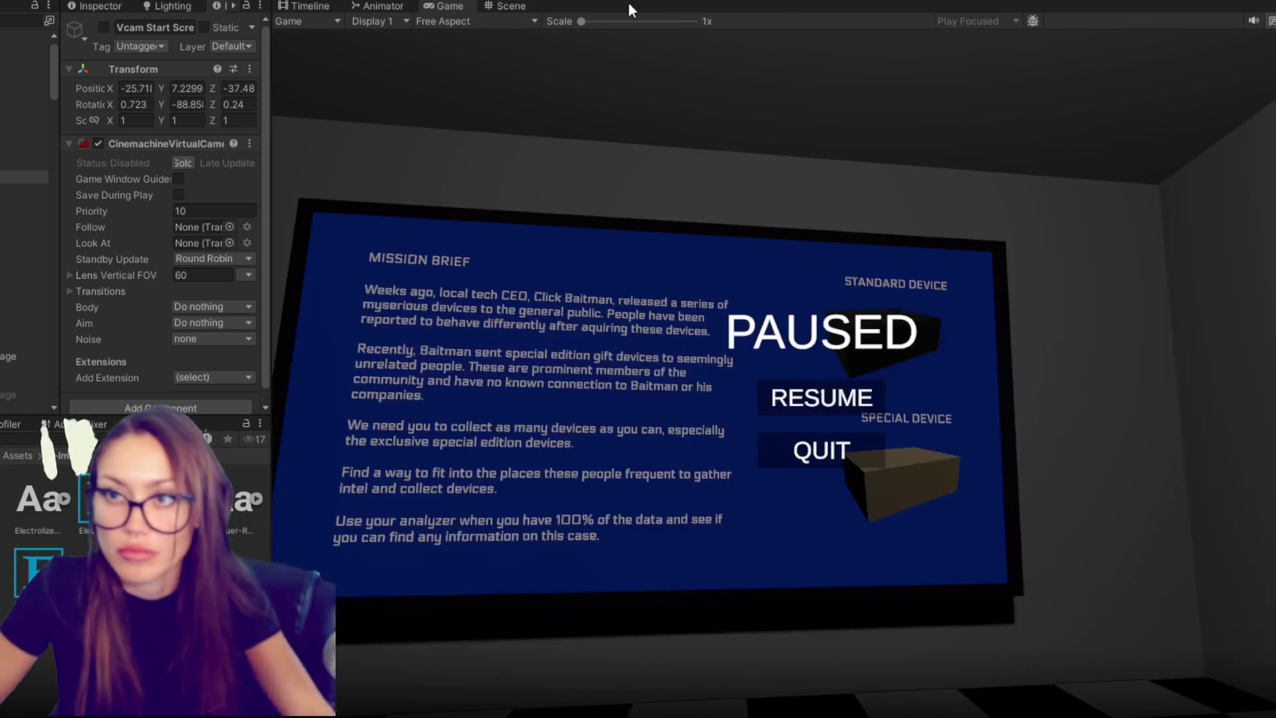
pyautogui.click(511, 5)
pyautogui.hotkey('alt', 'Tab')
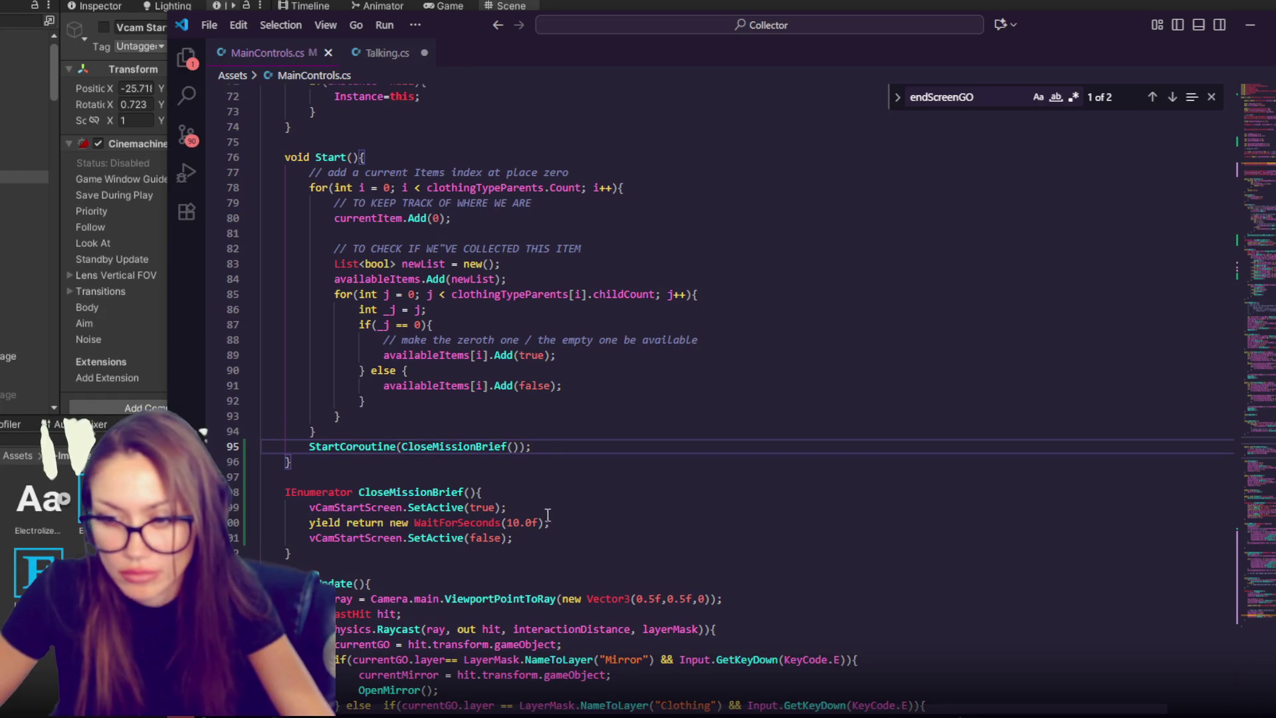
# - Change the wait to 3.0f and add fpc.enabled = false; at the coroutine's start
pyautogui.doubleClick(515, 523)
pyautogui.write('3')
pyautogui.click(539, 508)
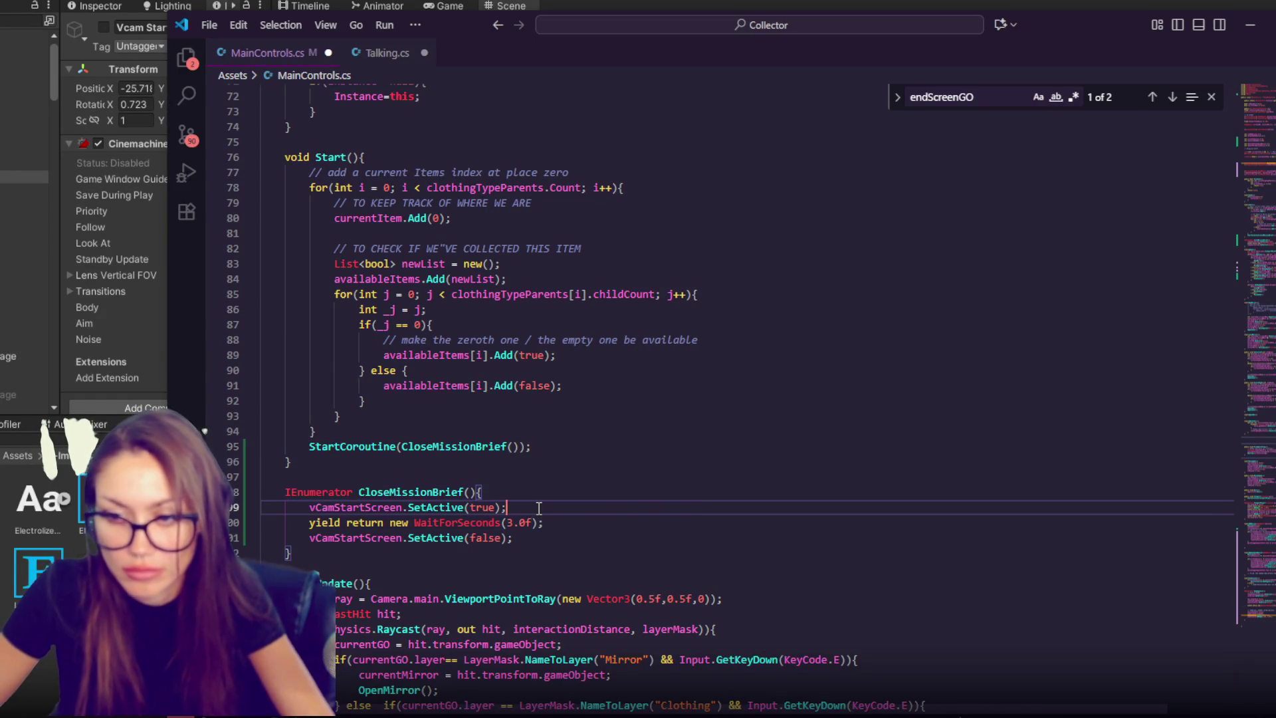
pyautogui.click(553, 495)
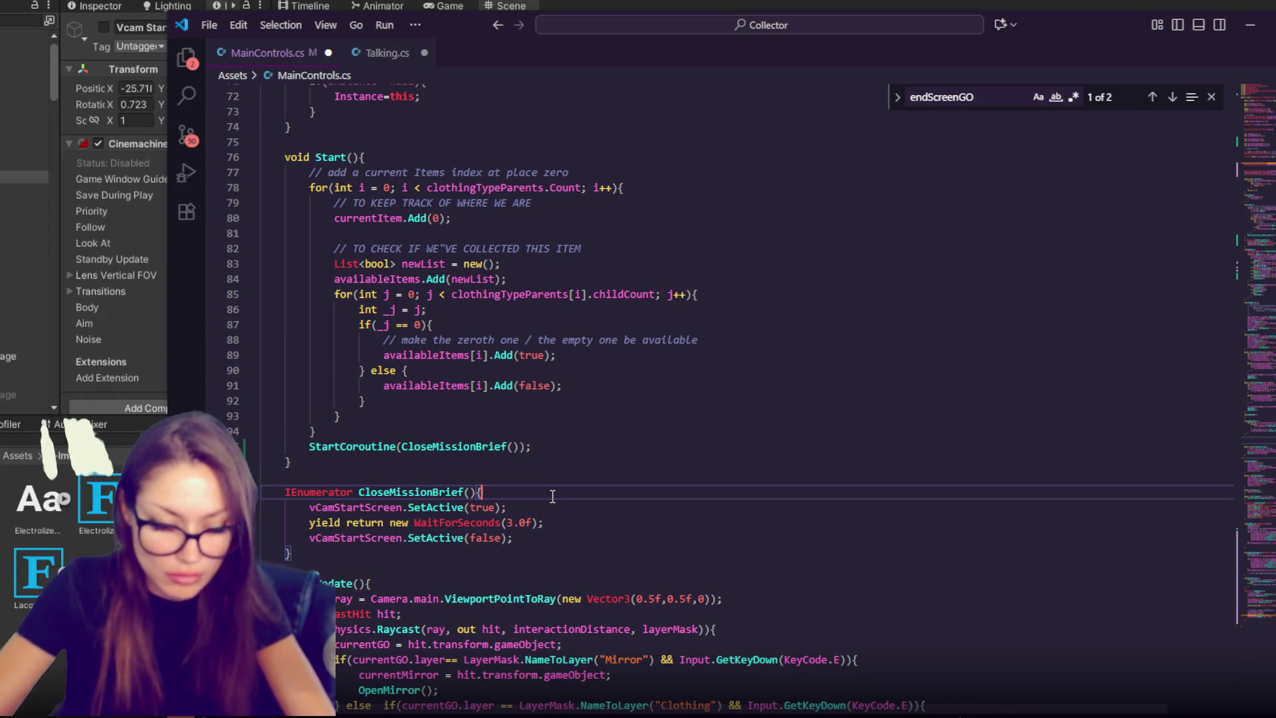
pyautogui.press('Return')
pyautogui.write('fpc.enabled')
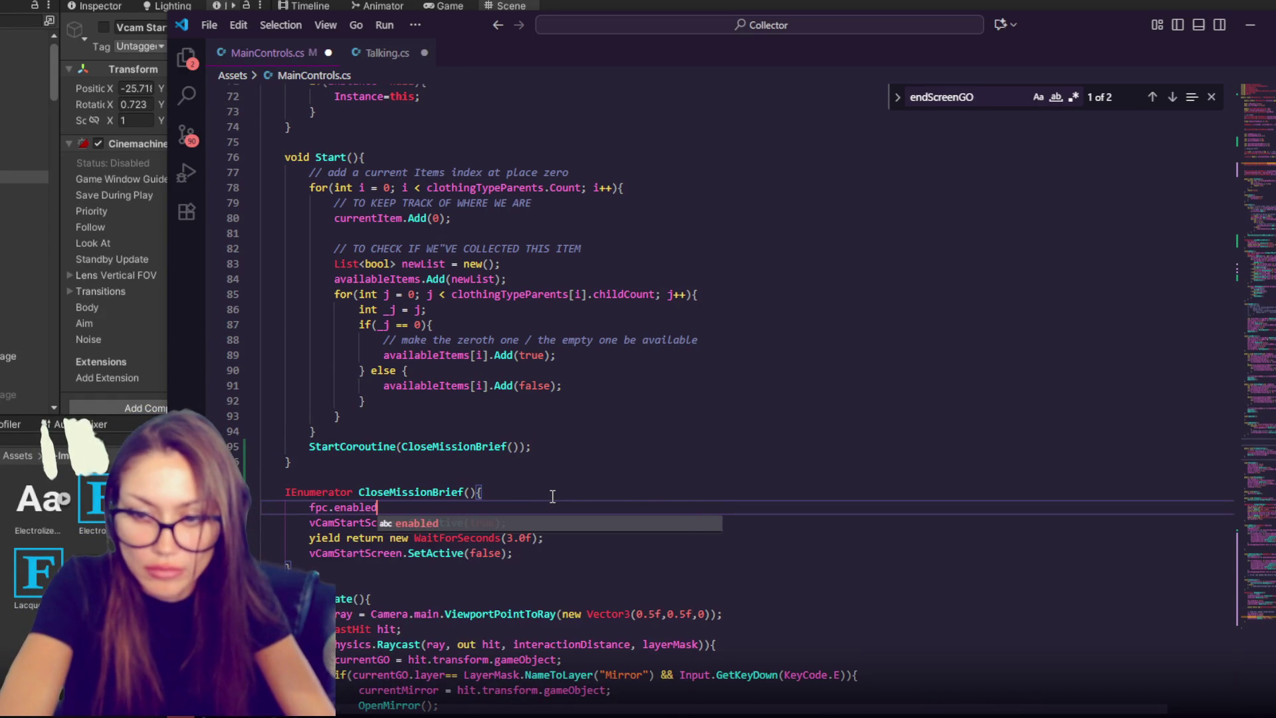
pyautogui.write(' = false;')
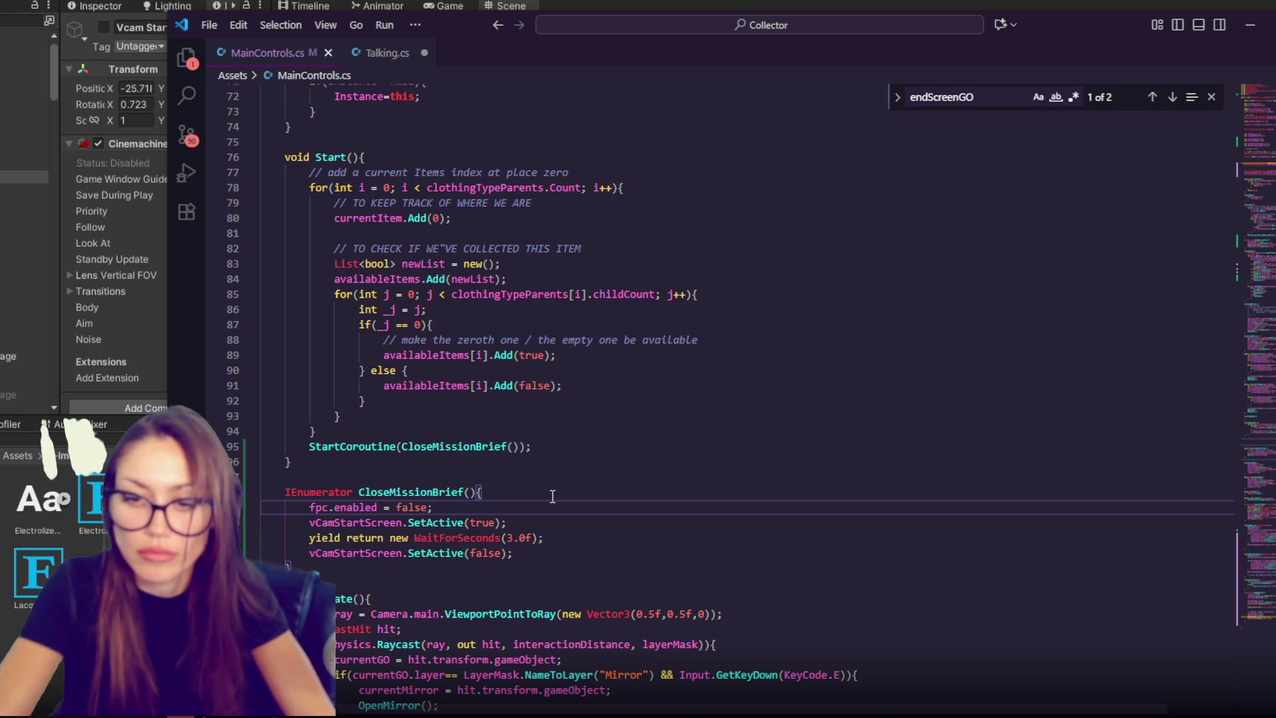
# - Add fpc.enabled = true; after the SetActive(false) line
pyautogui.click(528, 551)
pyautogui.click(558, 539)
pyautogui.click(545, 551)
pyautogui.press('Return')
pyautogui.press('Return')
pyautogui.press('Return')
pyautogui.hotkey('ctrl', 'v')
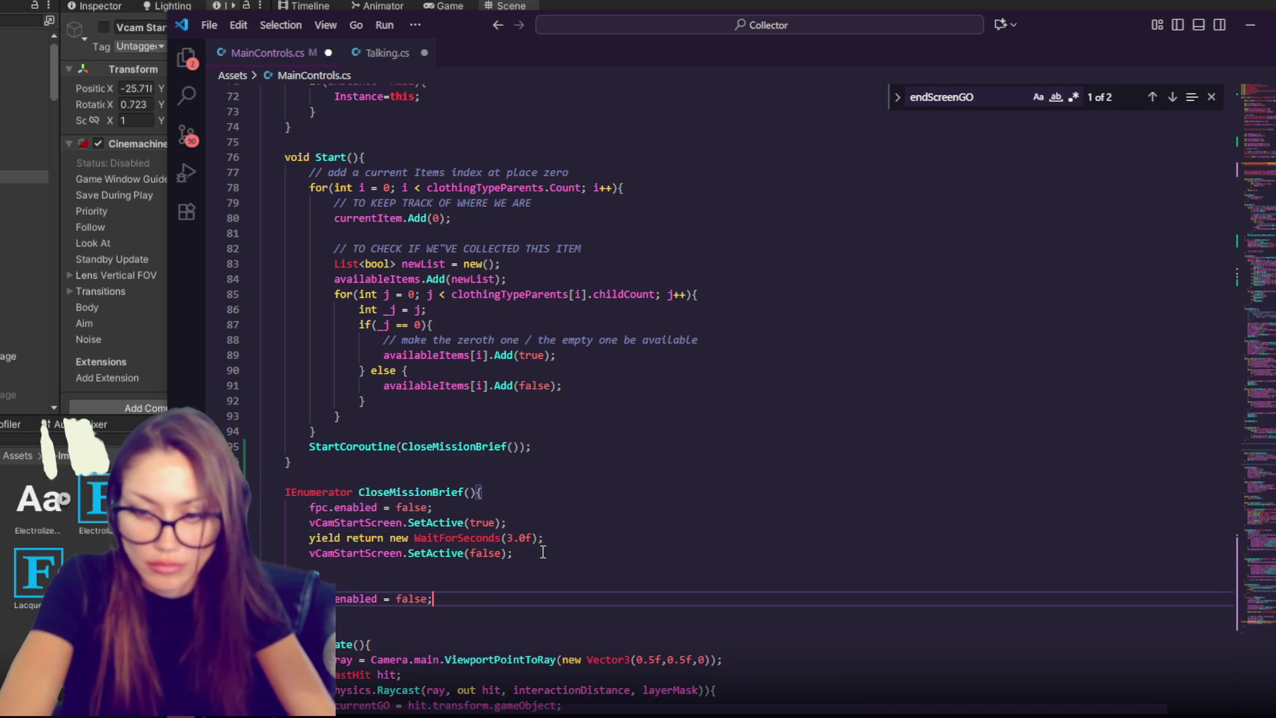
pyautogui.press('BackSpace')
pyautogui.press('BackSpace')
pyautogui.press('BackSpace')
pyautogui.write('trye')
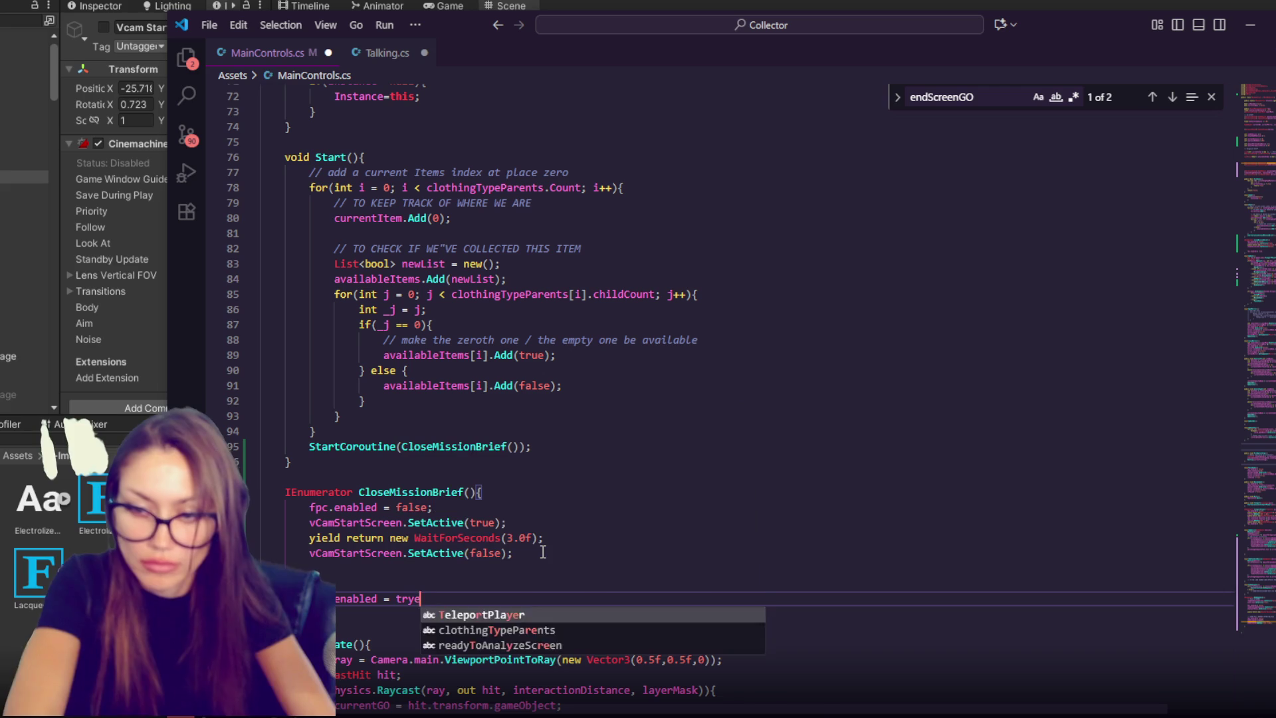
pyautogui.press('BackSpace')
pyautogui.press('BackSpace')
pyautogui.write('ue;')
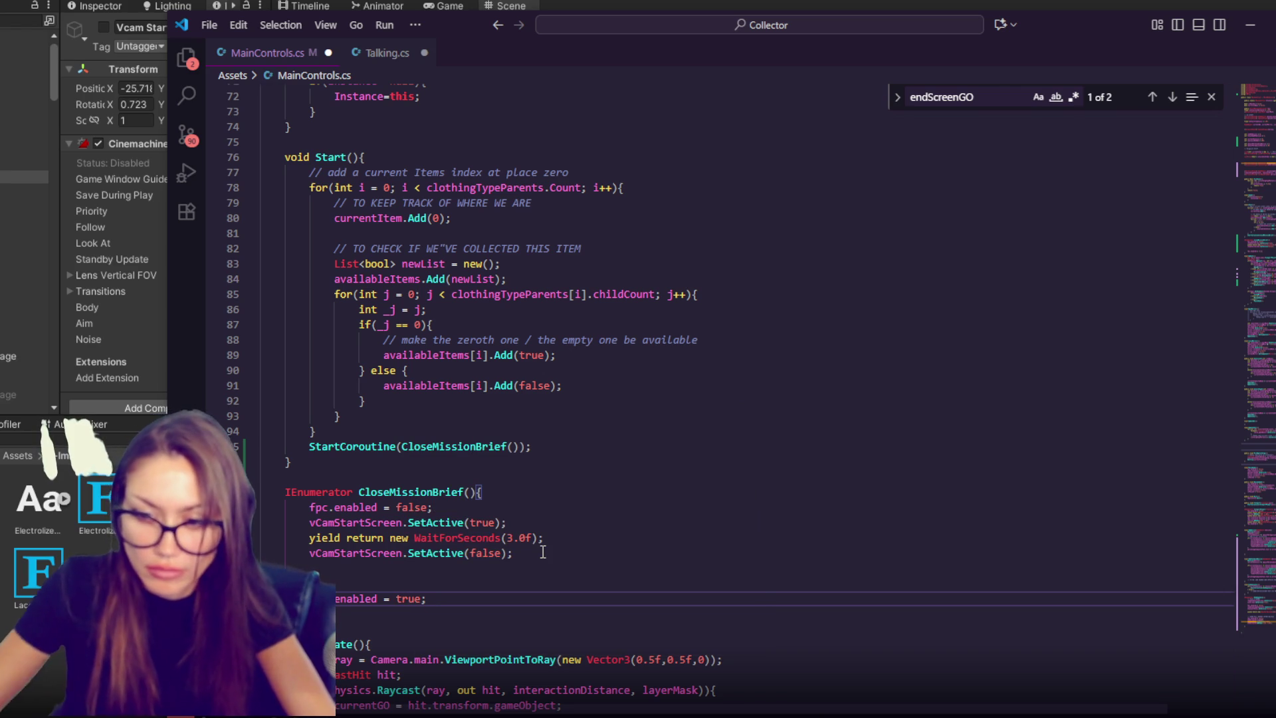
# - Insert a 2.0f WaitForSeconds before re-enabling fpc, save, and go back to Unity
pyautogui.moveTo(551, 540); pyautogui.dragTo(309, 538)
pyautogui.hotkey('ctrl', 'c')
pyautogui.click(540, 553)
pyautogui.press('Return')
pyautogui.hotkey('ctrl', 'v')
pyautogui.doubleClick(508, 568)
pyautogui.write('2')
pyautogui.hotkey('ctrl', 's')
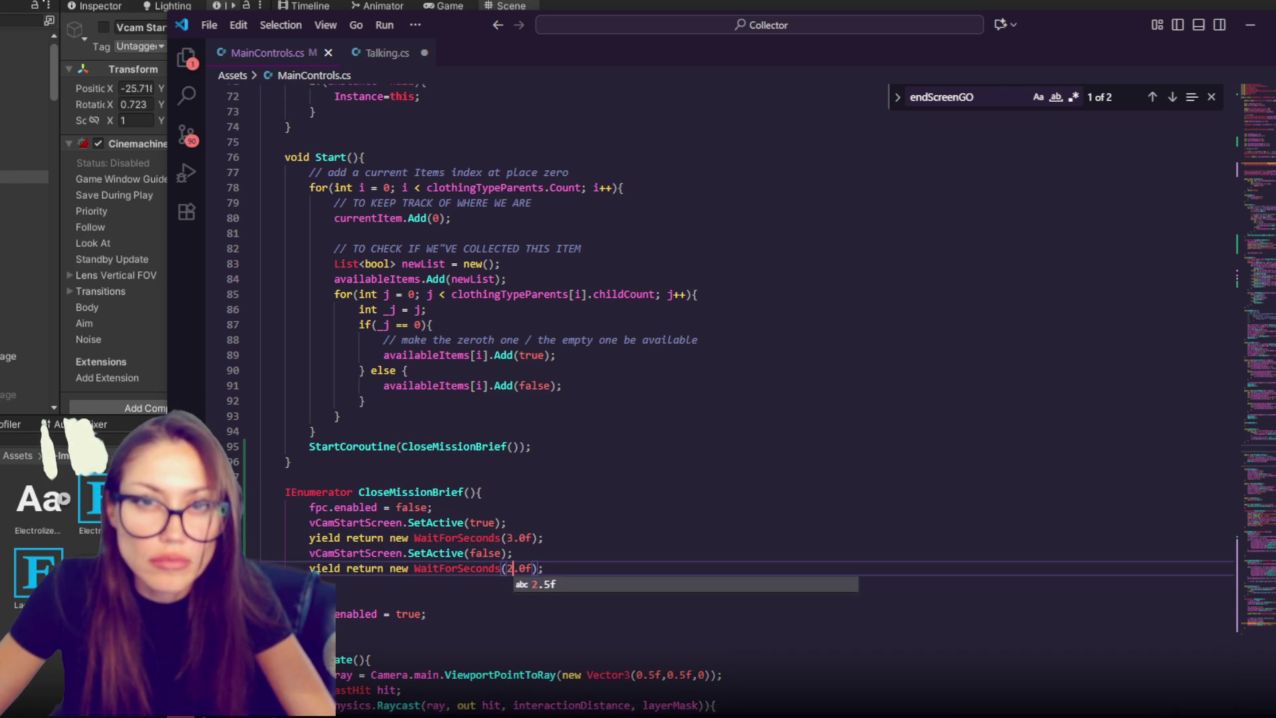
pyautogui.click(150, 256)
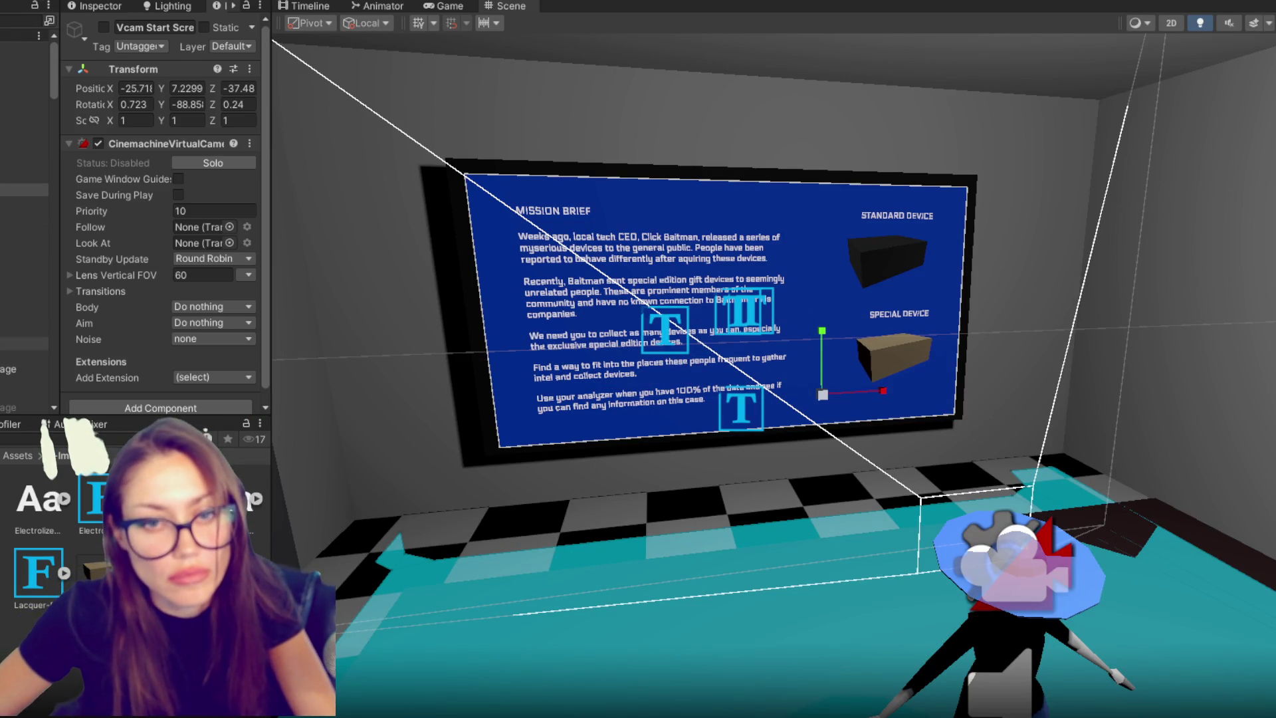
# - On the player camera's CinemachineBrain, add a custom blend from Vcam Start Screen to Mixing Camera
pyautogui.scroll(-3, 24, 200)
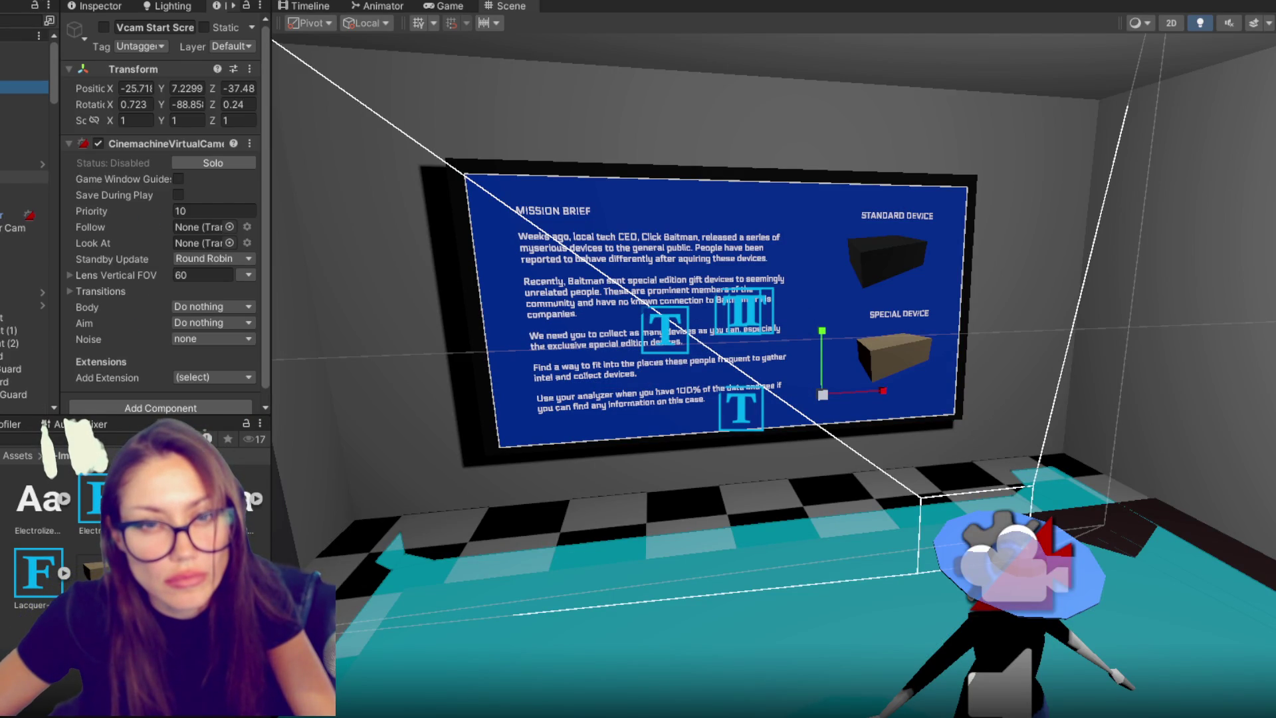
pyautogui.click(20, 215)
pyautogui.scroll(-4, 134, 319)
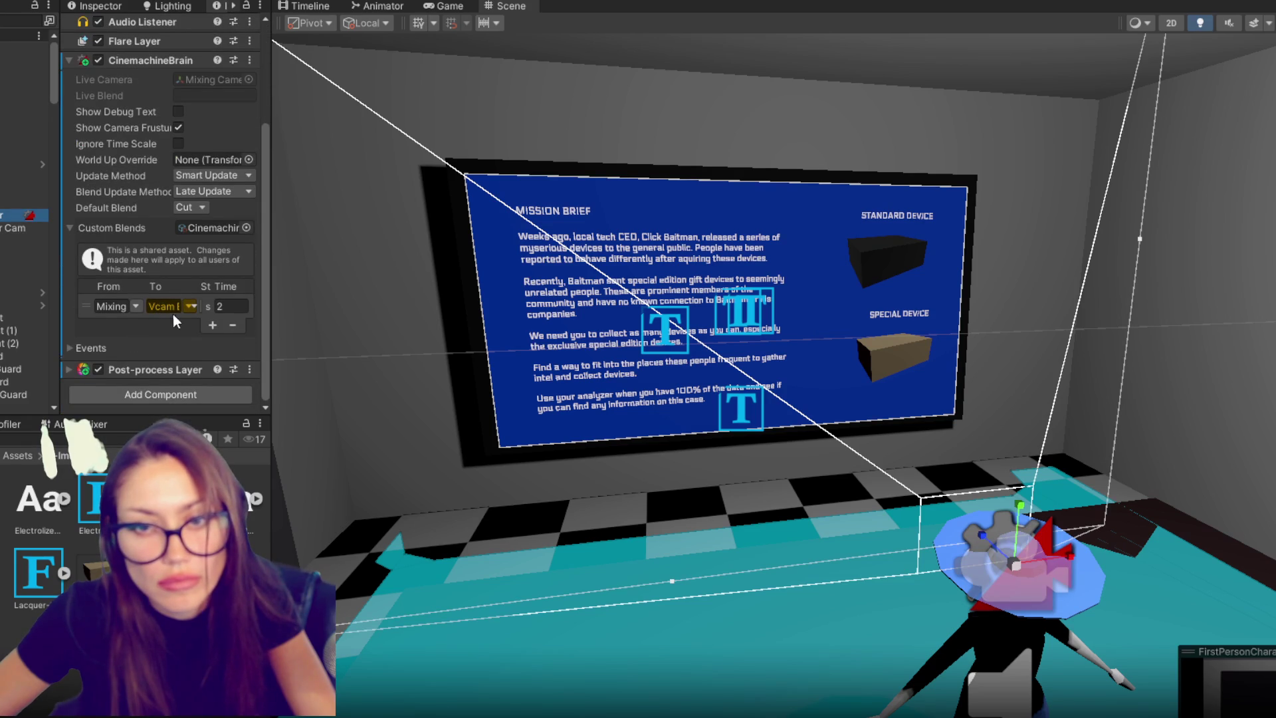
pyautogui.click(212, 325)
pyautogui.click(191, 325)
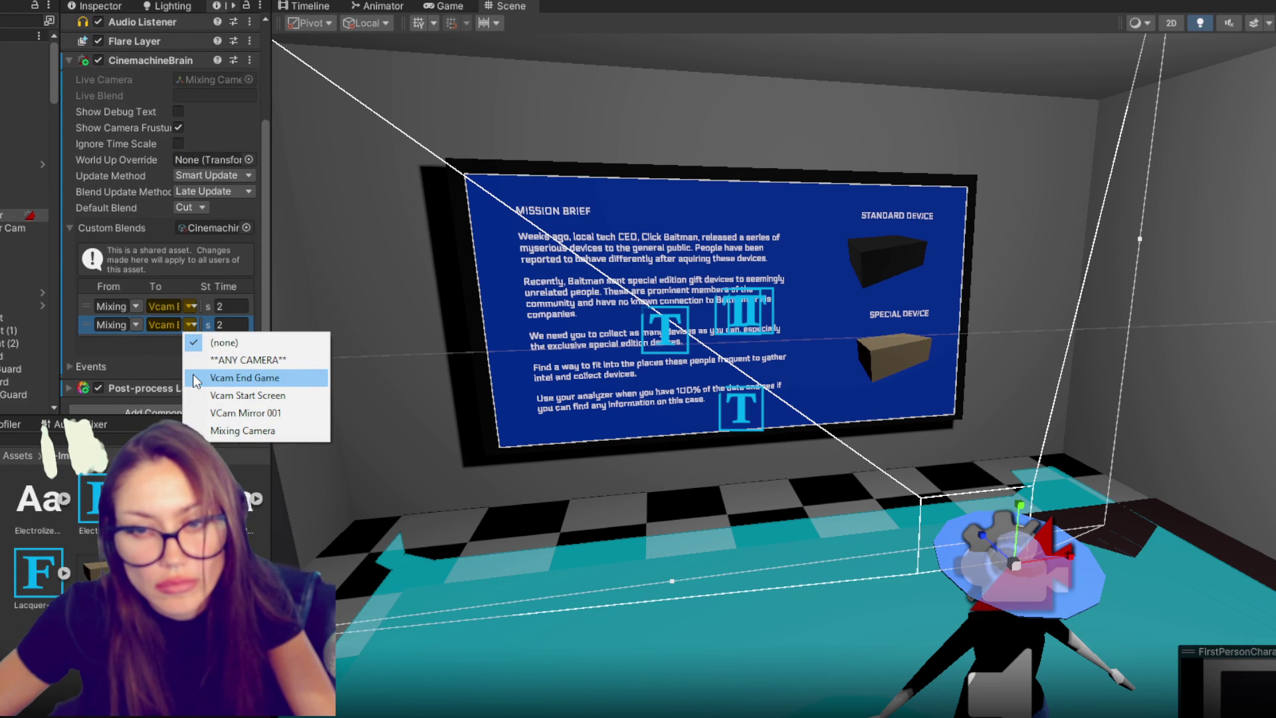
pyautogui.click(135, 325)
pyautogui.click(167, 395)
pyautogui.click(191, 324)
pyautogui.click(229, 430)
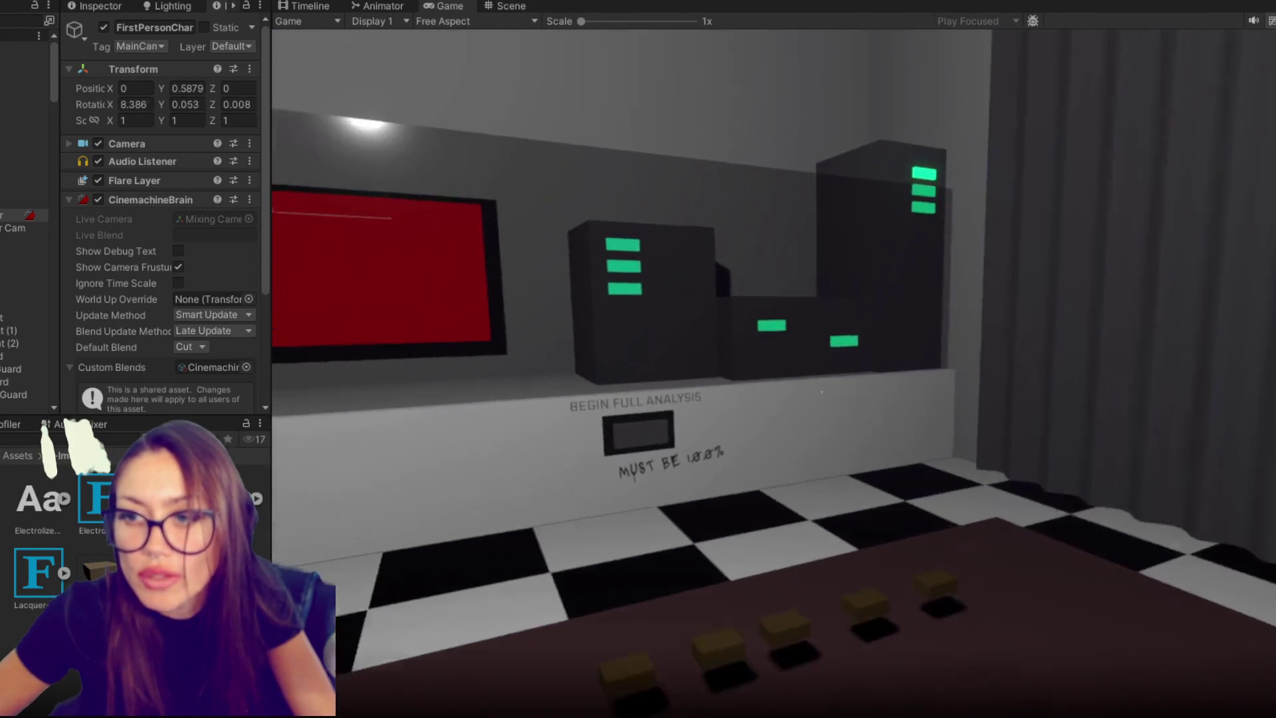
# - Watch the brief blend to first-person, walk forward toward the analyzer, then pause and stop play
pyautogui.moveTo(821, 392)
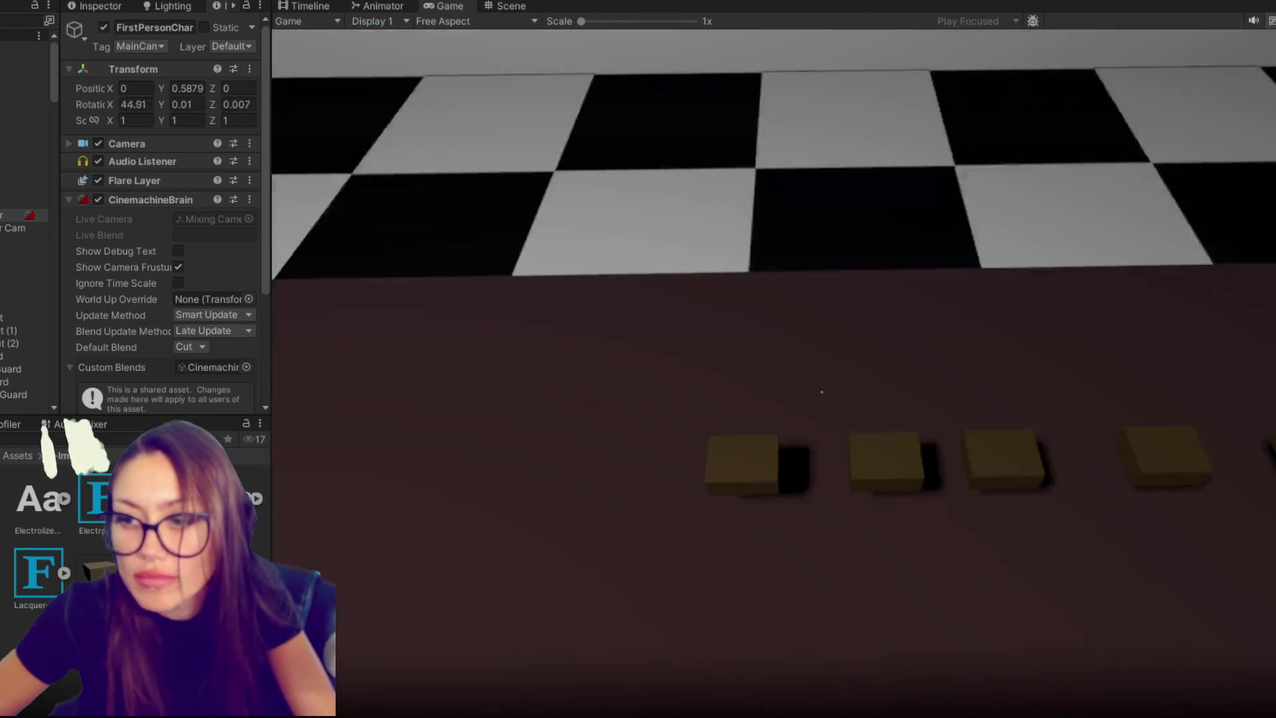
pyautogui.press('w')
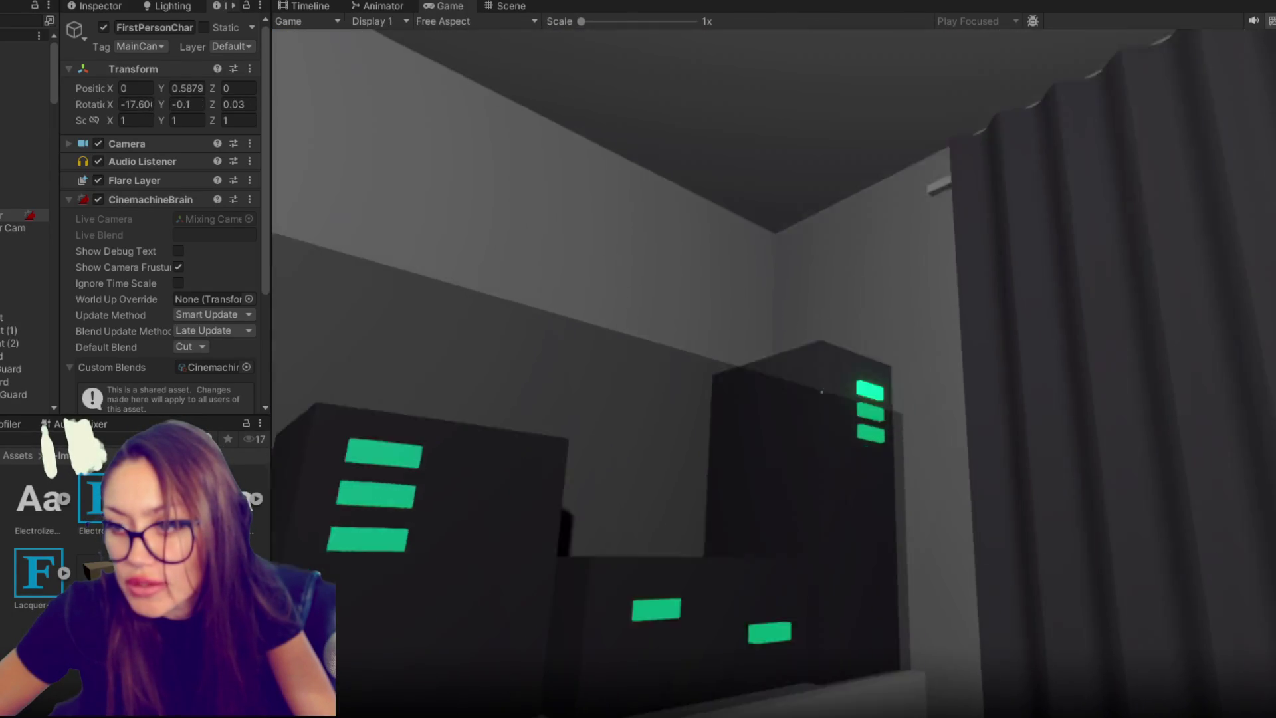
pyautogui.press('Escape')
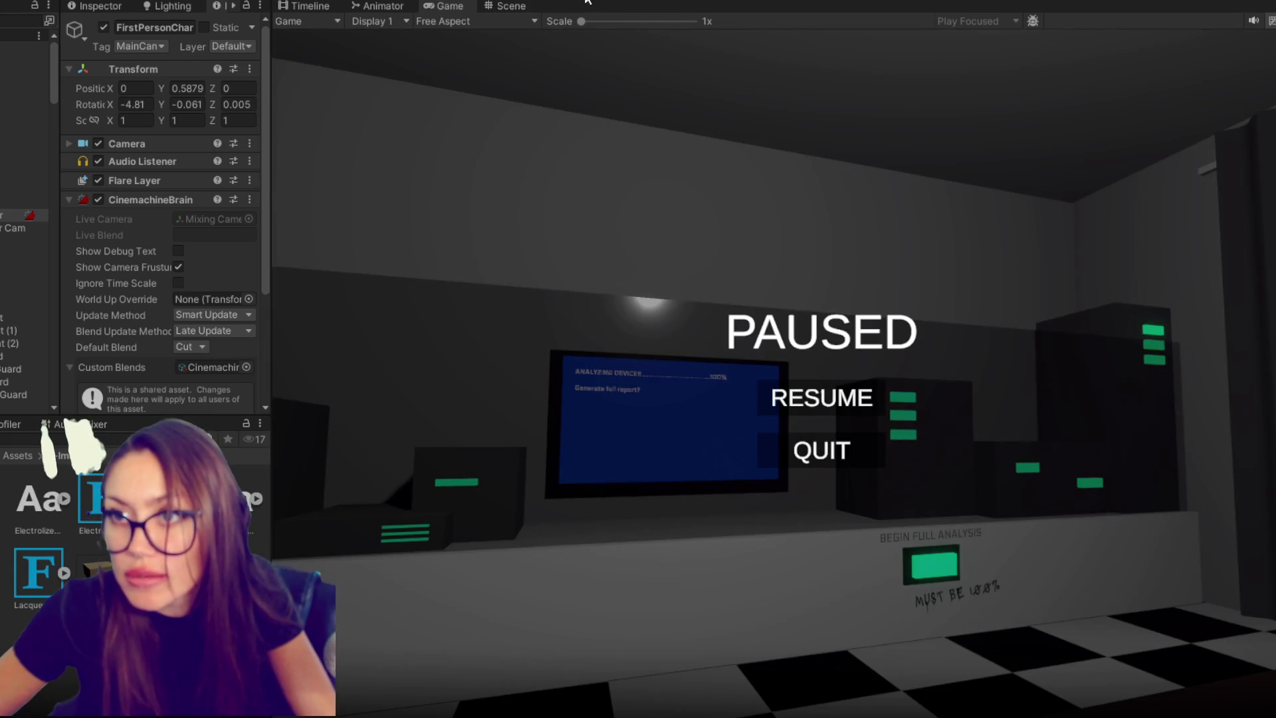
pyautogui.click(820, 447)
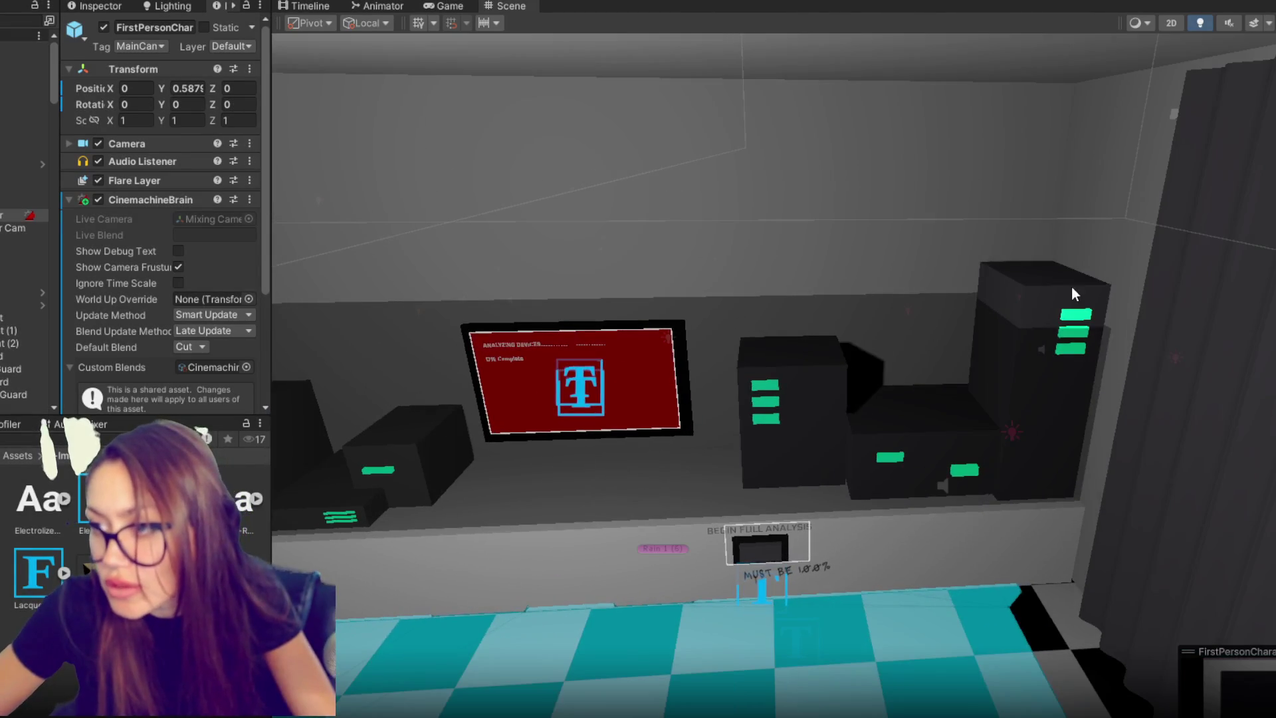
# - Lower the tall tower Cube (21) to Y 5.429 along with its green bar
pyautogui.click(1077, 314)
pyautogui.keyDown('shift'); pyautogui.click(1076, 312); pyautogui.keyUp('shift')
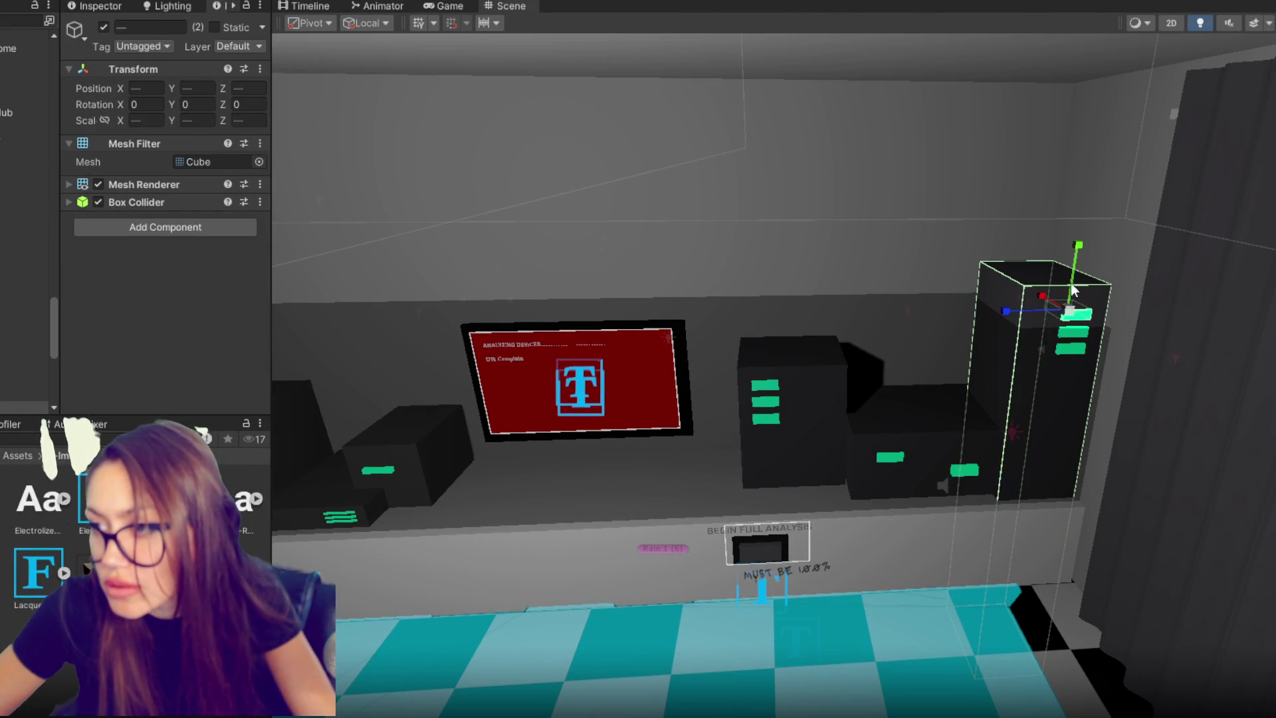
pyautogui.moveTo(1078, 252)
pyautogui.mouseDown()
pyautogui.moveTo(1072, 290)
pyautogui.moveTo(1076, 218)
pyautogui.moveTo(1080, 299)
pyautogui.mouseUp()
pyautogui.keyDown('shift'); pyautogui.click(1099, 283); pyautogui.keyUp('shift')
pyautogui.click(1078, 324)
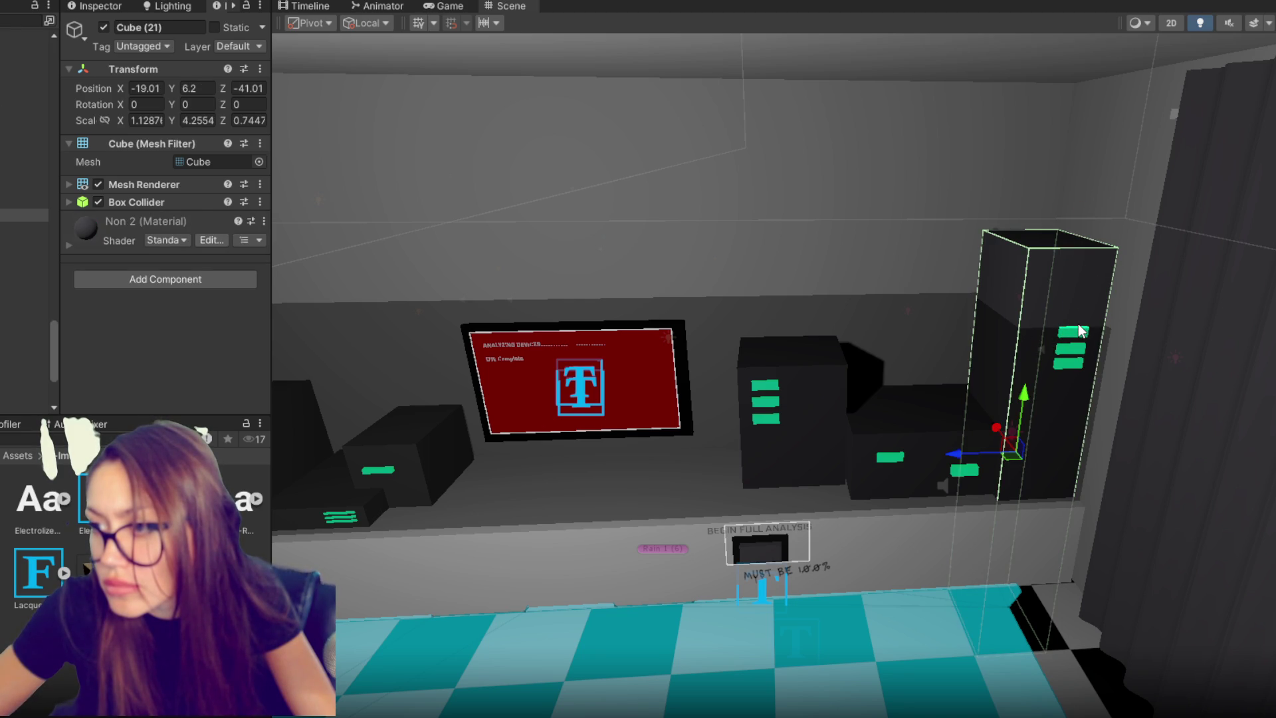
pyautogui.moveTo(1018, 413); pyautogui.dragTo(1011, 475)
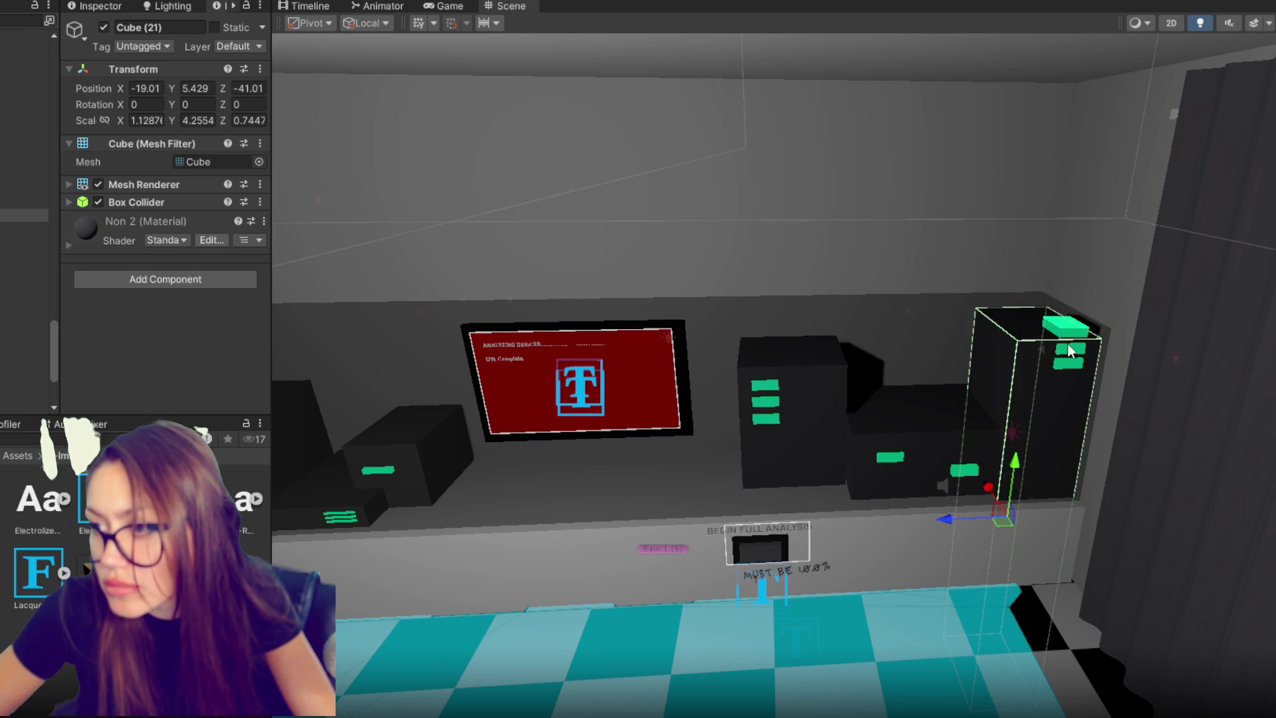
pyautogui.click(1079, 324)
pyautogui.moveTo(1080, 269)
pyautogui.mouseDown()
pyautogui.moveTo(1055, 307)
pyautogui.moveTo(1066, 307)
pyautogui.mouseUp()
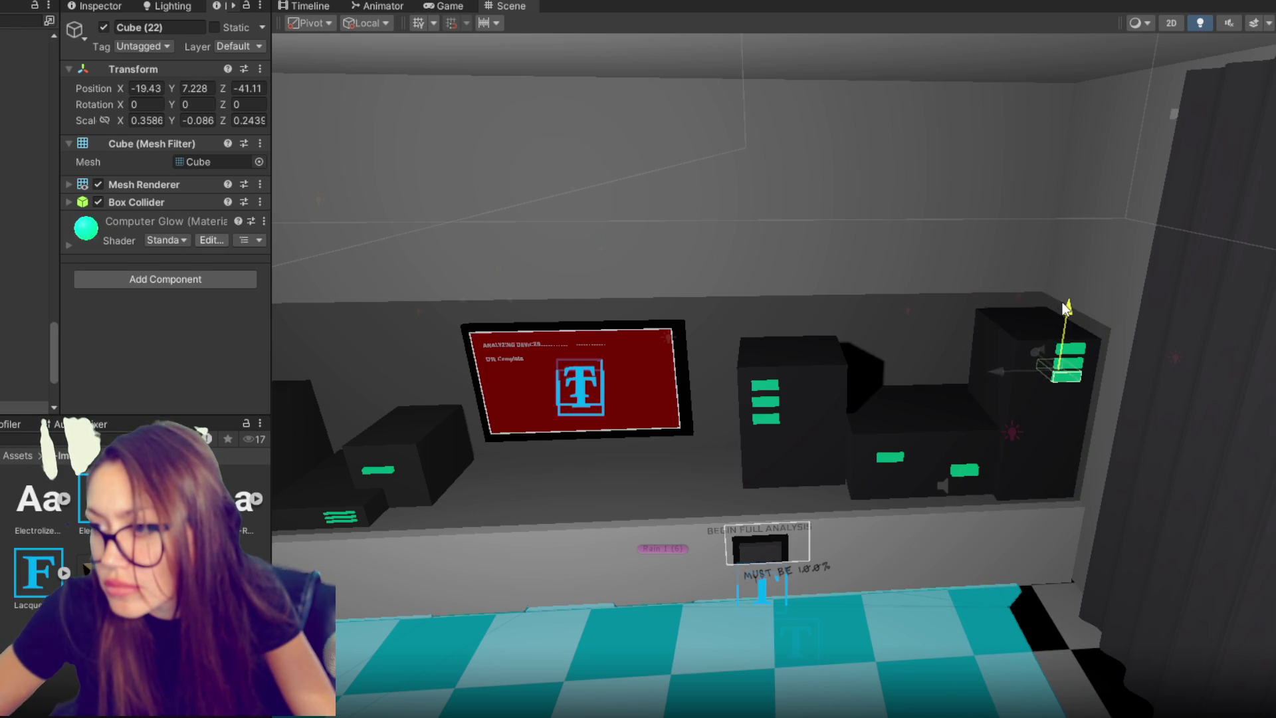
# - Raise the Analyzer Glass case to Y 6.916 over the desk equipment
pyautogui.click(1013, 467)
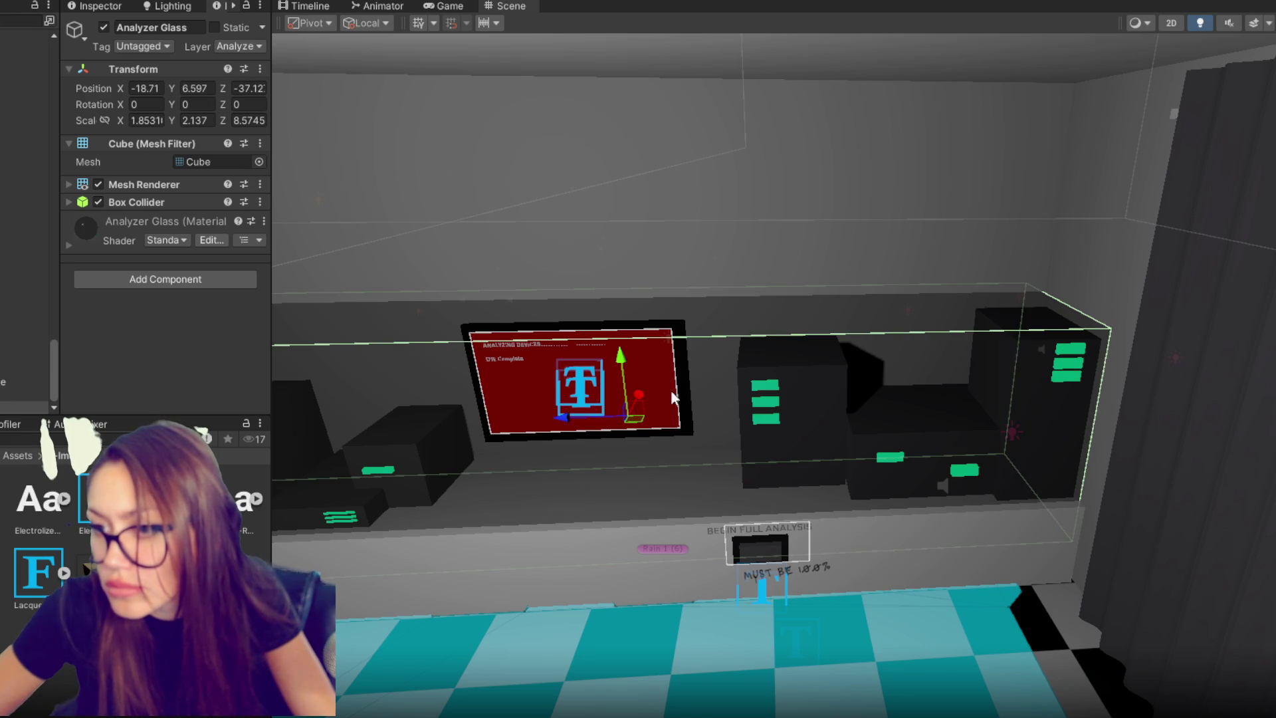
pyautogui.click(1026, 324)
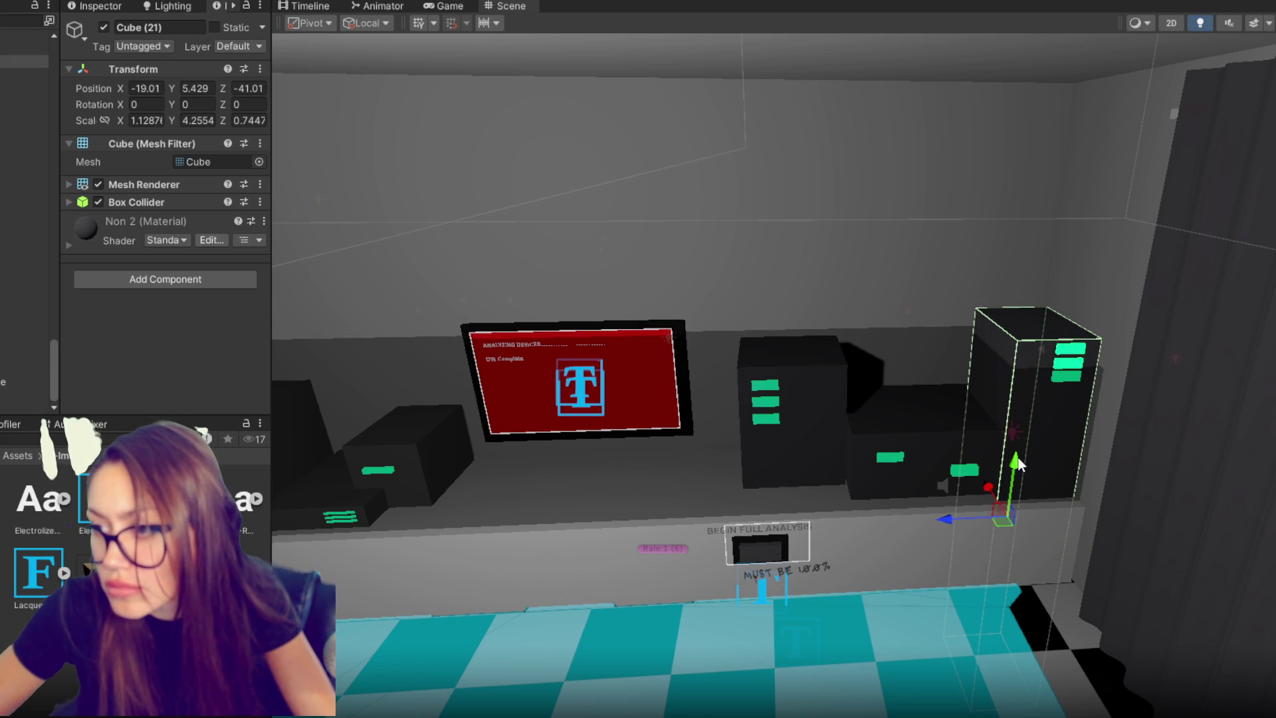
pyautogui.click(640, 417)
pyautogui.click(643, 448)
pyautogui.moveTo(626, 398); pyautogui.dragTo(626, 317)
pyautogui.press('f')
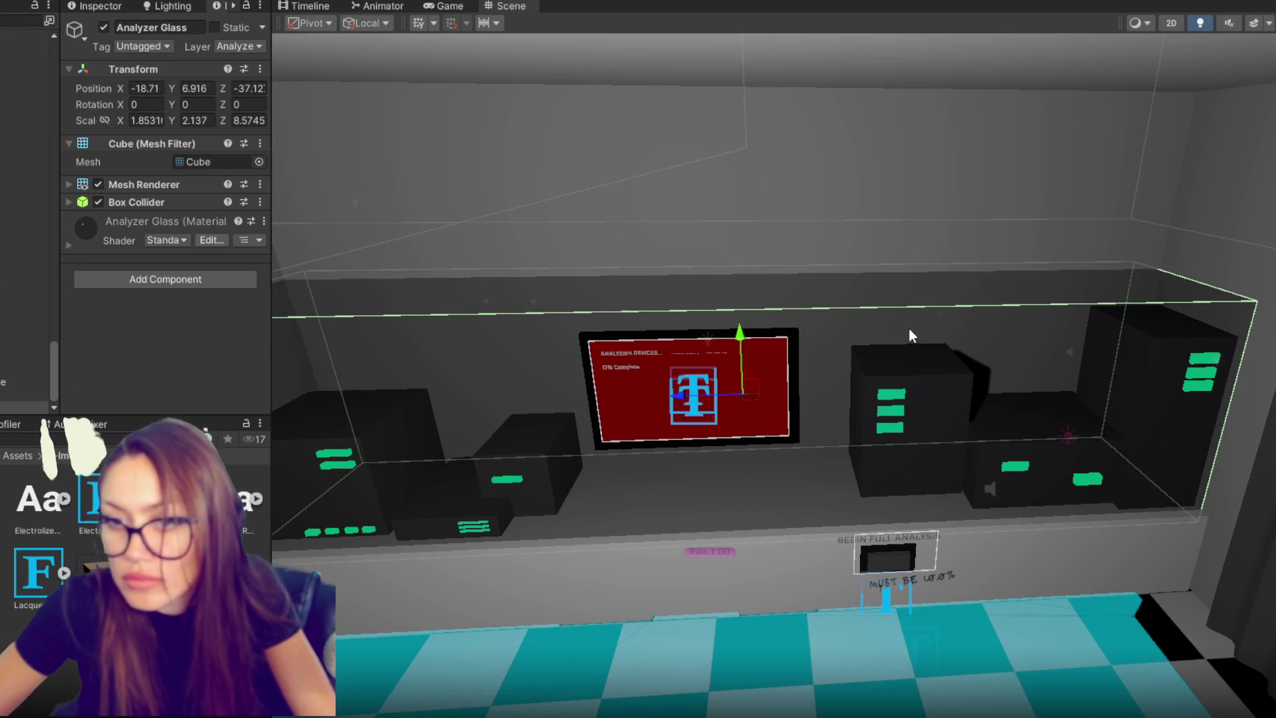
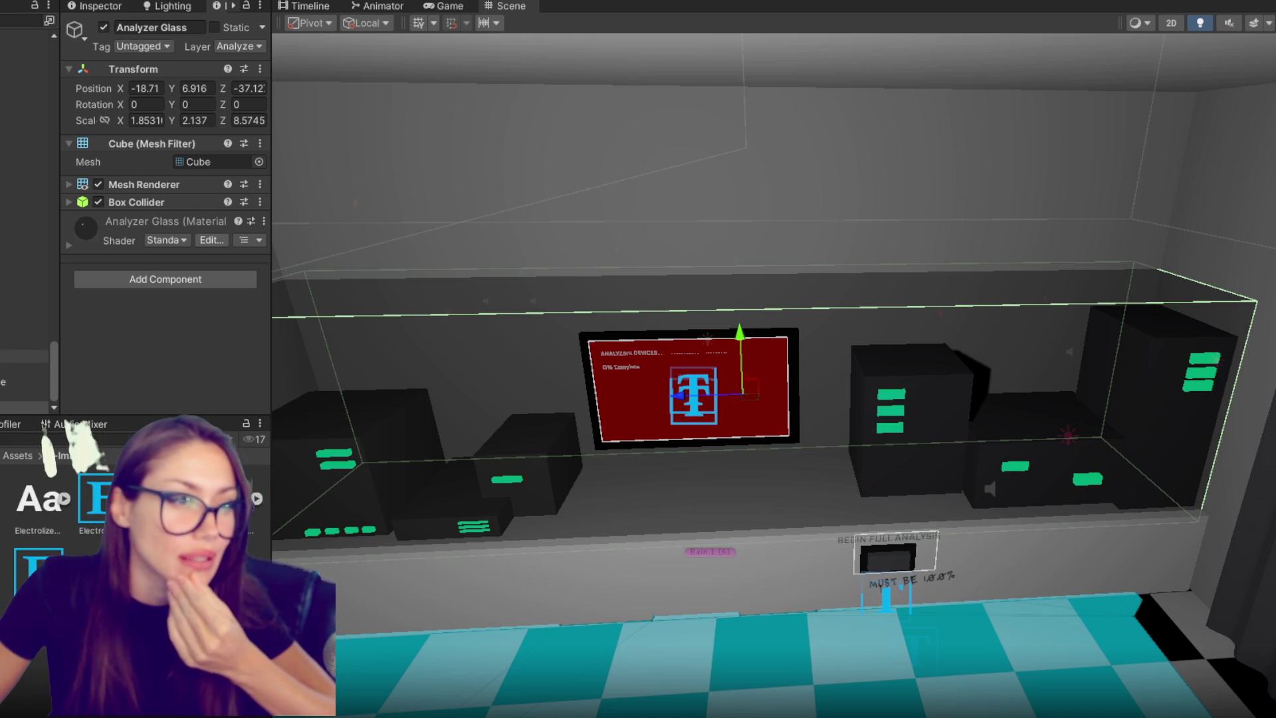
# - Create an empty child object under the Canvas and stretch it to fill the canvas
pyautogui.scroll(10, 27, 299)
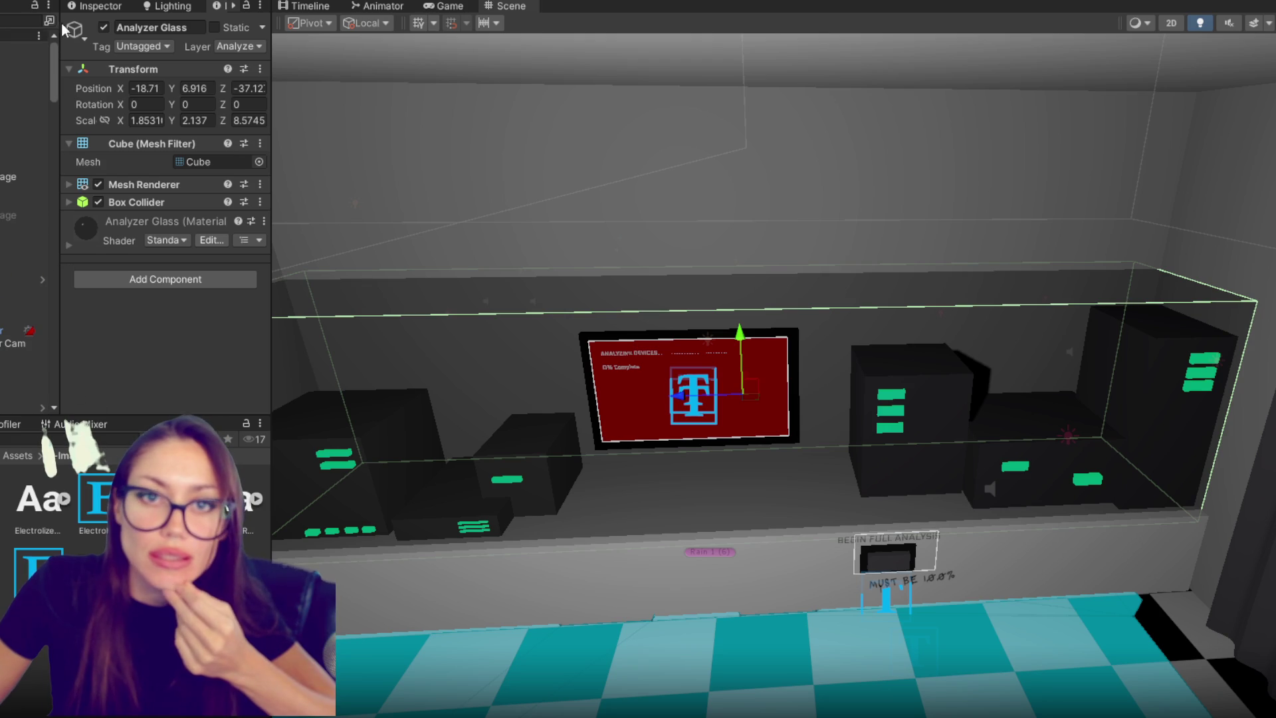
pyautogui.scroll(-4, 27, 279)
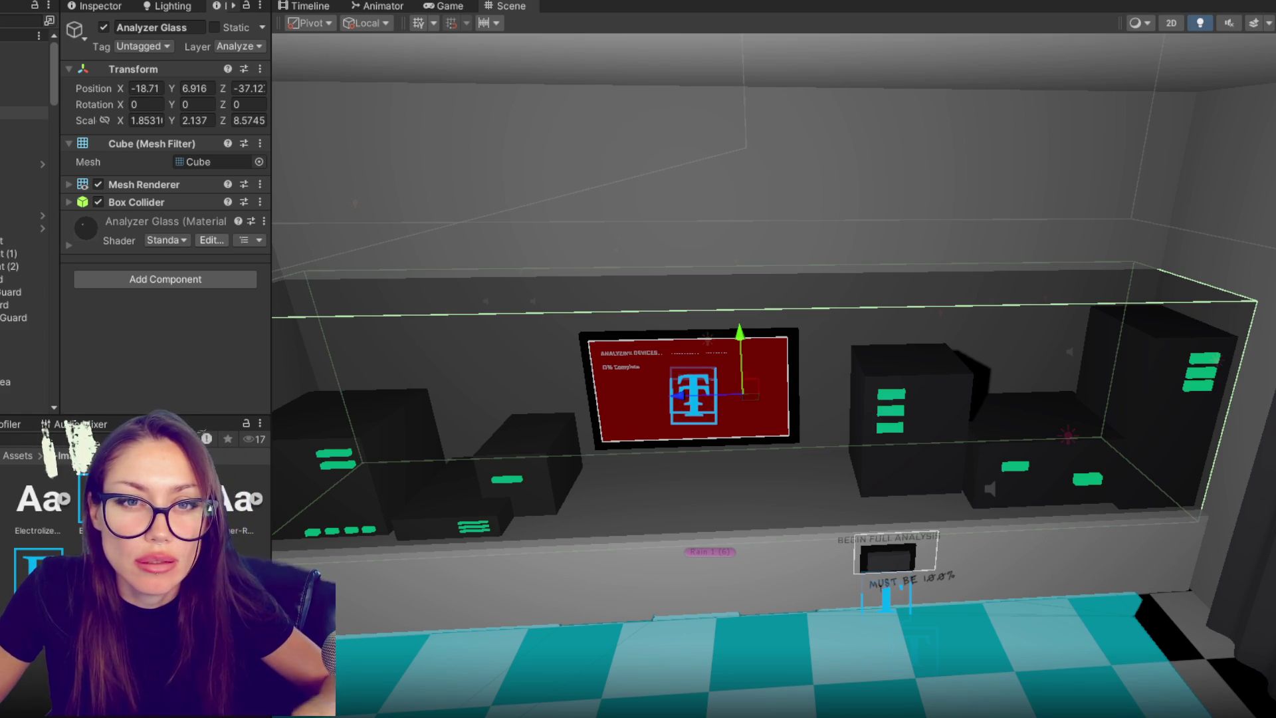
pyautogui.rightClick(20, 73)
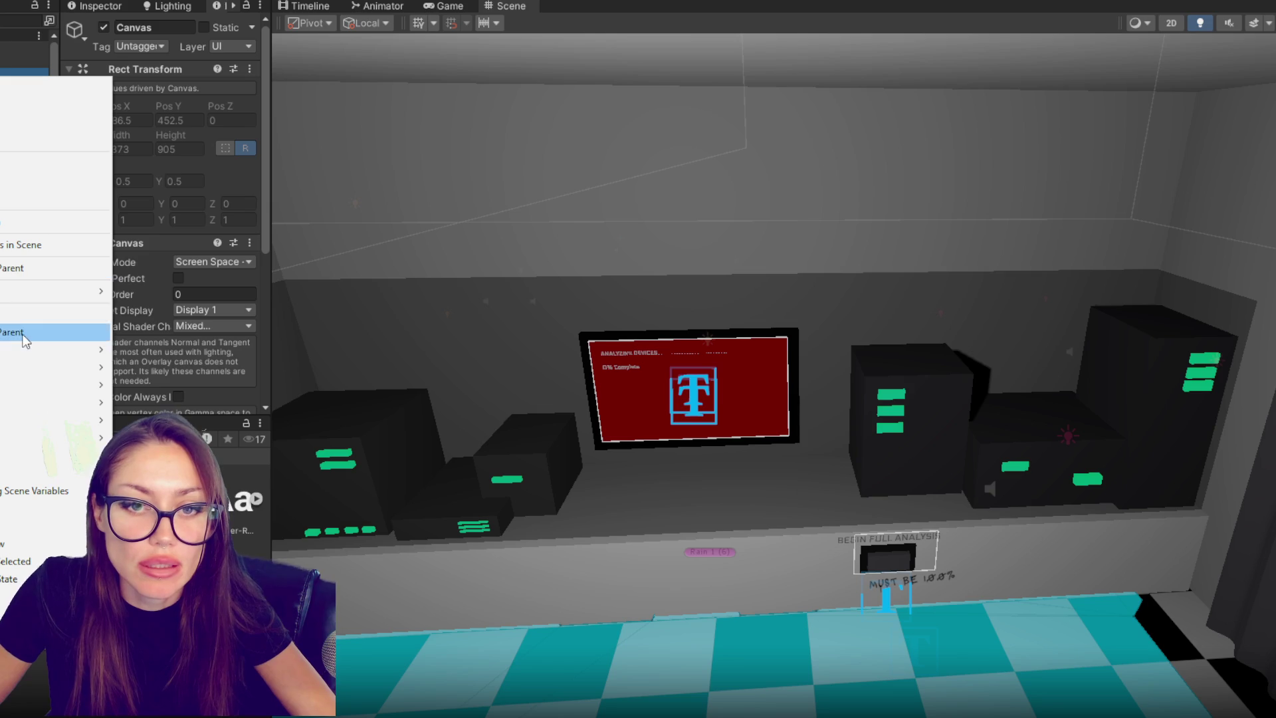
pyautogui.click(1, 315)
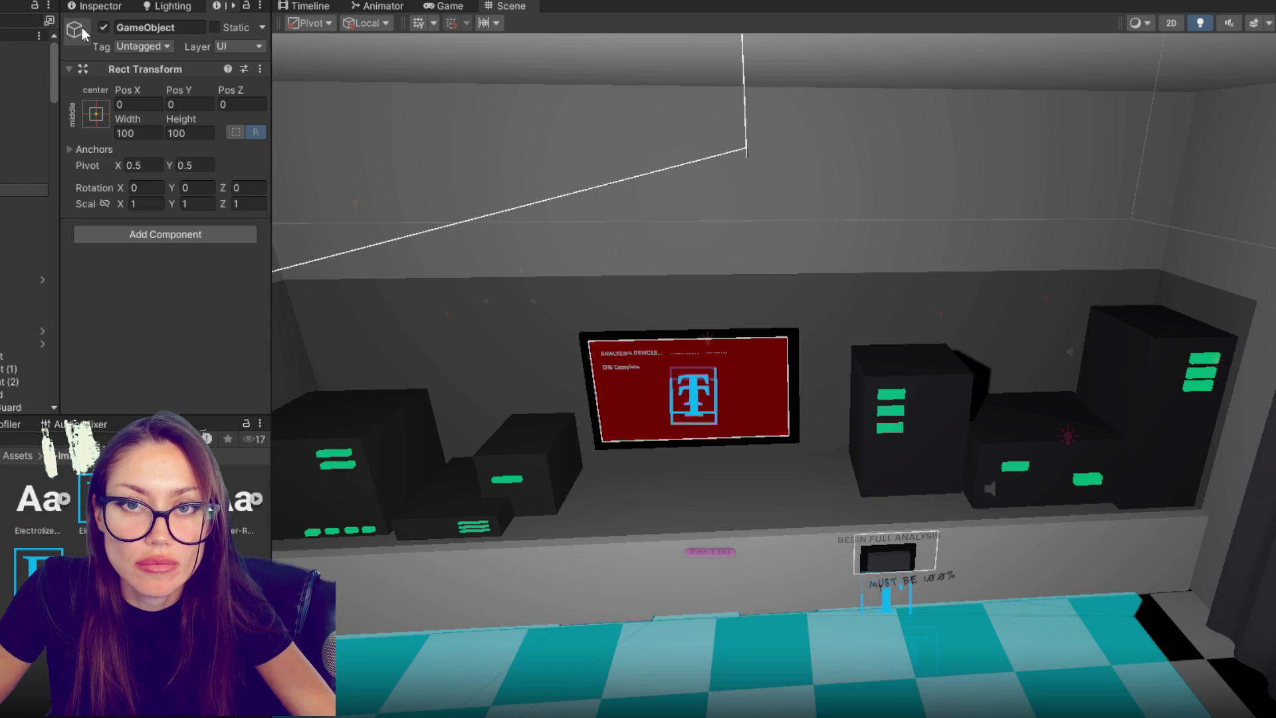
pyautogui.click(95, 113)
pyautogui.keyDown('alt'); pyautogui.click(267, 355); pyautogui.keyUp('alt')
pyautogui.click(6, 193)
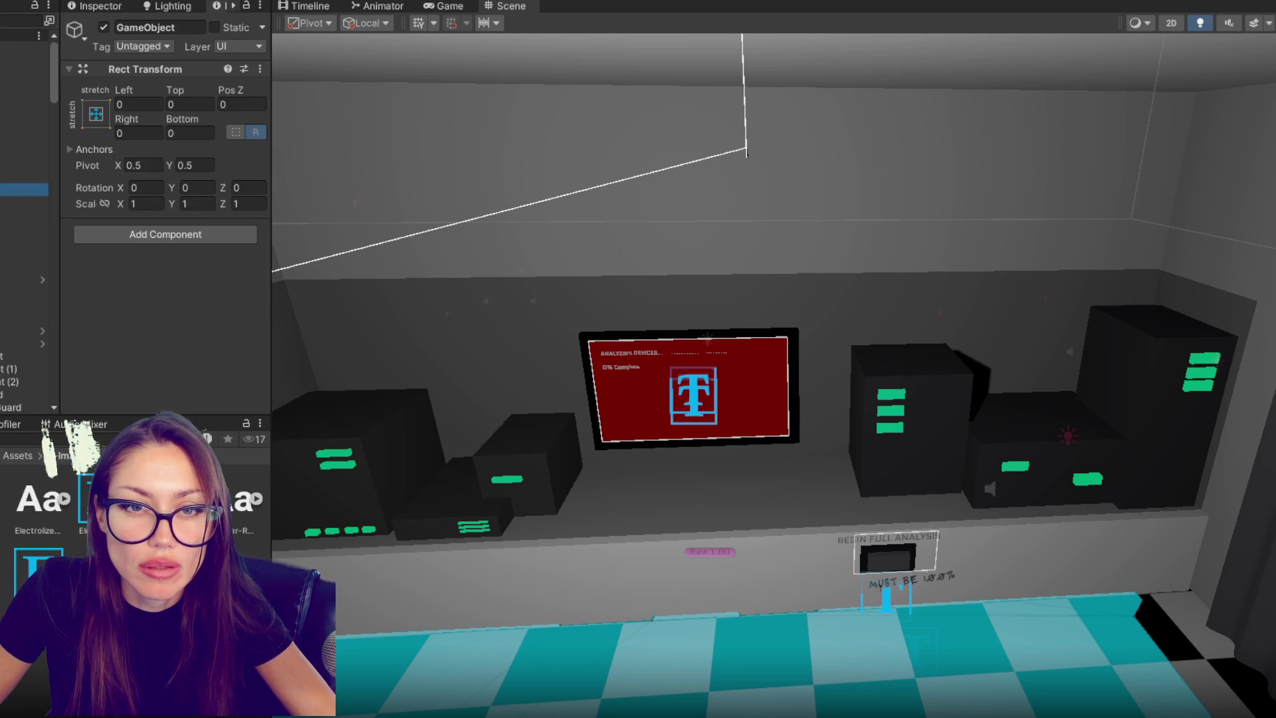
# - Add a TextMeshPro text under the new object reading FOUND A DEVICE
pyautogui.rightClick(7, 190)
pyautogui.moveTo(133, 596)
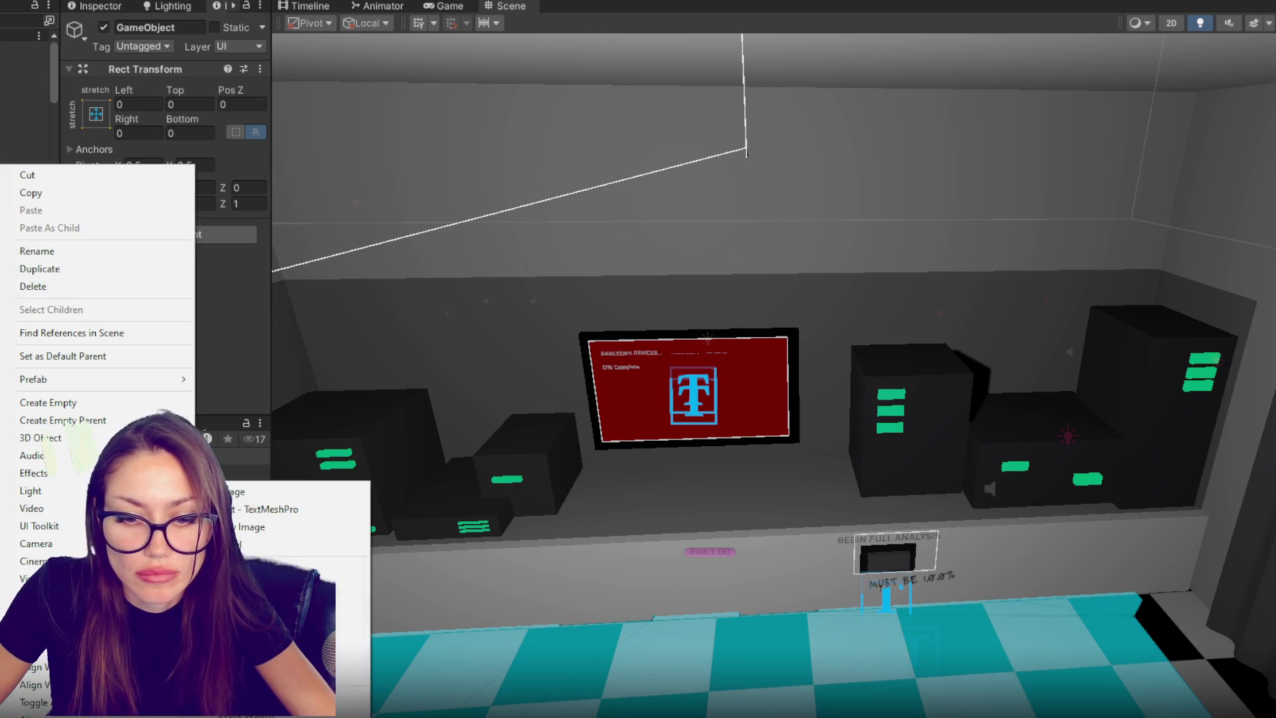
pyautogui.click(279, 509)
pyautogui.click(176, 367)
pyautogui.write('FOUND A DEVICE')
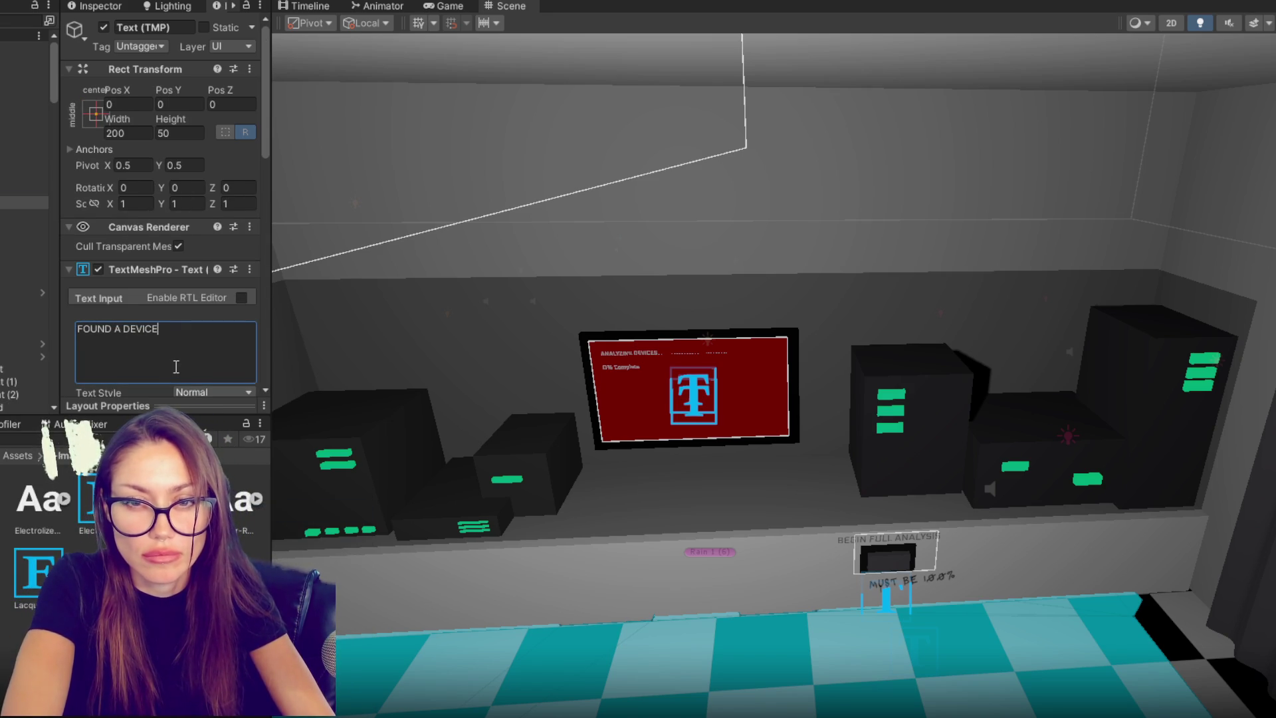
pyautogui.click(1, 202)
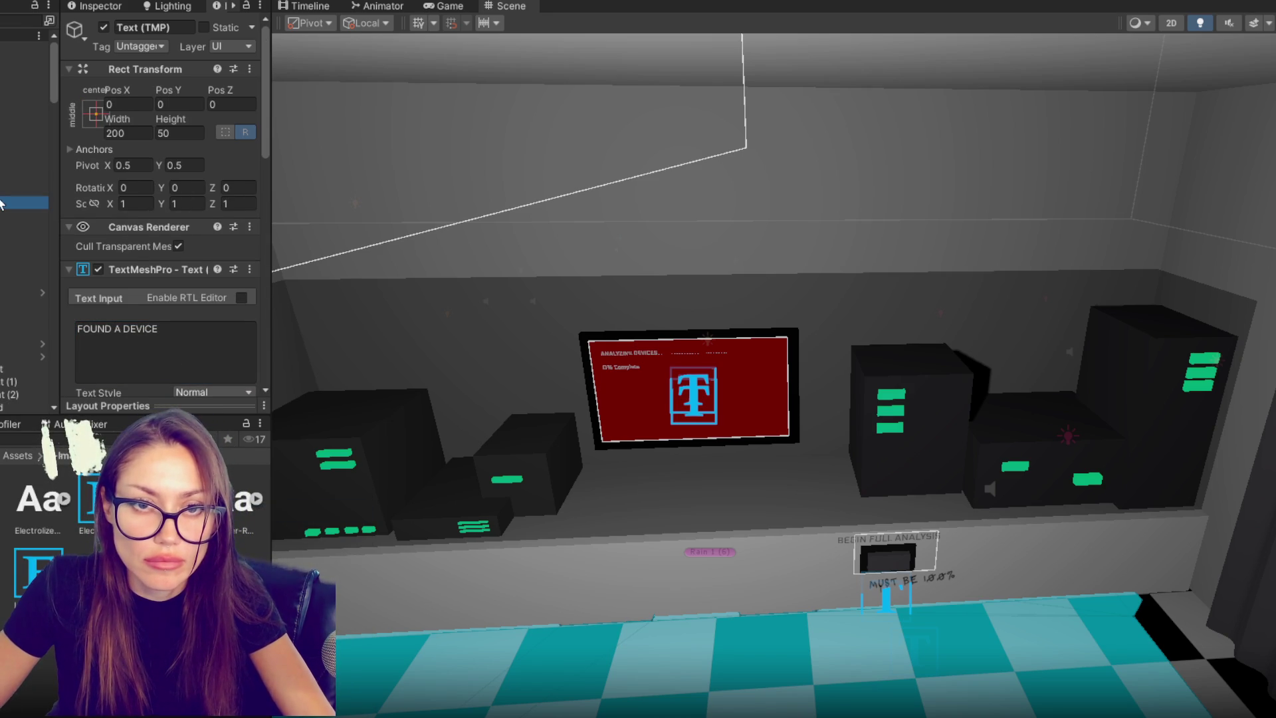
# - Duplicate the heading and change the copy to 'Info has been sent to the analyzer.'
pyautogui.hotkey('ctrl', 'd')
pyautogui.click(178, 339)
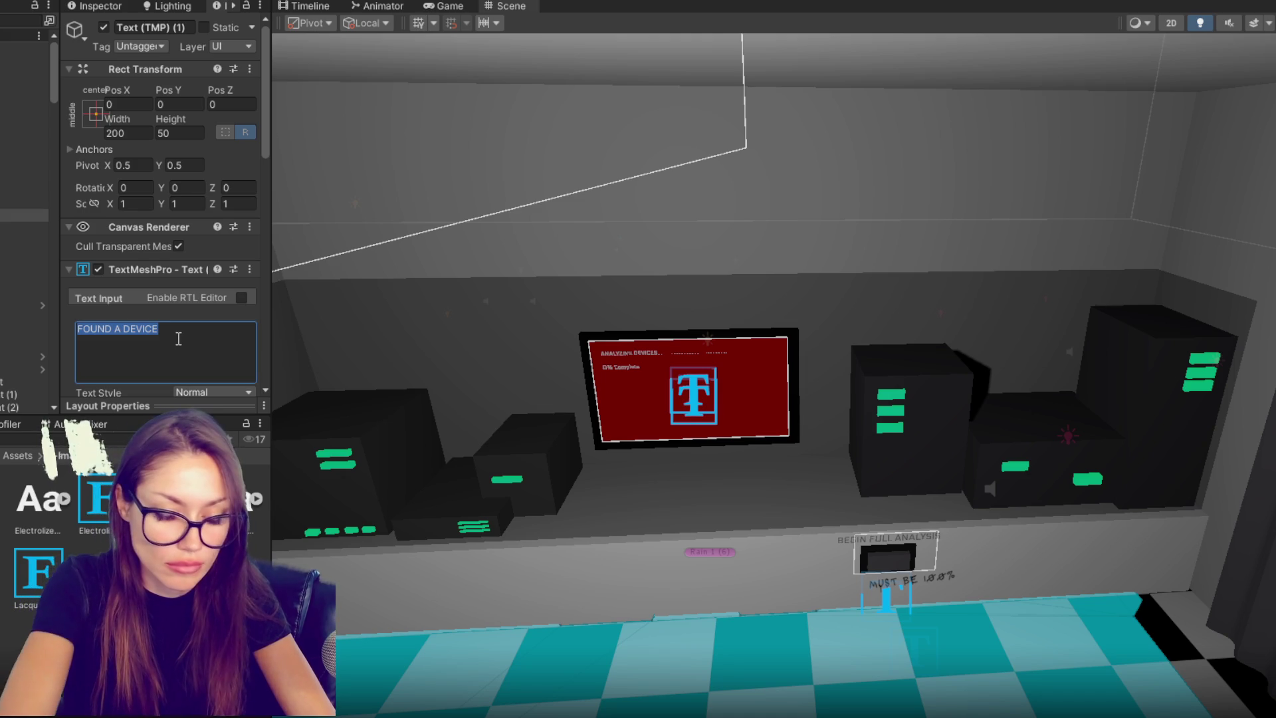
pyautogui.write('An')
pyautogui.press('BackSpace')
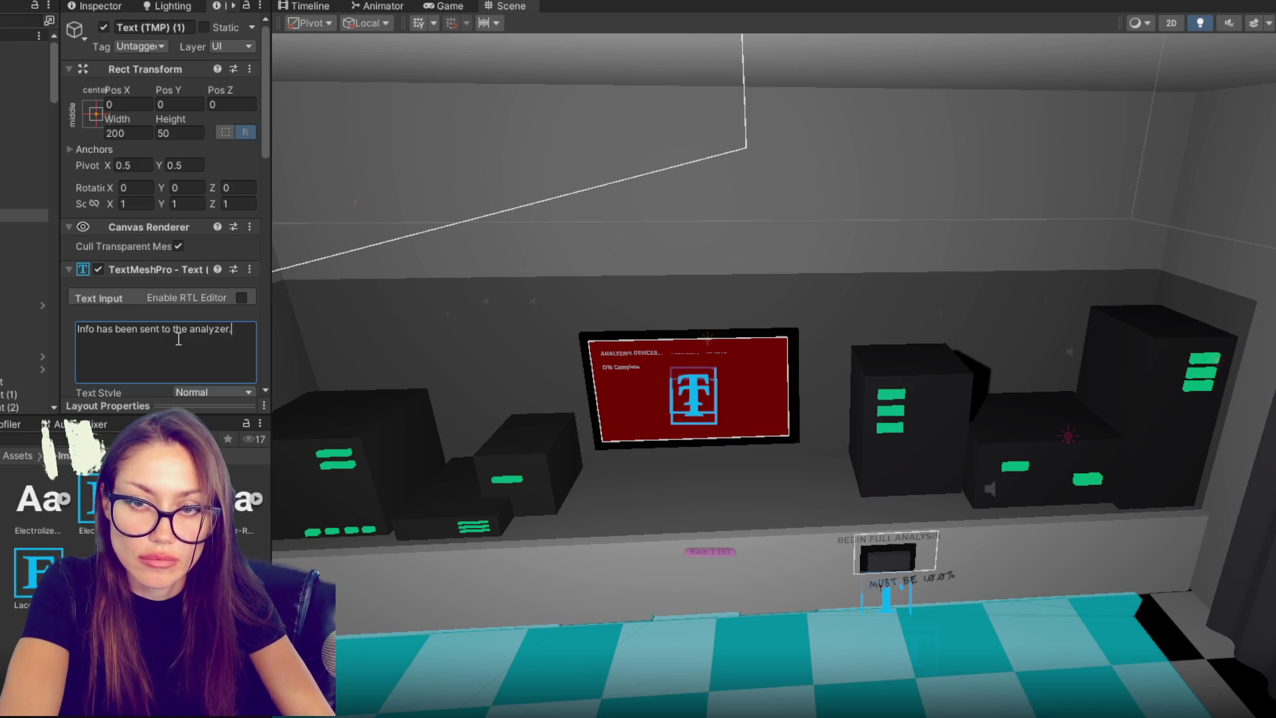
# - Select the popup parent, frame it and orbit the scene view to face the canvas
pyautogui.keyDown('ctrl'); pyautogui.click(24, 202); pyautogui.keyUp('ctrl')
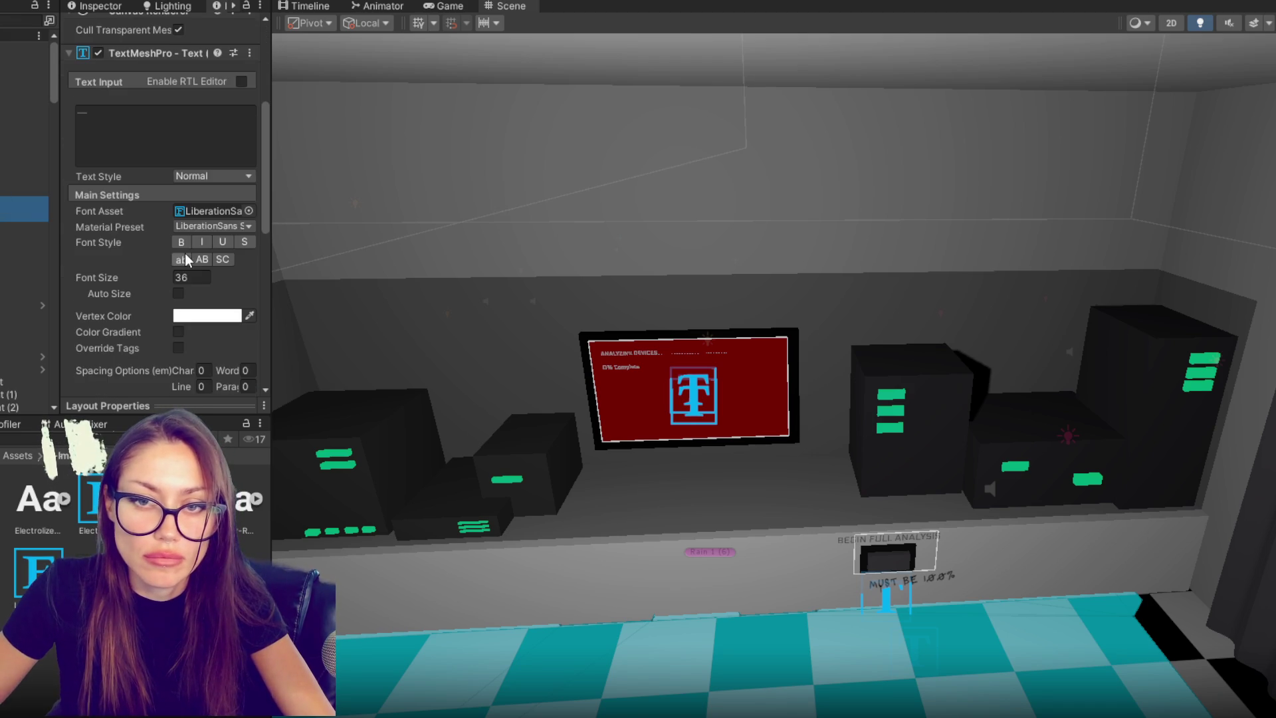
pyautogui.scroll(-5, 183, 286)
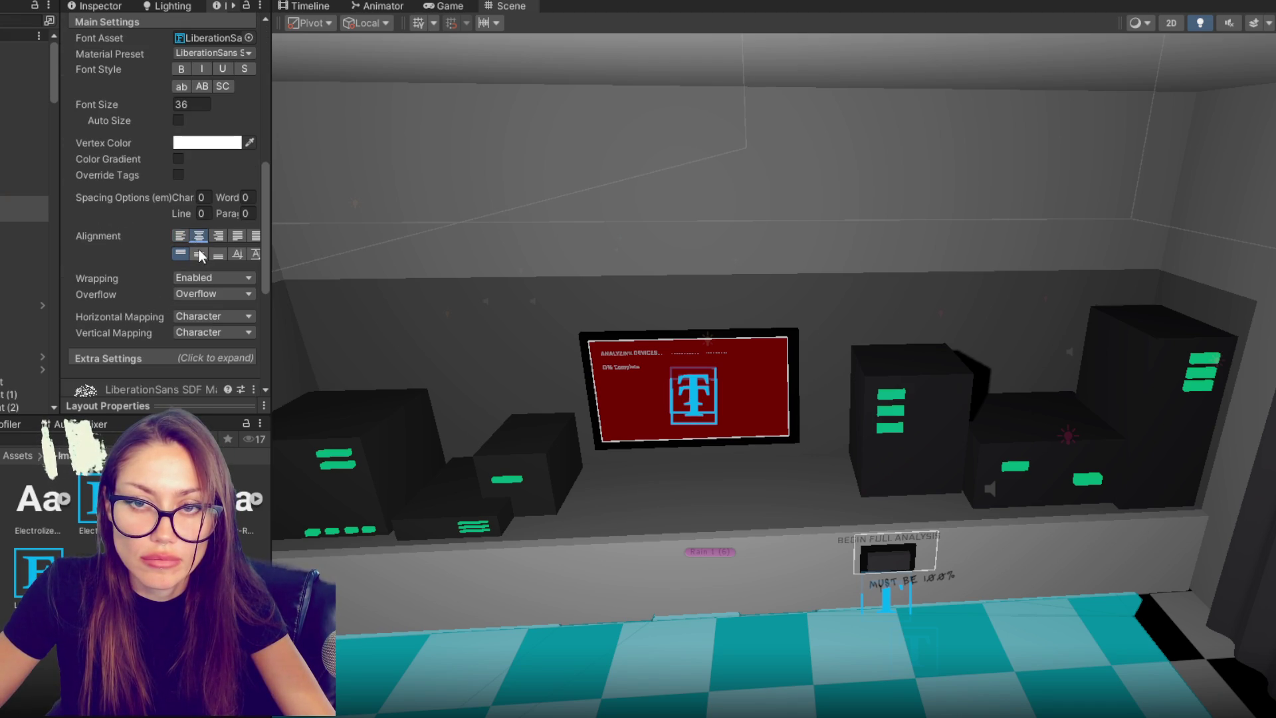
pyautogui.click(21, 189)
pyautogui.press('f')
pyautogui.moveTo(1094, 338)
pyautogui.mouseDown()
pyautogui.moveTo(442, 309)
pyautogui.moveTo(176, 319)
pyautogui.mouseUp()
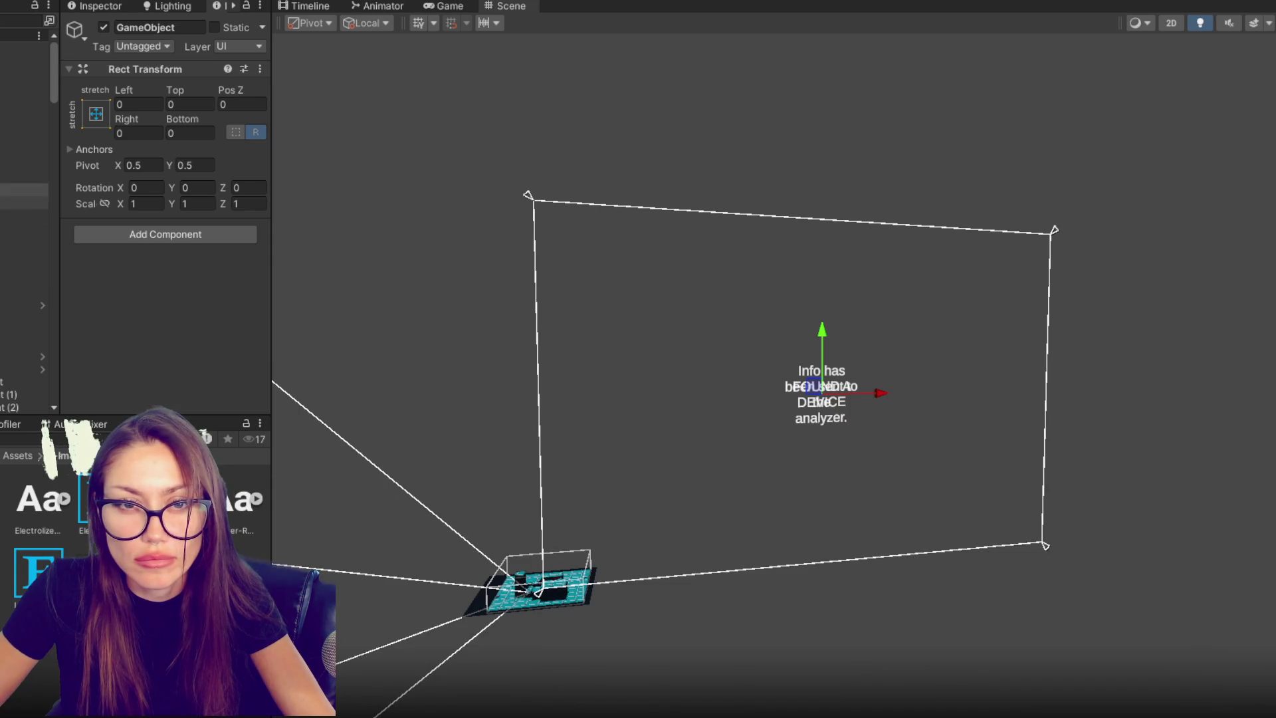
# - Set the heading's font size, widen its box to about 324 and raise it near the top
pyautogui.click(22, 202)
pyautogui.scroll(-6, 118, 299)
pyautogui.doubleClick(190, 276)
pyautogui.write('3')
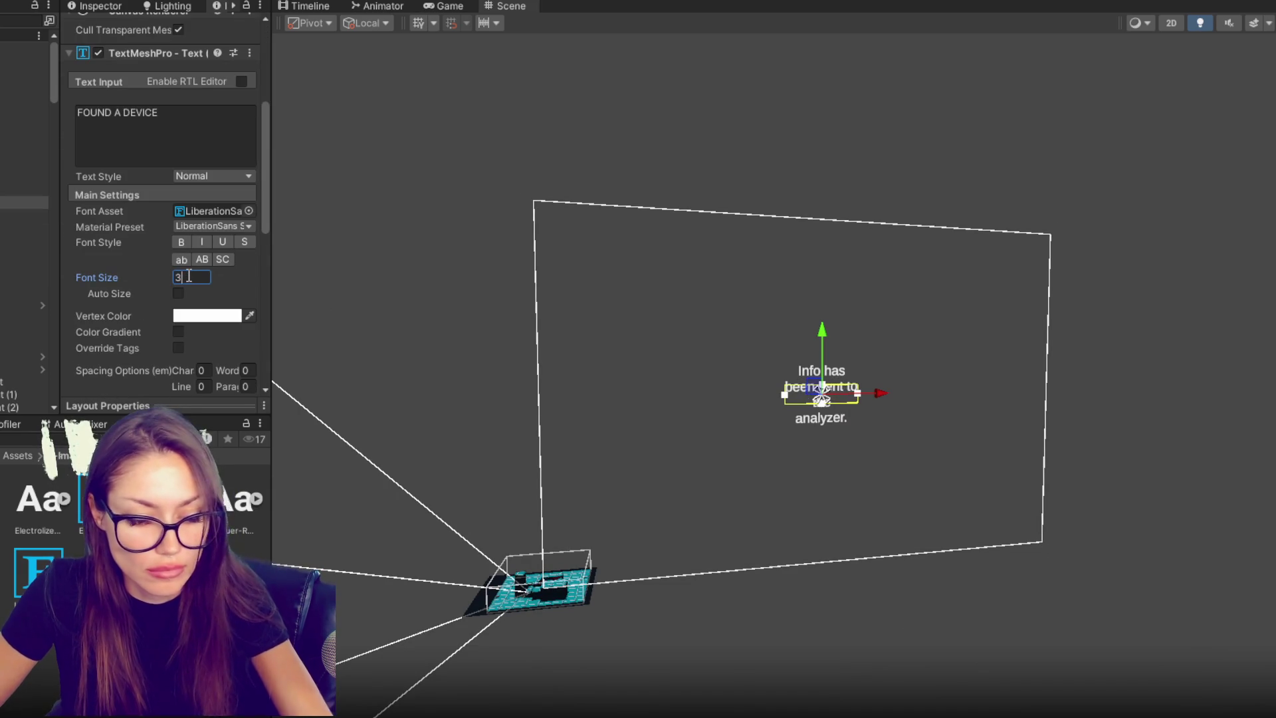
pyautogui.press('Return')
pyautogui.scroll(5, 66, 73)
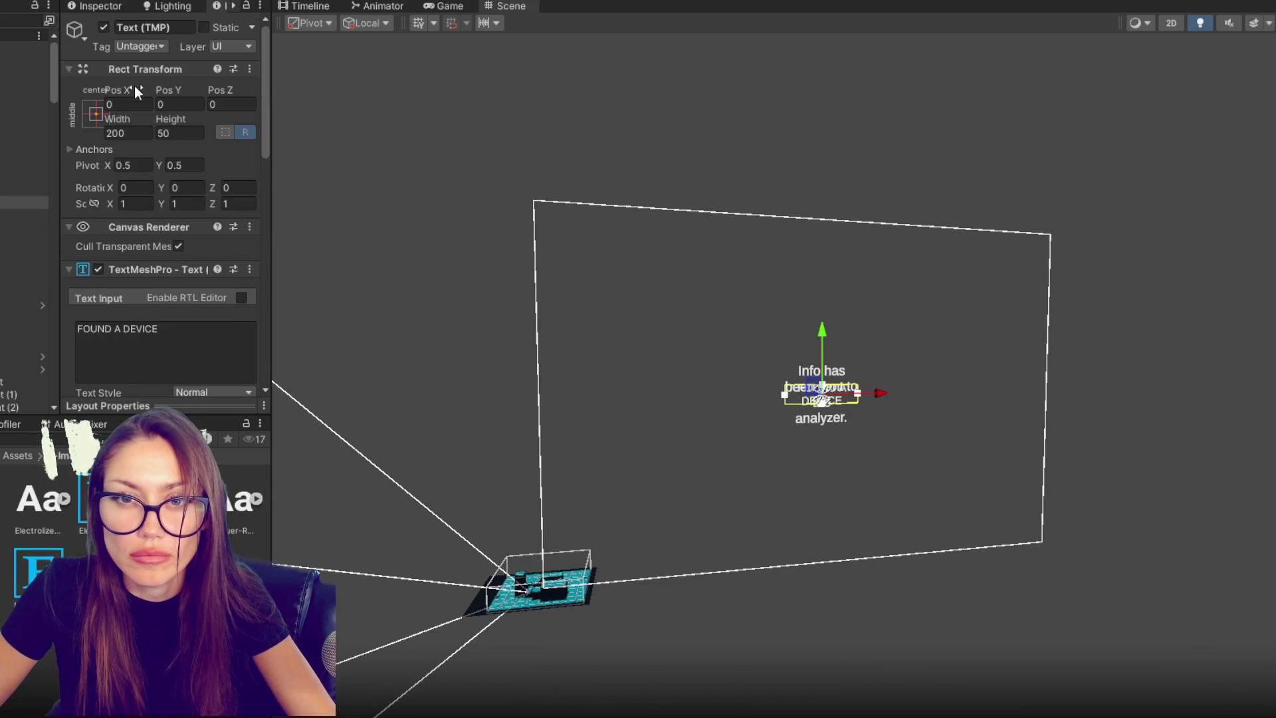
pyautogui.moveTo(129, 118)
pyautogui.mouseDown()
pyautogui.moveTo(949, 209)
pyautogui.moveTo(410, 306)
pyautogui.mouseUp()
pyautogui.moveTo(829, 332)
pyautogui.mouseDown()
pyautogui.moveTo(833, 234)
pyautogui.moveTo(824, 258)
pyautogui.mouseUp()
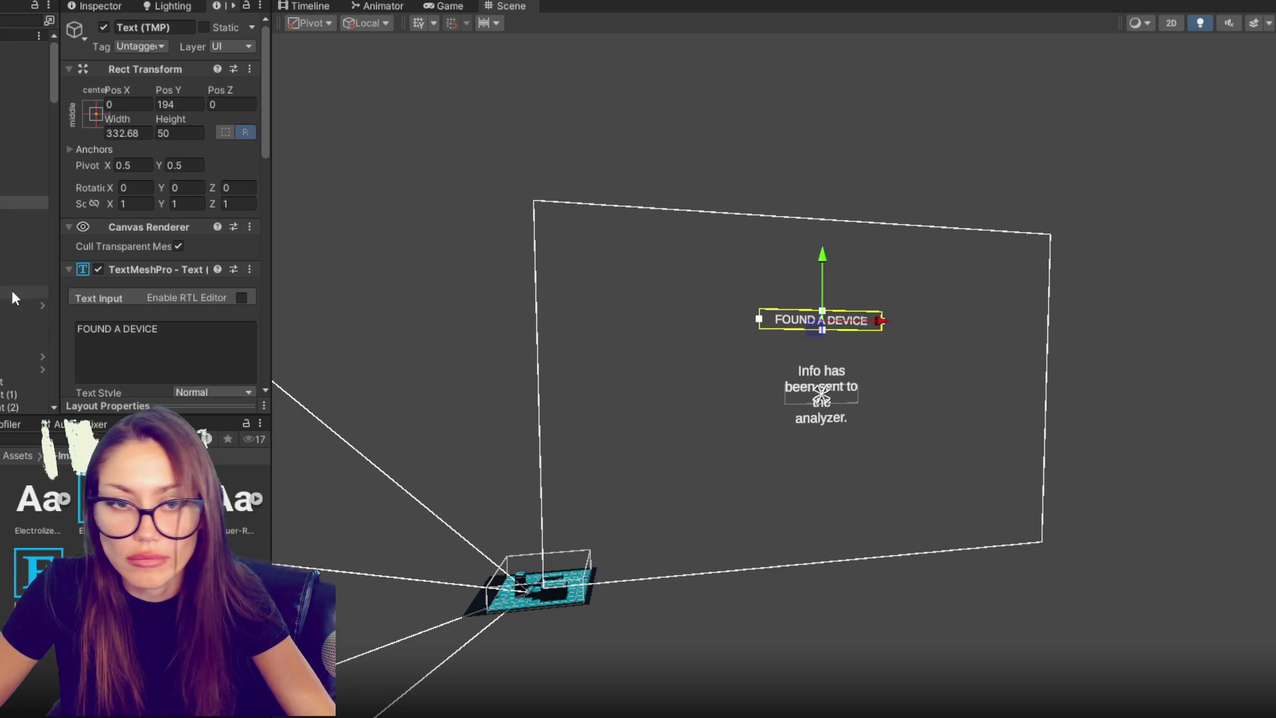
# - Set the info line to font size 18, widen it to about 400 and move it beneath the heading
pyautogui.click(27, 215)
pyautogui.scroll(-3, 221, 279)
pyautogui.write('18')
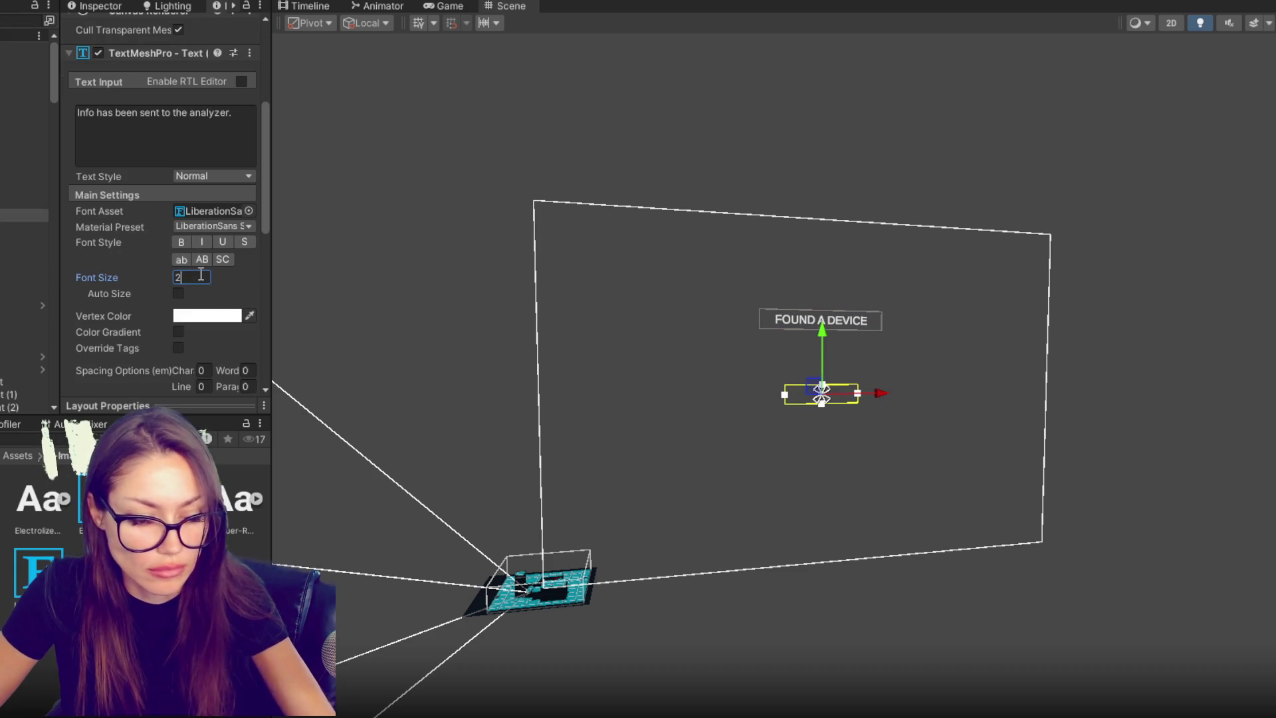
pyautogui.scroll(5, 147, 99)
pyautogui.moveTo(117, 119); pyautogui.dragTo(500, 154)
pyautogui.moveTo(830, 334); pyautogui.dragTo(832, 270)
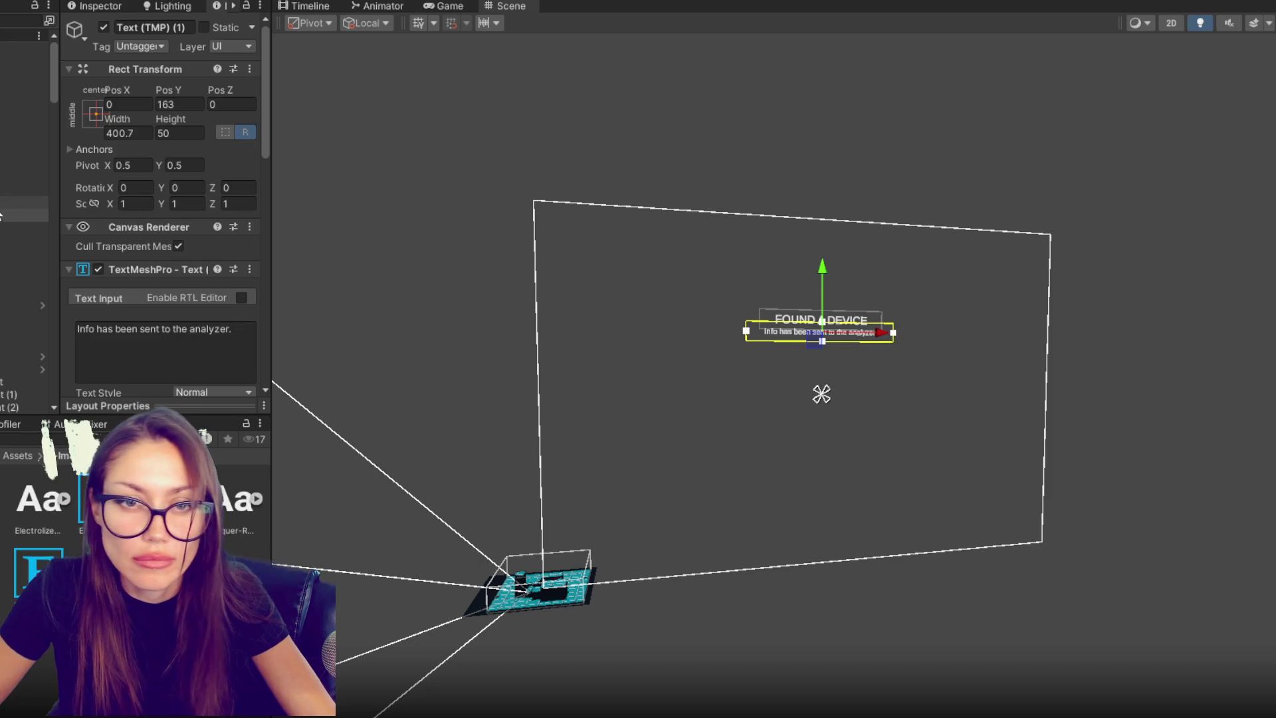
# - Rename the parent FoundDevice and duplicate it as Found Special Device
pyautogui.click(19, 189)
pyautogui.write('FoundDevice')
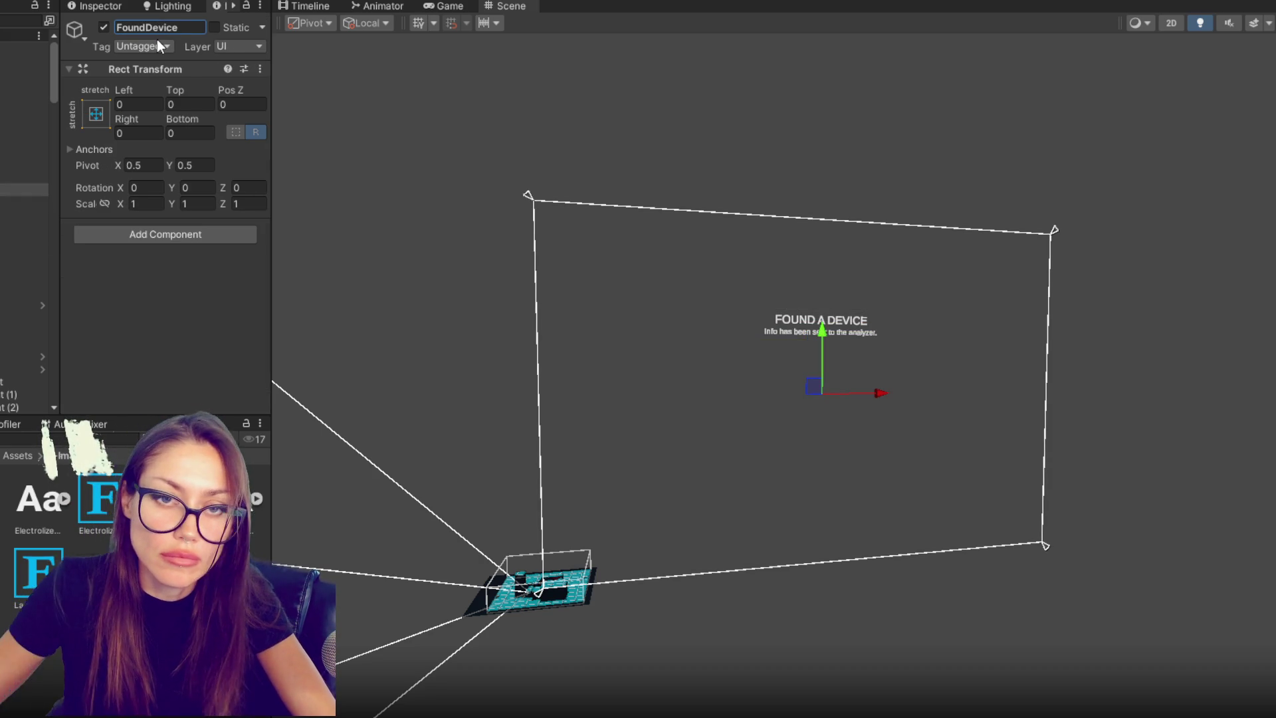
pyautogui.press('Return')
pyautogui.hotkey('ctrl', 'd')
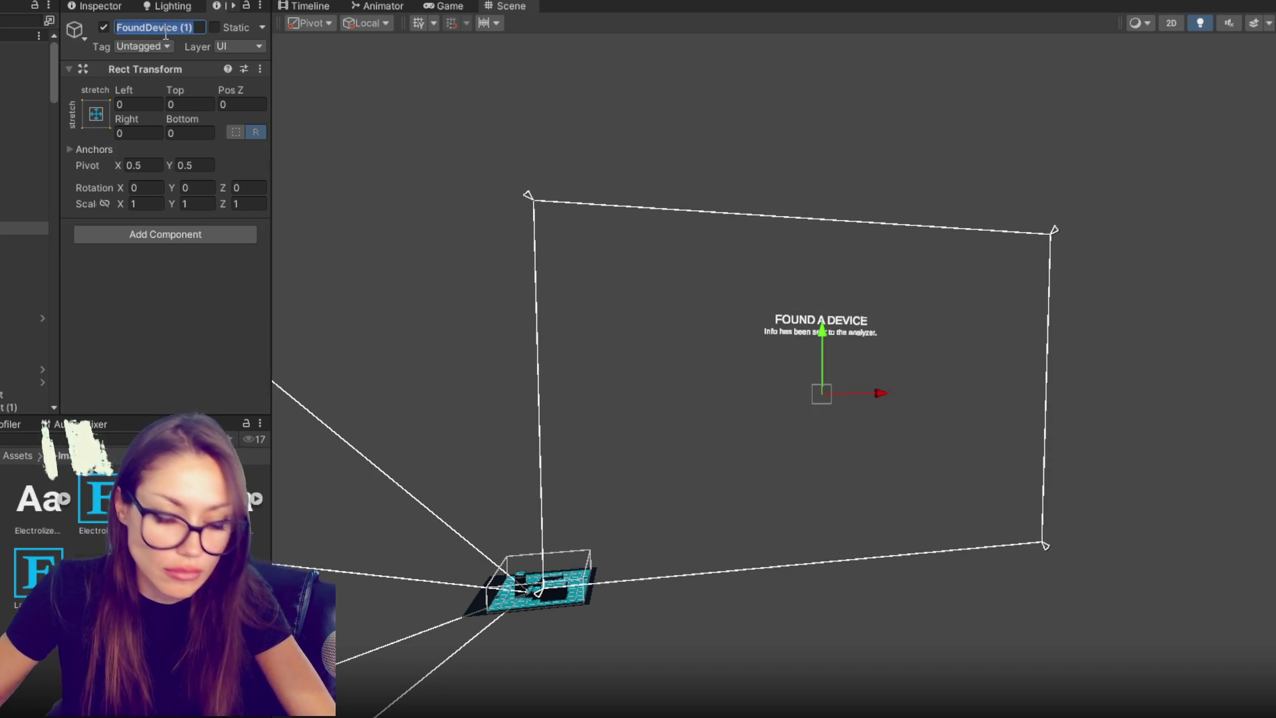
pyautogui.write('Fo')
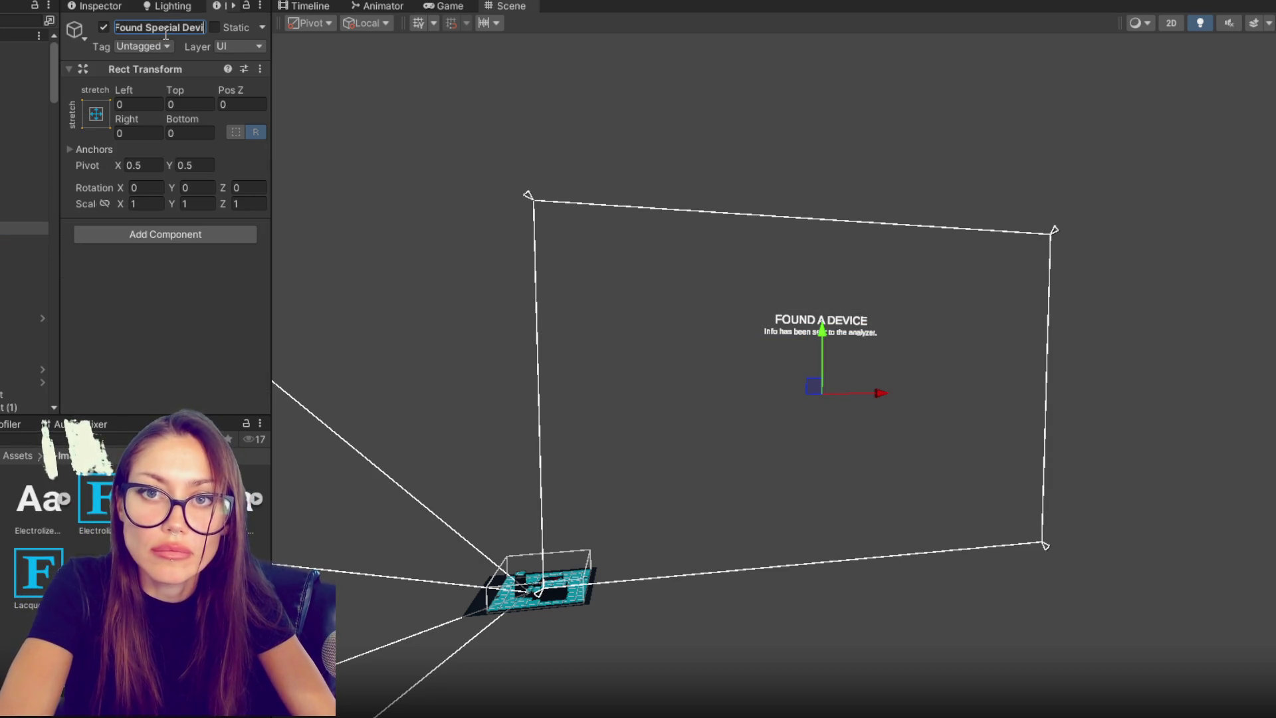
pyautogui.write('ce')
pyautogui.press('Return')
# - Add a Canvas Group with Alpha 0 to both FoundDevice and Found Special Device
pyautogui.keyDown('ctrl'); pyautogui.click(27, 190); pyautogui.keyUp('ctrl')
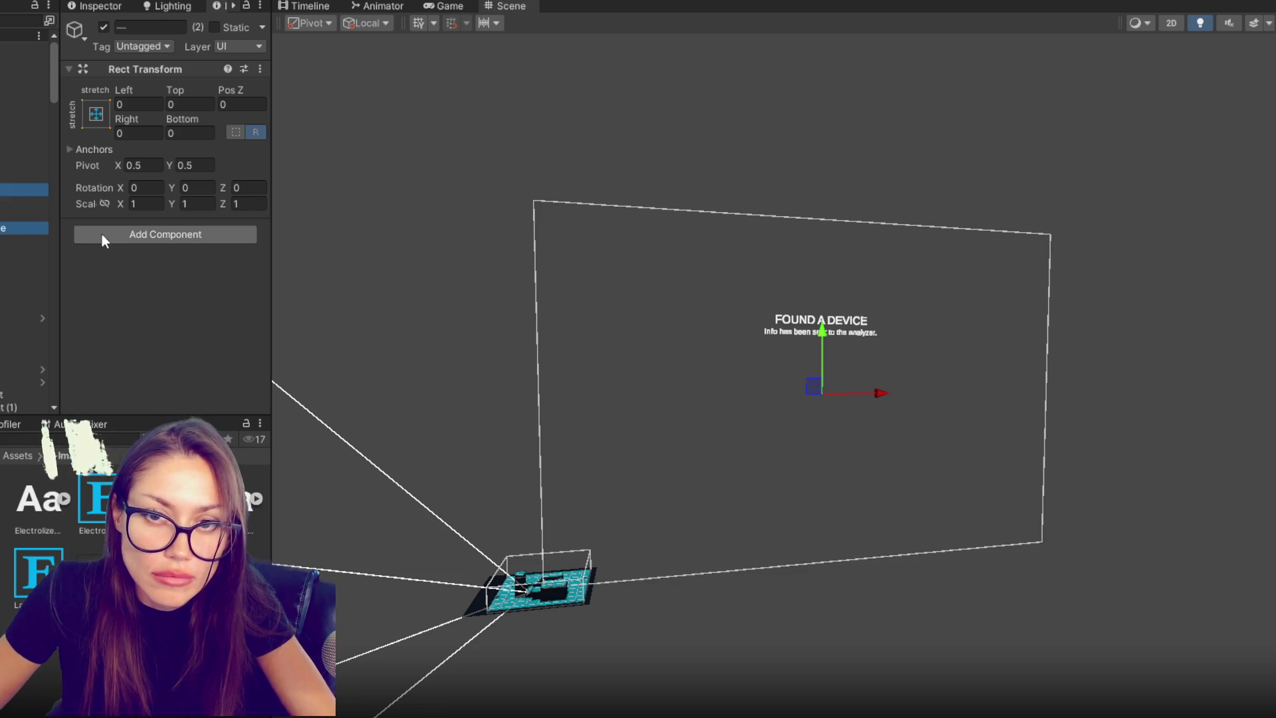
pyautogui.click(119, 236)
pyautogui.write('cg')
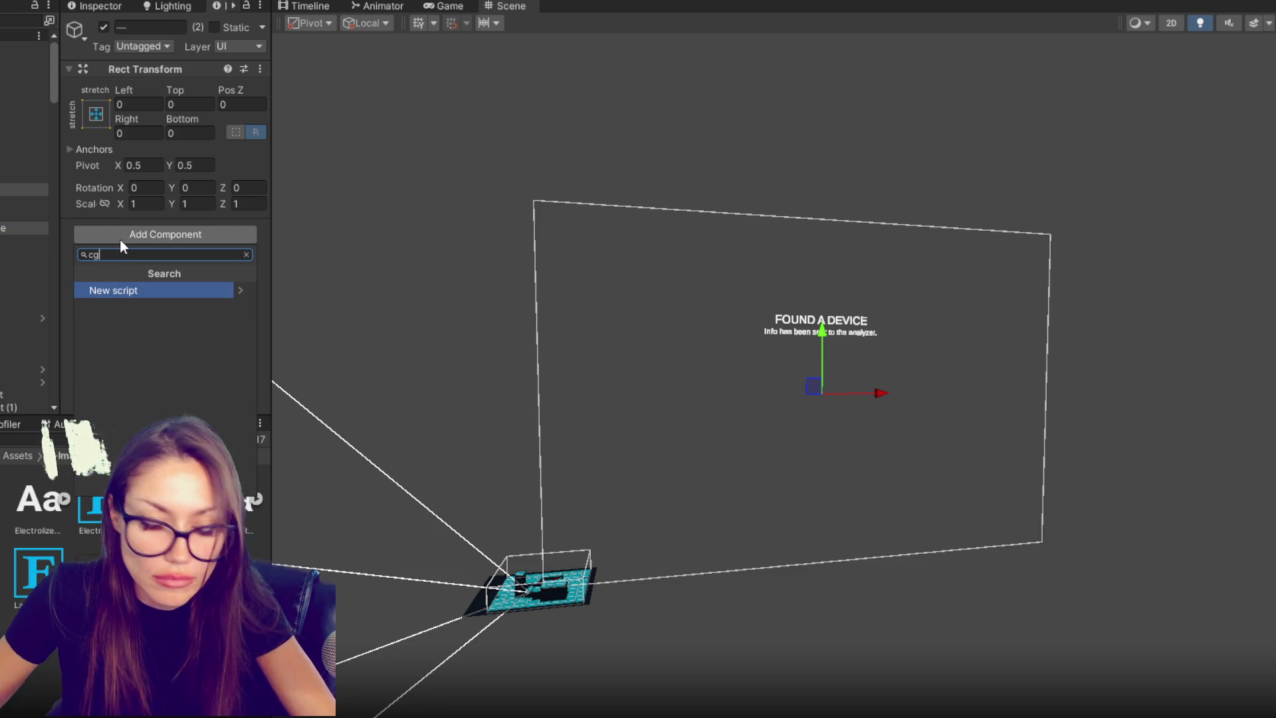
pyautogui.press('BackSpace')
pyautogui.write('anv')
pyautogui.click(192, 306)
pyautogui.click(199, 246)
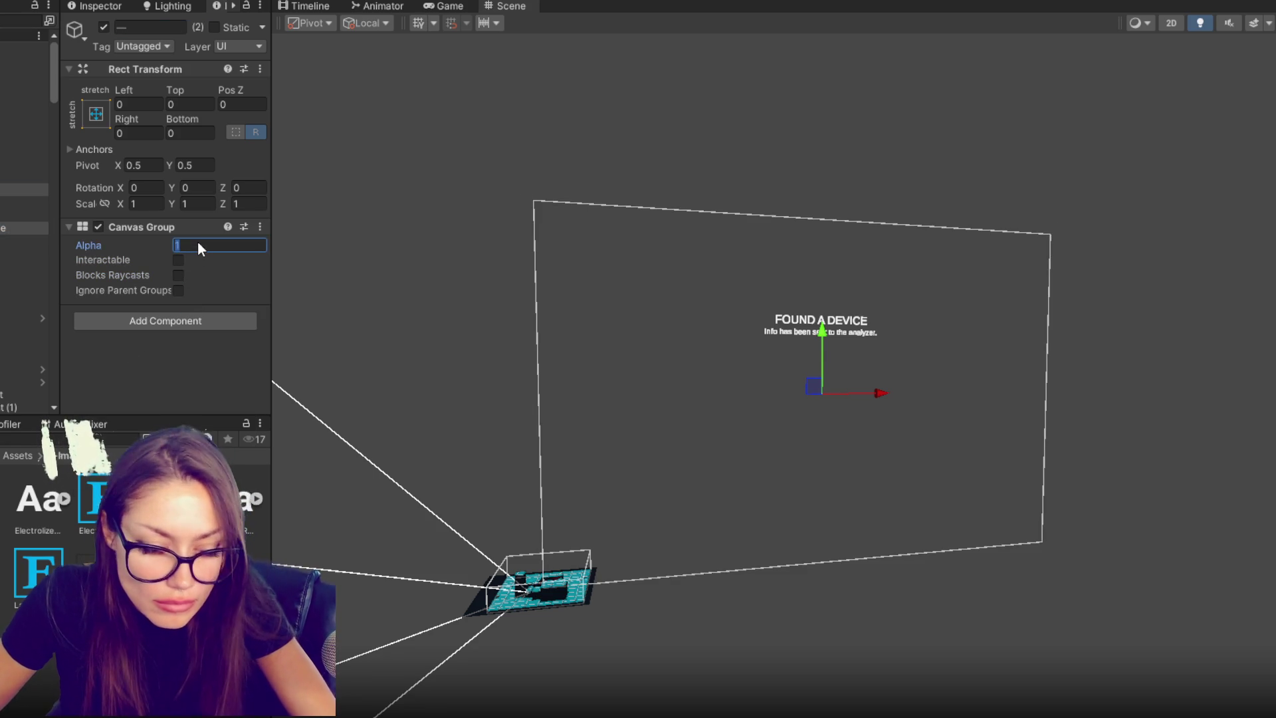
pyautogui.write('0')
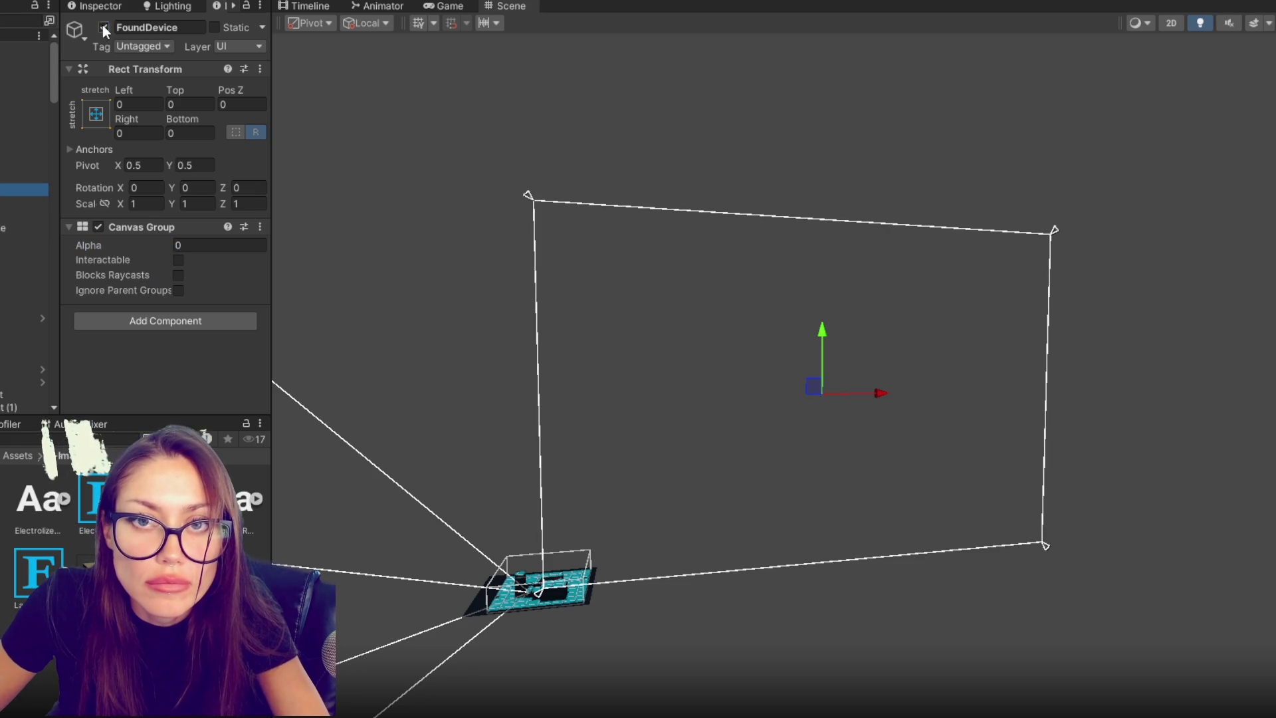
pyautogui.click(14, 228)
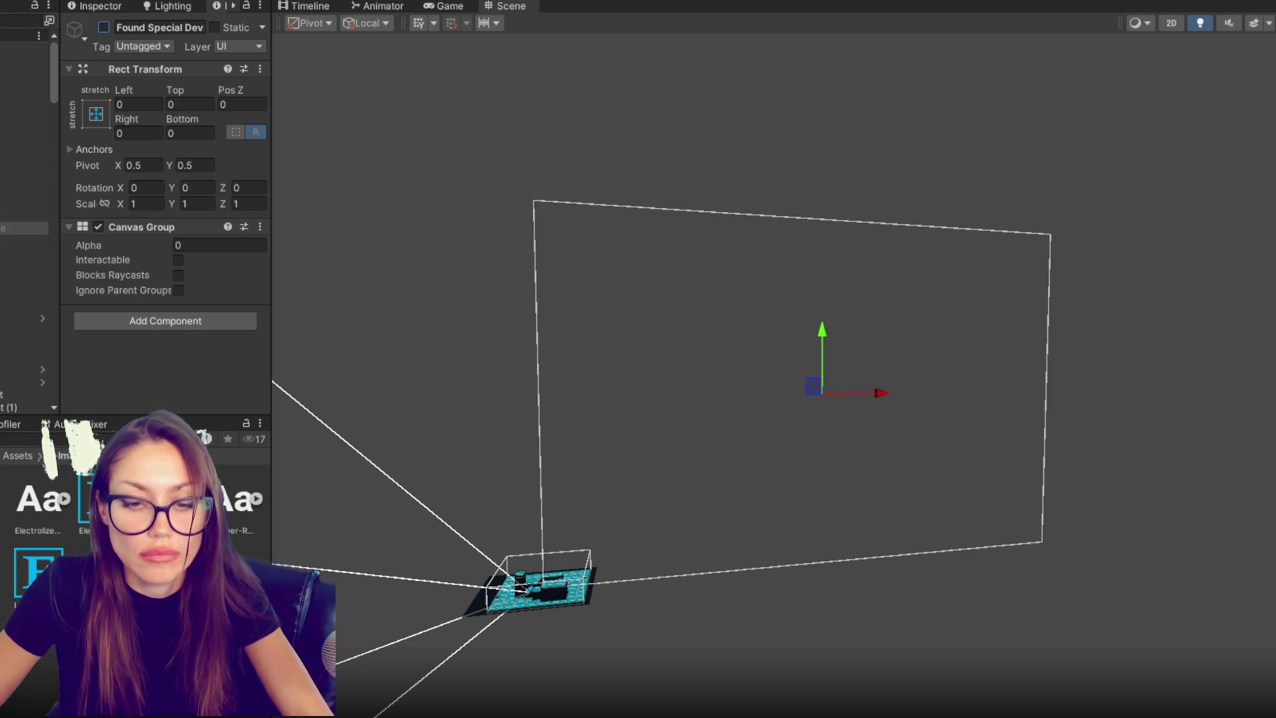
pyautogui.hotkey('alt', 'Tab')
pyautogui.scroll(15, 588, 445)
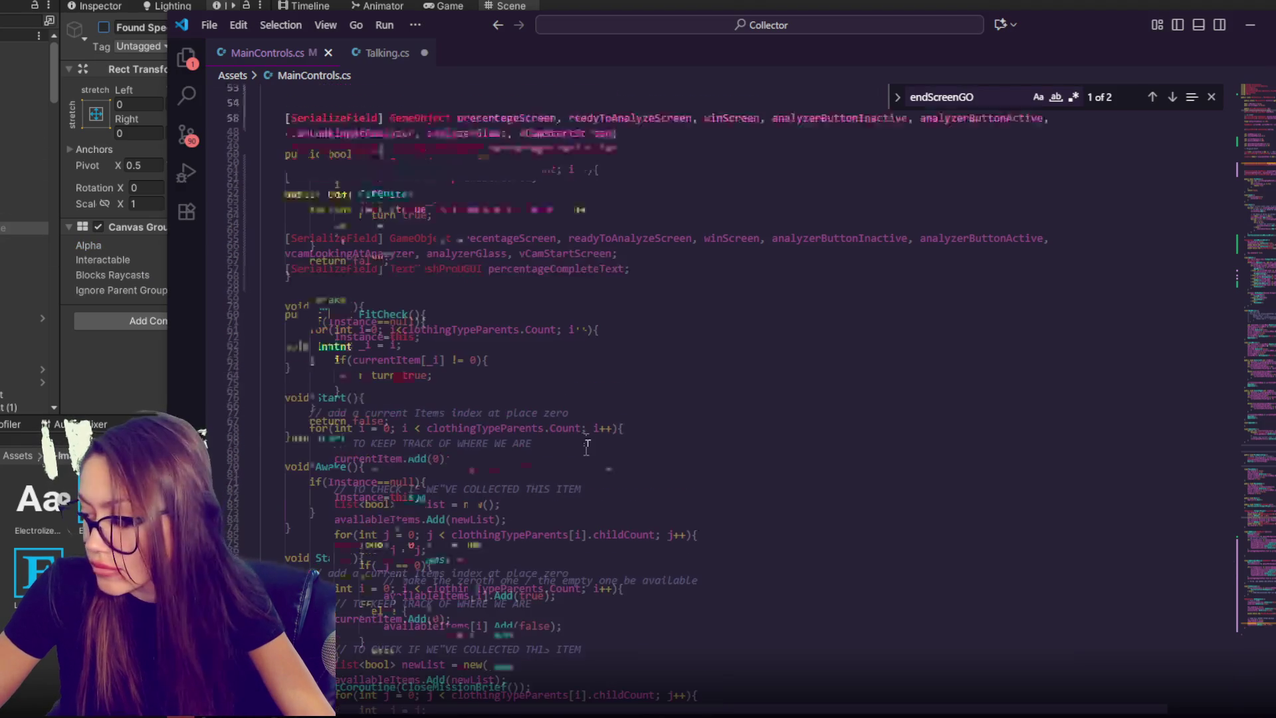
# - Append foundDevice, foundSpecialDevice and foundClothing to the serialized GameObject field list on line 56 and save
pyautogui.scroll(5, 588, 445)
pyautogui.scroll(-3, 555, 422)
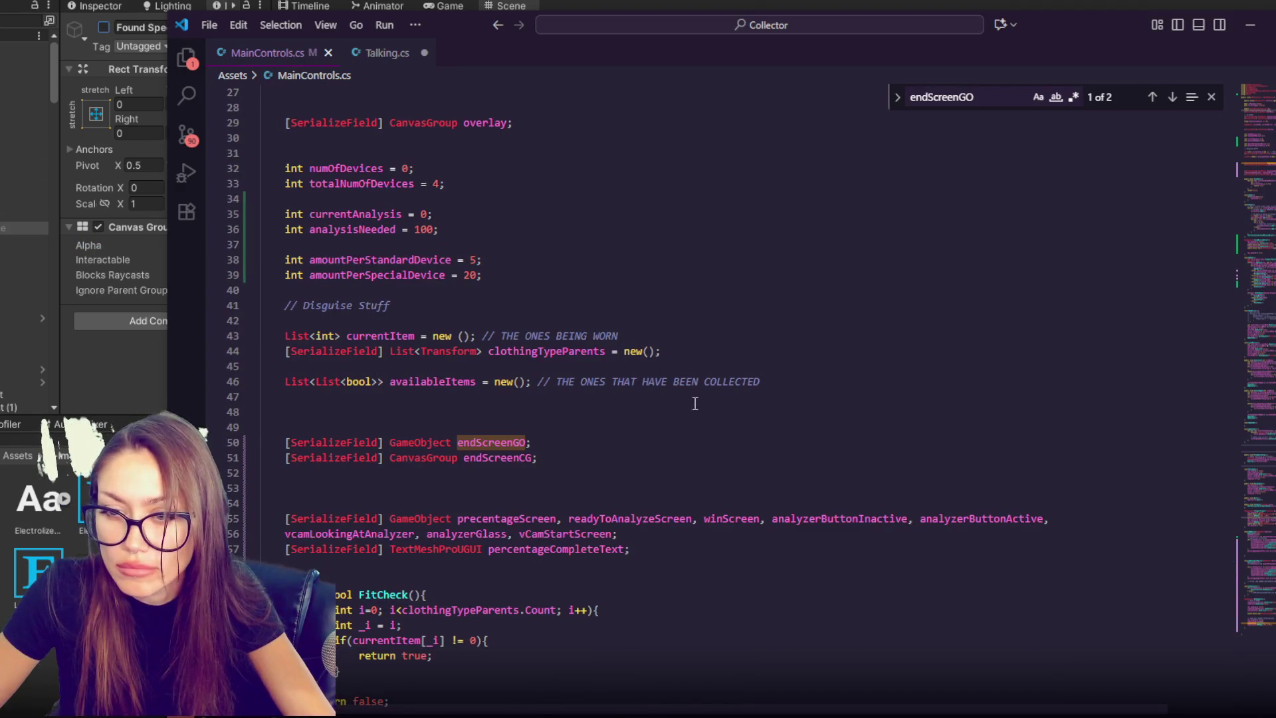
pyautogui.click(648, 457)
pyautogui.click(650, 549)
pyautogui.click(614, 534)
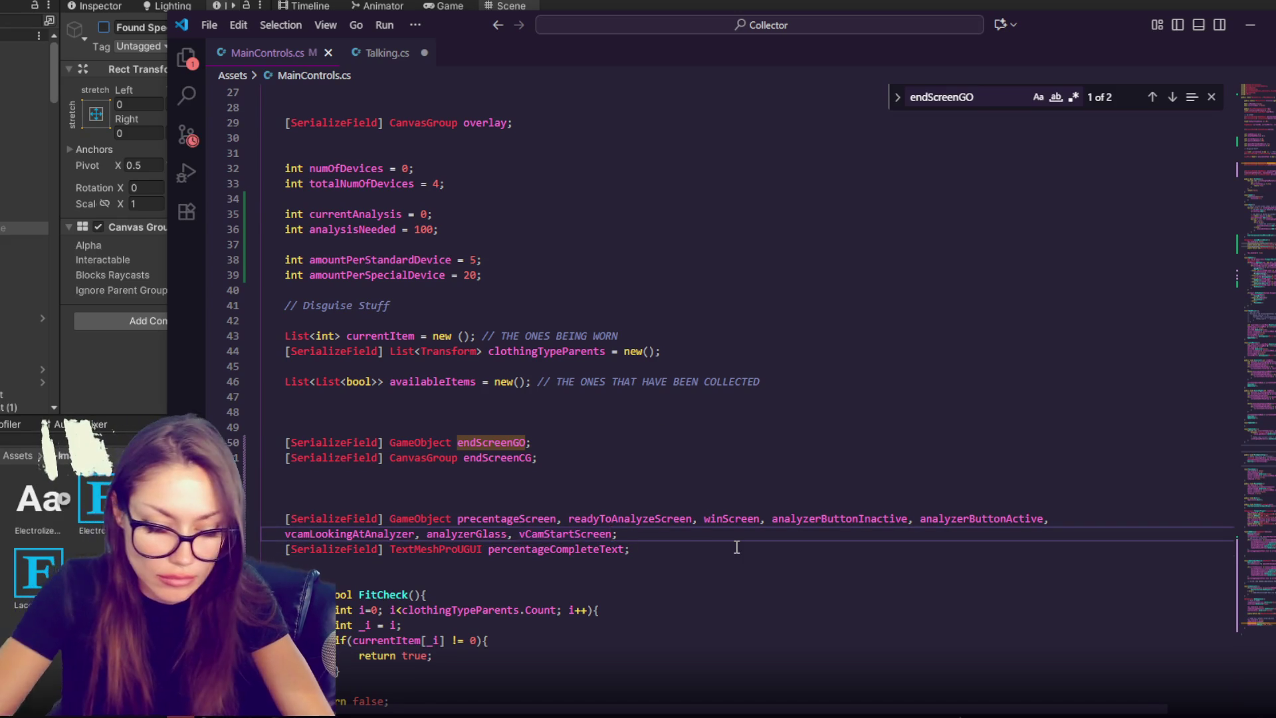
pyautogui.write(', foundDevice, foundSpecialDe')
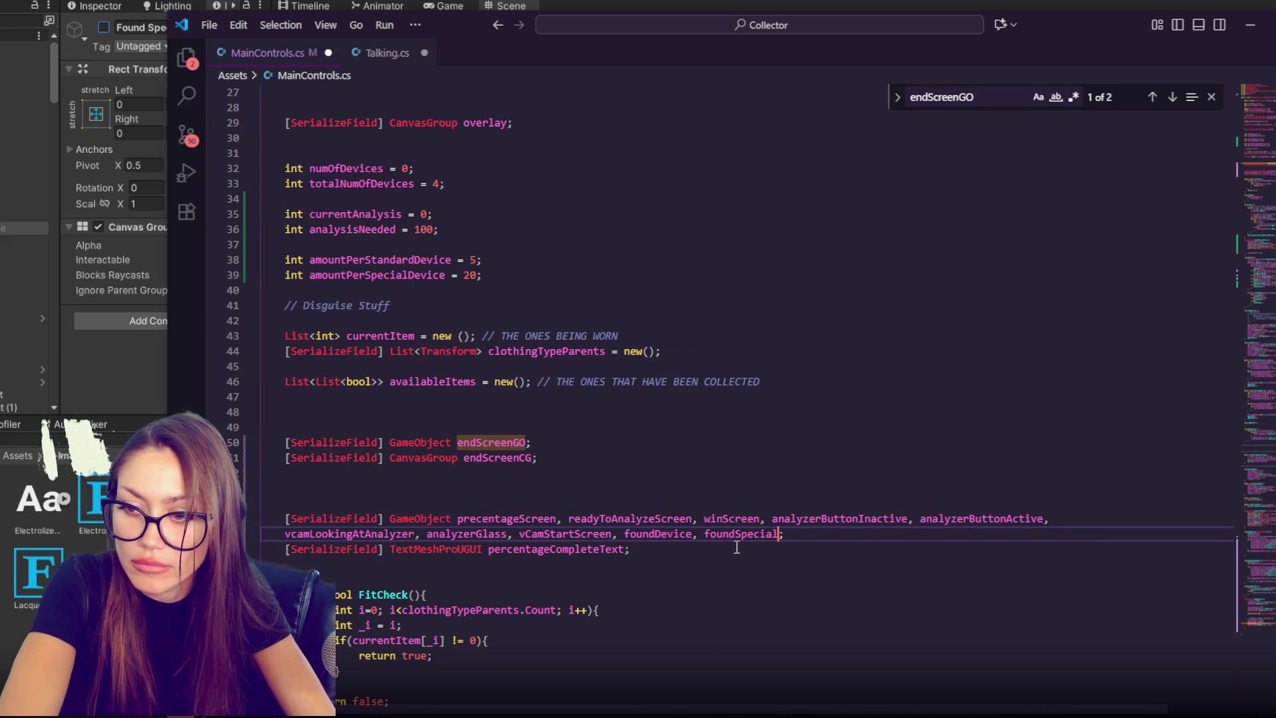
pyautogui.write('vice')
pyautogui.hotkey('ctrl', 's')
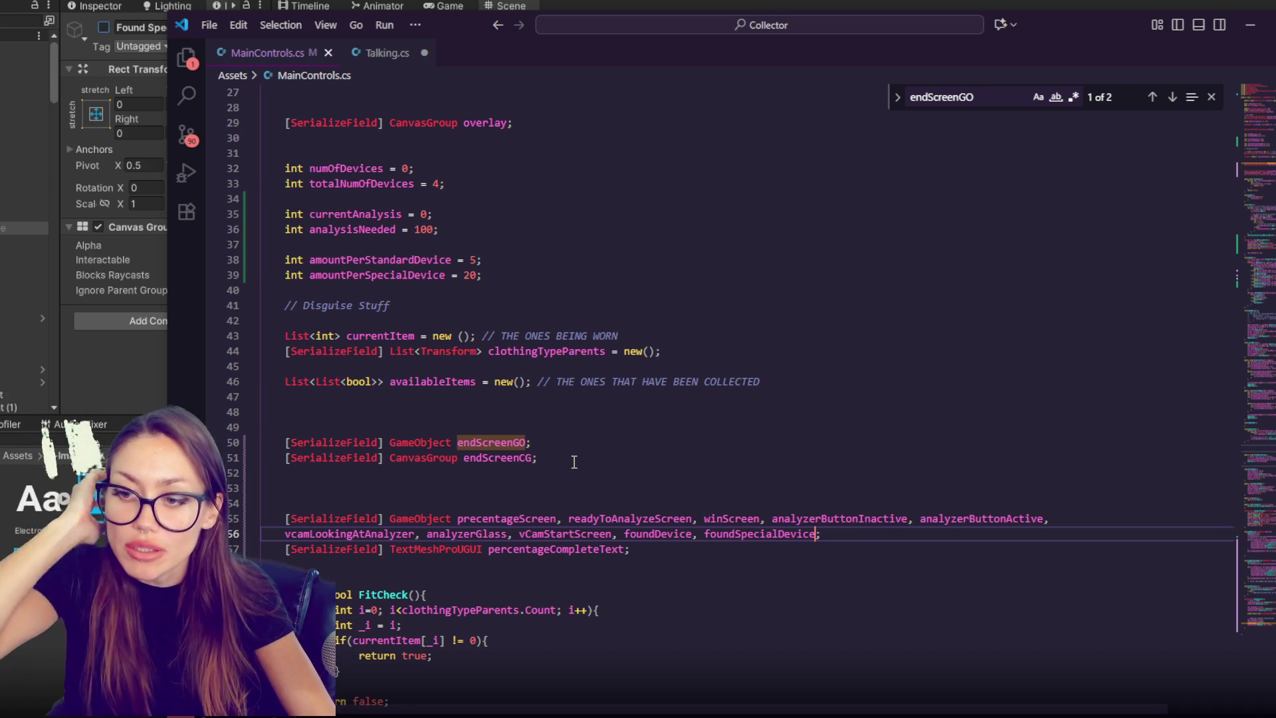
pyautogui.write(', found')
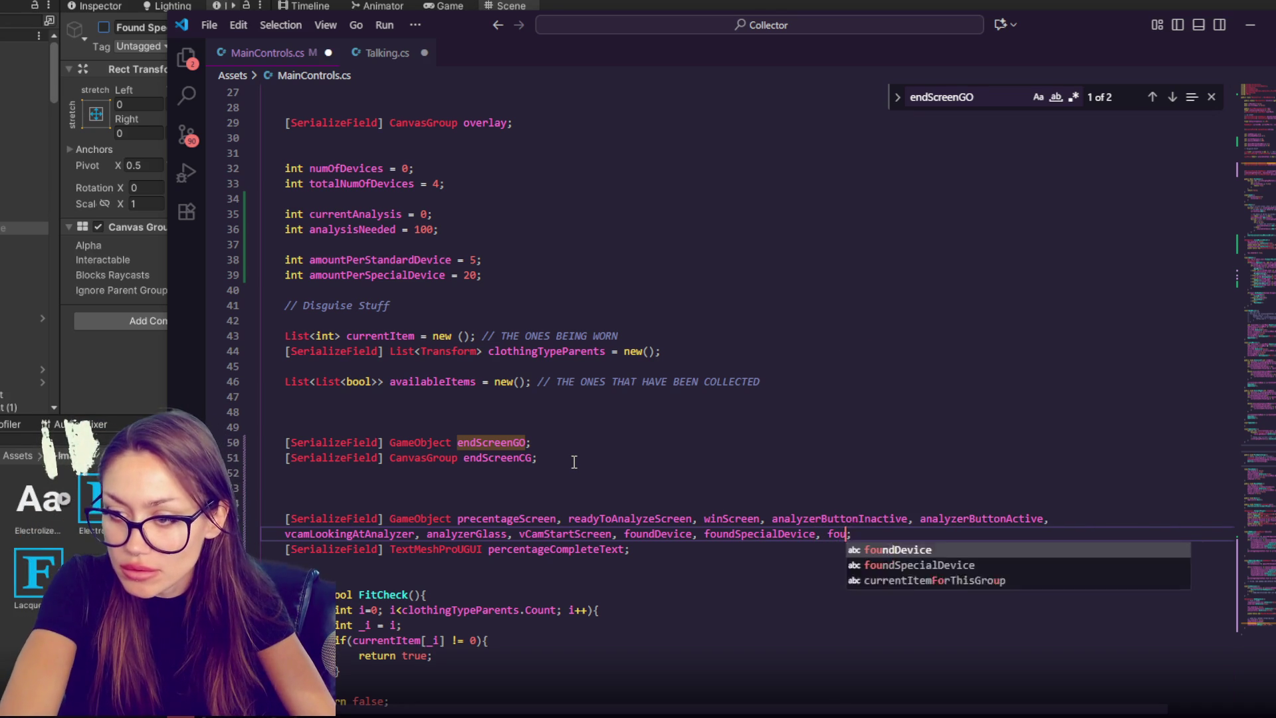
pyautogui.write('Clothing')
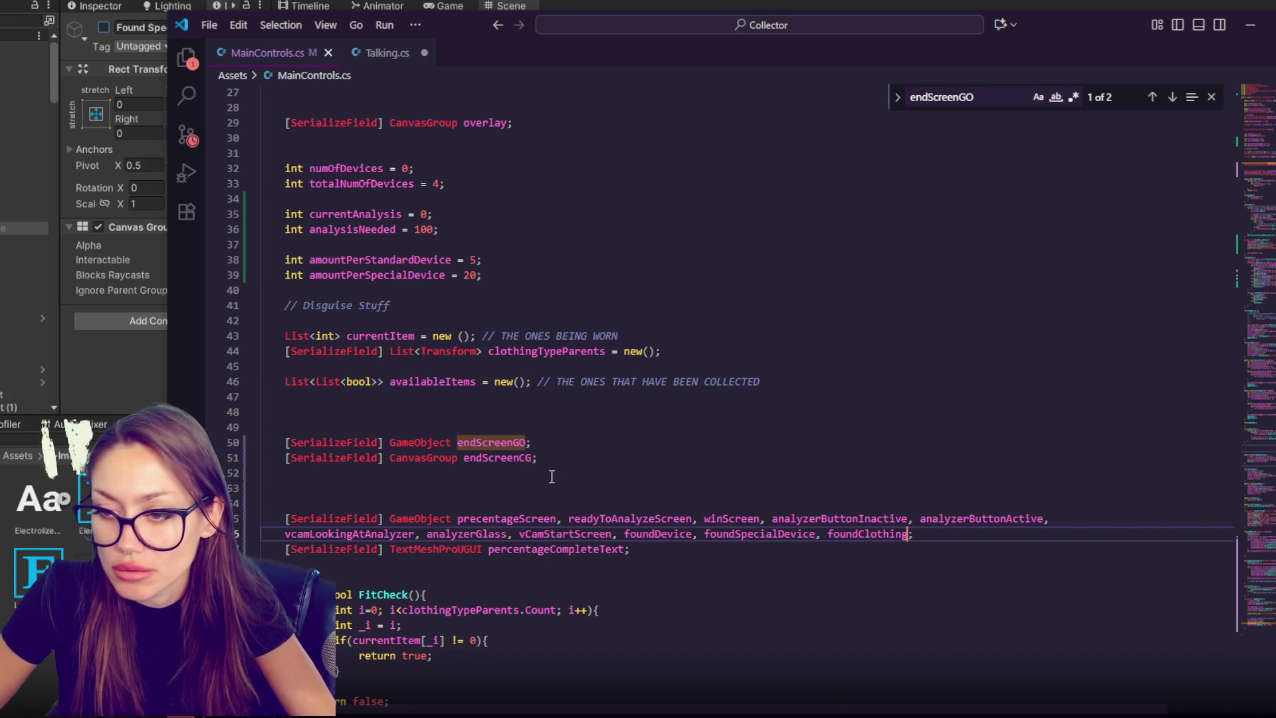
pyautogui.click(19, 228)
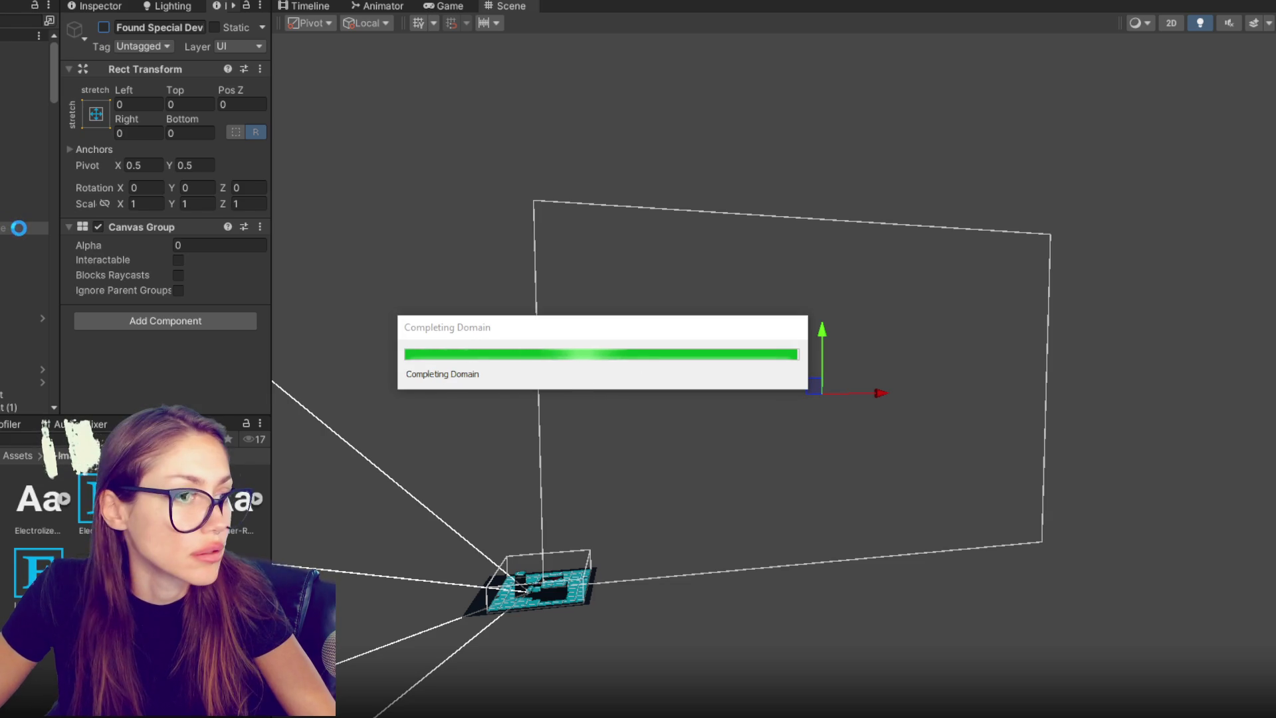
# - Change the copied popup's heading text to FOUND CLOTHING
pyautogui.click(19, 228)
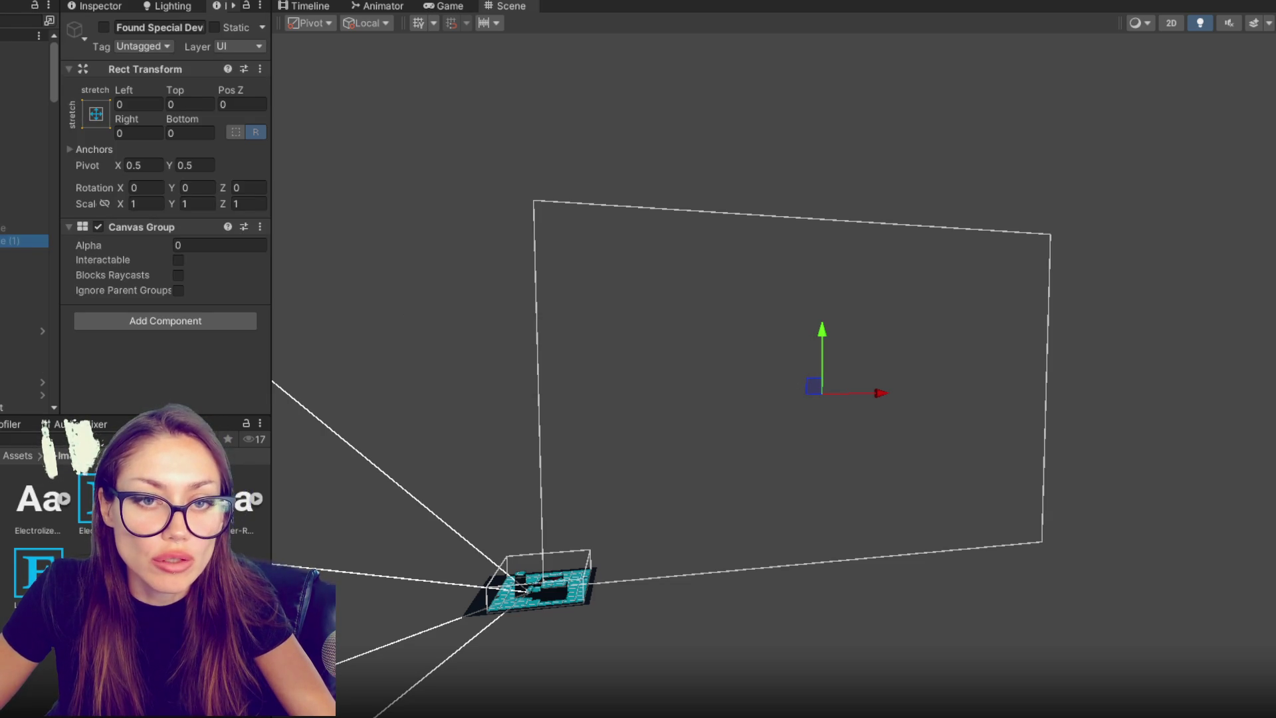
pyautogui.click(19, 267)
pyautogui.click(20, 253)
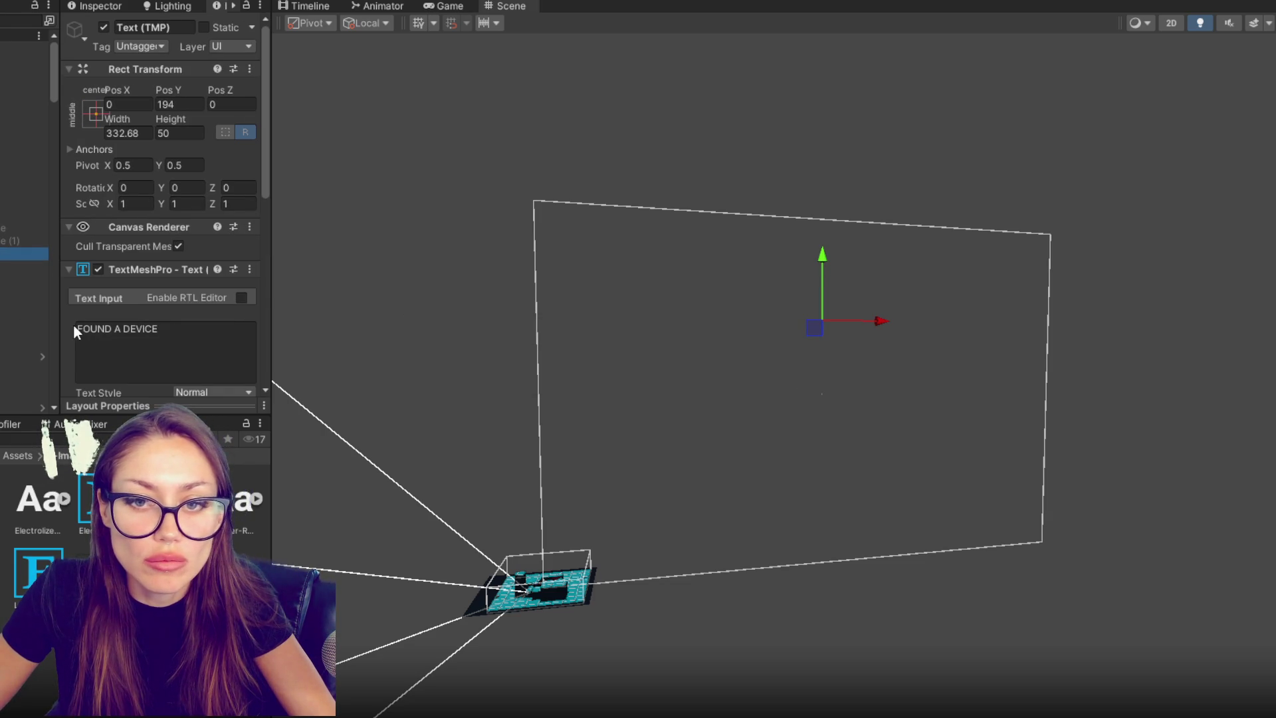
pyautogui.click(121, 336)
pyautogui.moveTo(114, 330); pyautogui.dragTo(158, 329)
pyautogui.write('VL')
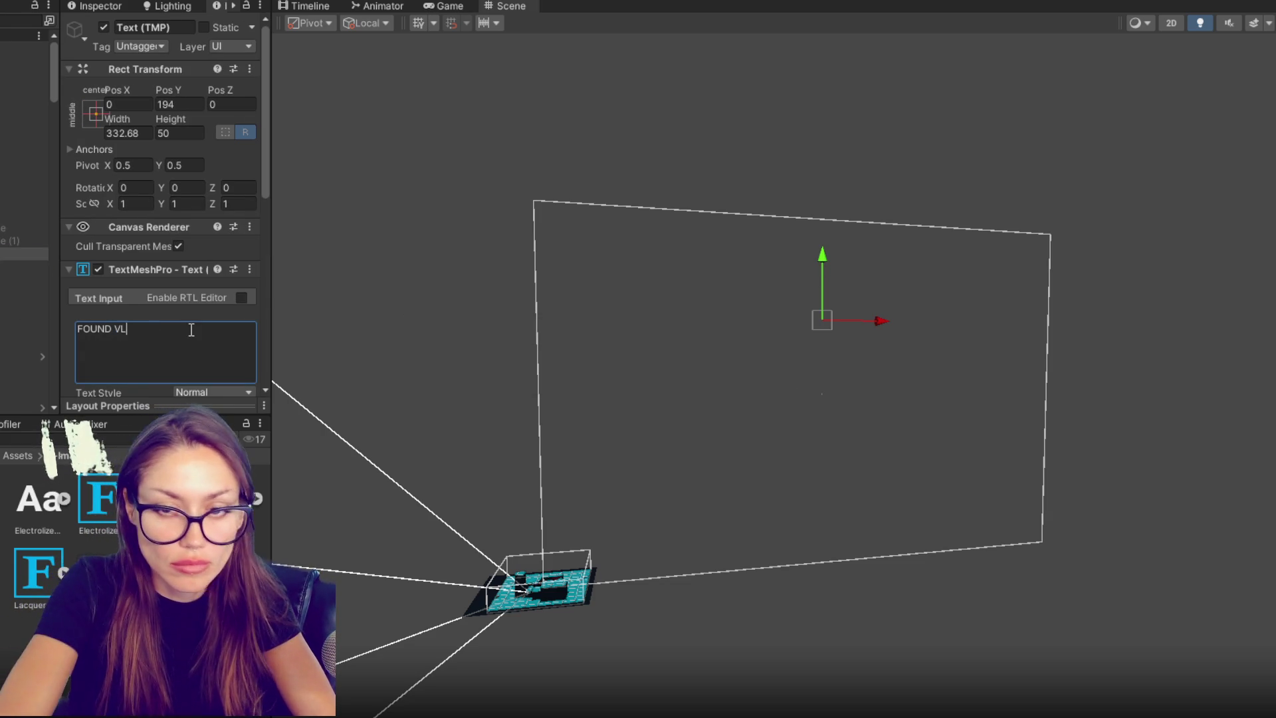
pyautogui.write('OTHCLOTHING')
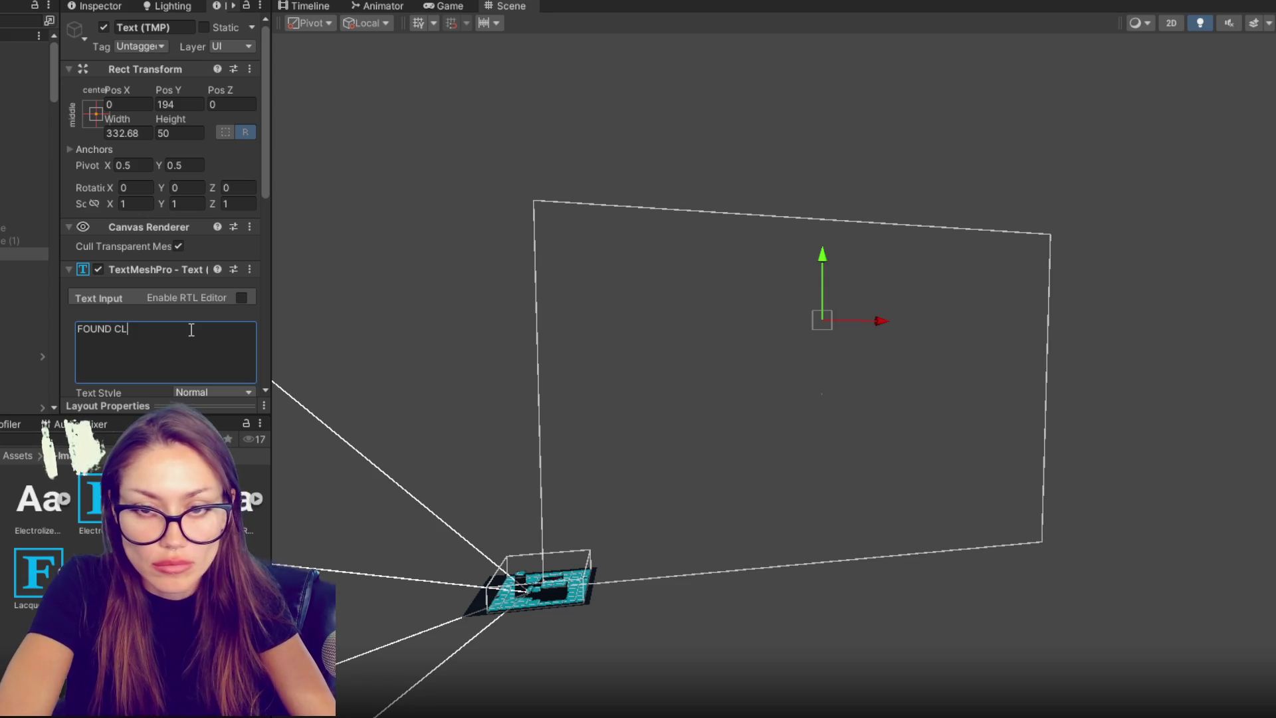
# - Replace the description with the message about the item added to the wardrobe of disguises
pyautogui.click(26, 269)
pyautogui.click(104, 332)
pyautogui.click(101, 330)
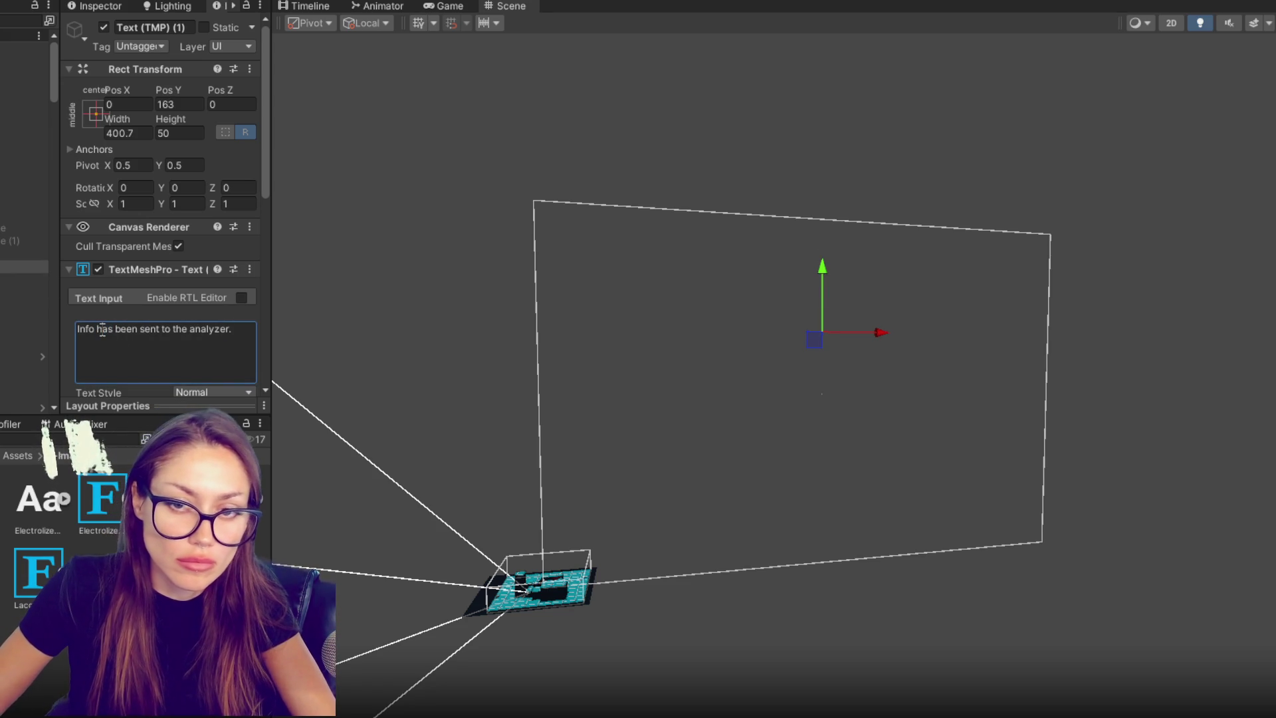
pyautogui.hotkey('ctrl', 'a')
pyautogui.write('This ')
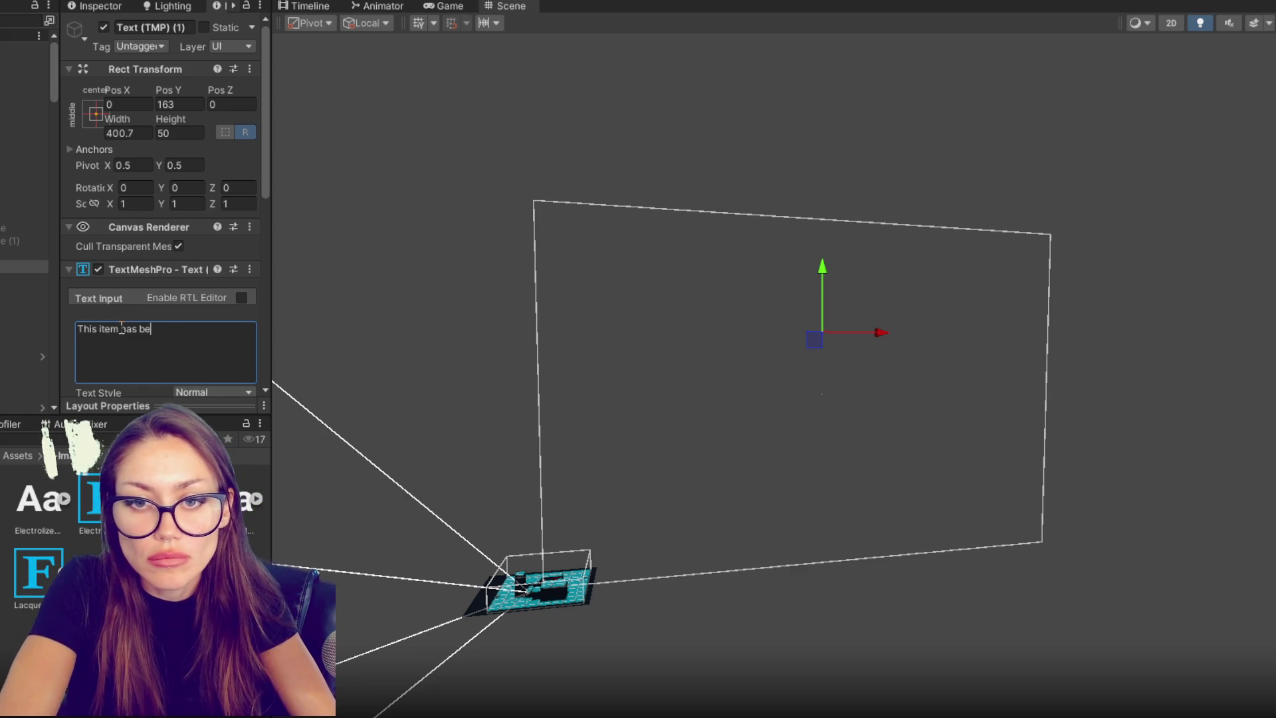
pyautogui.write('o your ')
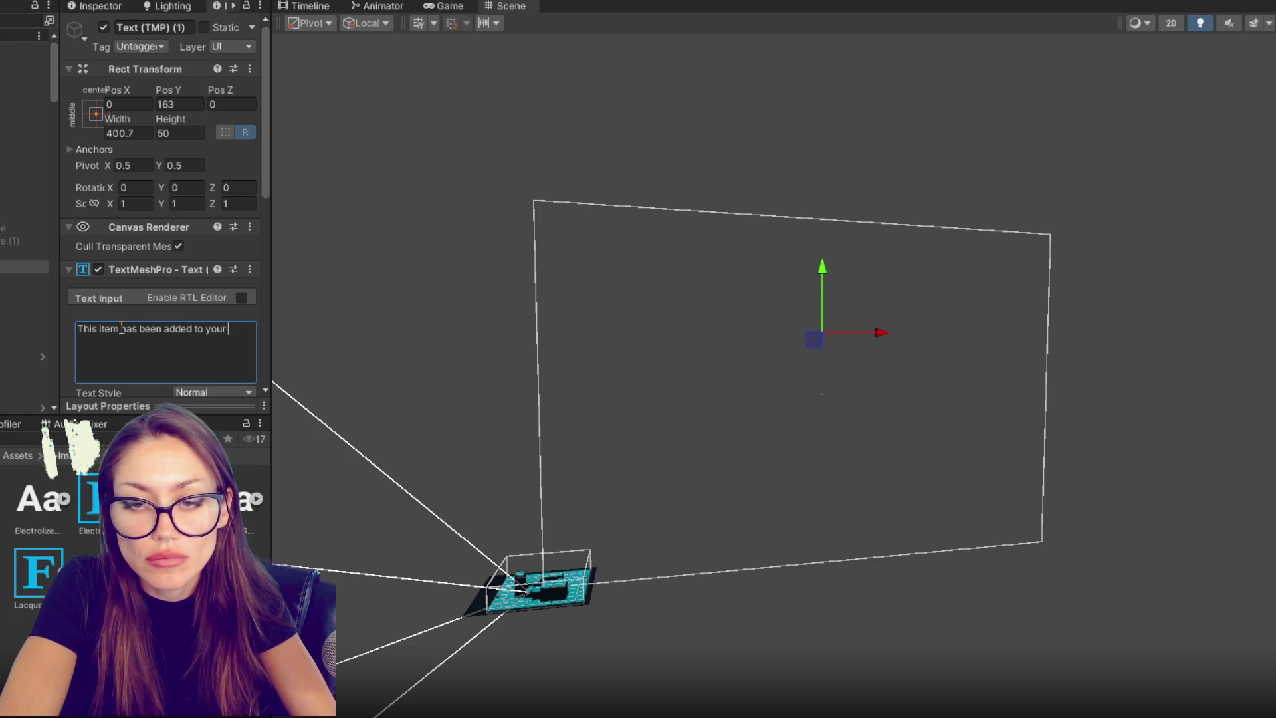
pyautogui.write('wardrobe')
pyautogui.write(' of disguises.')
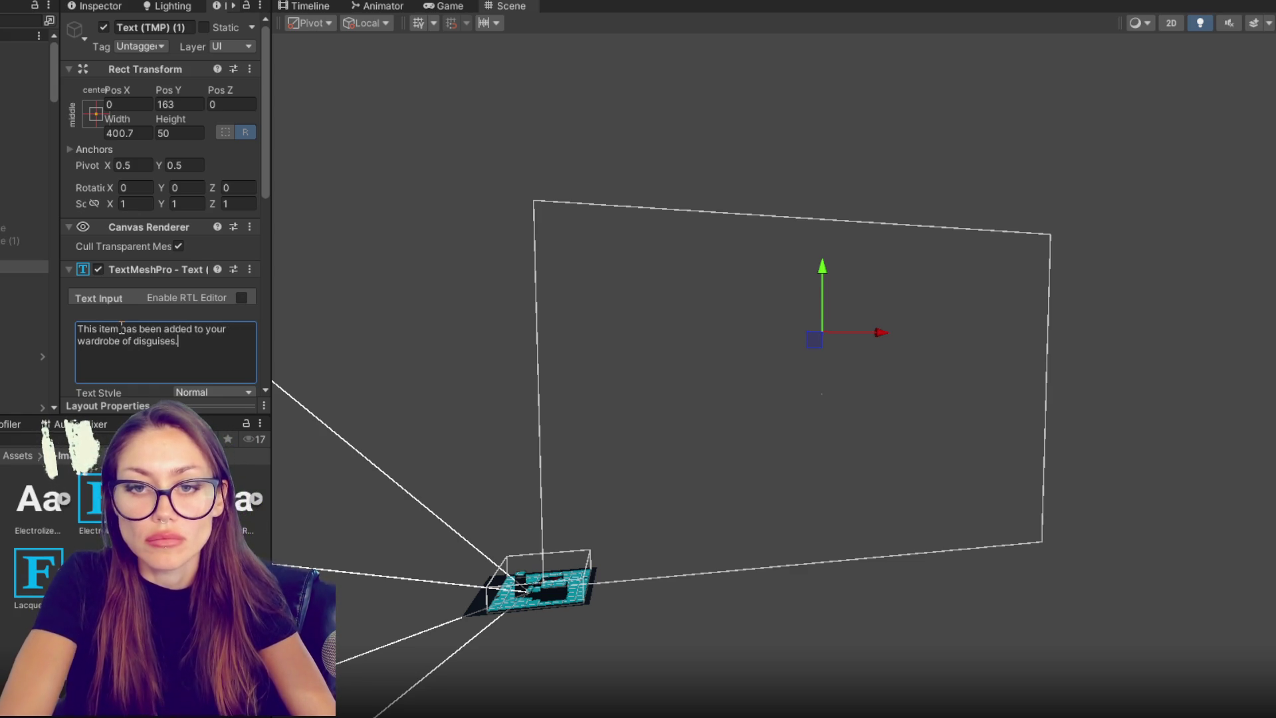
# - Show the panel at Alpha 1, then widen the description box and nudge it slightly lower
pyautogui.click(23, 240)
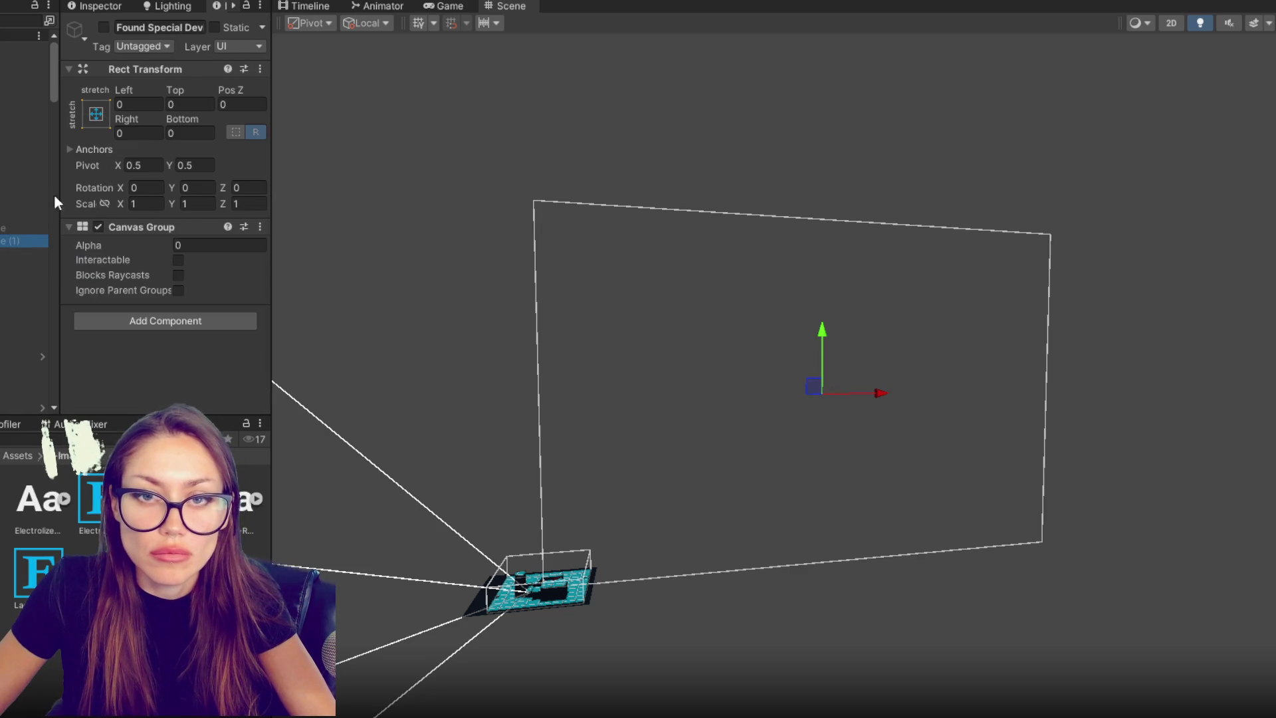
pyautogui.click(104, 27)
pyautogui.click(230, 244)
pyautogui.write('1')
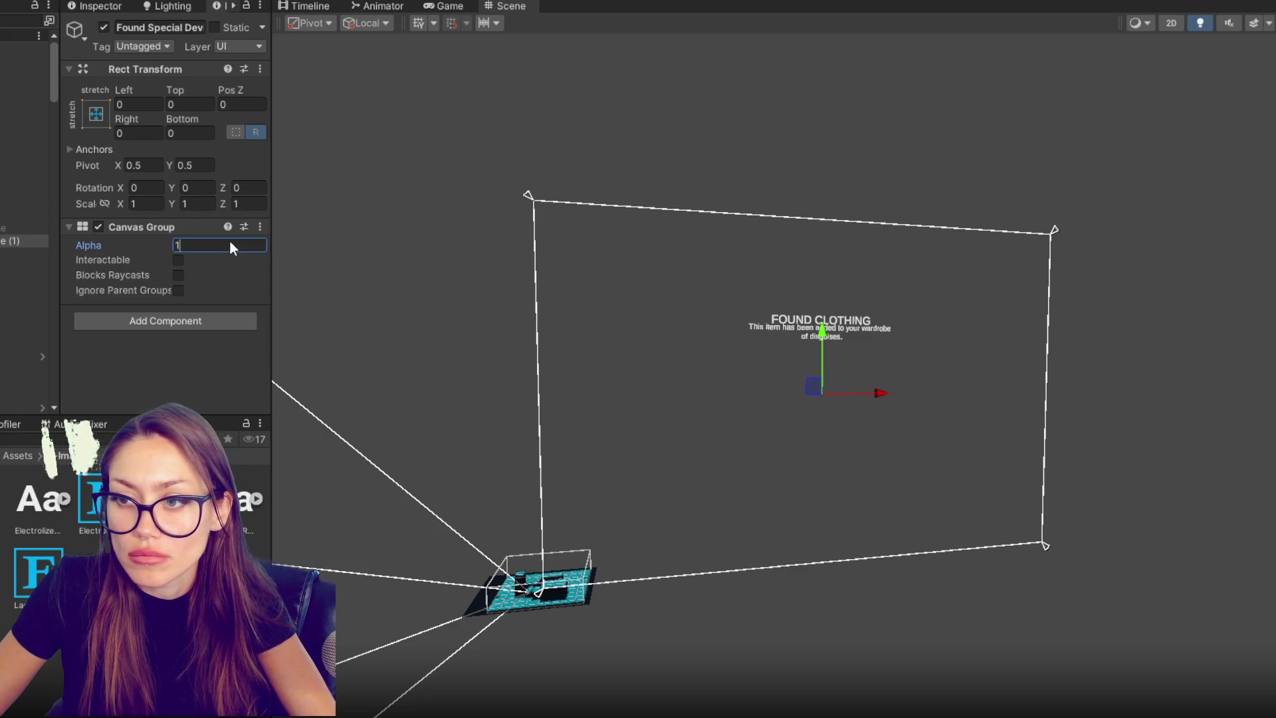
pyautogui.click(8, 255)
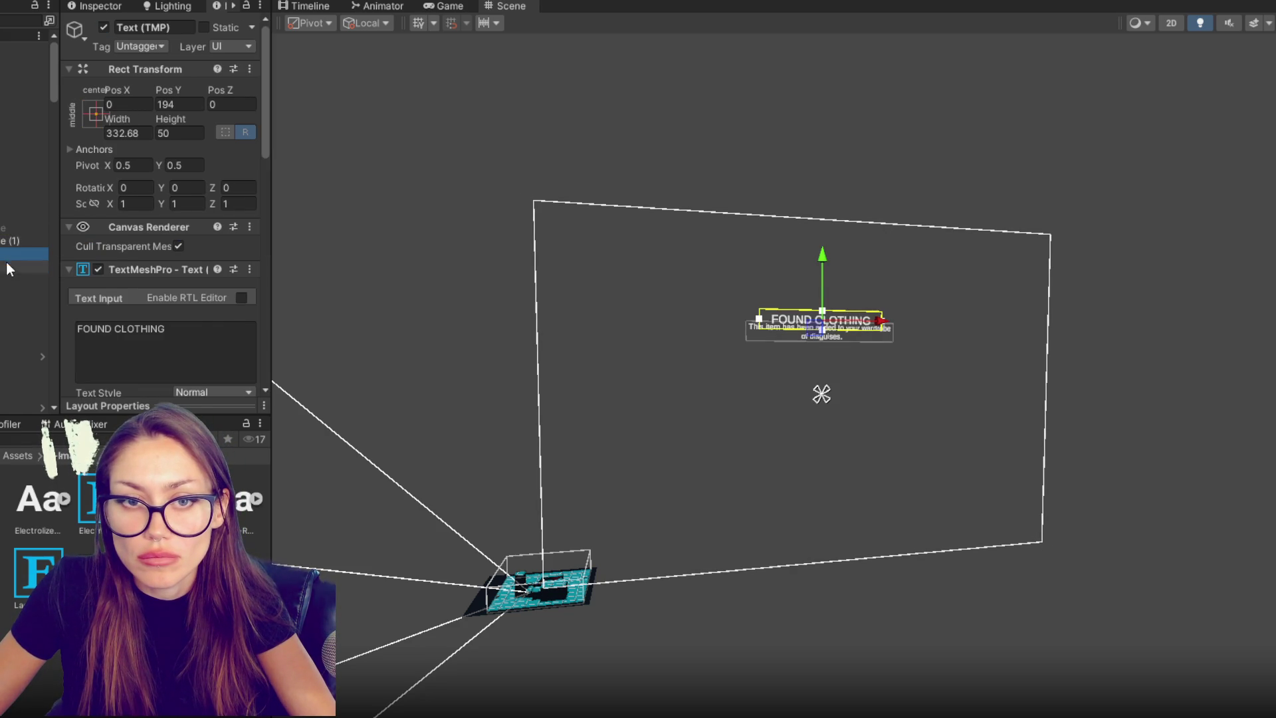
pyautogui.click(8, 266)
pyautogui.moveTo(117, 118)
pyautogui.mouseDown()
pyautogui.moveTo(186, 118)
pyautogui.moveTo(217, 170)
pyautogui.mouseUp()
pyautogui.scroll(-8, 202, 305)
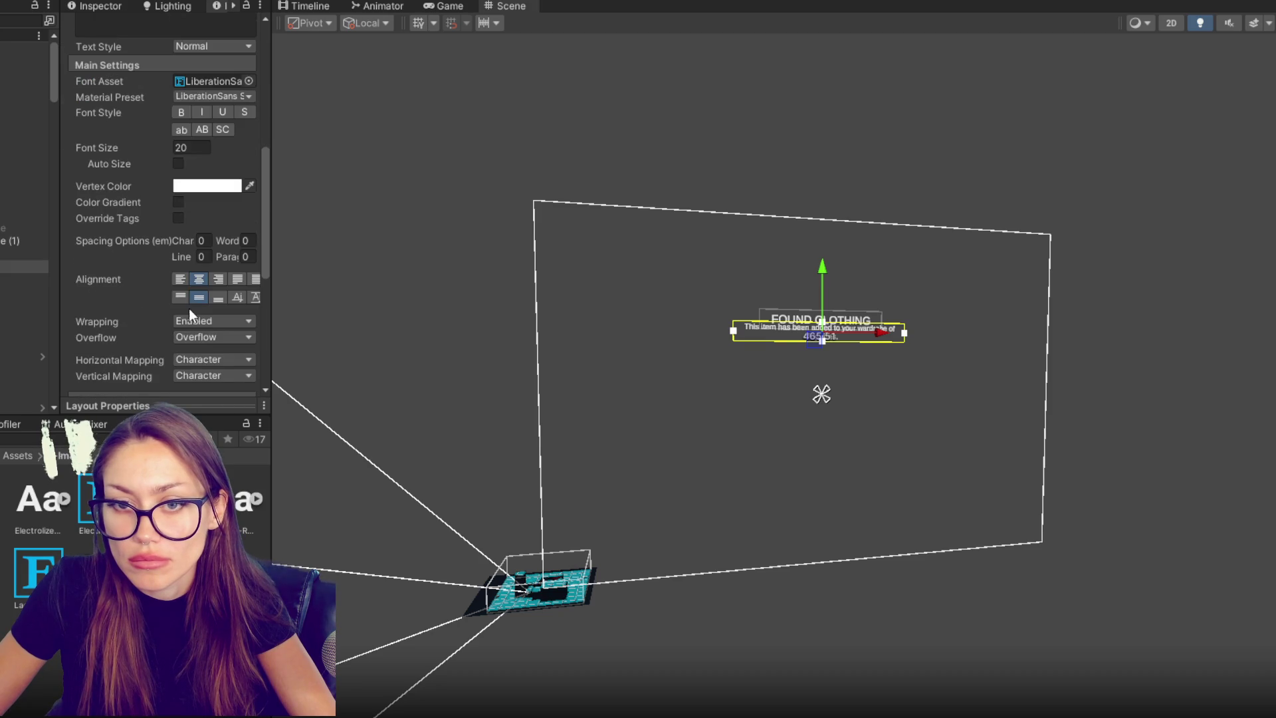
pyautogui.moveTo(828, 270); pyautogui.dragTo(825, 282)
pyautogui.click(906, 183)
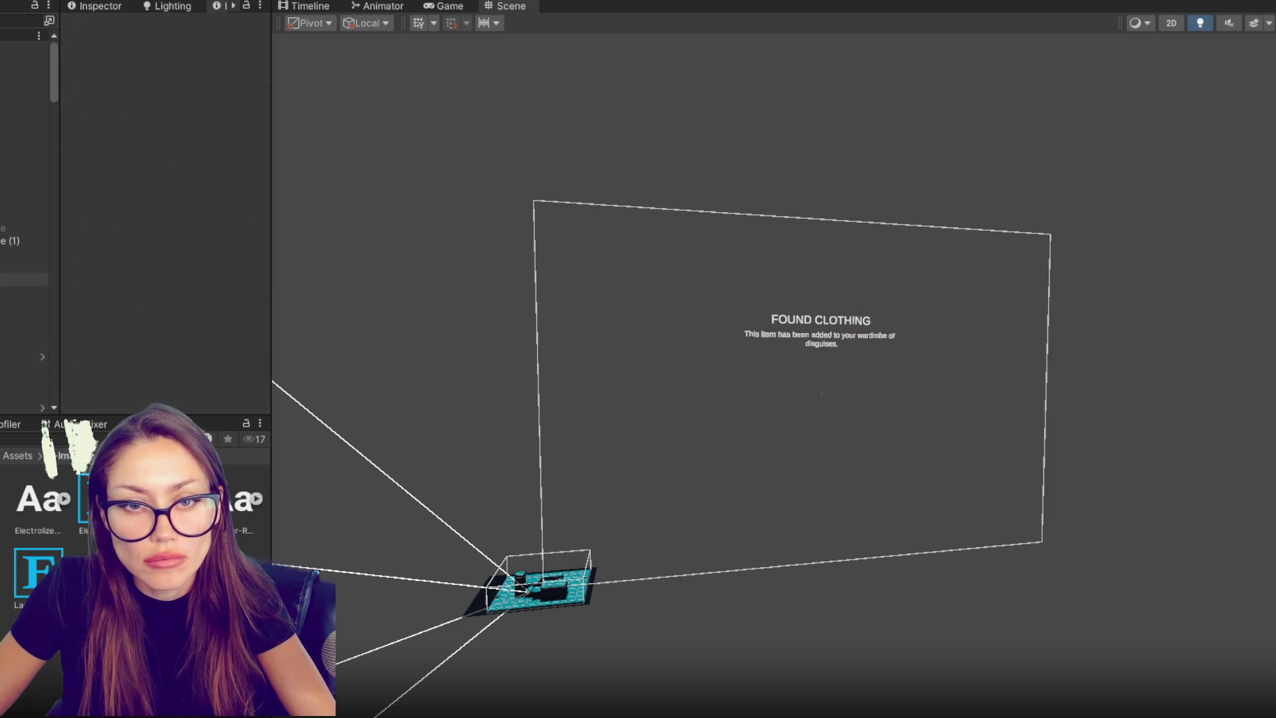
# - Deactivate the panel, set its Canvas Group Alpha back to 0 and rename it Found Clothing
pyautogui.click(20, 241)
pyautogui.click(104, 26)
pyautogui.click(197, 245)
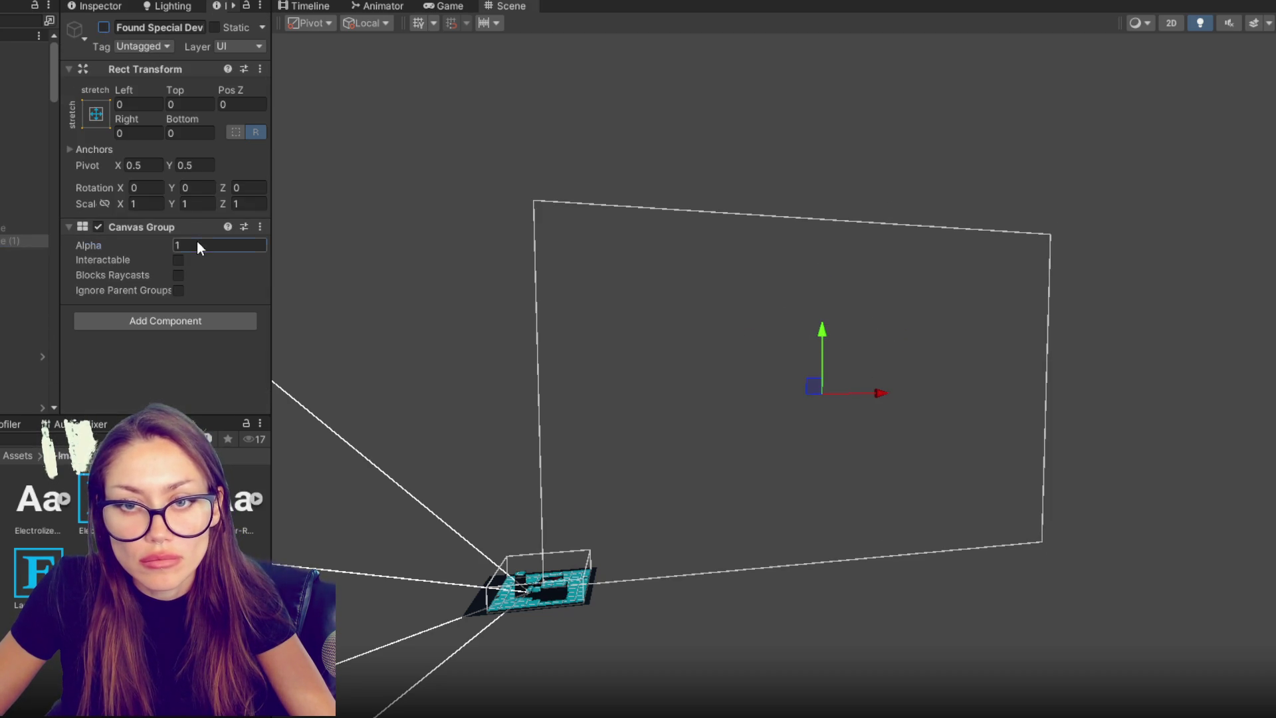
pyautogui.write('0')
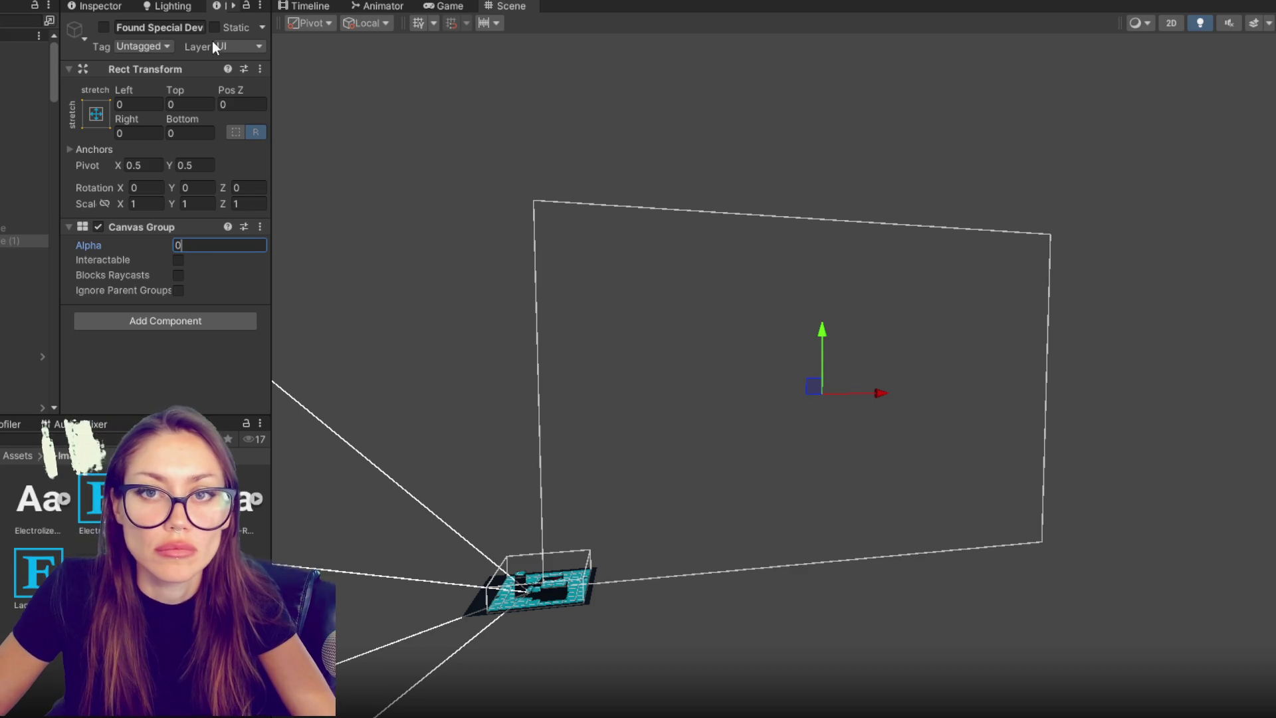
pyautogui.moveTo(152, 27); pyautogui.dragTo(295, 30)
pyautogui.write('Clothing')
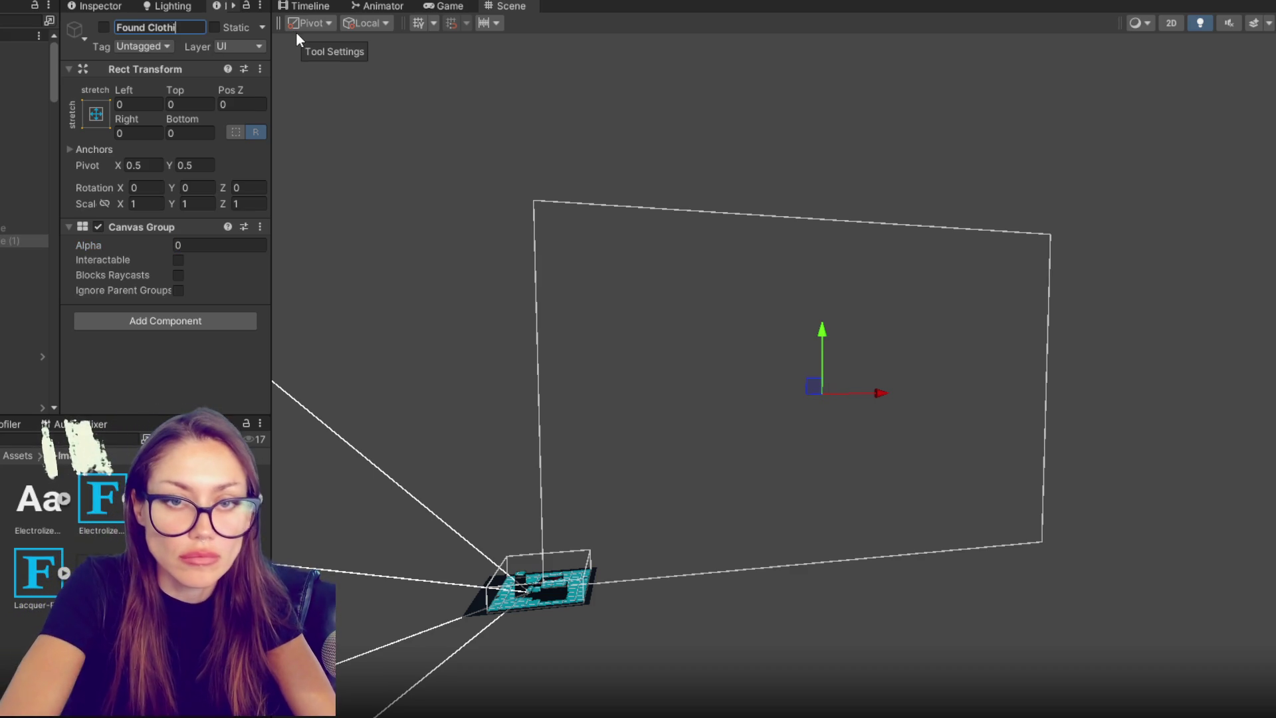
pyautogui.click(294, 709)
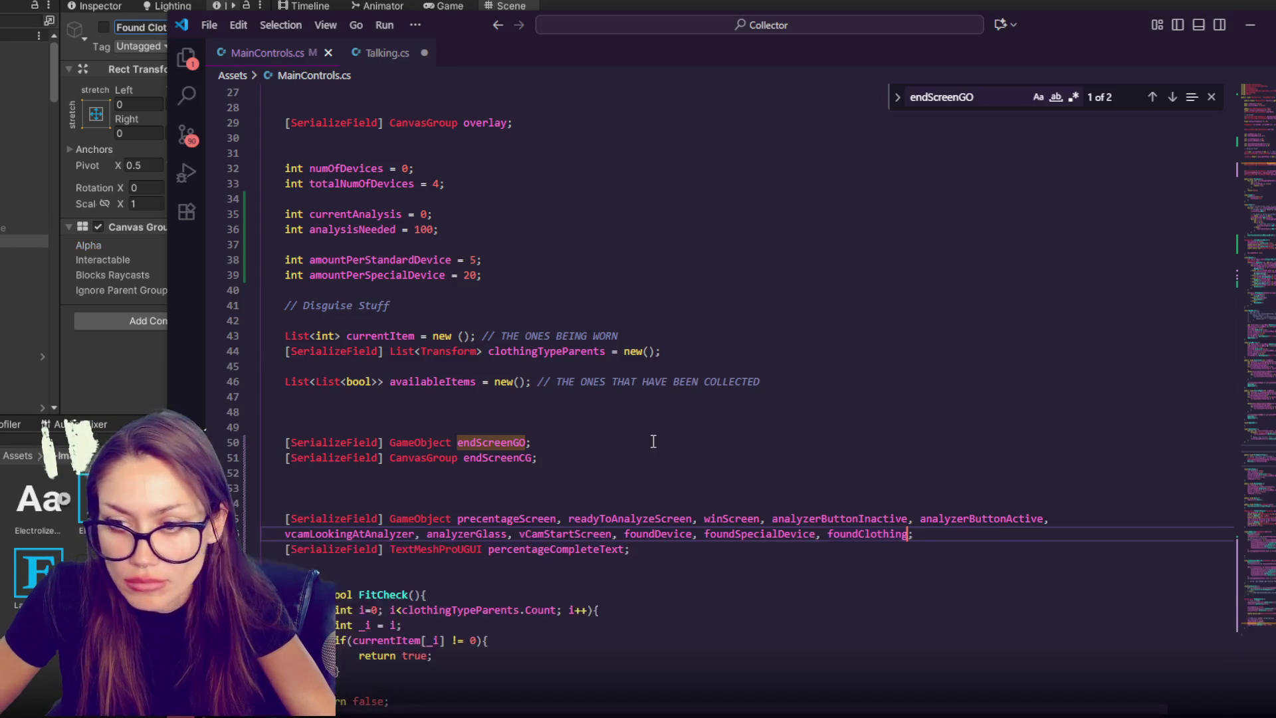
# - In AddStandardDevice, add a line resetting foundDeviceCG alpha to 0
pyautogui.click(679, 533)
pyautogui.scroll(-20, 688, 460)
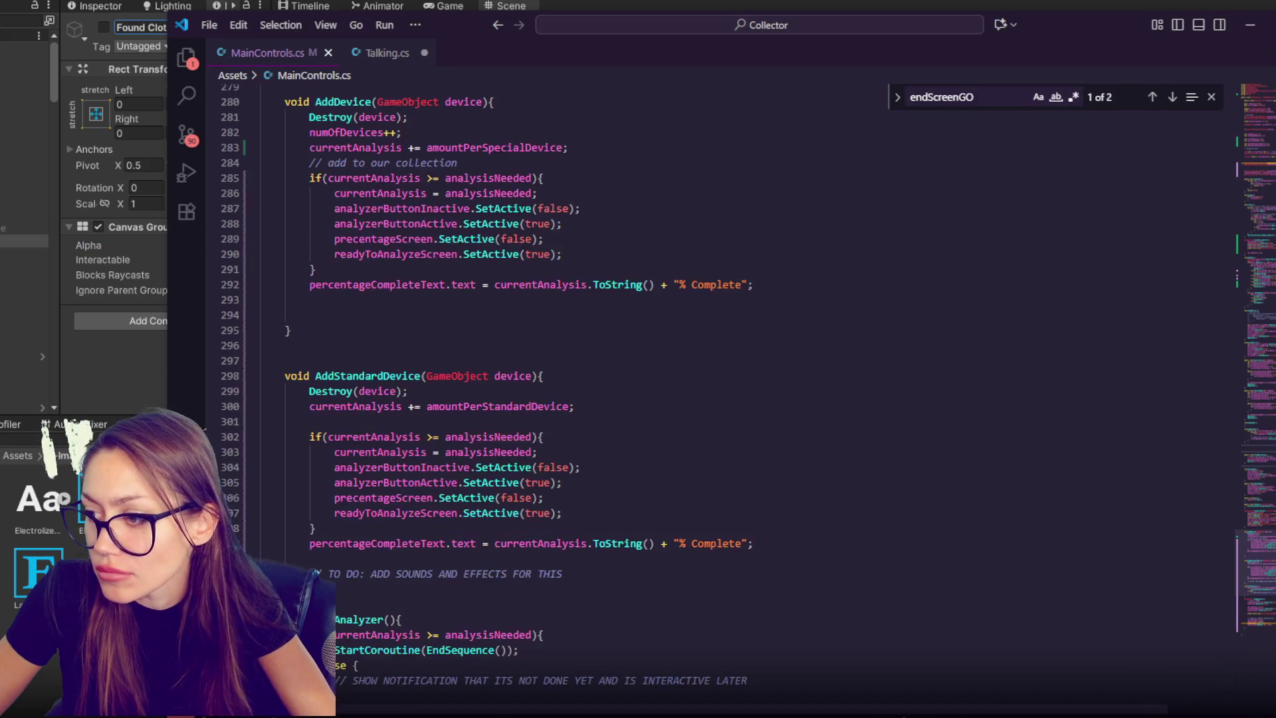
pyautogui.click(613, 421)
pyautogui.click(616, 403)
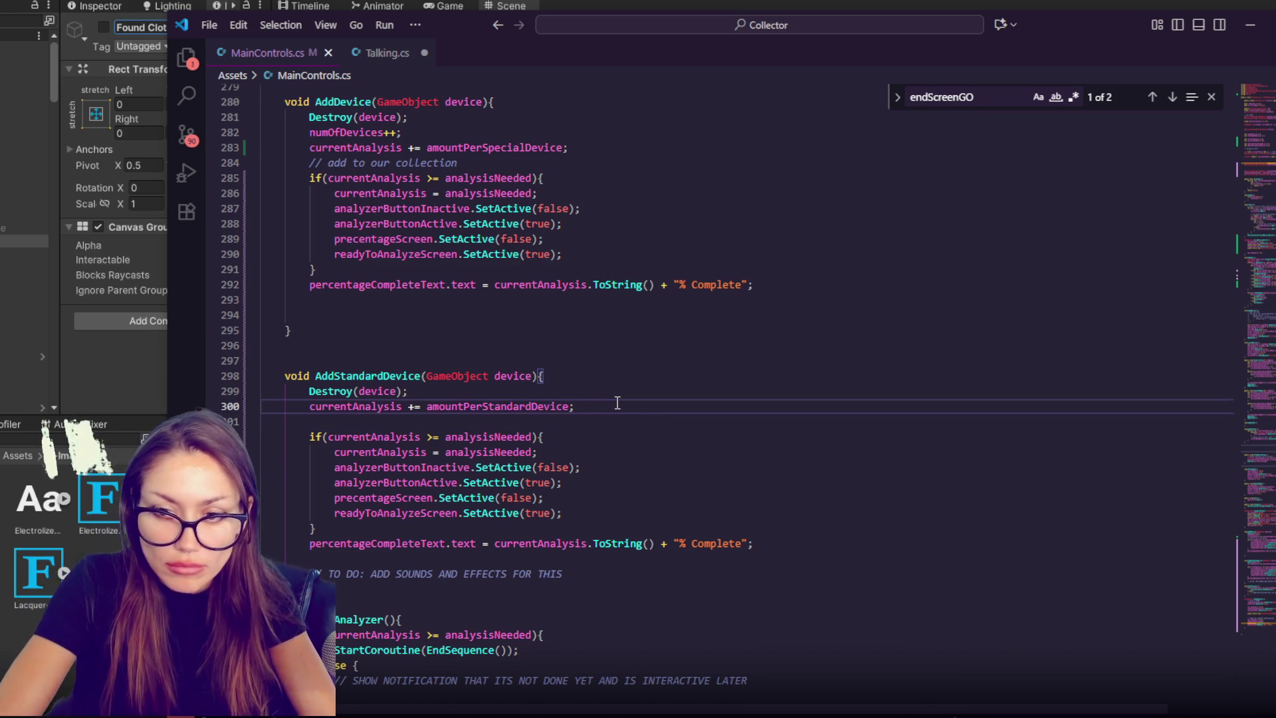
pyautogui.press('Return')
pyautogui.write('foundDevice.Set')
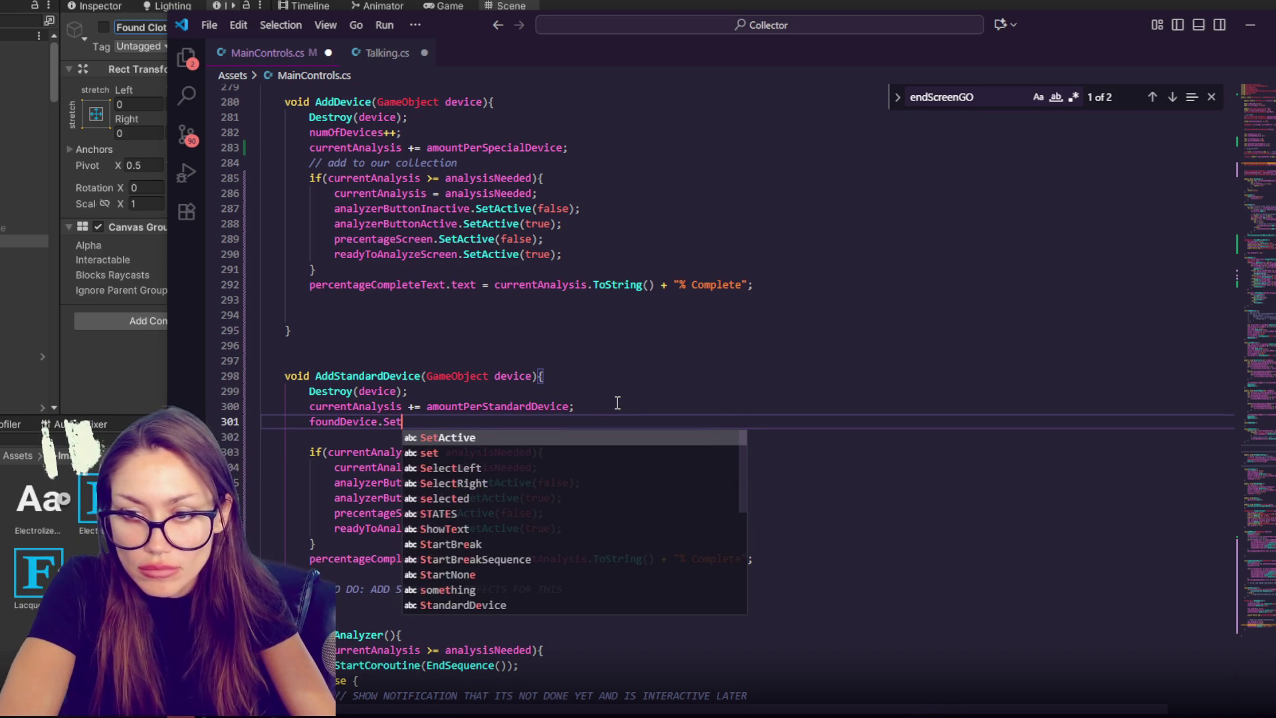
pyautogui.press('BackSpace')
pyautogui.press('BackSpace')
pyautogui.press('BackSpace')
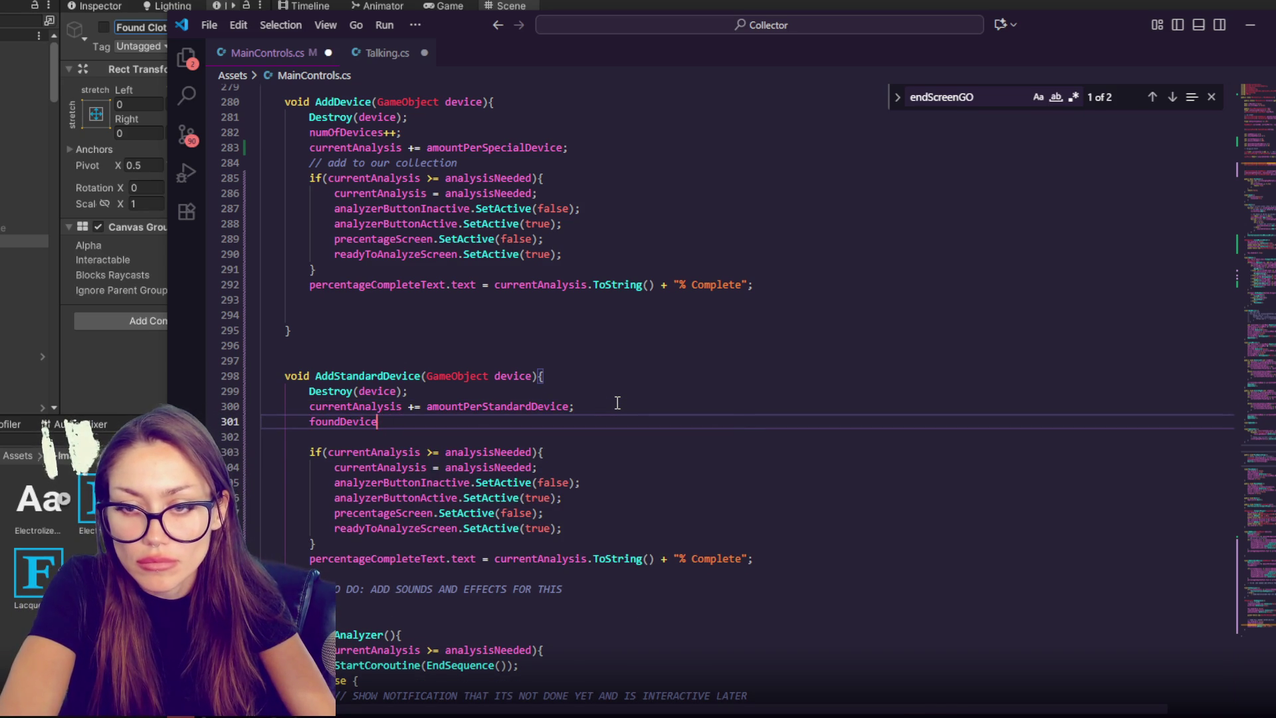
pyautogui.write('.C')
pyautogui.press('BackSpace')
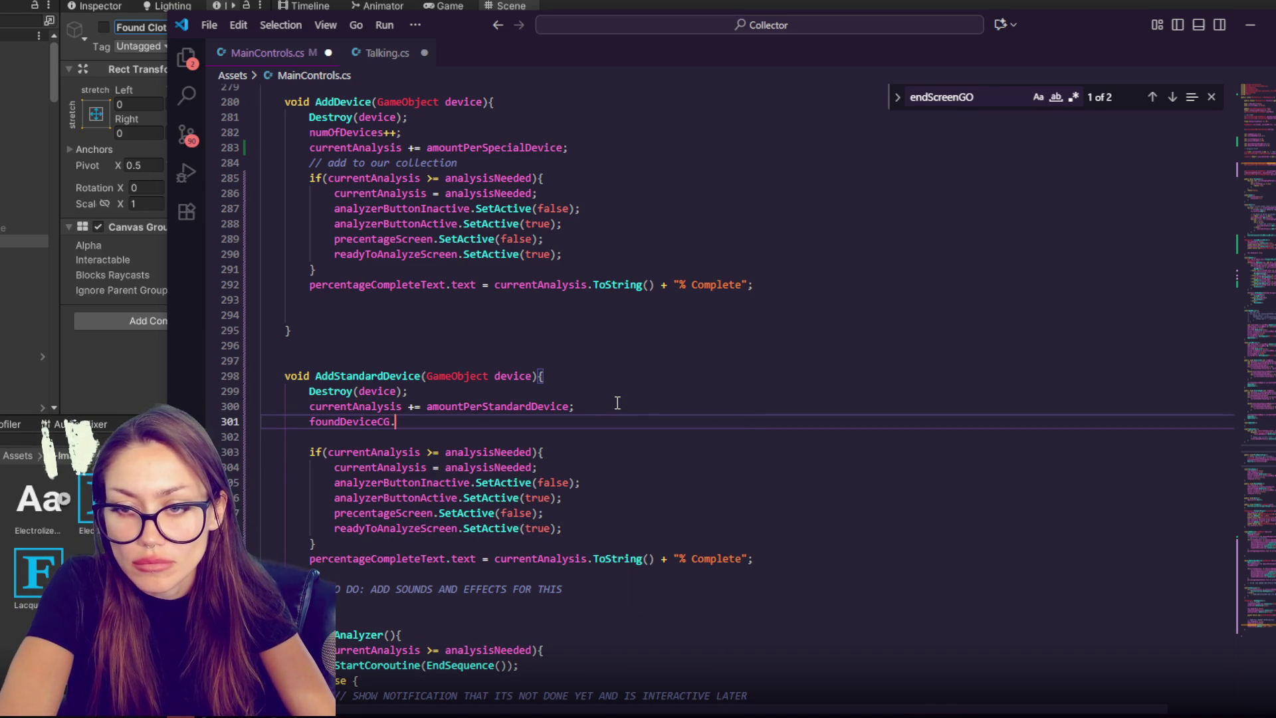
pyautogui.write('alpha =0;')
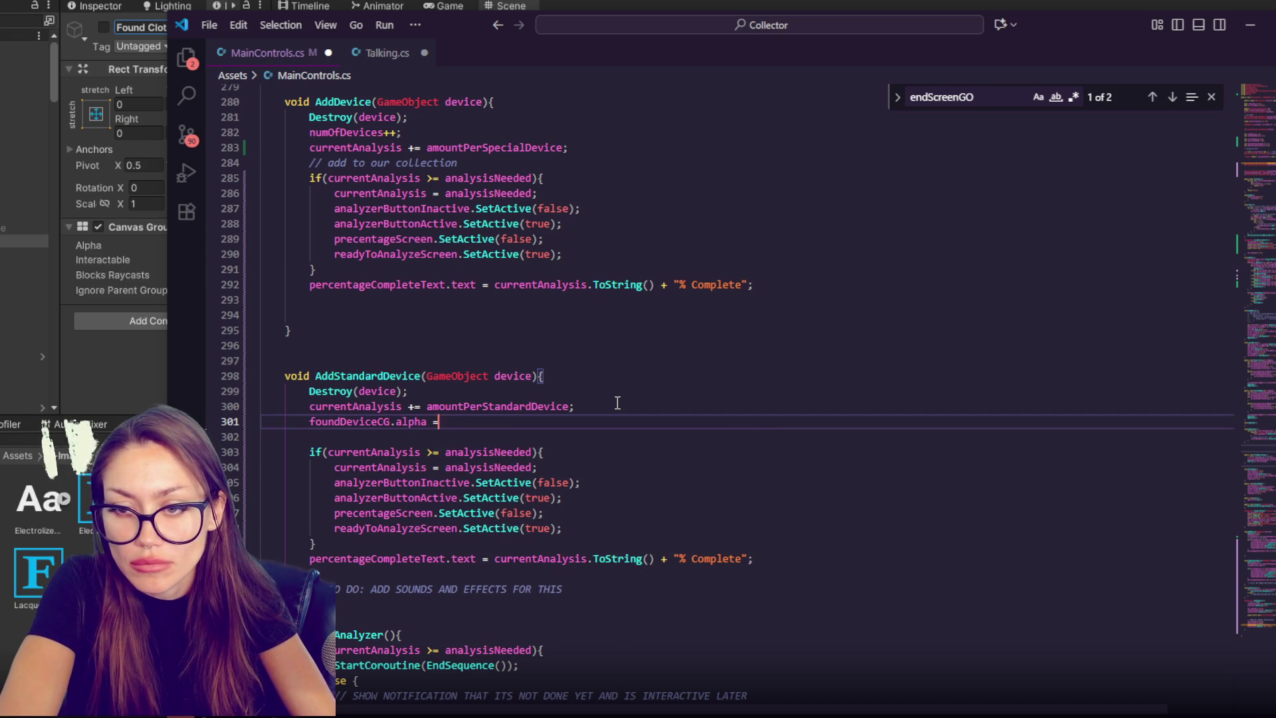
pyautogui.press('Return')
# - Add foundDeviceGO.SetActive(true); on the next line
pyautogui.write('fpimdDe')
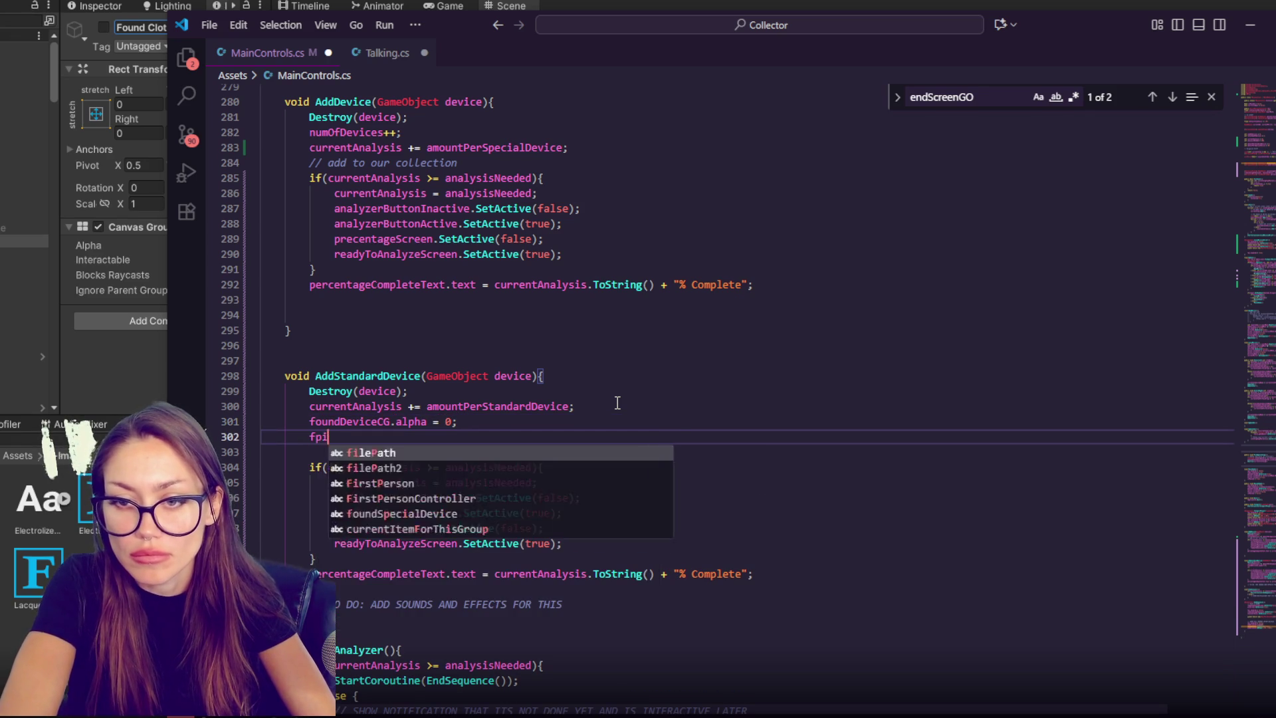
pyautogui.press('BackSpace')
pyautogui.press('BackSpace')
pyautogui.press('BackSpace')
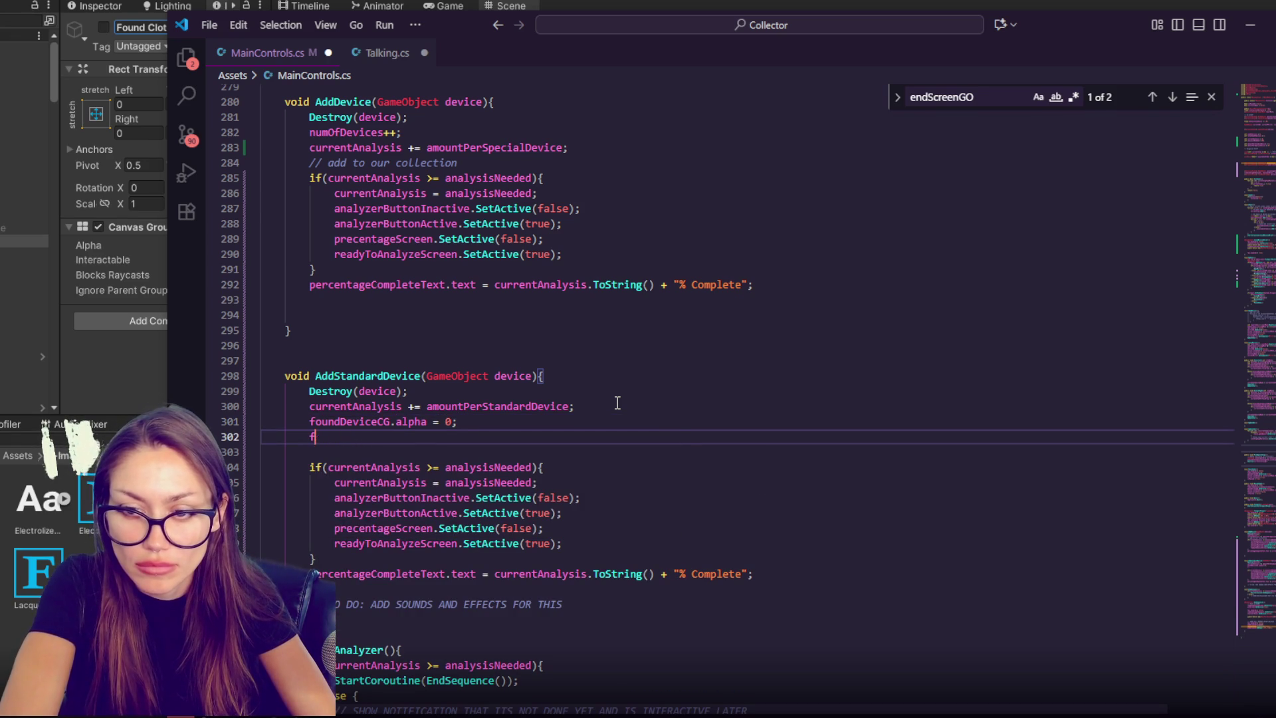
pyautogui.write('oundDevice')
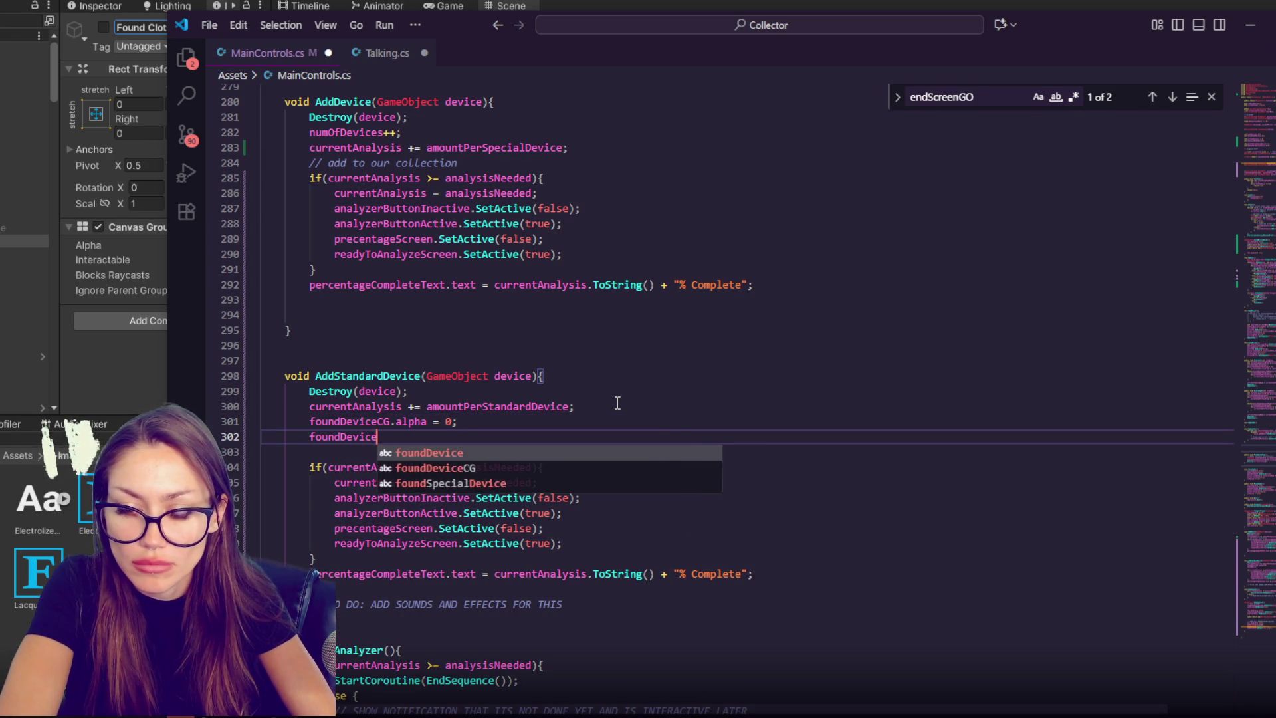
pyautogui.write('GO.SetActive(tur')
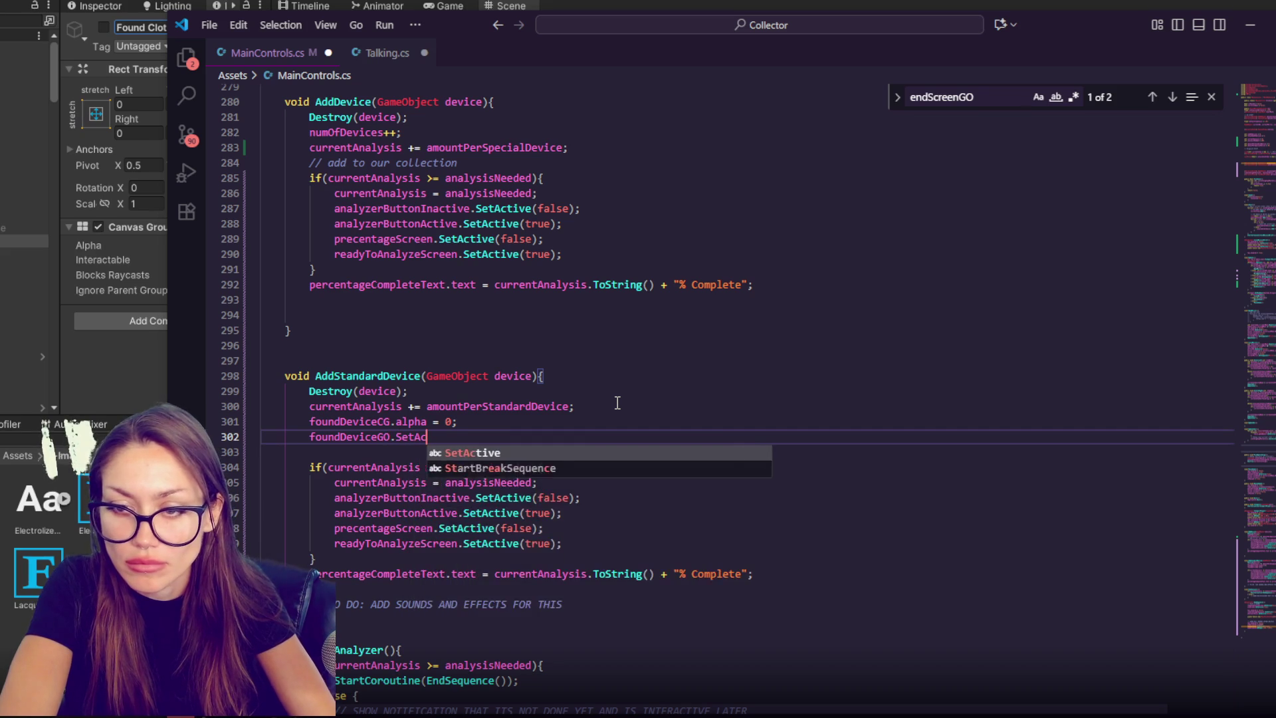
pyautogui.press('BackSpace')
pyautogui.press('BackSpace')
pyautogui.write('rue)')
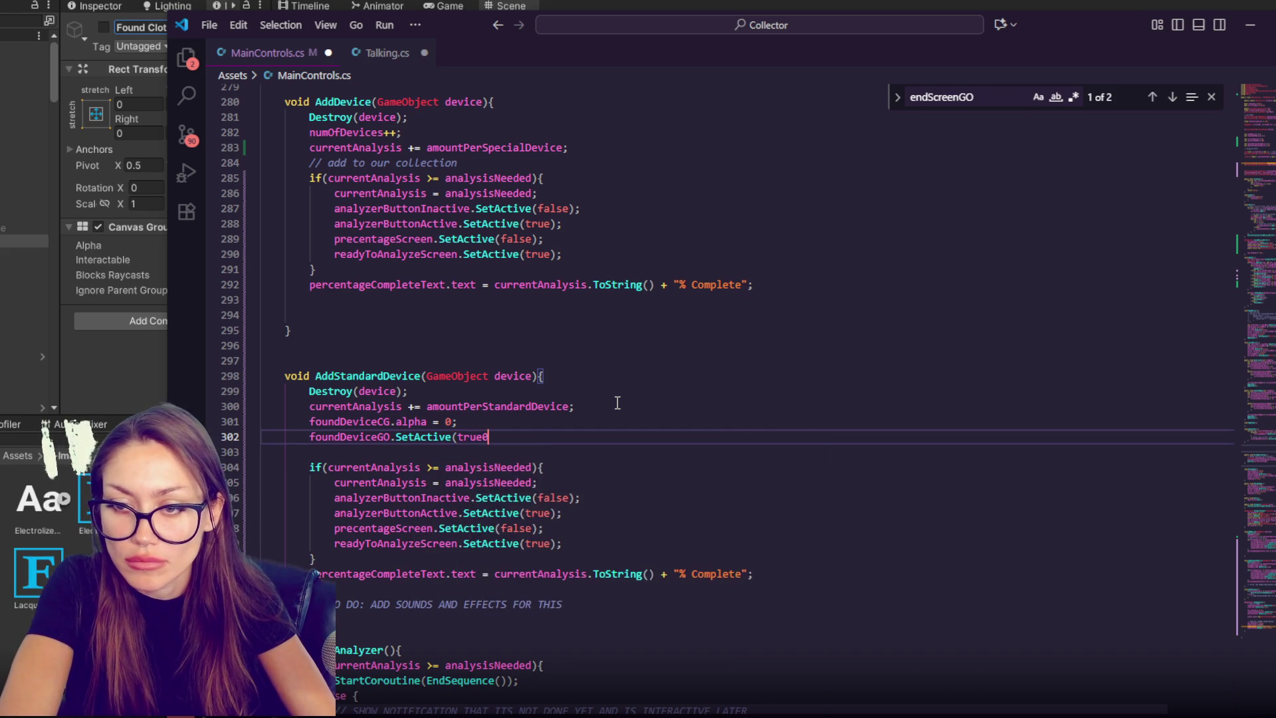
pyautogui.write(';')
pyautogui.press('Return')
# - Add foundDeviceCG.DOFade(1.0f, 2.0f); to fade the popup in over 2 seconds
pyautogui.write('foundDevice.CG')
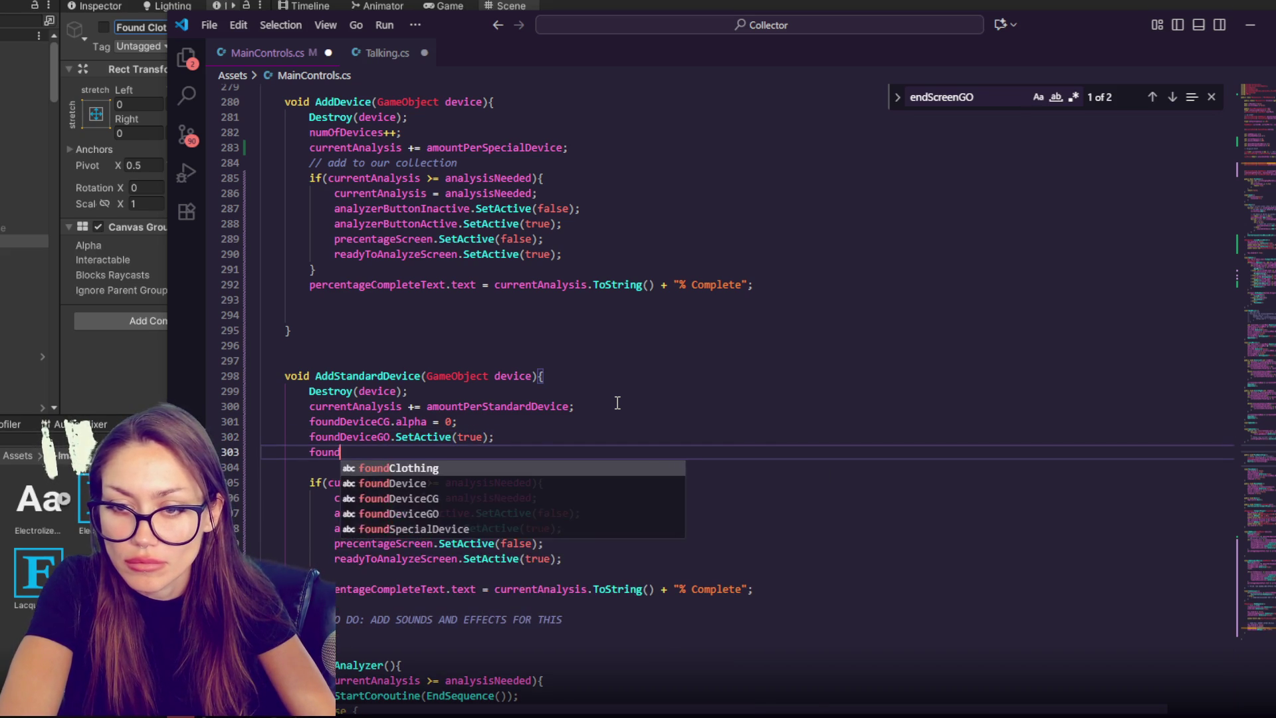
pyautogui.press('Escape')
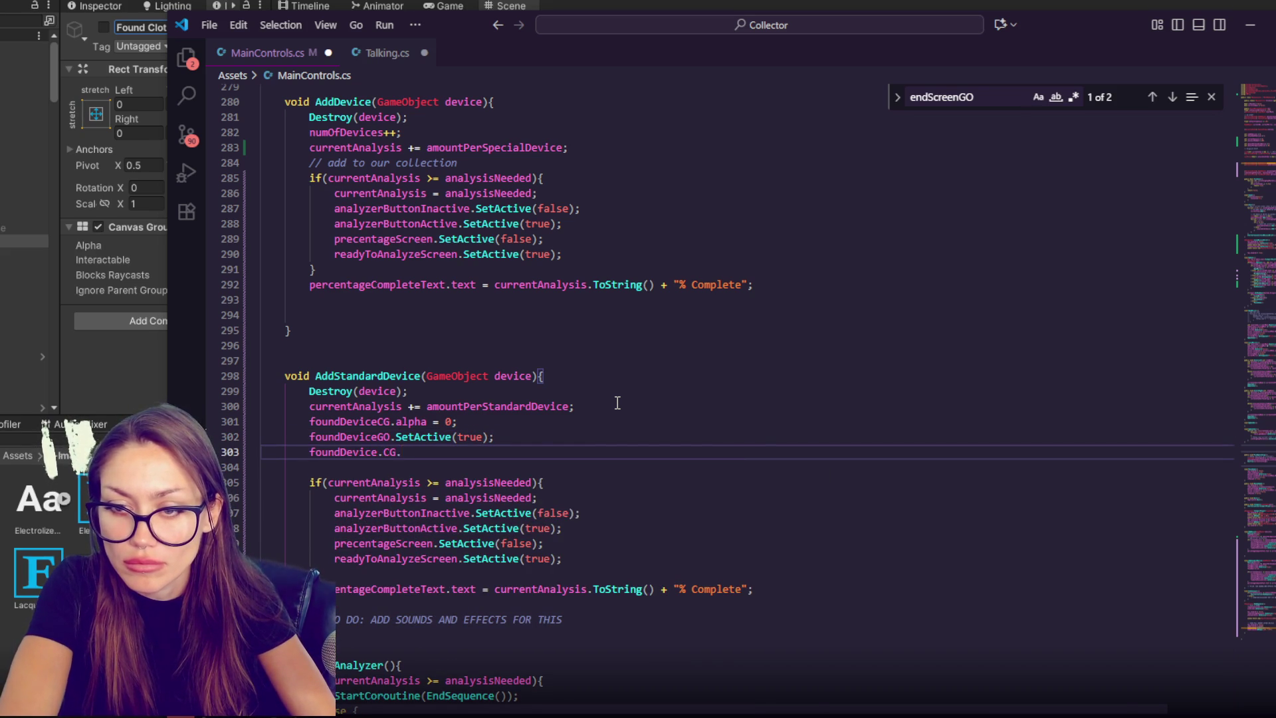
pyautogui.press('BackSpace')
pyautogui.press('BackSpace')
pyautogui.press('BackSpace')
pyautogui.write('CG.')
pyautogui.write('DOFade')
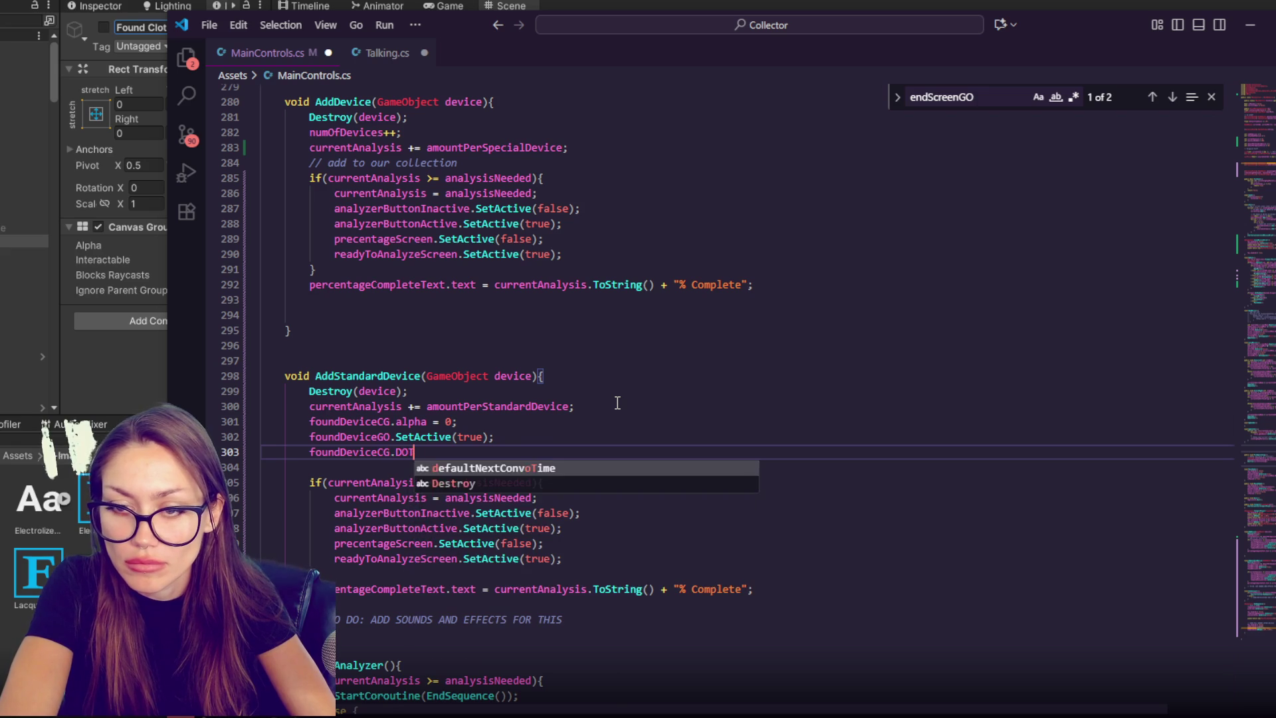
pyautogui.write('(1')
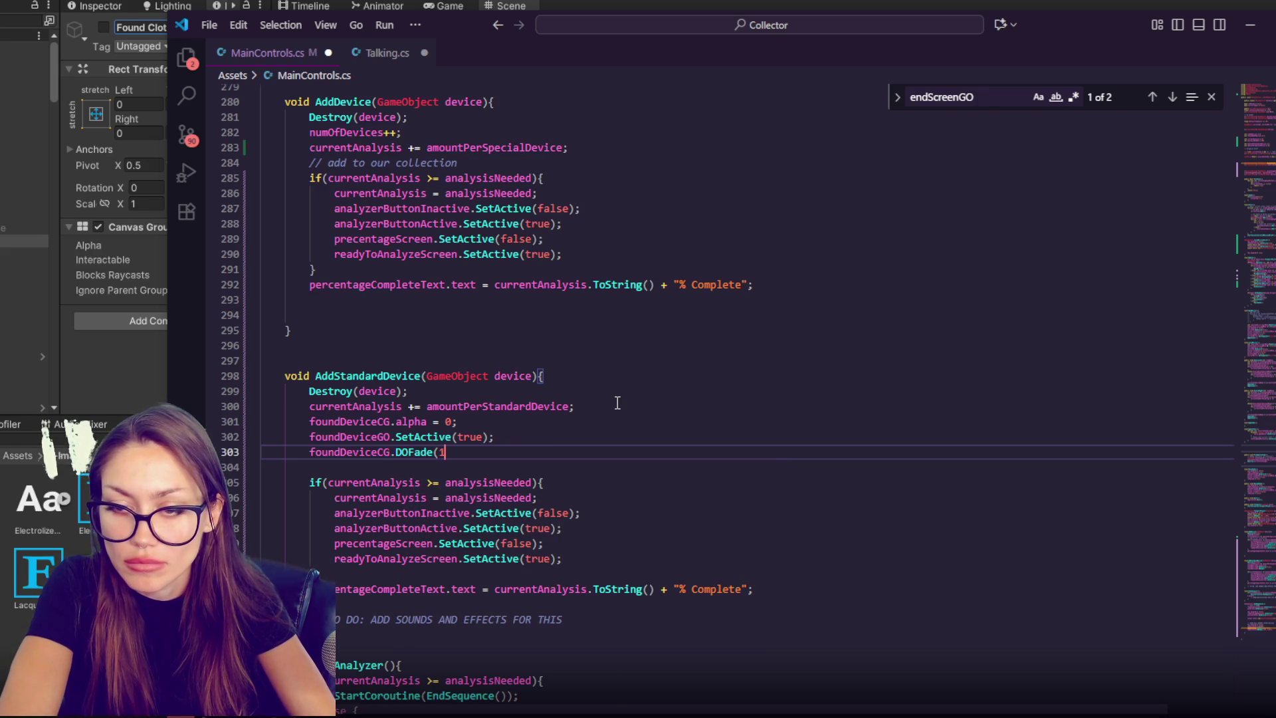
pyautogui.write('.0f')
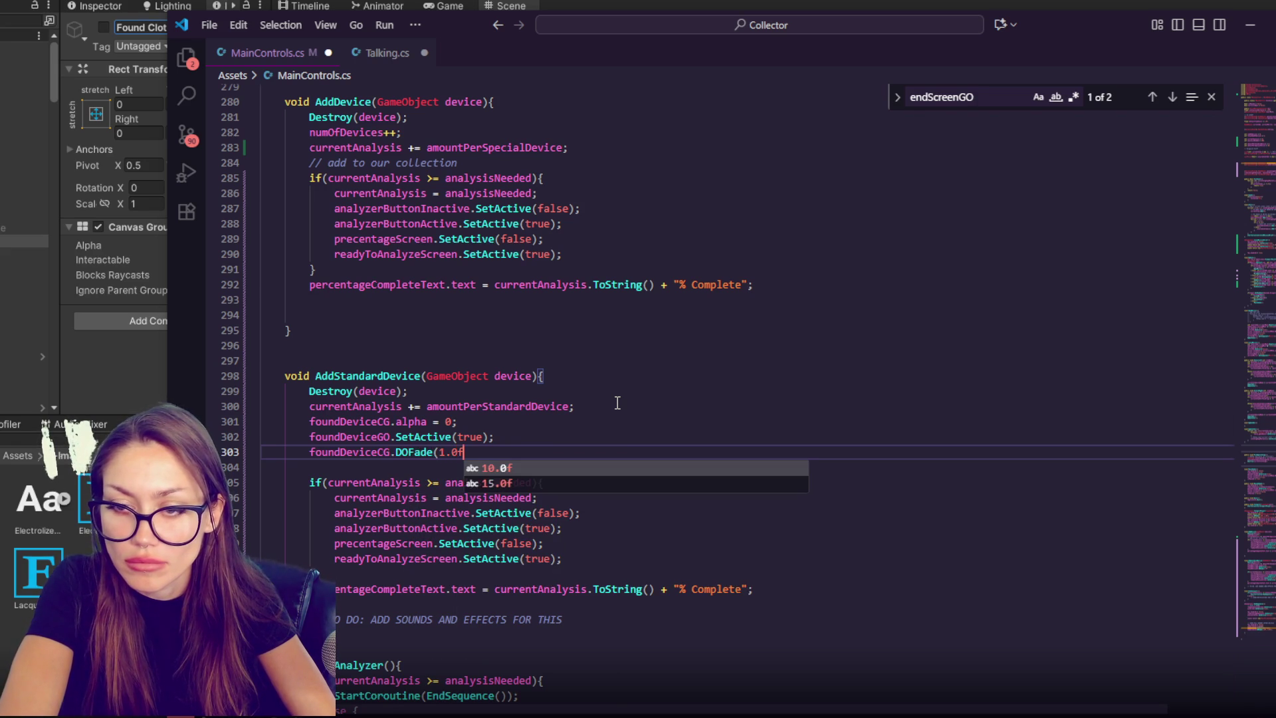
pyautogui.write(', 2.')
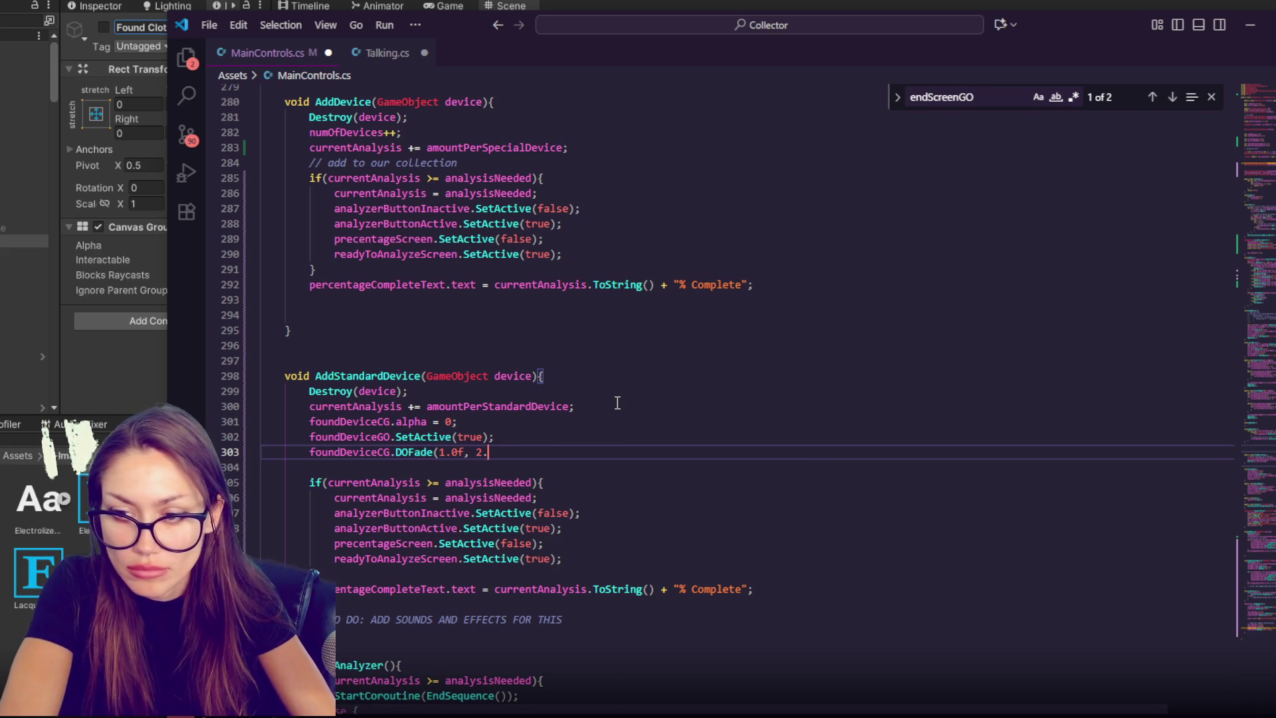
pyautogui.write('0f);')
pyautogui.press('Return')
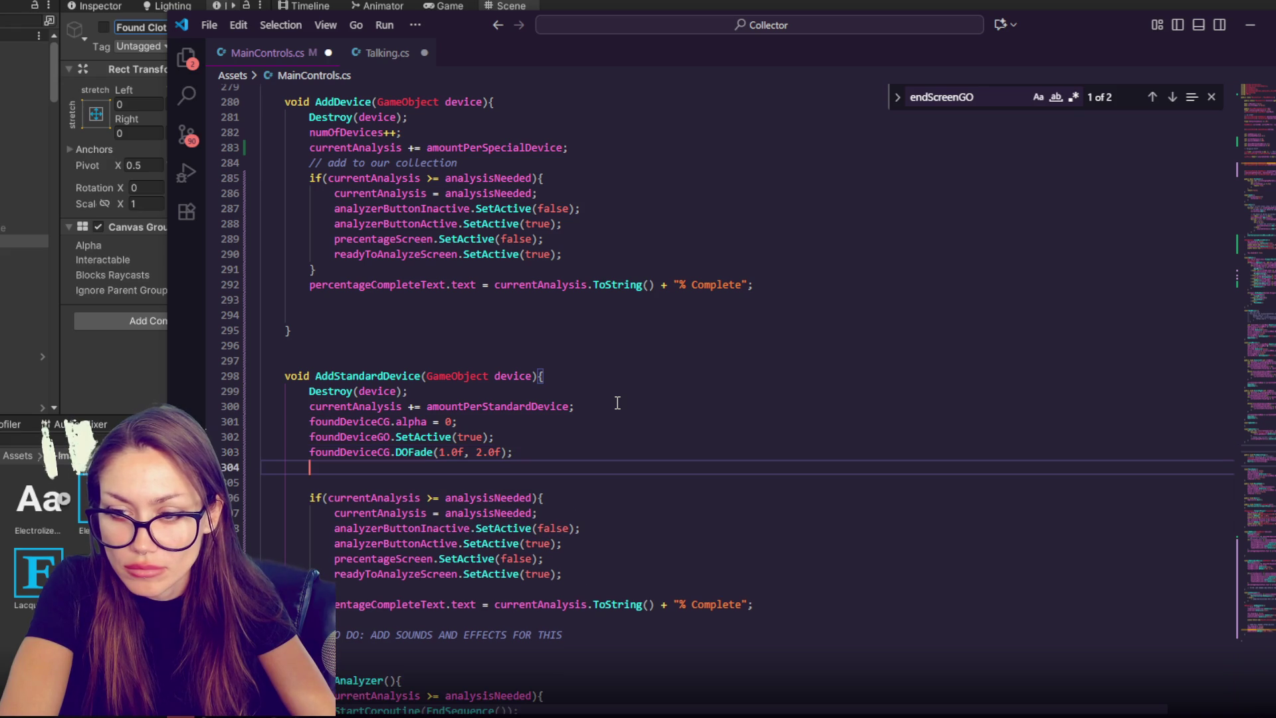
# - Chain an empty OnComplete(() => { }) callback onto the DOFade call
pyautogui.press('BackSpace')
pyautogui.press('BackSpace')
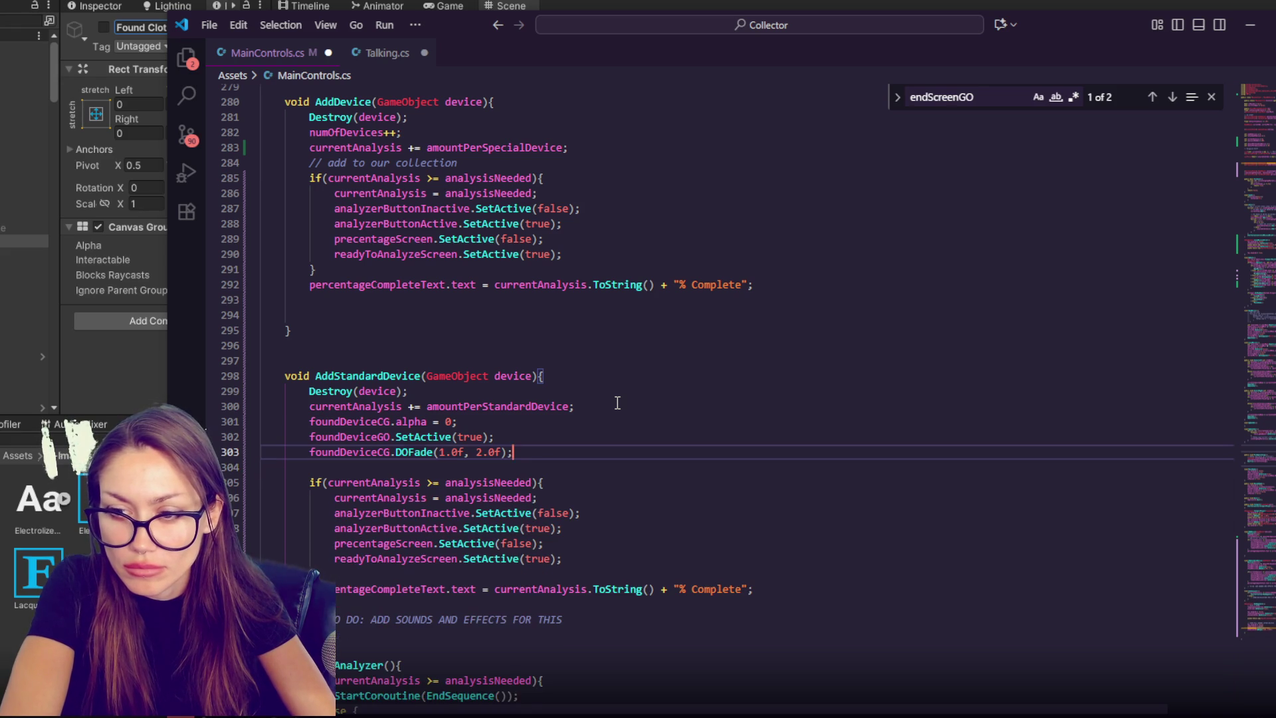
pyautogui.write('.OnCoplete(')
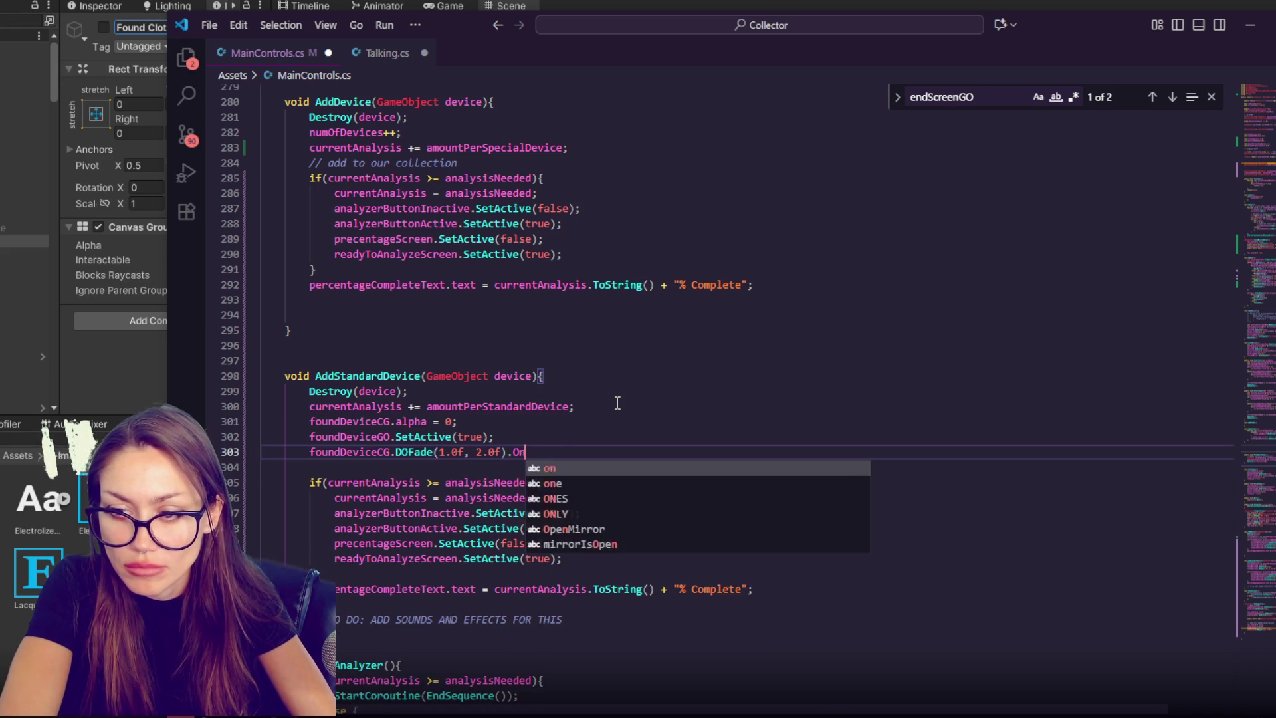
pyautogui.press('BackSpace')
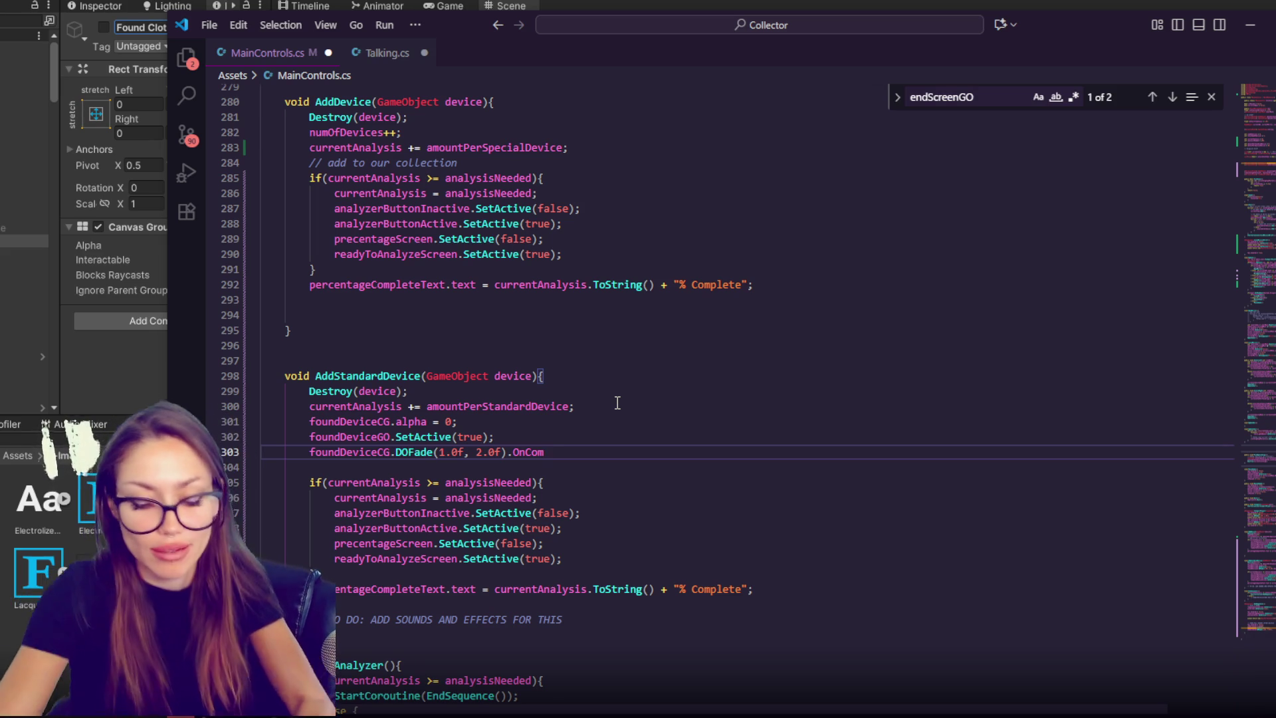
pyautogui.write('plete()')
pyautogui.press('BackSpace')
pyautogui.write('>{')
pyautogui.press('Return')
pyautogui.press('Down')
pyautogui.write(');')
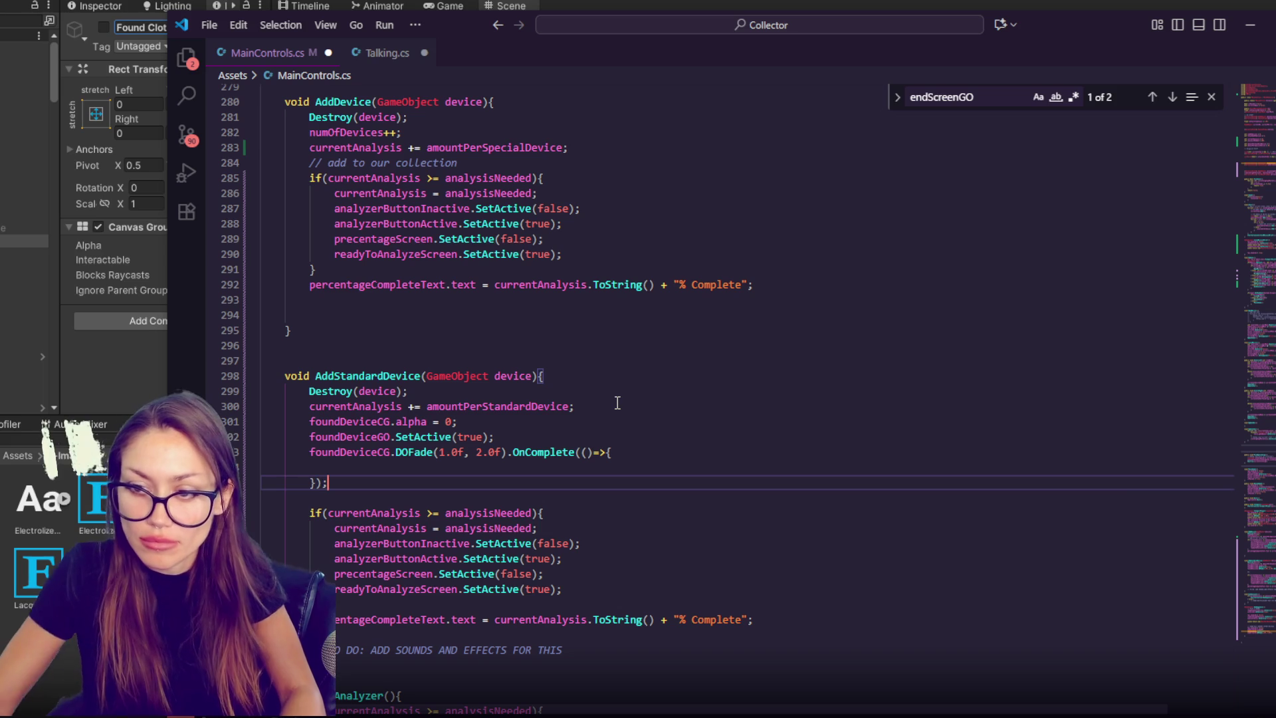
pyautogui.moveTo(311, 456); pyautogui.dragTo(615, 454)
pyautogui.hotkey('ctrl', 'c')
pyautogui.click(623, 460)
# - Paste the DOFade call into the OnComplete callback, close its brace, and nest a copy inside
pyautogui.hotkey('ctrl', 'v')
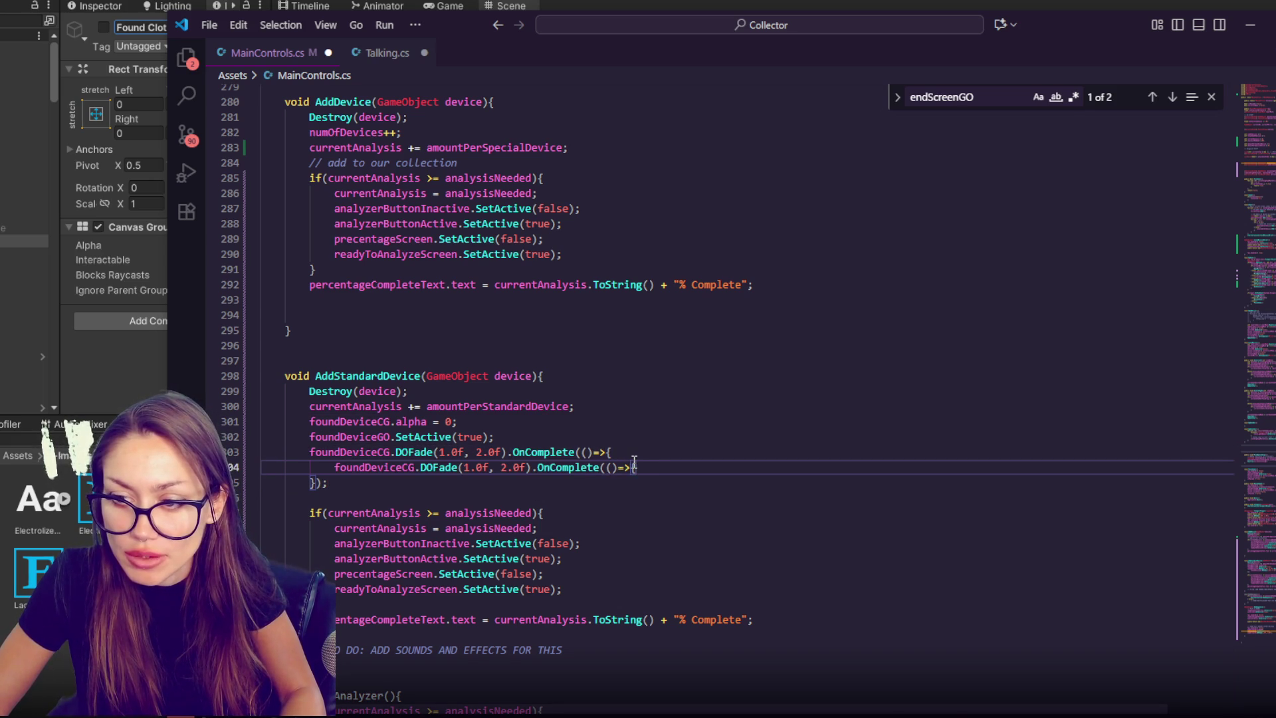
pyautogui.press('Return')
pyautogui.write('}')
pyautogui.click(648, 465)
pyautogui.press('Return')
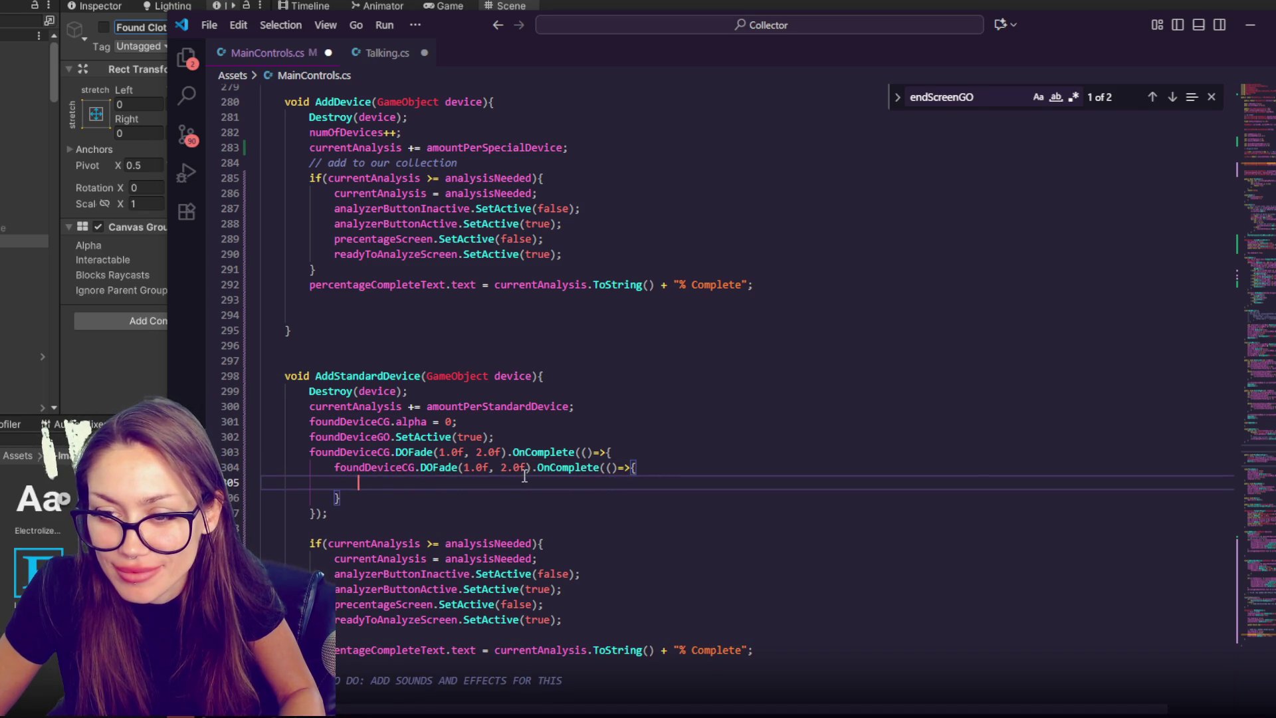
pyautogui.click(660, 467)
pyautogui.hotkey('ctrl', 'c')
pyautogui.click(524, 497)
pyautogui.hotkey('ctrl', 'v')
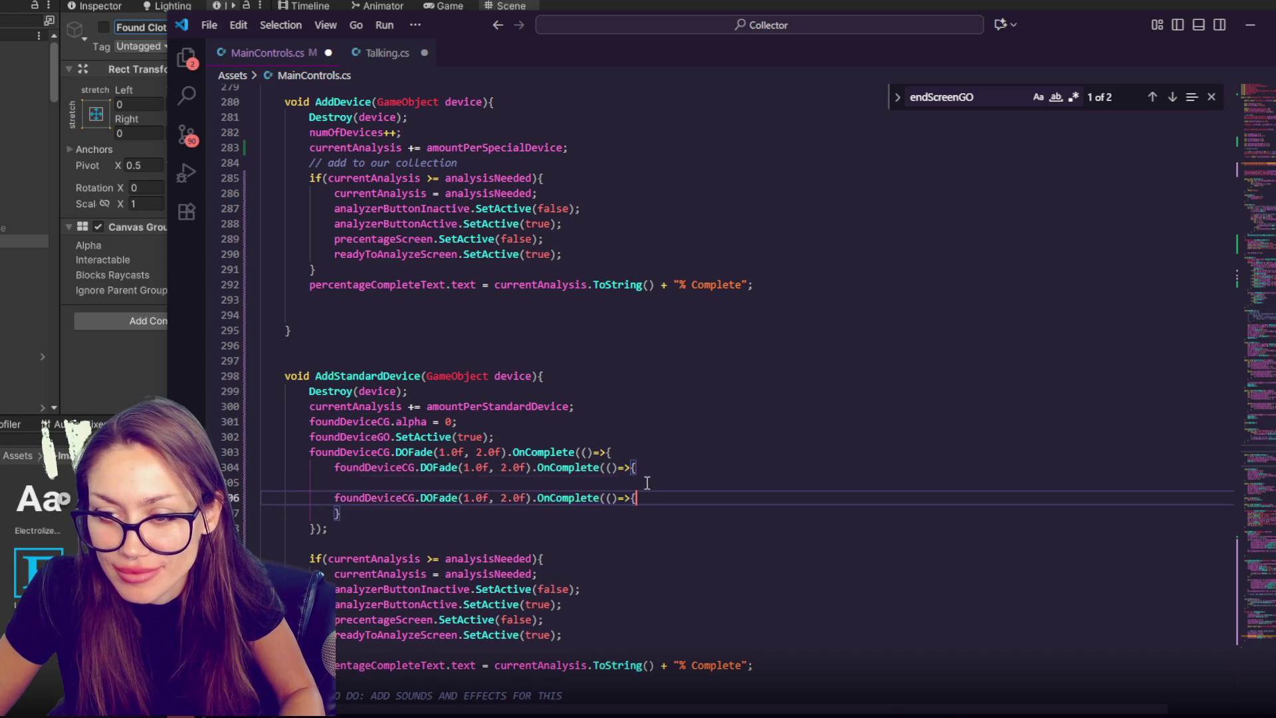
# - Turn the inner copy into a plain DOFade to 0 and indent it
pyautogui.moveTo(529, 498); pyautogui.dragTo(671, 495)
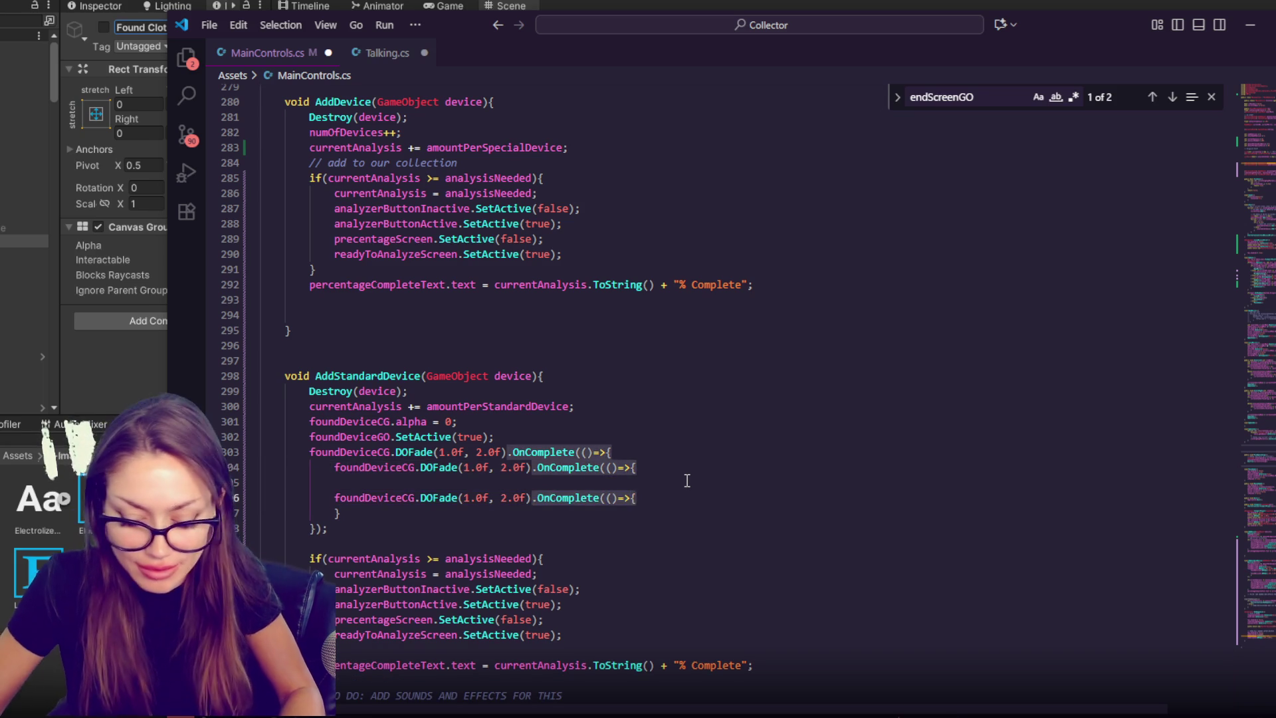
pyautogui.write(';')
pyautogui.click(464, 498)
pyautogui.hotkey('ctrl', 'space')
pyautogui.write('0')
pyautogui.press('Home')
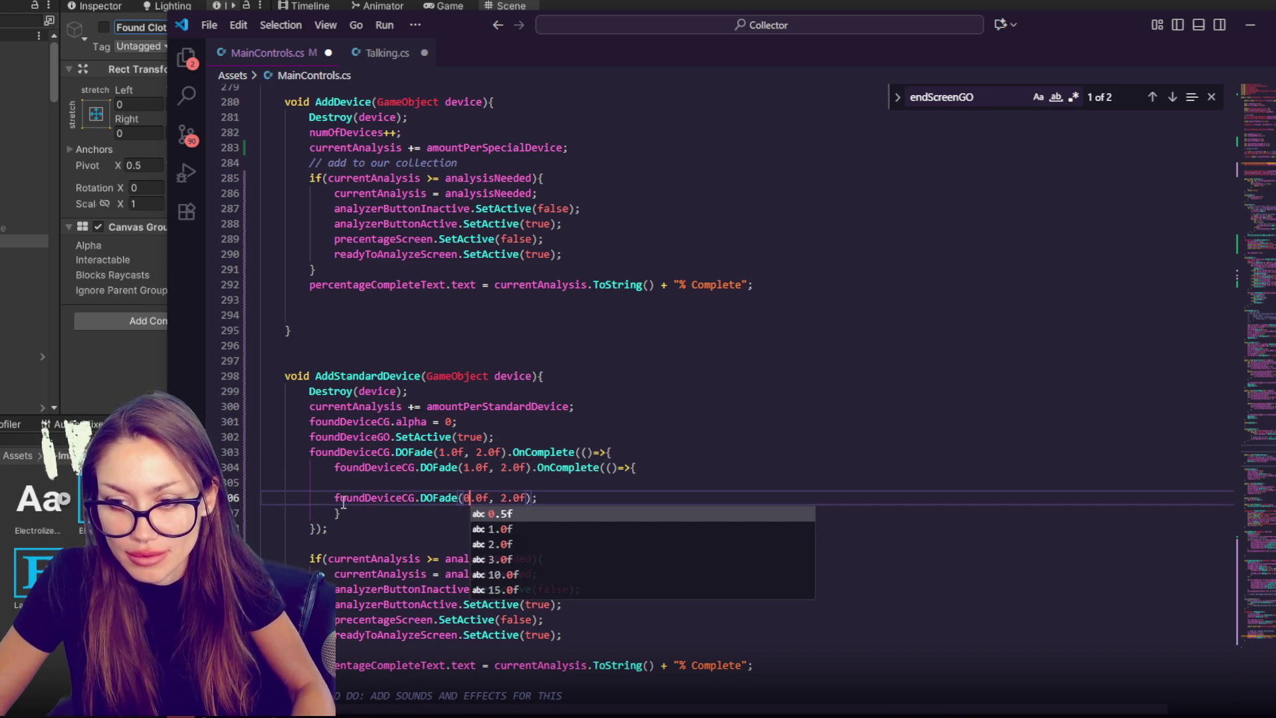
pyautogui.press('Tab')
# - Set the fade-out duration to 1 second, remove the empty line, and save
pyautogui.click(540, 482)
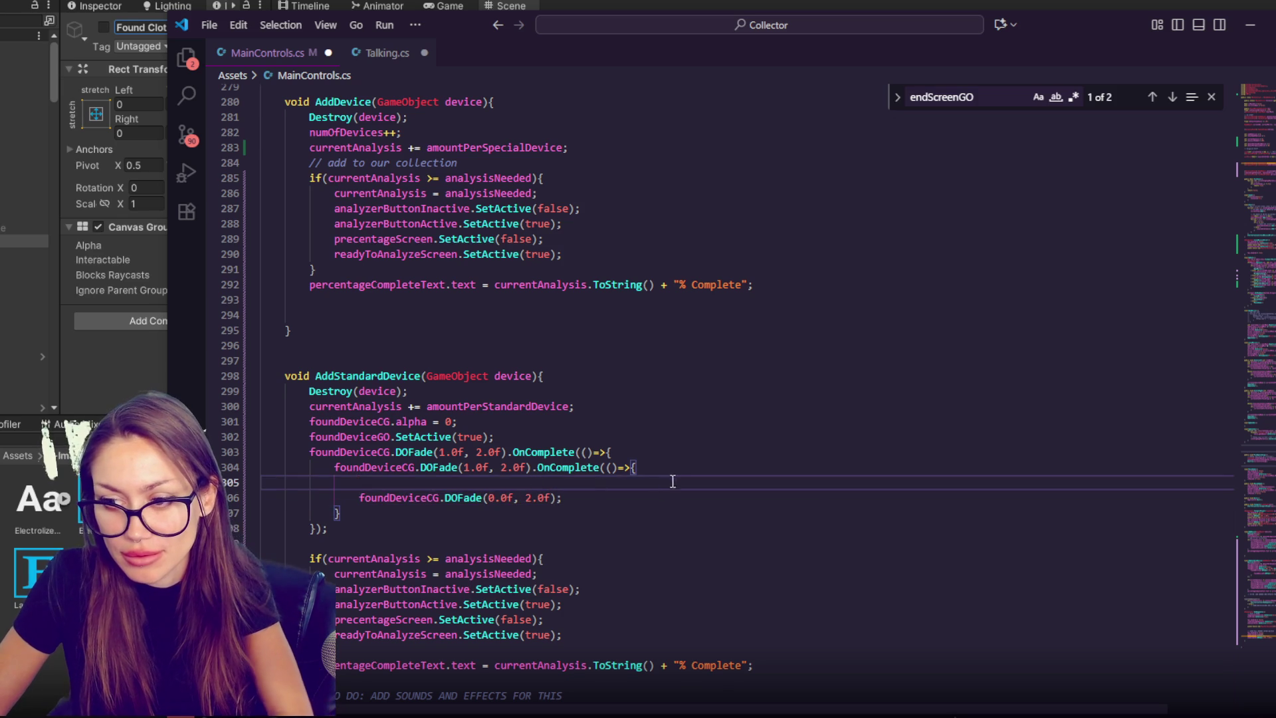
pyautogui.press('BackSpace')
pyautogui.click(536, 481)
pyautogui.press('BackSpace')
pyautogui.write('1')
pyautogui.click(655, 468)
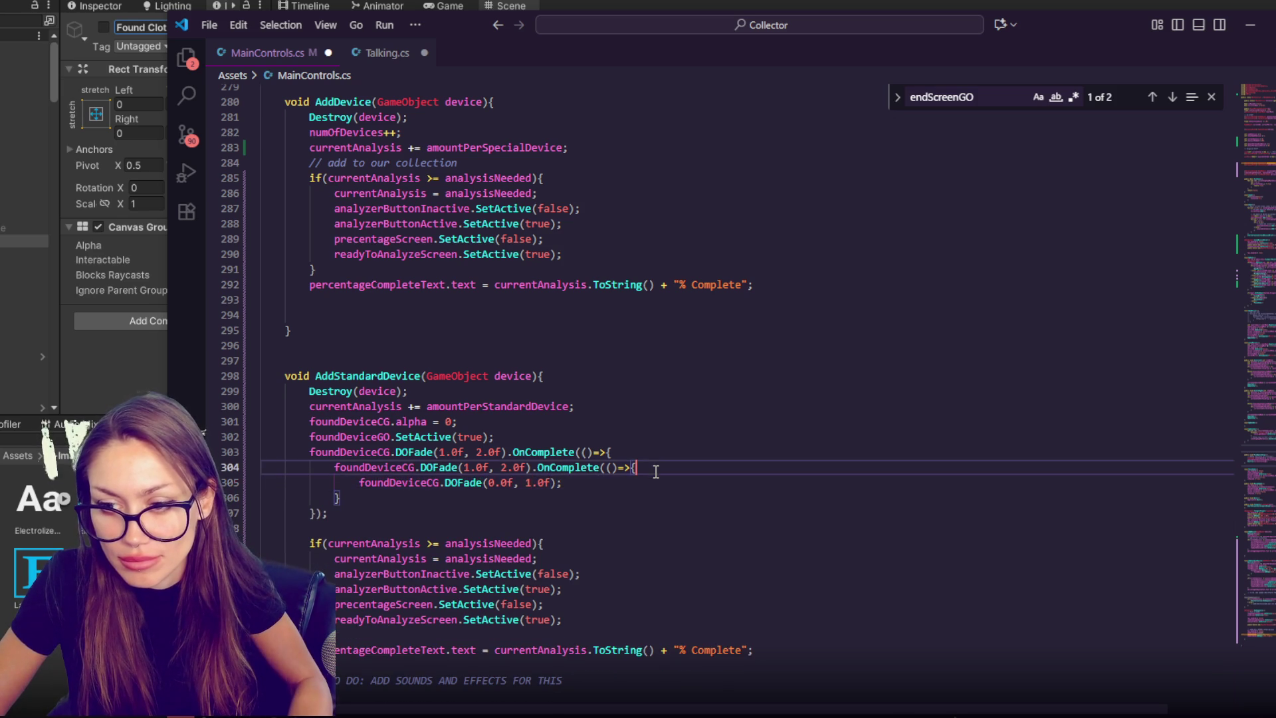
pyautogui.hotkey('ctrl', 's')
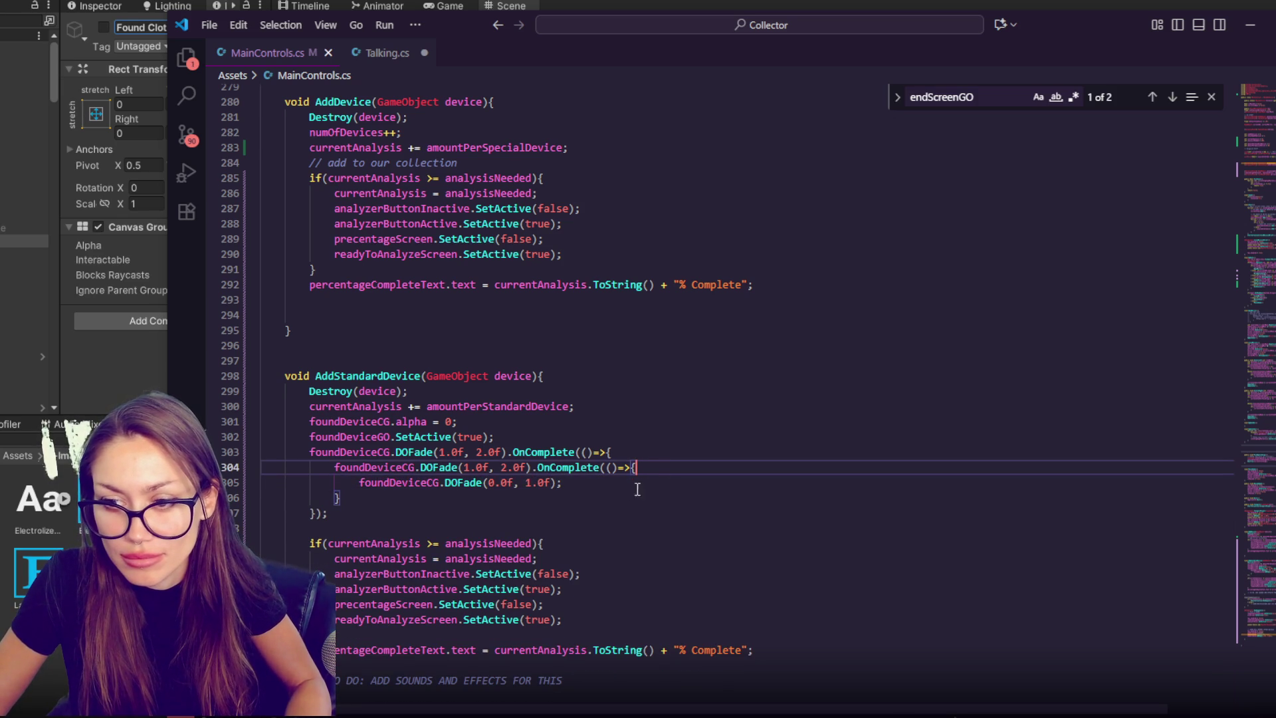
pyautogui.moveTo(604, 516); pyautogui.dragTo(614, 436)
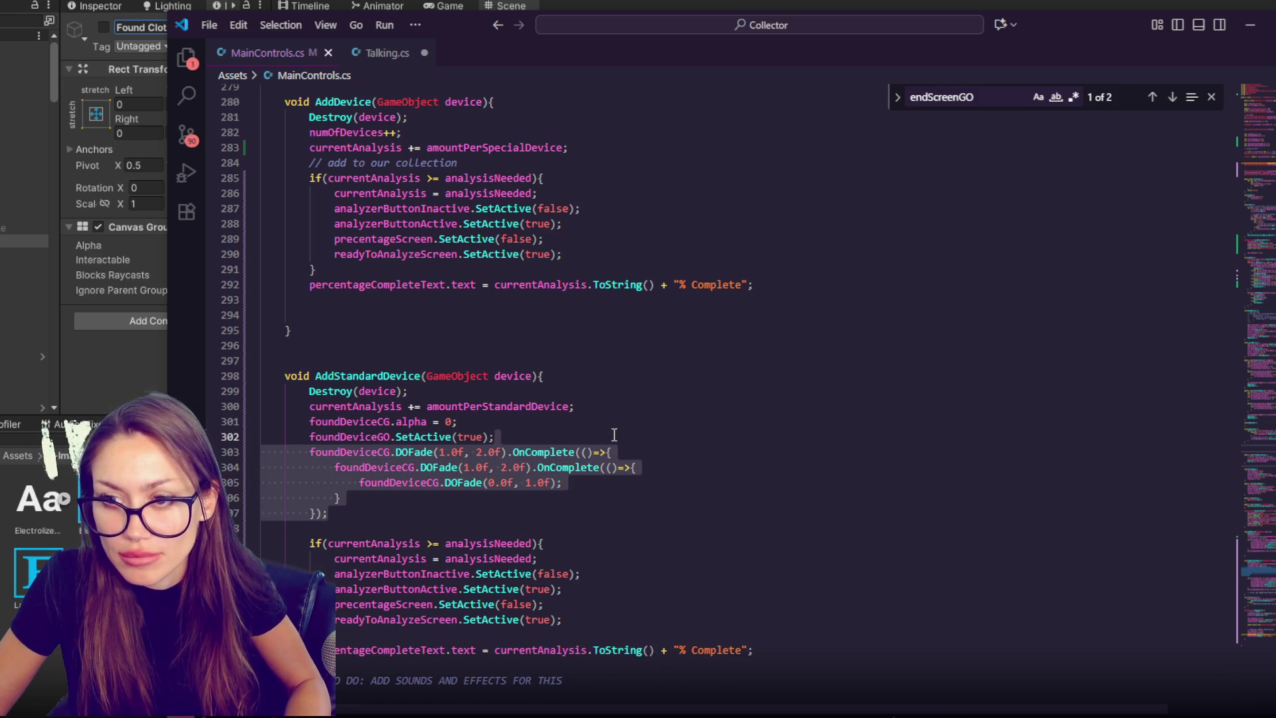
# - Replace AddDevice's collection comment with the pasted nested fade block
pyautogui.click(579, 148)
pyautogui.click(588, 162)
pyautogui.hotkey('shift', 'Home')
pyautogui.press('BackSpace')
pyautogui.hotkey('ctrl', 'v')
pyautogui.press('Return')
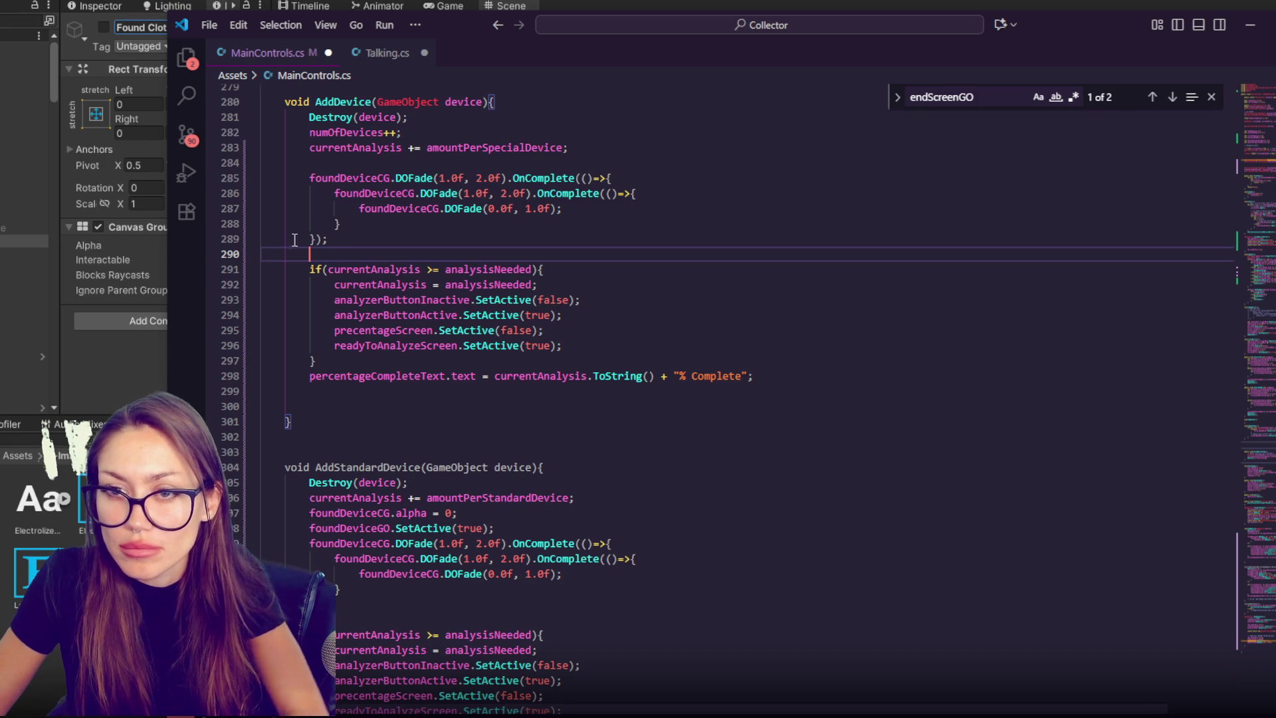
pyautogui.press('Up')
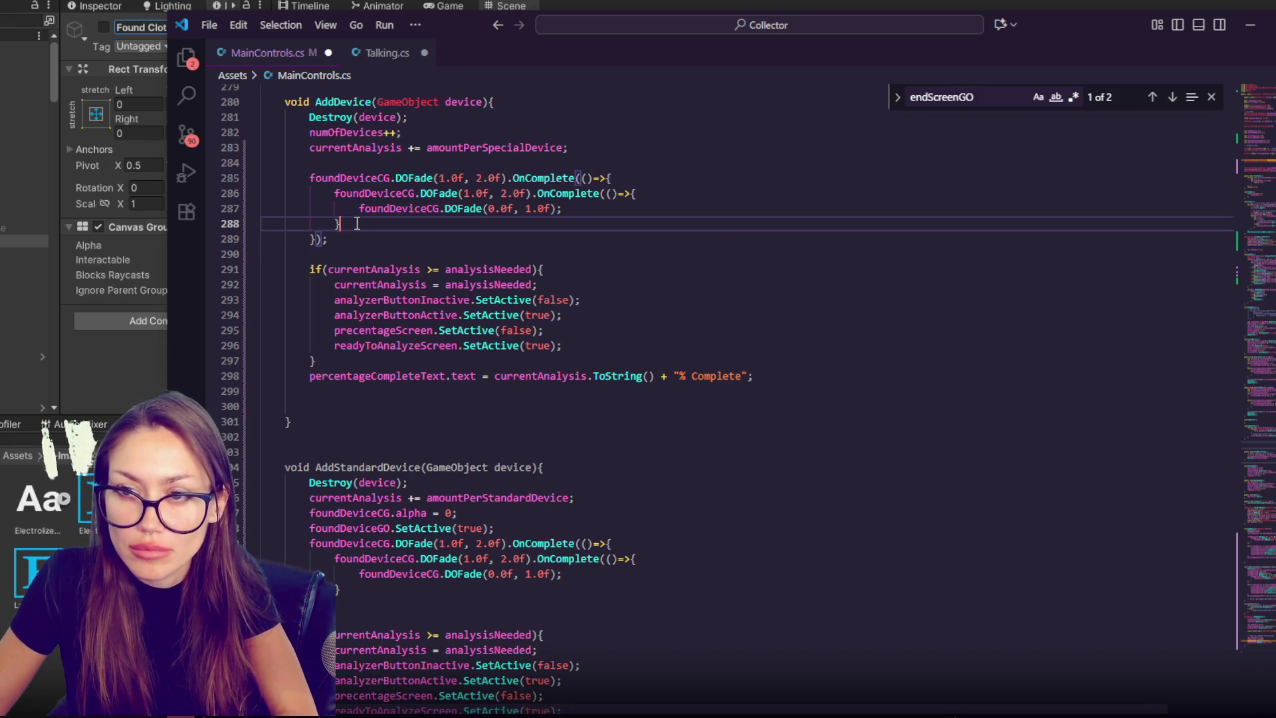
# - Close the nested callbacks with a closing bracket and semicolon, and delete the leftover empty line
pyautogui.click(357, 224)
pyautogui.press('Return')
pyautogui.write('}')
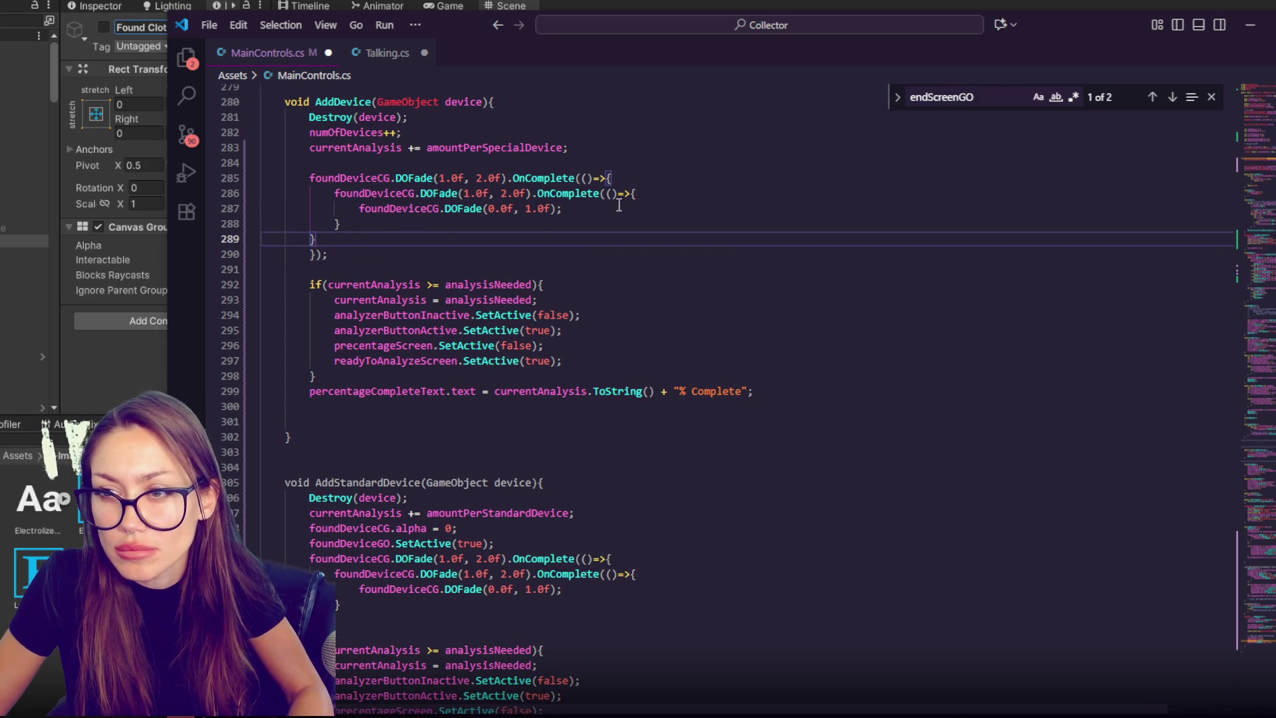
pyautogui.press('BackSpace')
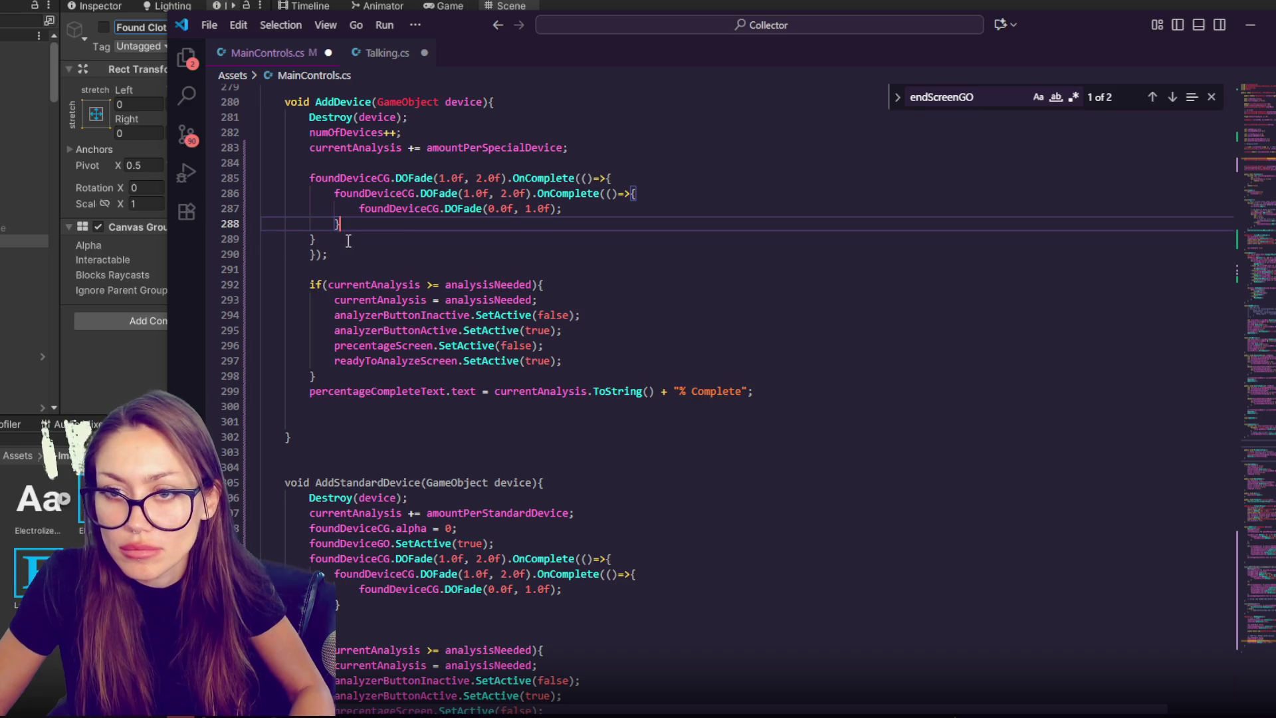
pyautogui.click(358, 225)
pyautogui.write(')')
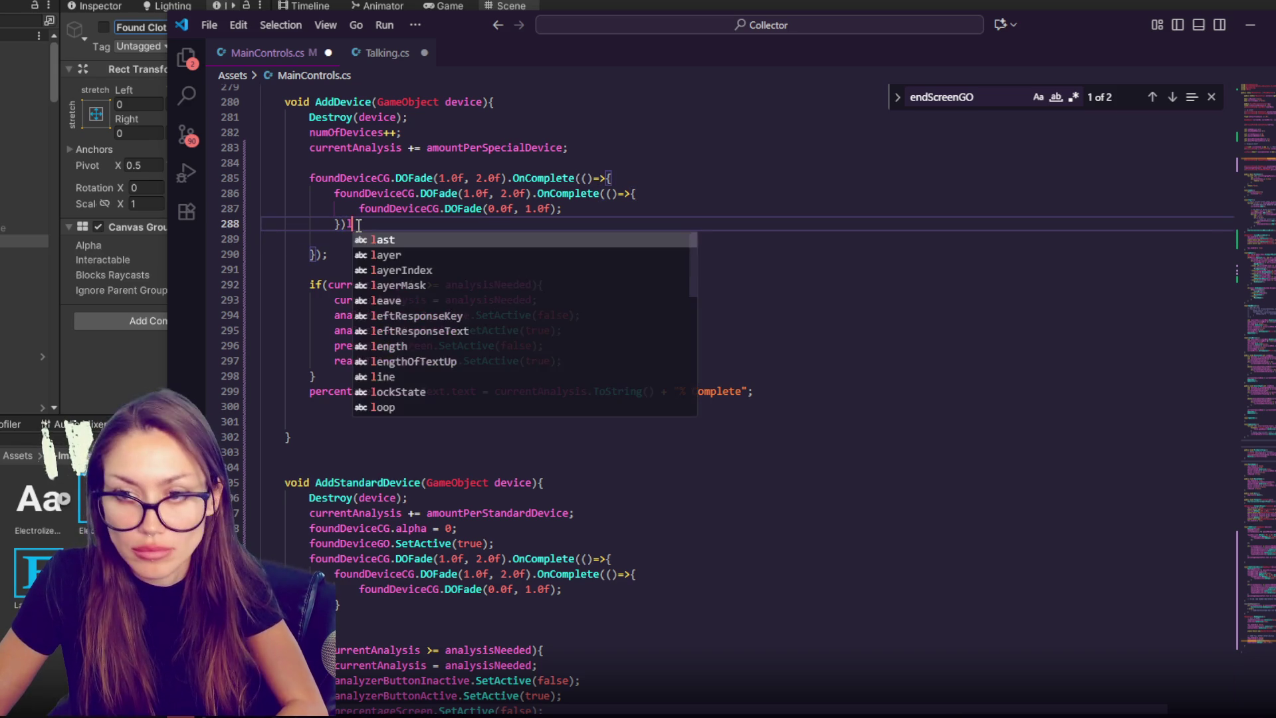
pyautogui.write(';')
pyautogui.click(336, 227)
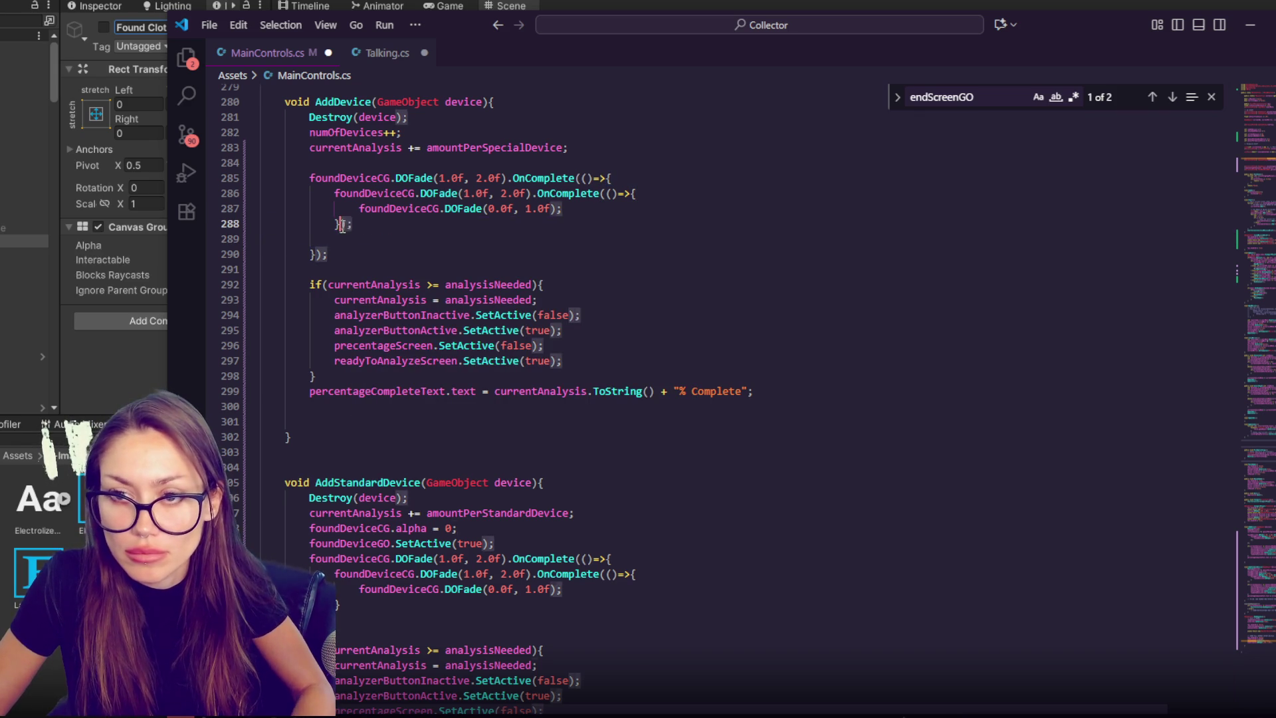
pyautogui.click(340, 604)
pyautogui.write(');')
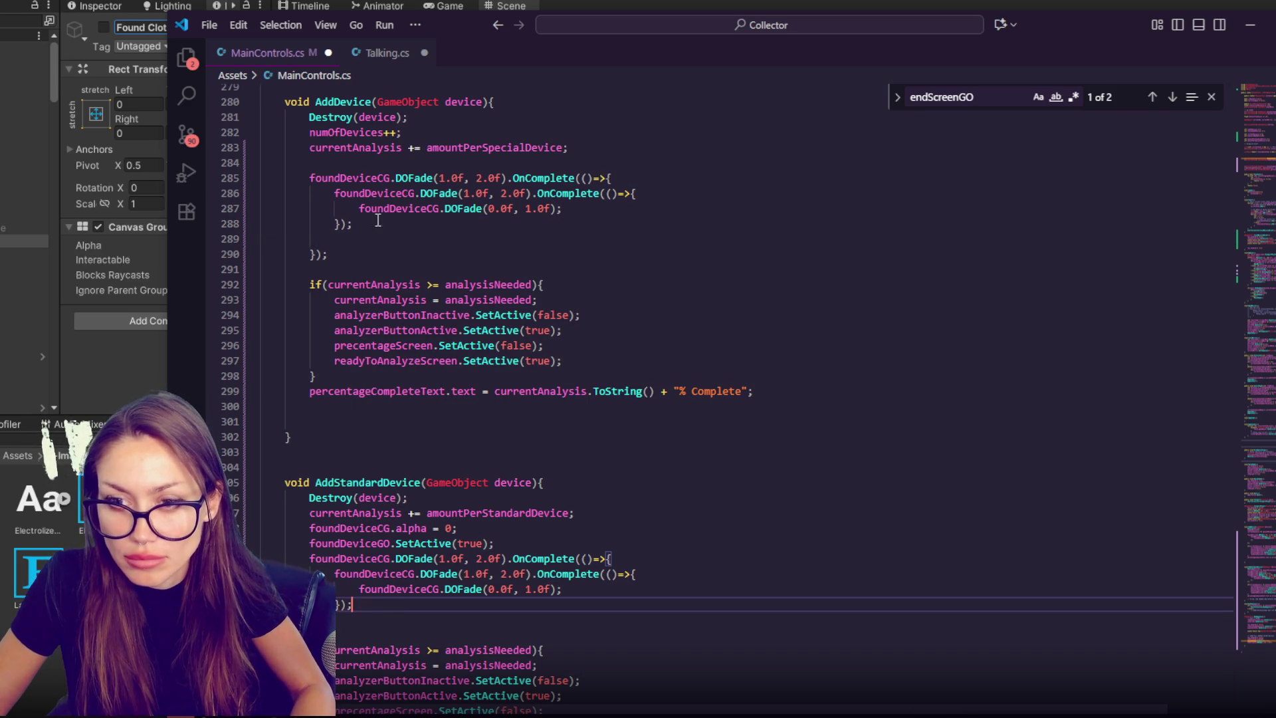
pyautogui.click(351, 246)
pyautogui.hotkey('ctrl', 'shift', 'k')
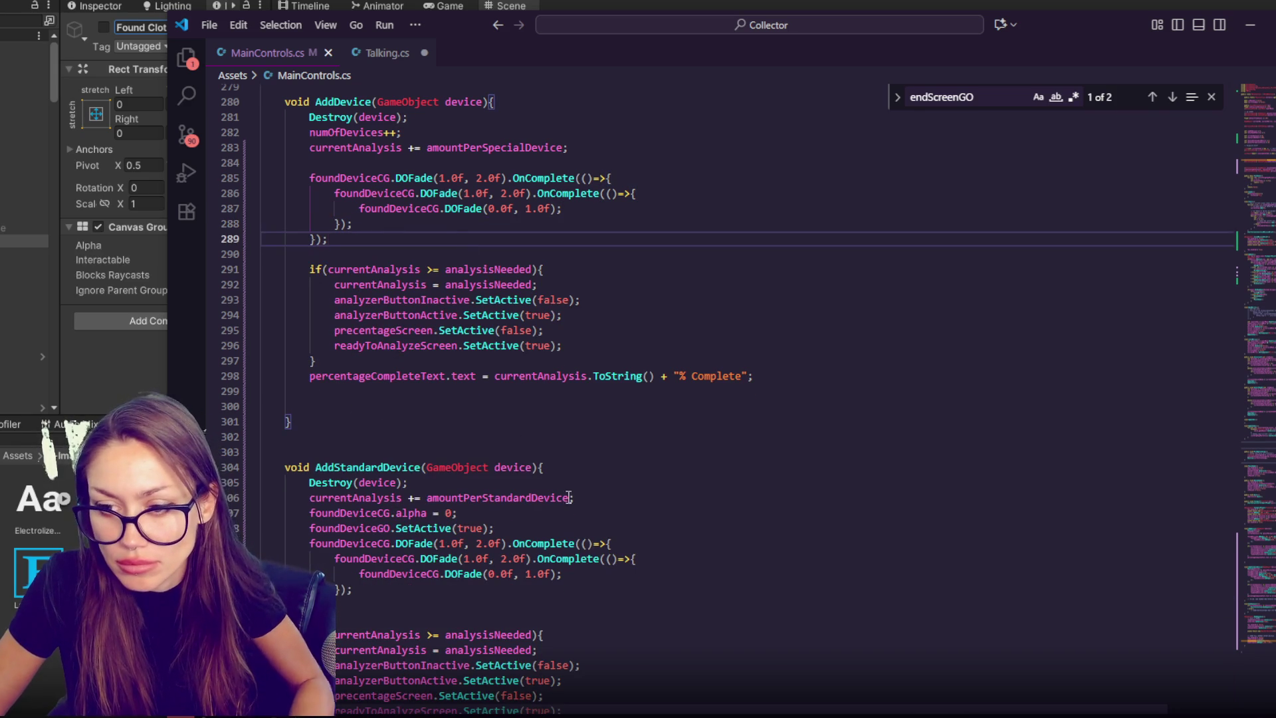
# - Reorder the reset lines and rename foundDeviceCG to foundSpecialDeviceCG in AddDevice's fade chain
pyautogui.click(588, 515)
pyautogui.press('Return')
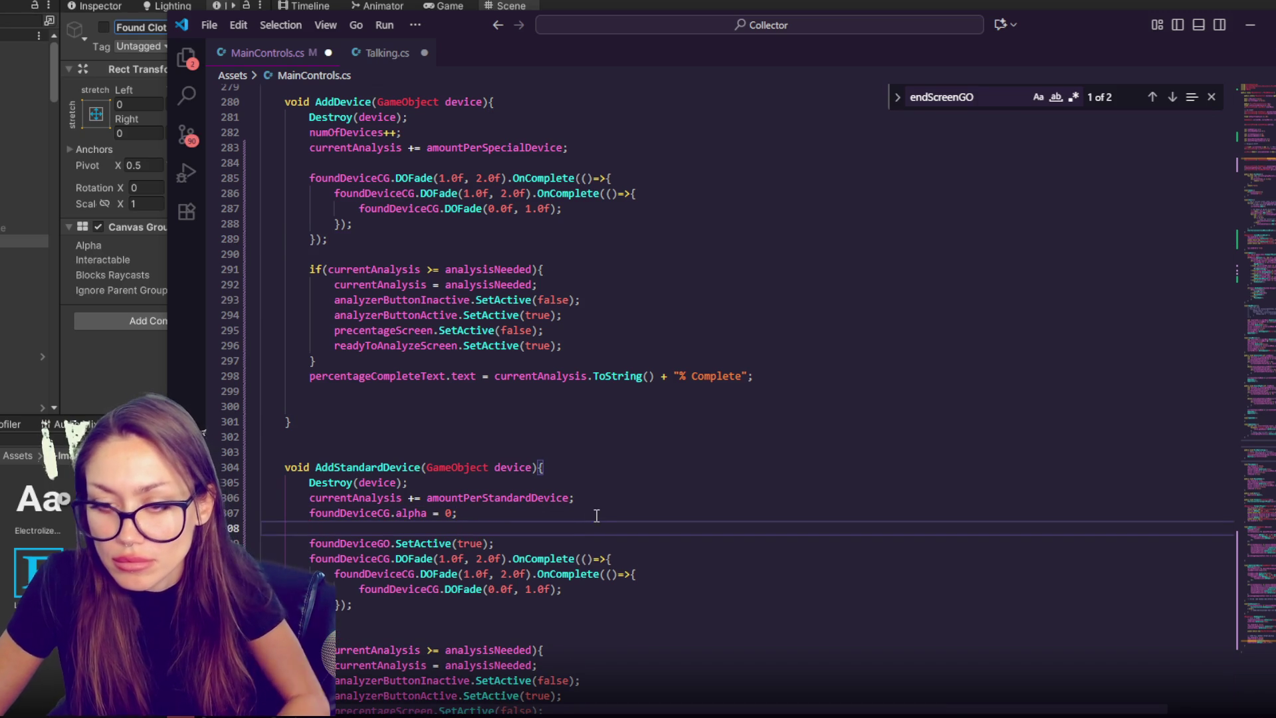
pyautogui.hotkey('alt', 'Down')
pyautogui.click(342, 177)
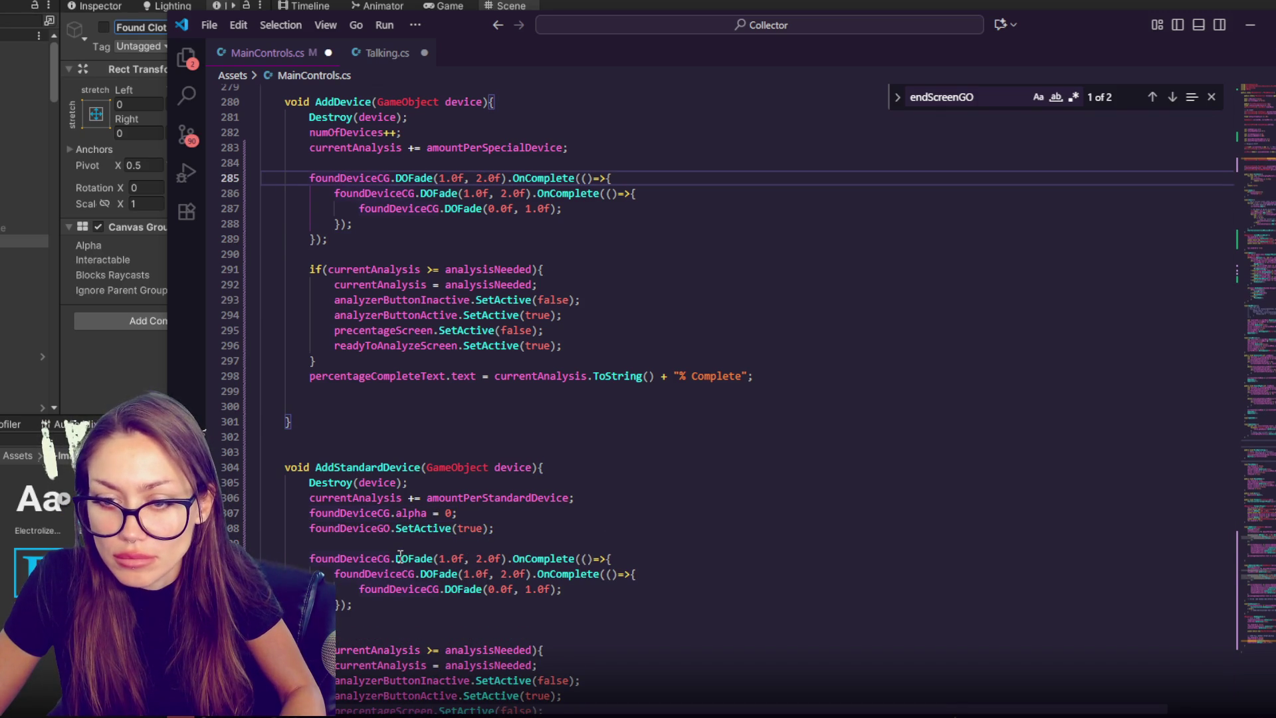
pyautogui.write('Special')
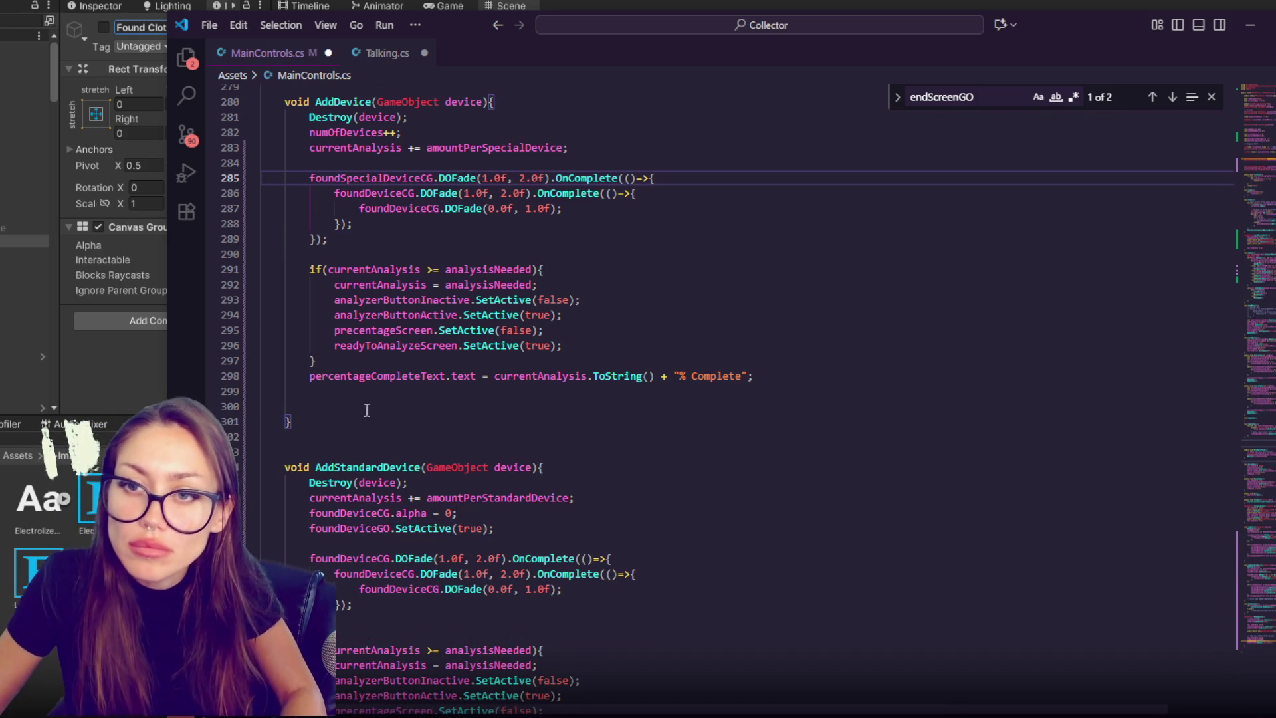
pyautogui.doubleClick(397, 179)
pyautogui.hotkey('ctrl', 'c')
pyautogui.doubleClick(406, 209)
pyautogui.hotkey('ctrl', 'v')
pyautogui.doubleClick(412, 192)
pyautogui.hotkey('ctrl', 'v')
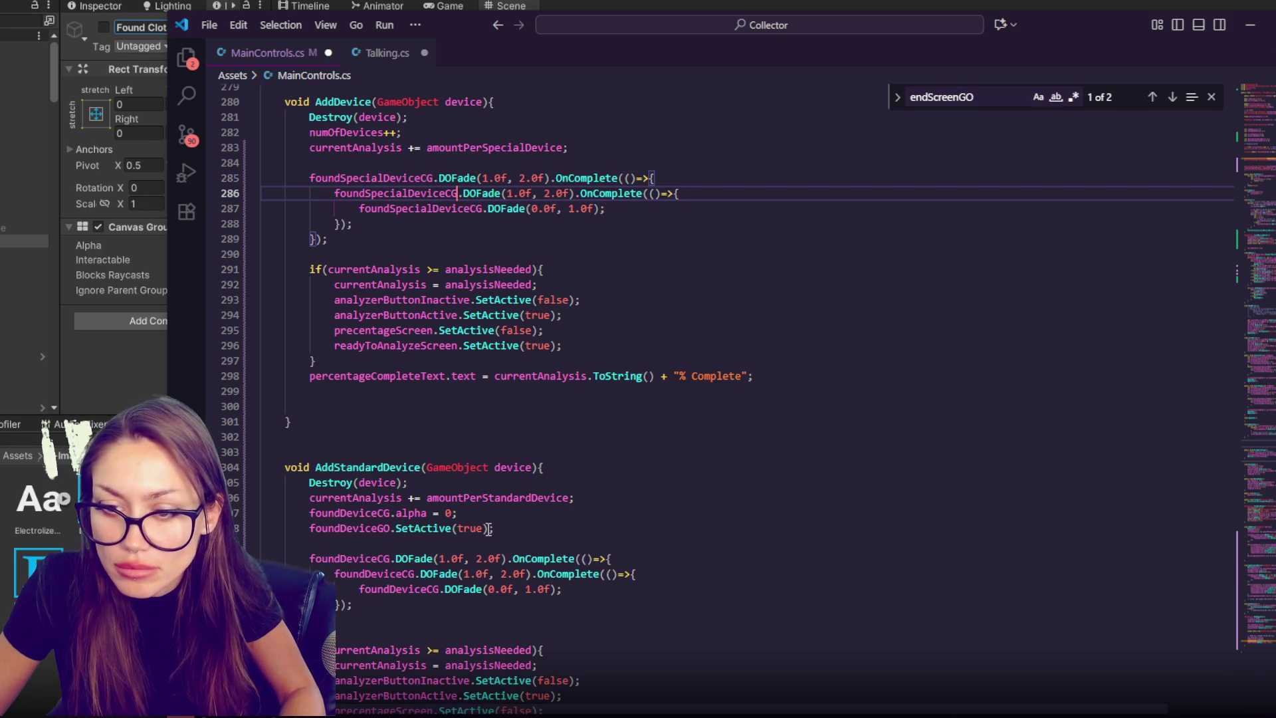
# - Copy the alpha reset and SetActive lines into AddDevice, retargeting them to foundSpecialDevice
pyautogui.click(571, 498)
pyautogui.press('Return')
pyautogui.moveTo(575, 545); pyautogui.dragTo(584, 519)
pyautogui.hotkey('ctrl', 'c')
pyautogui.click(476, 166)
pyautogui.hotkey('ctrl', 'v')
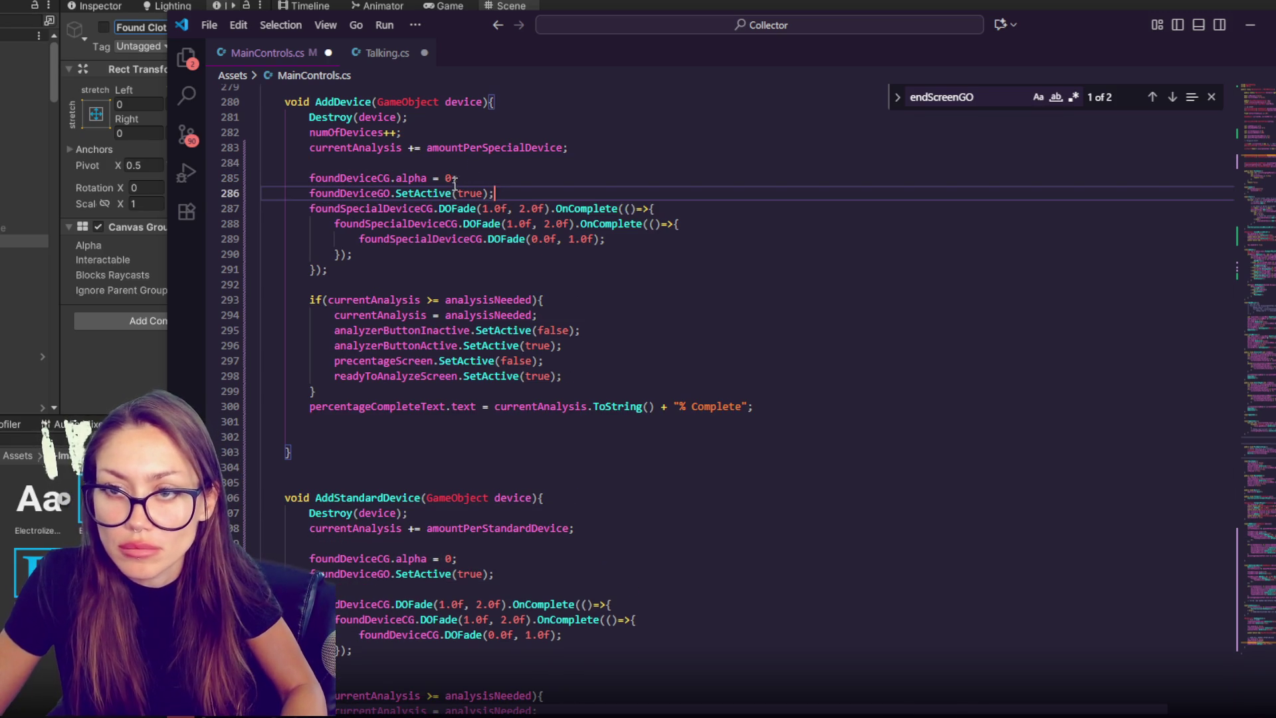
pyautogui.press('Return')
pyautogui.click(335, 193)
pyautogui.write('cial')
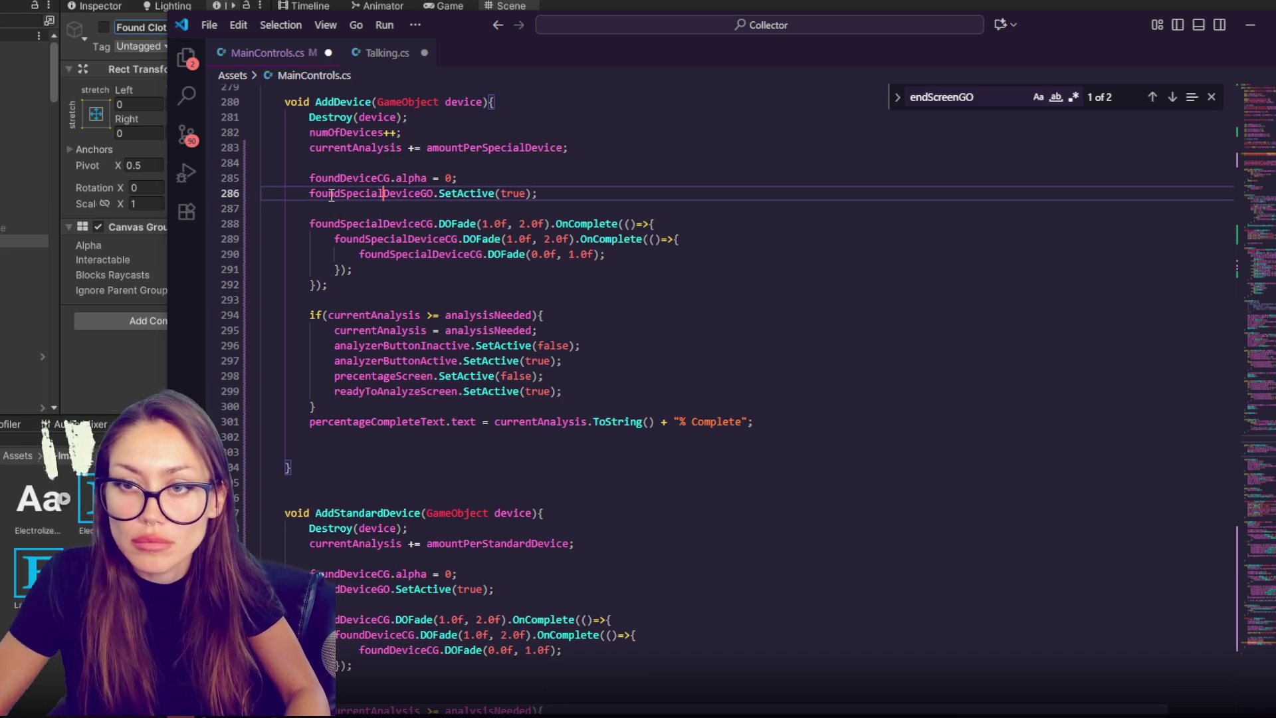
pyautogui.click(341, 178)
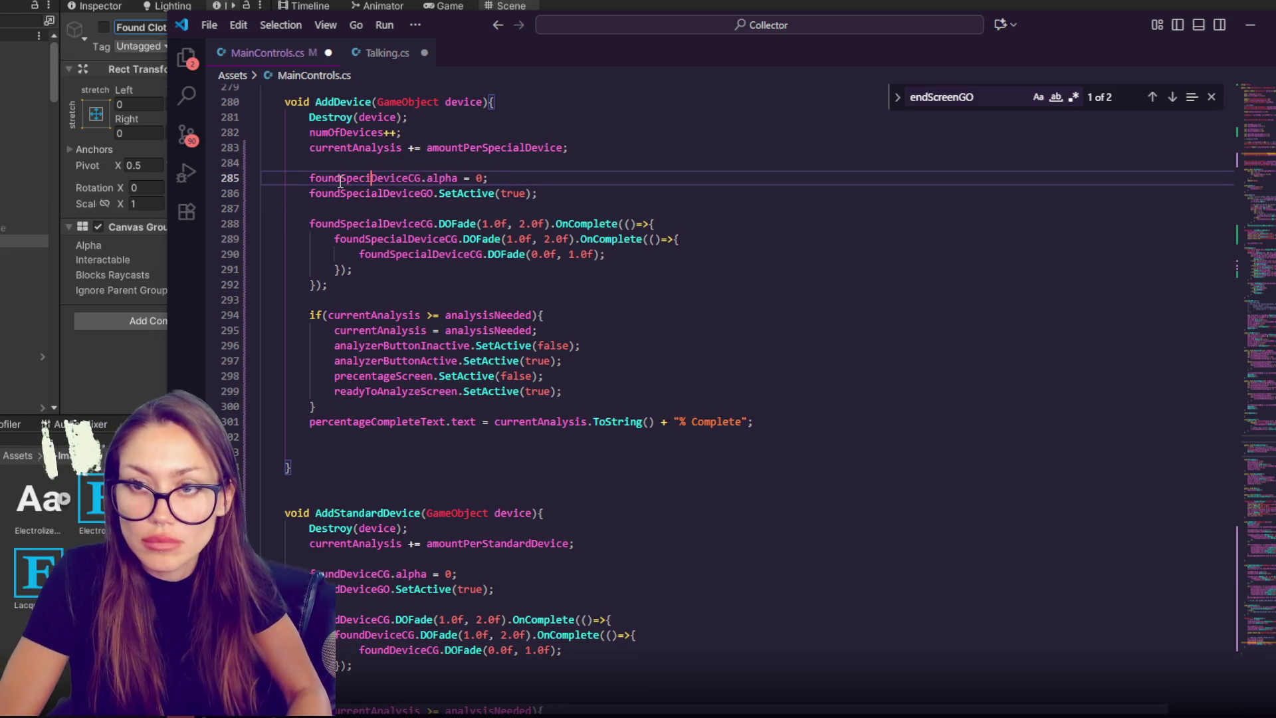
pyautogui.press('F3')
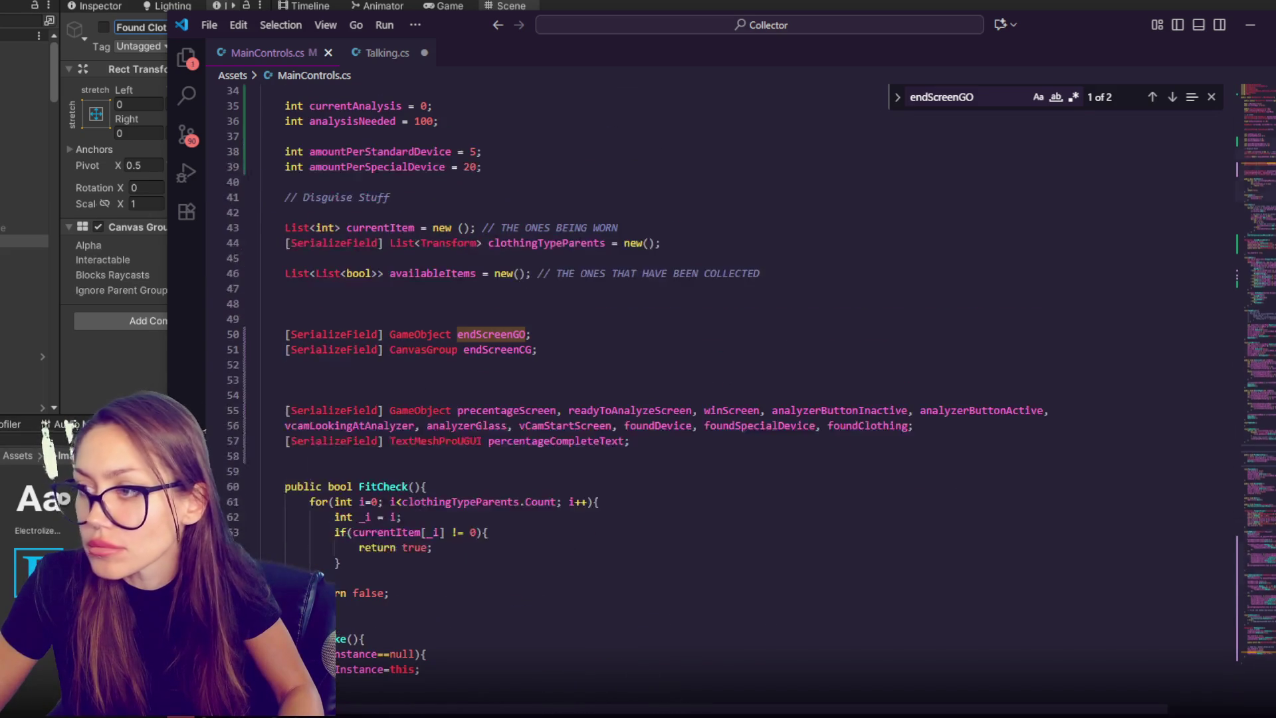
# - Append GO to the foundDevice and foundSpecialDevice fields on line 56
pyautogui.click(649, 426)
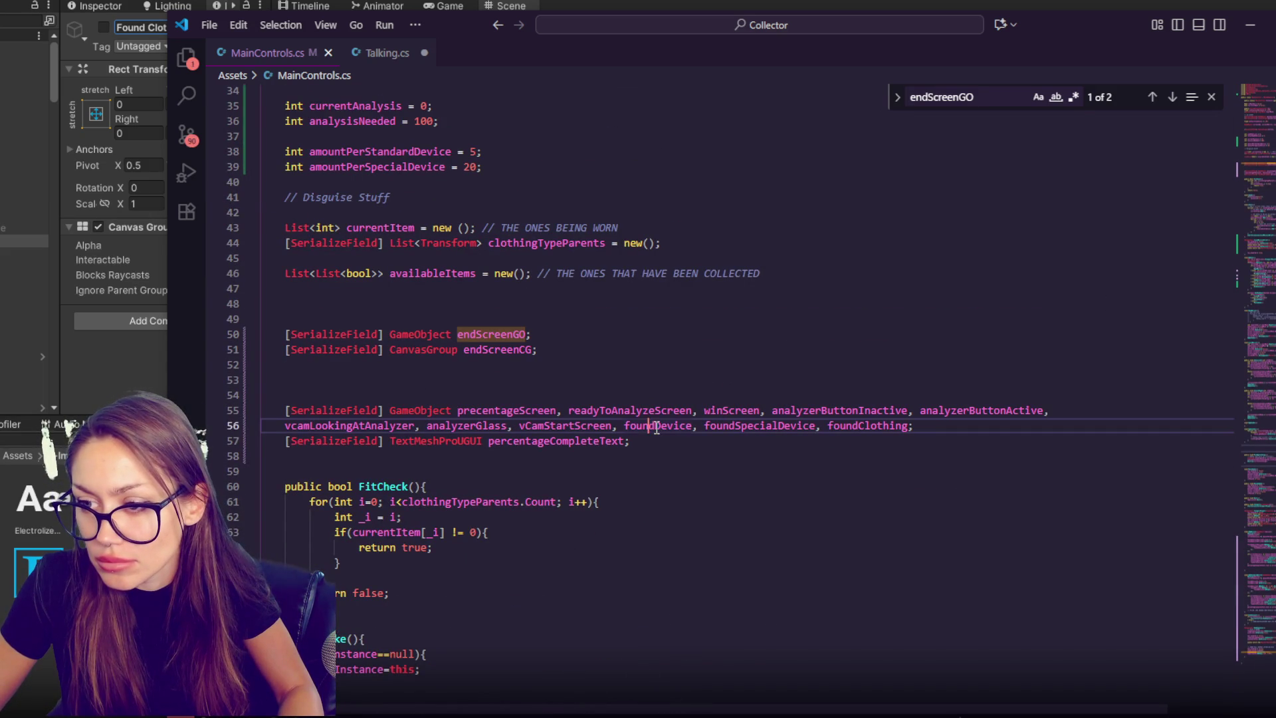
pyautogui.write('GO')
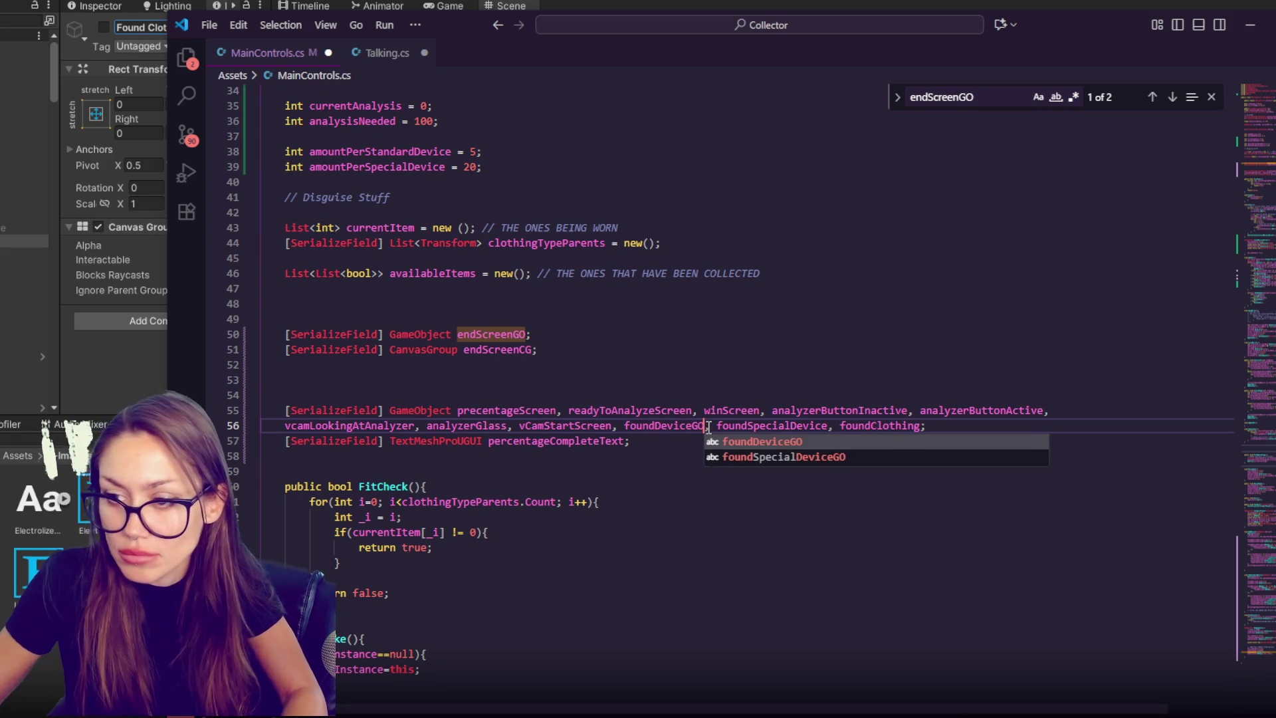
pyautogui.click(828, 425)
pyautogui.write('GO')
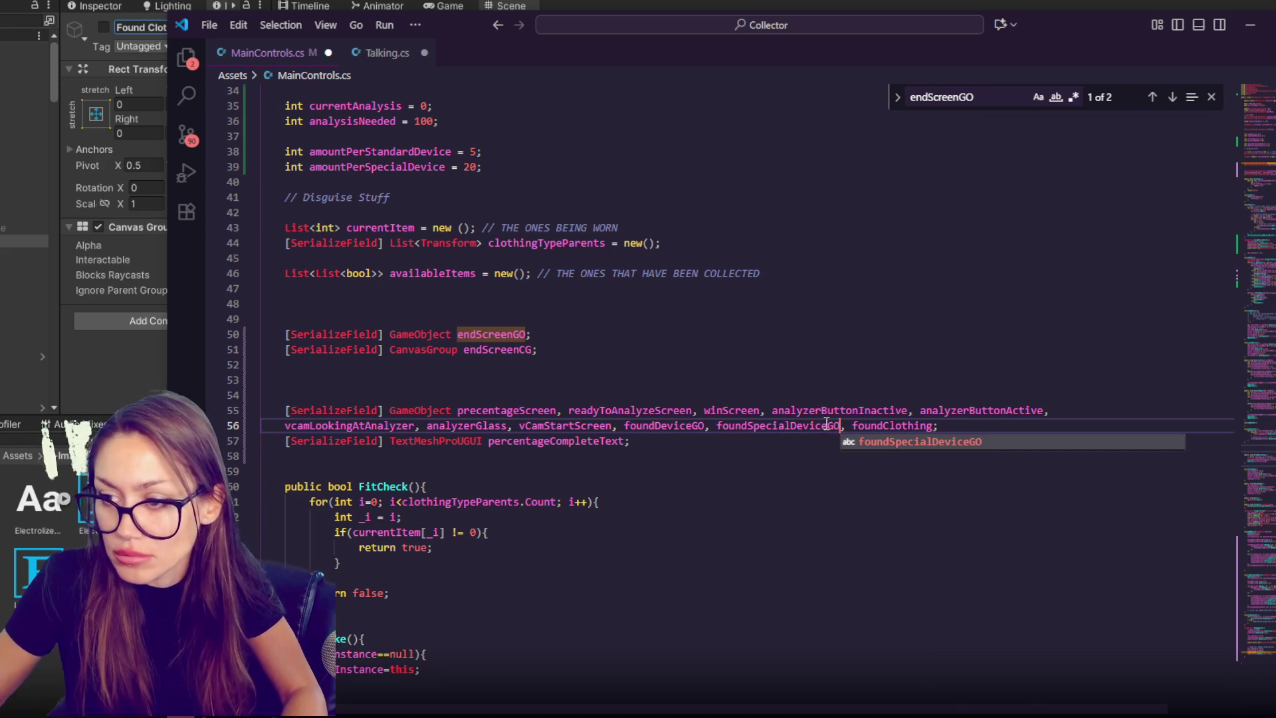
pyautogui.click(934, 425)
pyautogui.write('GO')
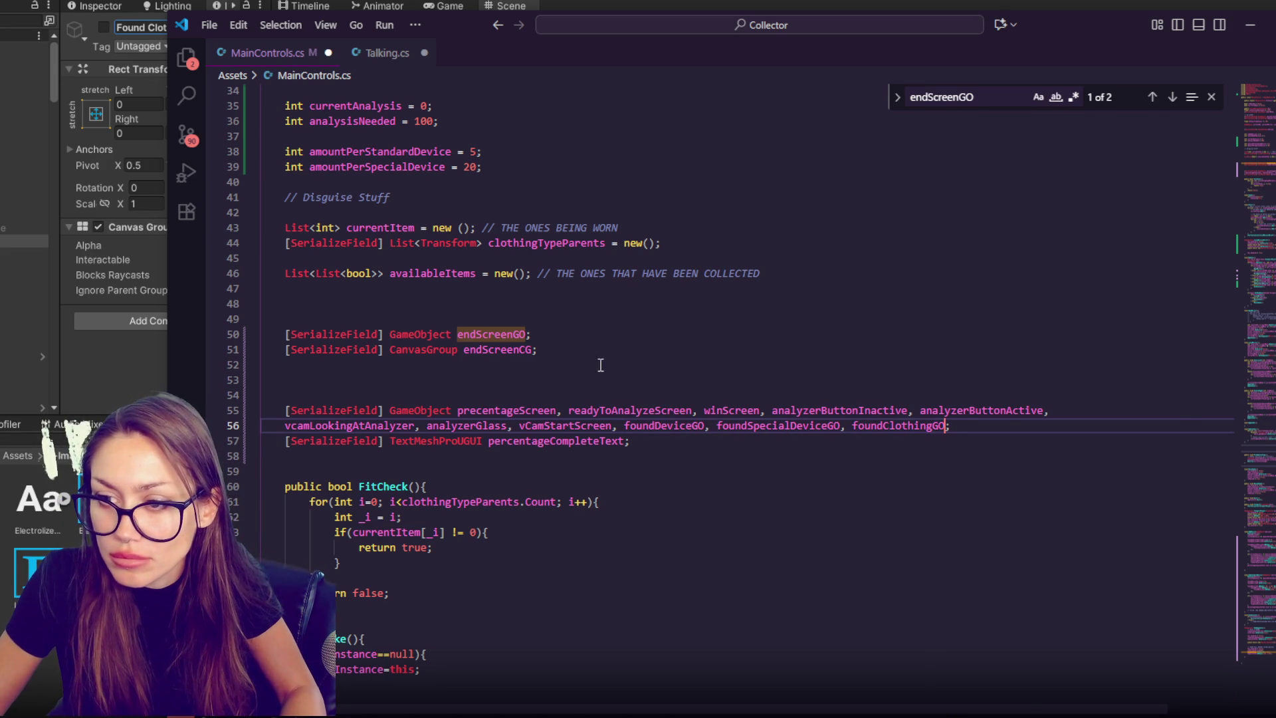
# - Declare foundDeviceCG, foundSpecialDeviceCG and foundClothingCG beside endScreenCG and save the script
pyautogui.click(533, 353)
pyautogui.write(',')
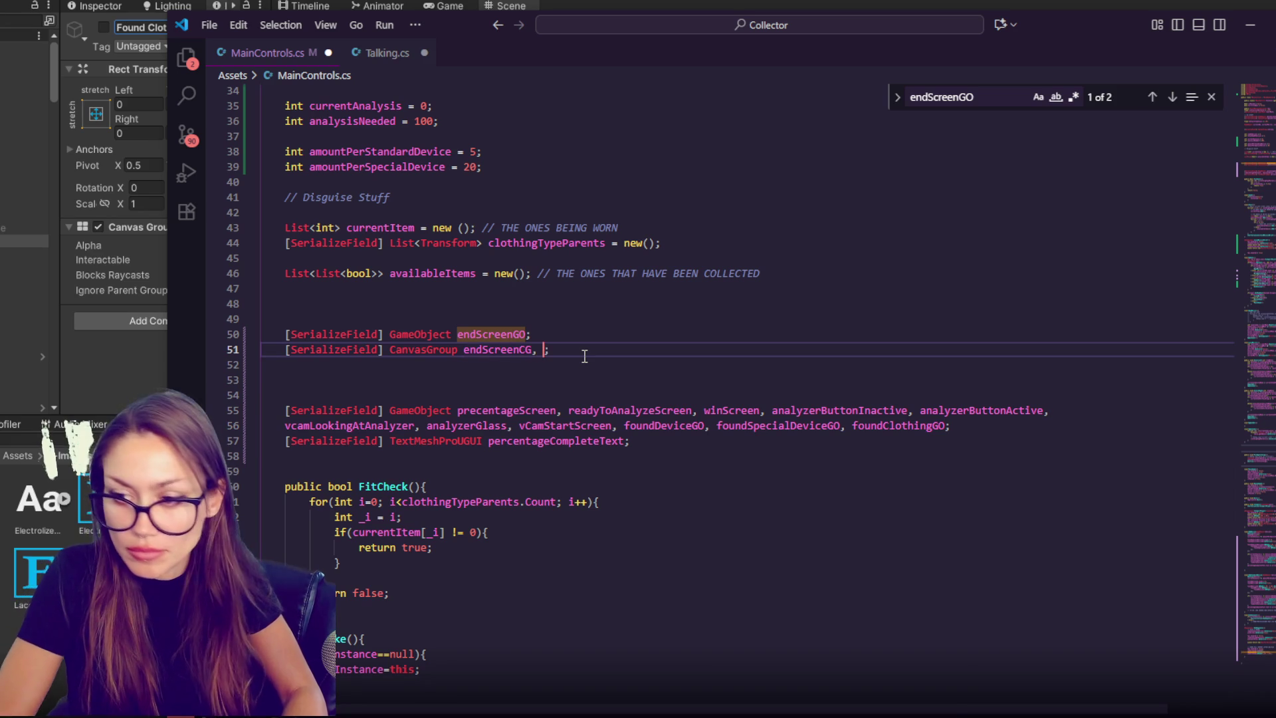
pyautogui.write('foundDevice')
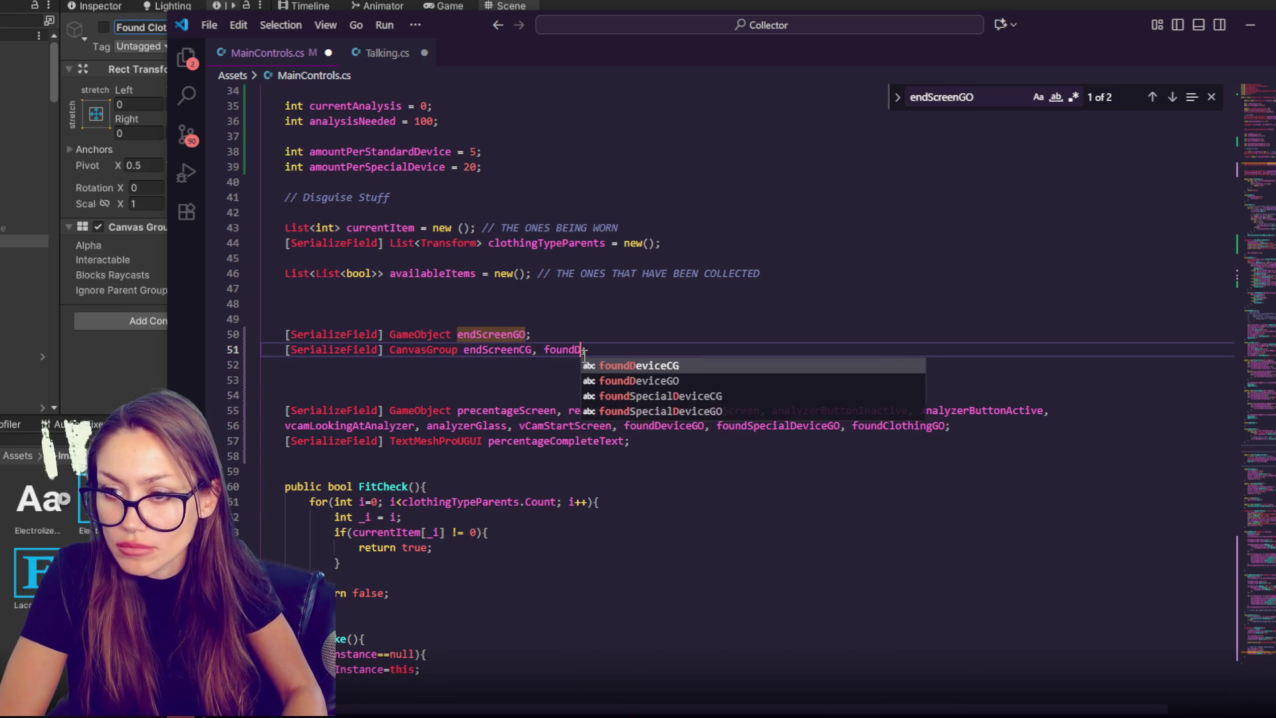
pyautogui.press('Tab')
pyautogui.write(',')
pyautogui.write('oundSpecial')
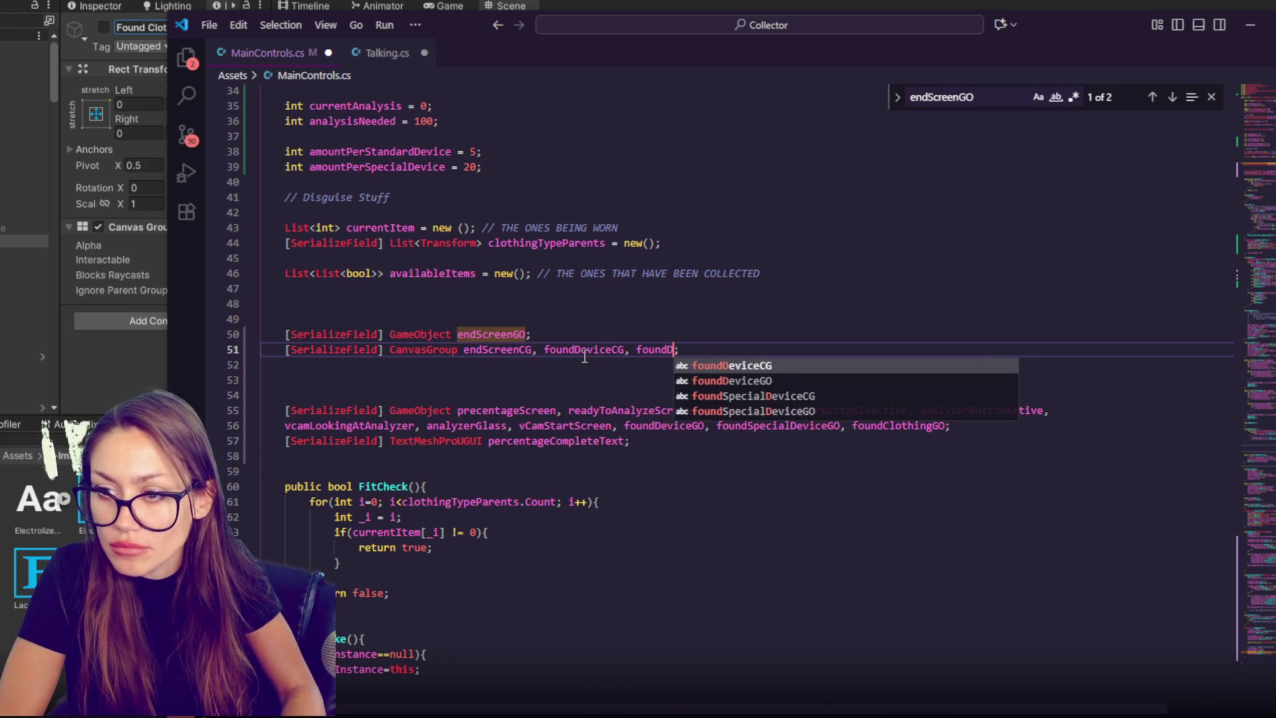
pyautogui.write('Device.CG, ')
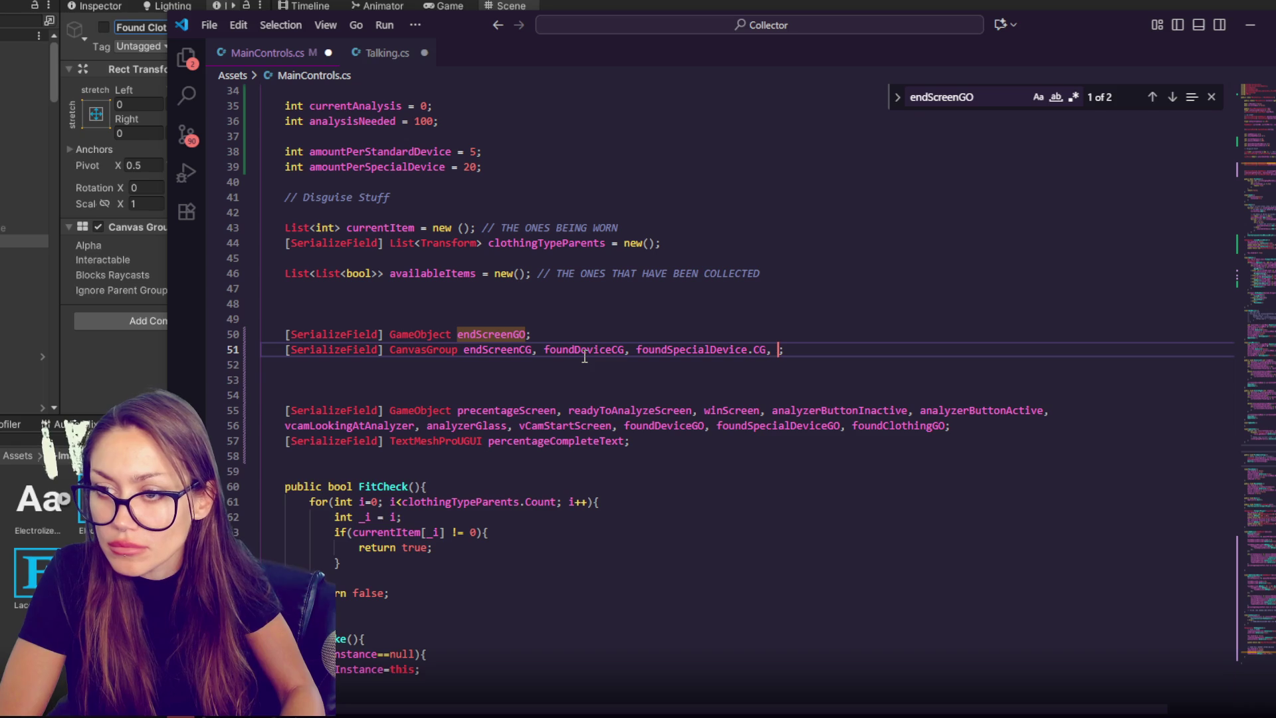
pyautogui.write('CG, found')
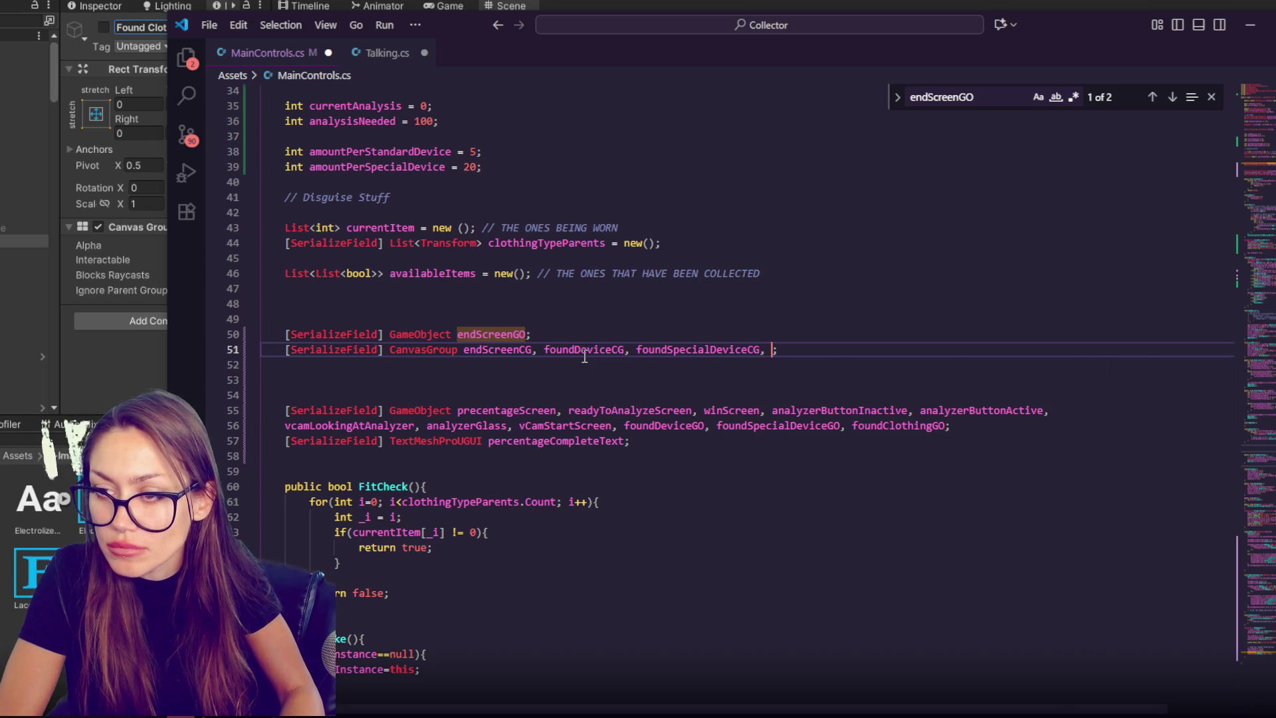
pyautogui.write('ClothingCG')
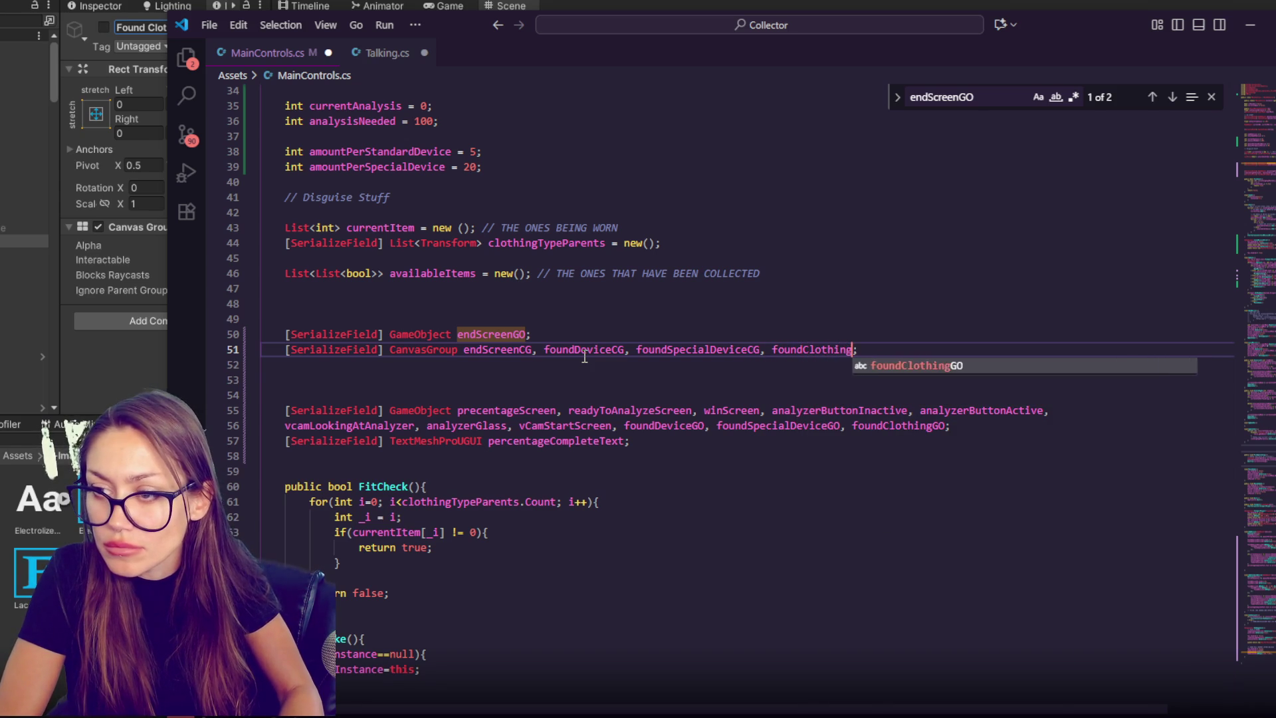
pyautogui.hotkey('ctrl', 's')
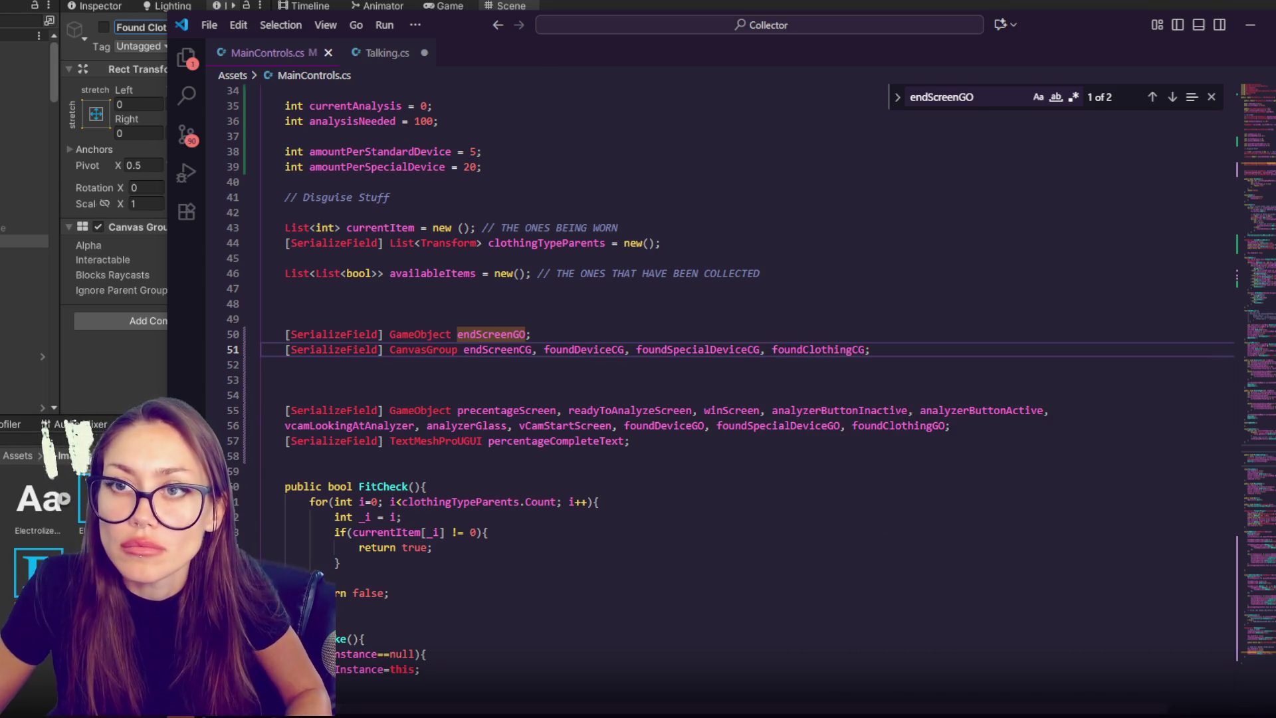
pyautogui.hotkey('alt', 'Tab')
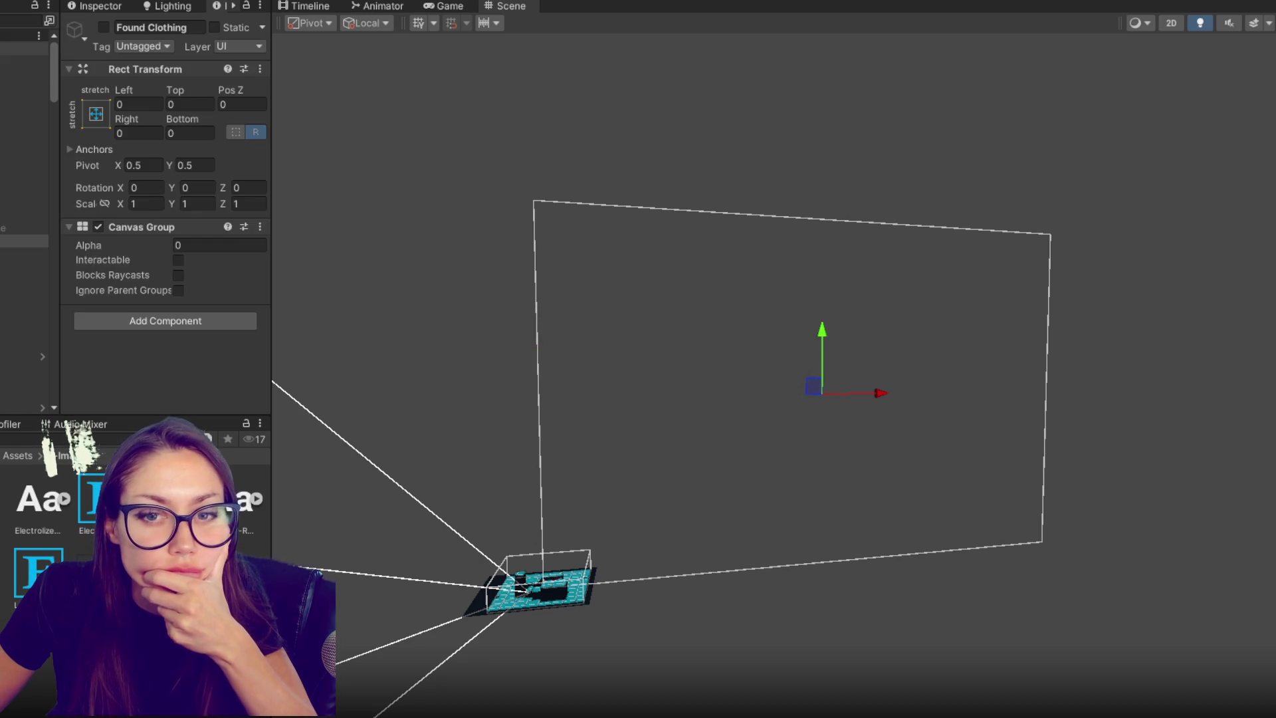
# - Select CONTROLS and check what its Percentage Complete, Analyzer Glass and camera fields reference
pyautogui.click(27, 48)
pyautogui.scroll(-10, 148, 186)
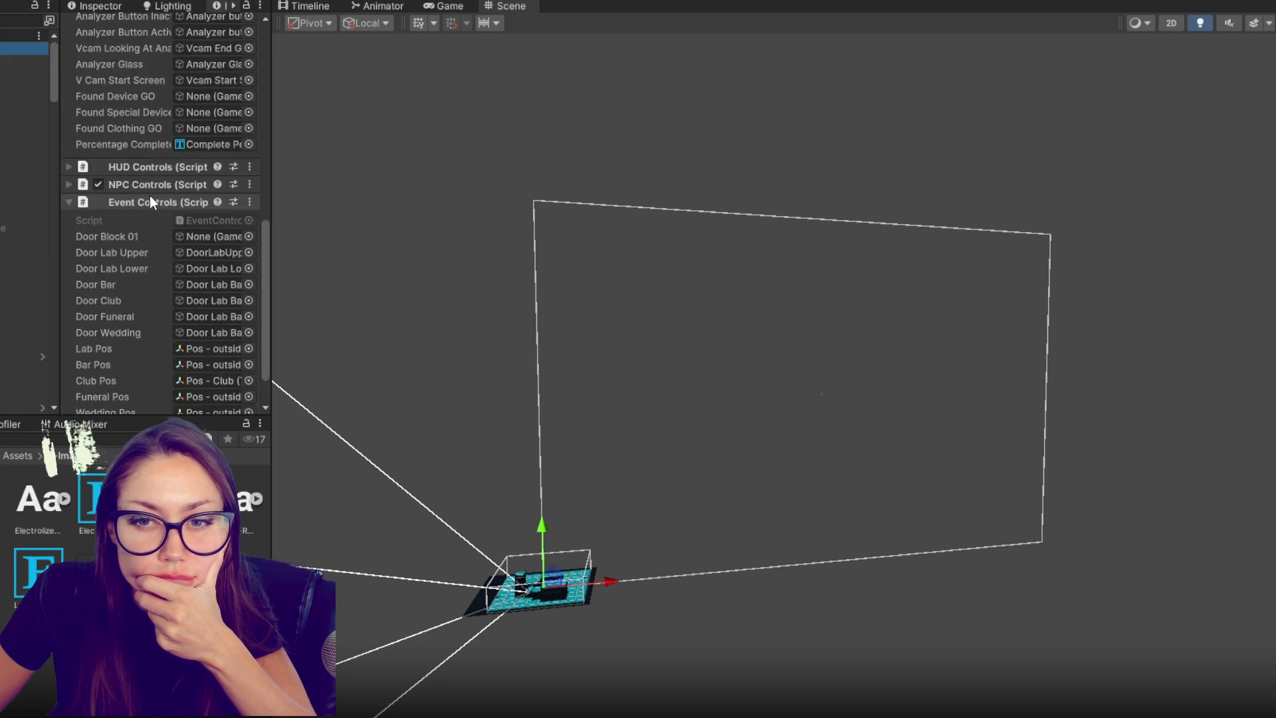
pyautogui.click(216, 226)
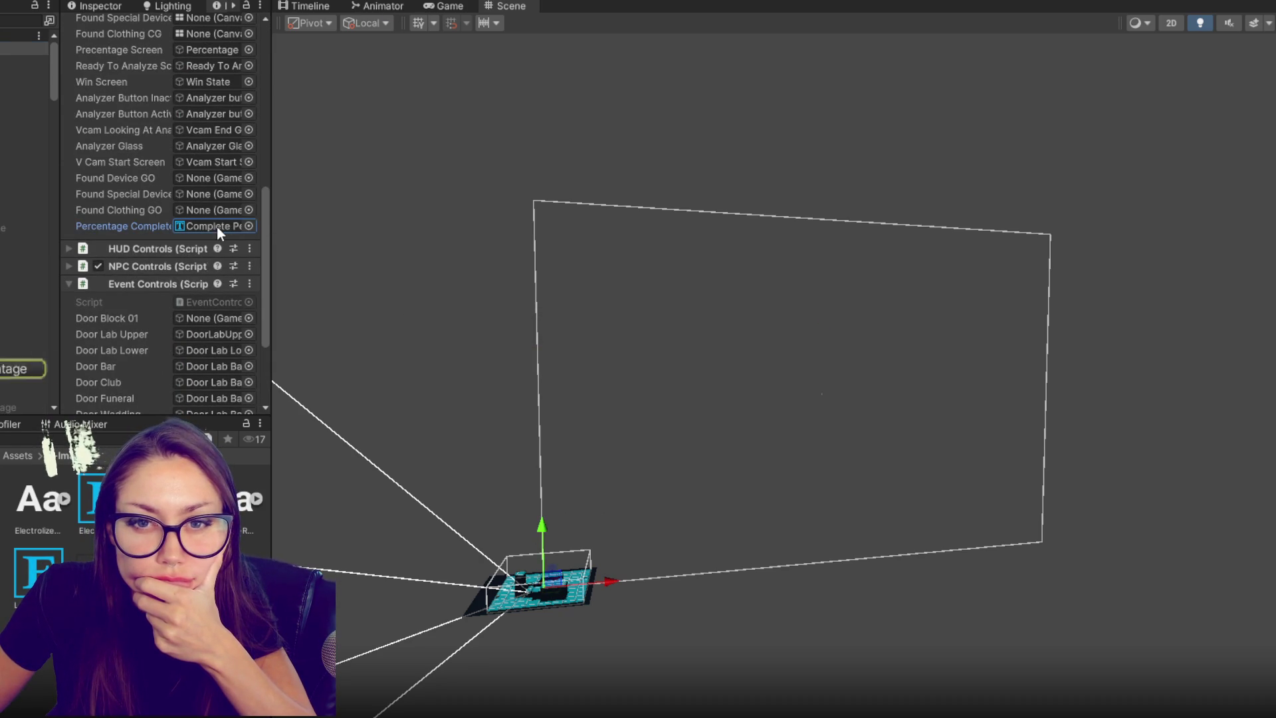
pyautogui.click(214, 144)
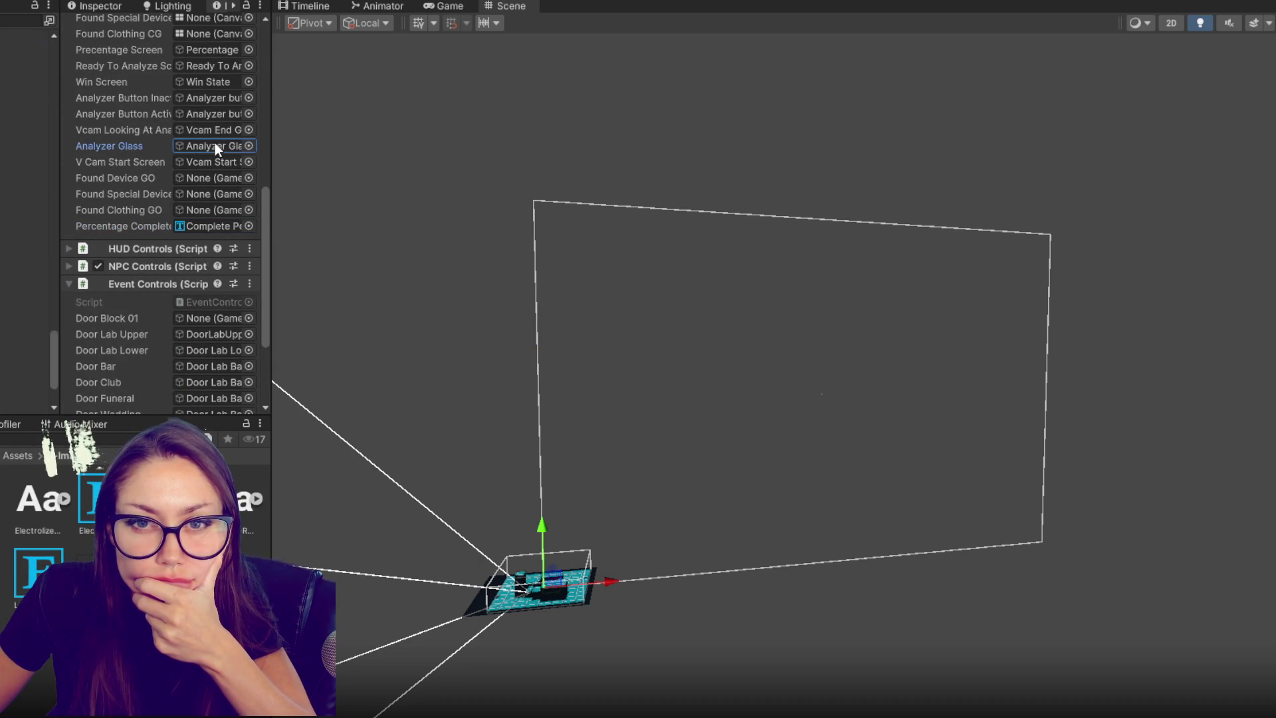
pyautogui.click(214, 129)
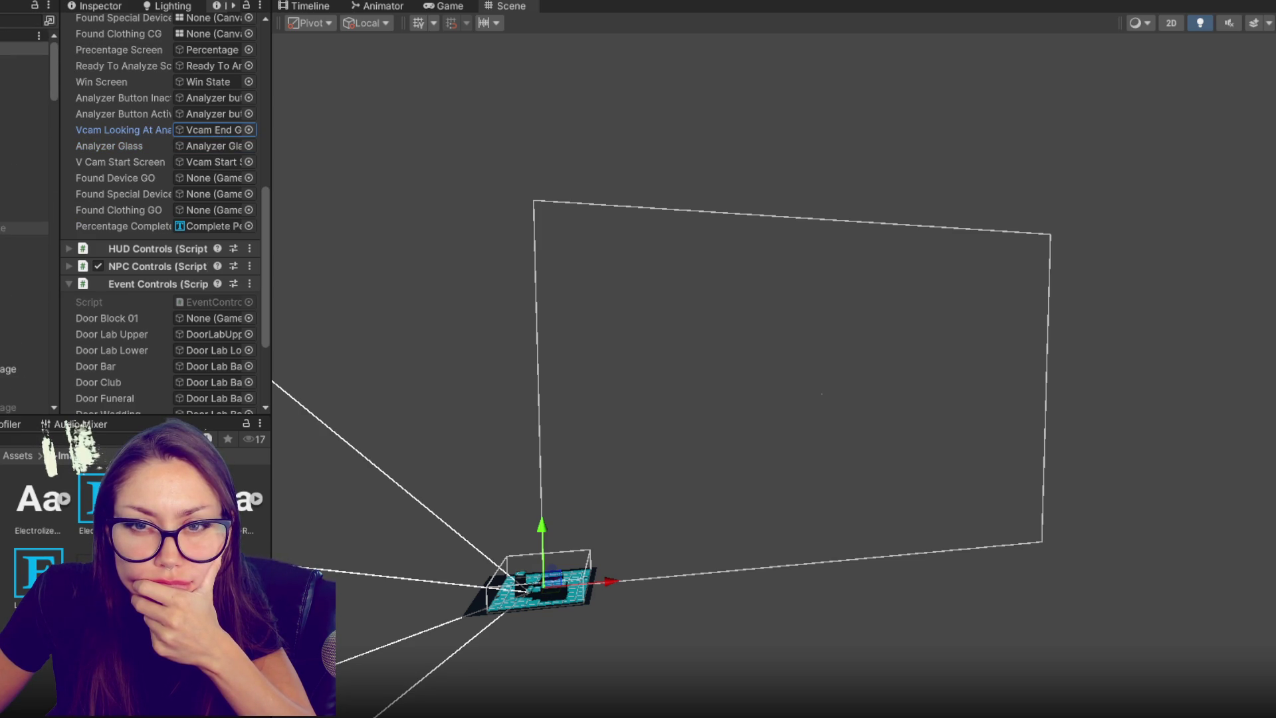
# - Drag FoundSpecialDevice, FoundClothing and FoundDevice onto their matching GO and CG fields
pyautogui.moveTo(27, 228); pyautogui.dragTo(206, 198)
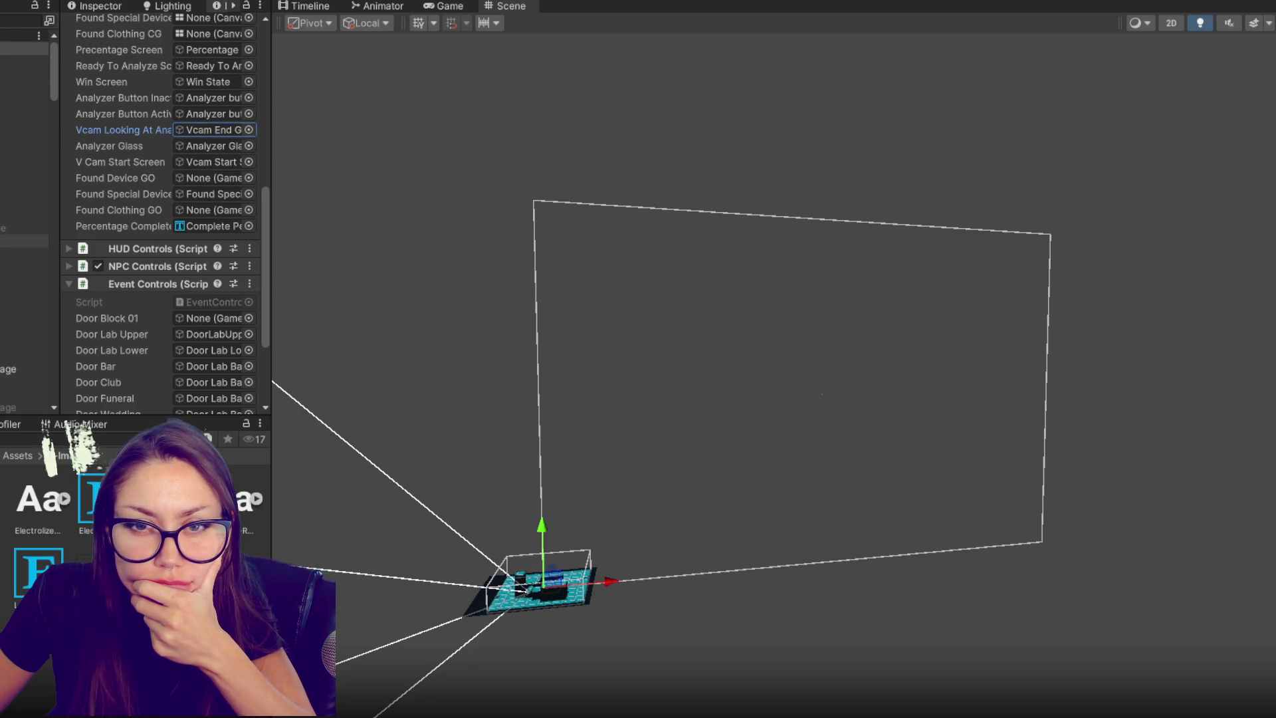
pyautogui.moveTo(26, 214); pyautogui.dragTo(206, 210)
pyautogui.moveTo(26, 190); pyautogui.dragTo(179, 186)
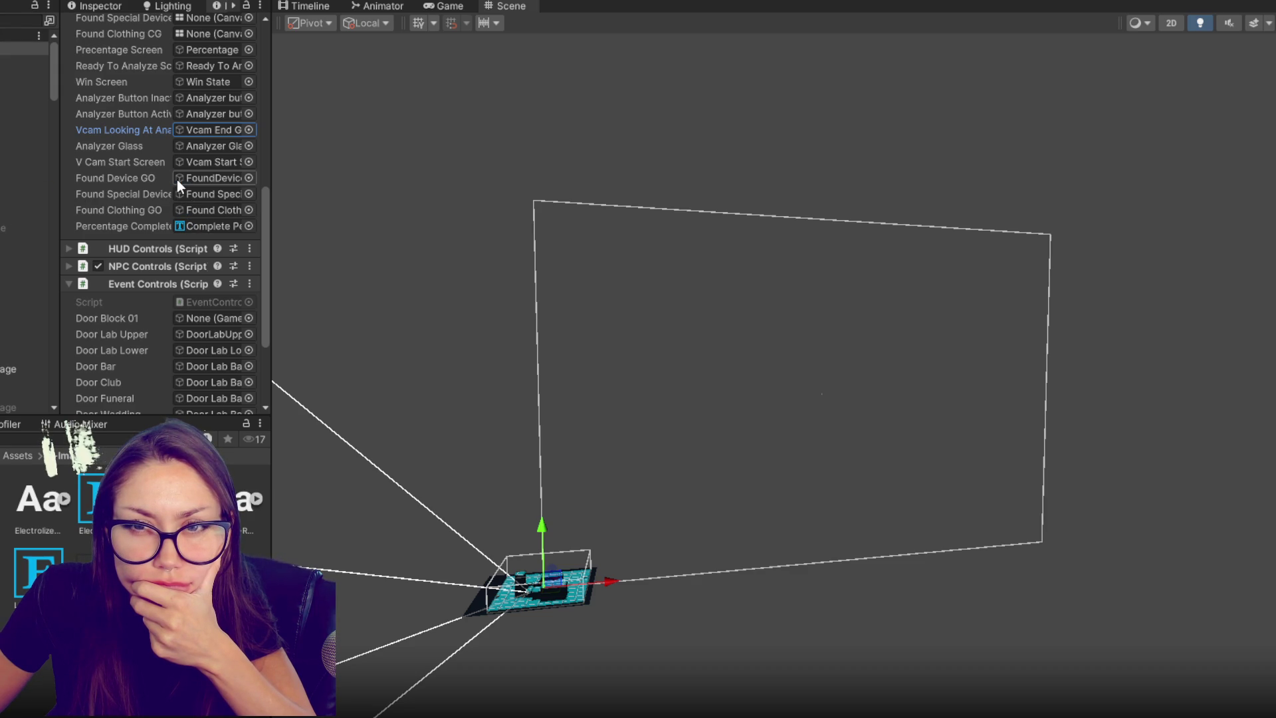
pyautogui.scroll(5, 176, 180)
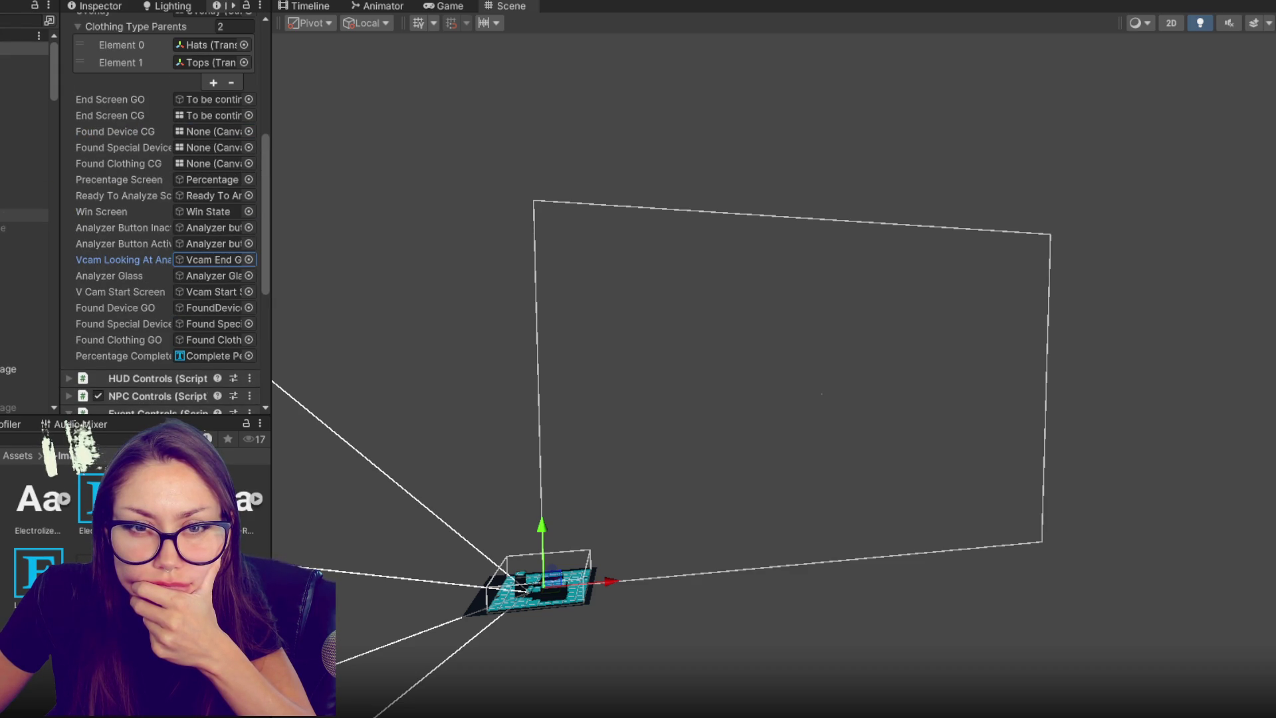
pyautogui.moveTo(27, 200); pyautogui.dragTo(216, 132)
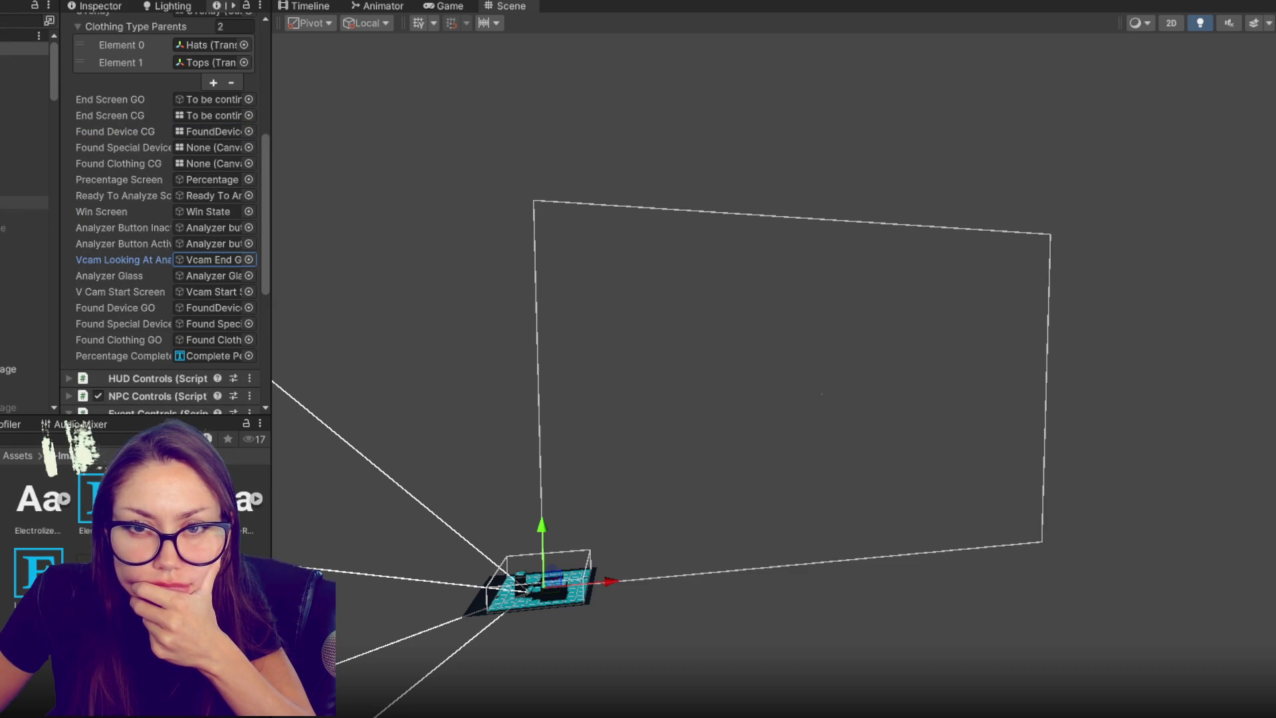
pyautogui.moveTo(24, 228)
pyautogui.mouseDown()
pyautogui.moveTo(228, 157)
pyautogui.moveTo(27, 243)
pyautogui.moveTo(199, 167)
pyautogui.mouseUp()
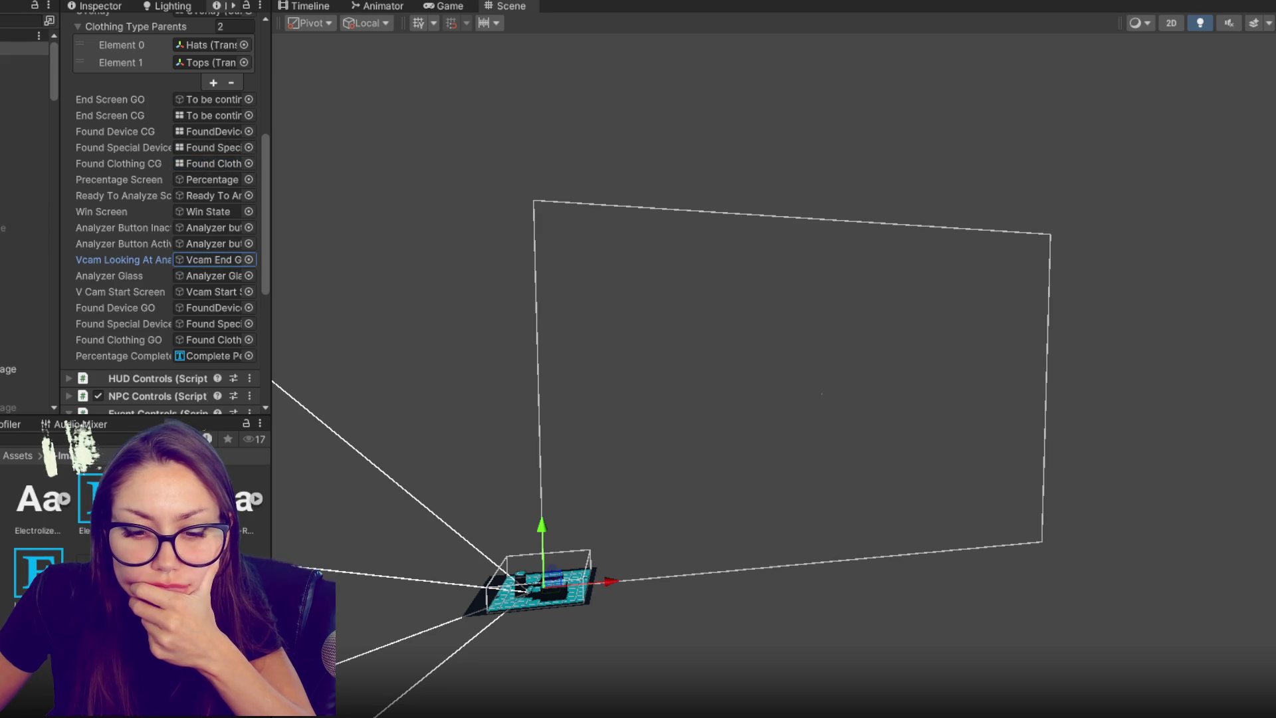
pyautogui.hotkey('alt', 'Tab')
pyautogui.click(627, 473)
# - Find AddDevice and select its special device fade block for copying
pyautogui.hotkey('ctrl', 'f')
pyautogui.write('adddev')
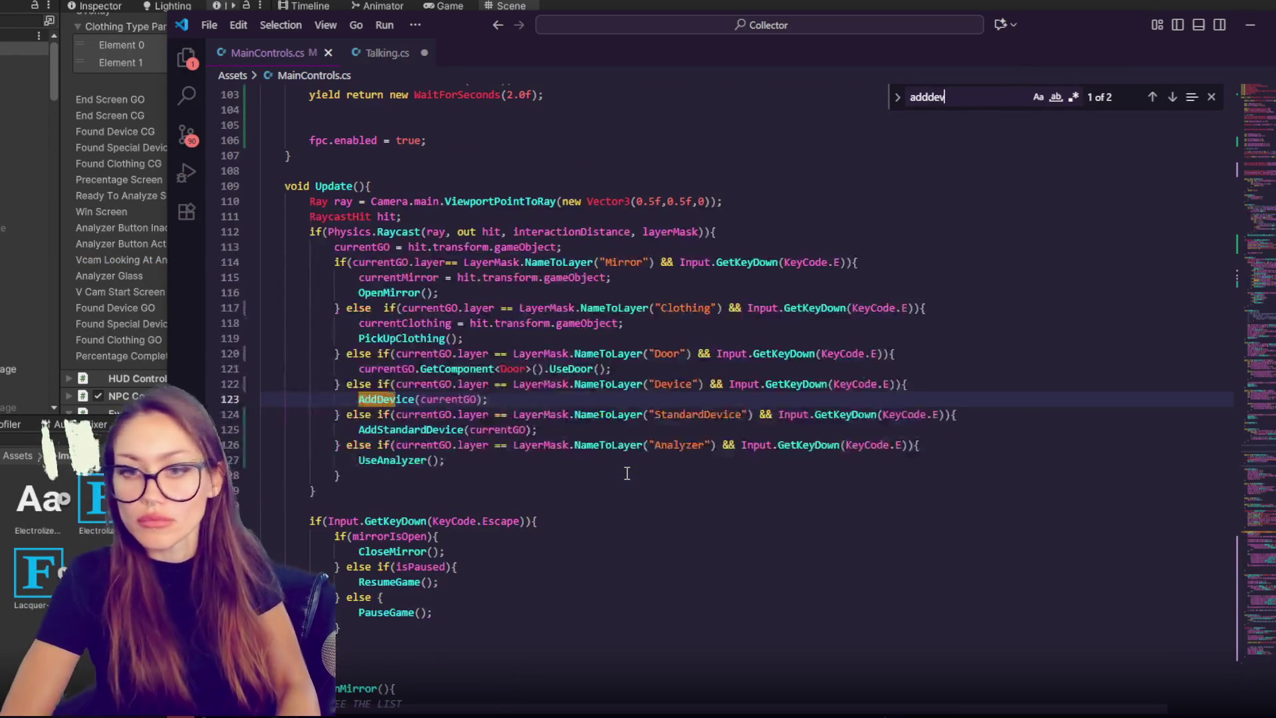
pyautogui.click(1172, 96)
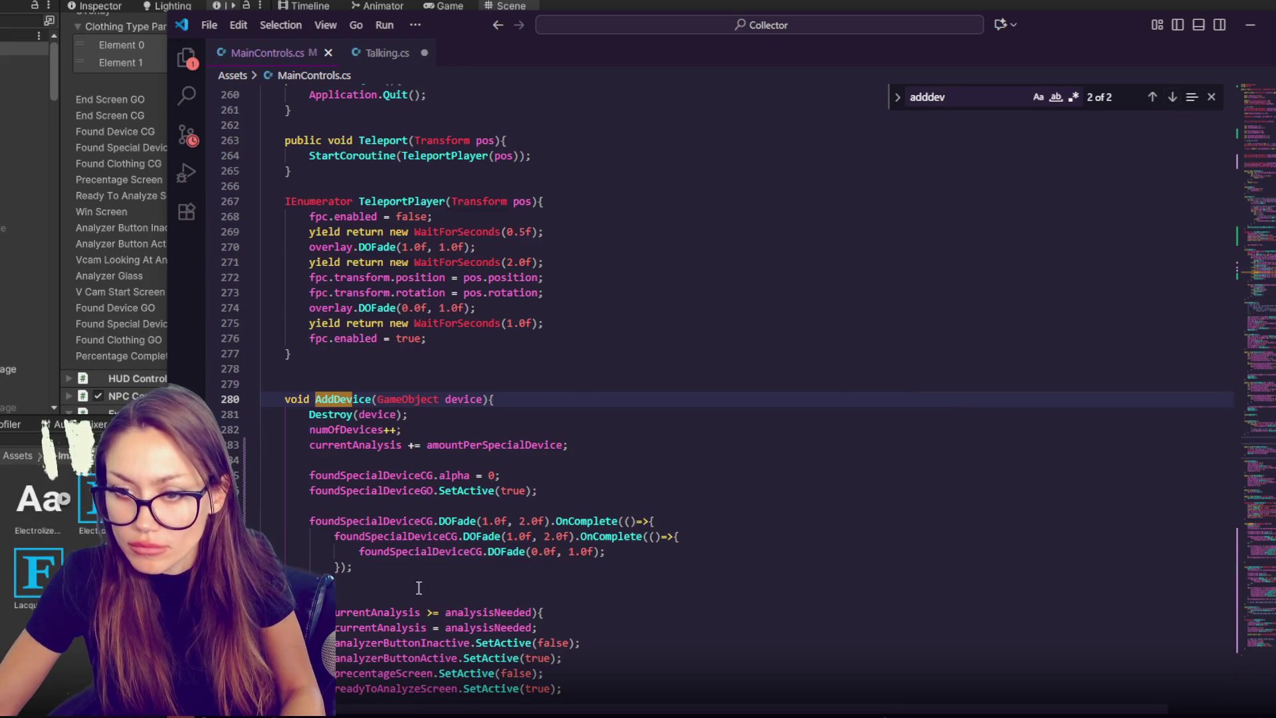
pyautogui.moveTo(422, 578); pyautogui.dragTo(412, 461)
pyautogui.hotkey('ctrl', 'c')
pyautogui.write('c')
pyautogui.hotkey('ctrl', 'z')
# - Locate PickUpClothing and paste the fade block below its Destroy call
pyautogui.hotkey('ctrl', 'f')
pyautogui.write('clothing')
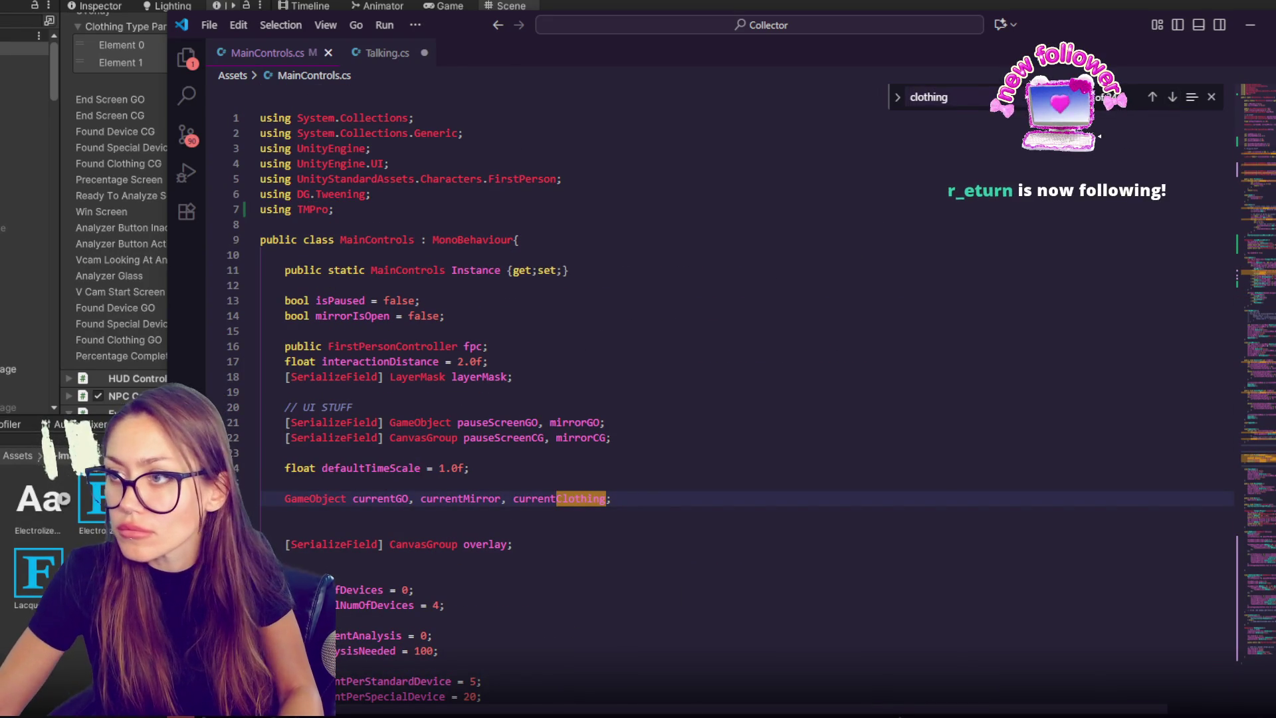
pyautogui.click(1174, 106)
pyautogui.click(1174, 107)
pyautogui.click(1174, 106)
pyautogui.click(1174, 106)
pyautogui.click(1173, 107)
pyautogui.click(1173, 107)
pyautogui.click(1173, 106)
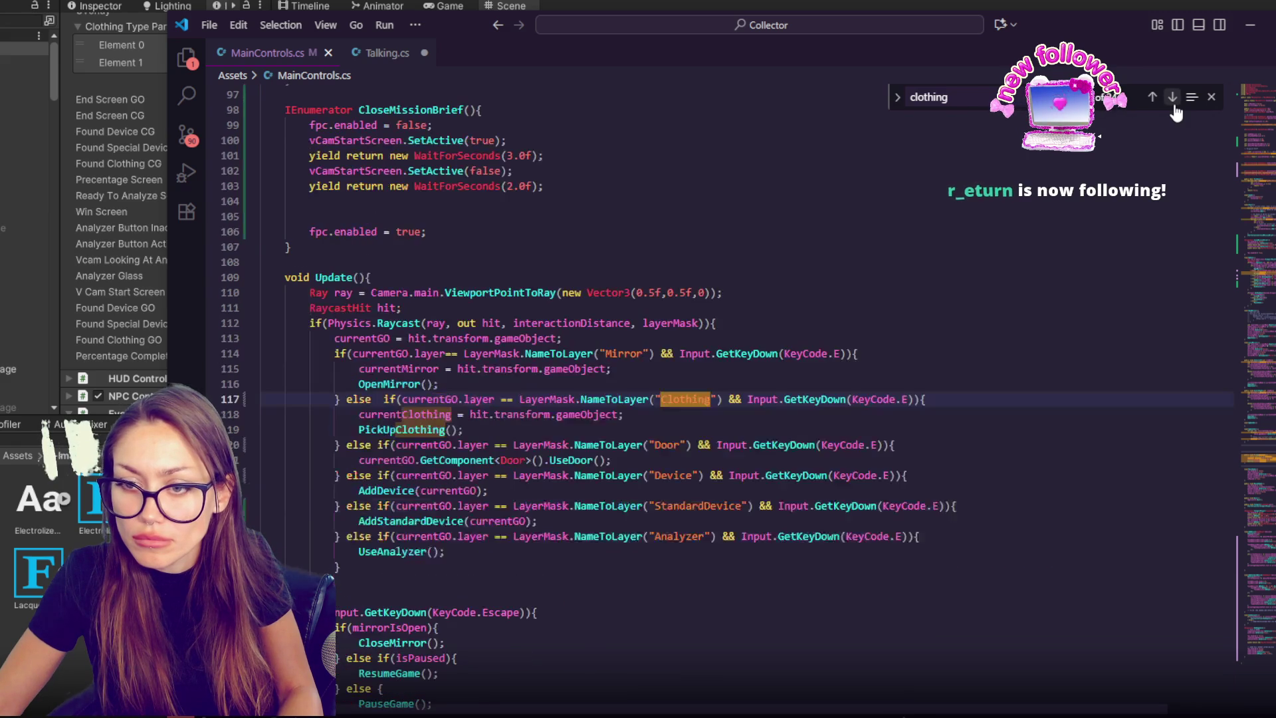
pyautogui.click(1174, 107)
pyautogui.click(1174, 107)
pyautogui.click(1173, 106)
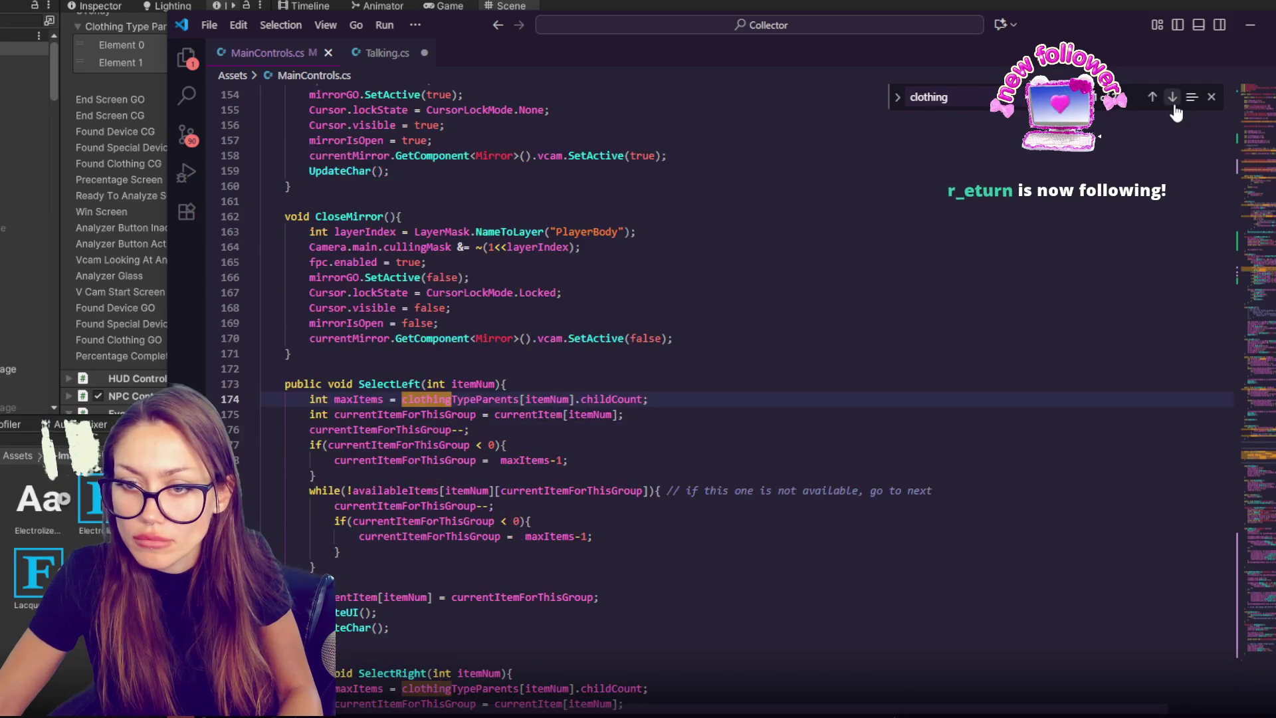
pyautogui.click(1173, 106)
pyautogui.click(1174, 107)
pyautogui.click(1174, 107)
pyautogui.click(1173, 106)
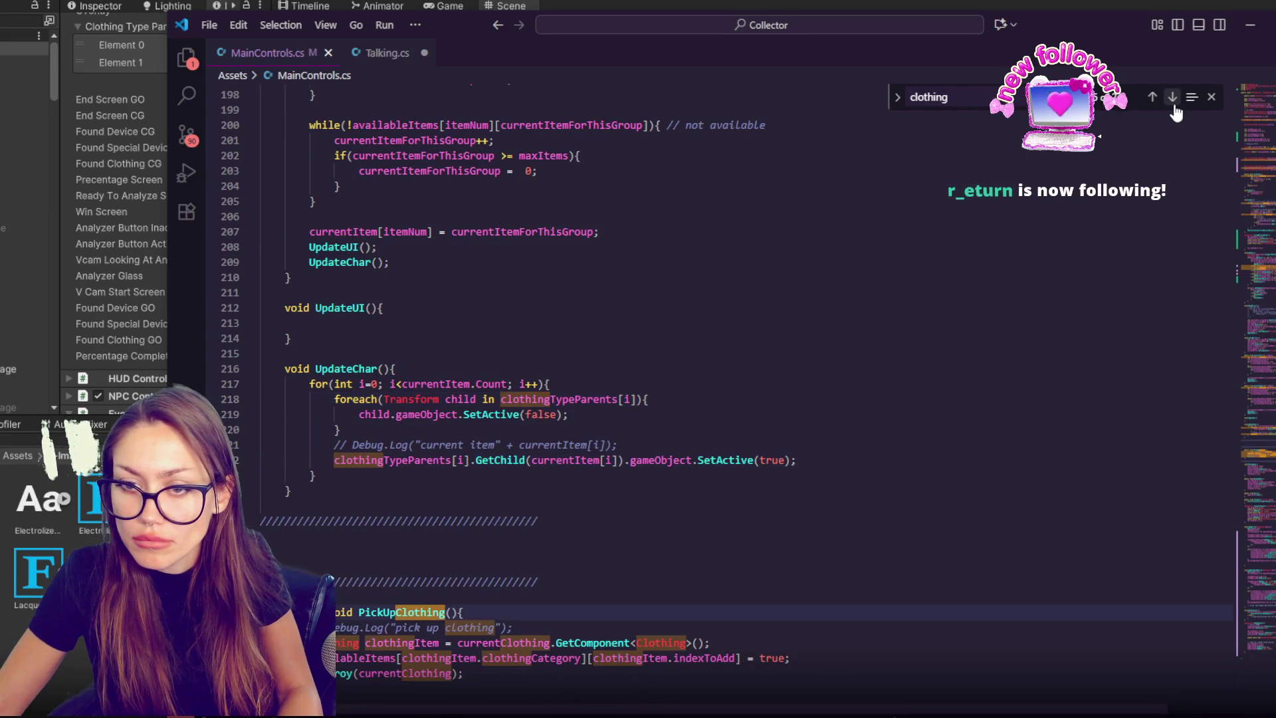
pyautogui.scroll(-4, 653, 386)
pyautogui.click(500, 459)
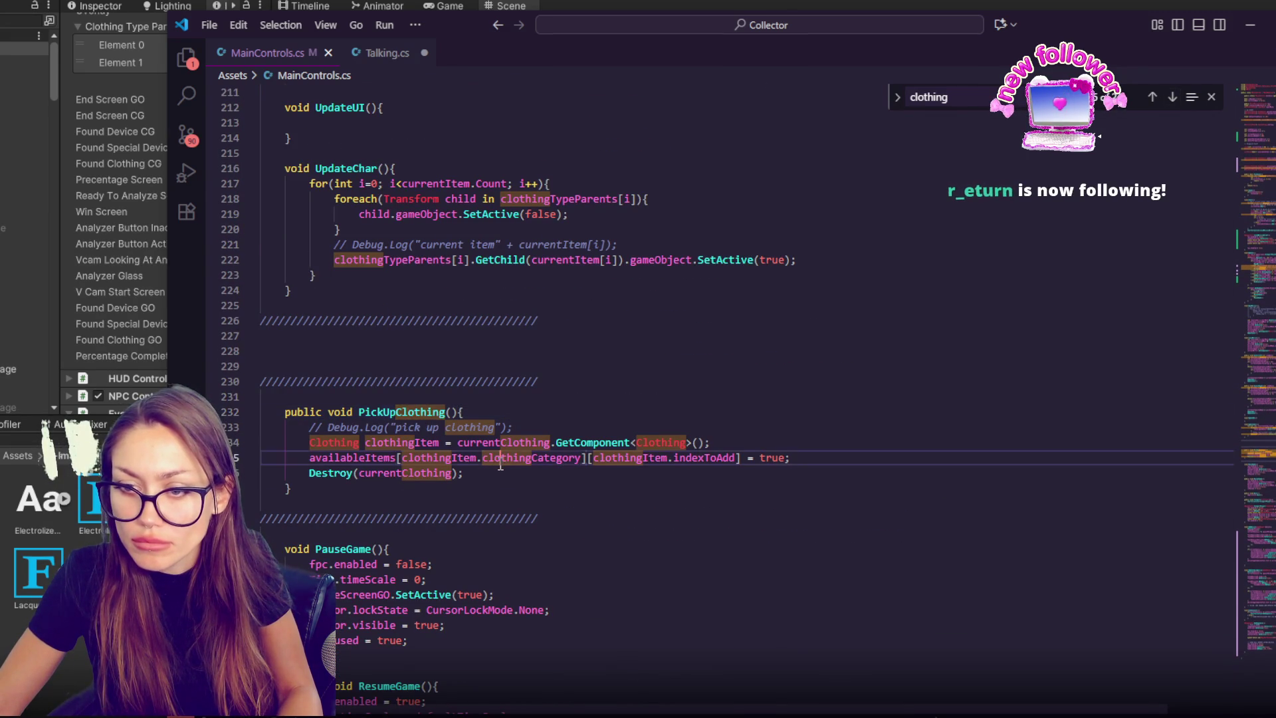
pyautogui.click(494, 469)
pyautogui.press('Return')
pyautogui.press('Return')
pyautogui.hotkey('ctrl', 'v')
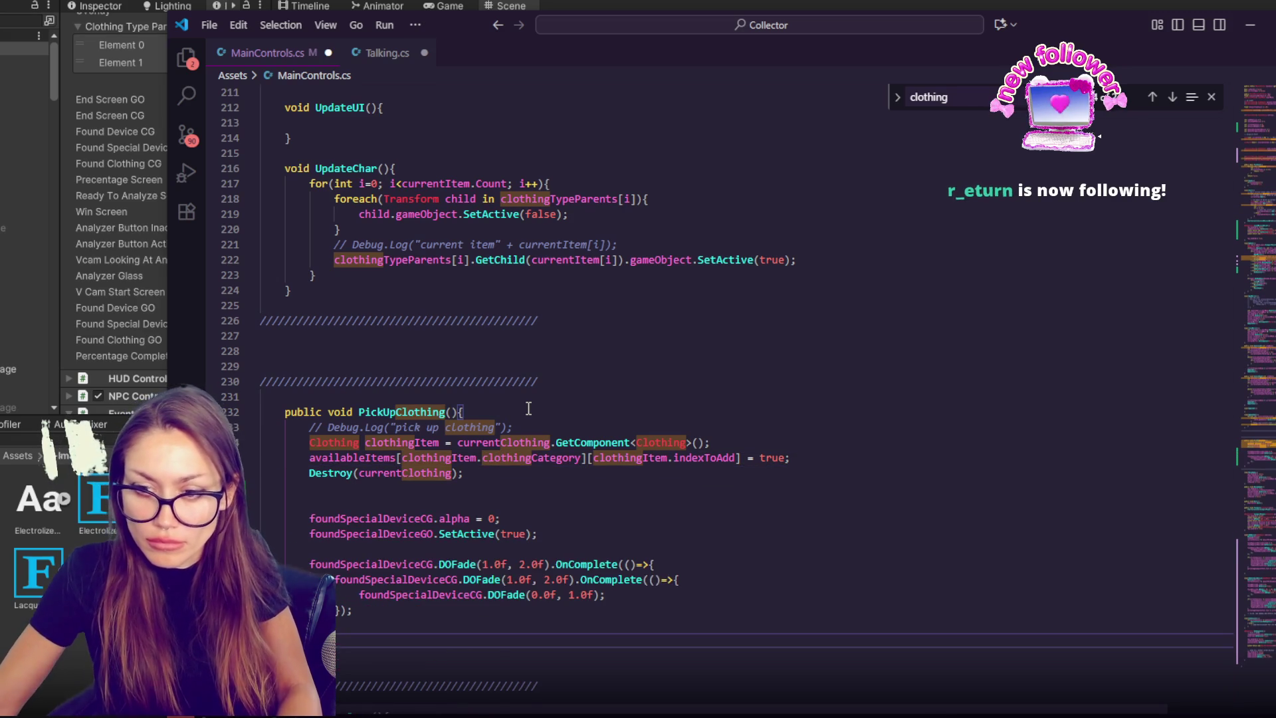
# - Rename the pasted references to foundClothingCG and foundClothingGO, then save MainControls.cs
pyautogui.moveTo(310, 518); pyautogui.dragTo(418, 517)
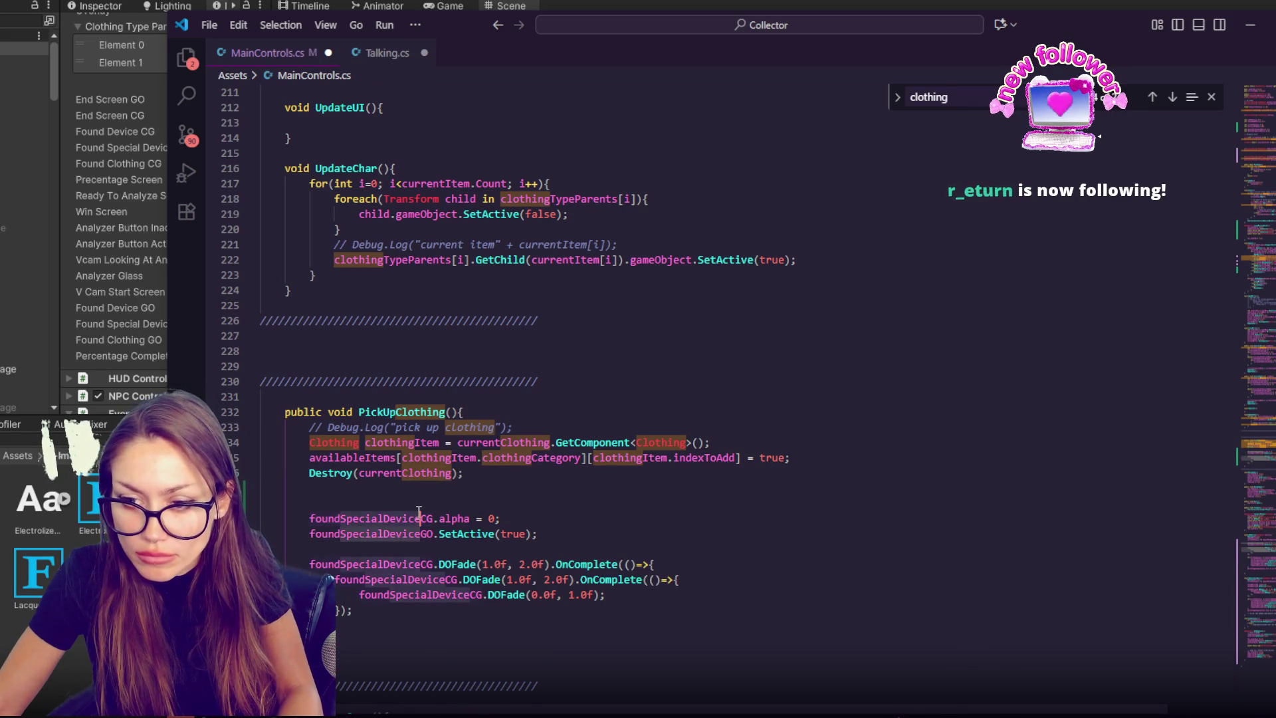
pyautogui.write('Clothing')
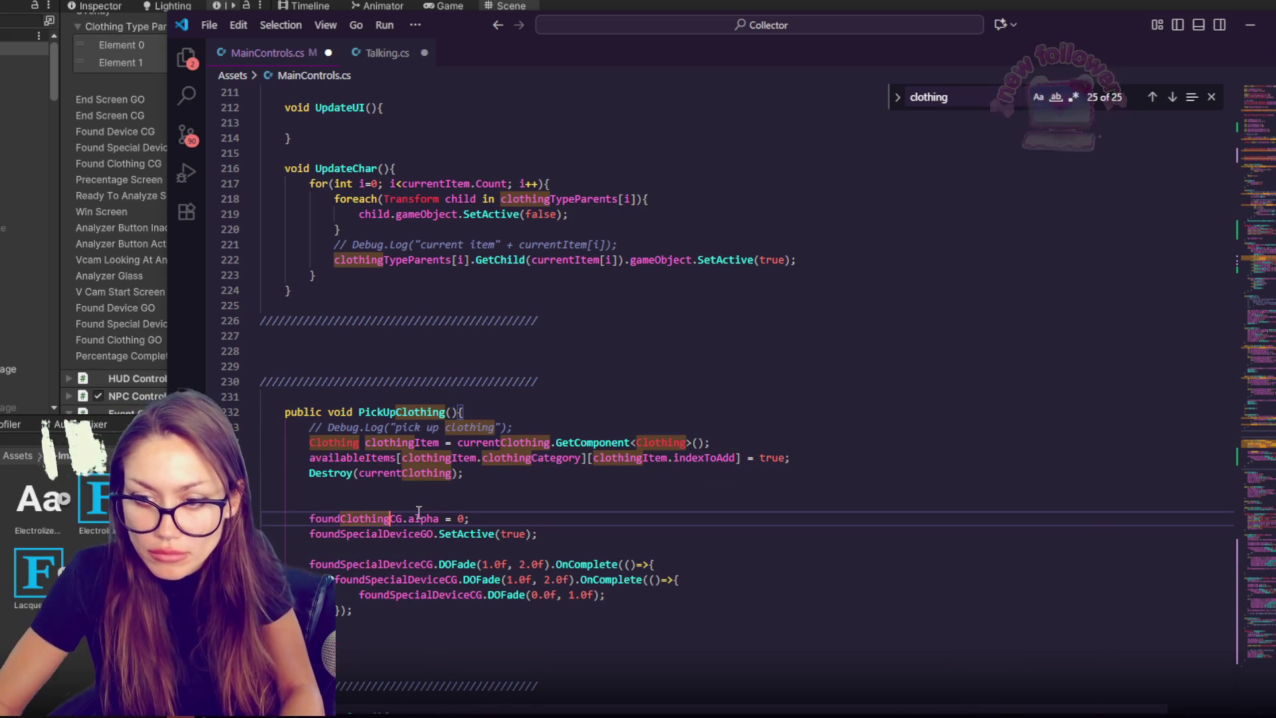
pyautogui.doubleClick(356, 518)
pyautogui.hotkey('ctrl', 'c')
pyautogui.doubleClick(372, 565)
pyautogui.hotkey('ctrl', 'v')
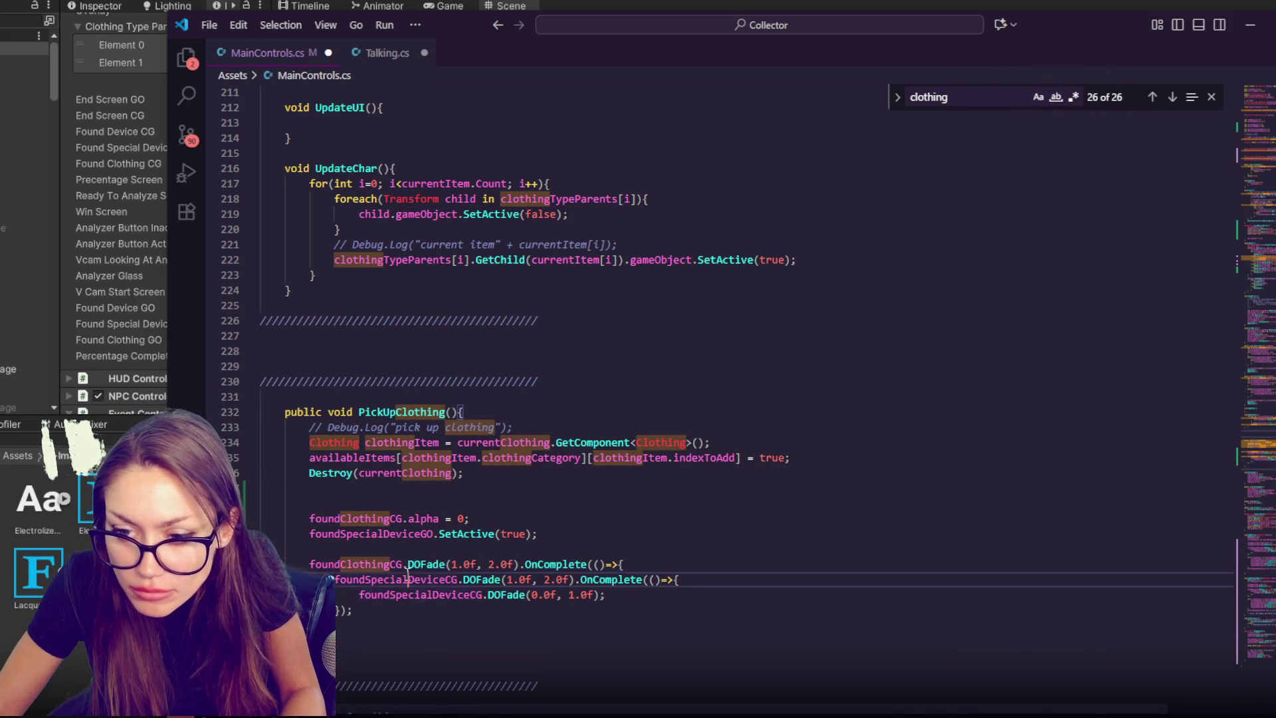
pyautogui.doubleClick(398, 579)
pyautogui.hotkey('ctrl', 'v')
pyautogui.doubleClick(418, 595)
pyautogui.hotkey('ctrl', 'v')
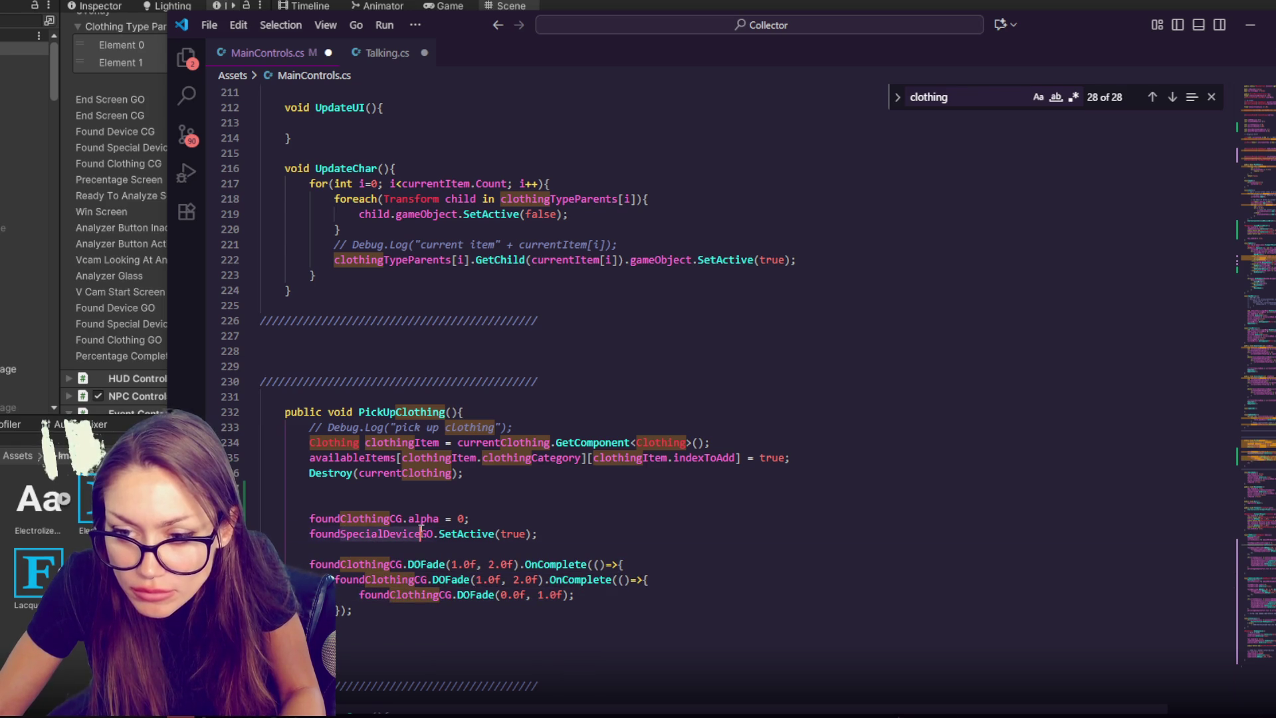
pyautogui.press('BackSpace')
pyautogui.press('BackSpace')
pyautogui.press('BackSpace')
pyautogui.write('Clothing')
pyautogui.hotkey('ctrl', 's')
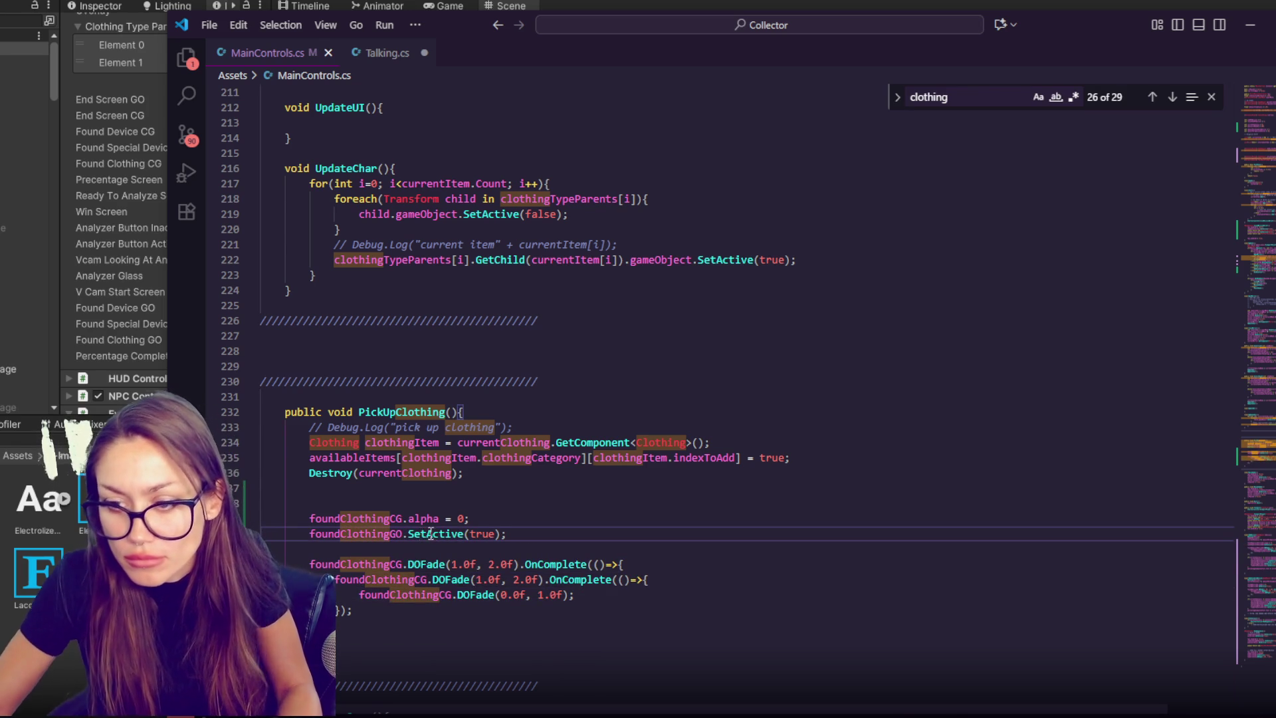
pyautogui.hotkey('alt', 'Tab')
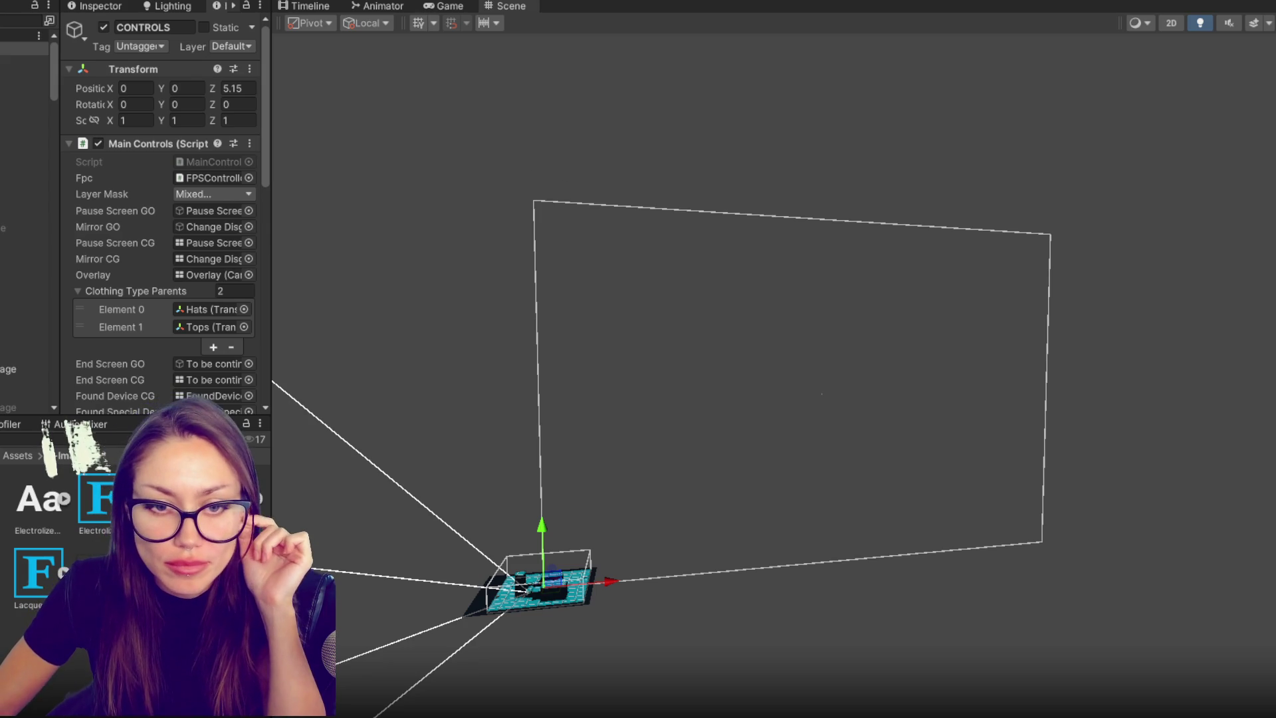
# - Frame Complete Percent, drop a Blue Sunhat copy near the table, and lift it above the floor
pyautogui.click(10, 370)
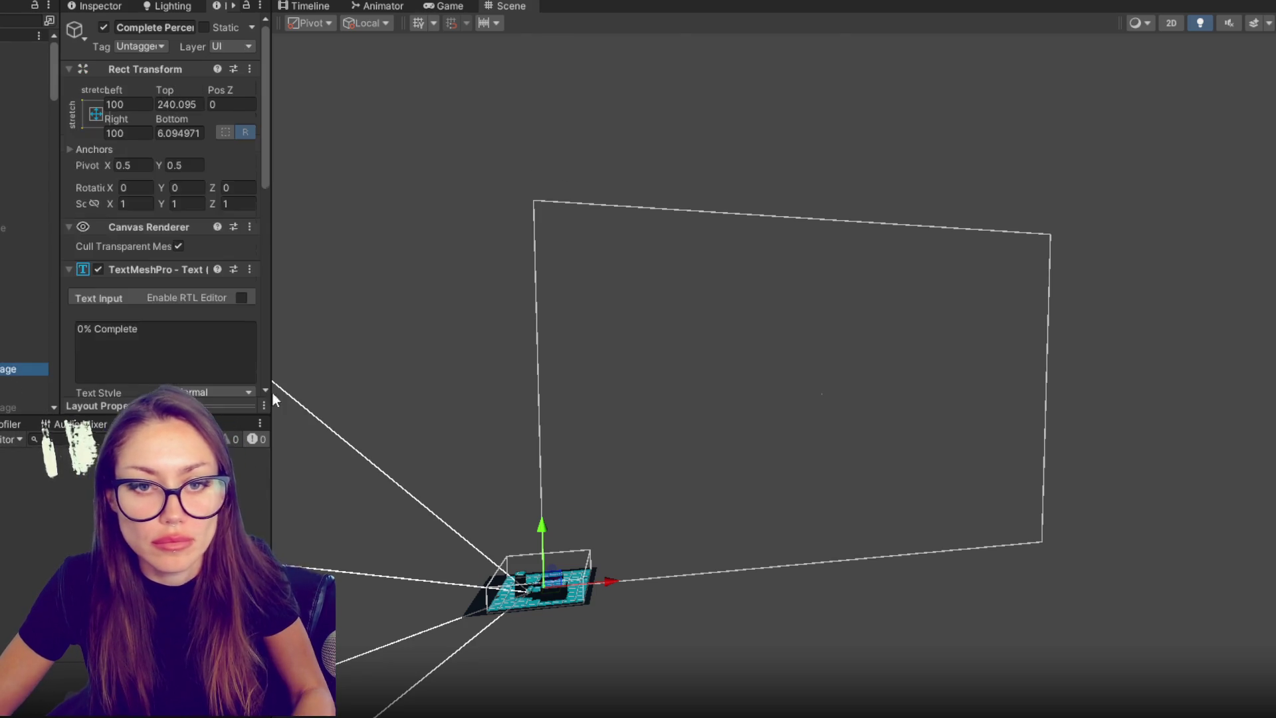
pyautogui.press('f')
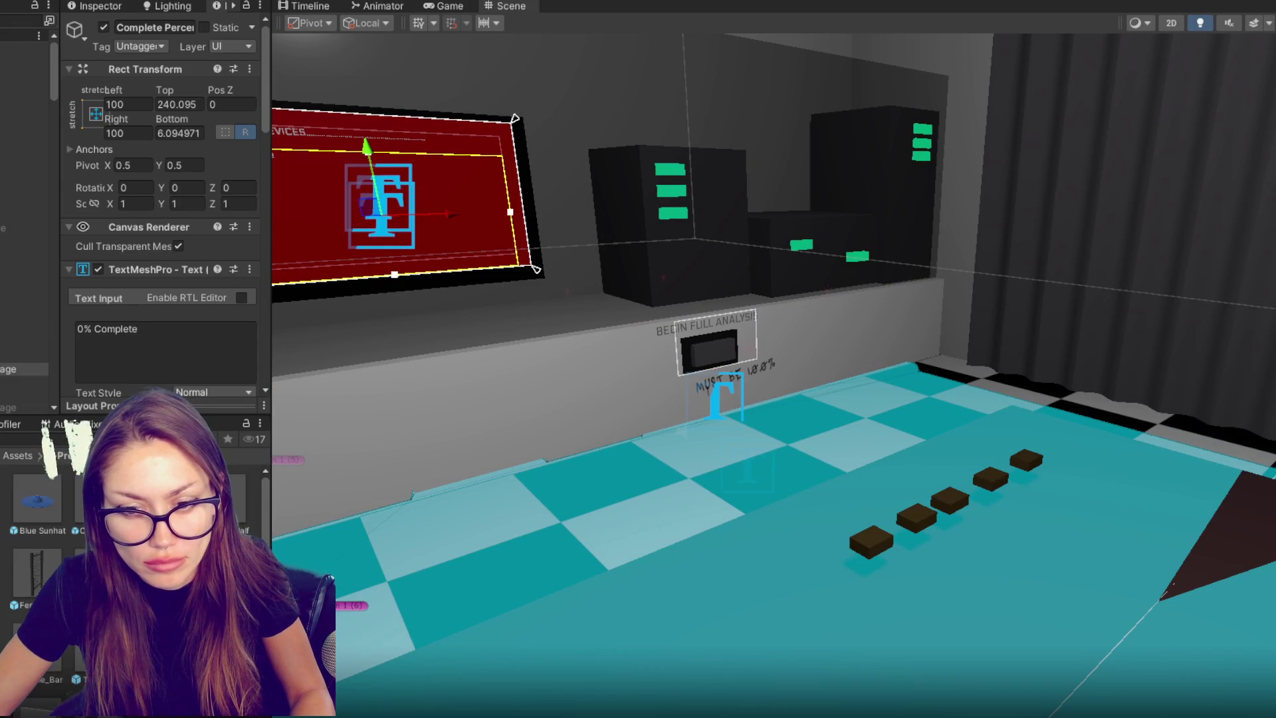
pyautogui.moveTo(49, 508)
pyautogui.mouseDown()
pyautogui.moveTo(994, 564)
pyautogui.moveTo(1123, 518)
pyautogui.mouseUp()
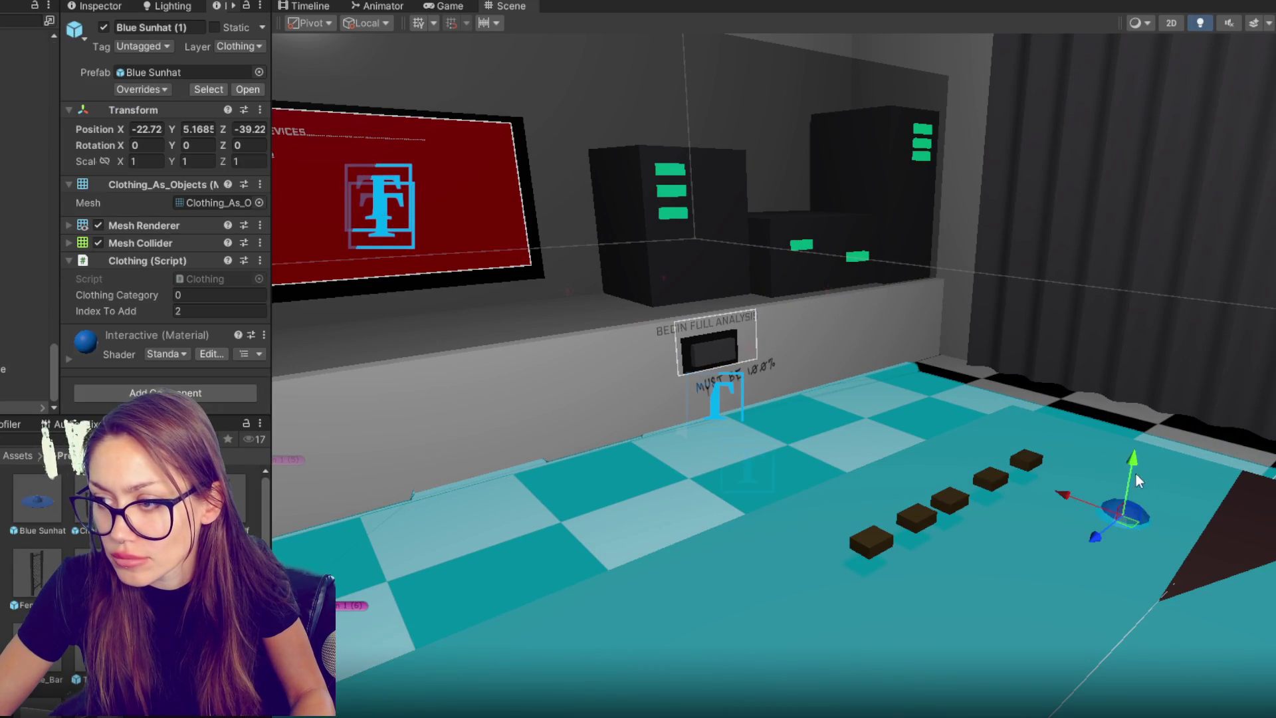
pyautogui.moveTo(1141, 450); pyautogui.dragTo(1147, 436)
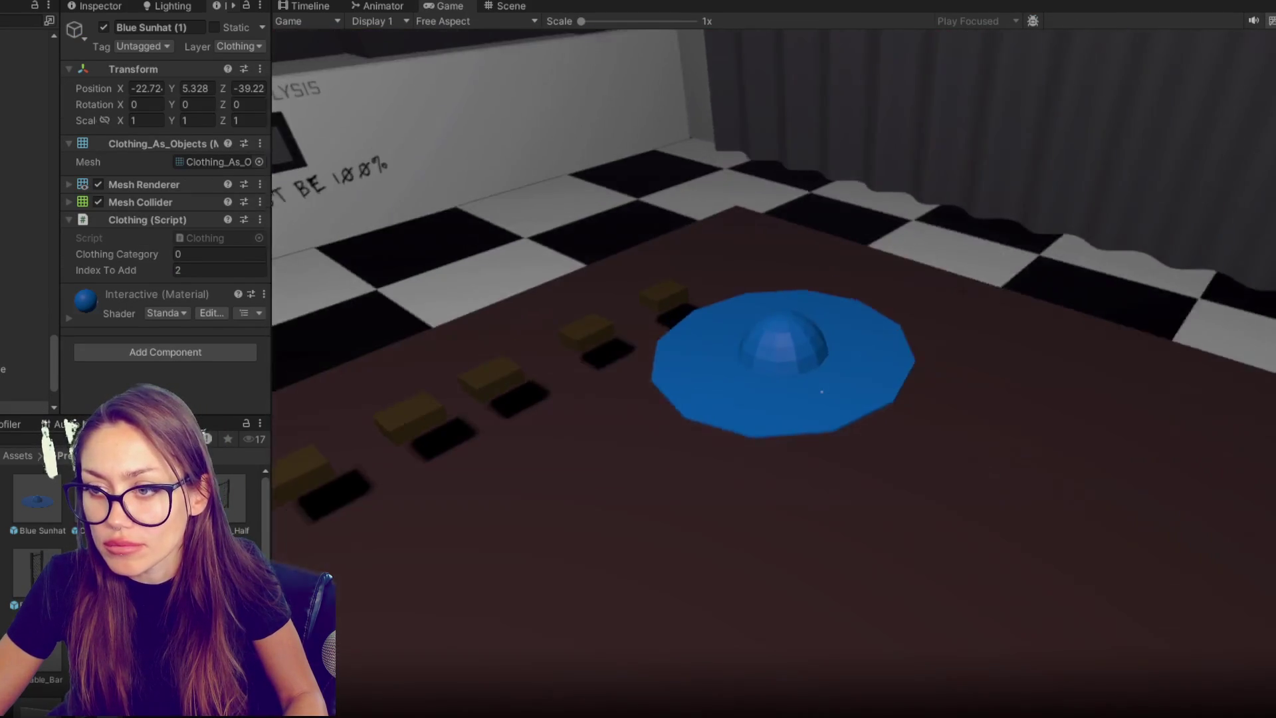
# - Pick up the sunhat to test the clothing popup, then stop play and frame the Device - TEST cube
pyautogui.click(821, 392)
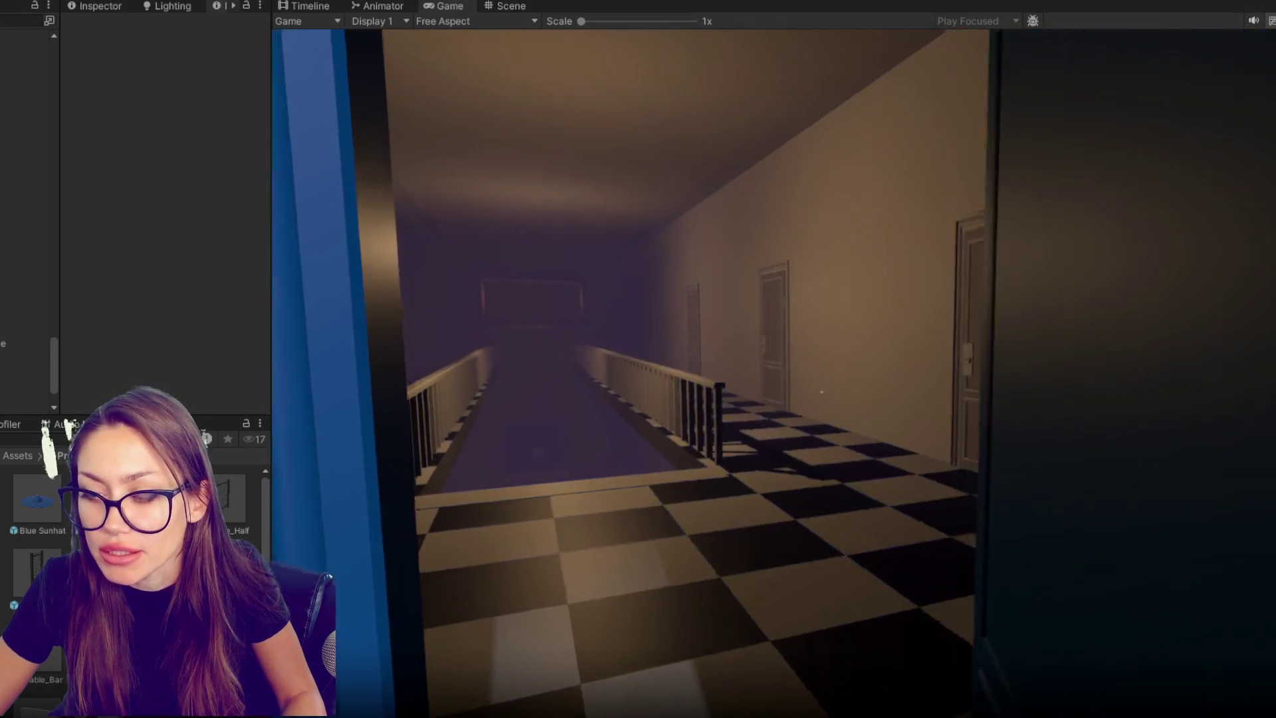
pyautogui.press('w')
pyautogui.press('w')
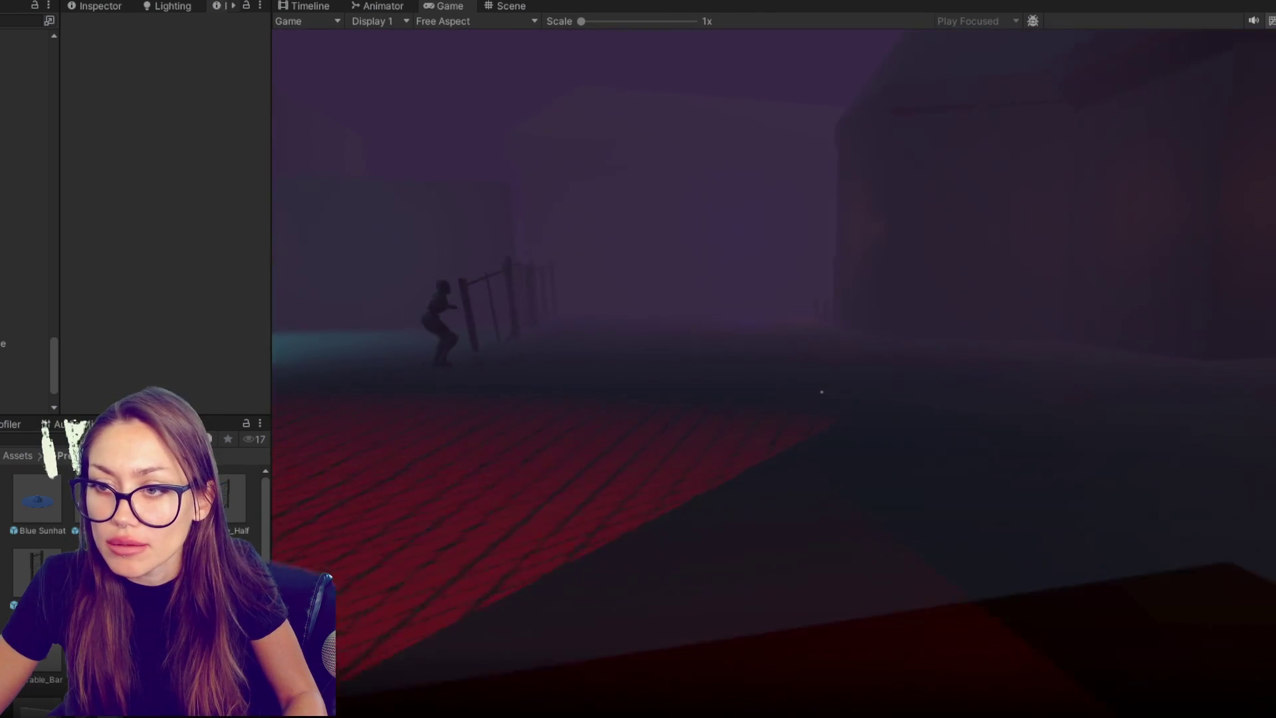
pyautogui.press('Escape')
pyautogui.hotkey('ctrl', 'p')
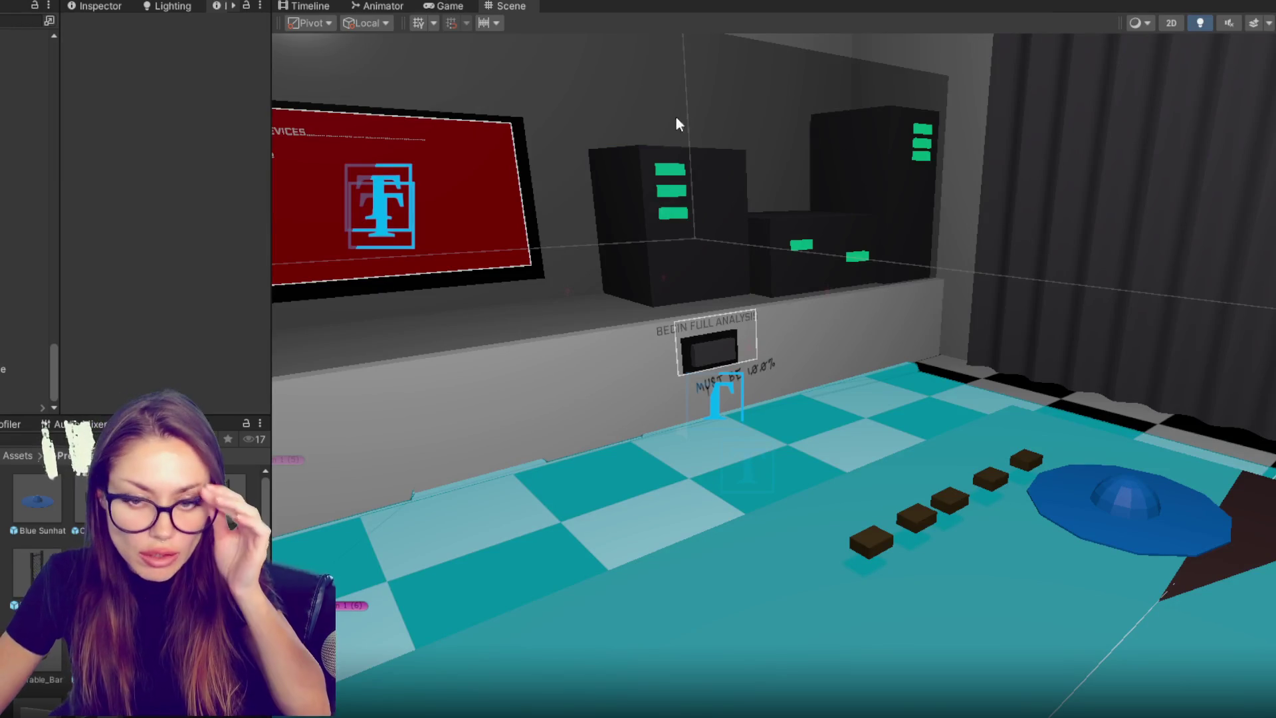
pyautogui.click(853, 523)
pyautogui.press('f')
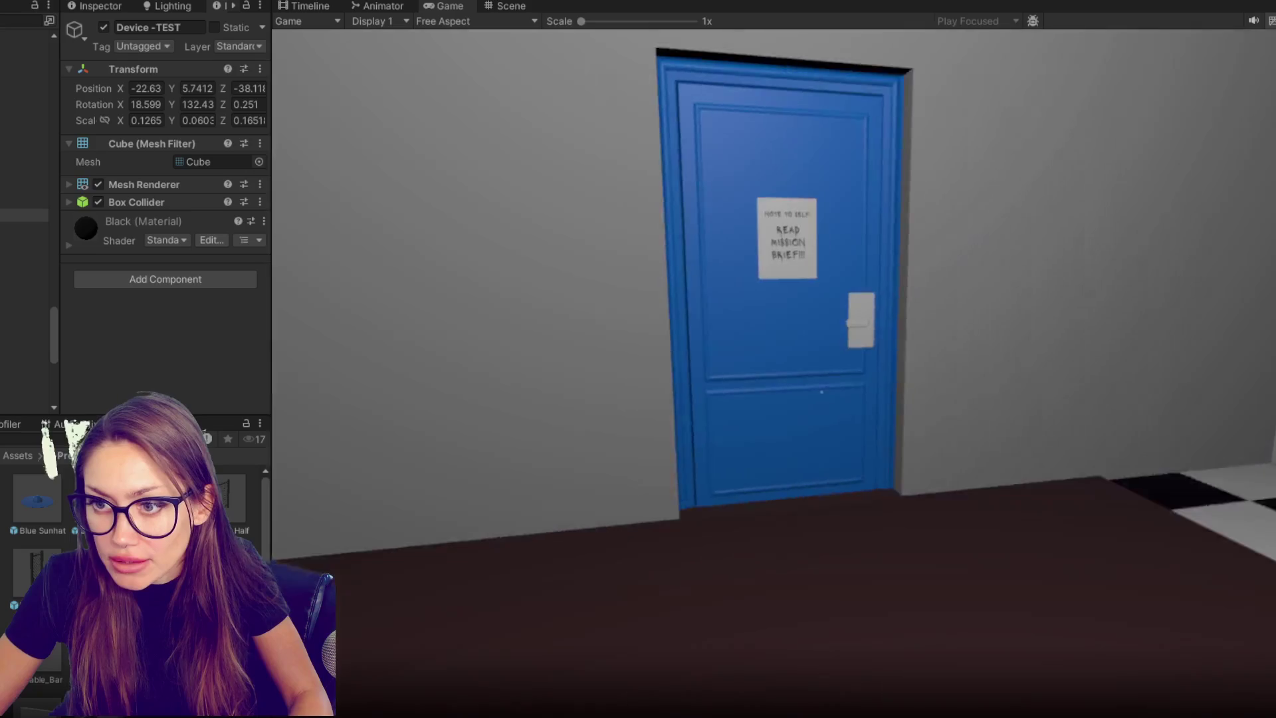
# - Walk through the curtained room, along the checkered corridor and through the blue door into the hat room
pyautogui.press('w')
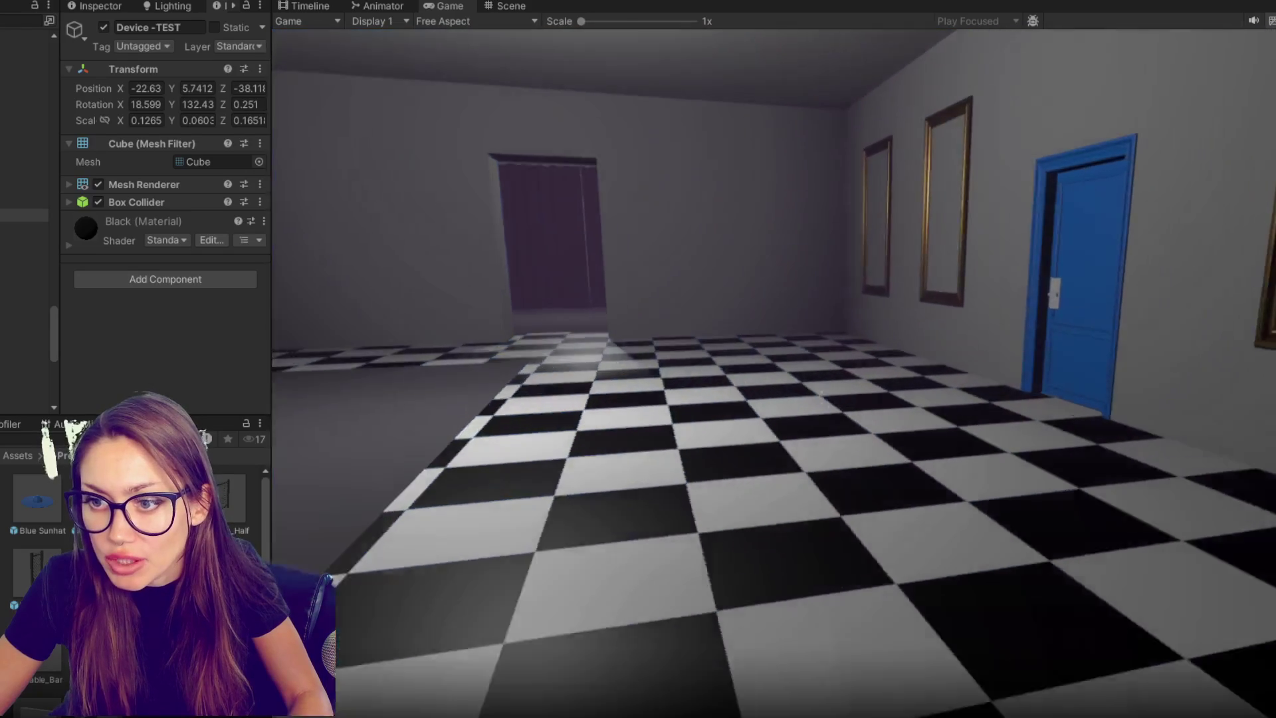
pyautogui.press('w')
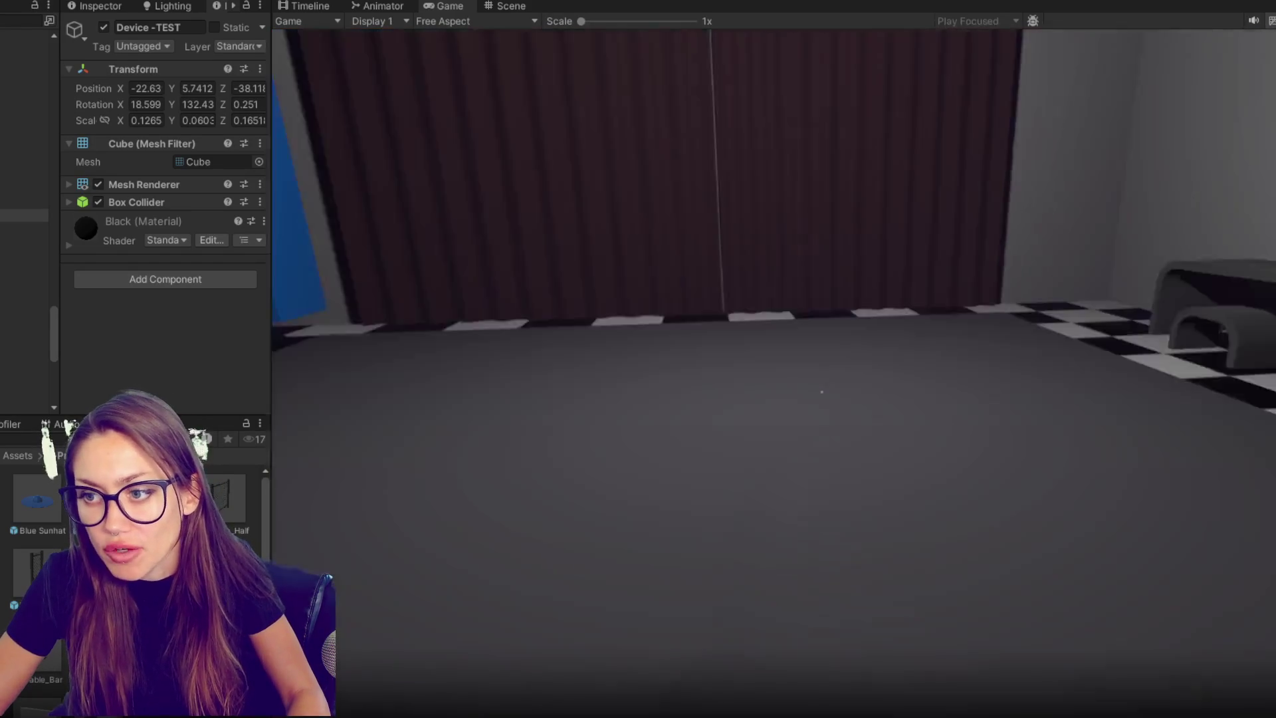
pyautogui.press('w')
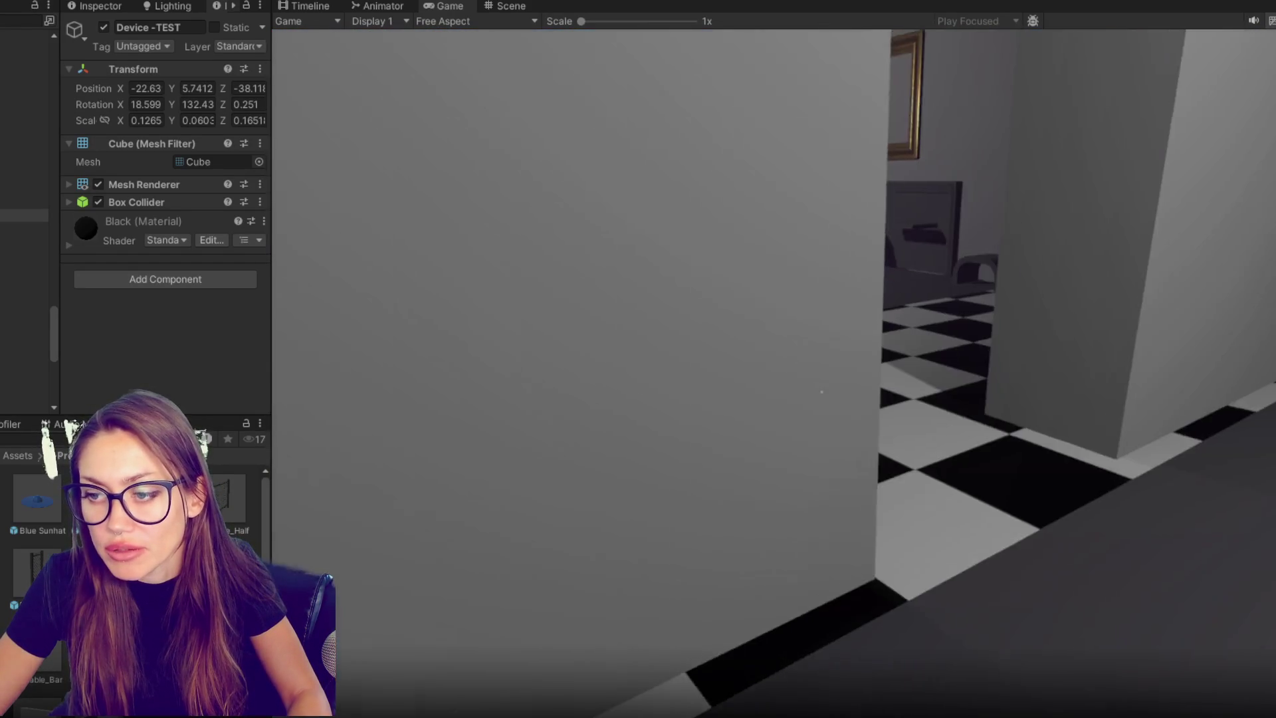
pyautogui.press('s')
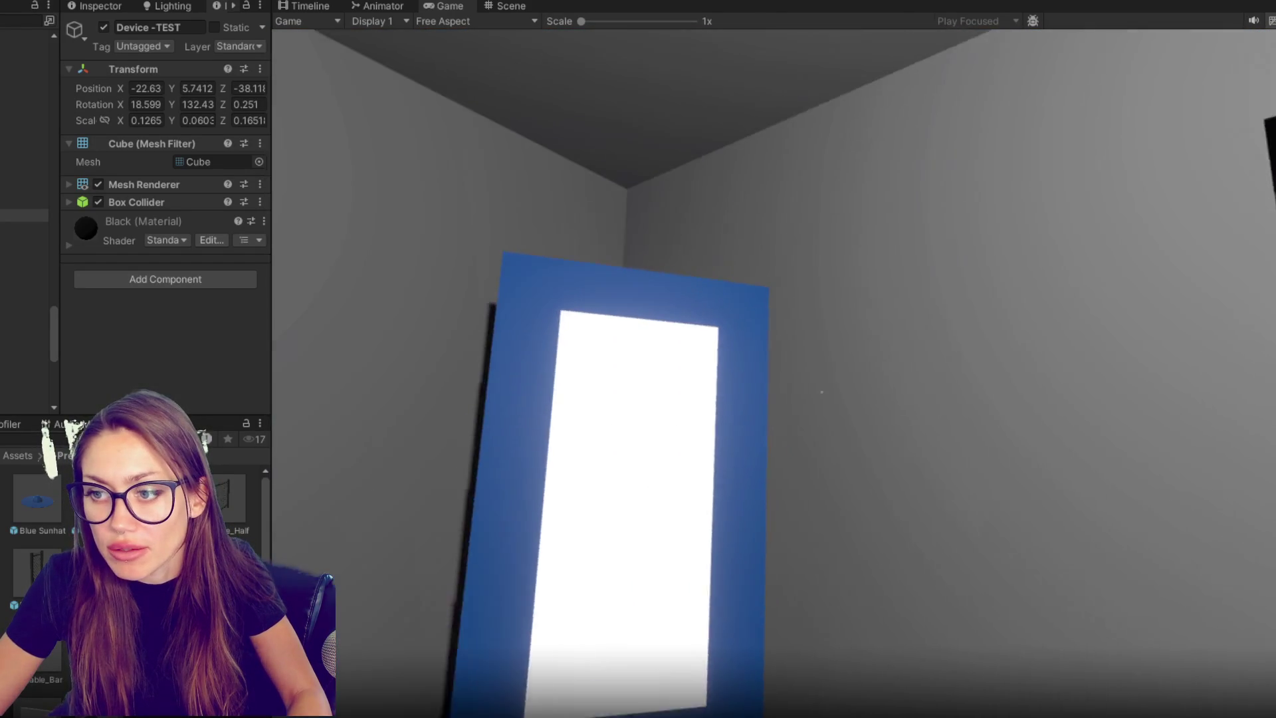
pyautogui.press('w')
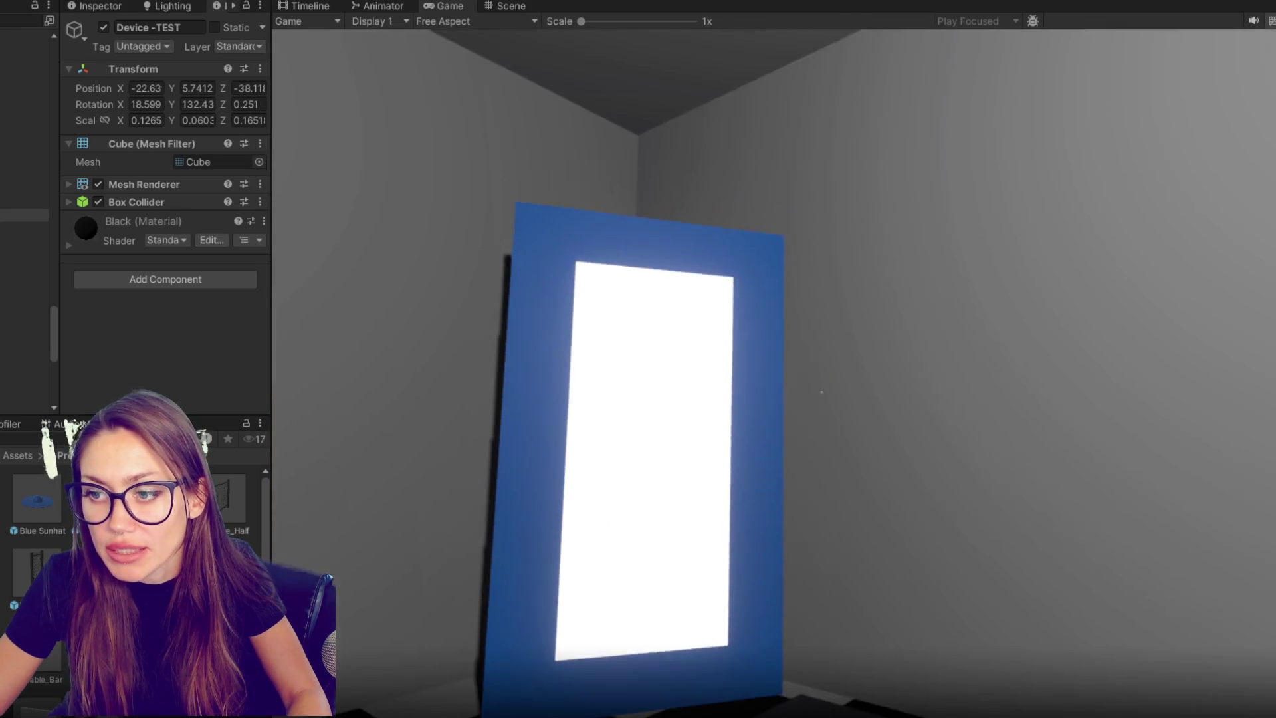
pyautogui.press('w')
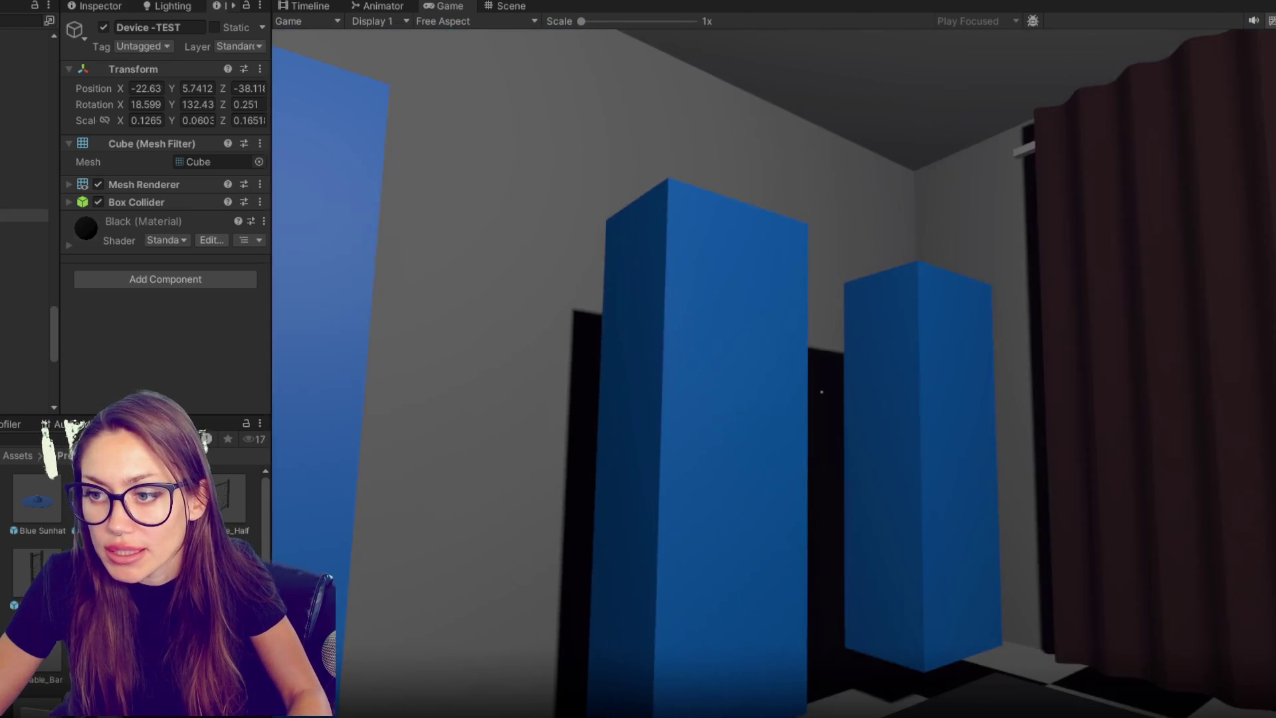
pyautogui.moveTo(638, 359)
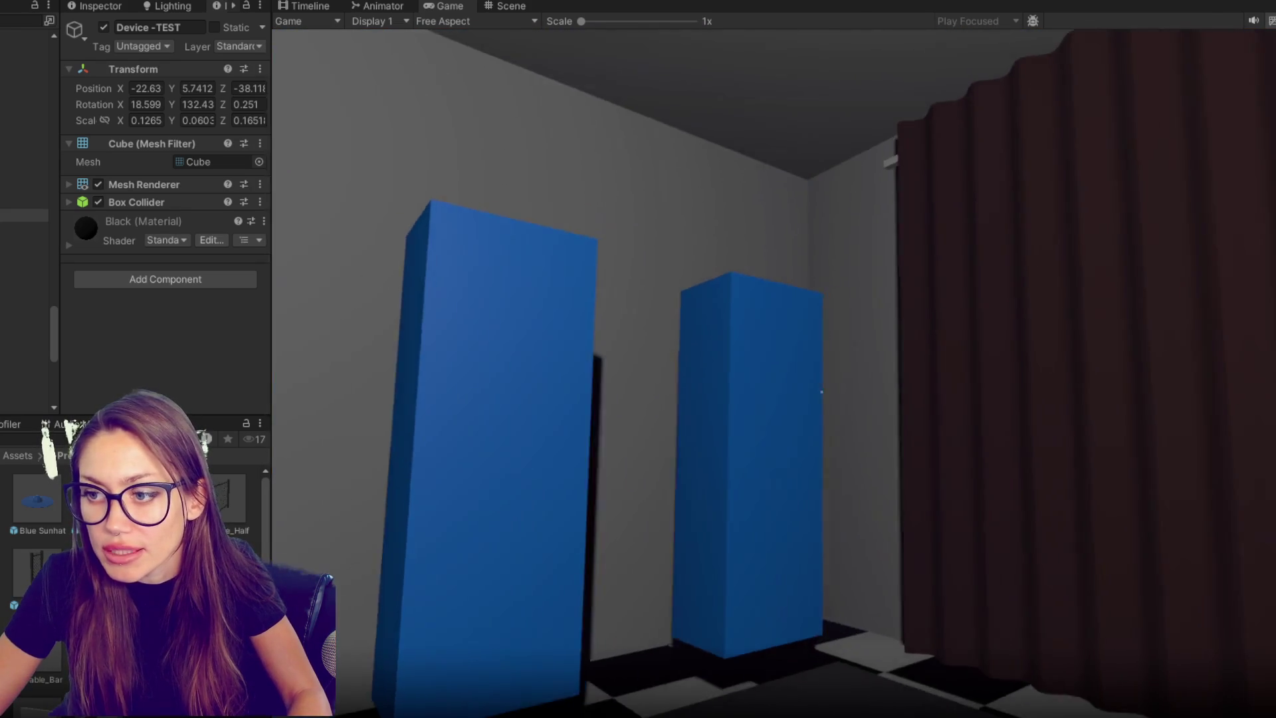
pyautogui.press('w')
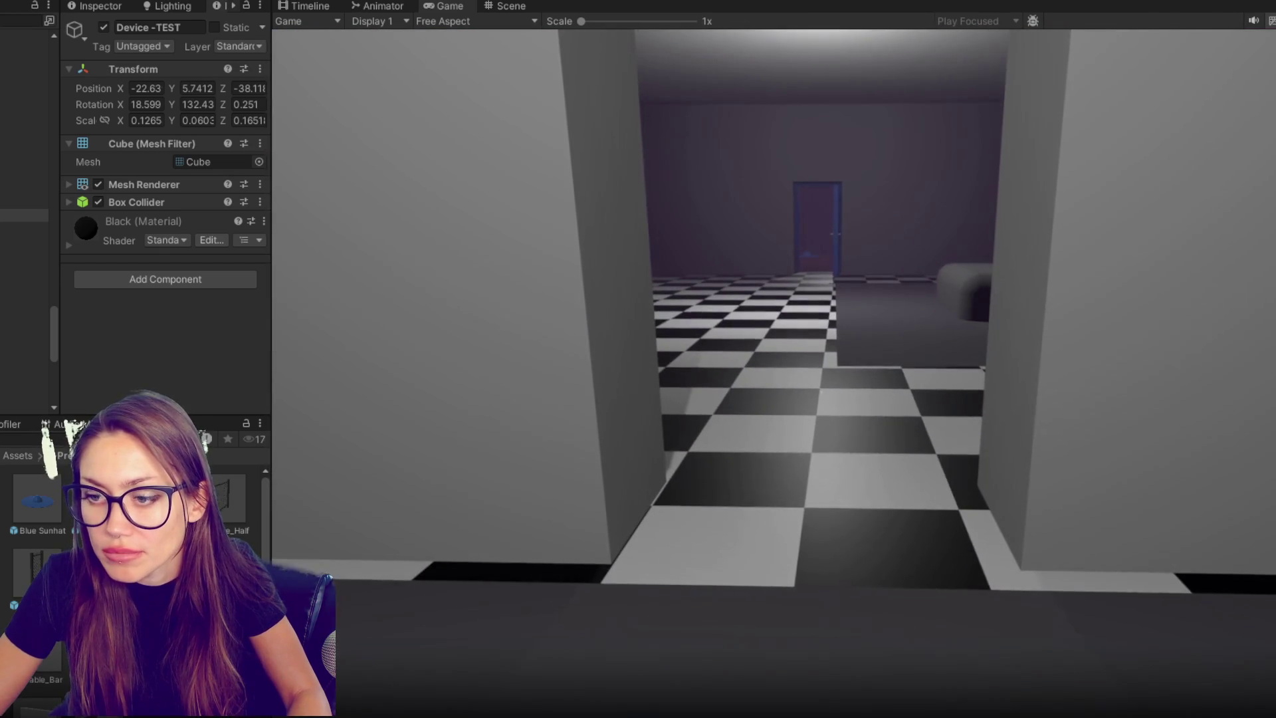
pyautogui.press('w')
pyautogui.press('w')
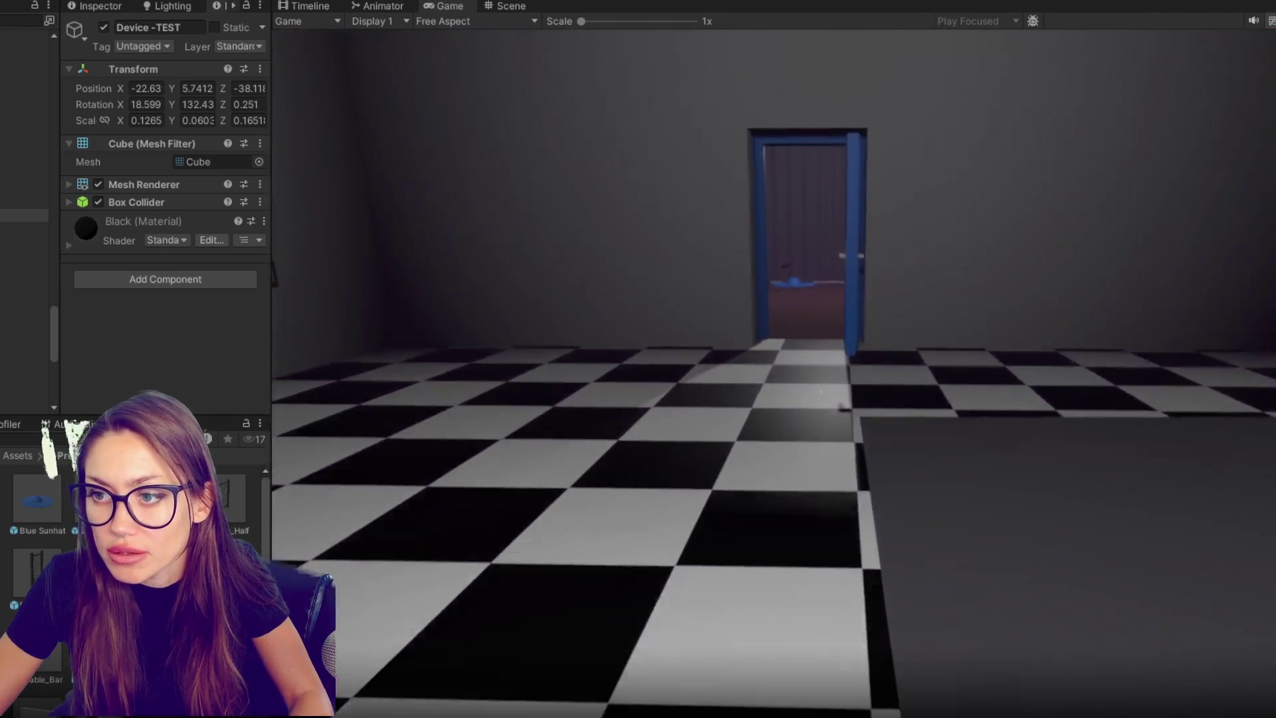
pyautogui.press('w')
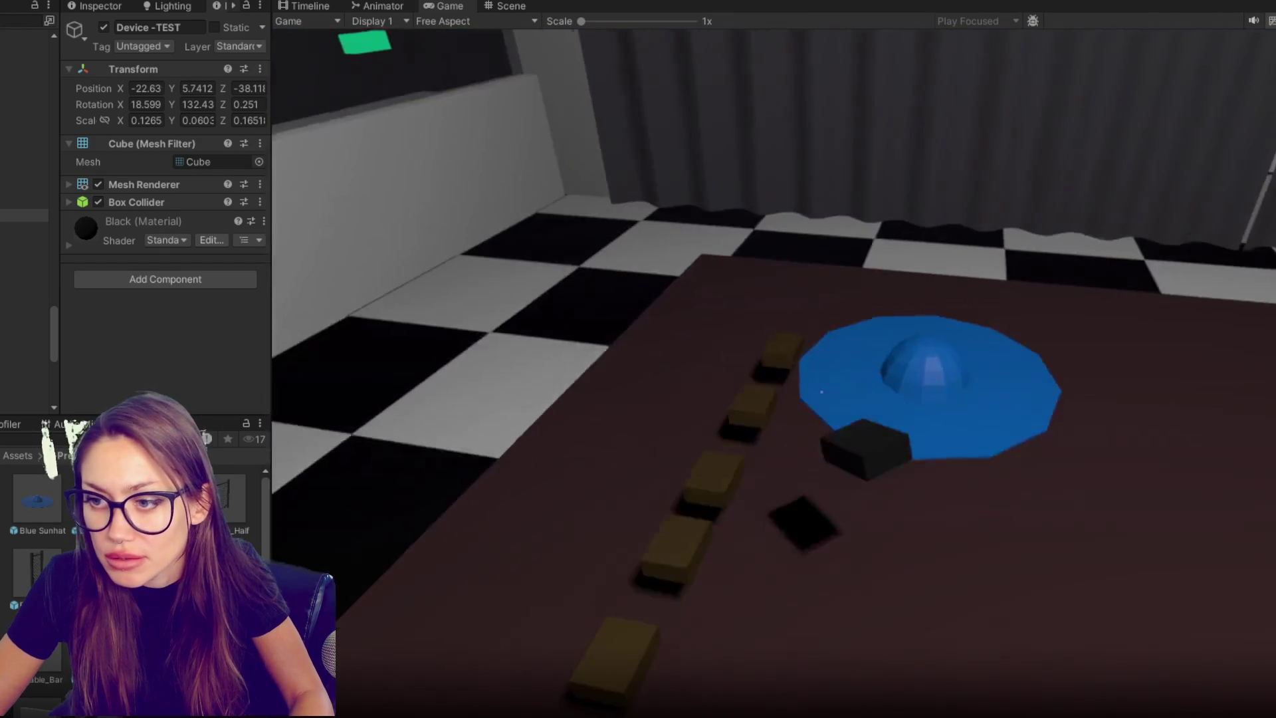
pyautogui.moveTo(821, 391)
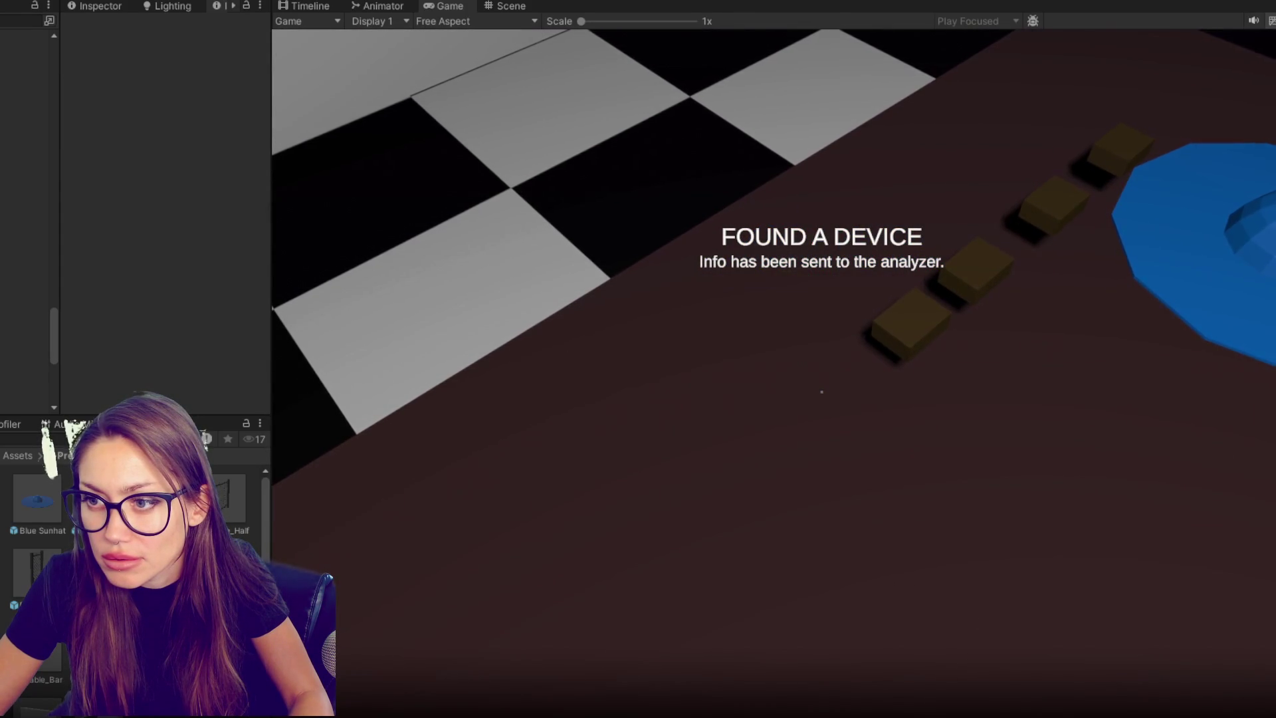
# - Walk onto the blue hat, pick up a box as a device, then pause and stop play mode
pyautogui.press('w')
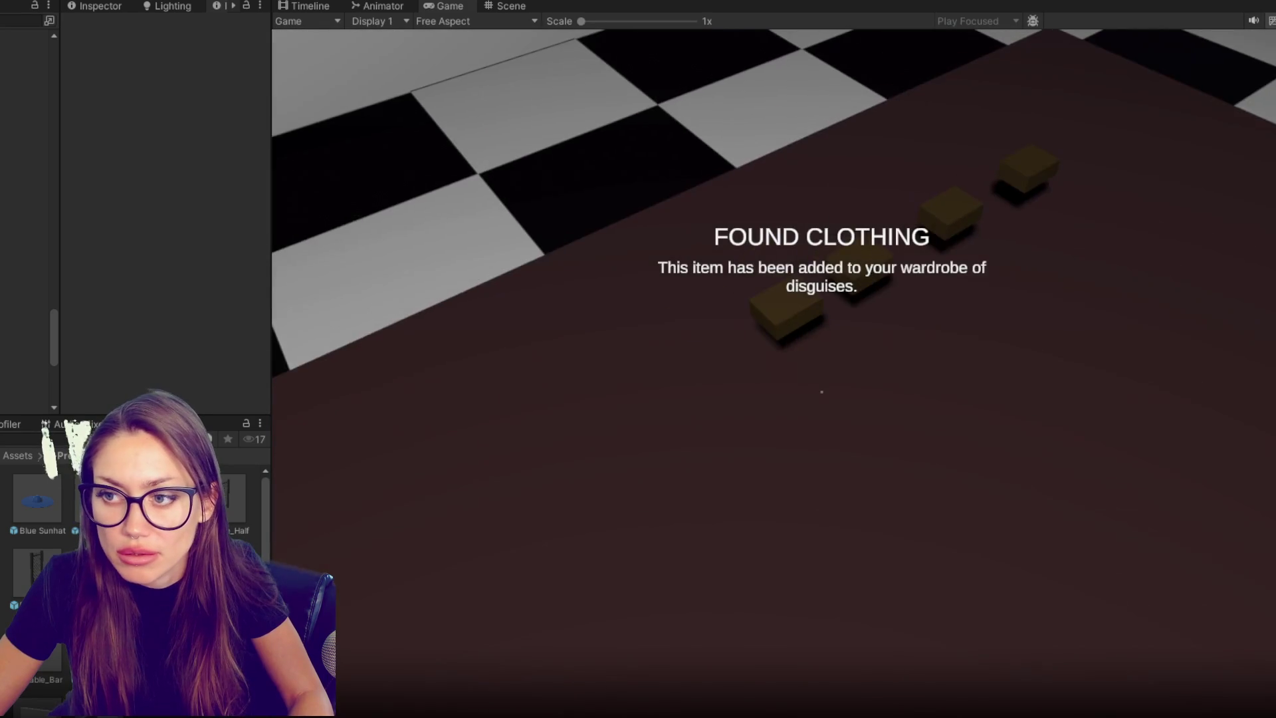
pyautogui.press('w')
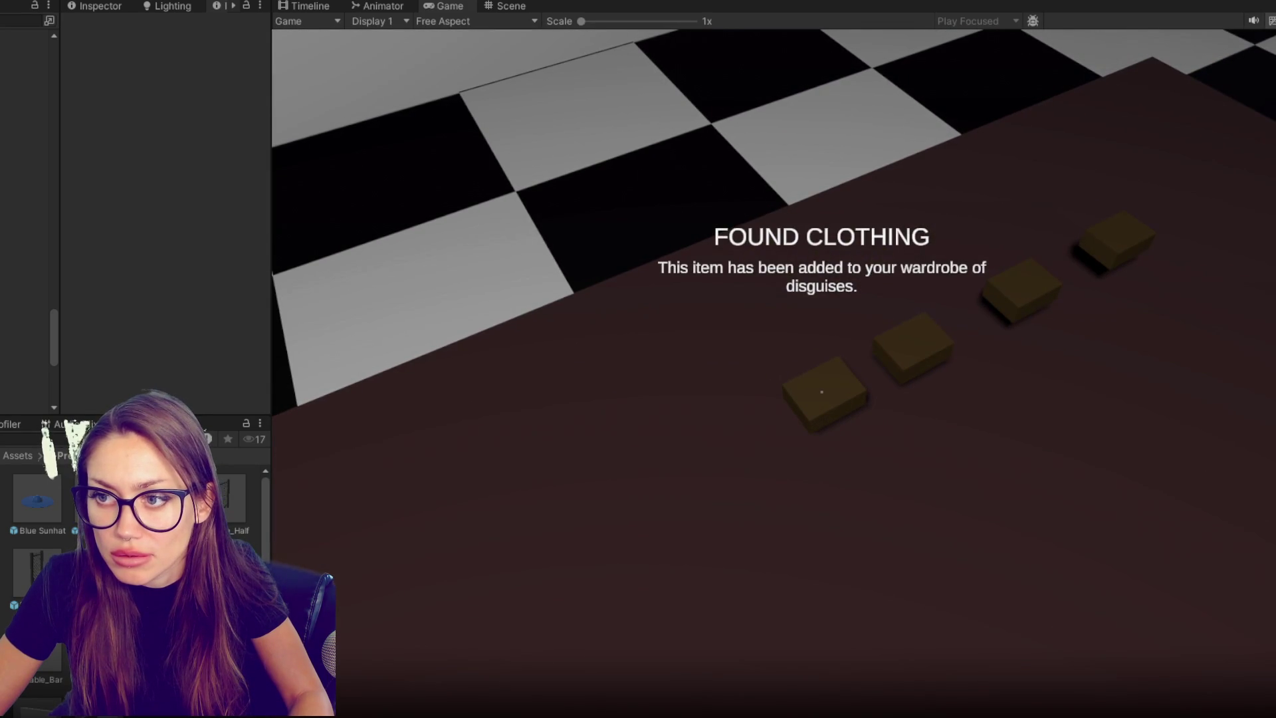
pyautogui.click(821, 392)
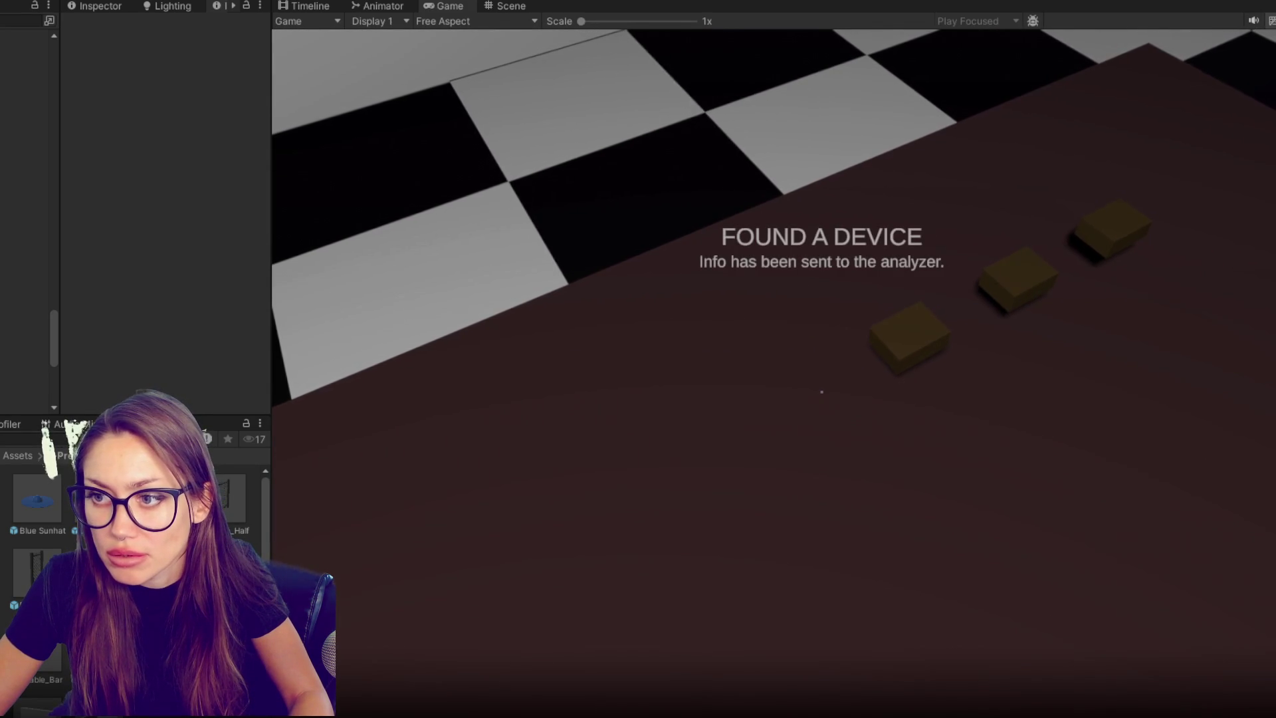
pyautogui.press('Escape')
pyautogui.click(635, 14)
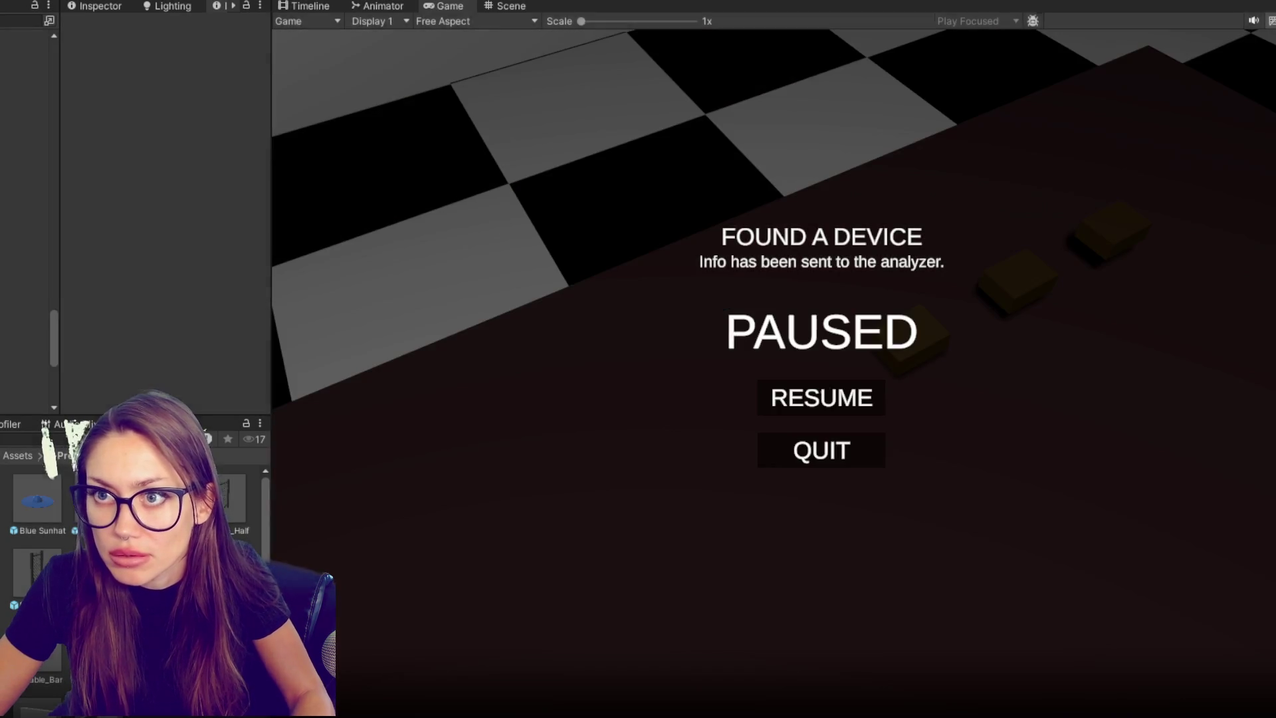
pyautogui.hotkey('alt', 'Tab')
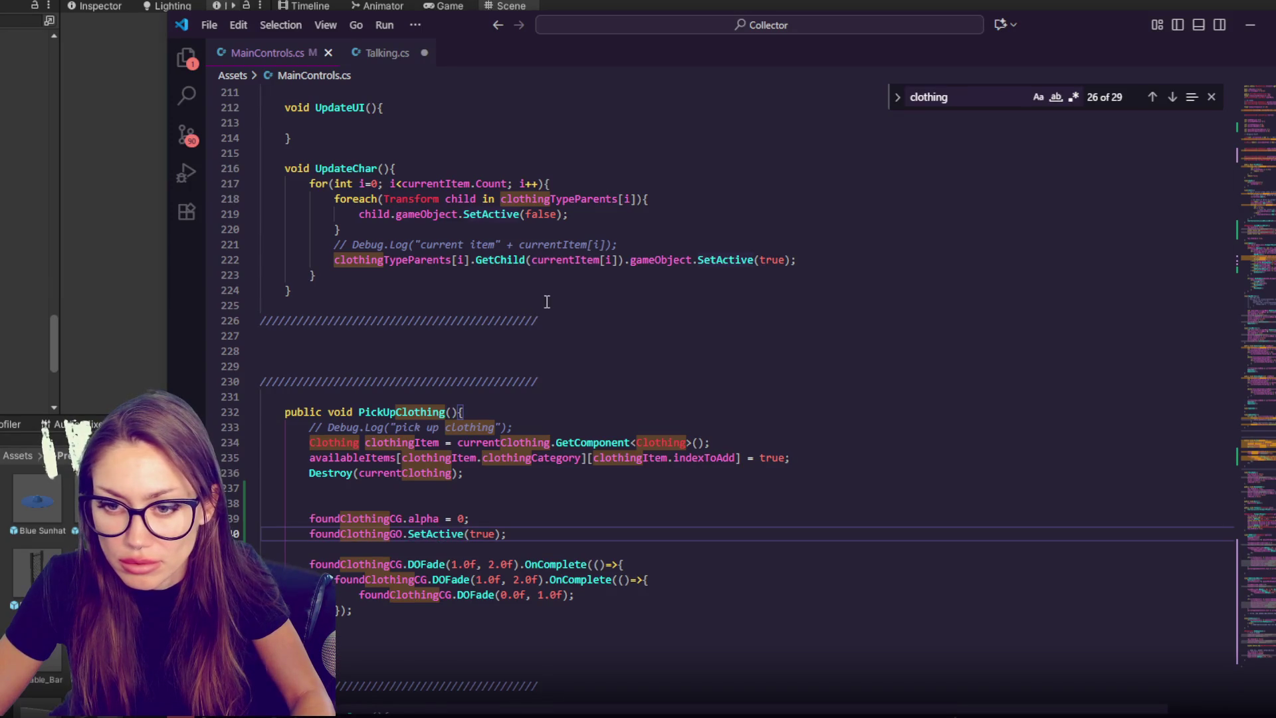
# - Review the DOFade fade code around AddDevice in MainControls.cs, then bring Unity back to the front
pyautogui.scroll(-6, 547, 302)
pyautogui.scroll(-20, 559, 307)
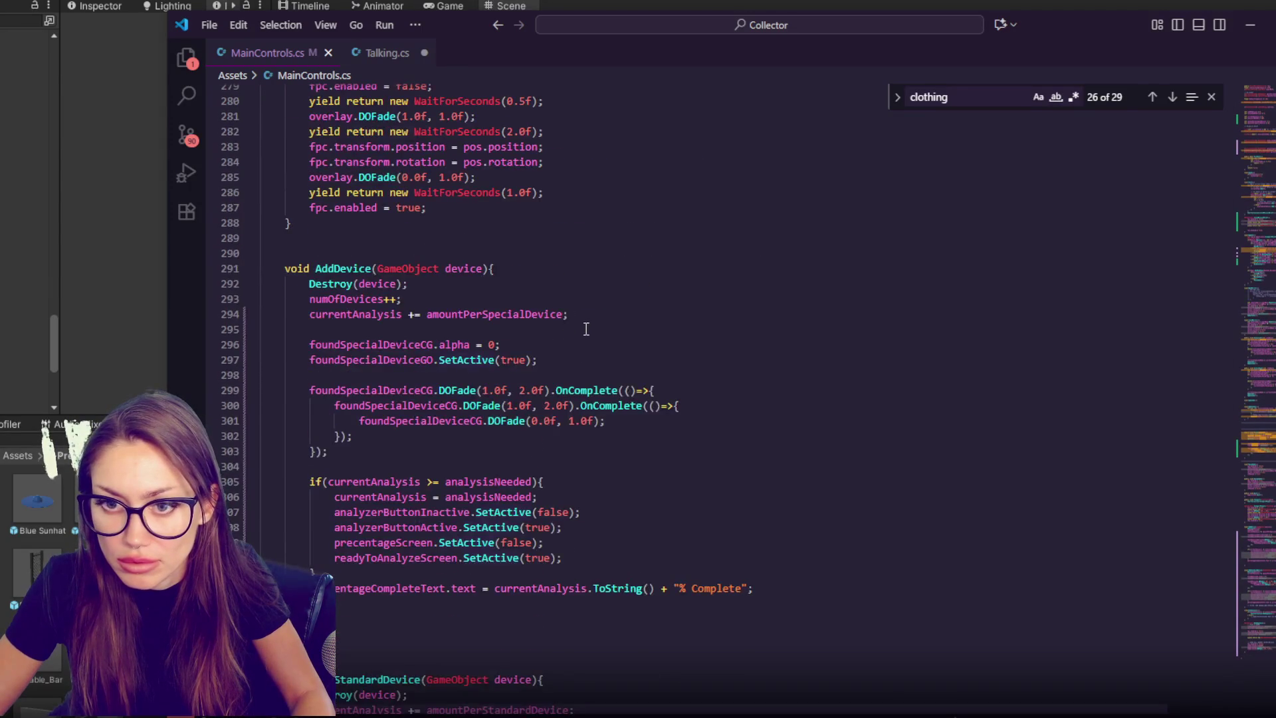
pyautogui.scroll(3, 38, 178)
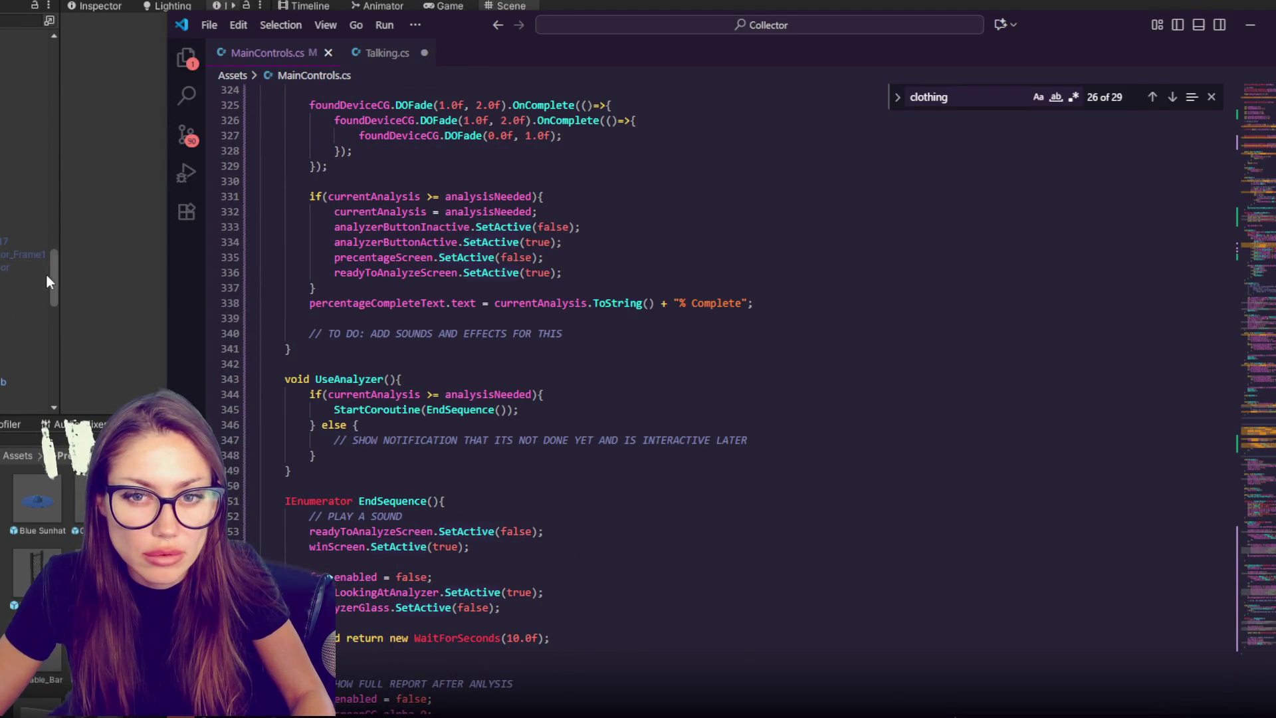
pyautogui.moveTo(45, 273); pyautogui.dragTo(64, 56)
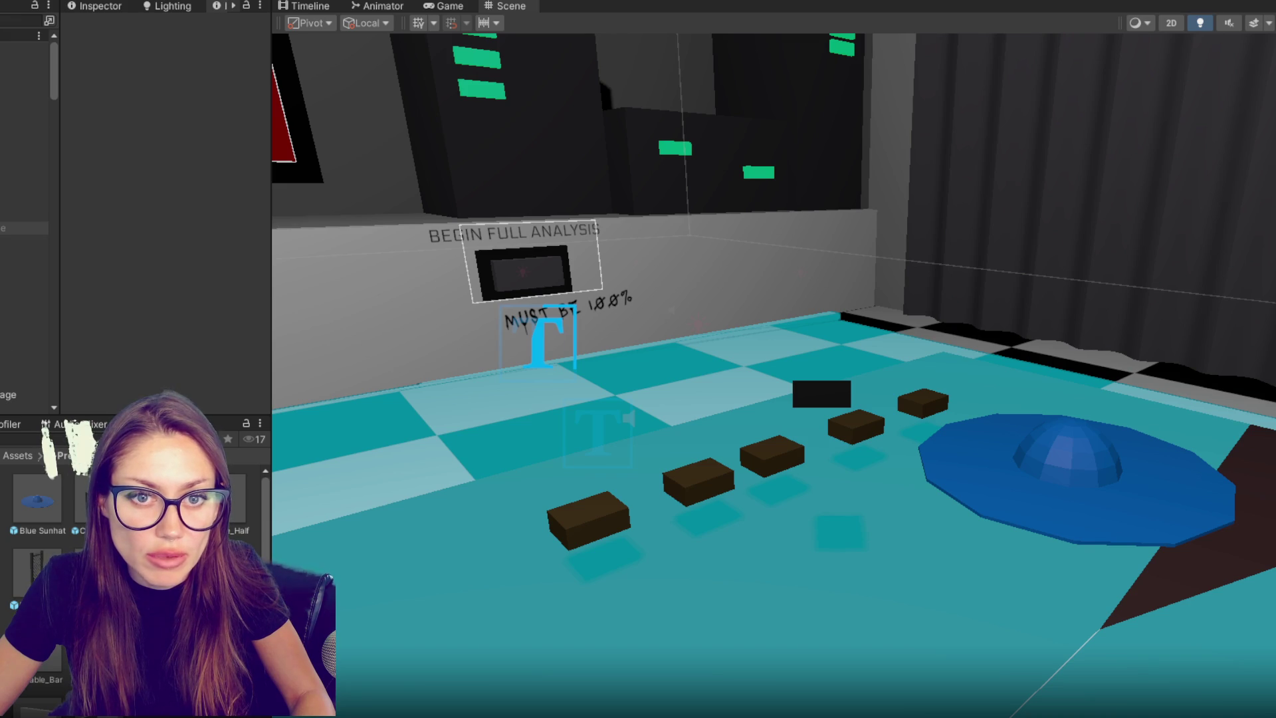
# - Retitle the popup to FOUND A SPECIAL DEVICE by inserting SPECIAL before DEVICE
pyautogui.click(110, 326)
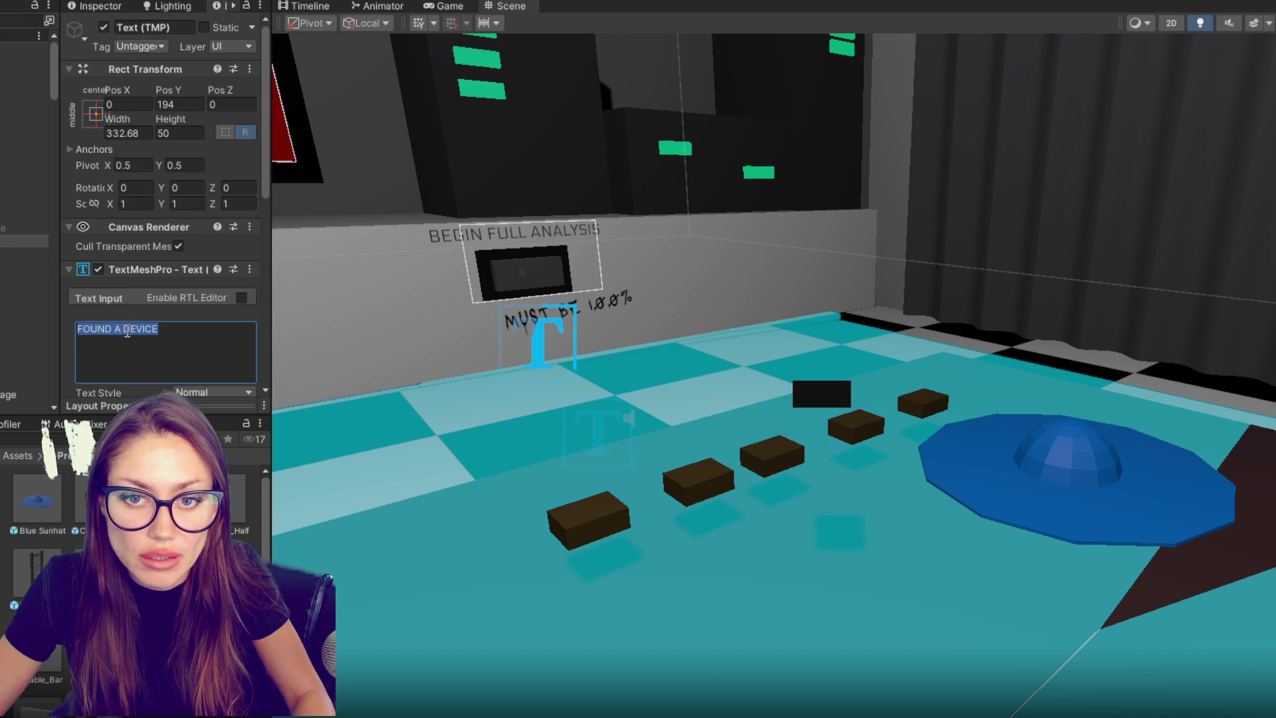
pyautogui.click(123, 329)
pyautogui.write('SPECOIA')
pyautogui.press('BackSpace')
pyautogui.press('BackSpace')
pyautogui.press('BackSpace')
pyautogui.write('IAL')
# - Append a mirror hint sentence after 'disguises.' in the Found Clothing wardrobe description
pyautogui.click(23, 269)
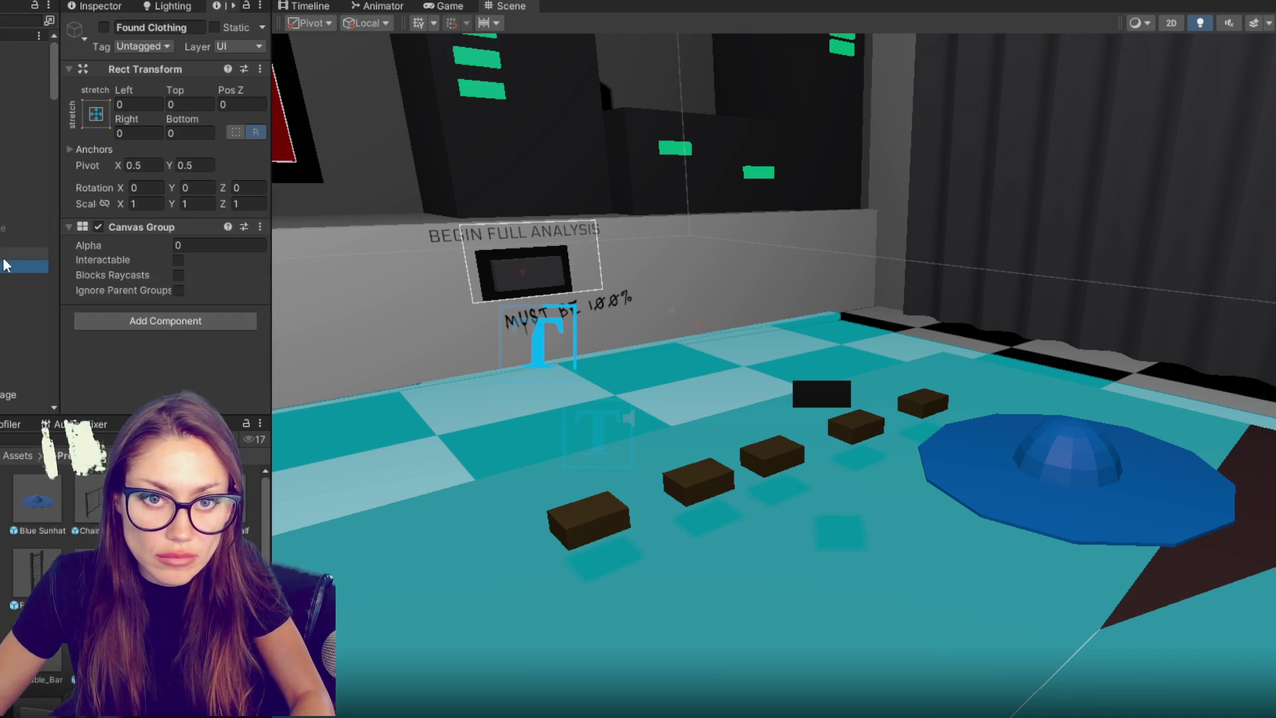
pyautogui.click(23, 252)
pyautogui.click(102, 328)
pyautogui.click(24, 292)
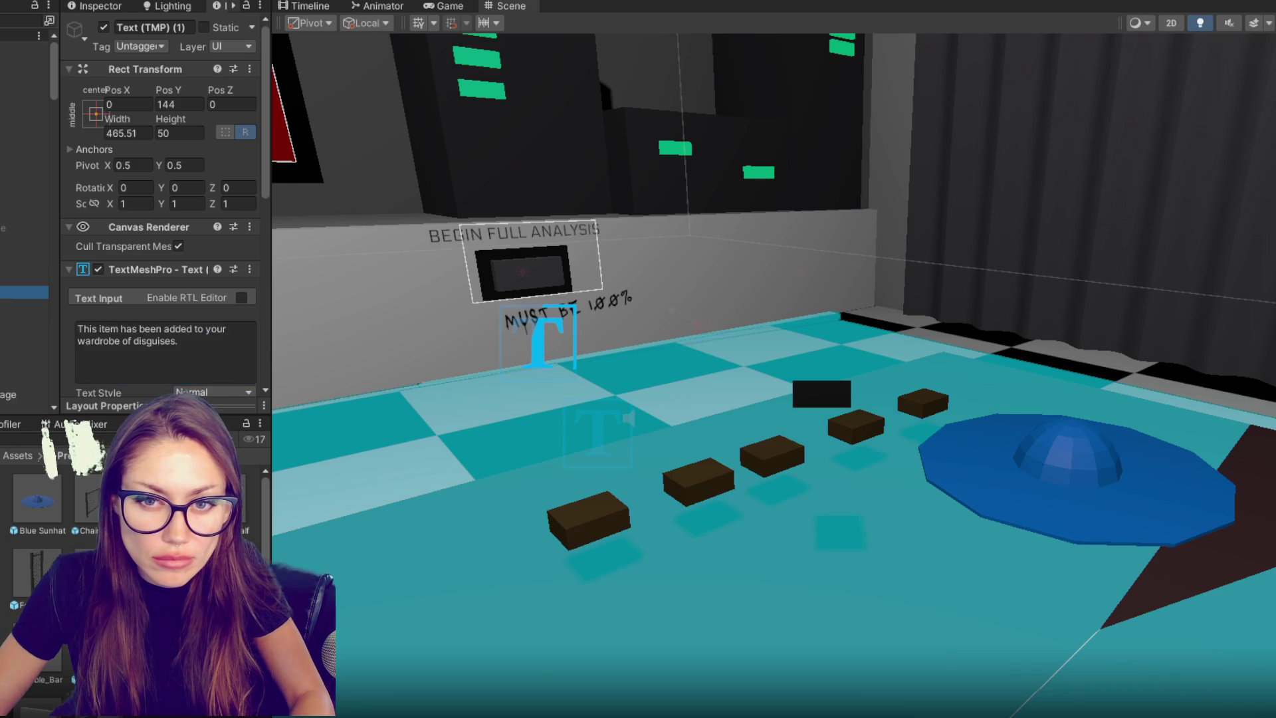
pyautogui.click(197, 341)
pyautogui.click(218, 340)
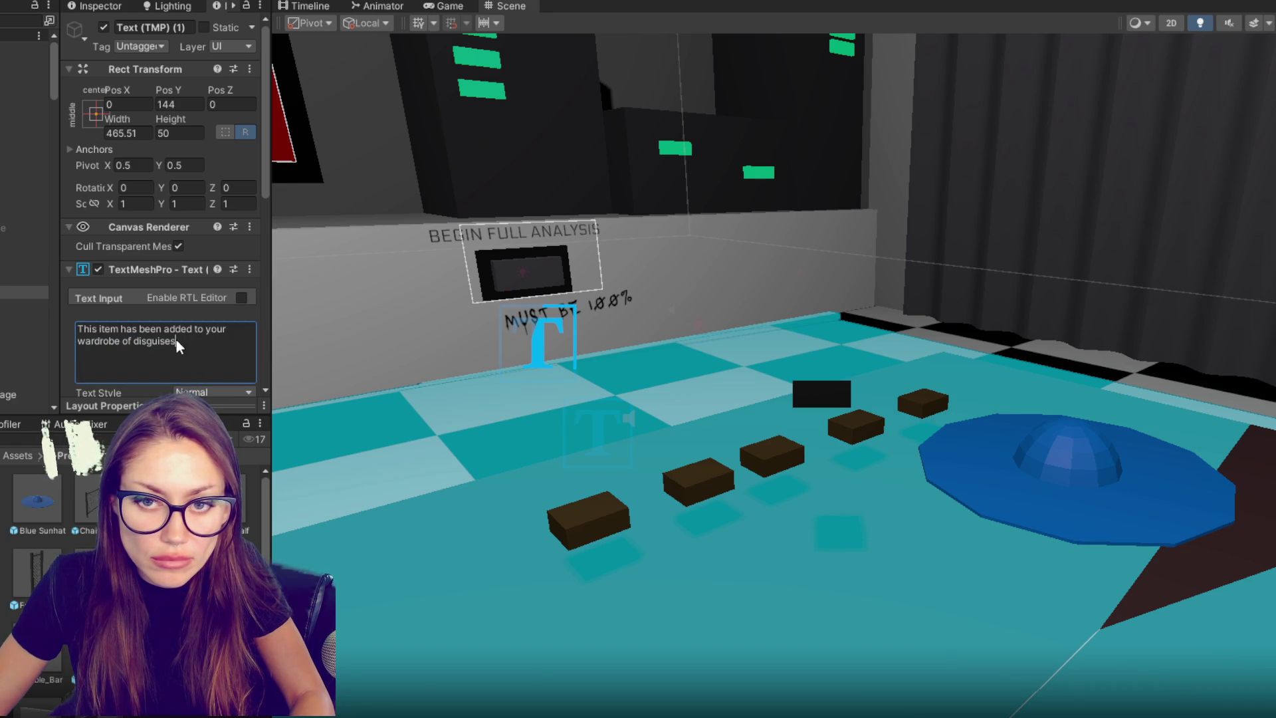
pyautogui.write('. Use t')
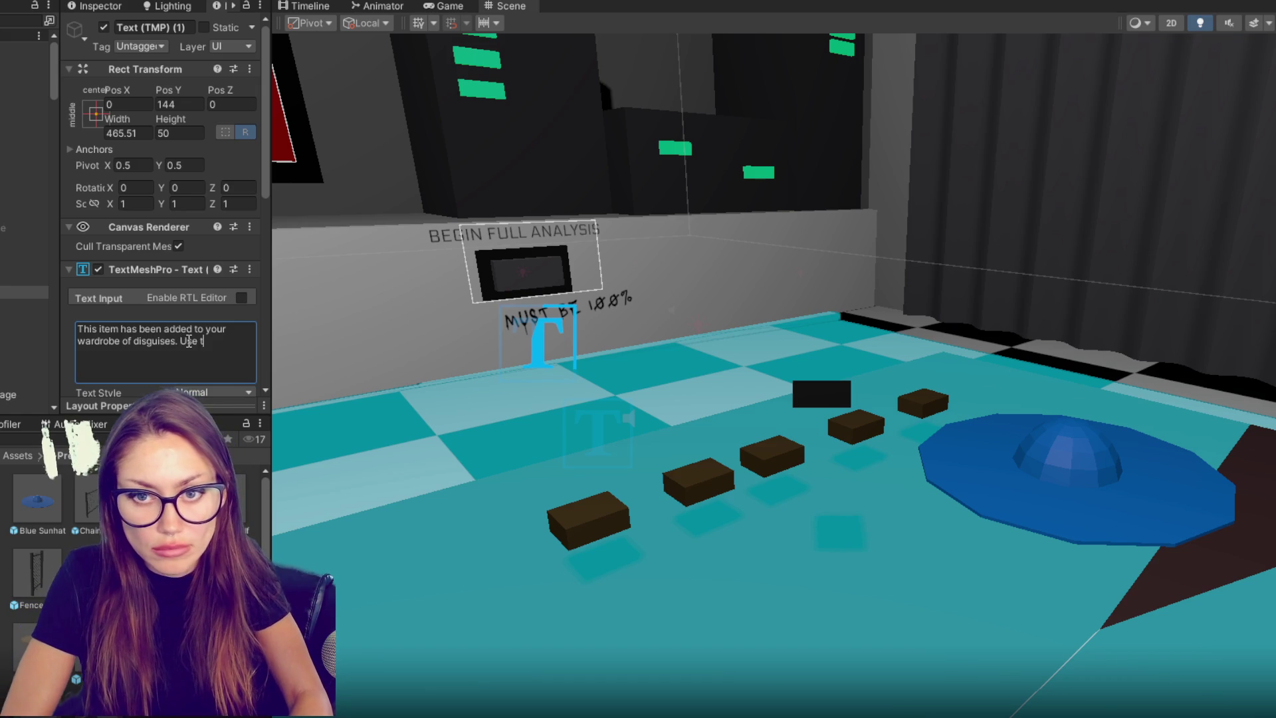
pyautogui.write('he M to change.')
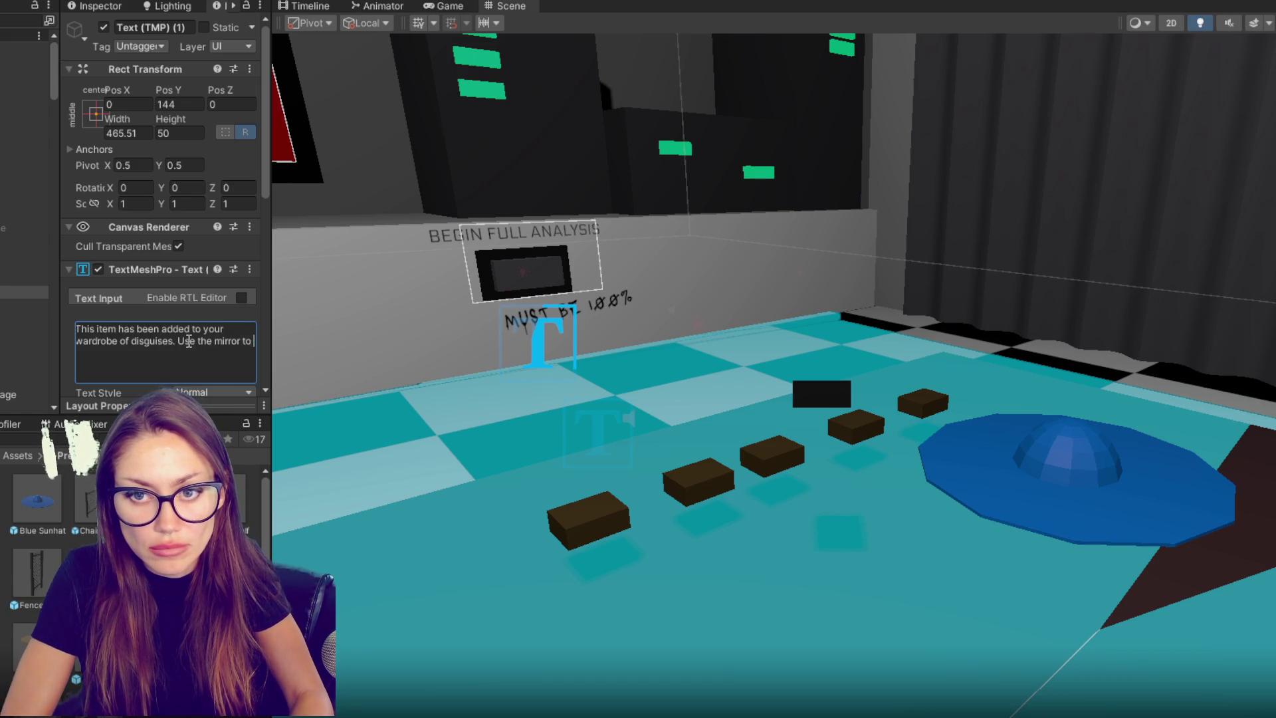
# - Set Found Clothing's Canvas Group Alpha to 1 and frame its canvas in the scene
pyautogui.click(24, 266)
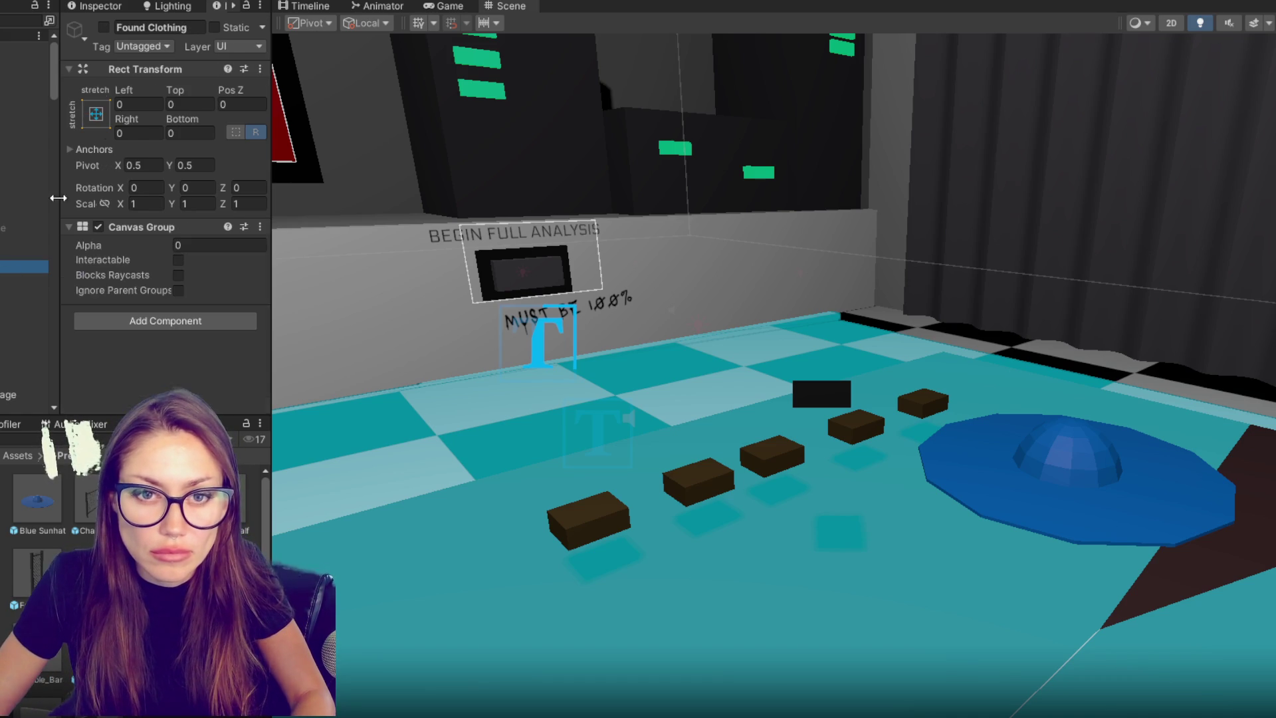
pyautogui.click(219, 245)
pyautogui.write('1')
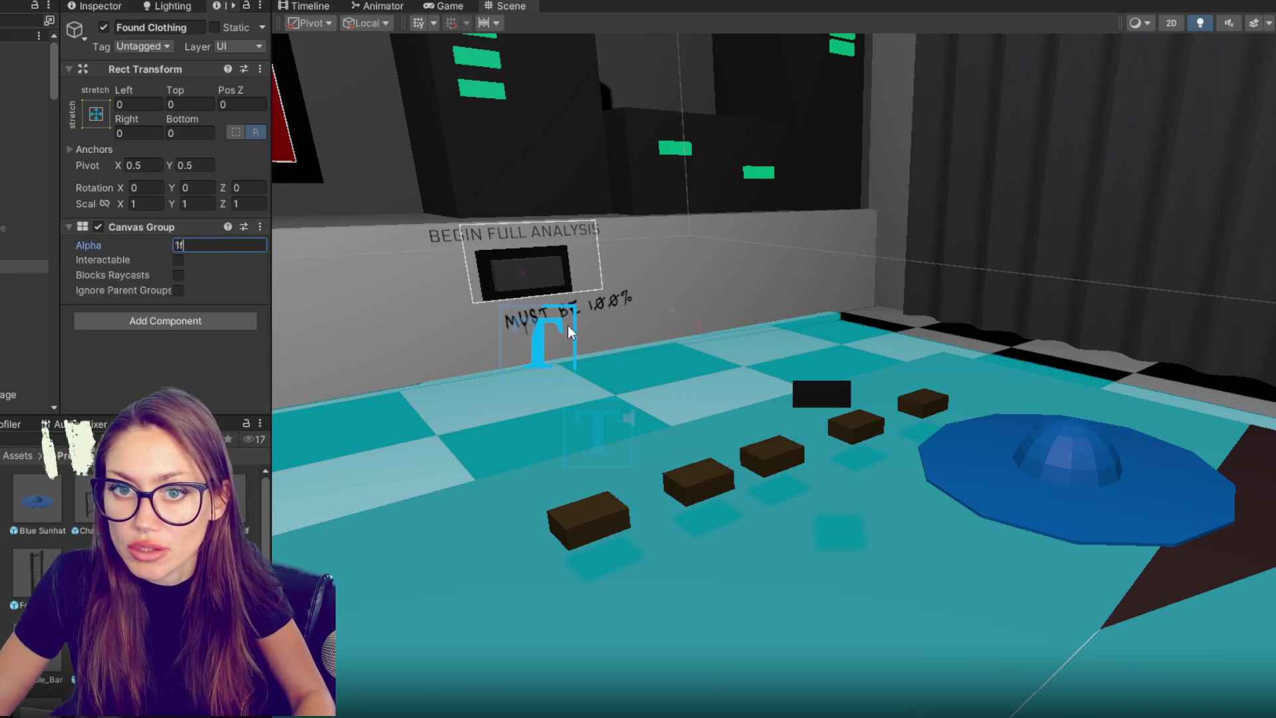
pyautogui.doubleClick(33, 261)
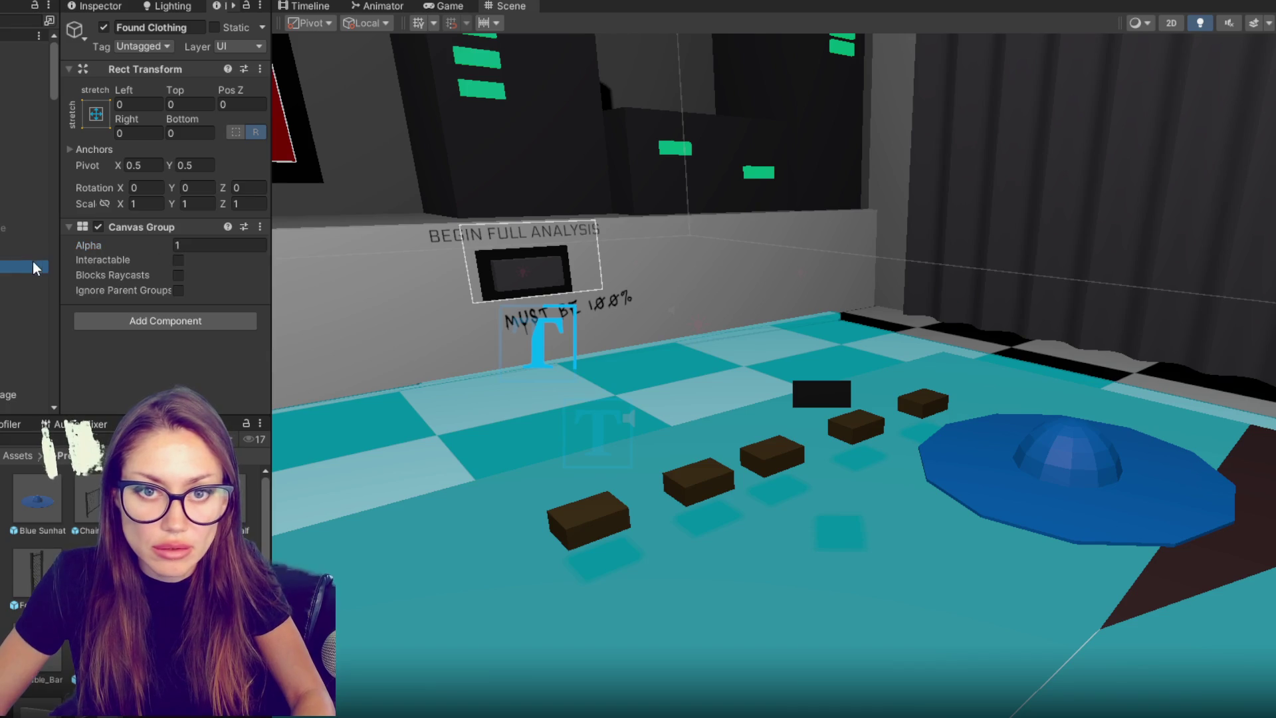
pyautogui.moveTo(531, 438)
pyautogui.mouseDown()
pyautogui.moveTo(572, 412)
pyautogui.moveTo(724, 389)
pyautogui.mouseUp()
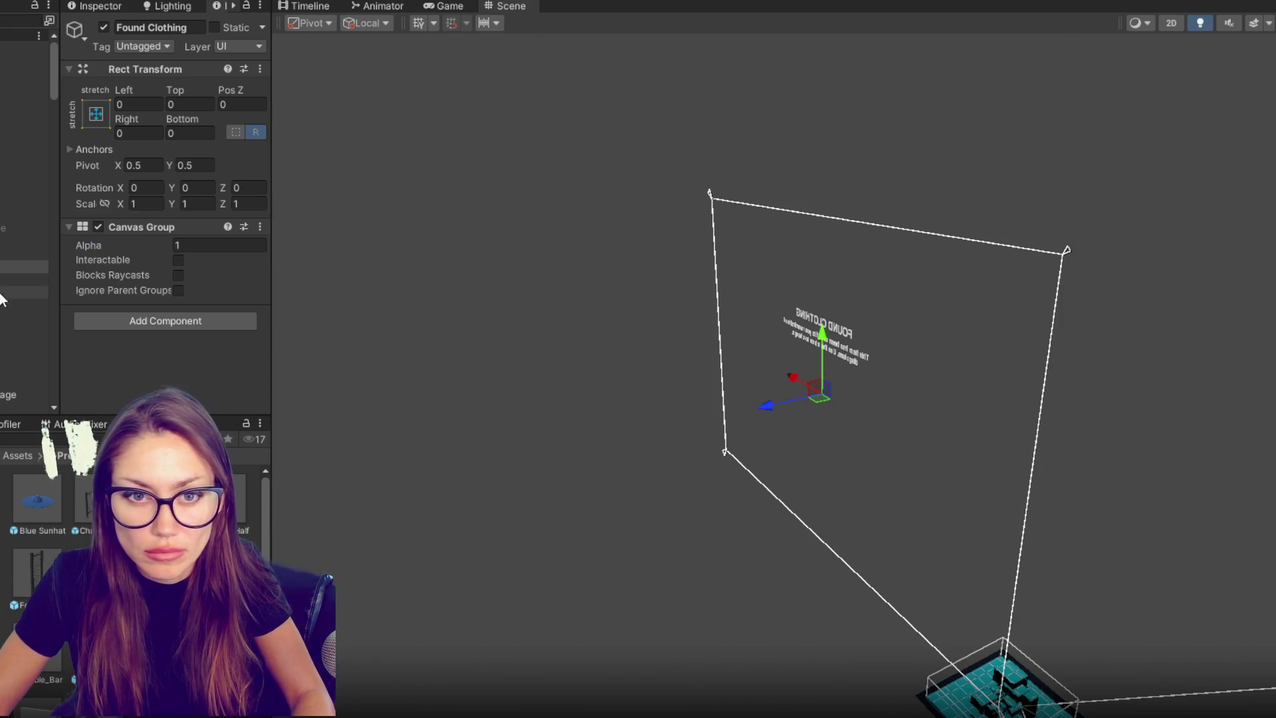
# - Insert 'in your room' after 'mirror' in the clothing description
pyautogui.doubleClick(27, 293)
pyautogui.click(240, 341)
pyautogui.click(240, 341)
pyautogui.write('in your room')
pyautogui.scroll(-3, 634, 345)
pyautogui.moveTo(634, 345)
pyautogui.mouseDown()
pyautogui.moveTo(336, 208)
pyautogui.moveTo(226, 203)
pyautogui.mouseUp()
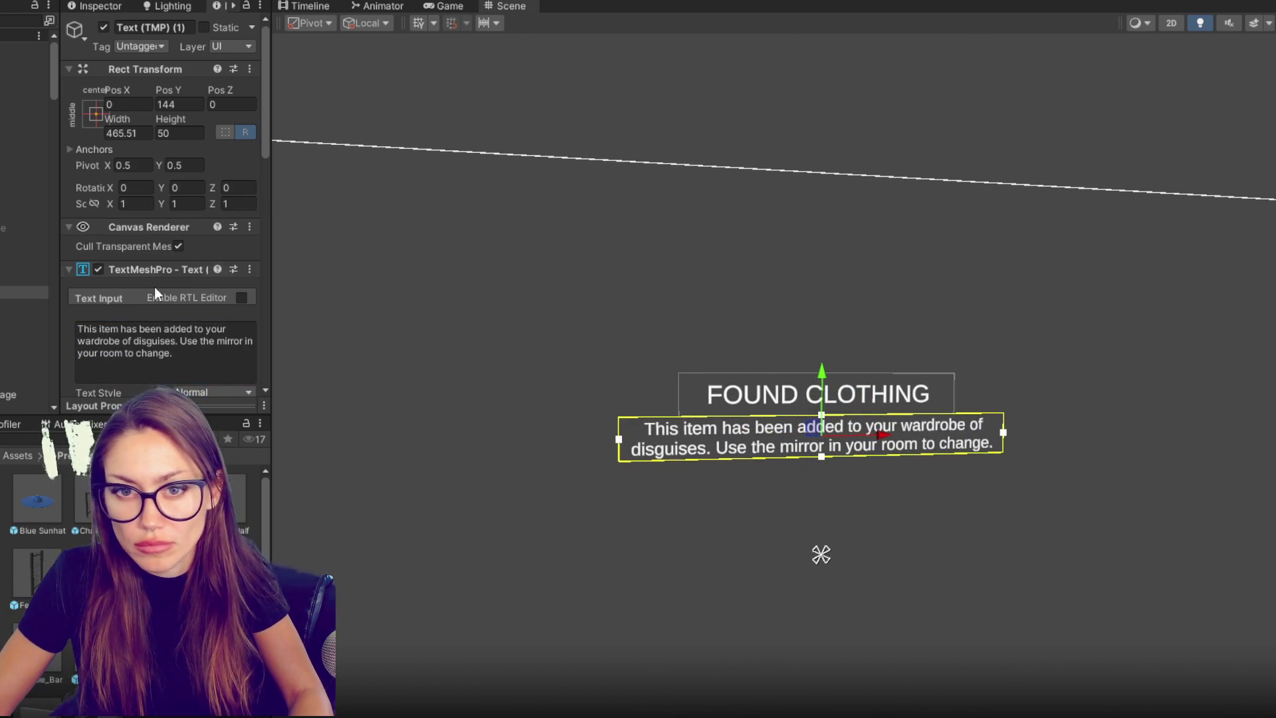
# - Move the mirror sentence onto its own line and make the text box taller
pyautogui.click(181, 340)
pyautogui.click(181, 340)
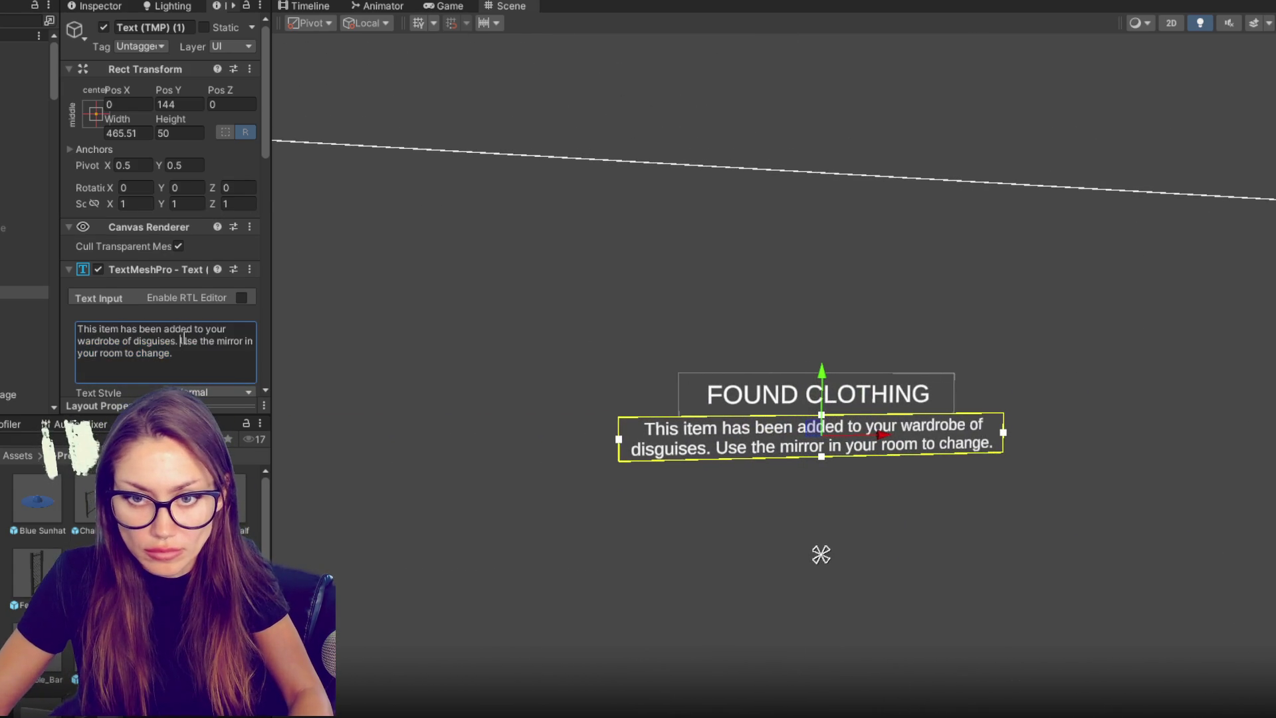
pyautogui.press('Return')
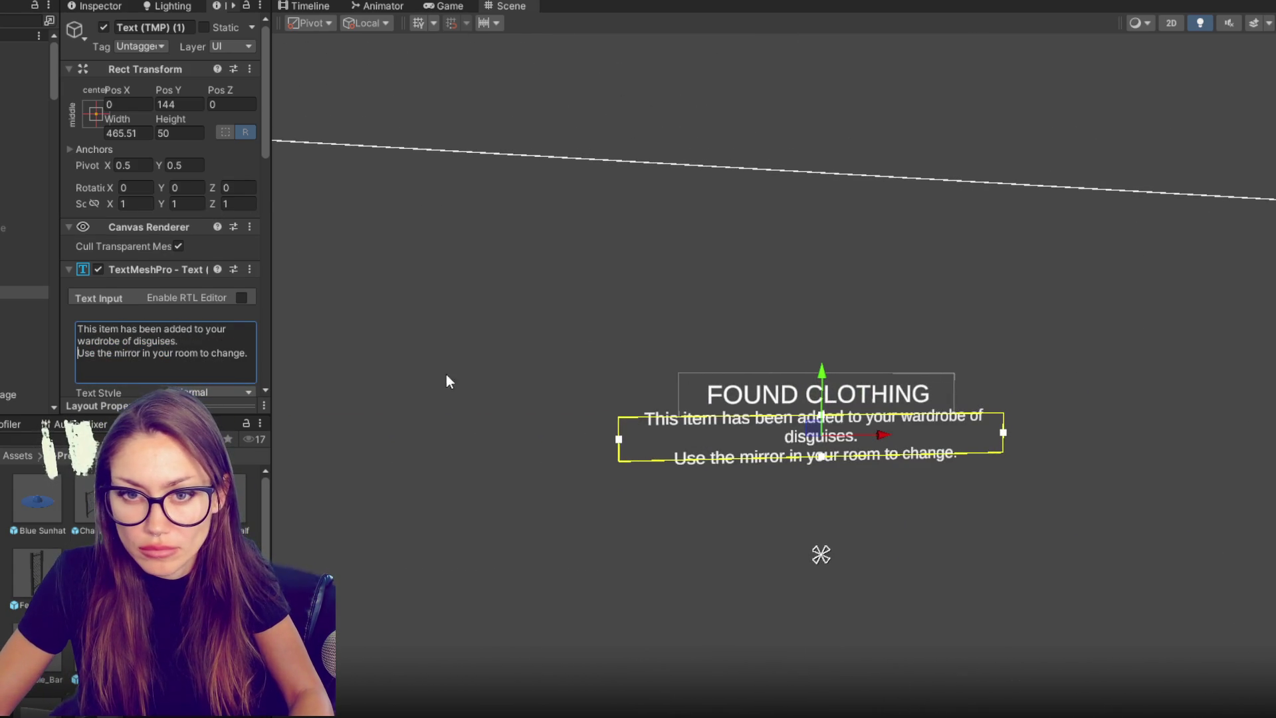
pyautogui.moveTo(192, 119); pyautogui.dragTo(977, 98)
pyautogui.moveTo(839, 399); pyautogui.dragTo(839, 411)
# - Add a blank line after 'disguises.' and lower the body text to Pos Y 112
pyautogui.click(219, 341)
pyautogui.press('Return')
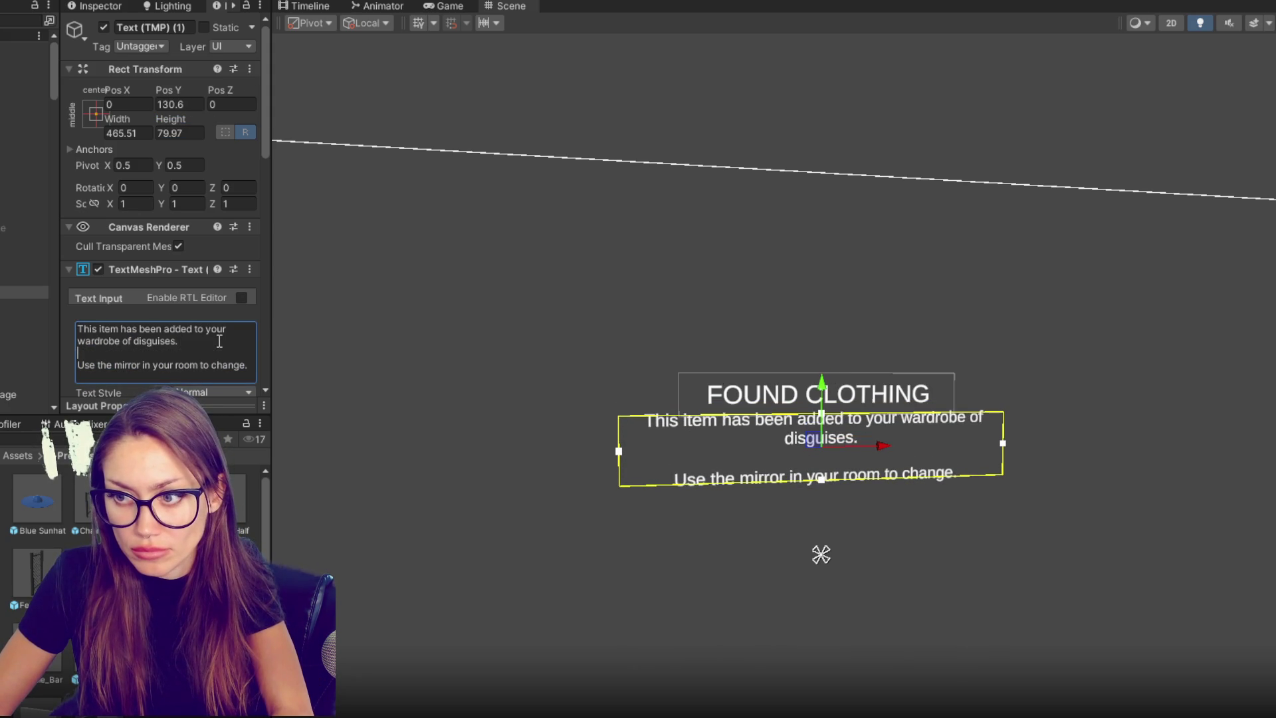
pyautogui.moveTo(823, 385); pyautogui.dragTo(820, 394)
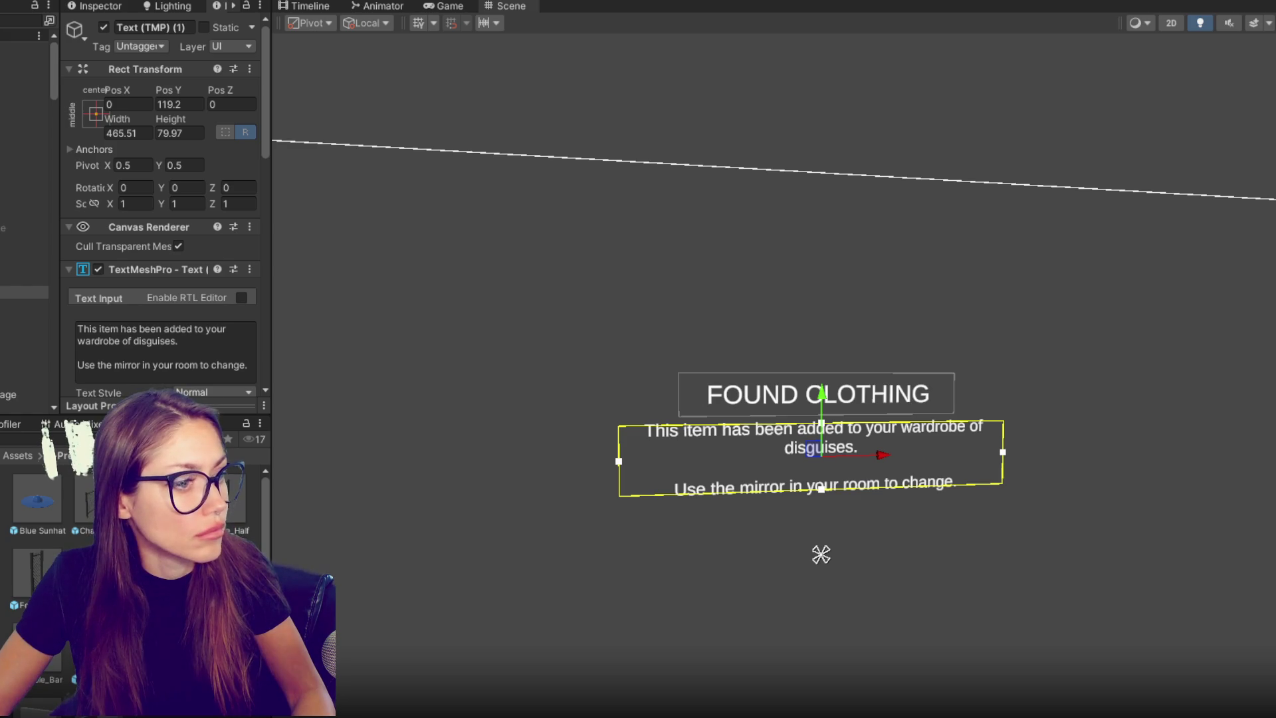
pyautogui.click(197, 353)
pyautogui.click(181, 341)
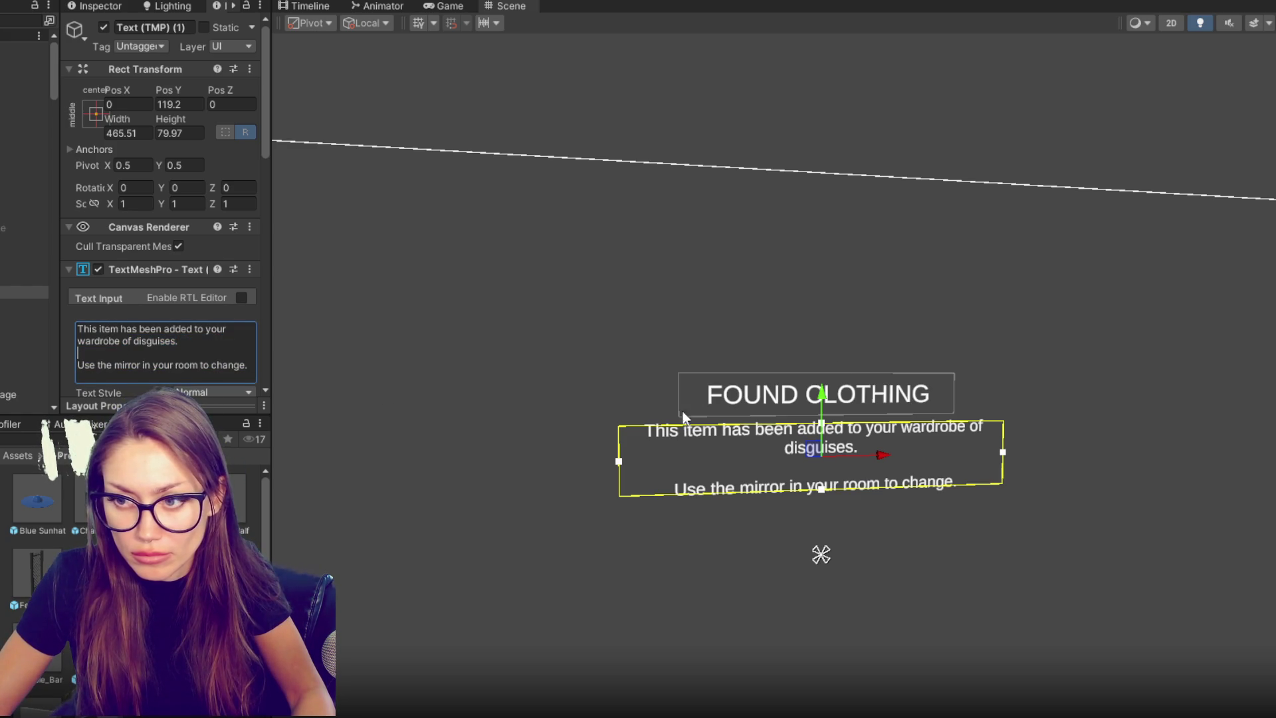
pyautogui.click(889, 330)
pyautogui.scroll(-6, 889, 336)
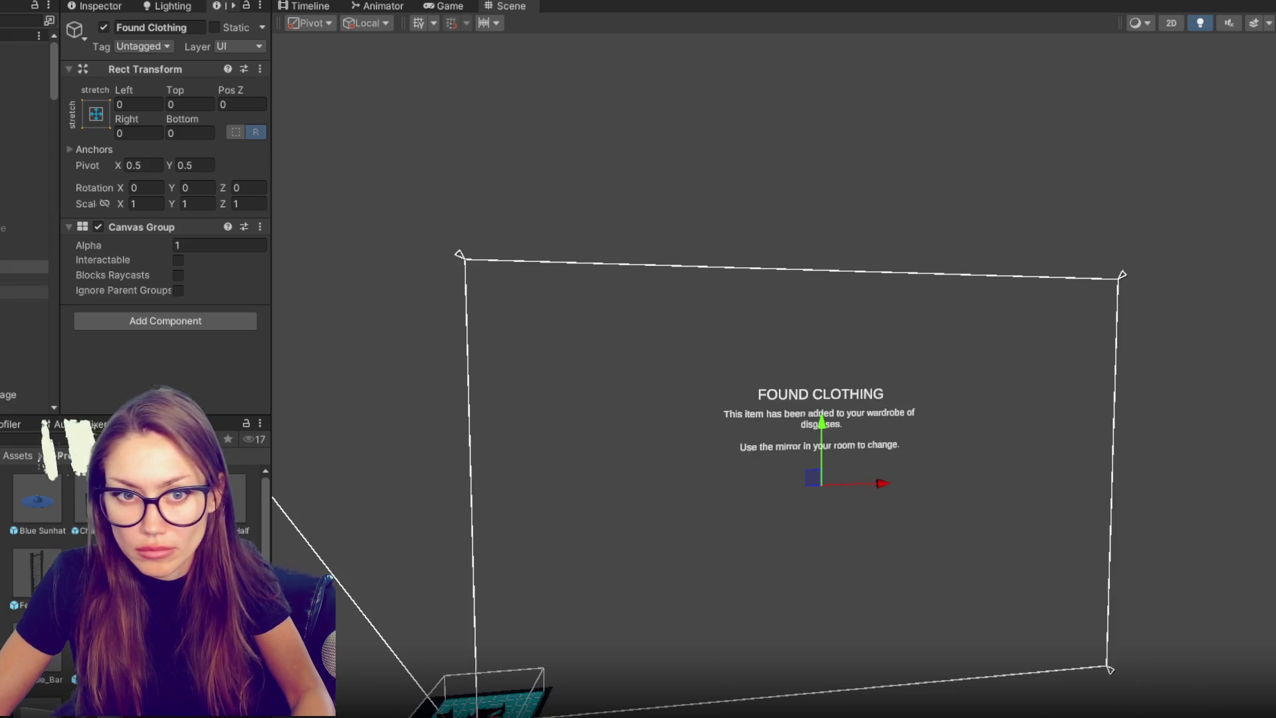
pyautogui.click(814, 420)
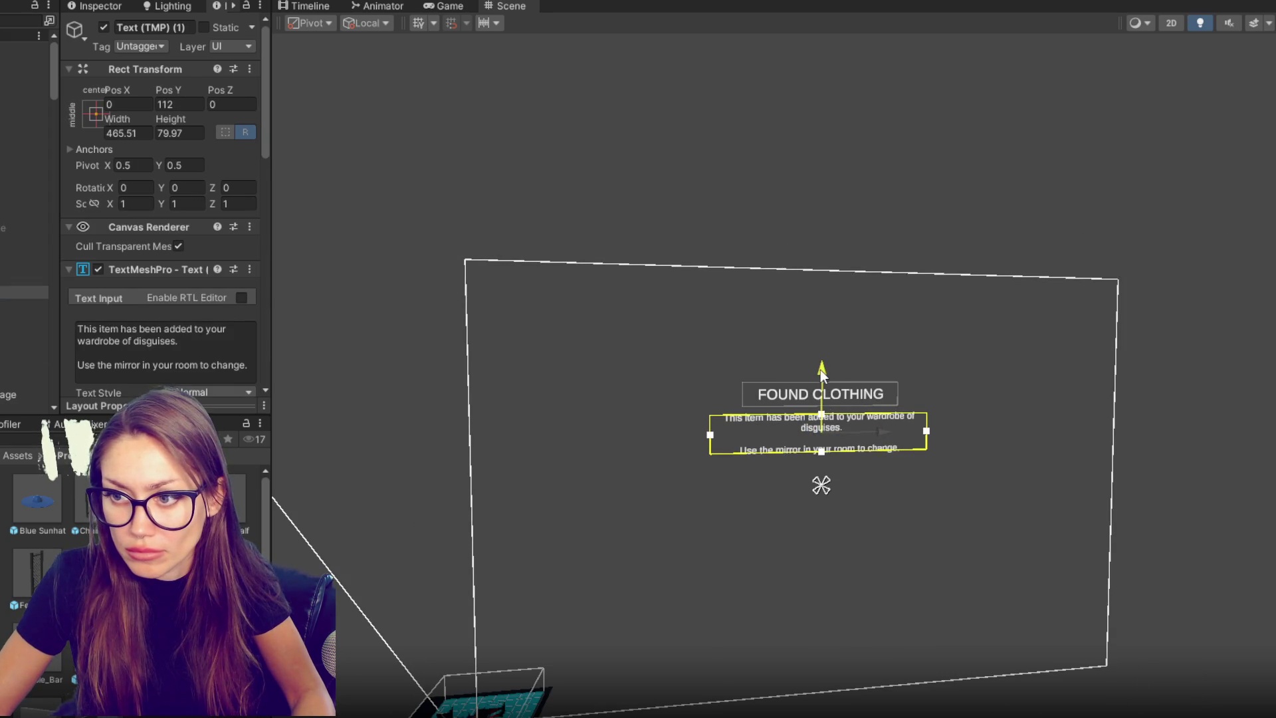
# - Set the body text font size to 15 and move it up toward the title
pyautogui.press('r')
pyautogui.moveTo(823, 432); pyautogui.dragTo(796, 440)
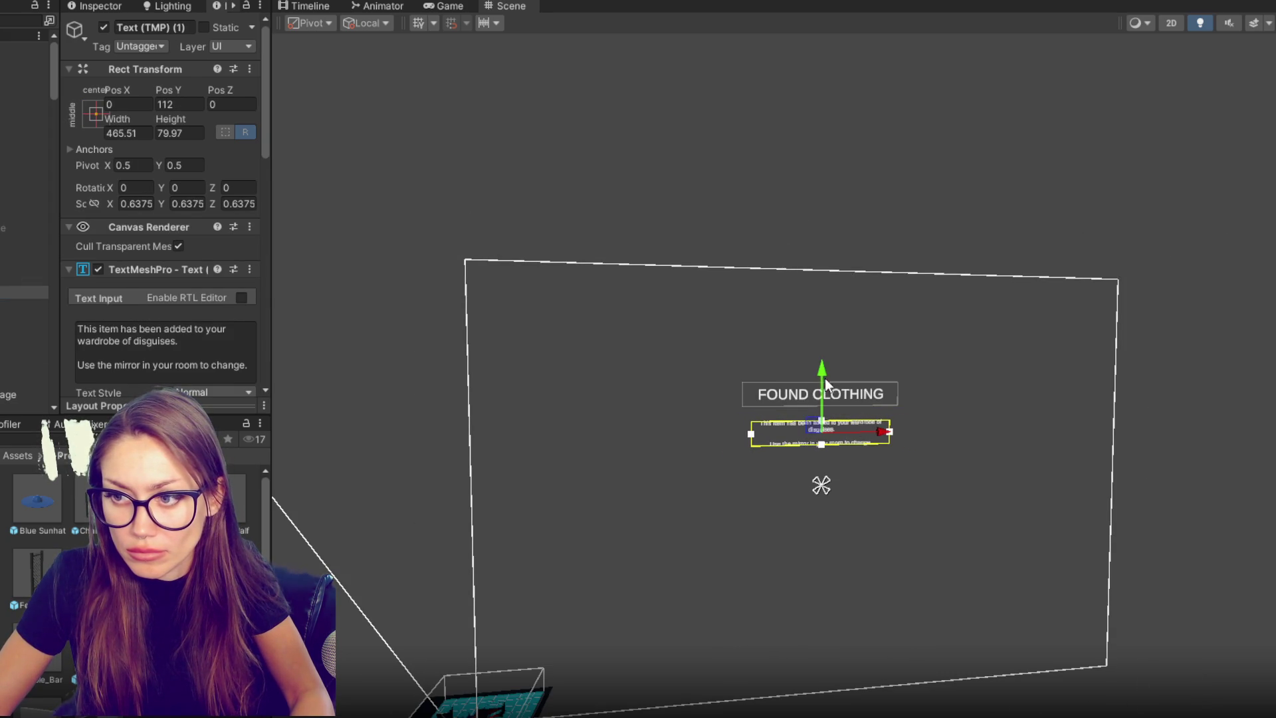
pyautogui.moveTo(828, 380); pyautogui.dragTo(828, 371)
pyautogui.hotkey('ctrl', 'z')
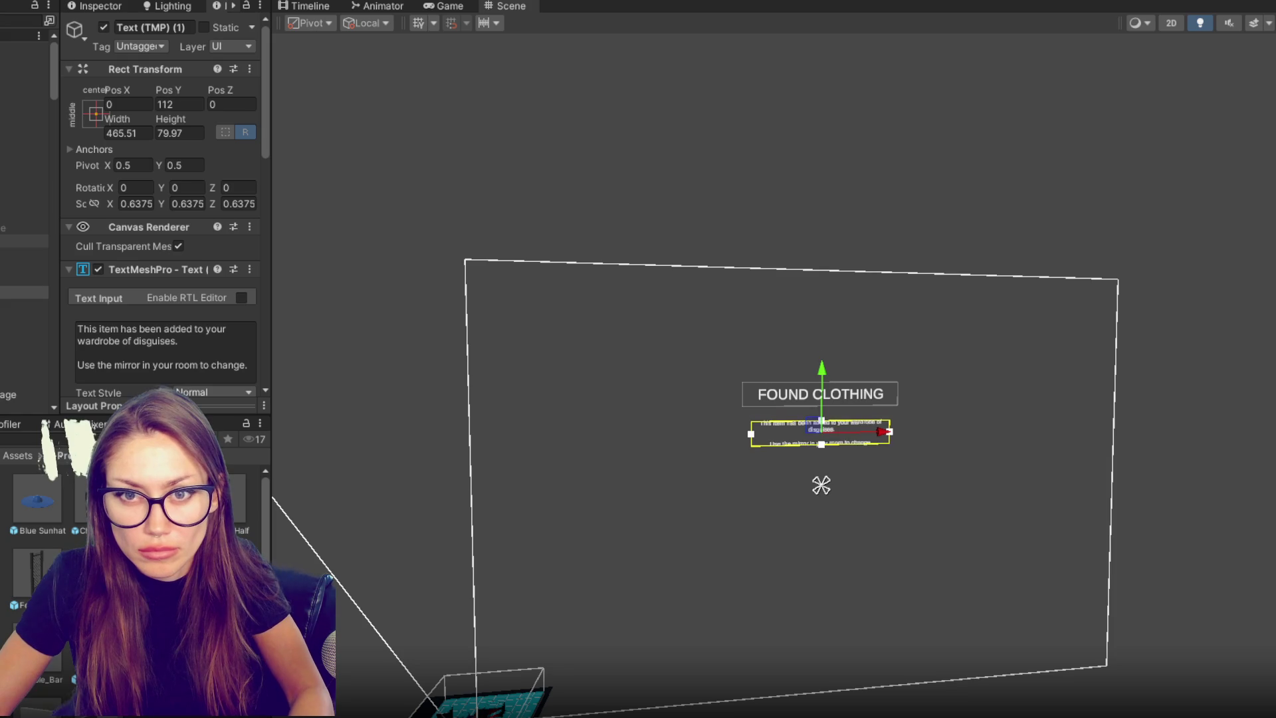
pyautogui.hotkey('ctrl', 'z')
pyautogui.scroll(-5, 181, 273)
pyautogui.doubleClick(190, 235)
pyautogui.write('15')
pyautogui.moveTo(827, 367); pyautogui.dragTo(824, 354)
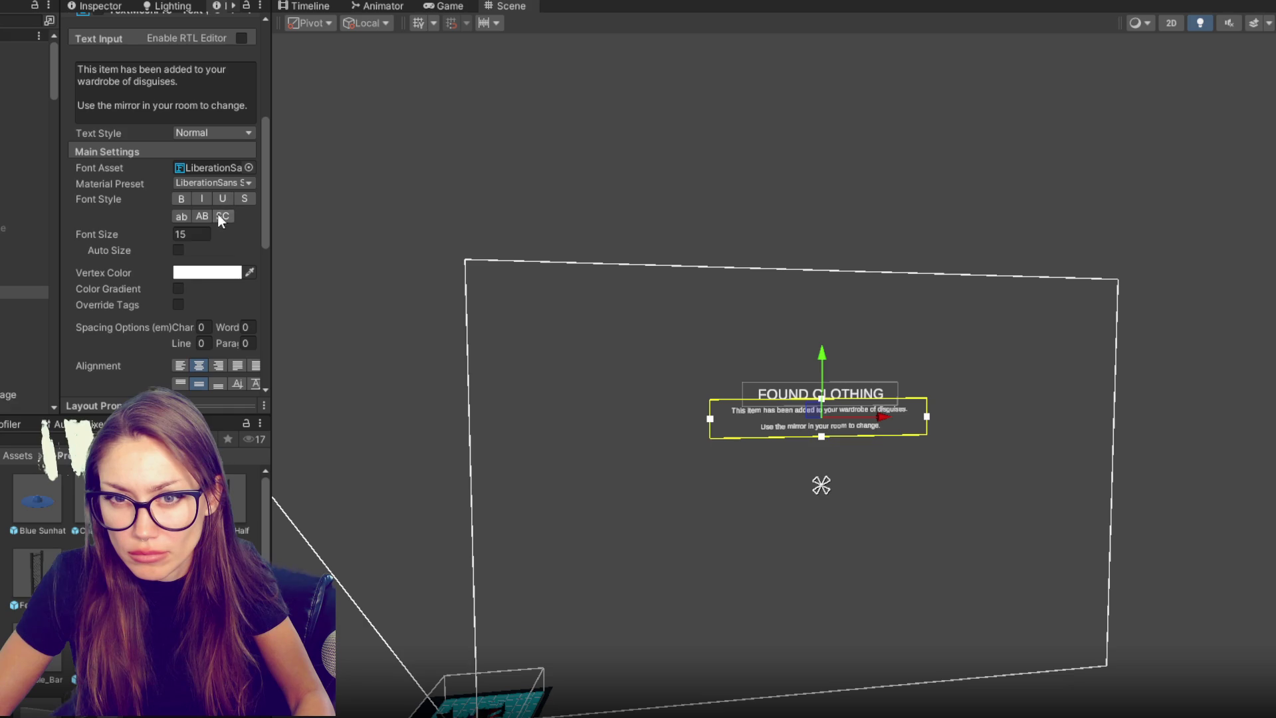
# - Nudge the body text slightly down into its final spot just under the title
pyautogui.scroll(-3, 183, 314)
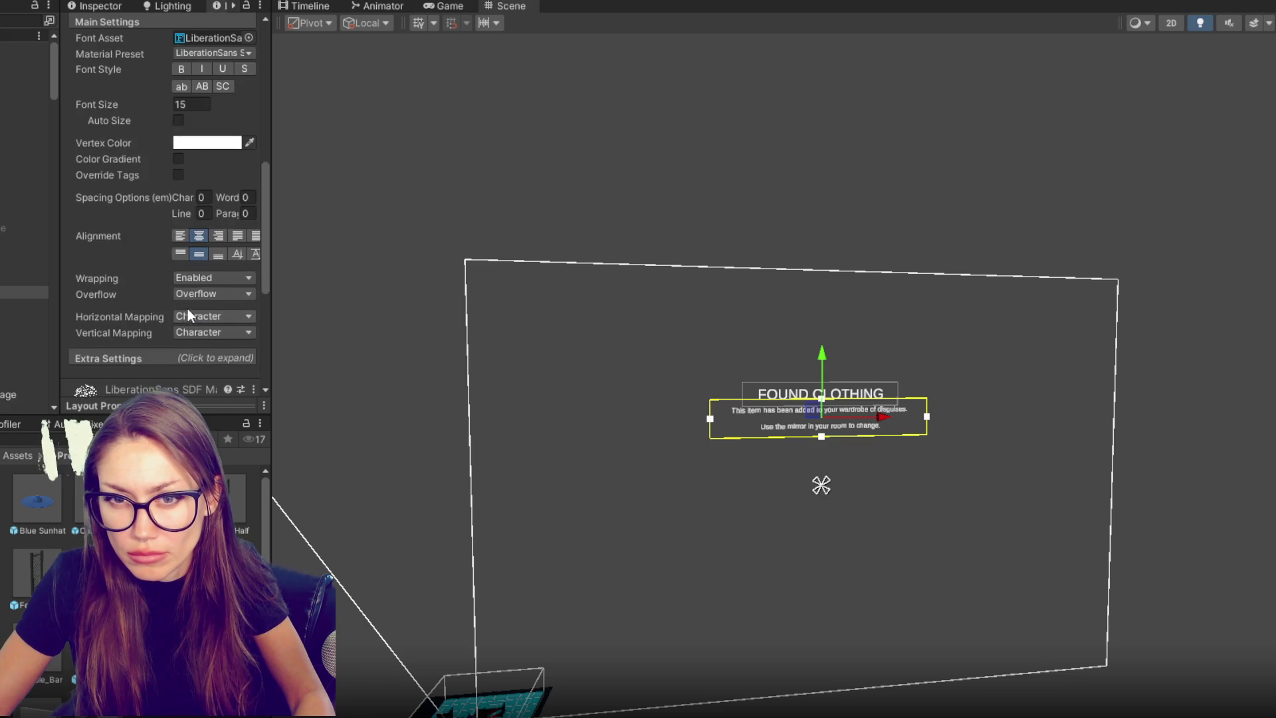
pyautogui.scroll(2, 187, 308)
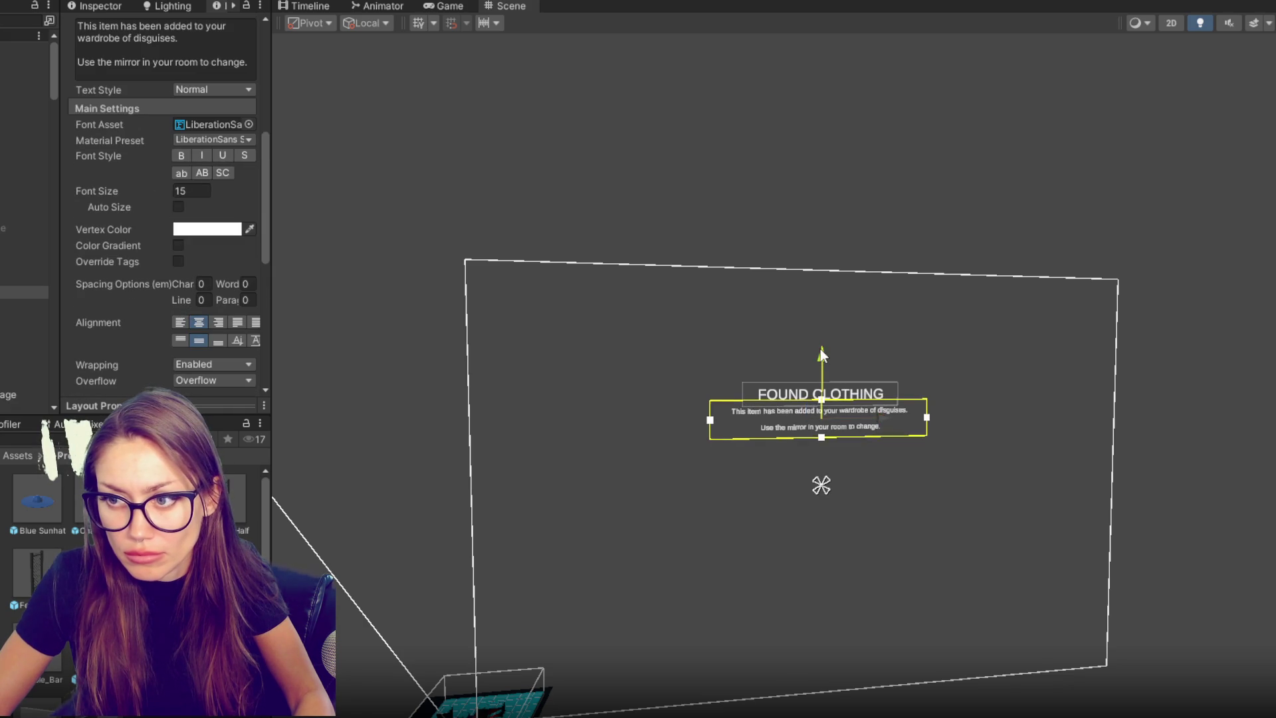
pyautogui.click(857, 319)
pyautogui.click(848, 424)
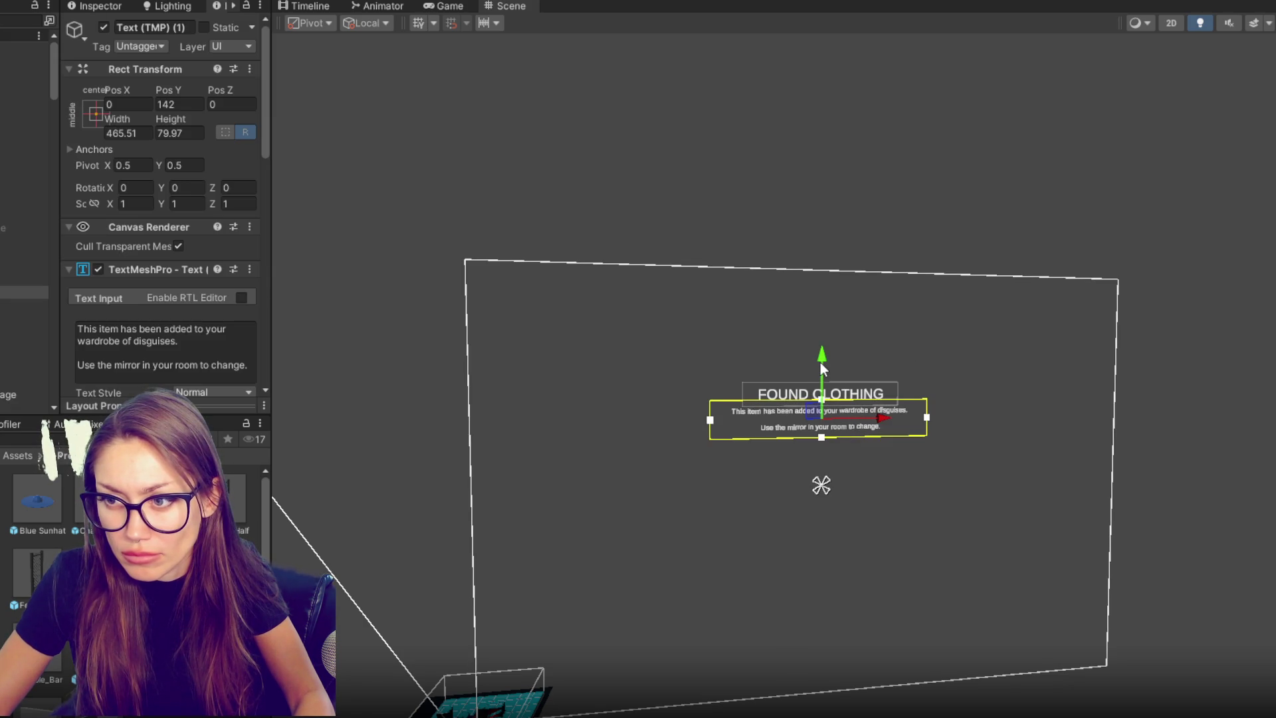
pyautogui.moveTo(817, 363); pyautogui.dragTo(816, 368)
pyautogui.click(945, 268)
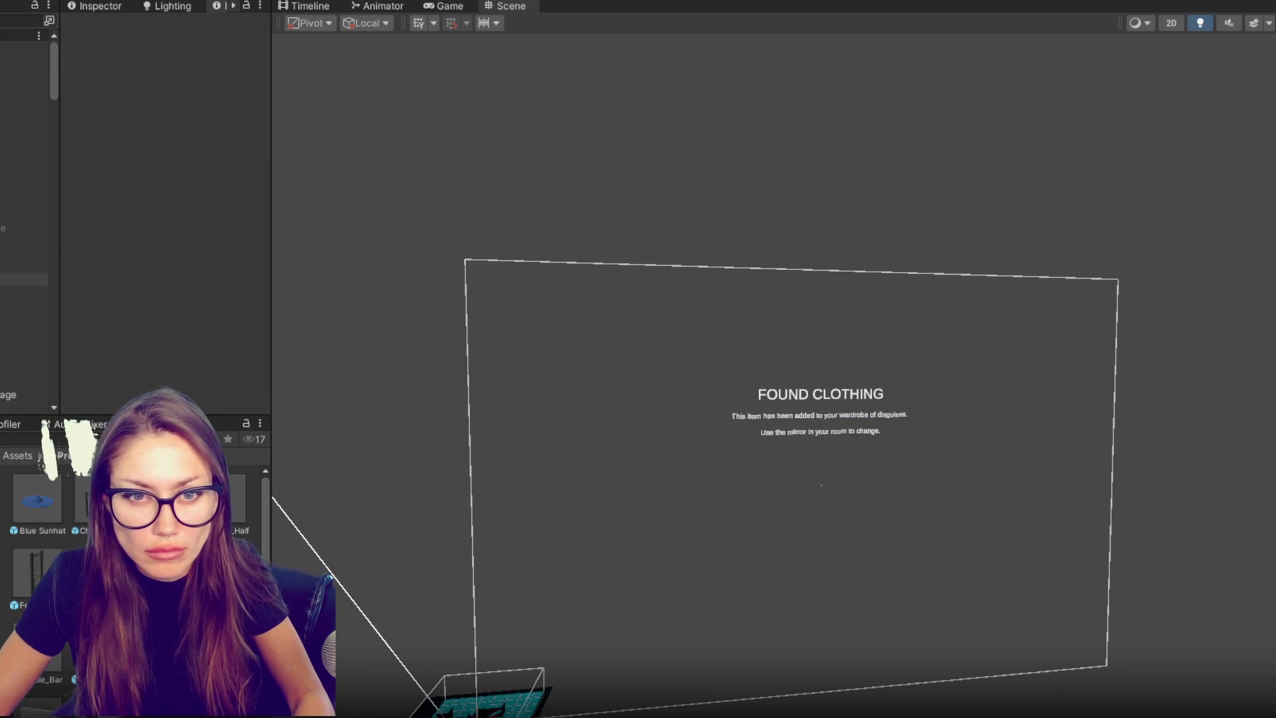
# - Set Found Clothing's Canvas Group Alpha to 0 and deactivate the popup
pyautogui.click(27, 253)
pyautogui.keyDown('ctrl'); pyautogui.click(26, 216); pyautogui.keyUp('ctrl')
pyautogui.scroll(-5, 156, 319)
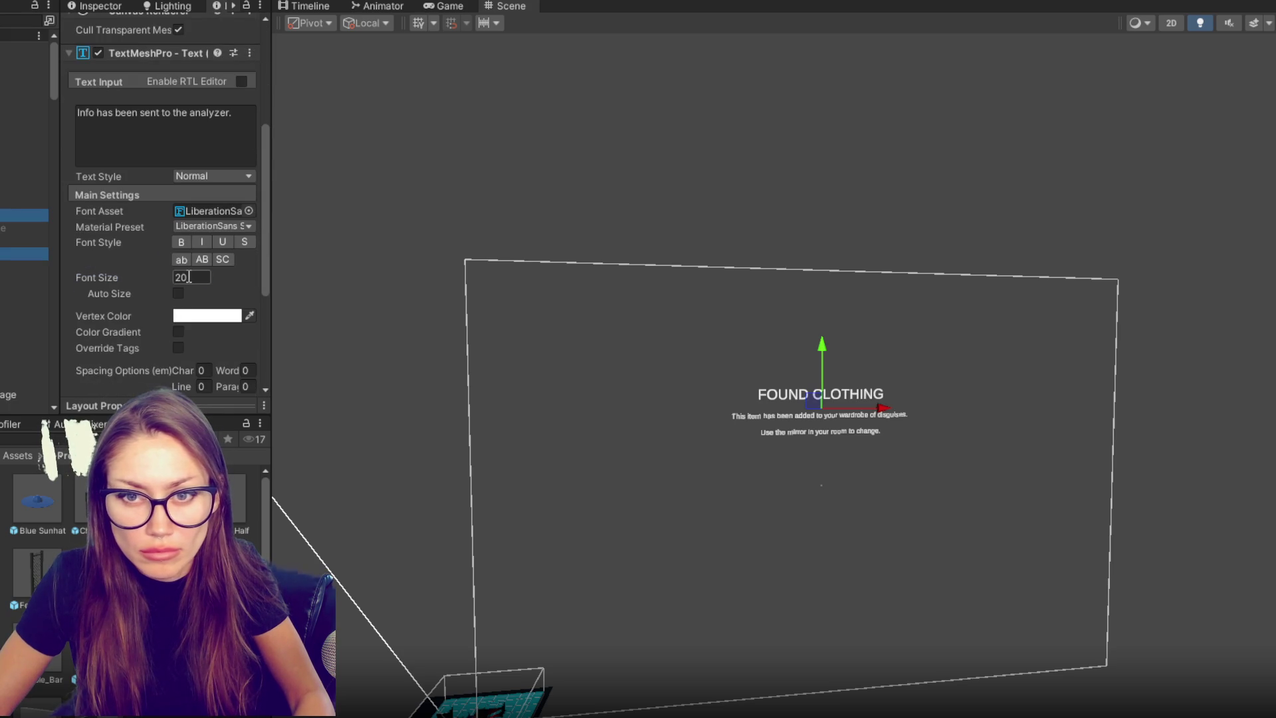
pyautogui.click(26, 266)
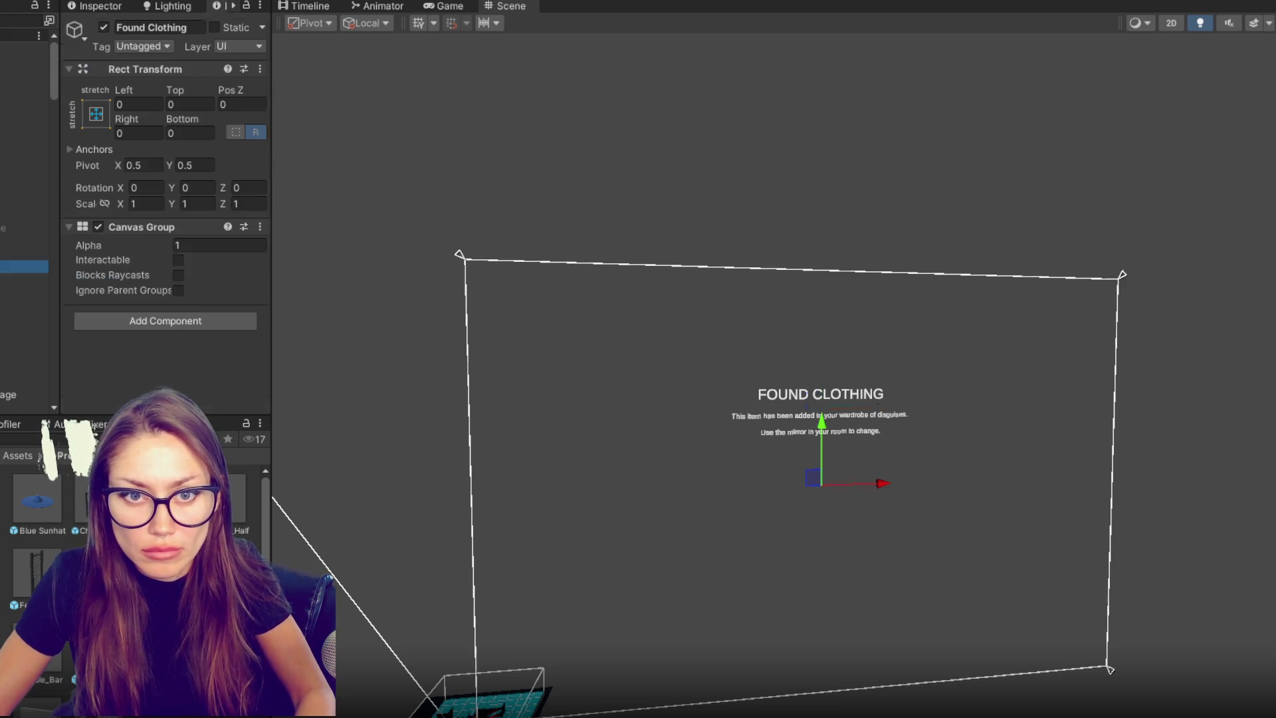
pyautogui.doubleClick(210, 246)
pyautogui.write('0')
pyautogui.click(103, 27)
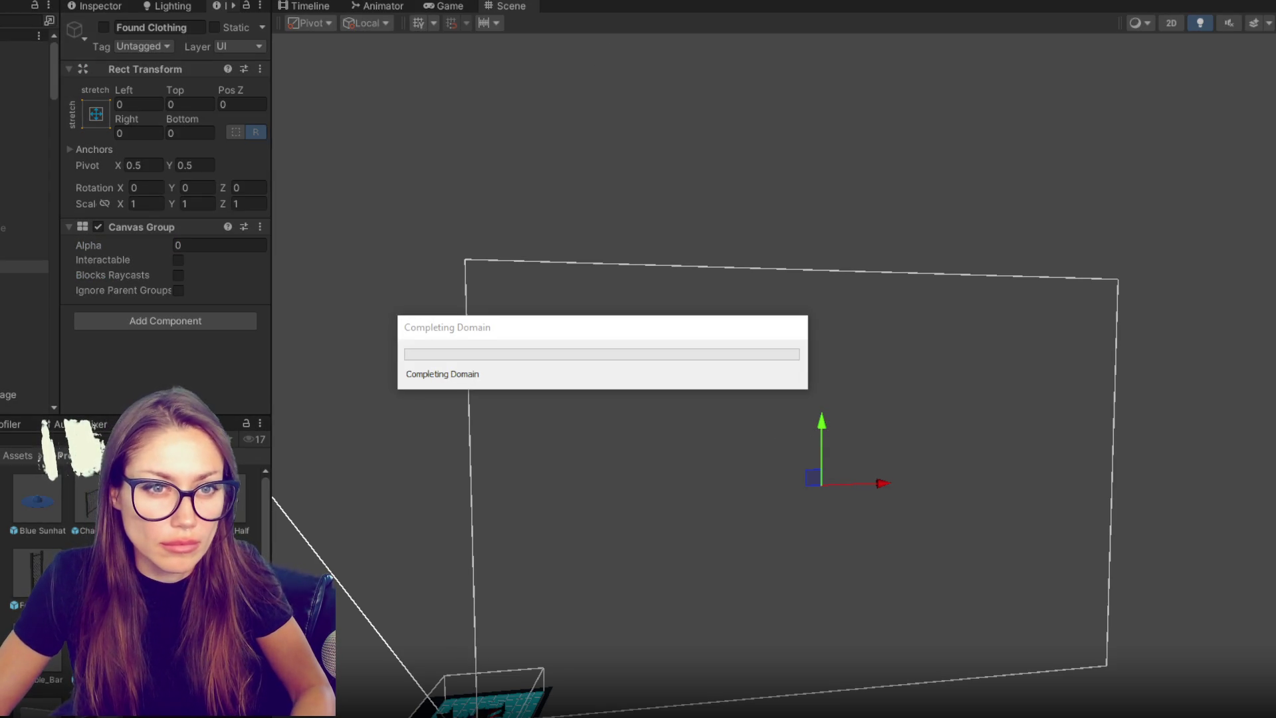
# - Change the found-device popup's middle DOFade duration from 2 to 1 second
pyautogui.hotkey('alt', 'Tab')
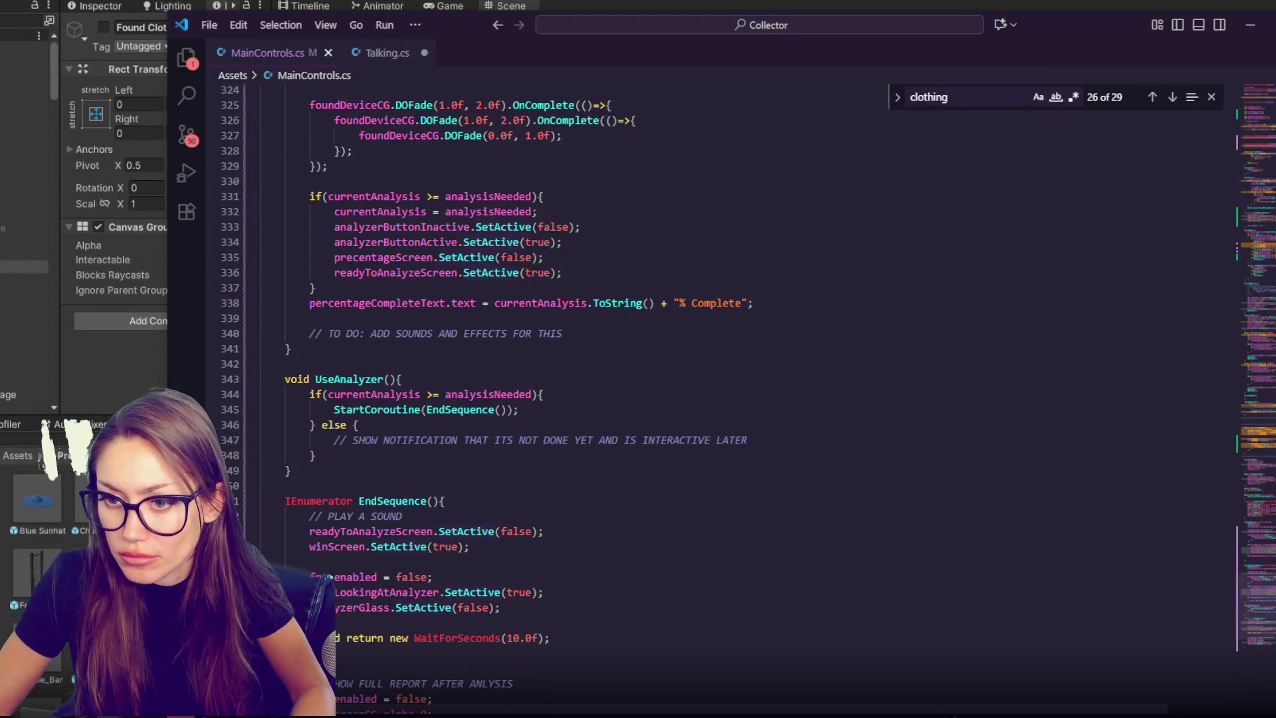
pyautogui.scroll(4, 327, 576)
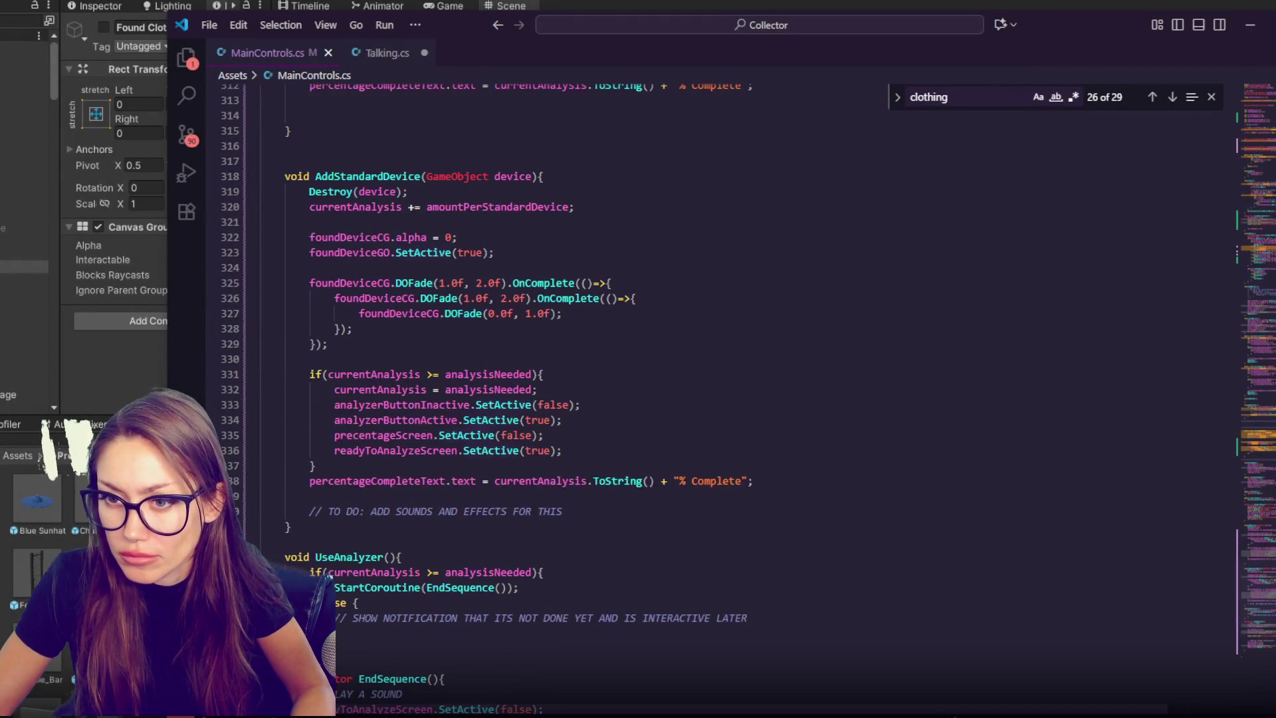
pyautogui.doubleClick(502, 299)
pyautogui.write('1')
pyautogui.click(535, 273)
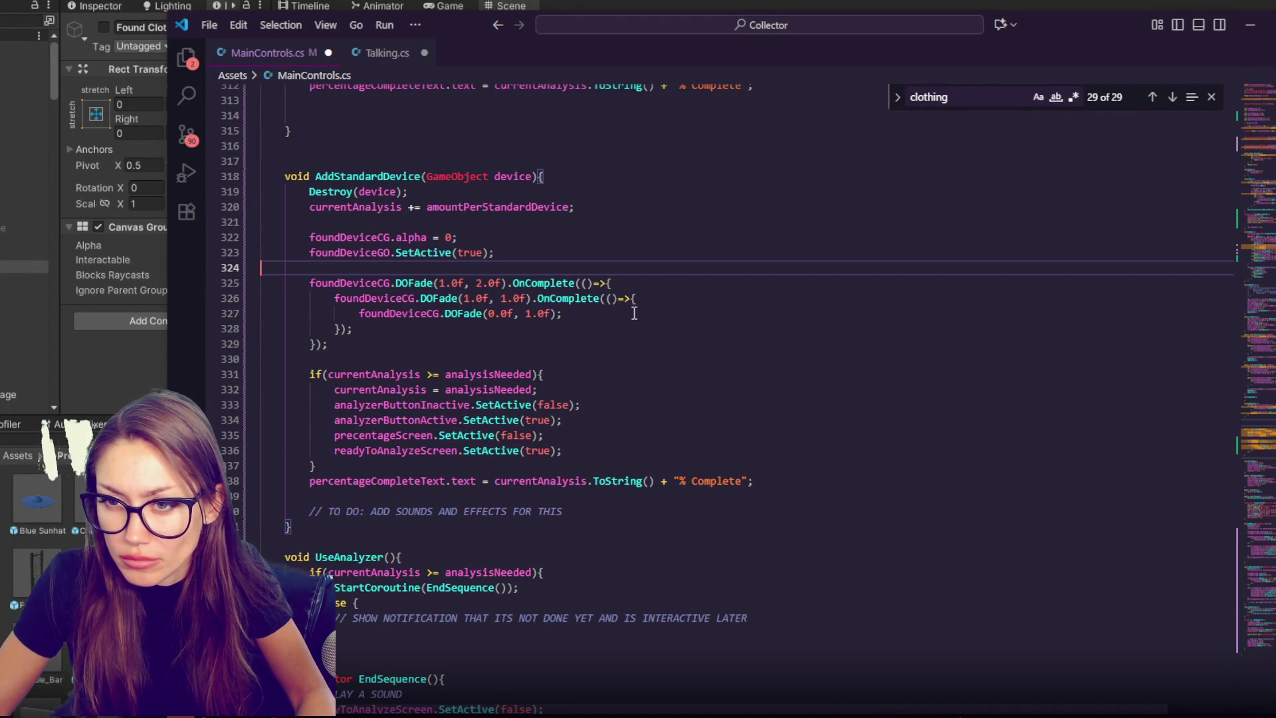
# - Change the found-clothing popup's middle DOFade duration to 1 second as well
pyautogui.scroll(-11, 592, 300)
pyautogui.scroll(20, 595, 304)
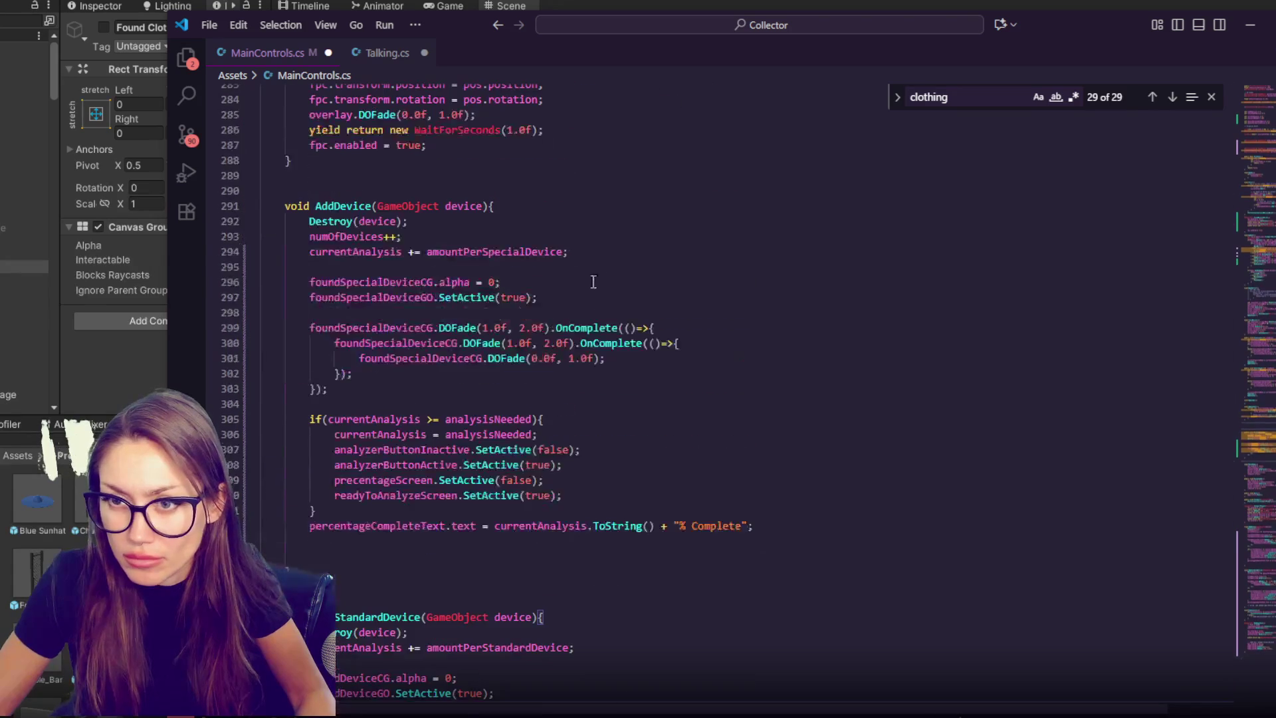
pyautogui.scroll(19, 545, 339)
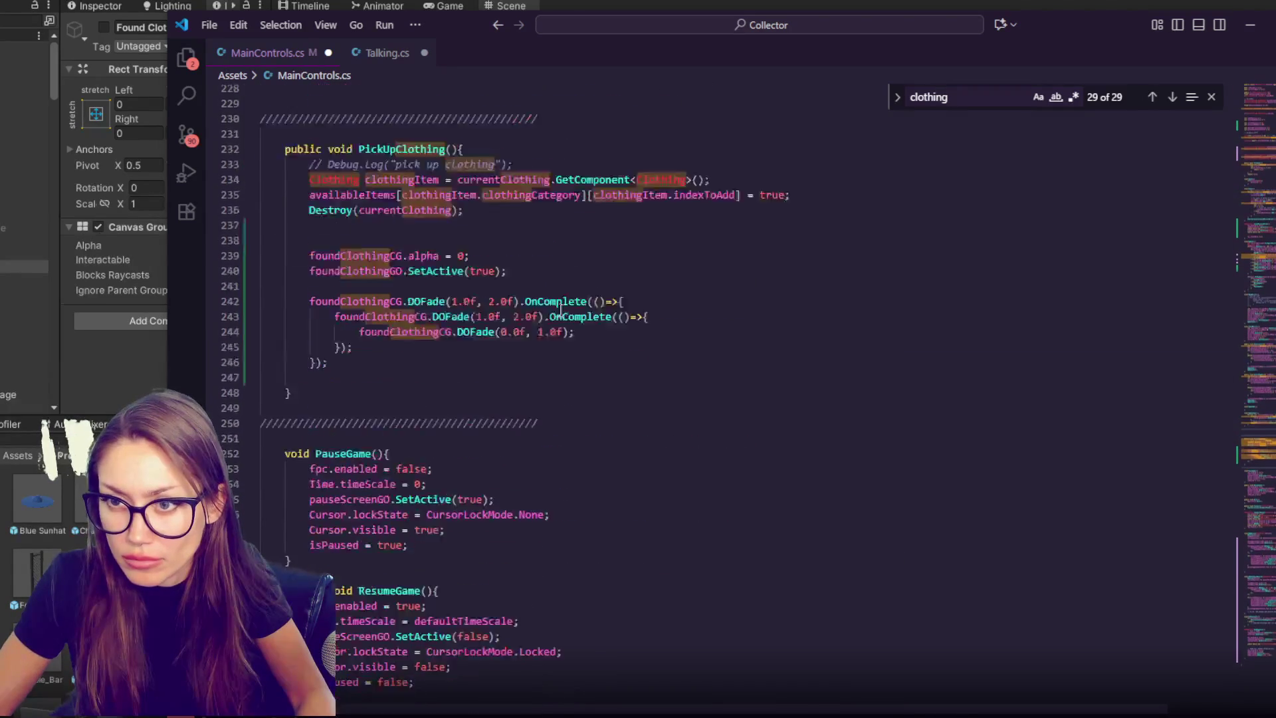
pyautogui.doubleClick(519, 357)
pyautogui.write('1')
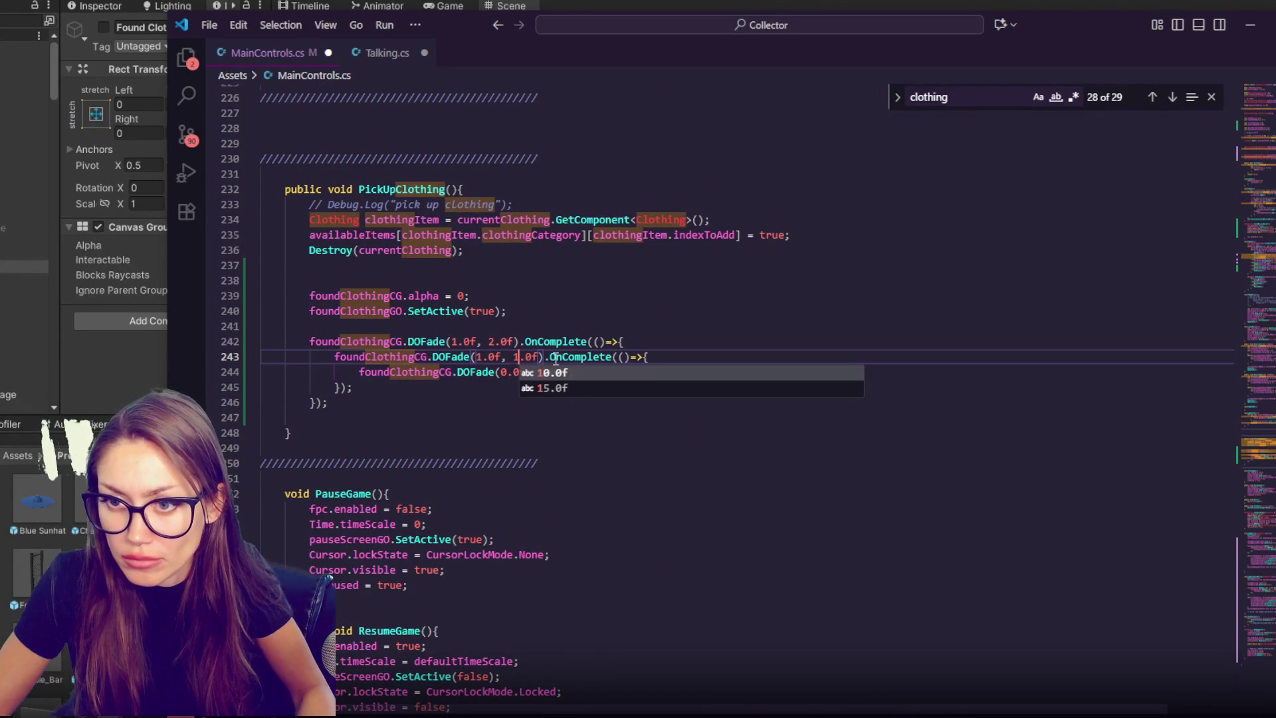
# - Play-test the game in Unity with the new fade timings, then stop it
pyautogui.hotkey('alt', 'Tab')
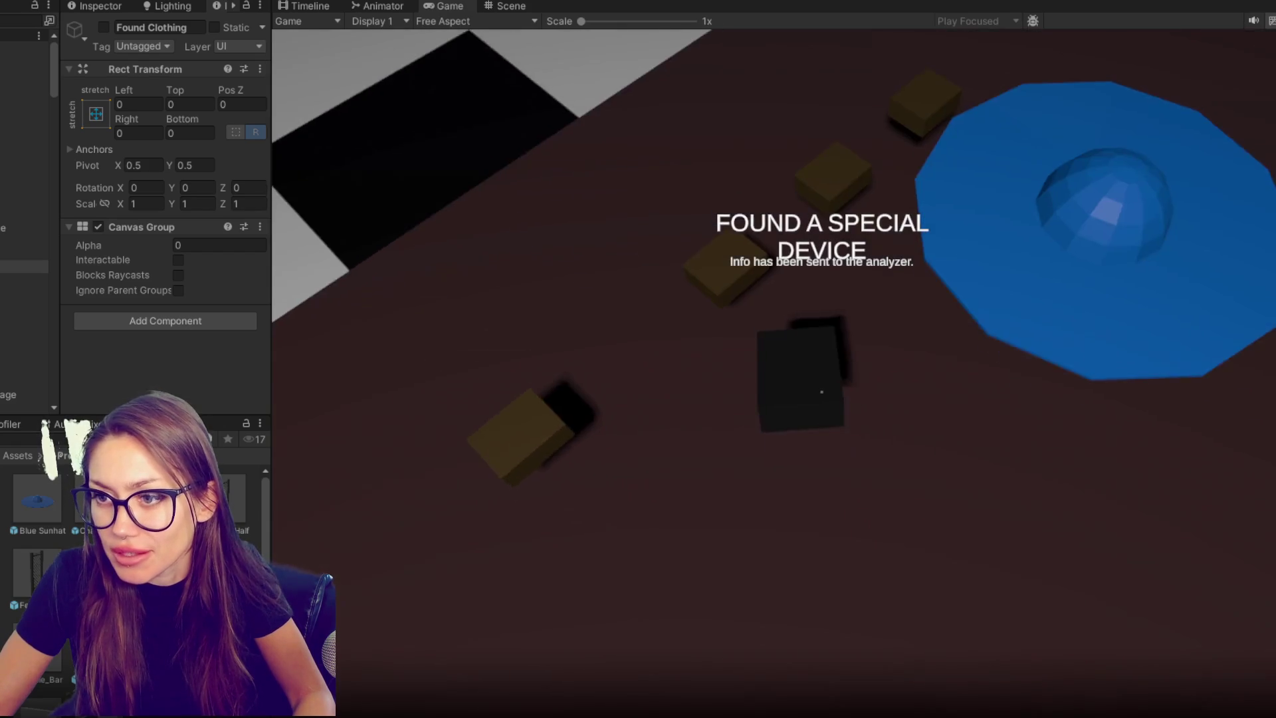
pyautogui.press('Escape')
pyautogui.click(592, 8)
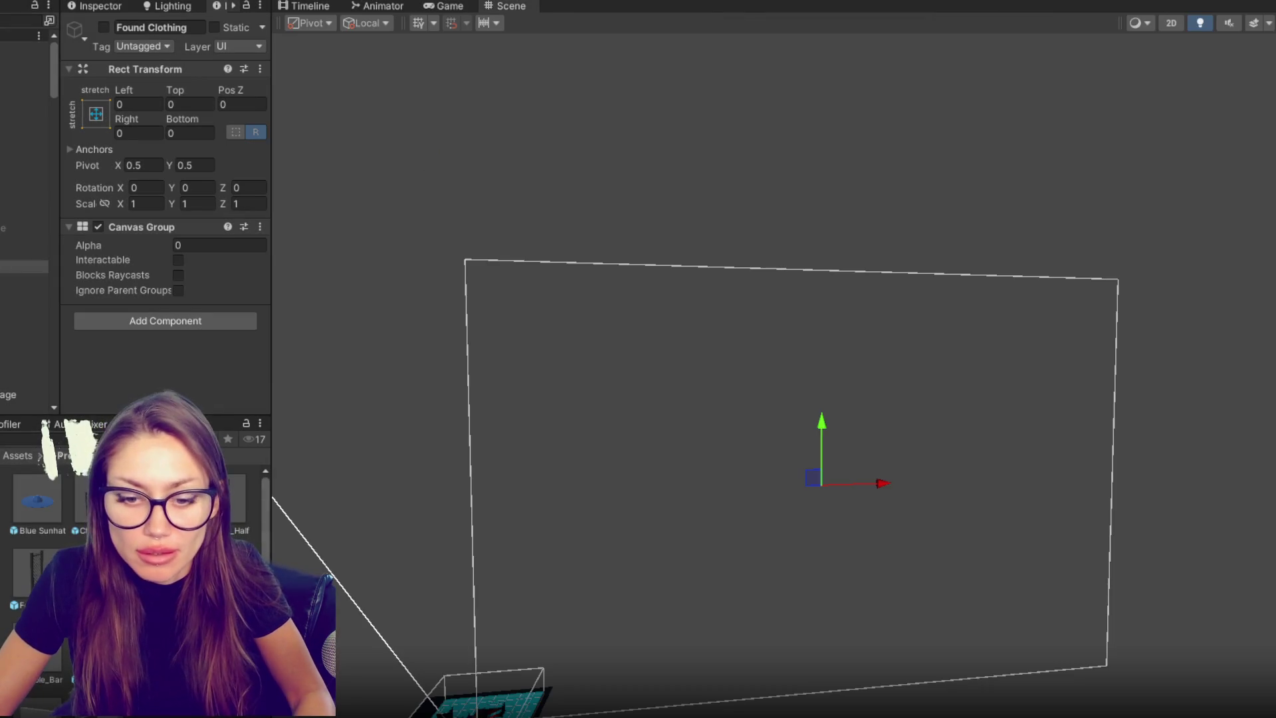
pyautogui.hotkey('alt', 'Tab')
# - Shorten the CloseMissionBrief wait from 3.0 to 1.0 seconds and save the script
pyautogui.scroll(20, 731, 386)
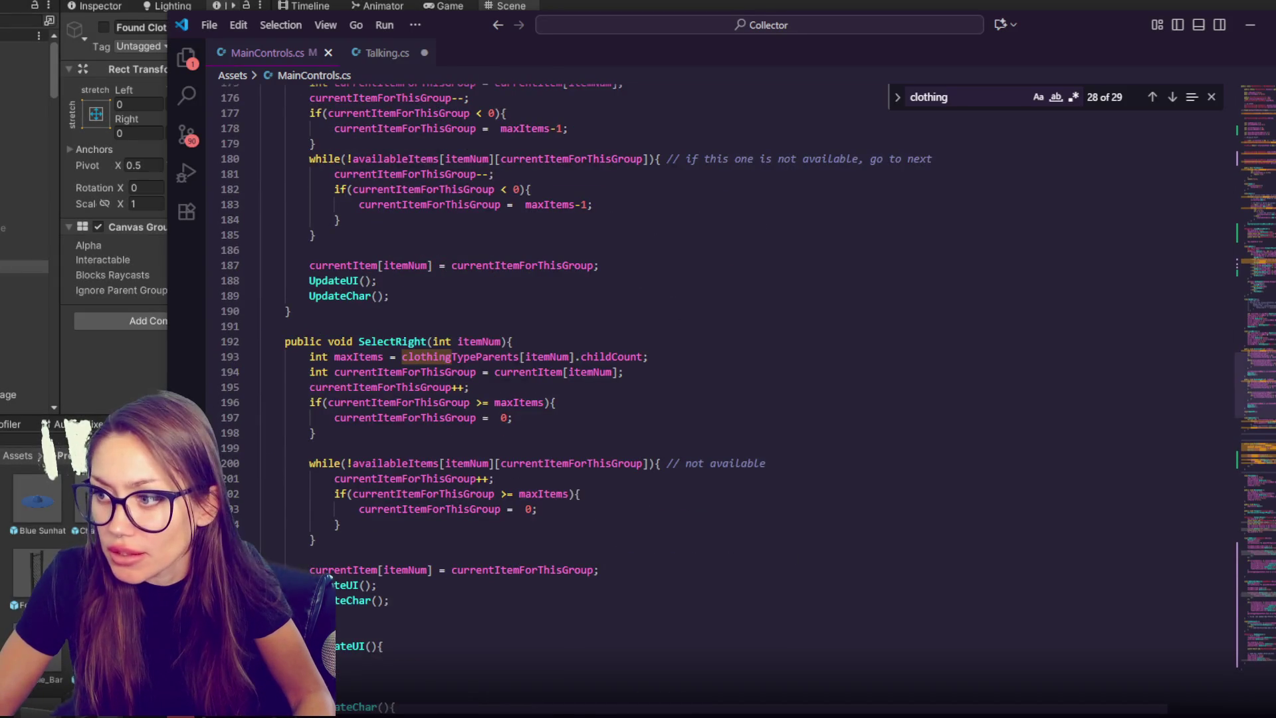
pyautogui.scroll(-7, 571, 288)
pyautogui.scroll(-6, 394, 429)
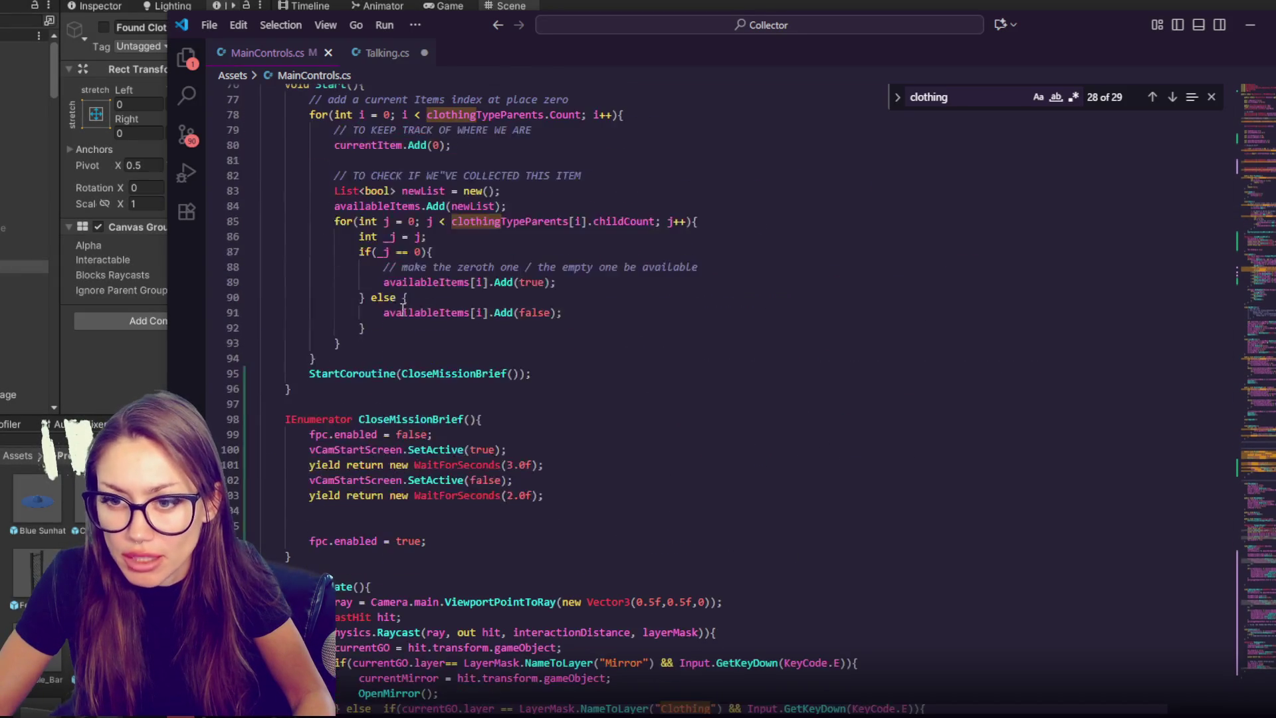
pyautogui.scroll(-3, 556, 349)
pyautogui.scroll(5, 529, 313)
pyautogui.scroll(5, 461, 252)
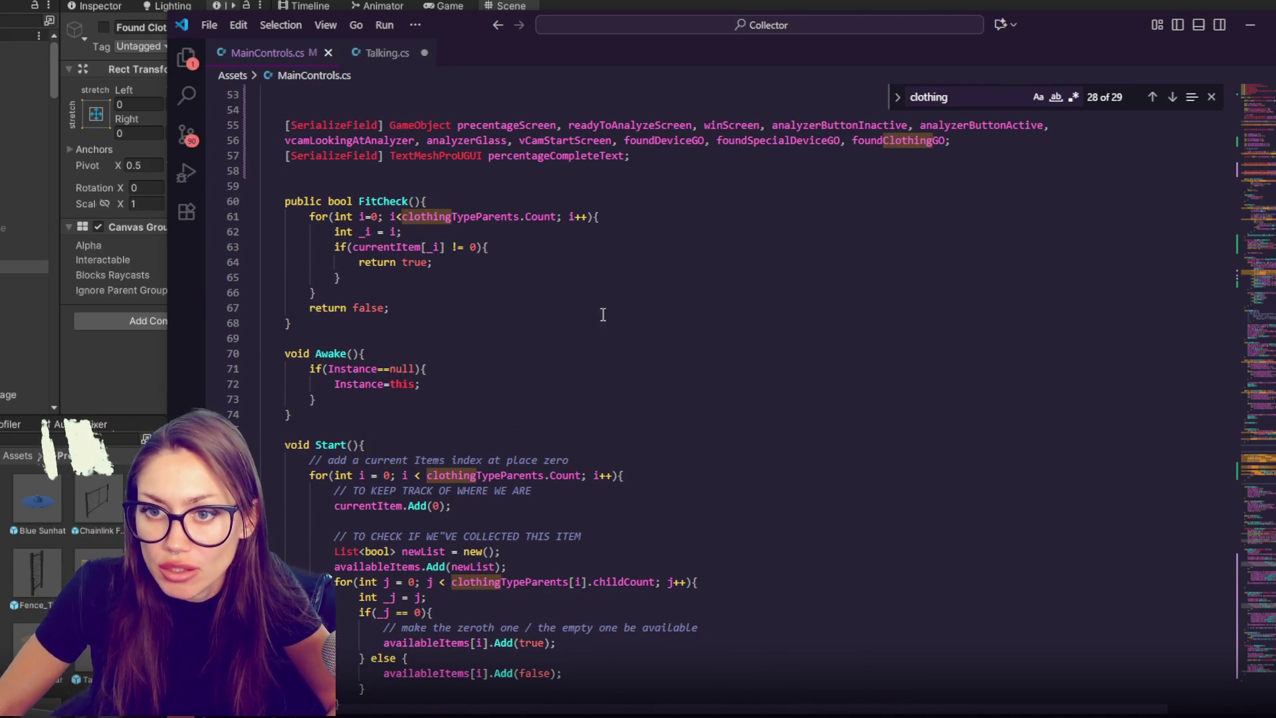
pyautogui.scroll(-10, 553, 295)
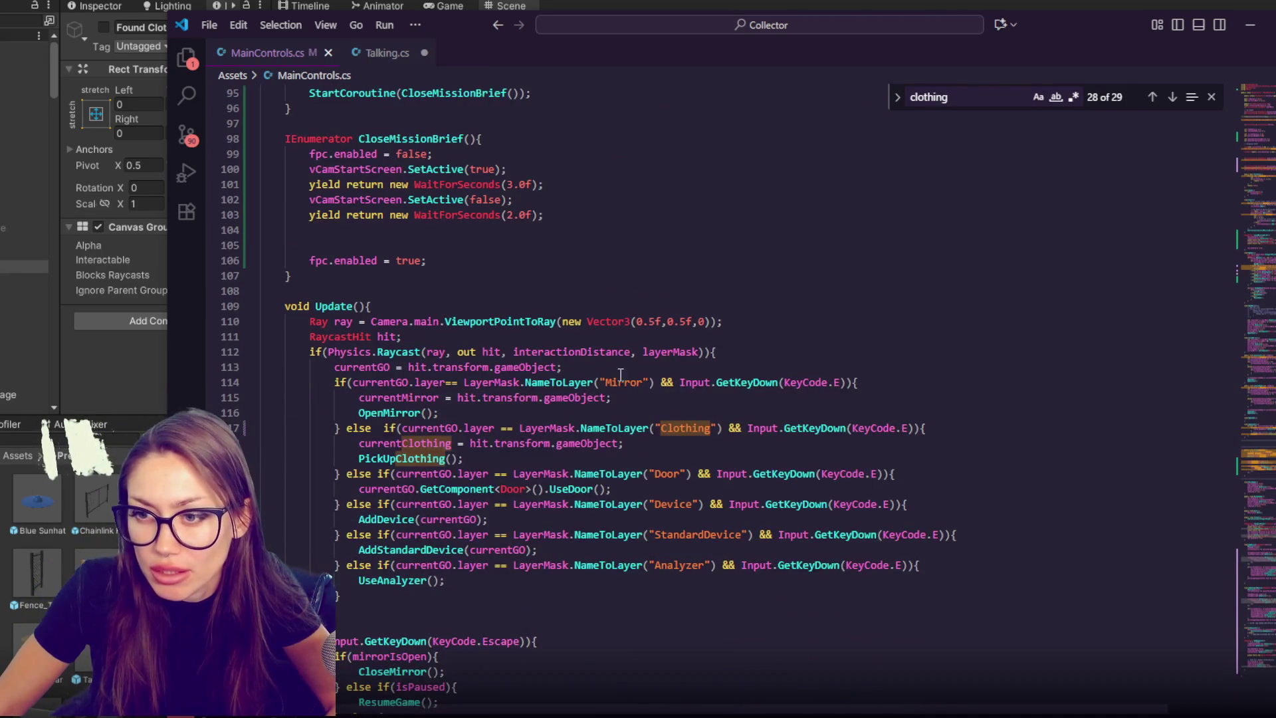
pyautogui.click(660, 399)
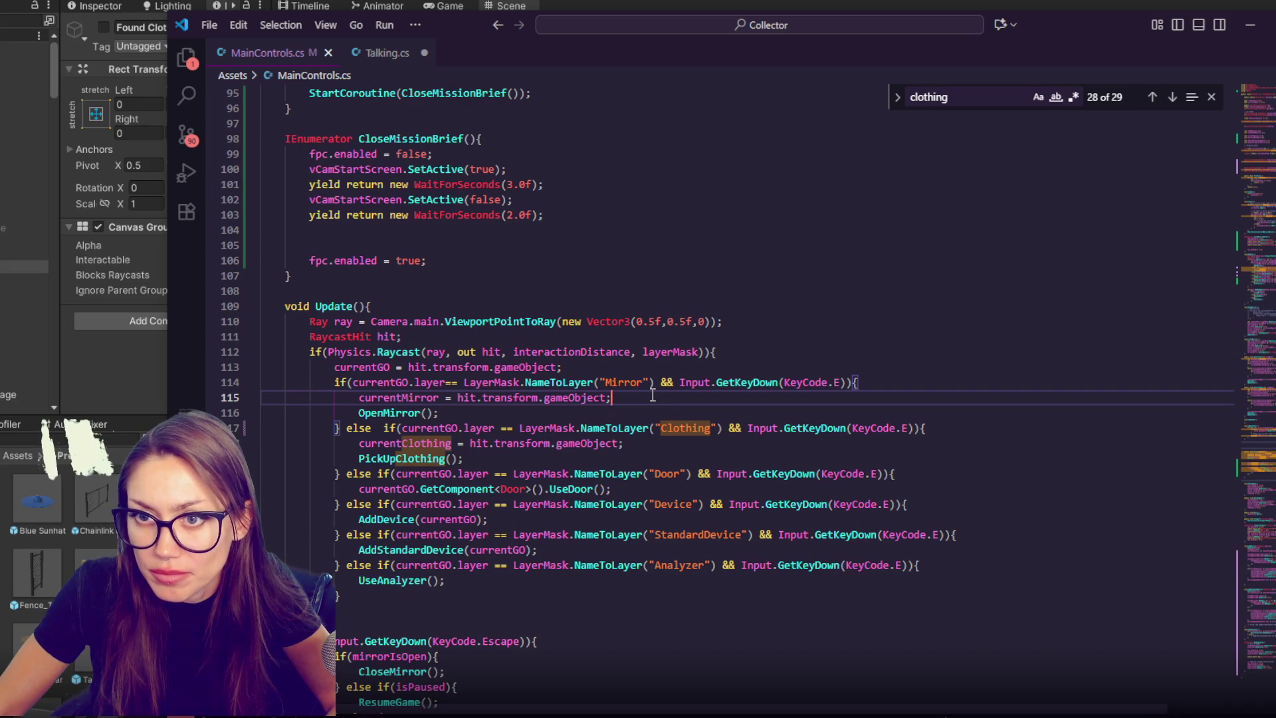
pyautogui.doubleClick(509, 184)
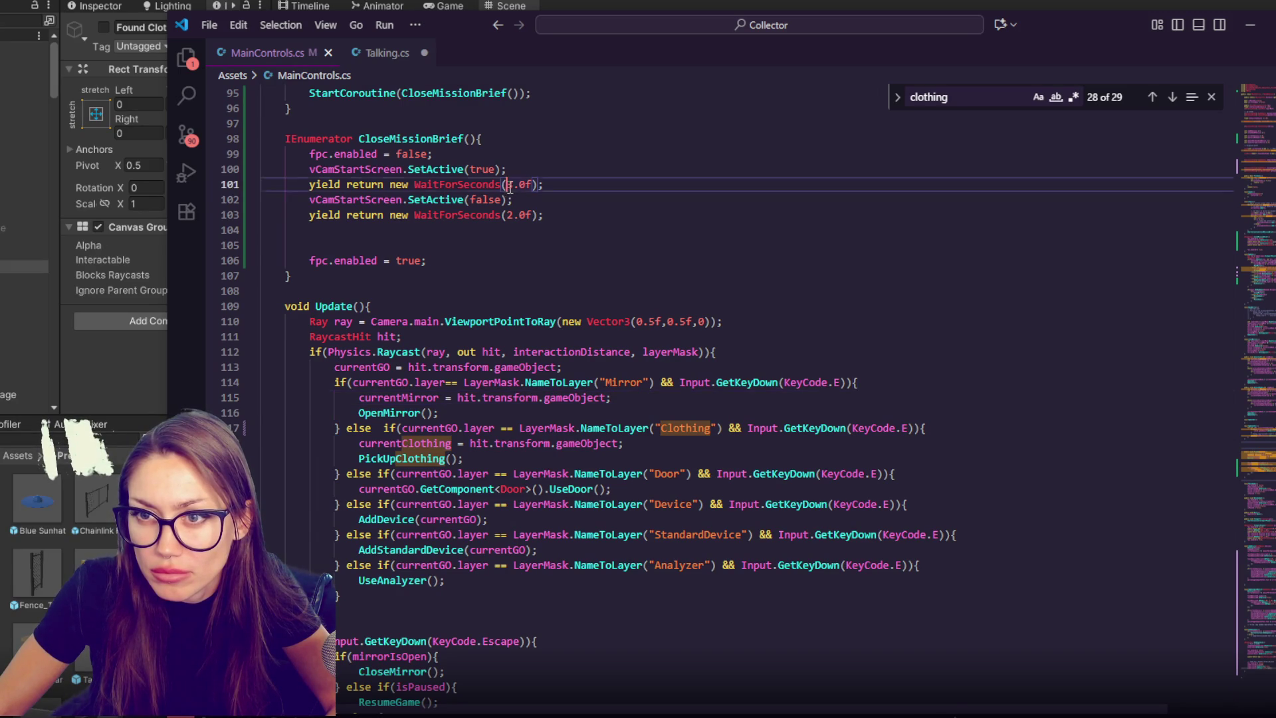
pyautogui.write('10')
pyautogui.hotkey('ctrl', 's')
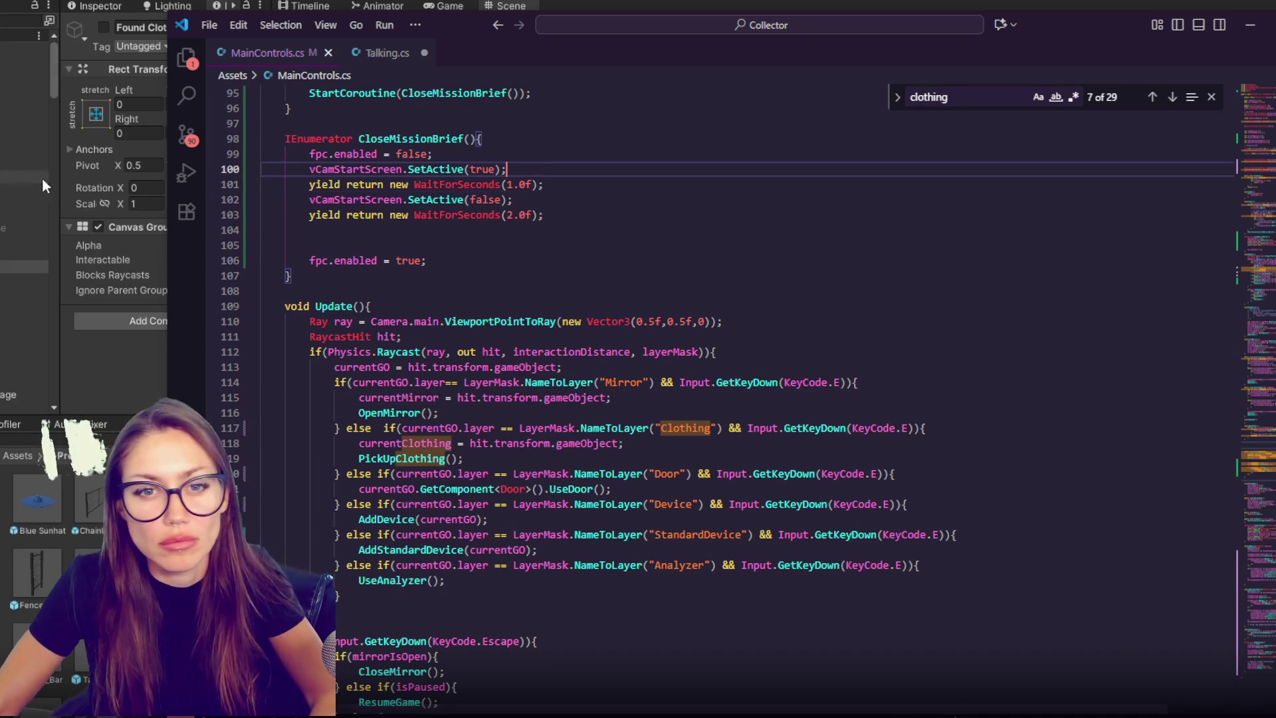
pyautogui.hotkey('alt', 'Tab')
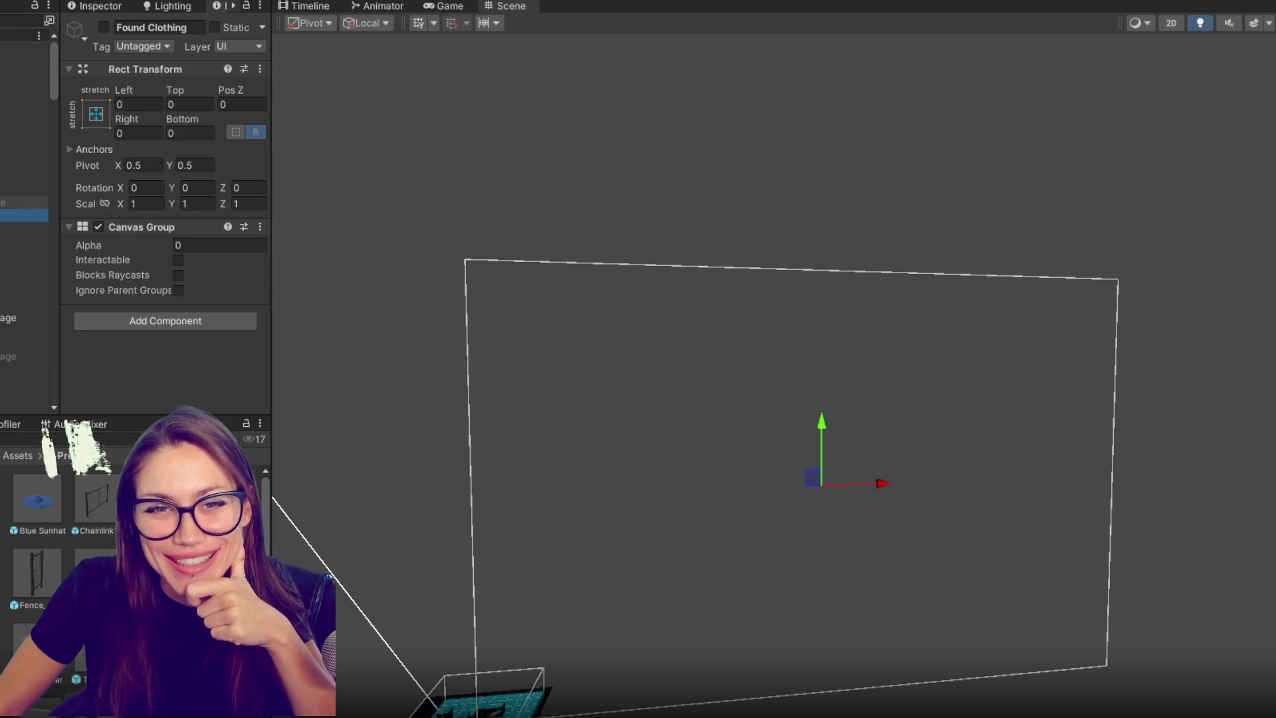
# - Make Found Special Device visible with Canvas Group Alpha 1
pyautogui.click(25, 202)
pyautogui.click(174, 245)
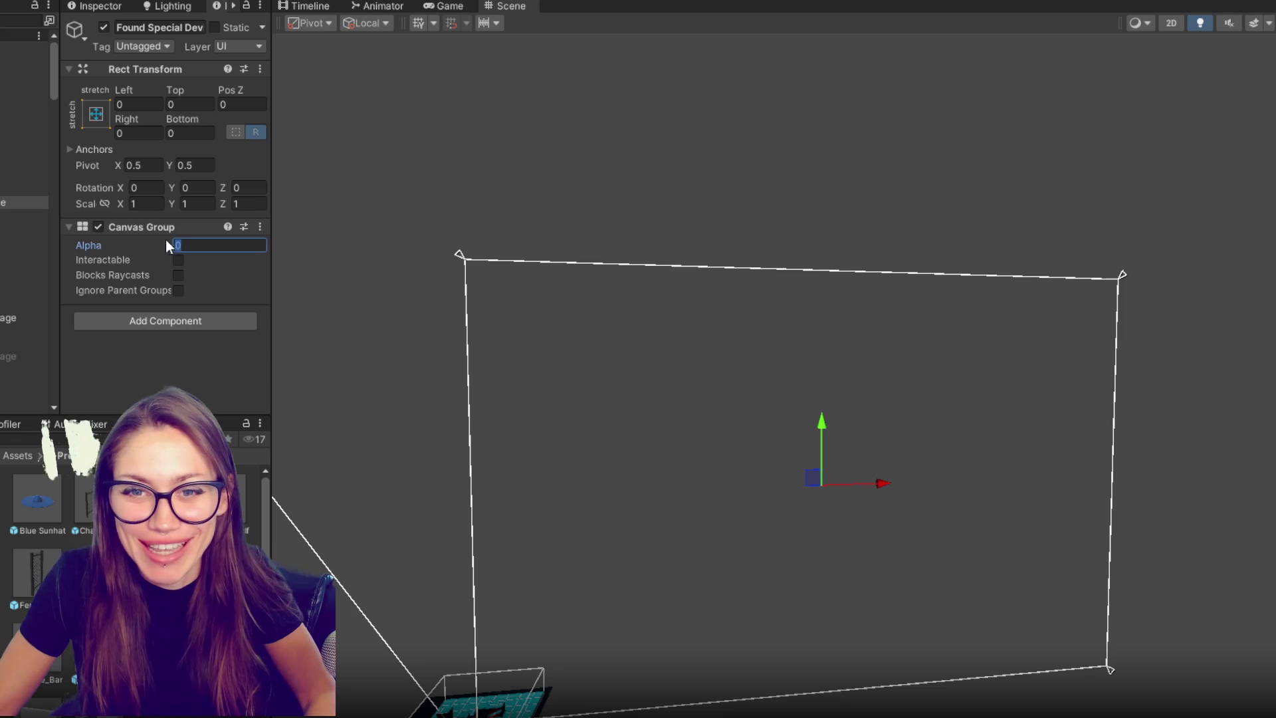
pyautogui.write('1')
# - Widen the FOUND A SPECIAL DEVICE title to width about 453 so it fits one line
pyautogui.click(24, 215)
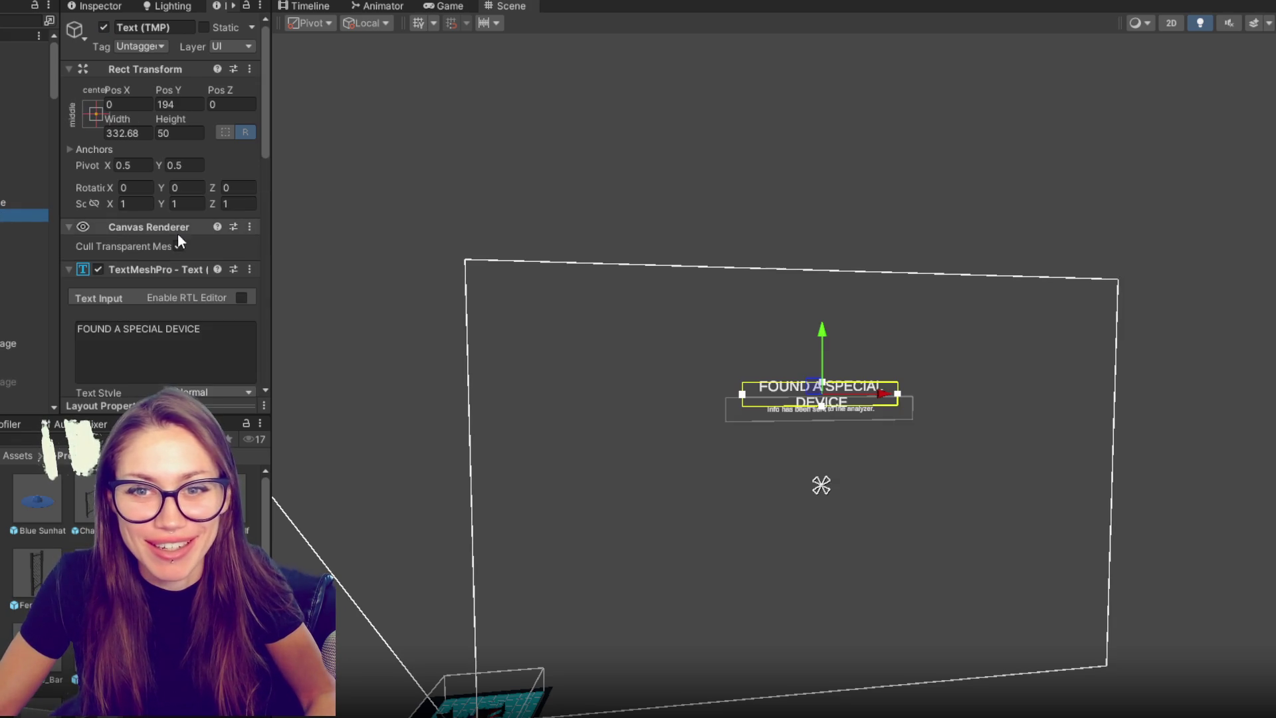
pyautogui.scroll(-10, 194, 269)
pyautogui.scroll(7, 176, 176)
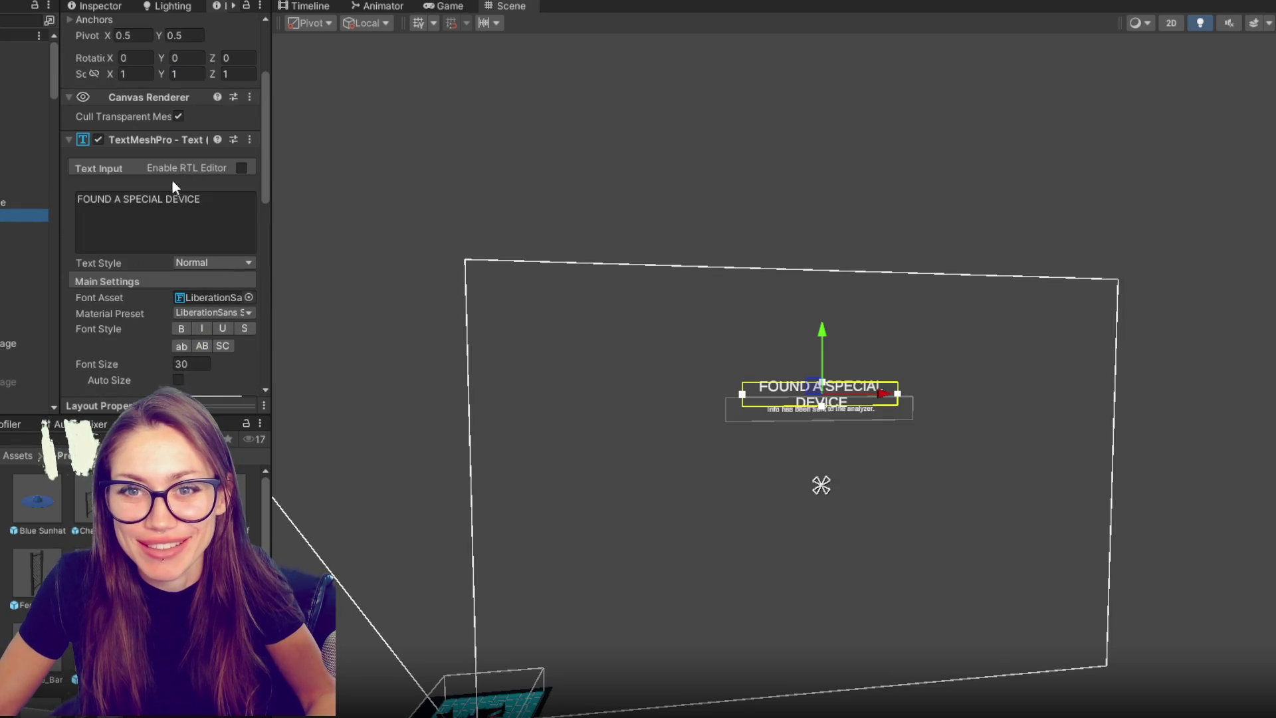
pyautogui.scroll(-10, 126, 297)
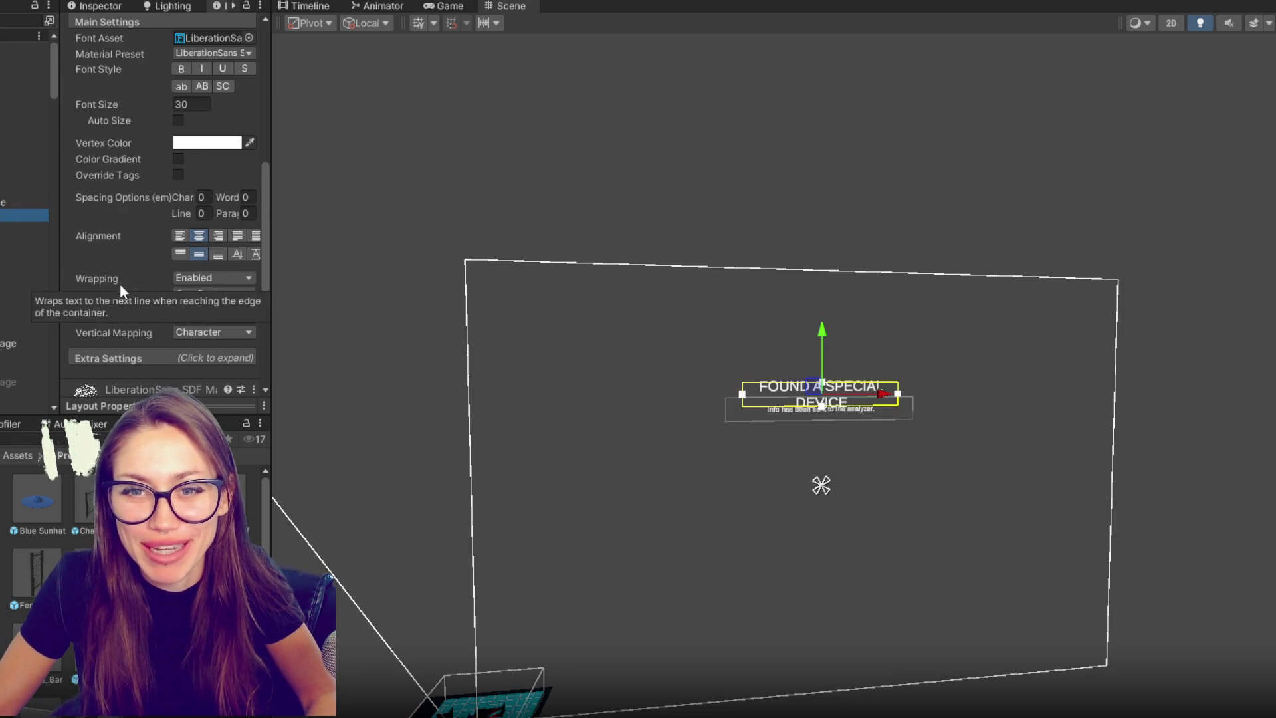
pyautogui.scroll(12, 115, 290)
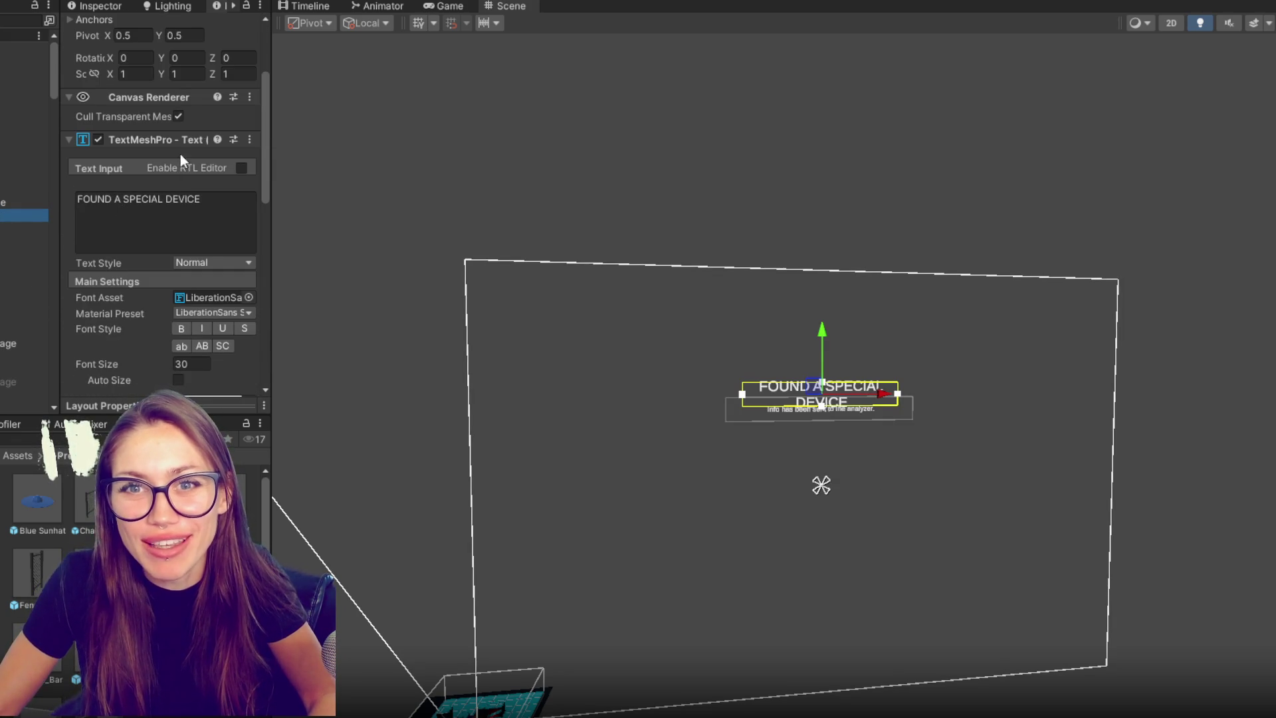
pyautogui.scroll(-5, 139, 286)
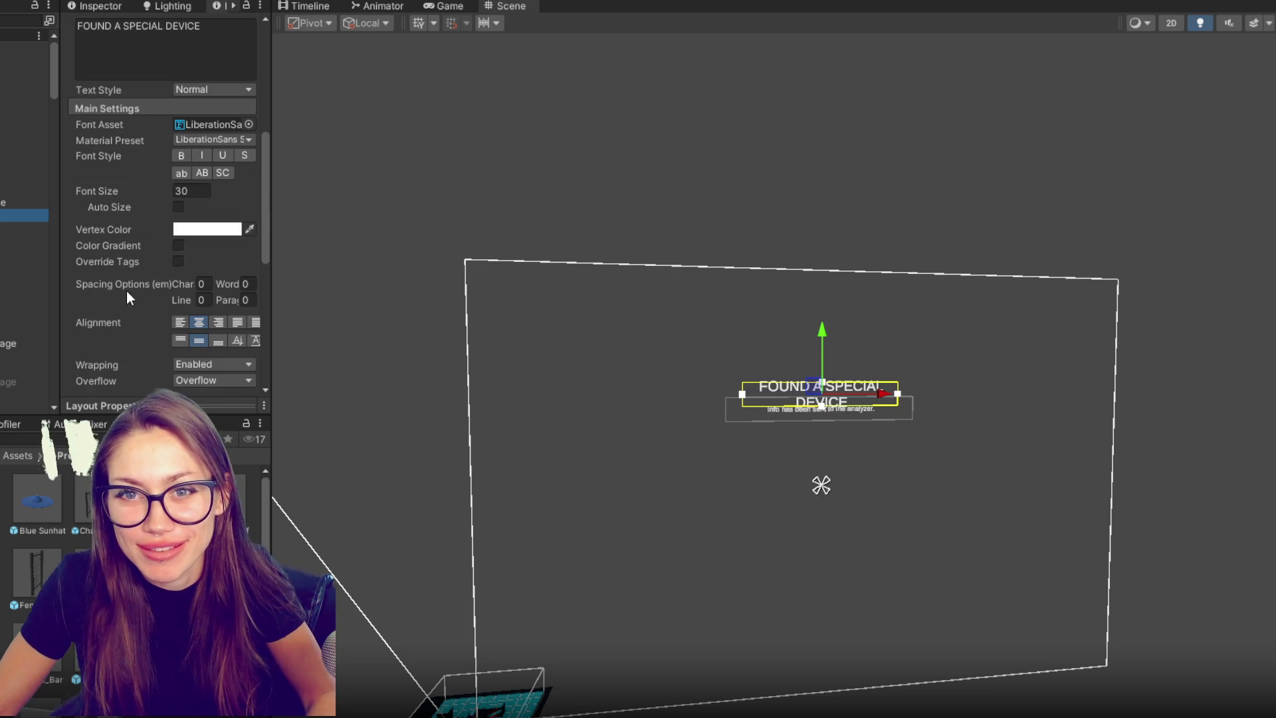
pyautogui.scroll(6, 127, 290)
pyautogui.scroll(2, 132, 40)
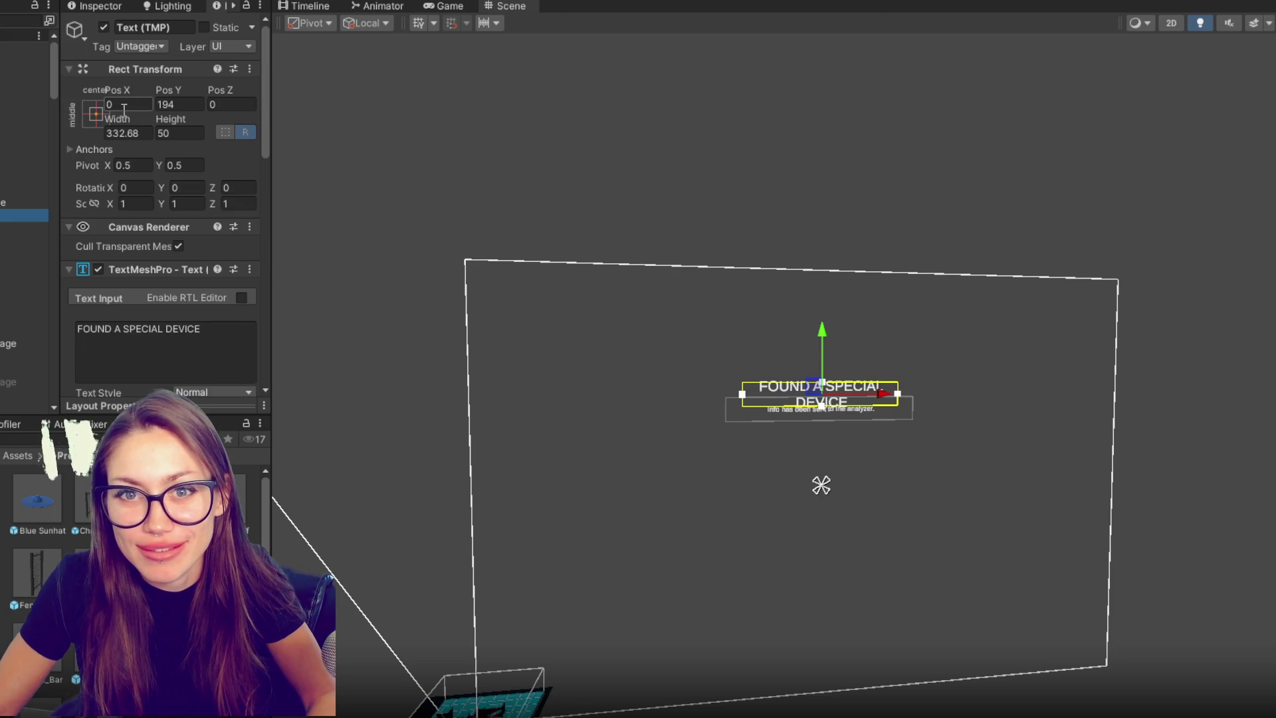
pyautogui.moveTo(273, 130); pyautogui.dragTo(1226, 186)
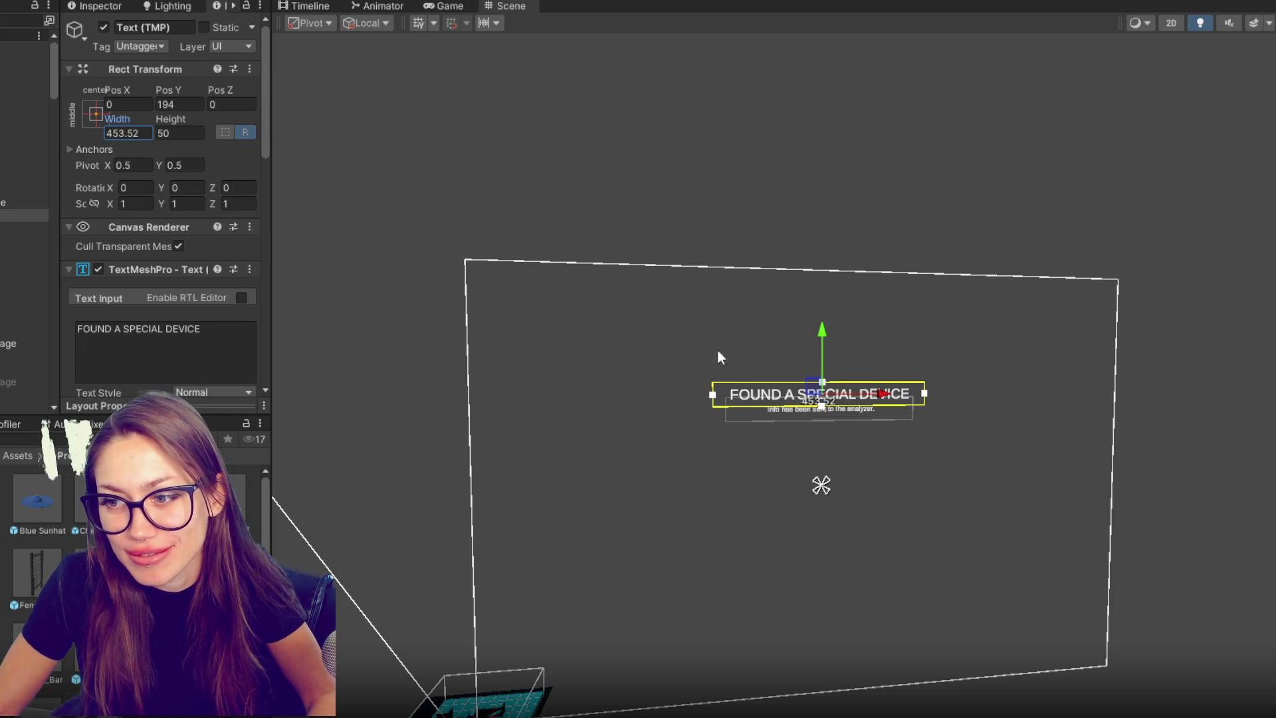
# - Nudge the info text under the title slightly down and reselect the popup
pyautogui.click(892, 388)
pyautogui.moveTo(821, 356); pyautogui.dragTo(821, 359)
pyautogui.click(817, 170)
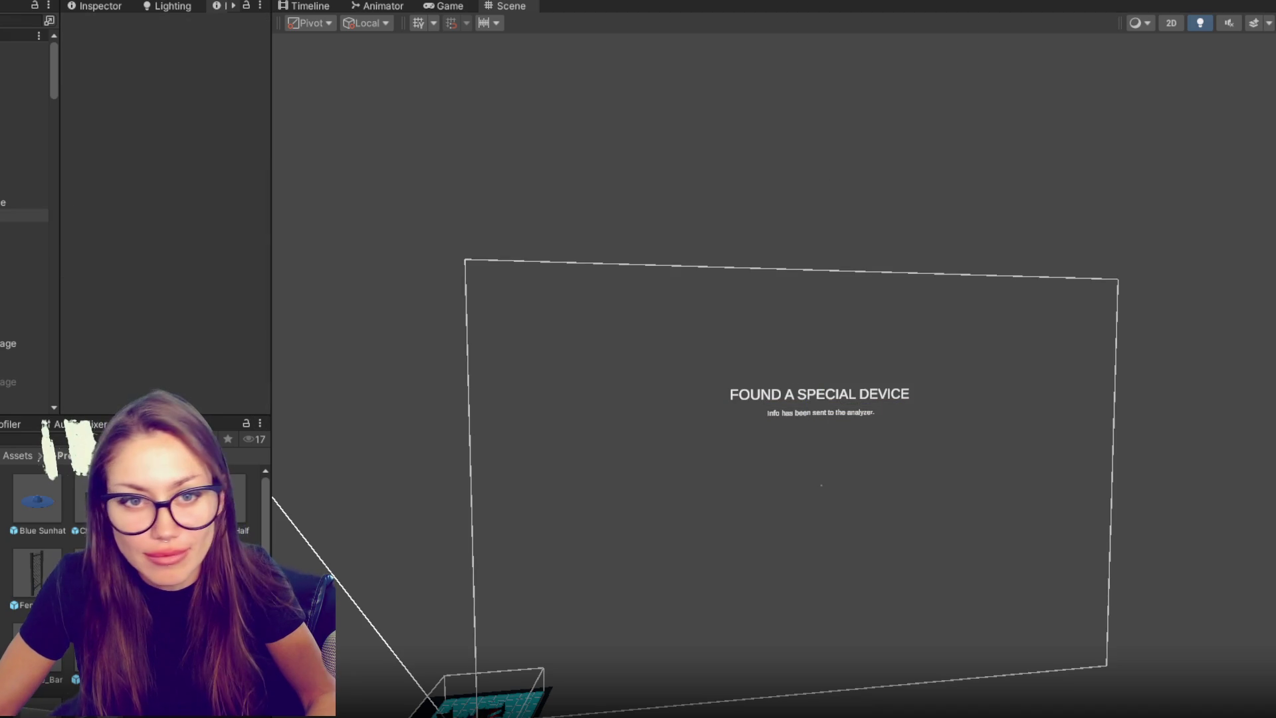
pyautogui.click(20, 202)
# - Hide Found Special Device at alpha 0, then show FoundDevice at alpha 1
pyautogui.write('0')
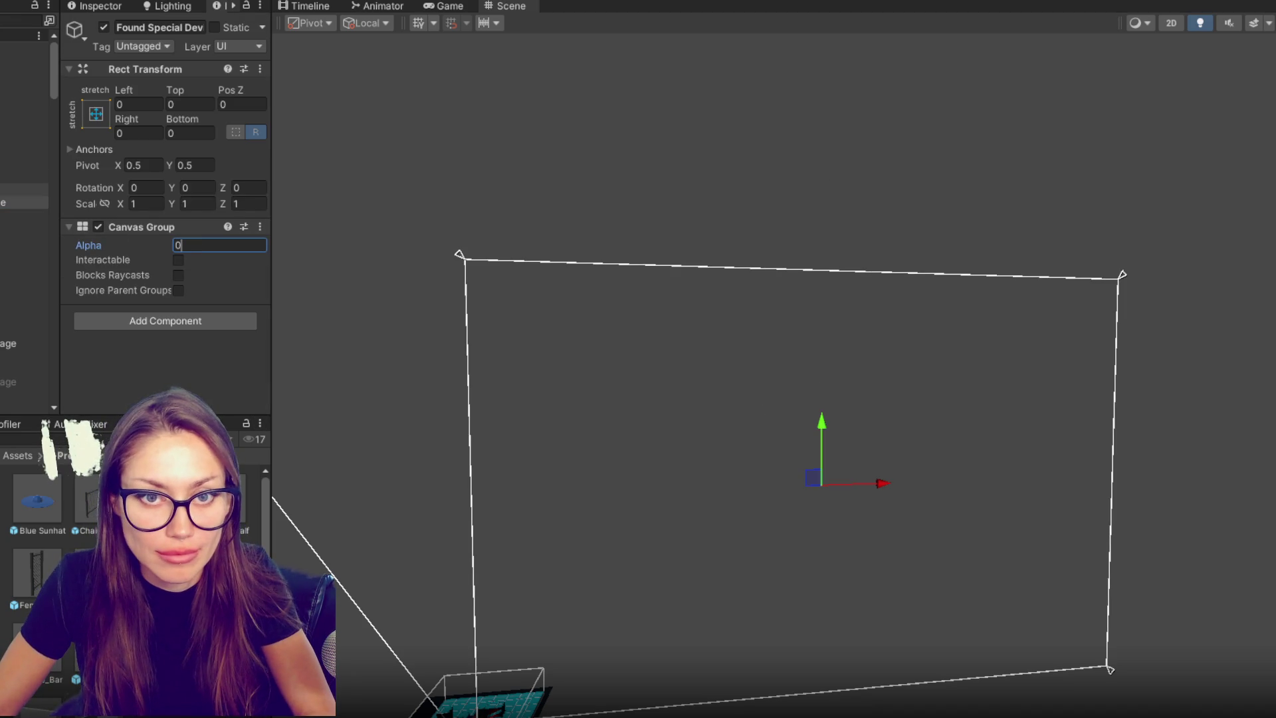
pyautogui.click(104, 28)
pyautogui.click(103, 27)
pyautogui.click(197, 245)
pyautogui.write('1')
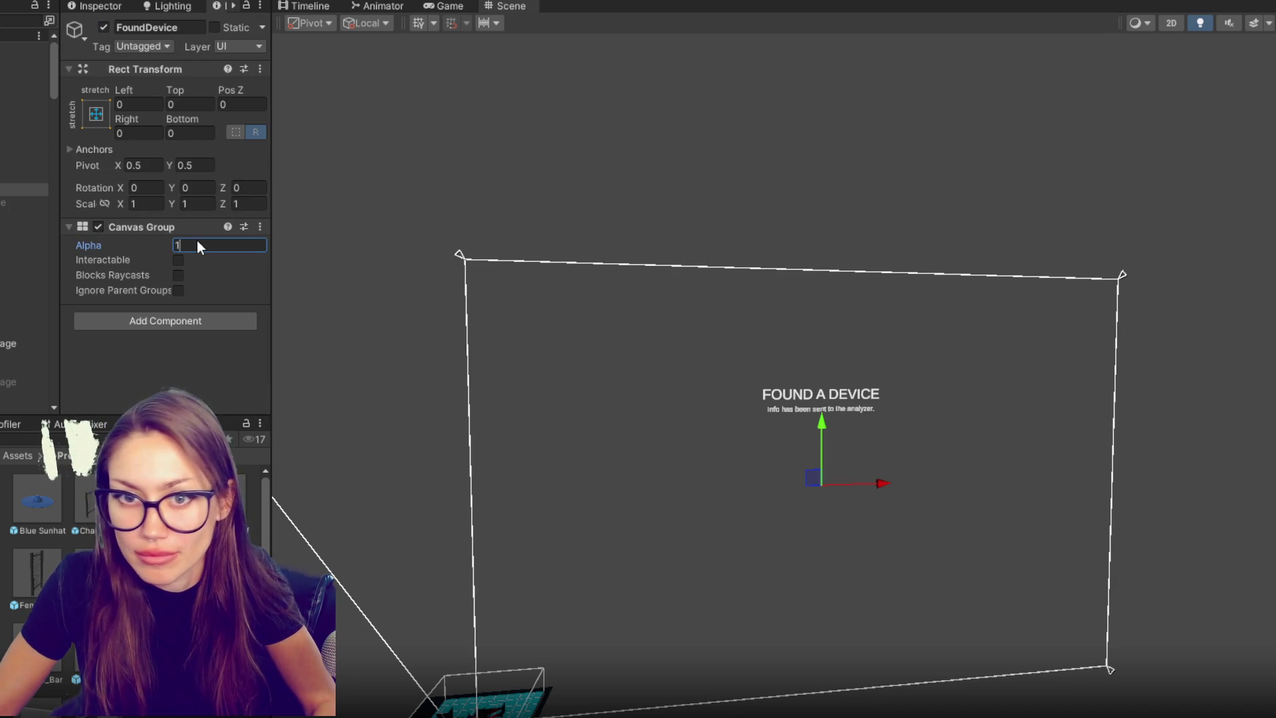
# - Inspect the FOUND A DEVICE layout, then set FoundDevice's alpha to 0 and deactivate it
pyautogui.click(798, 409)
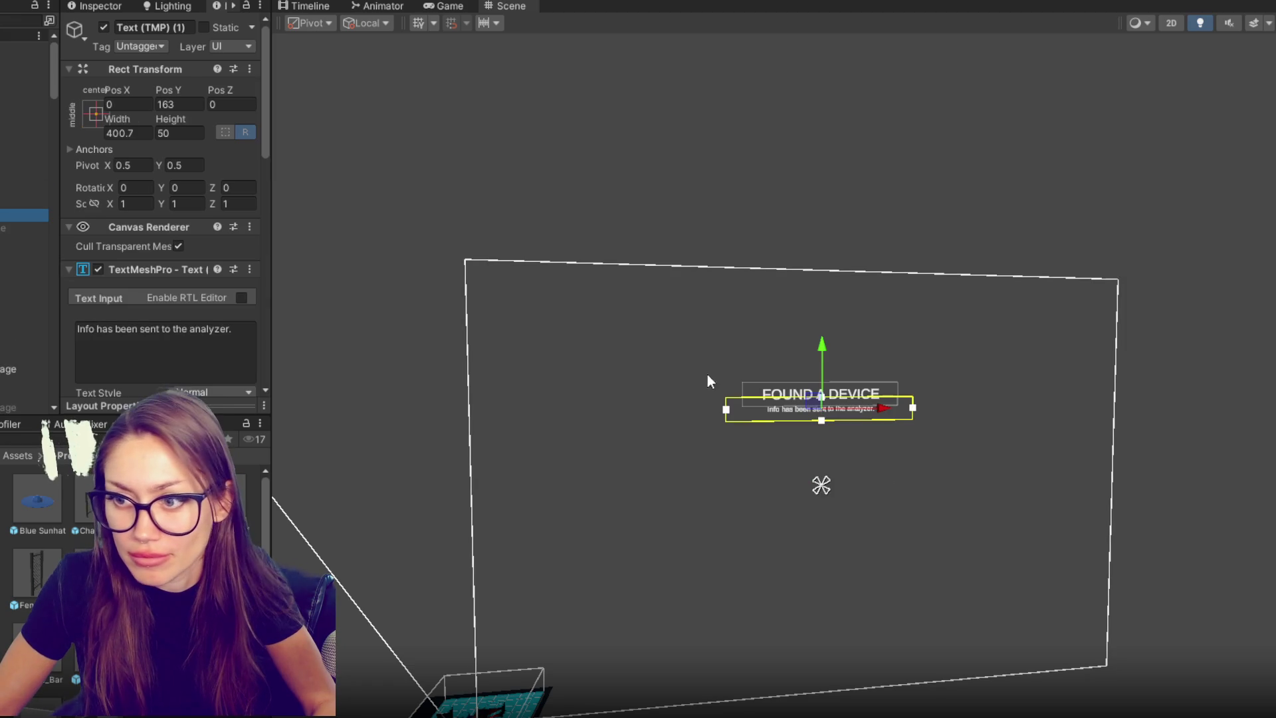
pyautogui.click(669, 346)
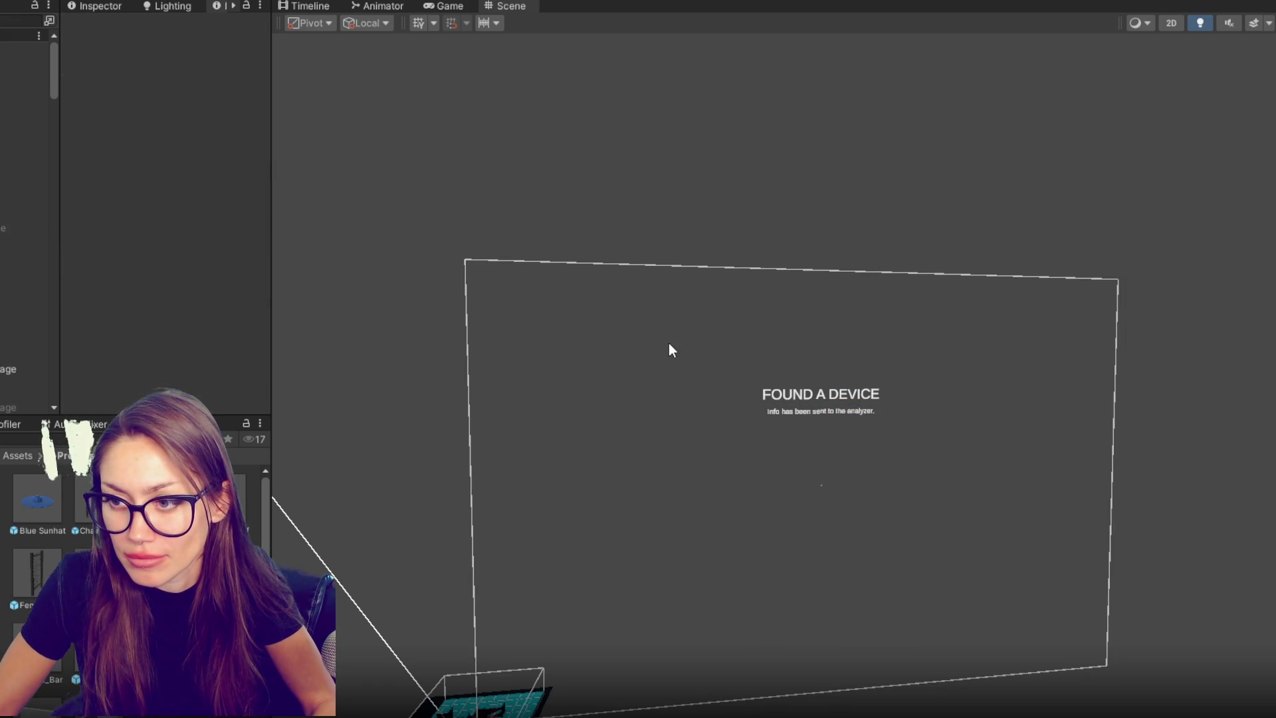
pyautogui.click(23, 178)
pyautogui.click(23, 189)
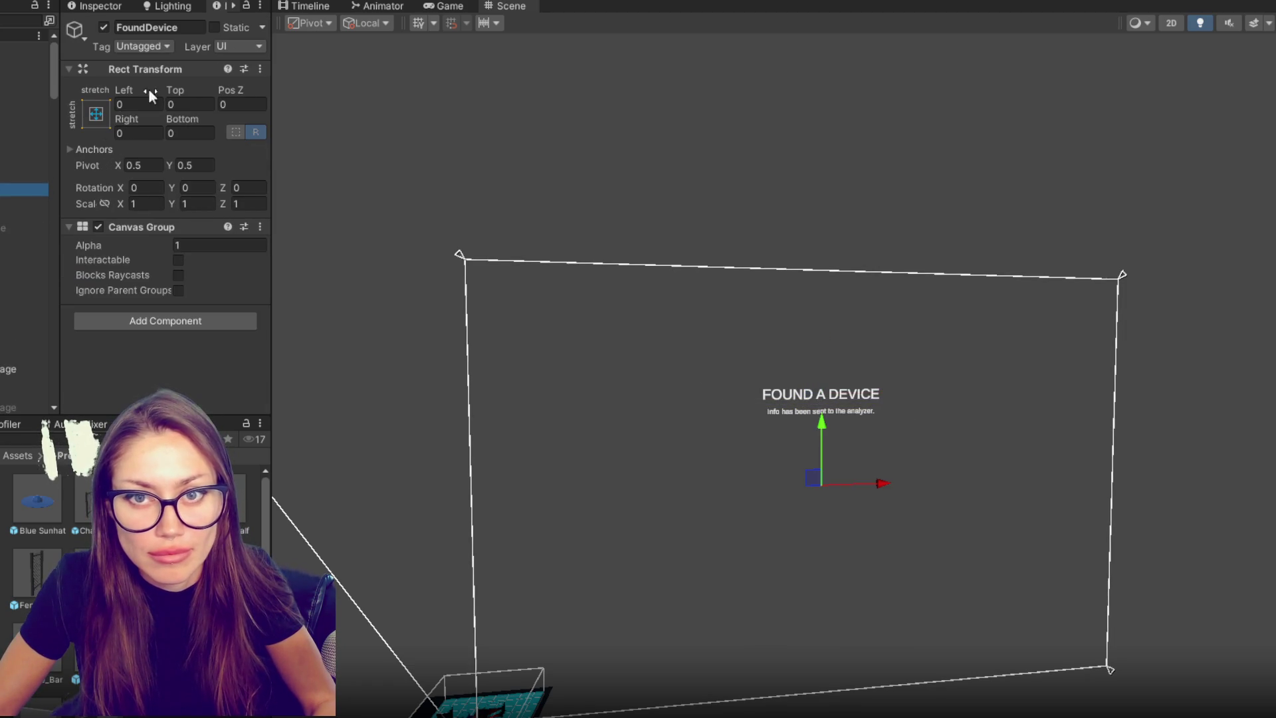
pyautogui.write('0')
pyautogui.press('Return')
pyautogui.click(104, 26)
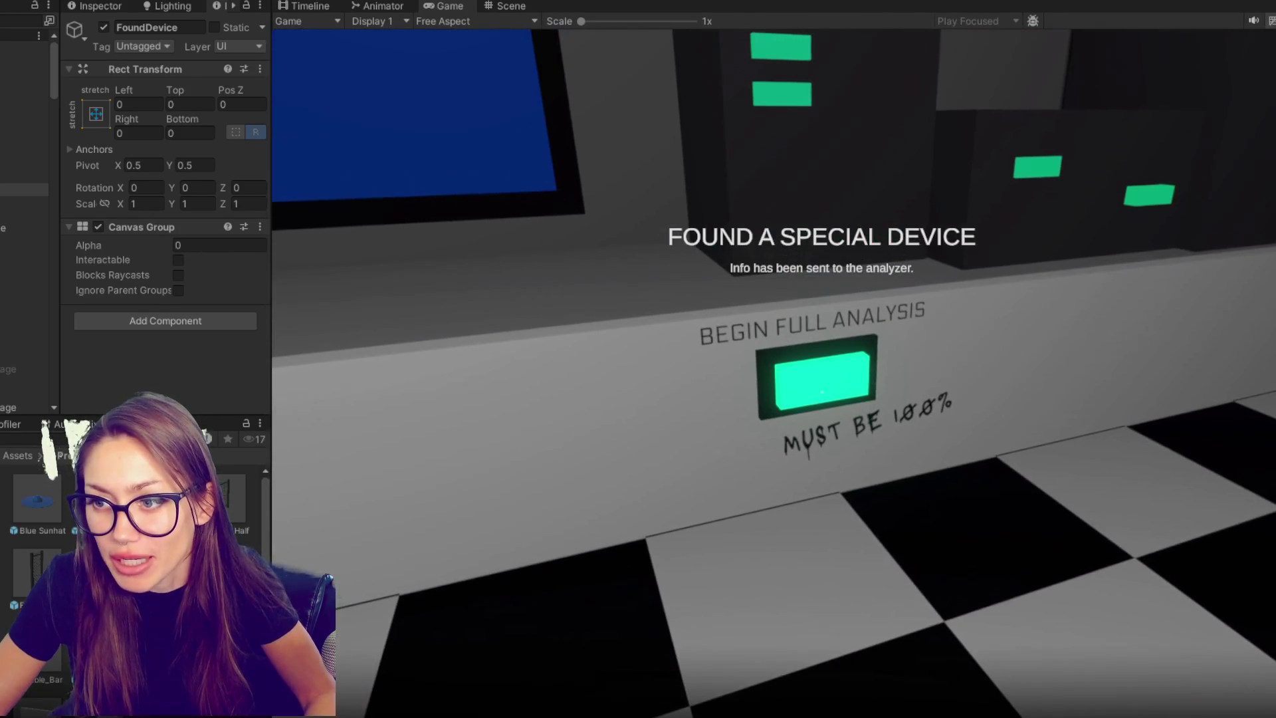
# - Run BEGIN FULL ANALYSIS to check the special-device popup and report, then exit Play mode
pyautogui.click(822, 392)
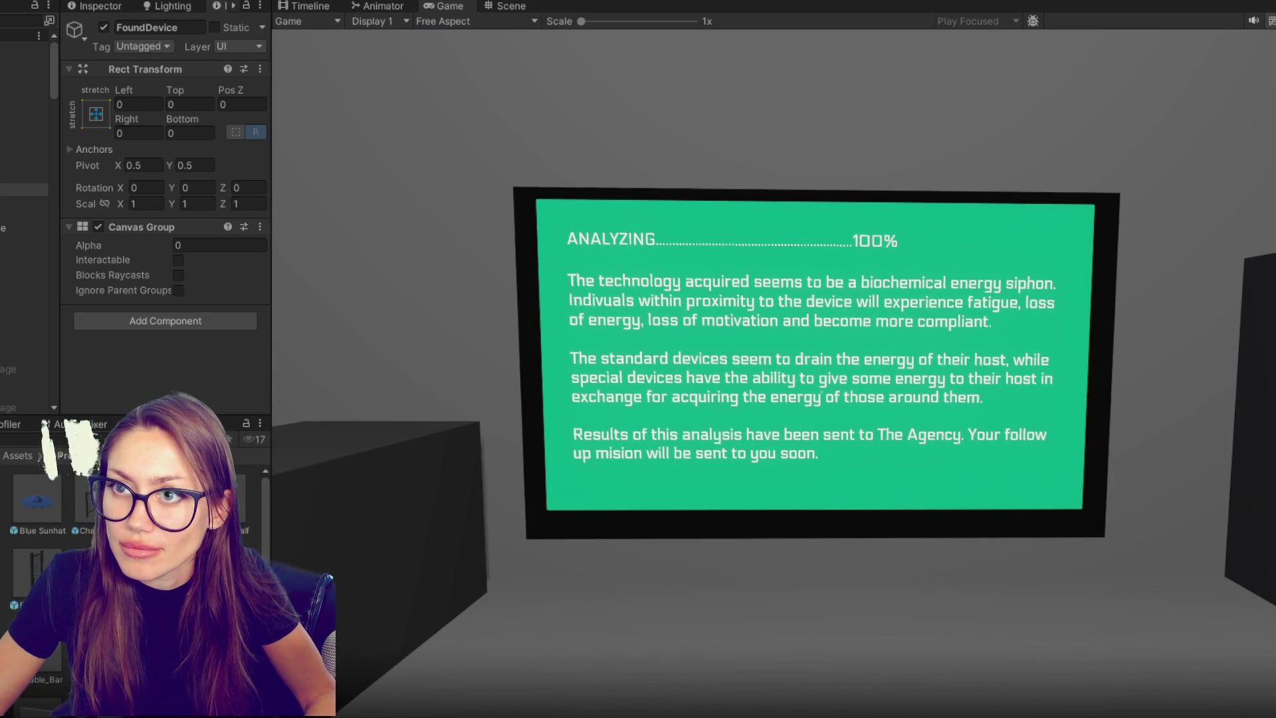
pyautogui.press('Escape')
pyautogui.hotkey('ctrl', 'p')
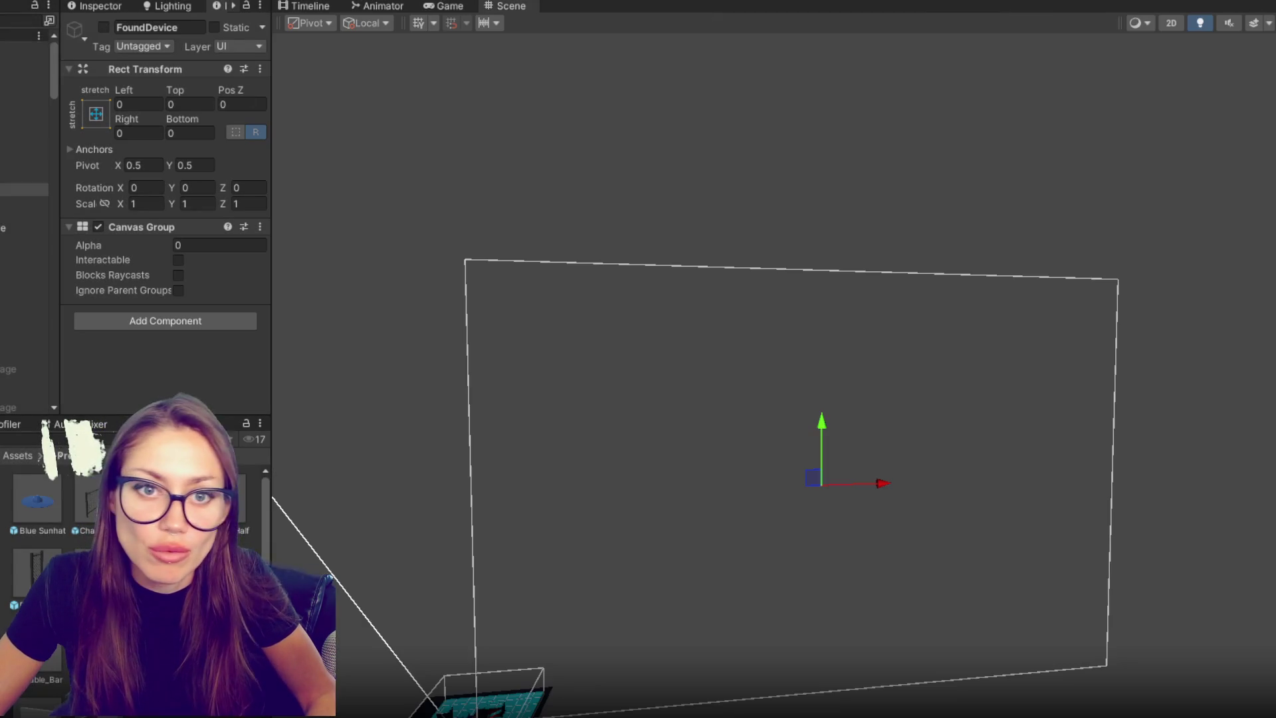
# - Frame the Image in the scene and create a TextMeshPro text under the cursor object
pyautogui.click(728, 364)
pyautogui.press('f')
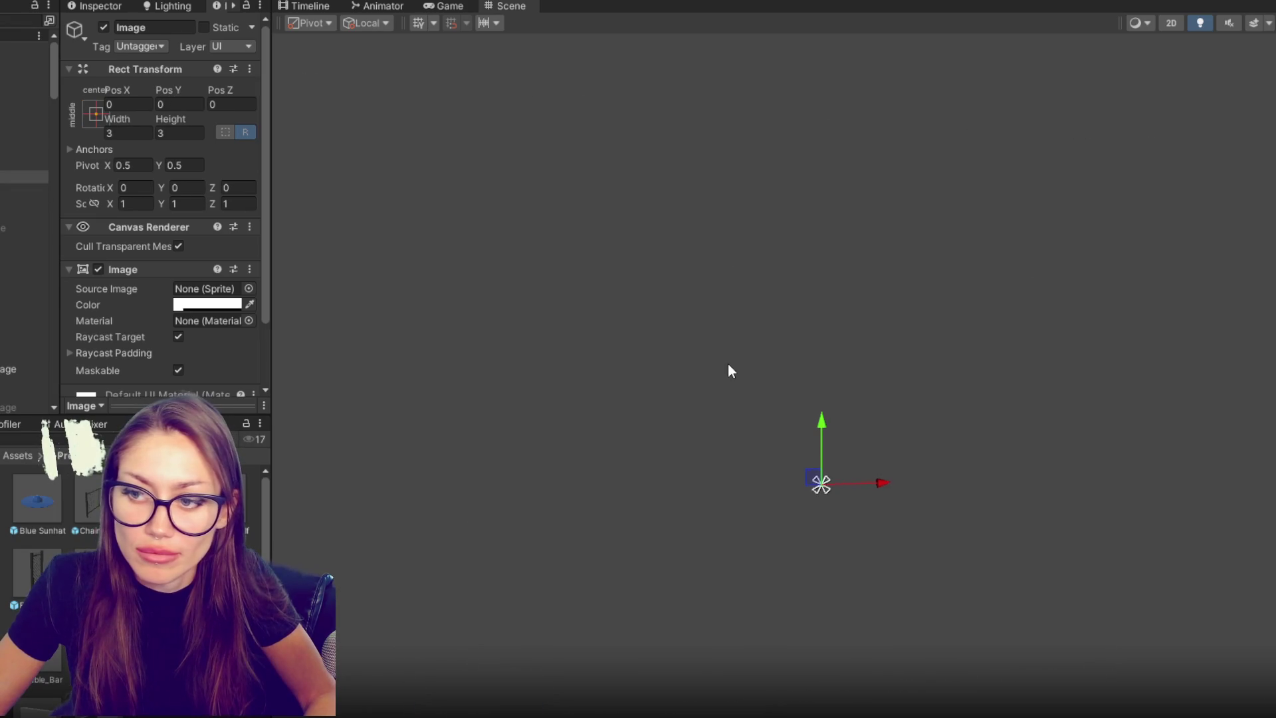
pyautogui.scroll(-10, 731, 371)
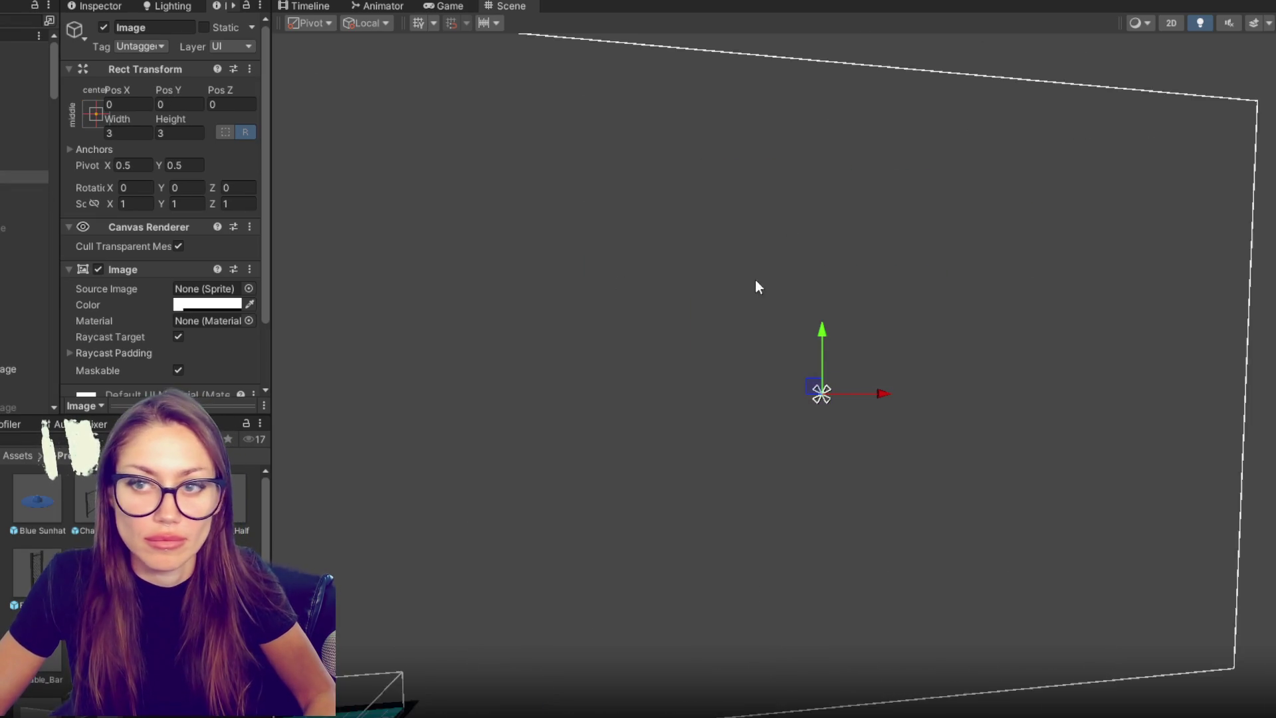
pyautogui.click(24, 164)
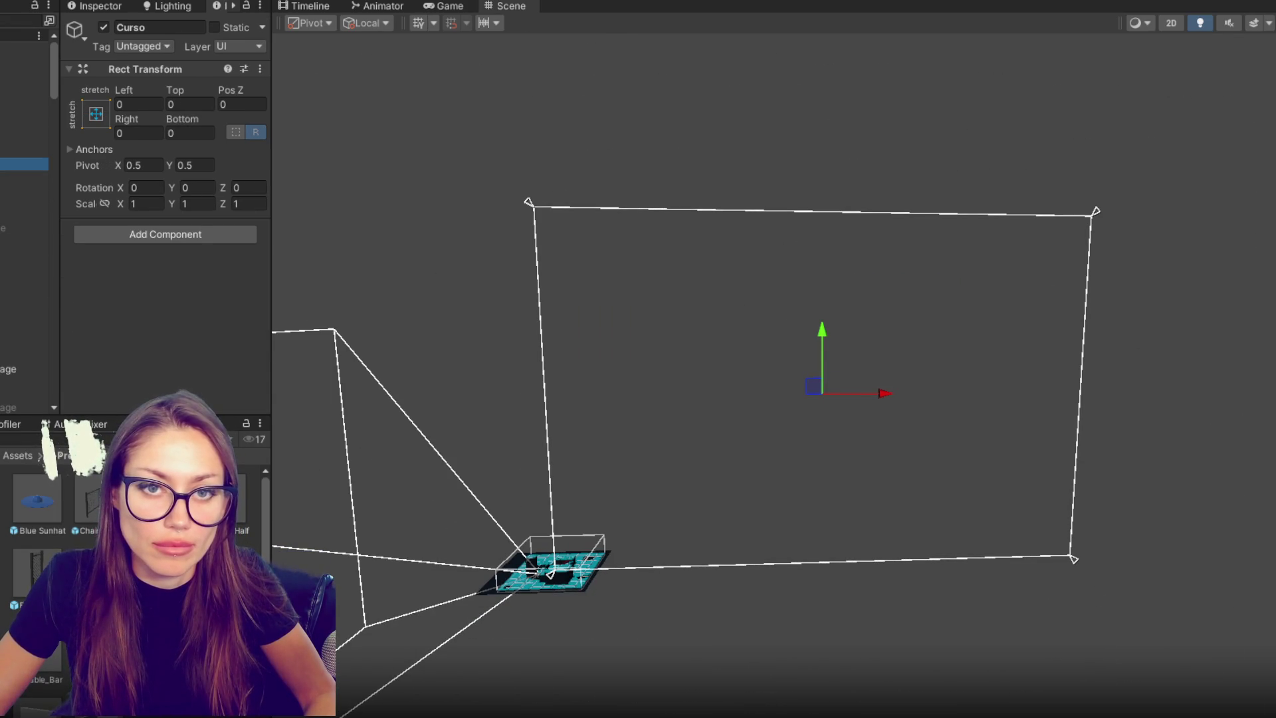
pyautogui.click(137, 234)
pyautogui.rightClick(6, 149)
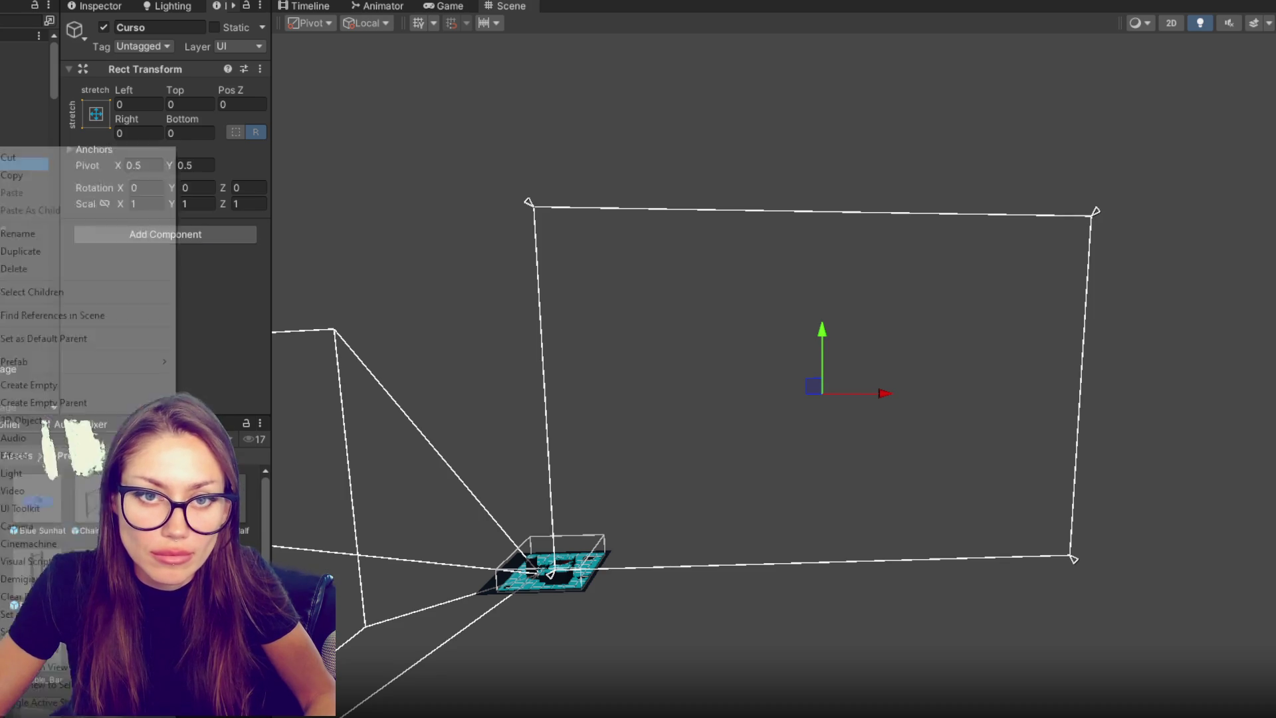
pyautogui.click(309, 502)
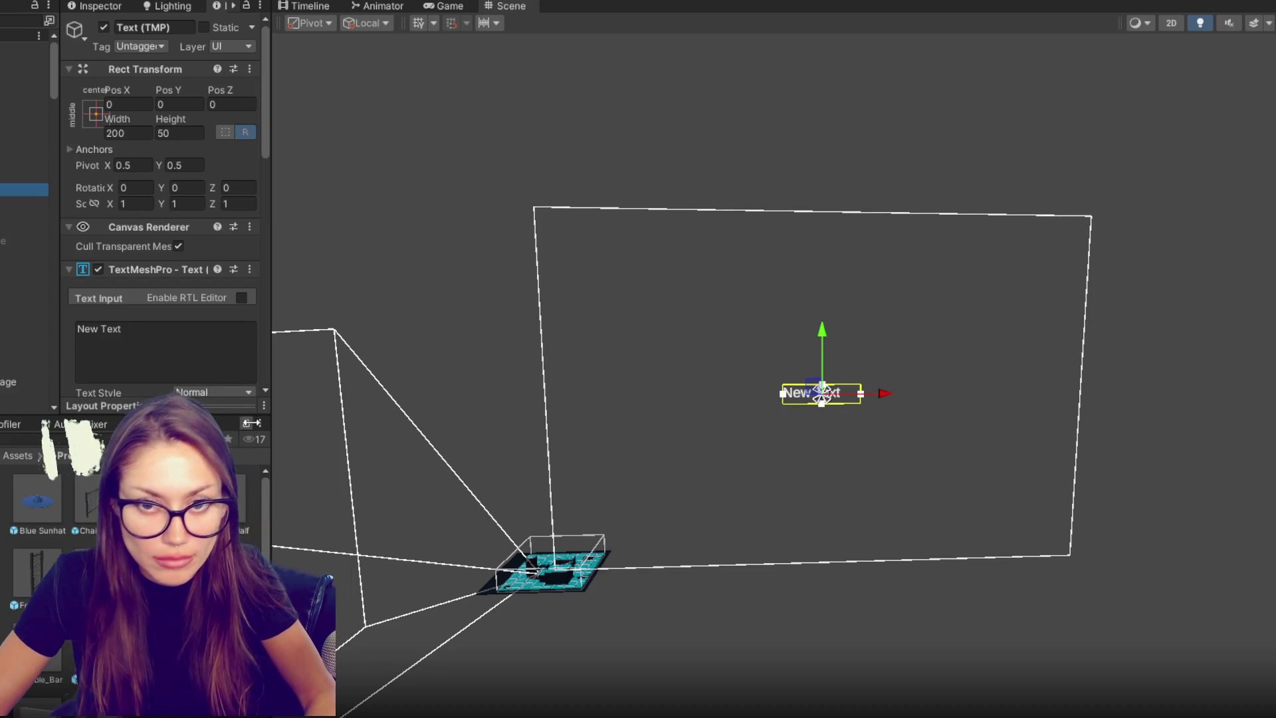
# - Delete the 'New Text' placeholder and rename the new object HoverText
pyautogui.click(200, 359)
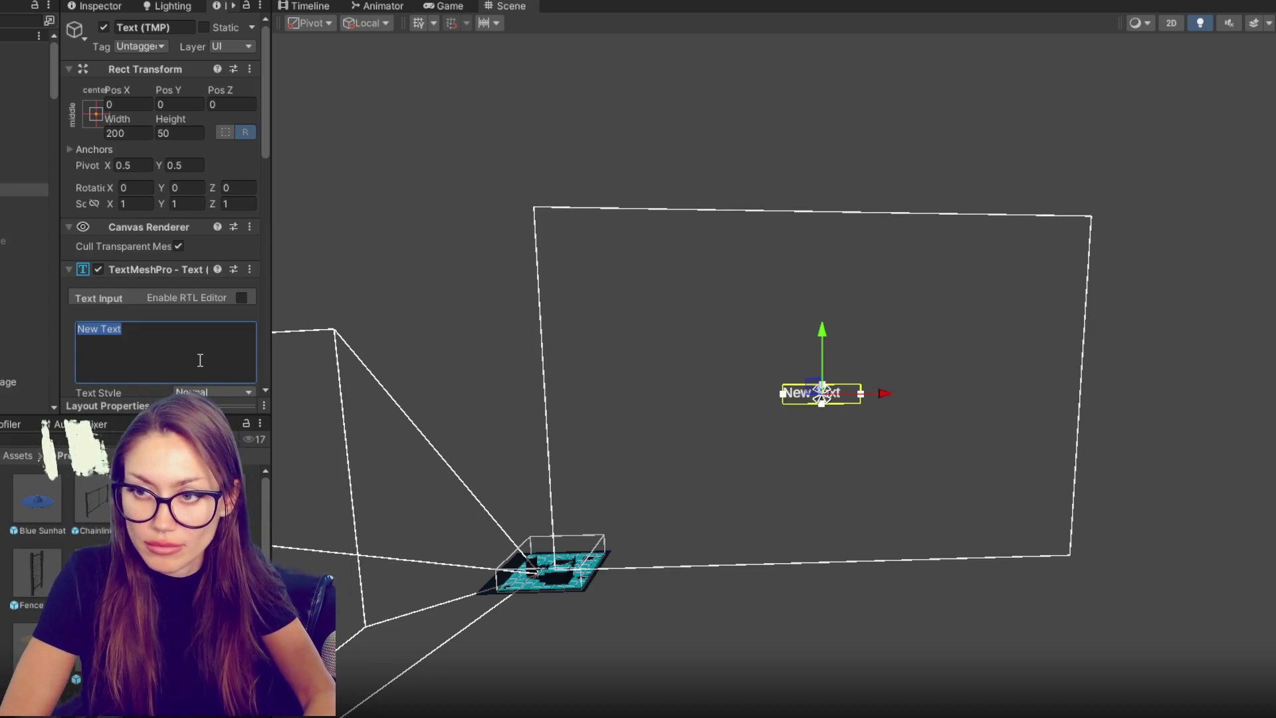
pyautogui.press('BackSpace')
pyautogui.click(168, 26)
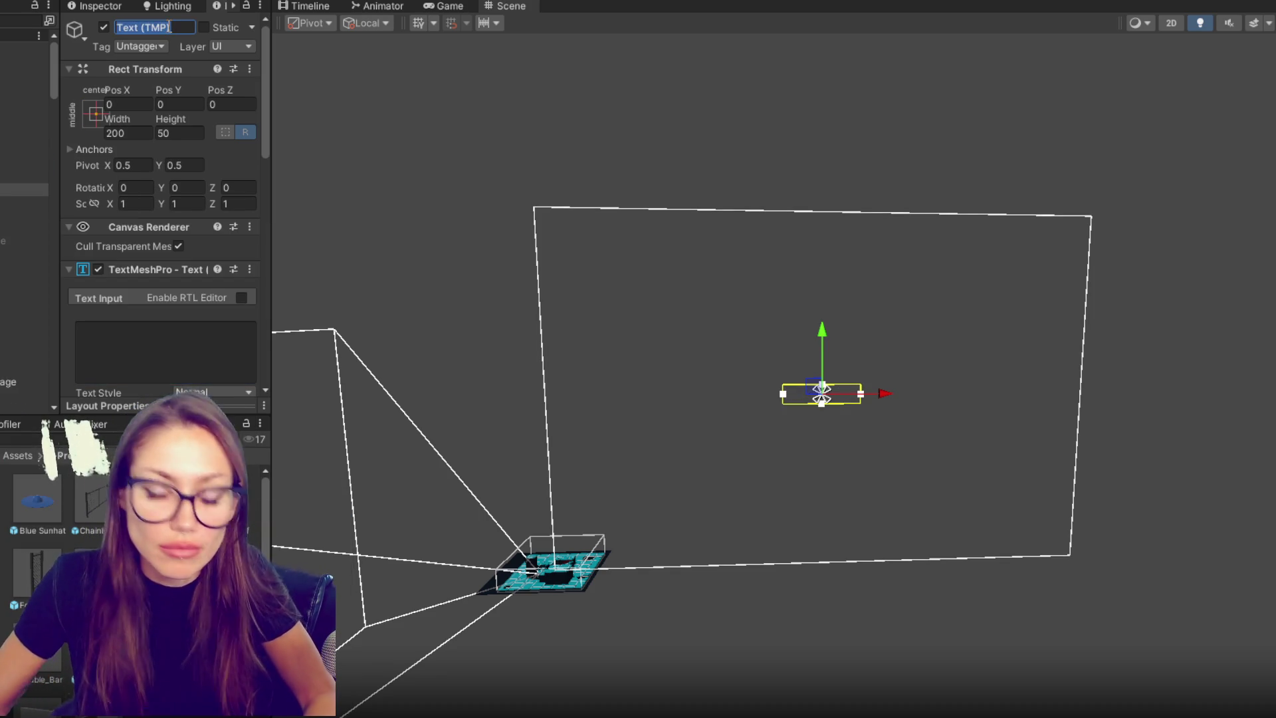
pyautogui.write('HoverText')
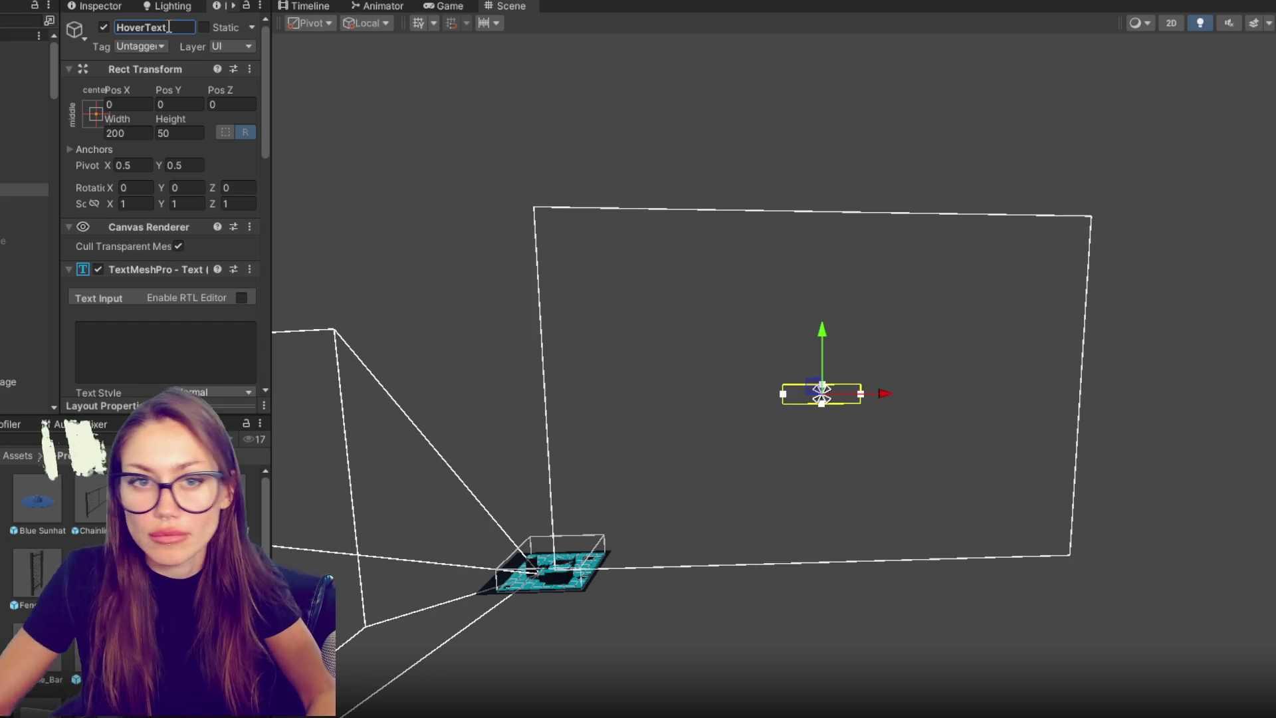
pyautogui.click(174, 353)
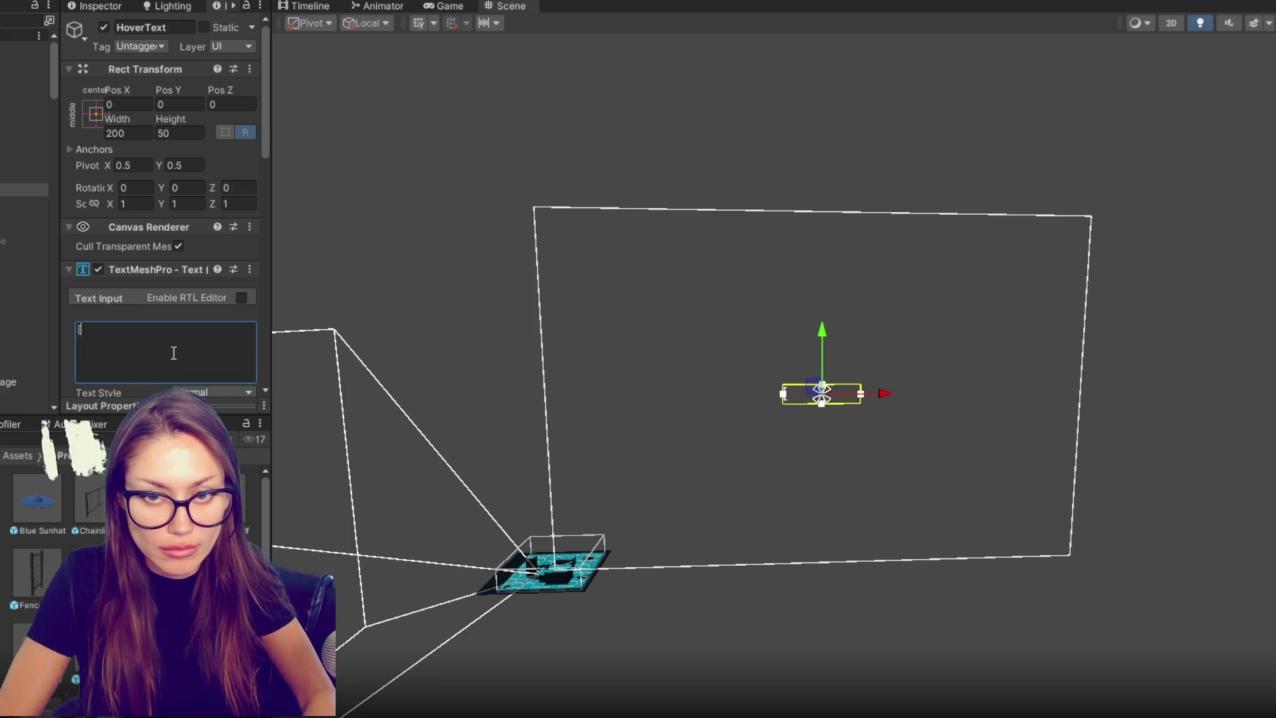
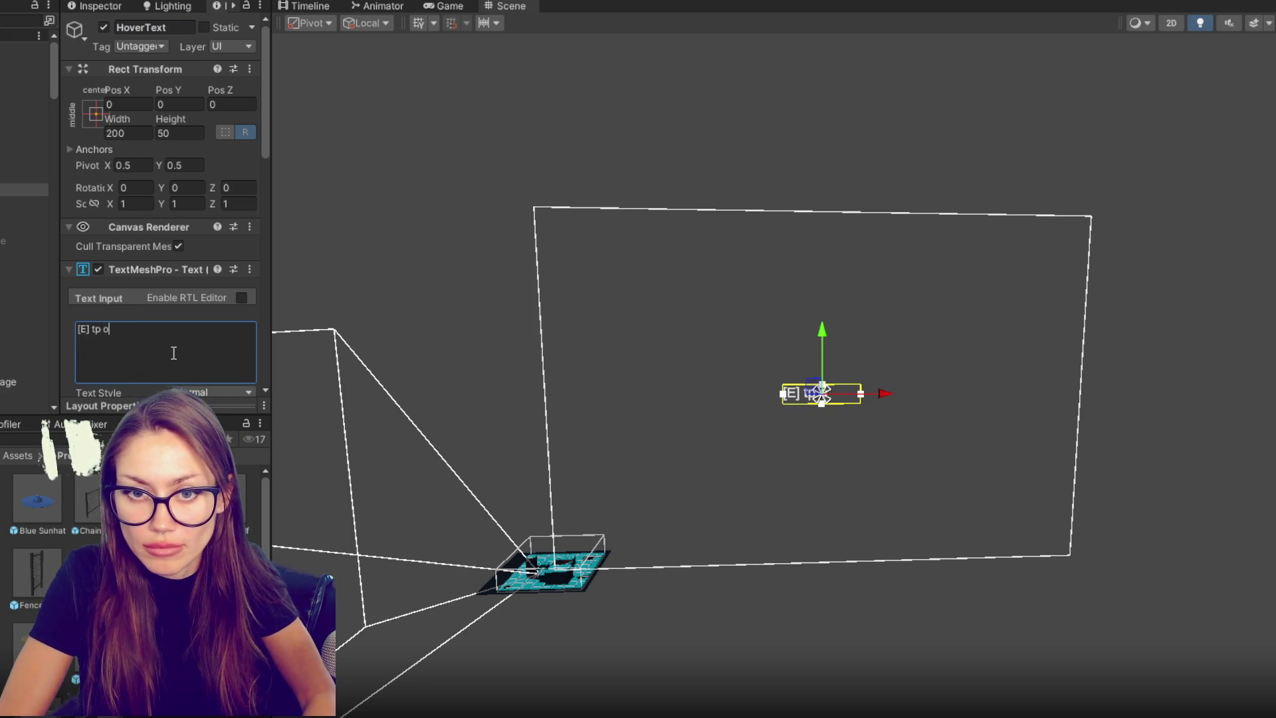
# - Finish the label text as '[E] to select' and set its font size to 20
pyautogui.write('t')
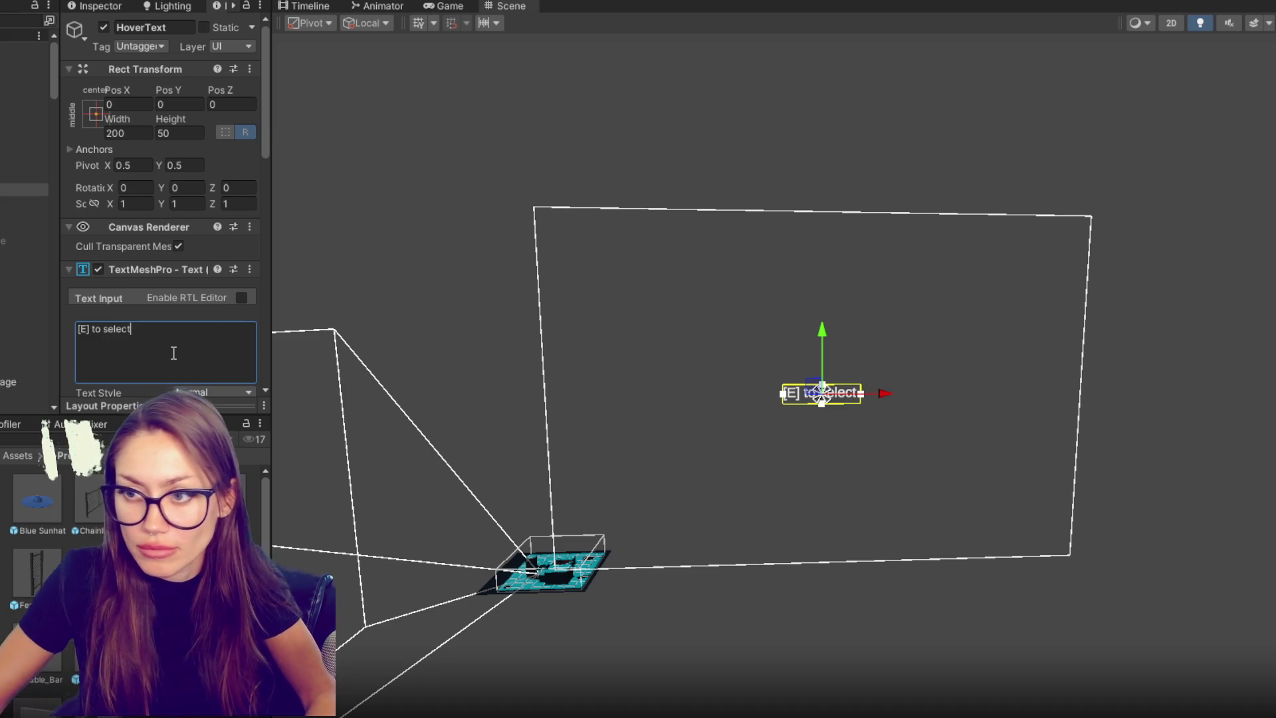
pyautogui.scroll(-5, 171, 281)
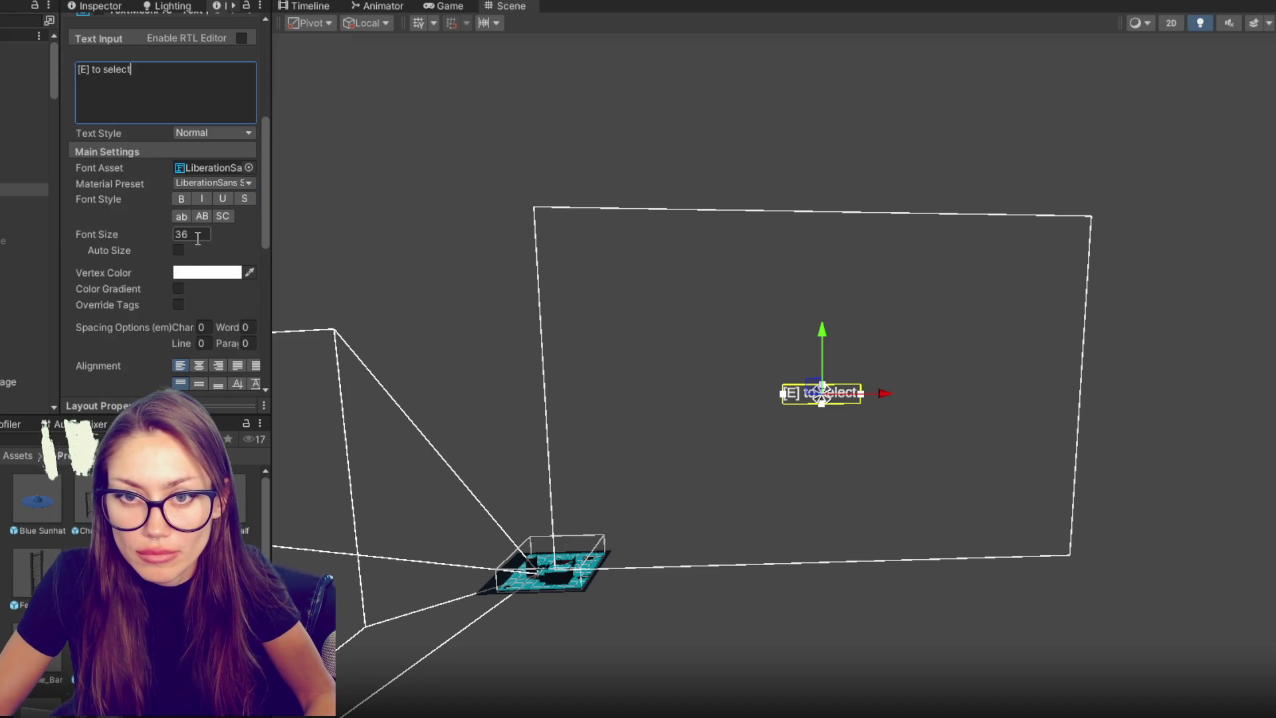
pyautogui.scroll(-3, 197, 238)
pyautogui.doubleClick(193, 61)
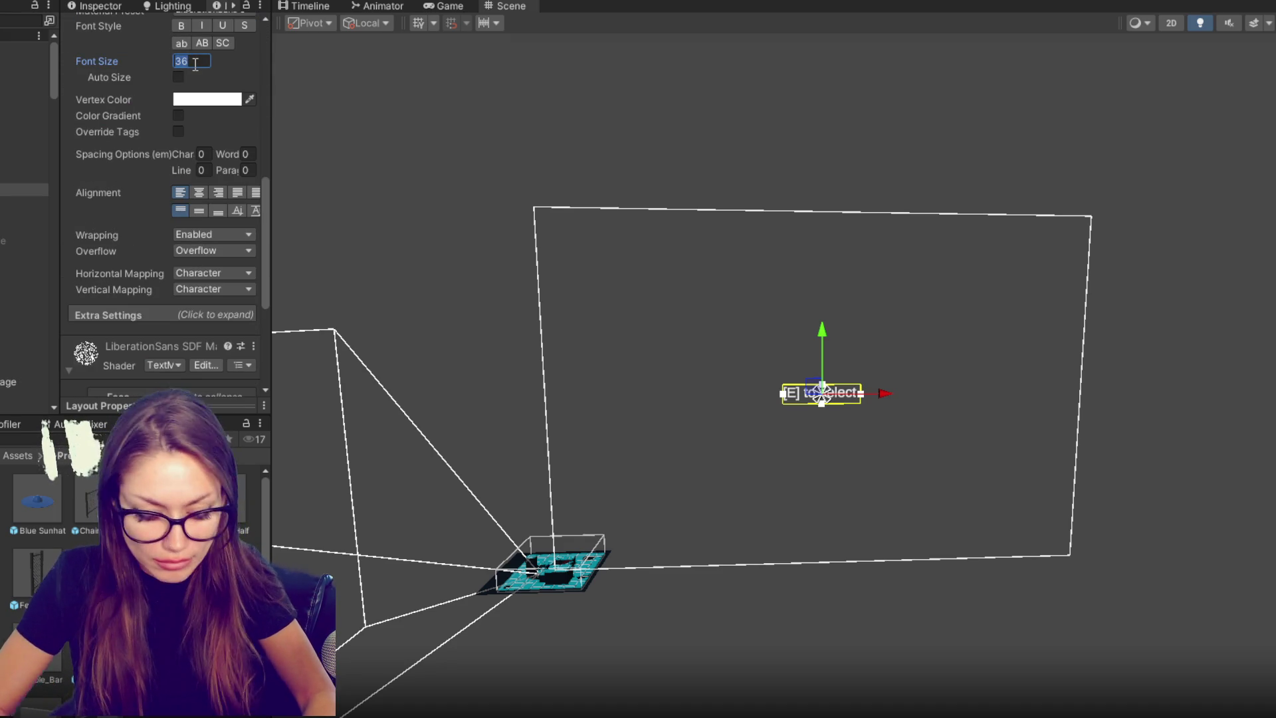
pyautogui.write('20')
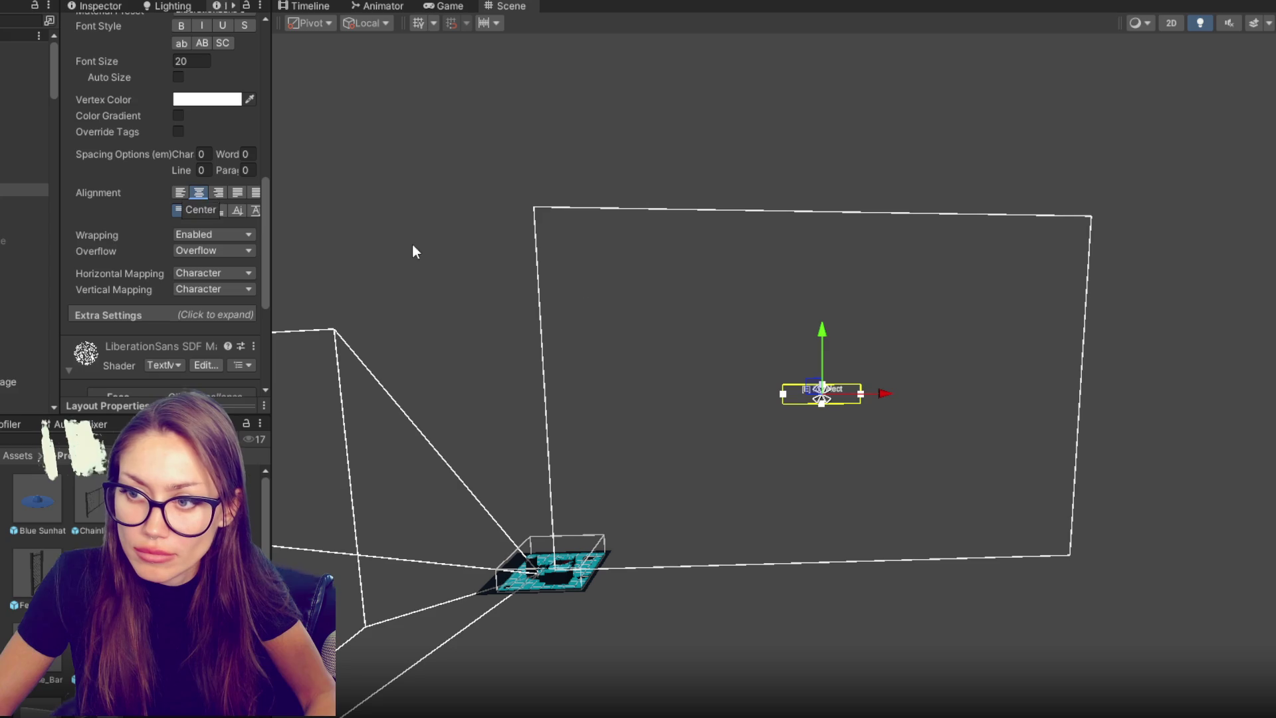
# - Nudge the label slightly lower in the Scene view and duplicate it
pyautogui.moveTo(824, 331); pyautogui.dragTo(823, 344)
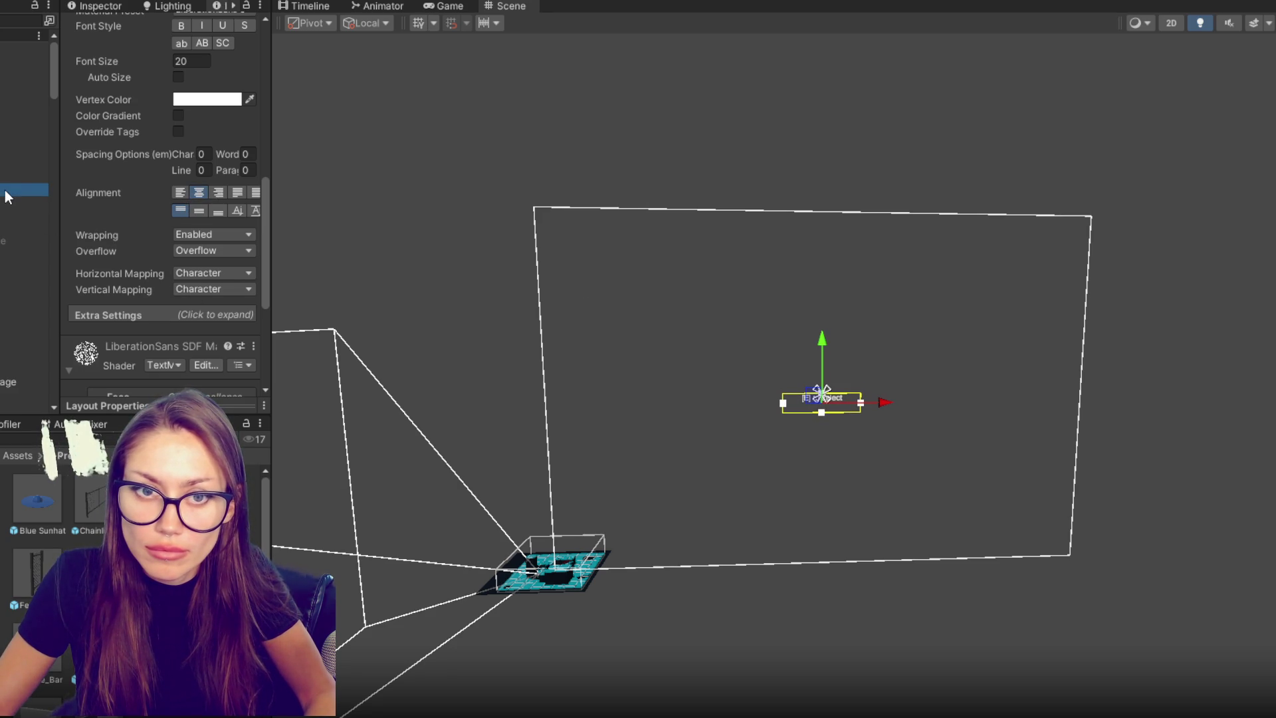
pyautogui.scroll(2, 159, 200)
pyautogui.hotkey('ctrl', 'd')
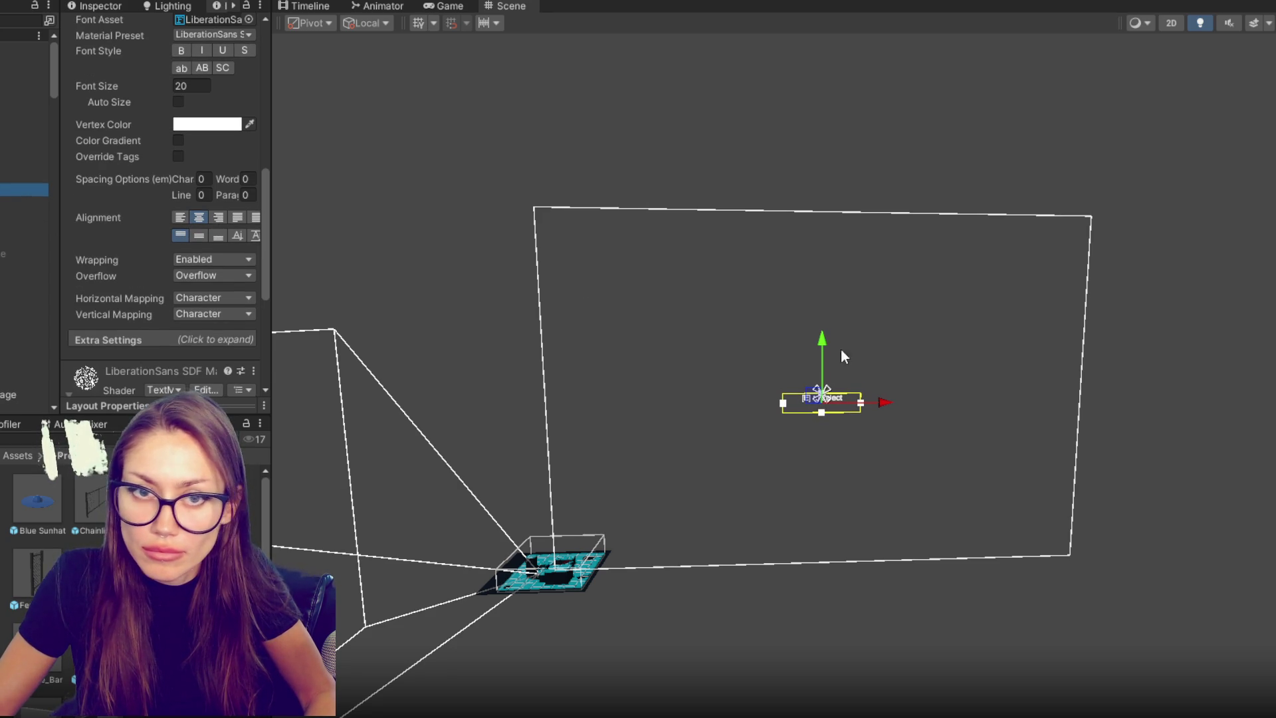
# - Move the duplicated label above the original and frame it in the view
pyautogui.moveTo(825, 340); pyautogui.dragTo(832, 329)
pyautogui.press('f')
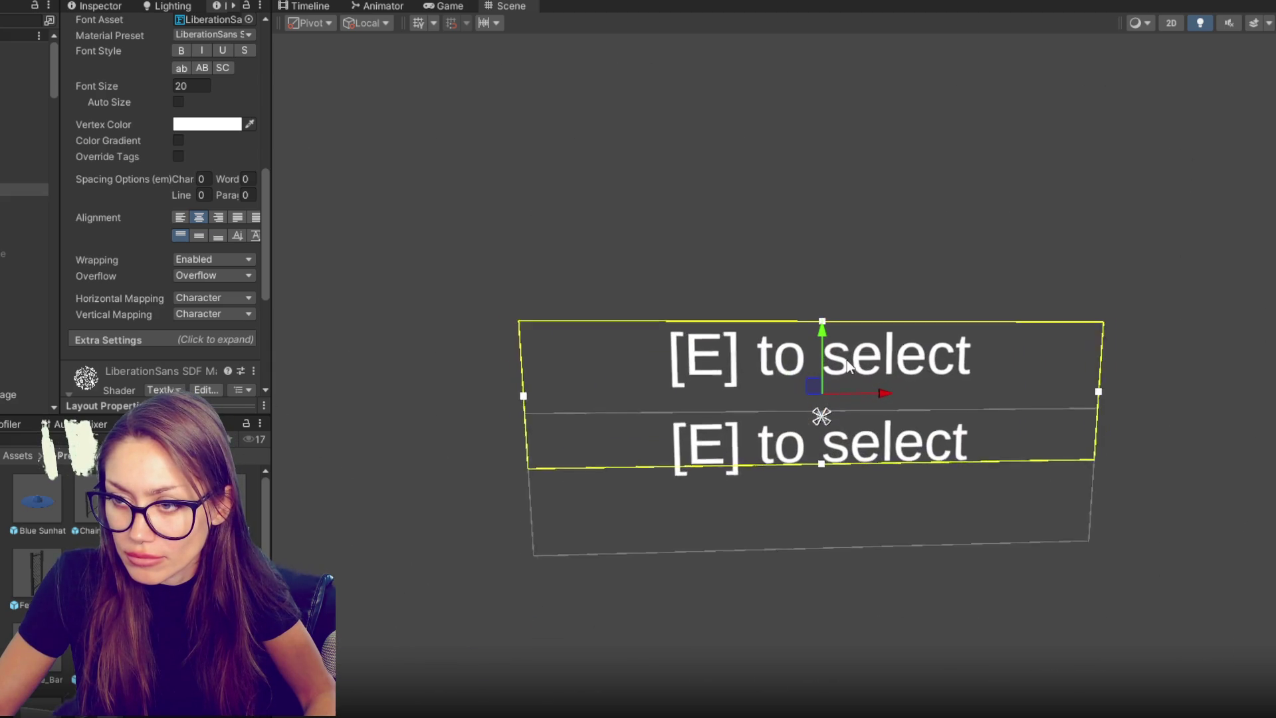
pyautogui.moveTo(839, 417)
pyautogui.mouseDown()
pyautogui.moveTo(839, 581)
pyautogui.moveTo(847, 556)
pyautogui.mouseUp()
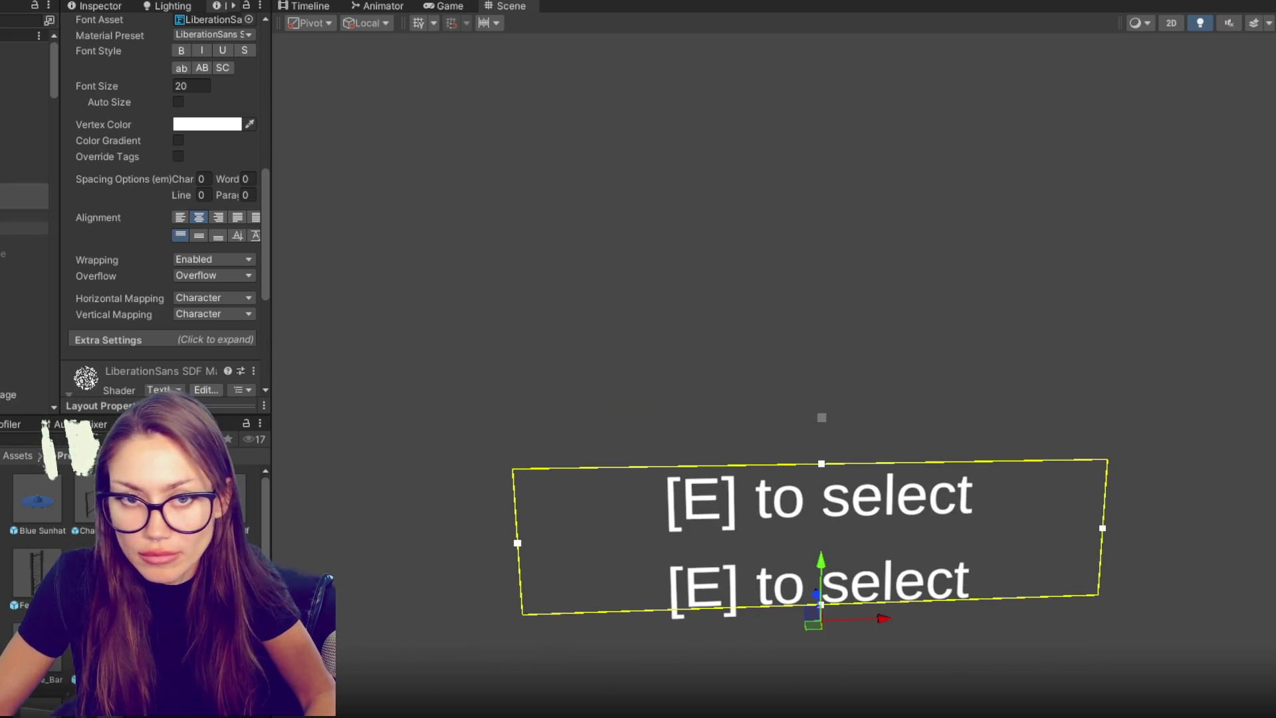
# - Replace the upper copy's text with 'Device'
pyautogui.click(30, 191)
pyautogui.scroll(-5, 173, 242)
pyautogui.scroll(10, 179, 187)
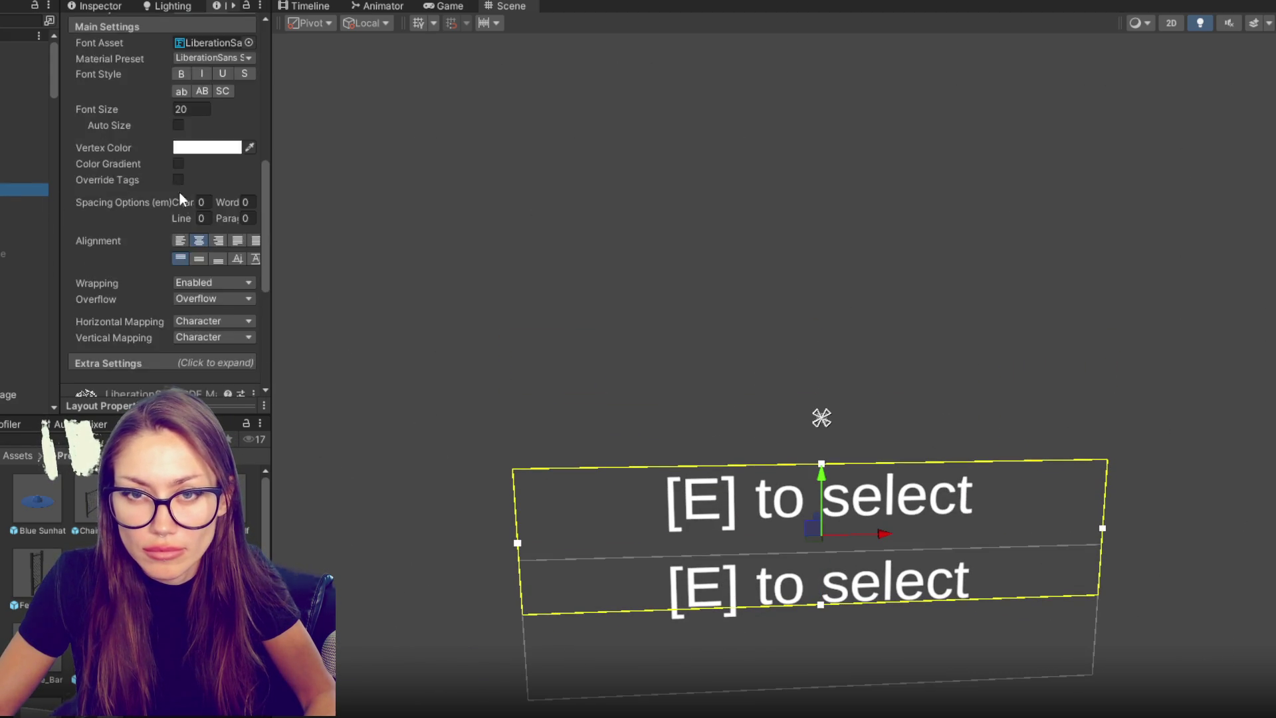
pyautogui.click(168, 207)
pyautogui.hotkey('ctrl', 'a')
pyautogui.write('Device')
pyautogui.press('Return')
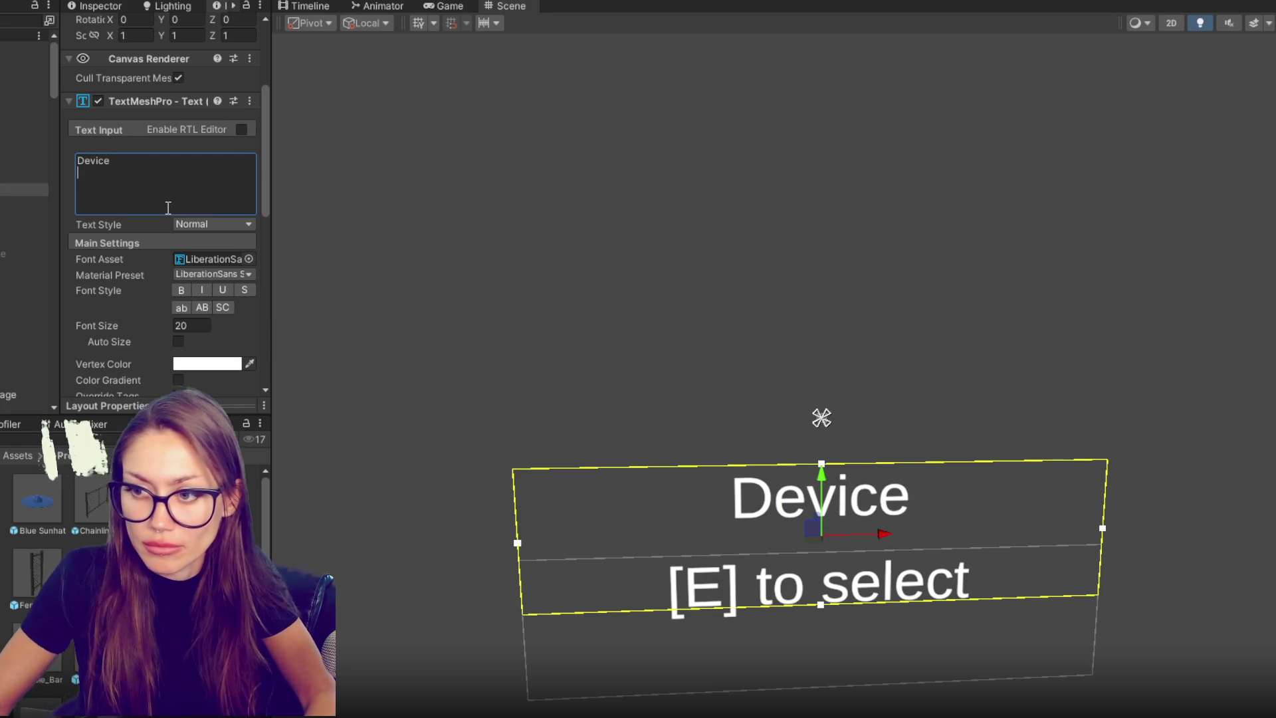
# - Preview the two-line prompt, then reselect the original HoverText label
pyautogui.scroll(-4, 516, 205)
pyautogui.scroll(-3, 665, 273)
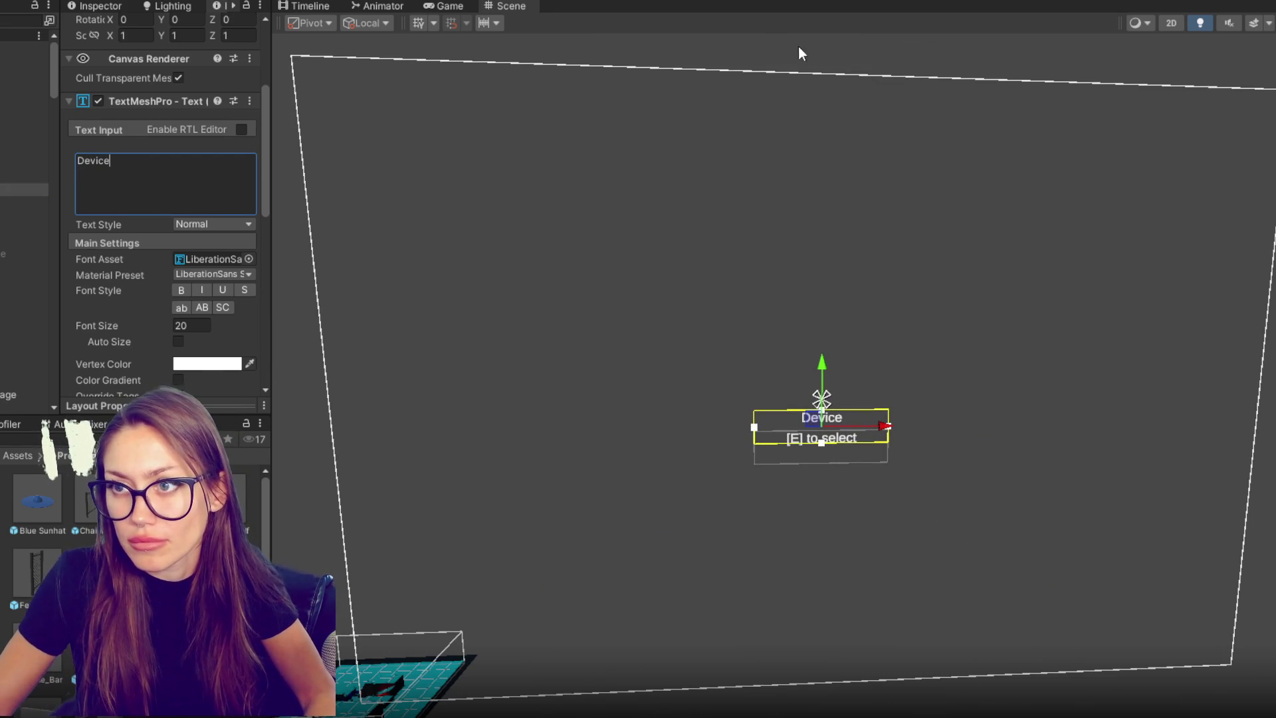
pyautogui.click(916, 147)
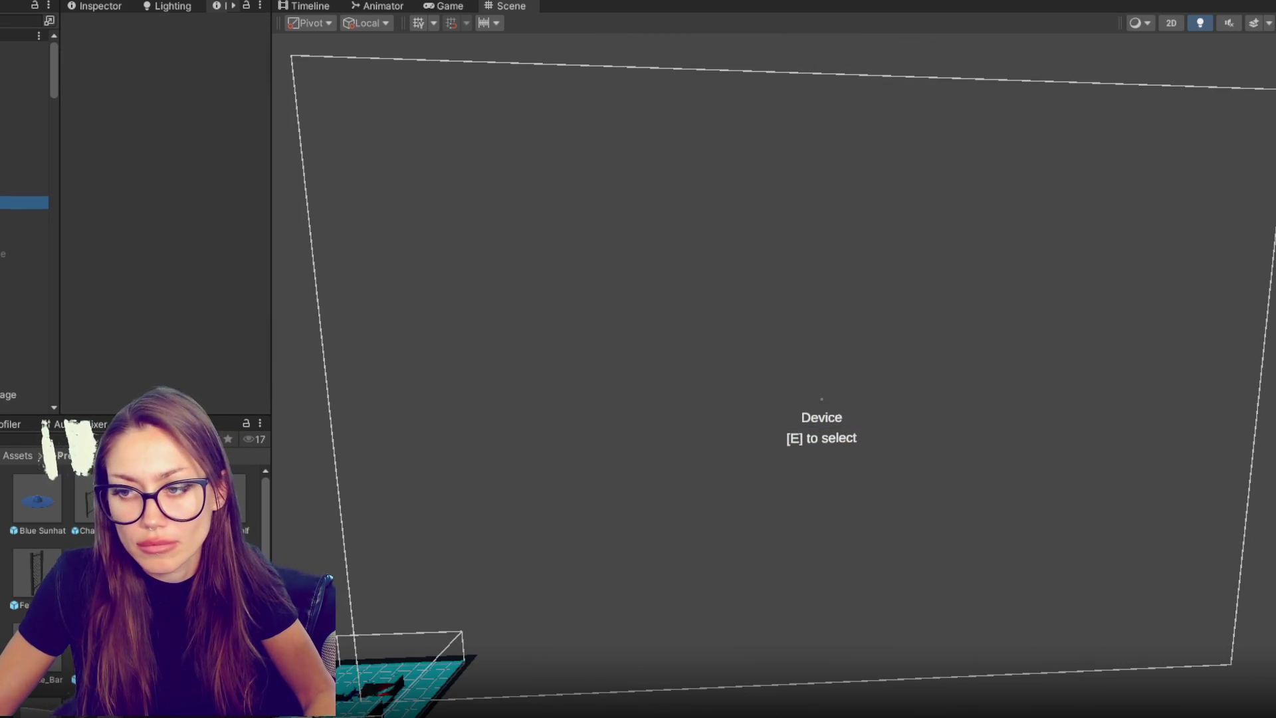
pyautogui.click(24, 203)
pyautogui.moveTo(821, 399); pyautogui.dragTo(821, 393)
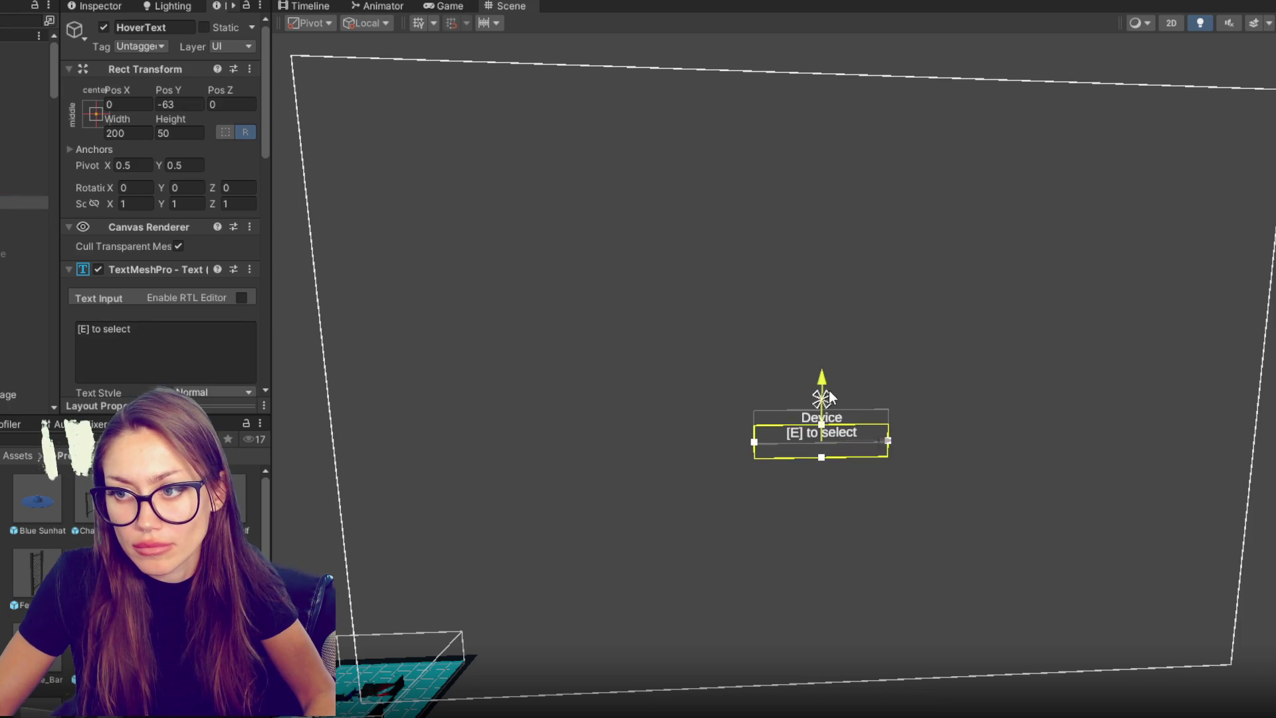
# - Set the [E] to select label's font size to 15
pyautogui.scroll(-5, 133, 311)
pyautogui.doubleClick(208, 277)
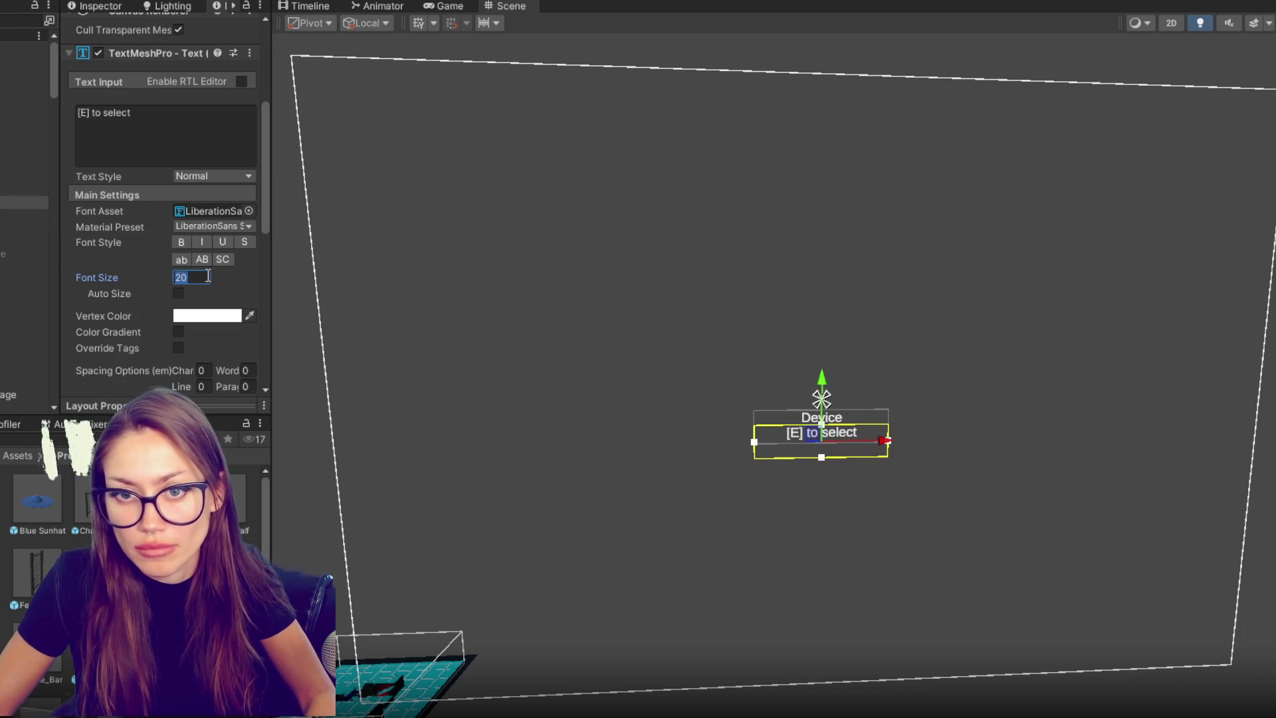
pyautogui.write('12')
pyautogui.press('BackSpace')
pyautogui.write('5')
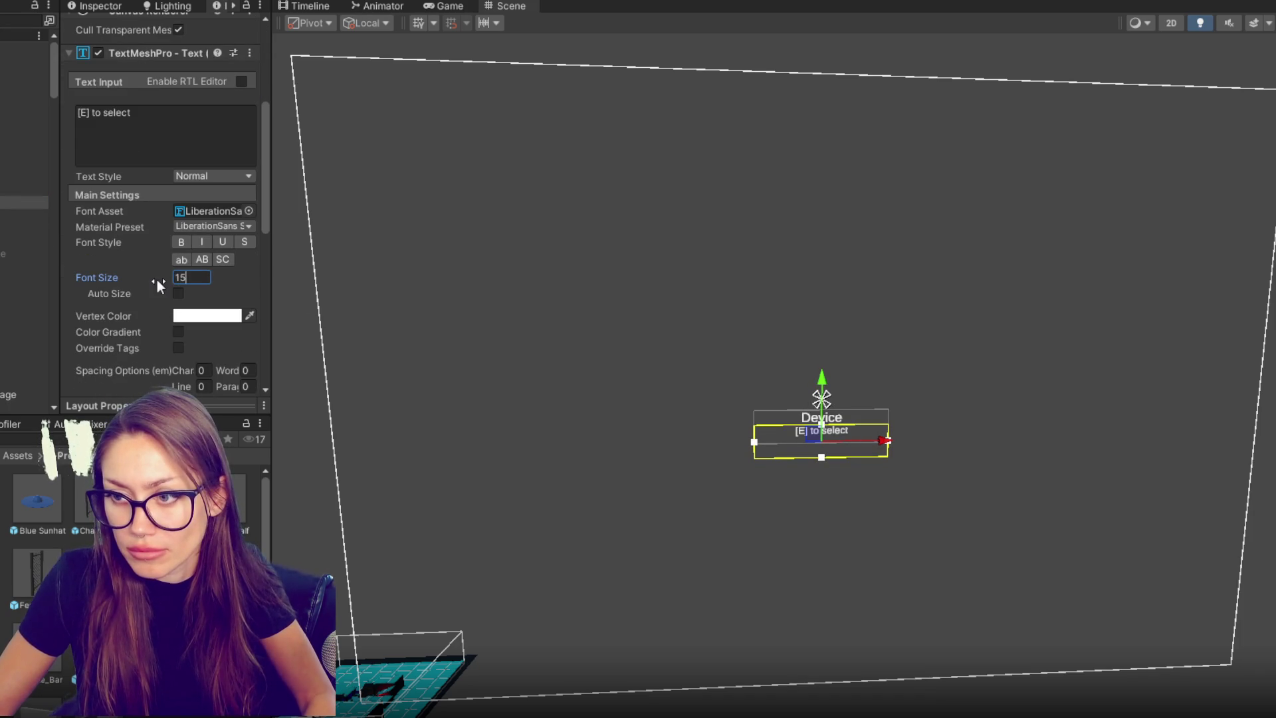
# - Retype the upper label's text as 'DEVICE'
pyautogui.click(16, 190)
pyautogui.click(184, 145)
pyautogui.write('DEVICE')
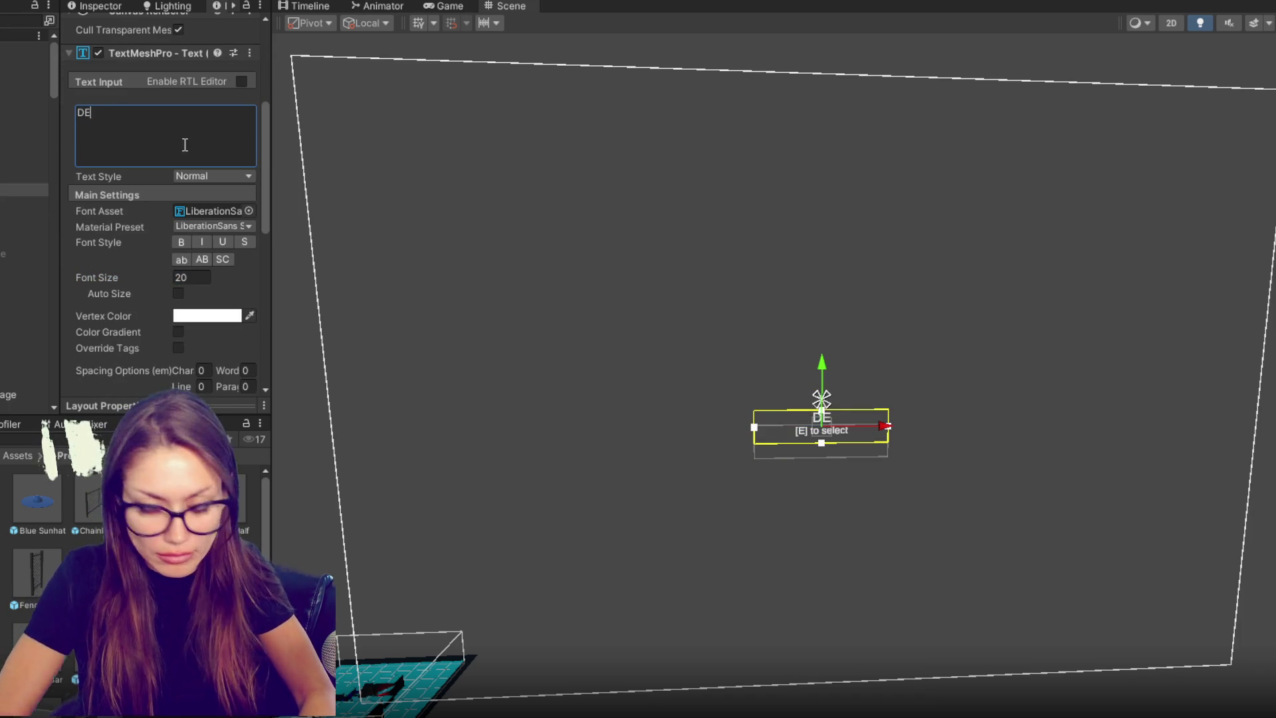
pyautogui.click(20, 203)
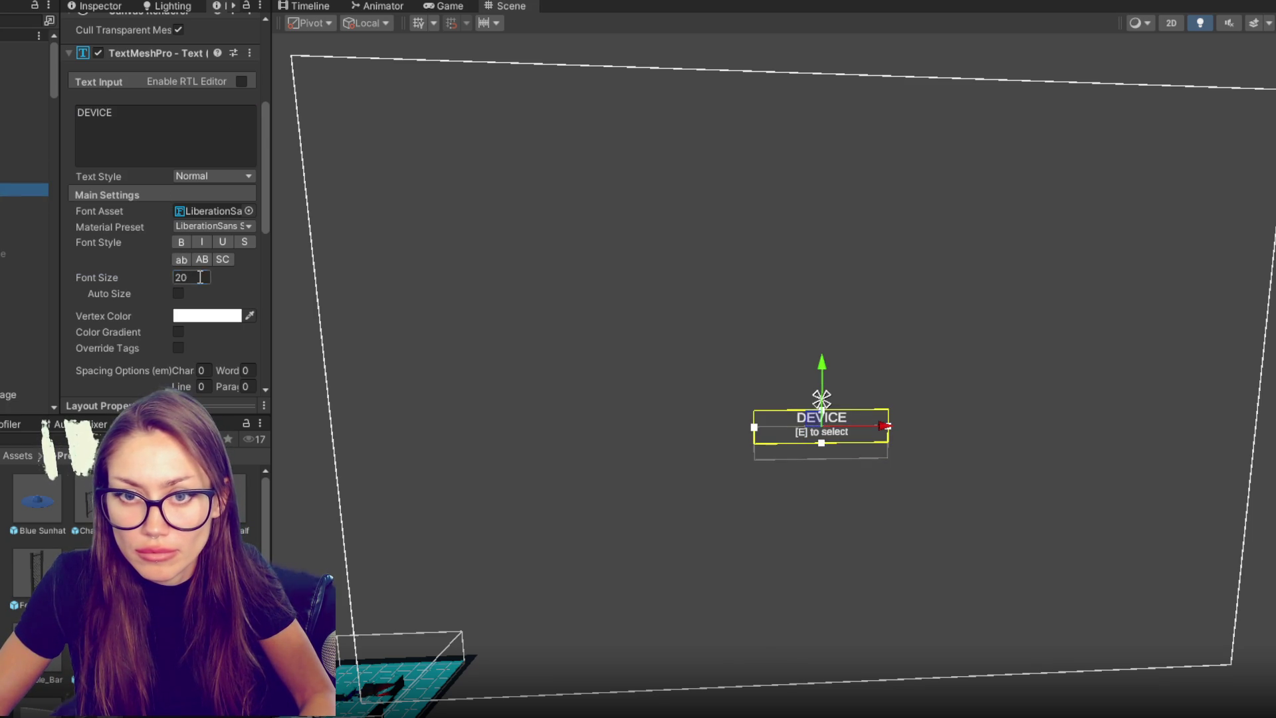
pyautogui.click(197, 277)
pyautogui.click(20, 203)
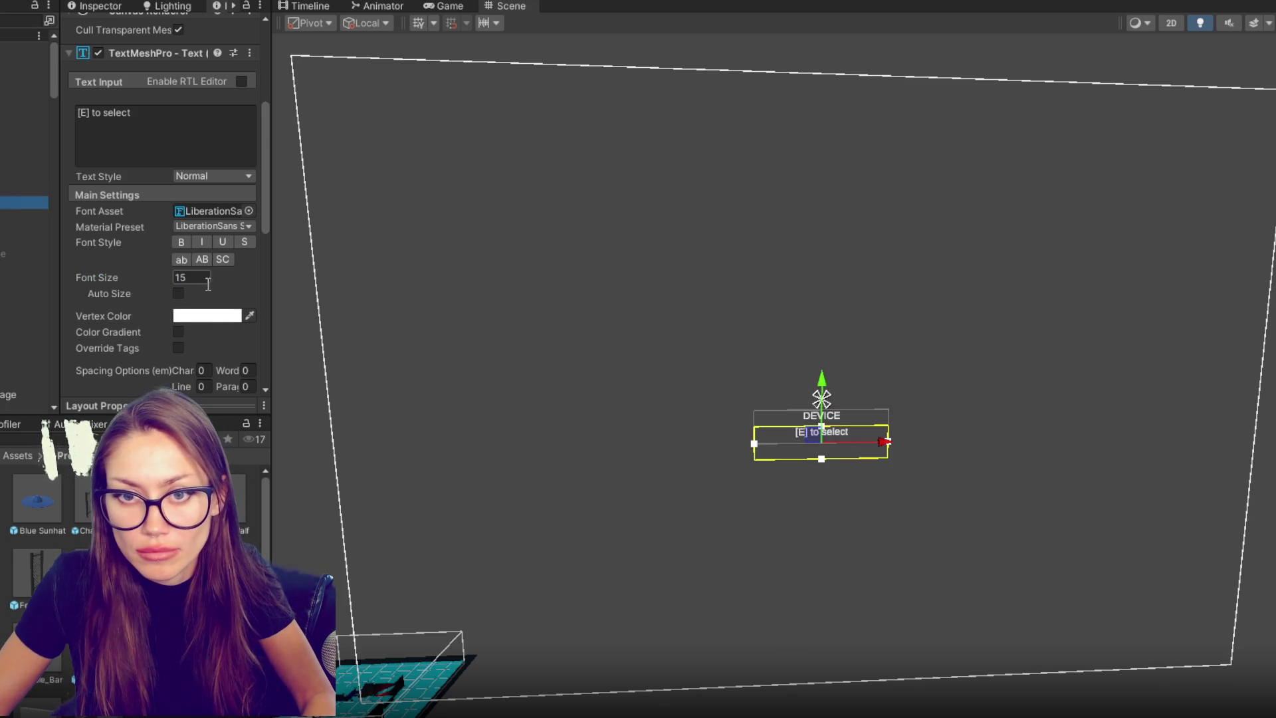
# - Change the hint label to '[E] TO SELECT' with font size 15
pyautogui.write('18')
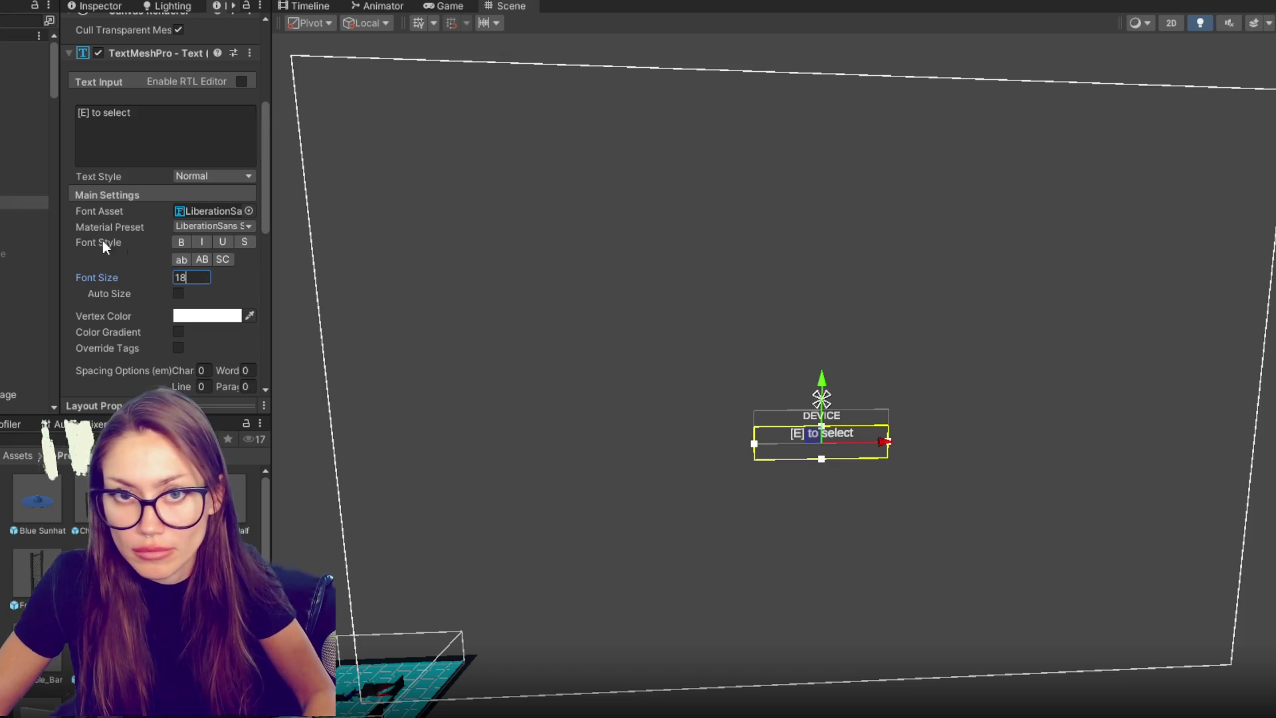
pyautogui.click(2, 191)
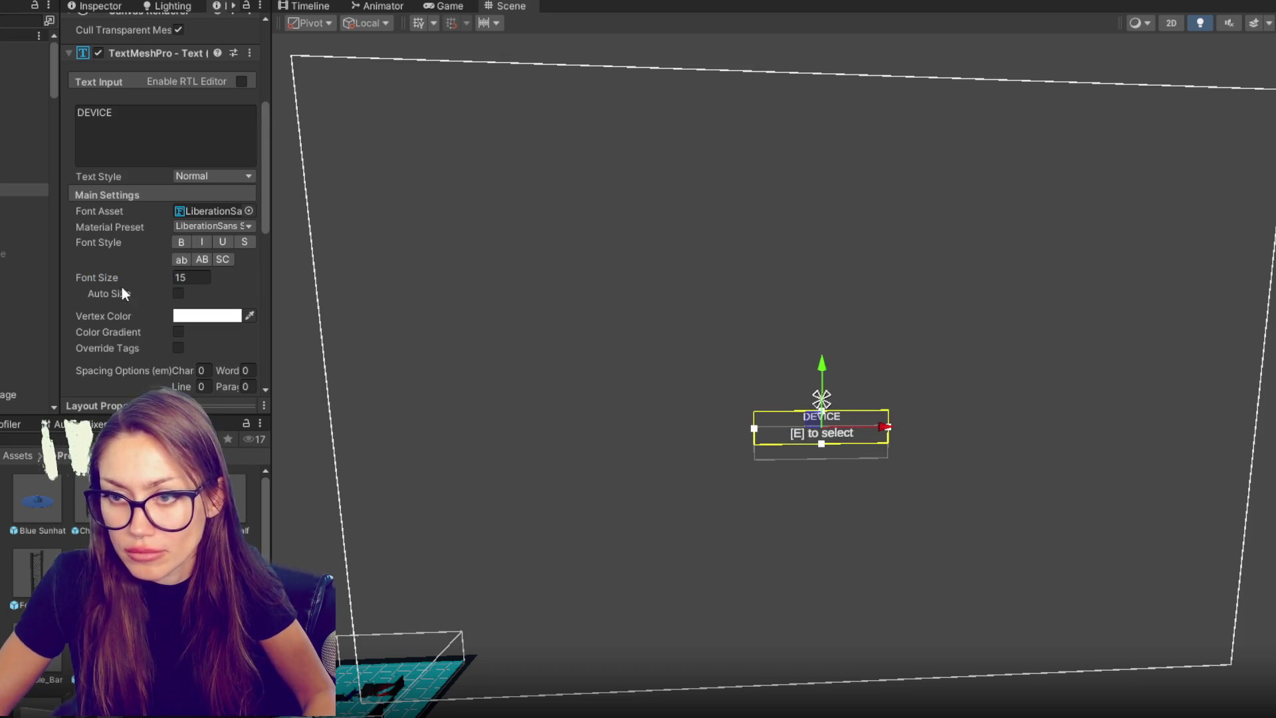
pyautogui.click(14, 204)
pyautogui.write('[E] TO SE')
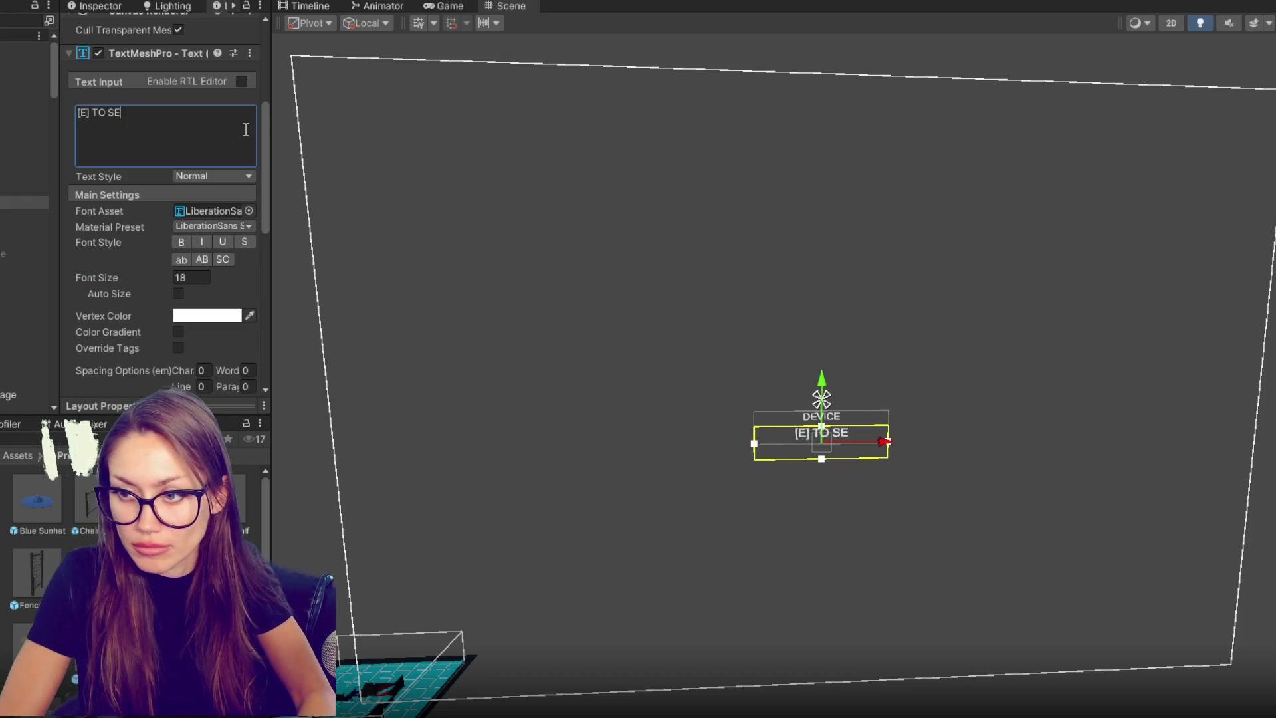
pyautogui.write('LECT')
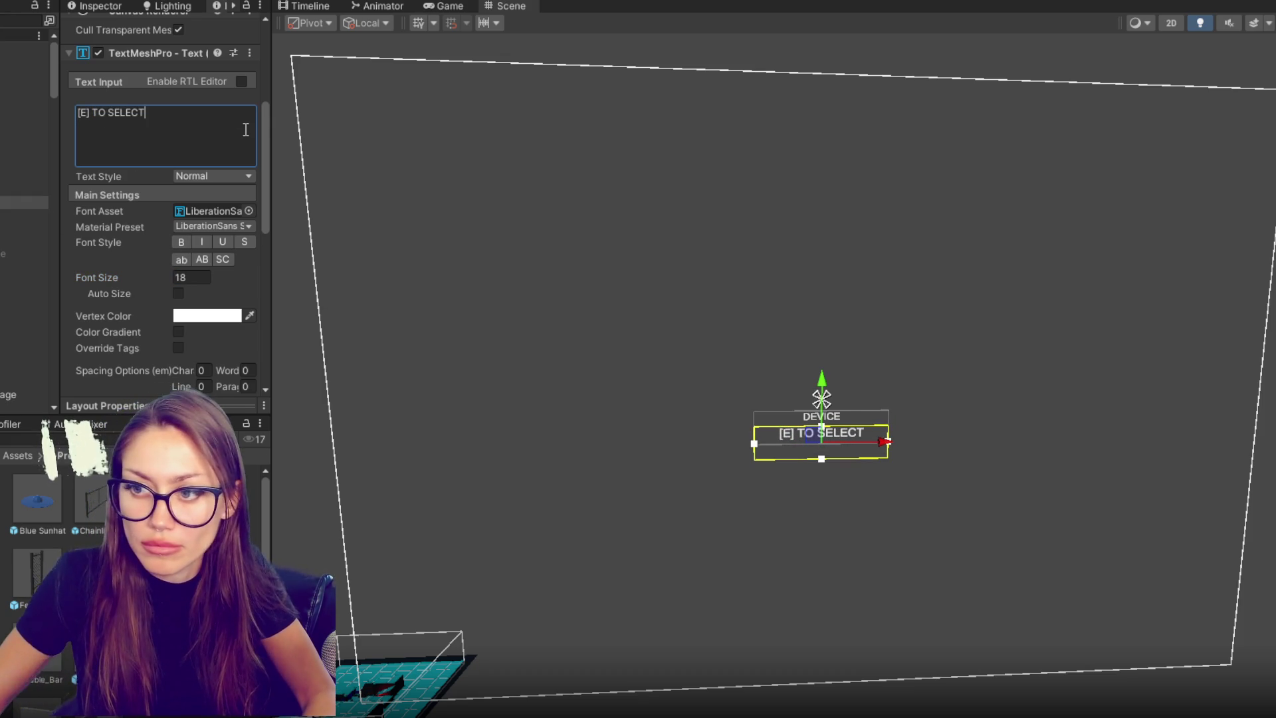
pyautogui.moveTo(171, 277); pyautogui.dragTo(166, 277)
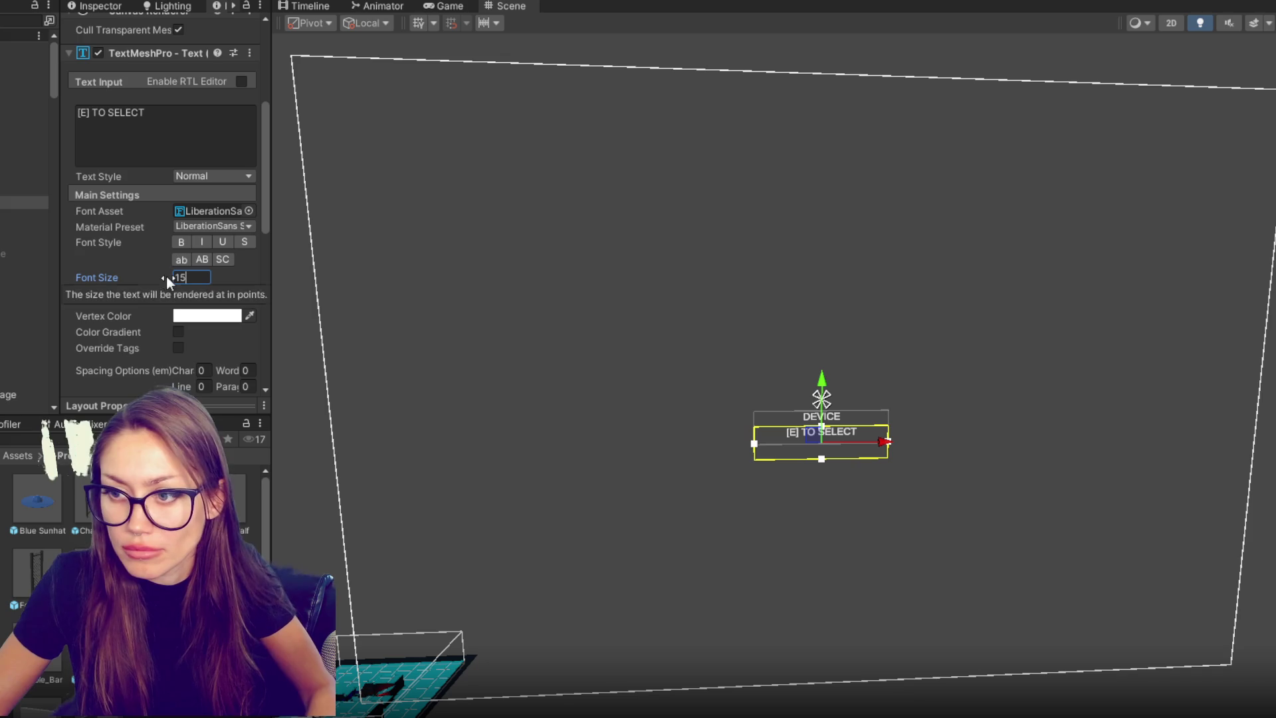
# - Set the DEVICE label's font size to 17
pyautogui.click(20, 190)
pyautogui.click(198, 277)
pyautogui.write('17')
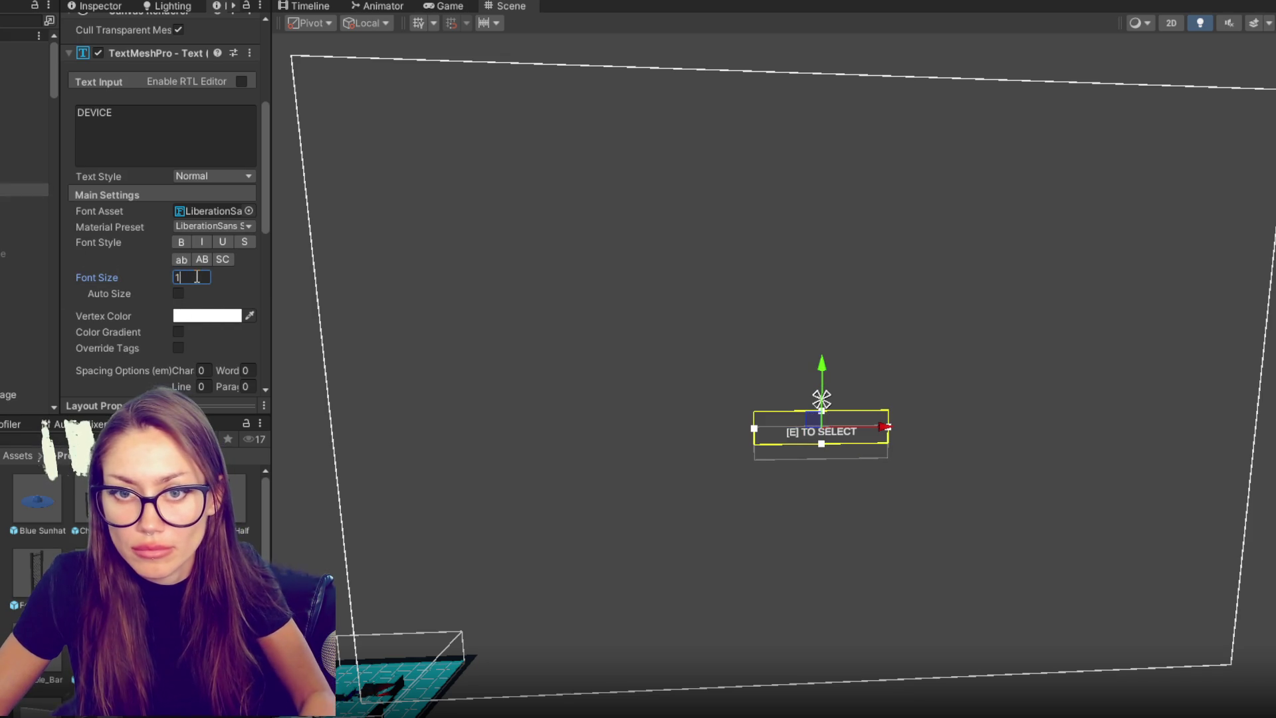
pyautogui.click(23, 202)
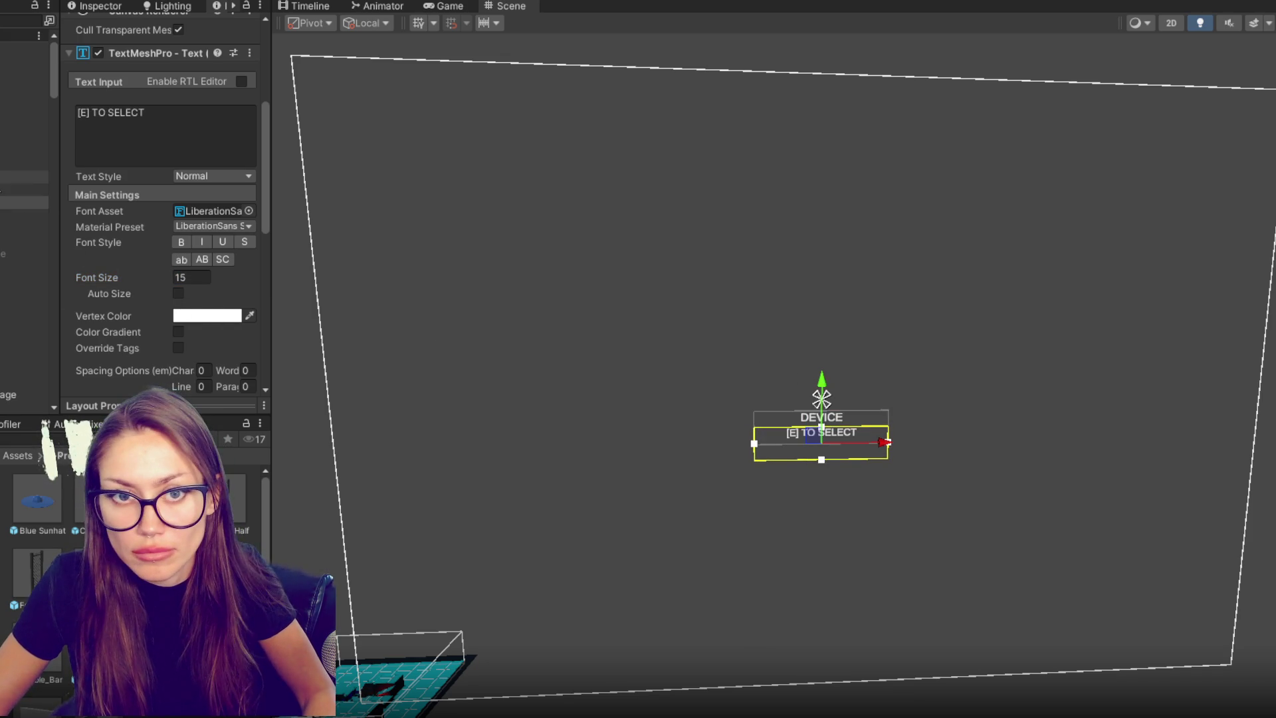
pyautogui.click(20, 176)
pyautogui.click(20, 190)
pyautogui.click(151, 271)
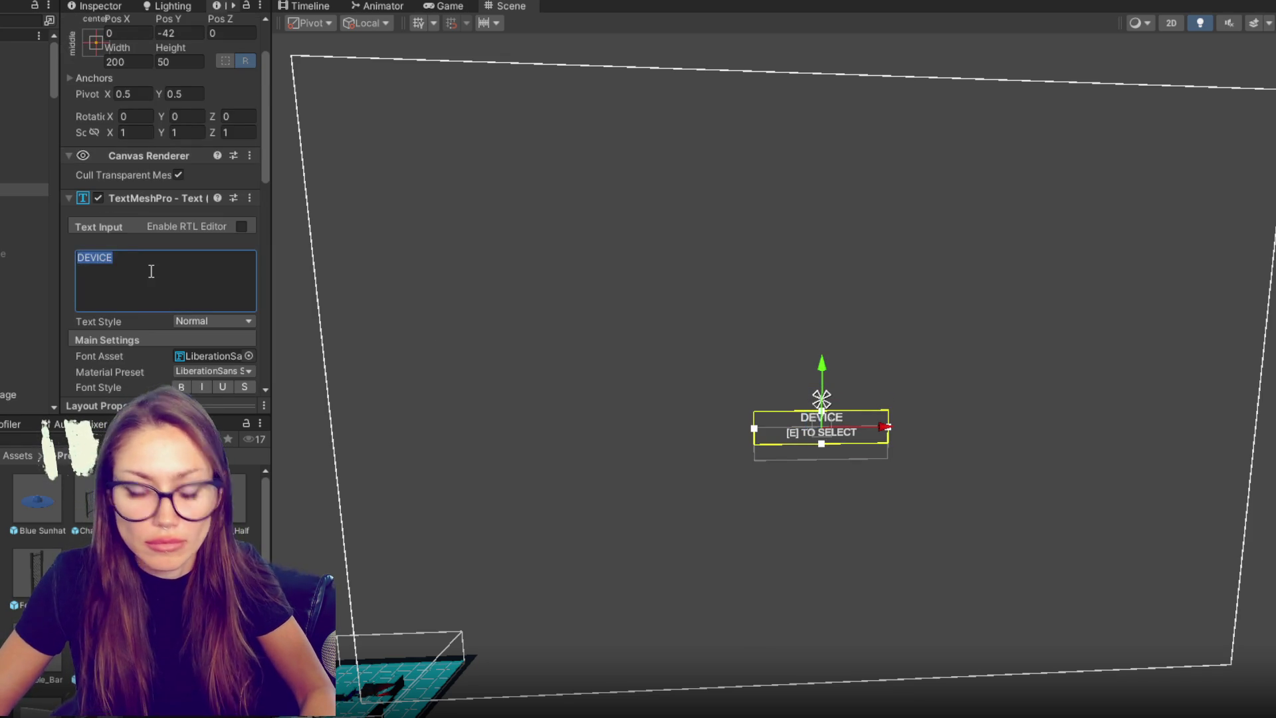
# - Change the upper label's text to 'Devbice' and its font size to 22
pyautogui.write('Devbice')
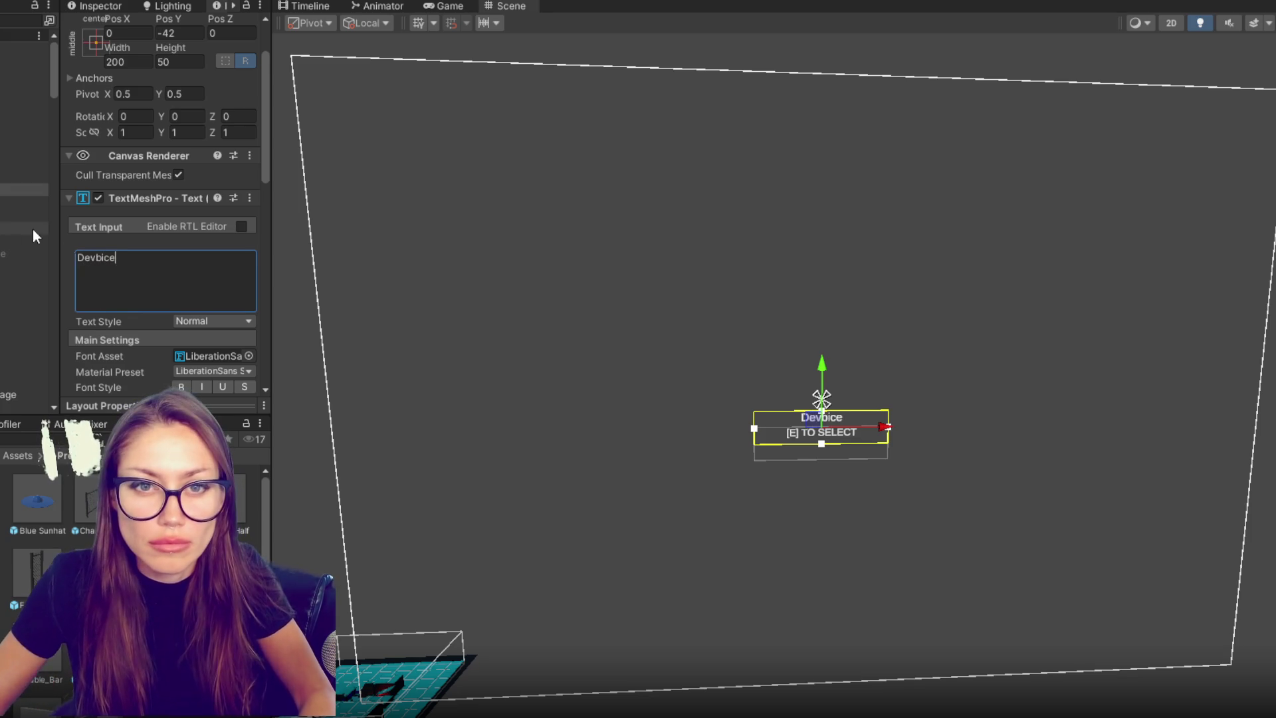
pyautogui.scroll(-2, 116, 290)
pyautogui.write('19')
pyautogui.press('BackSpace')
pyautogui.press('BackSpace')
pyautogui.write('22')
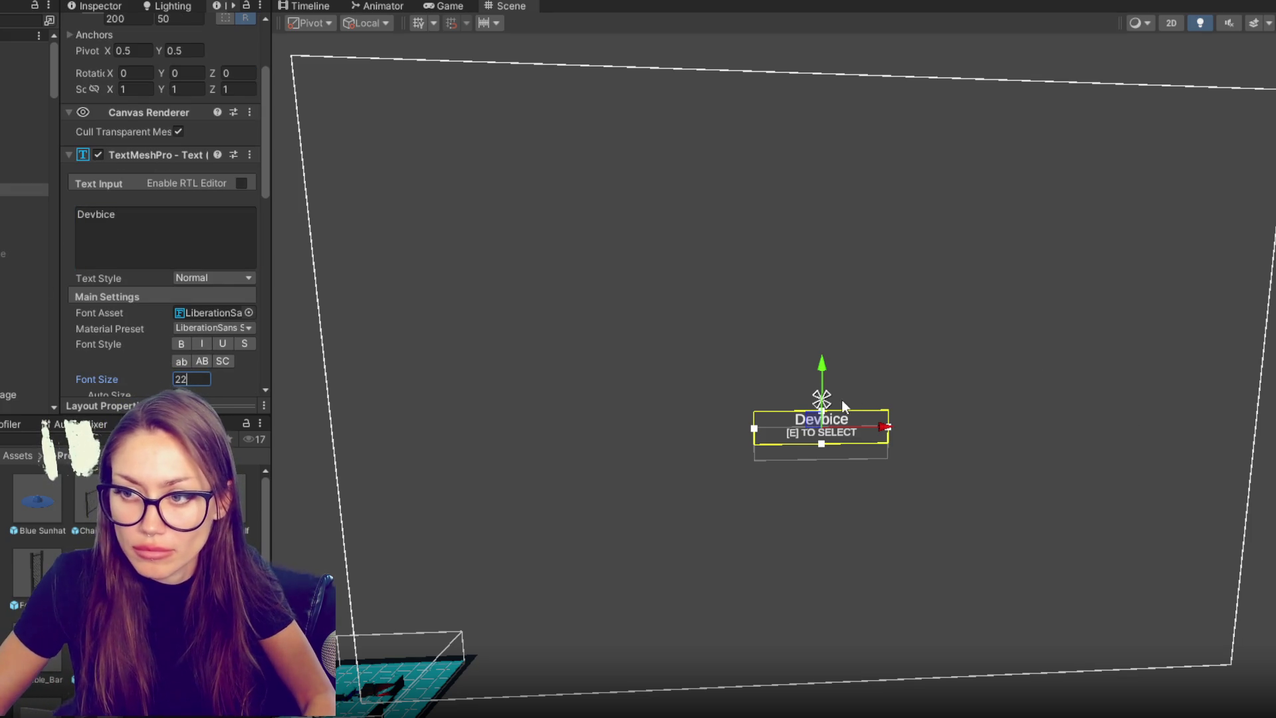
pyautogui.click(817, 372)
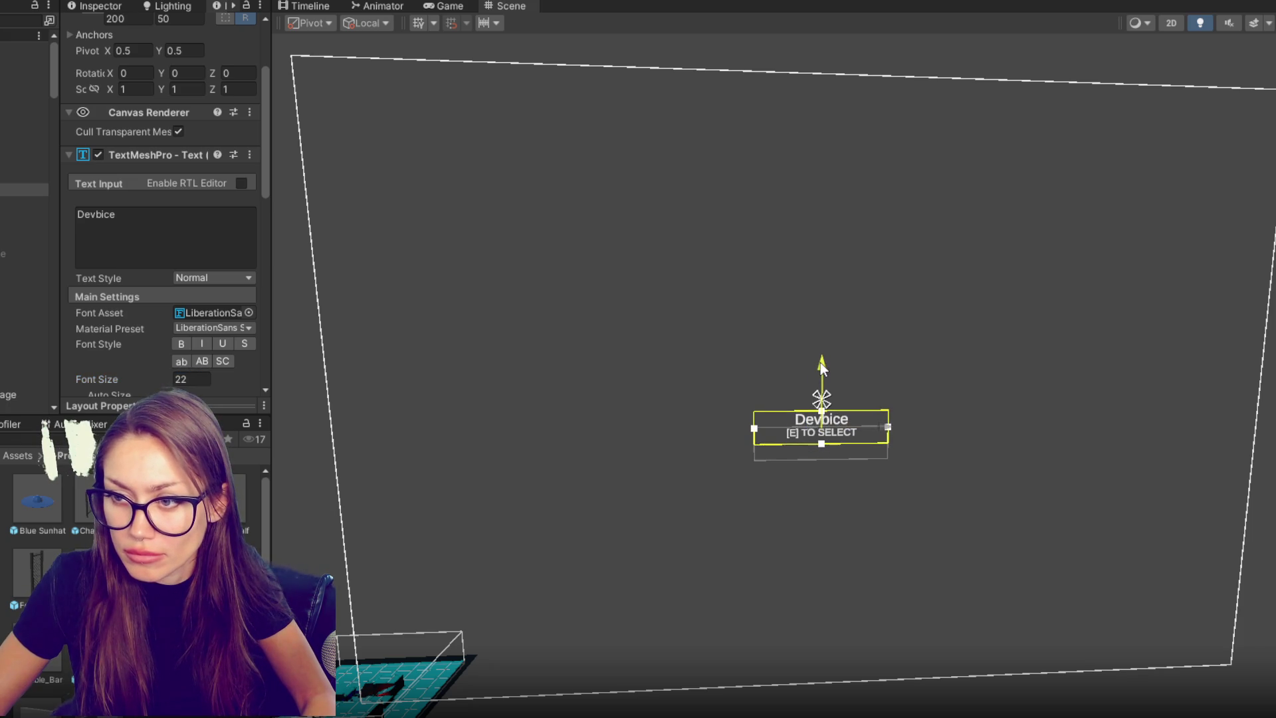
# - Nudge the Devbice label down to Pos Y -40, just above the hint
pyautogui.click(825, 435)
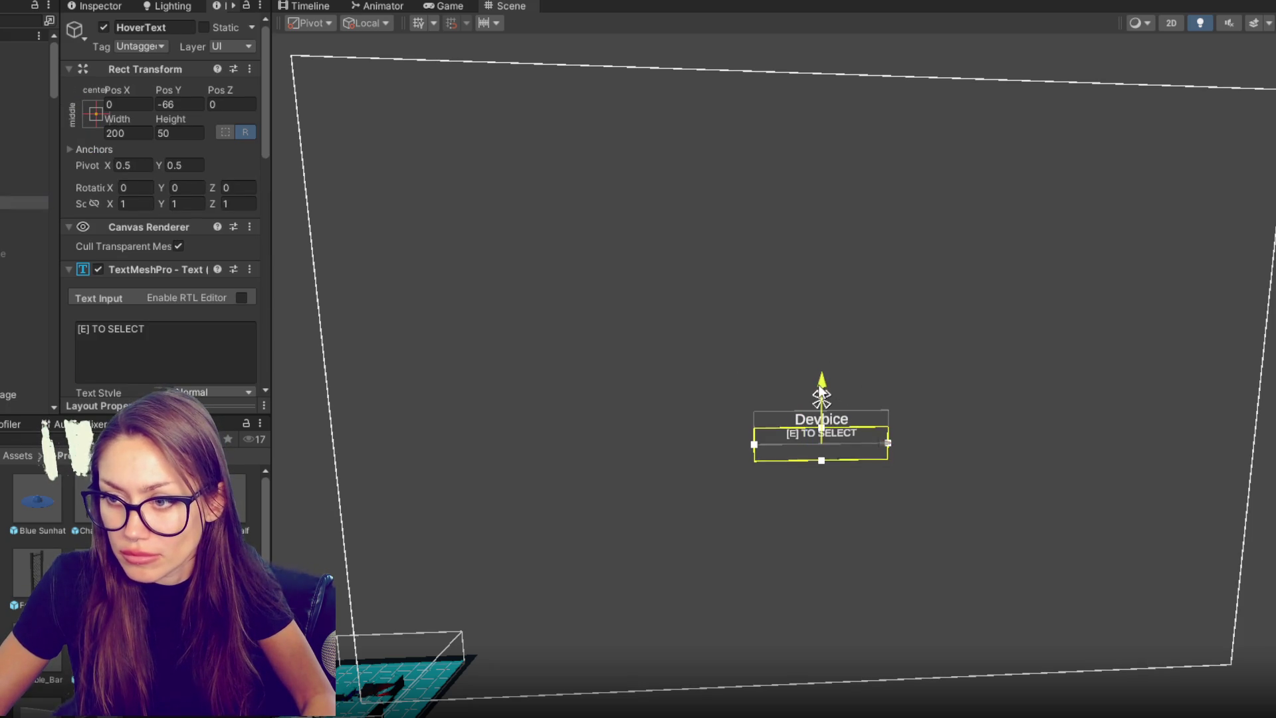
pyautogui.click(965, 549)
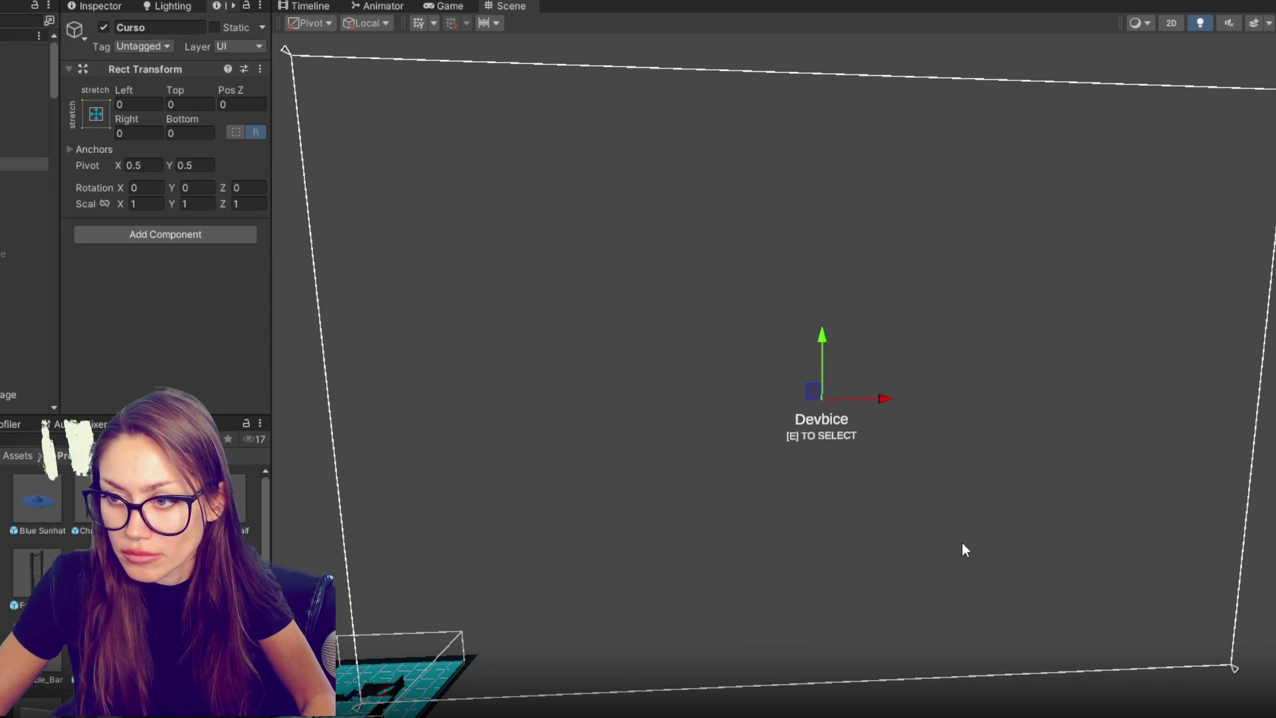
pyautogui.click(11, 189)
pyautogui.click(821, 413)
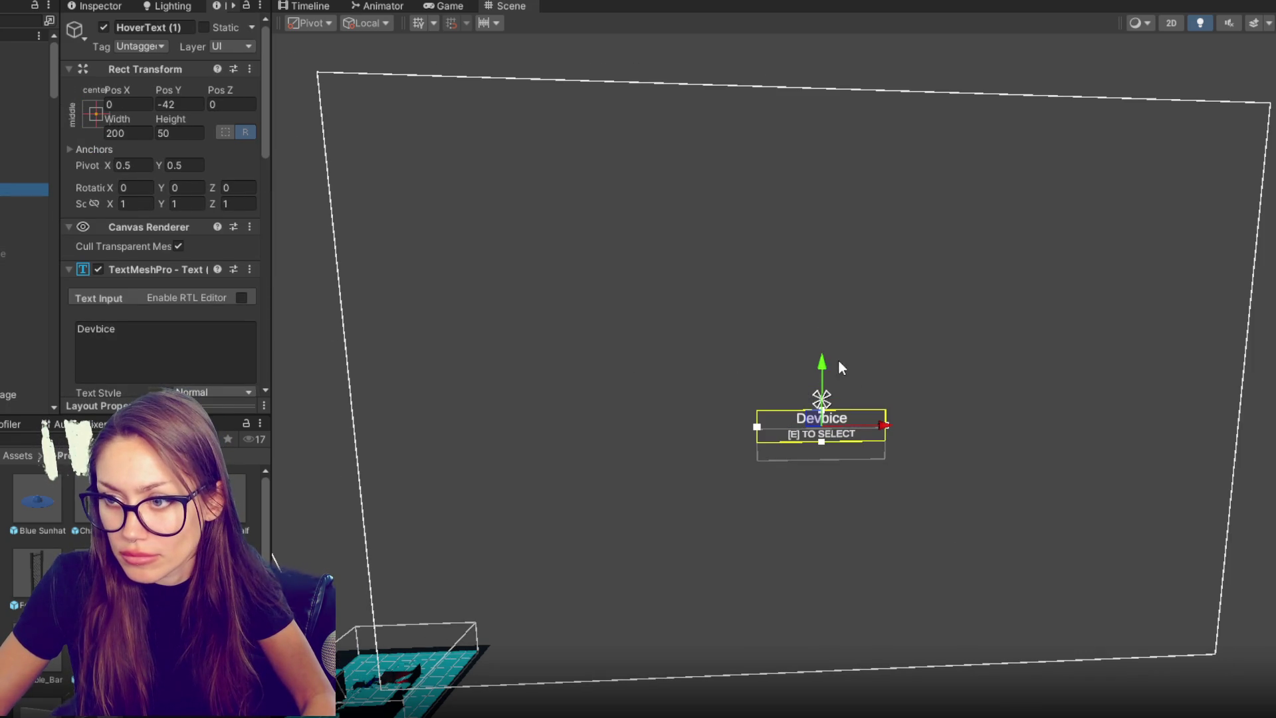
pyautogui.click(822, 362)
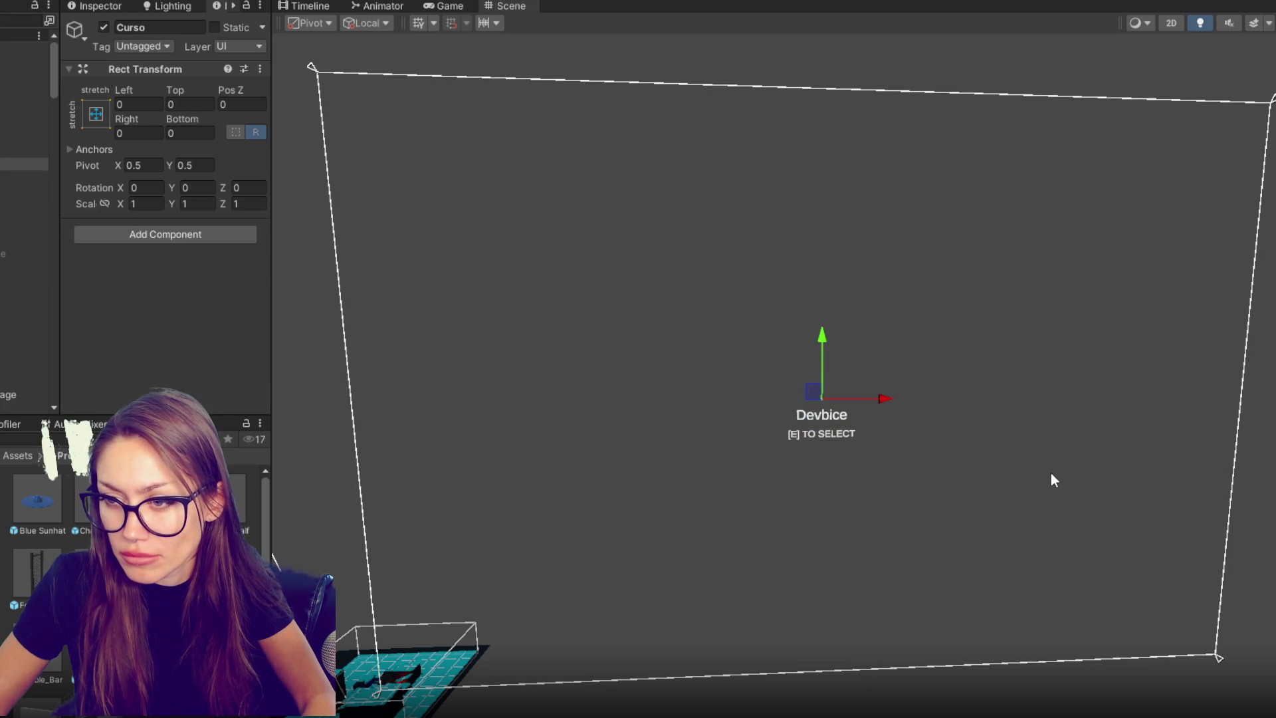
pyautogui.click(848, 648)
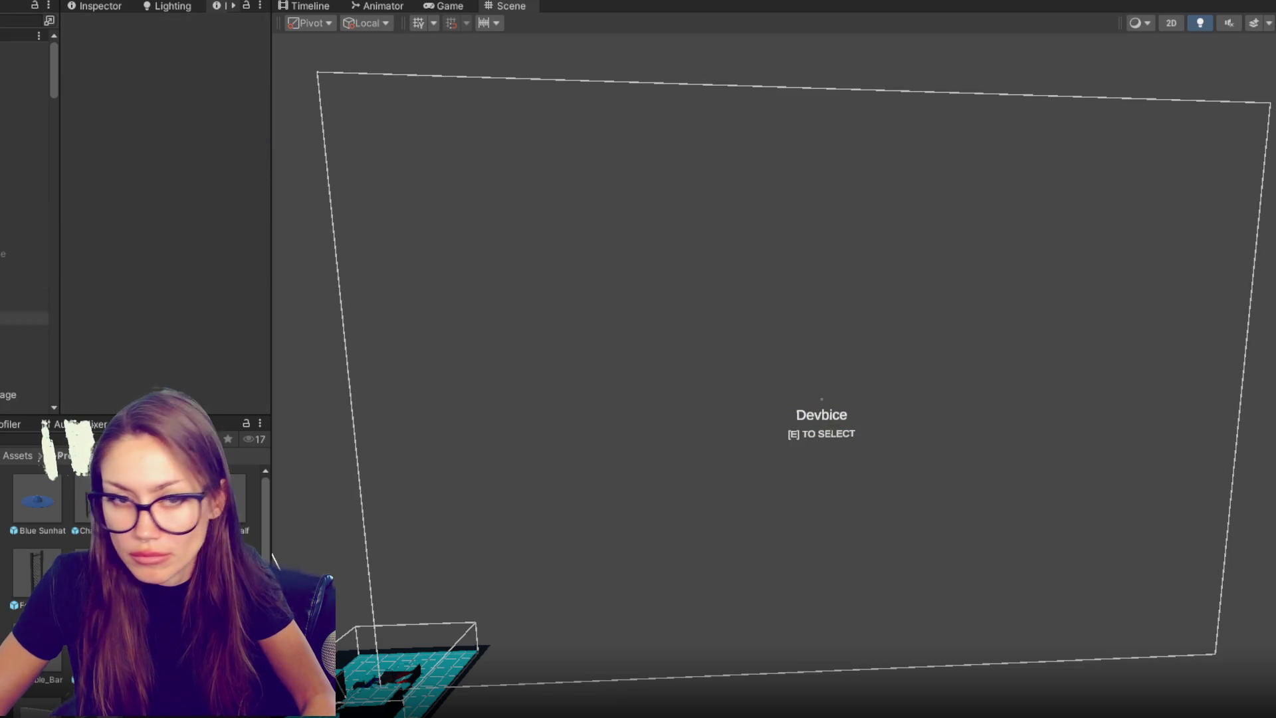
pyautogui.click(24, 190)
pyautogui.moveTo(822, 364); pyautogui.dragTo(818, 367)
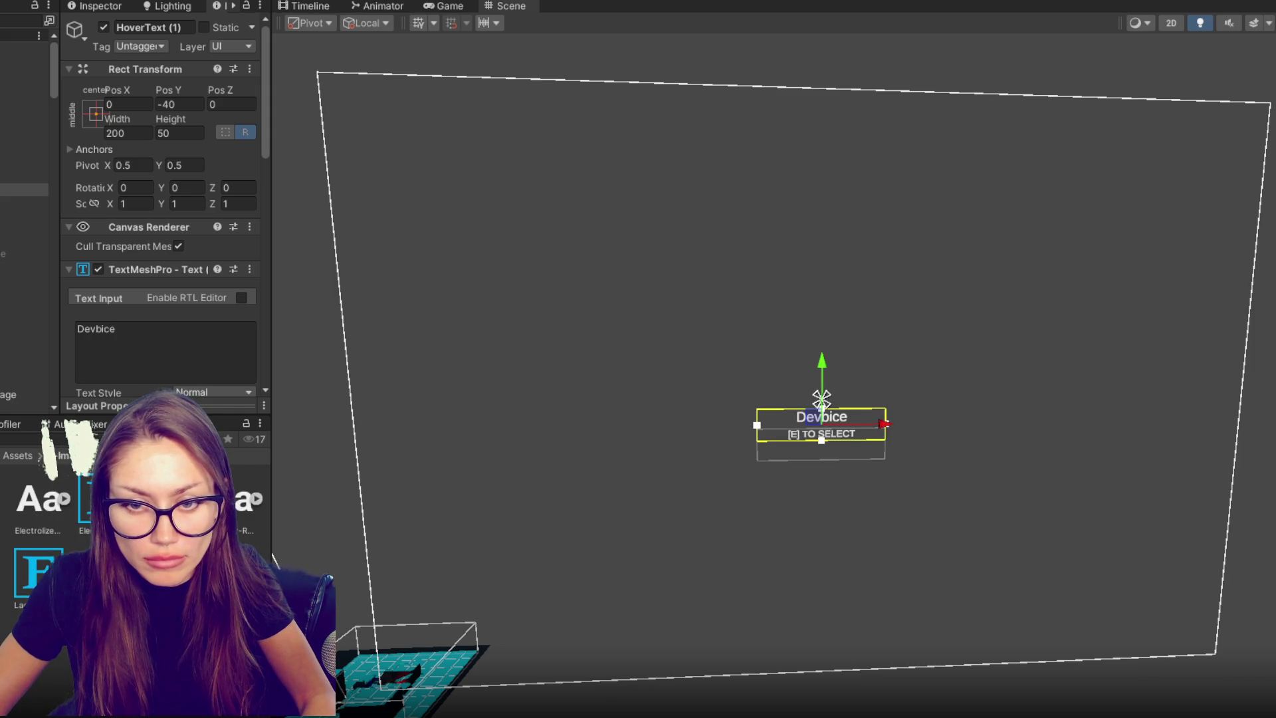
# - Drag the Electrolize font asset into the label's Font Asset field
pyautogui.click(24, 202)
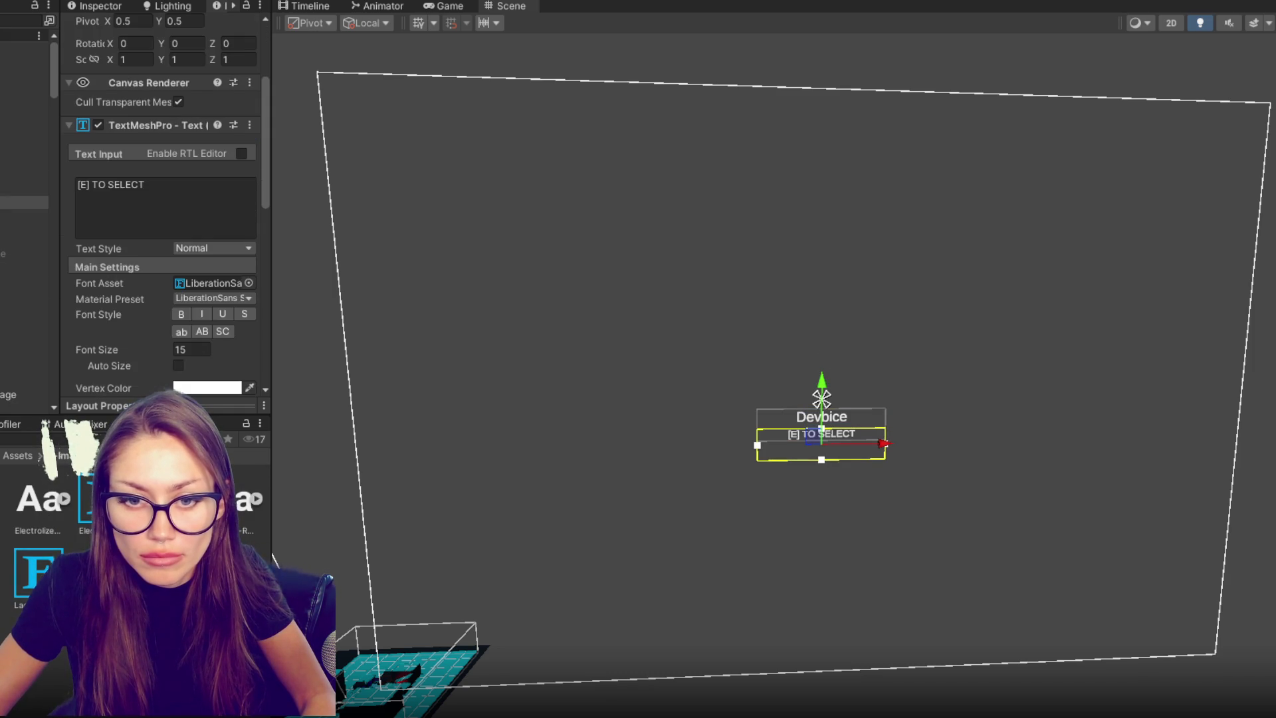
pyautogui.click(26, 189)
pyautogui.click(146, 327)
pyautogui.scroll(-10, 233, 182)
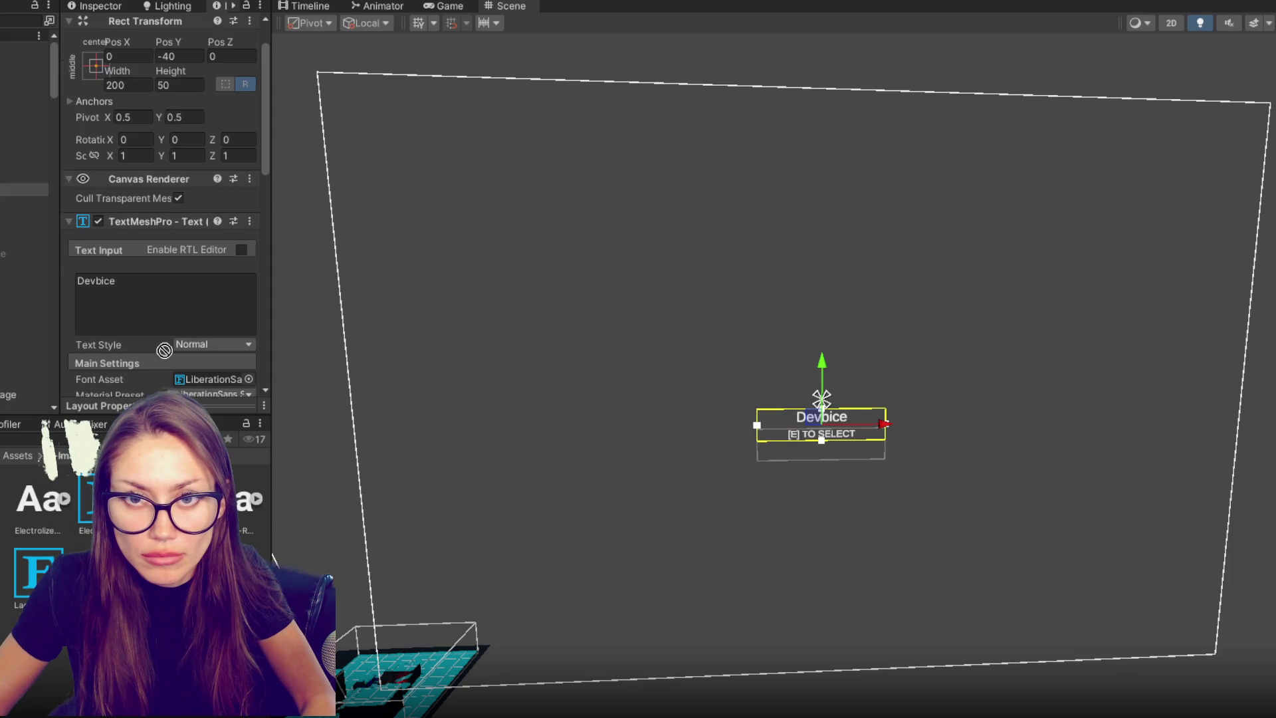
pyautogui.scroll(10, 233, 182)
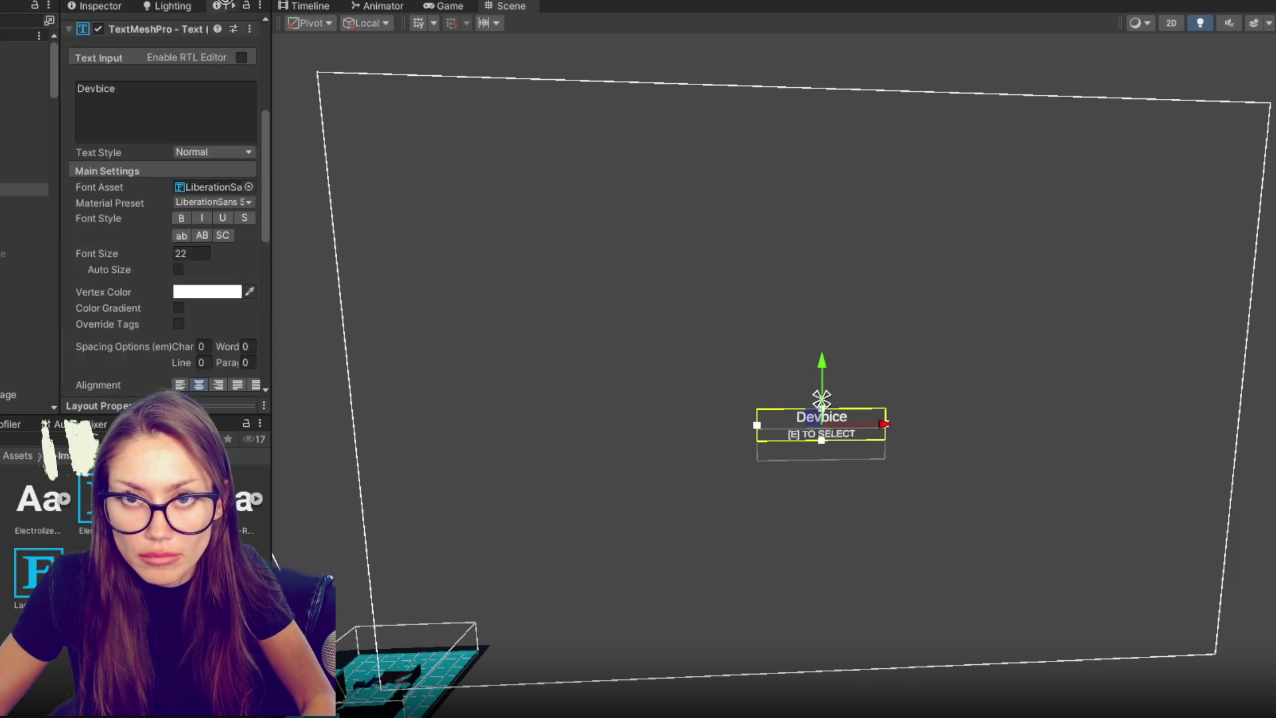
pyautogui.scroll(-8, 233, 182)
pyautogui.scroll(4, 232, 181)
pyautogui.moveTo(86, 505); pyautogui.dragTo(213, 199)
pyautogui.scroll(3, 173, 319)
# - Give the Devbice label the Lacquer-Regular font at size 27
pyautogui.click(821, 434)
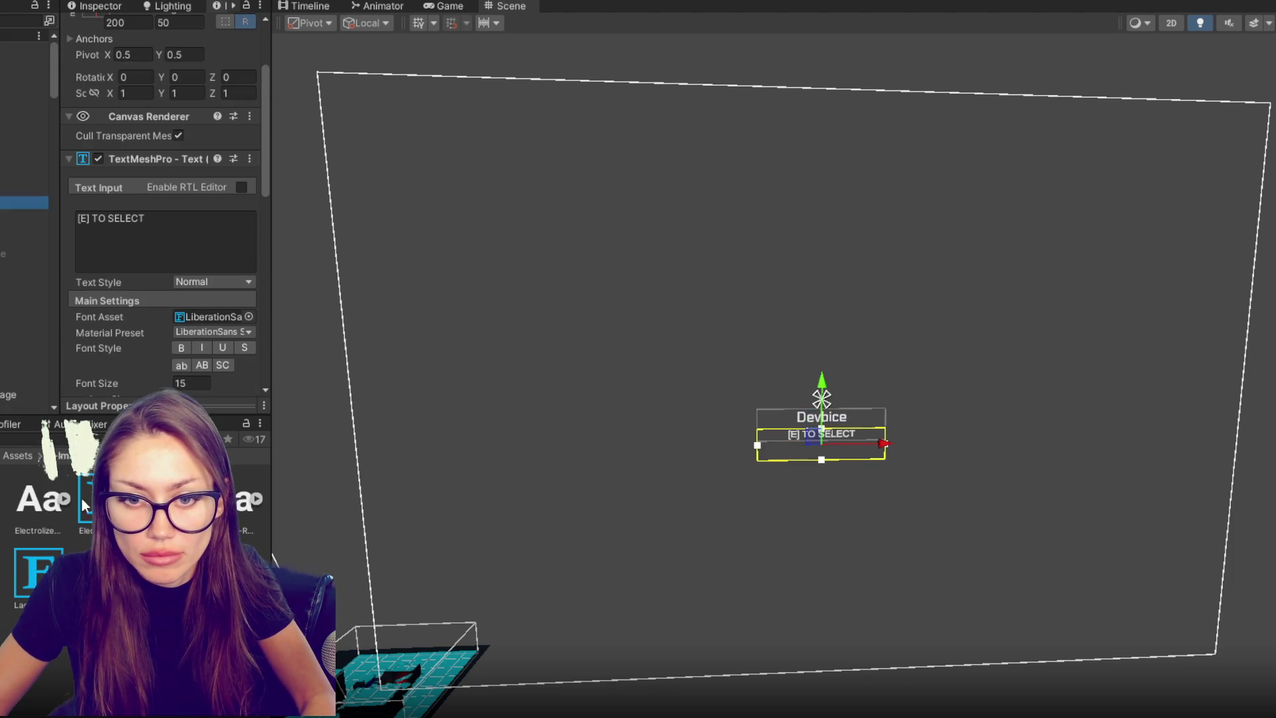
pyautogui.click(24, 189)
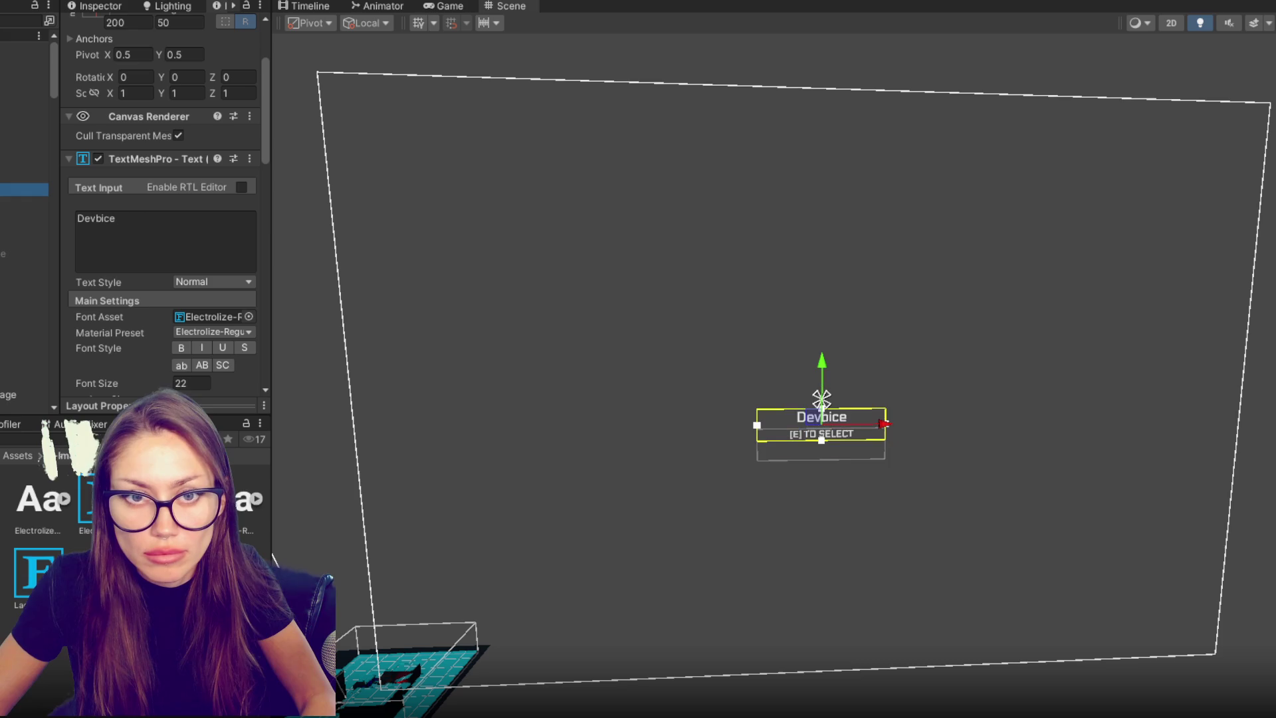
pyautogui.moveTo(50, 563)
pyautogui.mouseDown()
pyautogui.moveTo(476, 353)
pyautogui.moveTo(238, 316)
pyautogui.mouseUp()
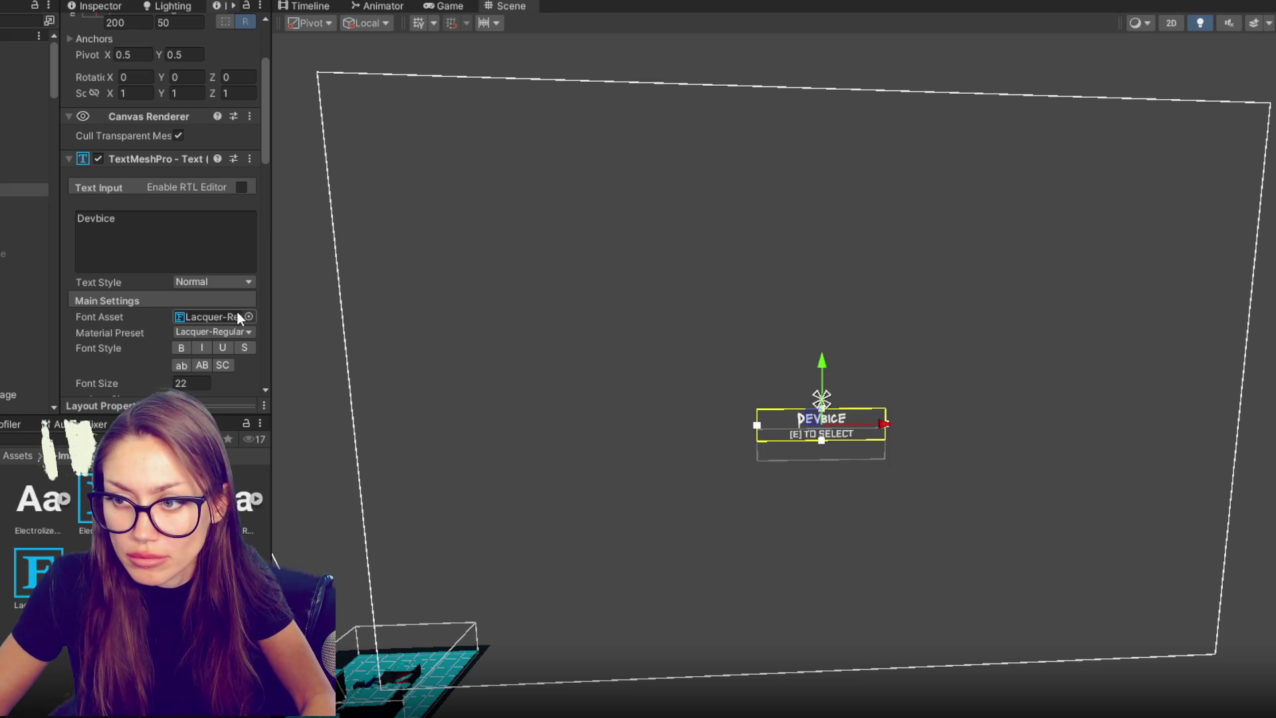
pyautogui.click(195, 388)
pyautogui.write('27')
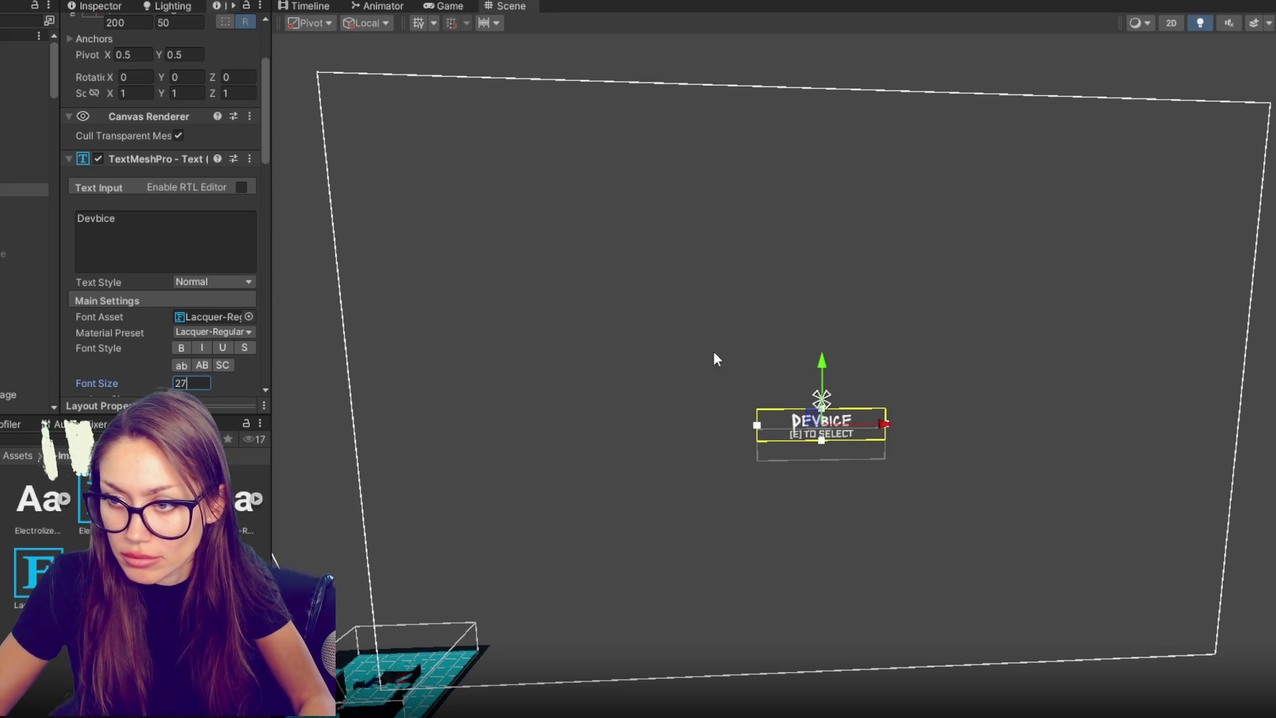
pyautogui.click(830, 372)
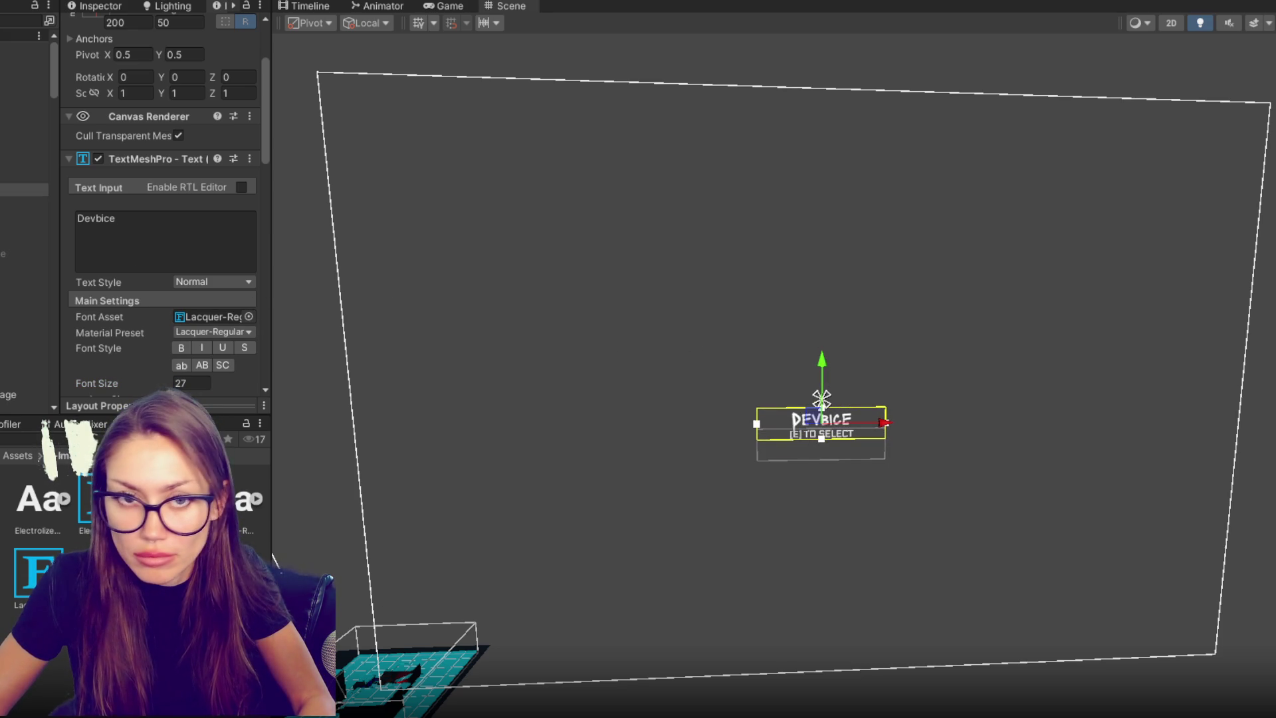
# - Rename the Devbice label object to 'Item Name'
pyautogui.click(821, 399)
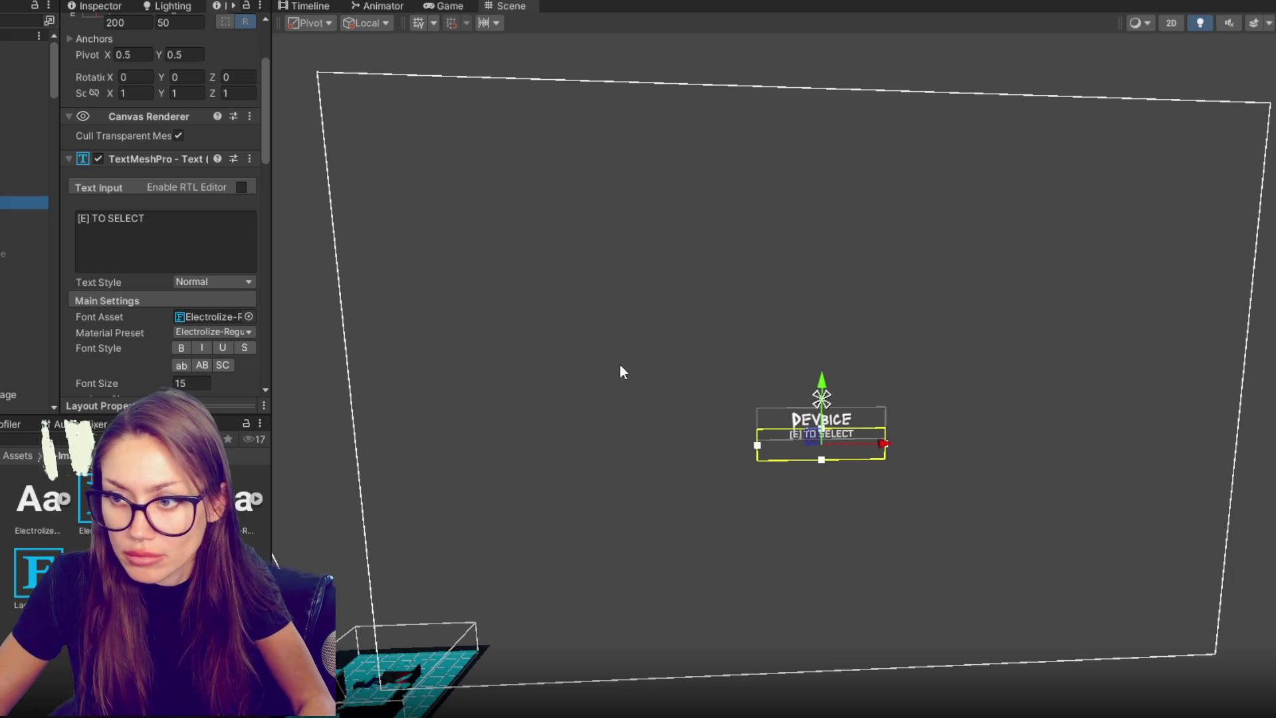
pyautogui.click(937, 362)
pyautogui.click(896, 605)
pyautogui.click(1019, 481)
pyautogui.click(2, 190)
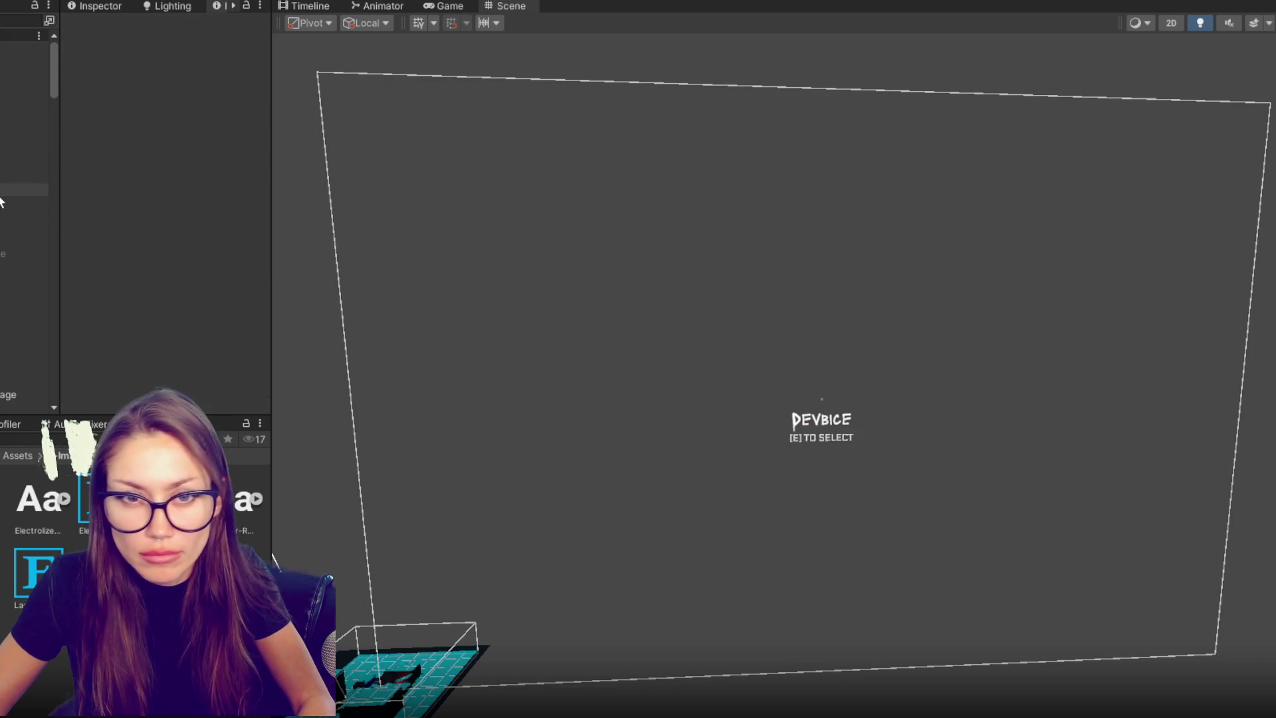
pyautogui.click(163, 28)
pyautogui.write('Item ')
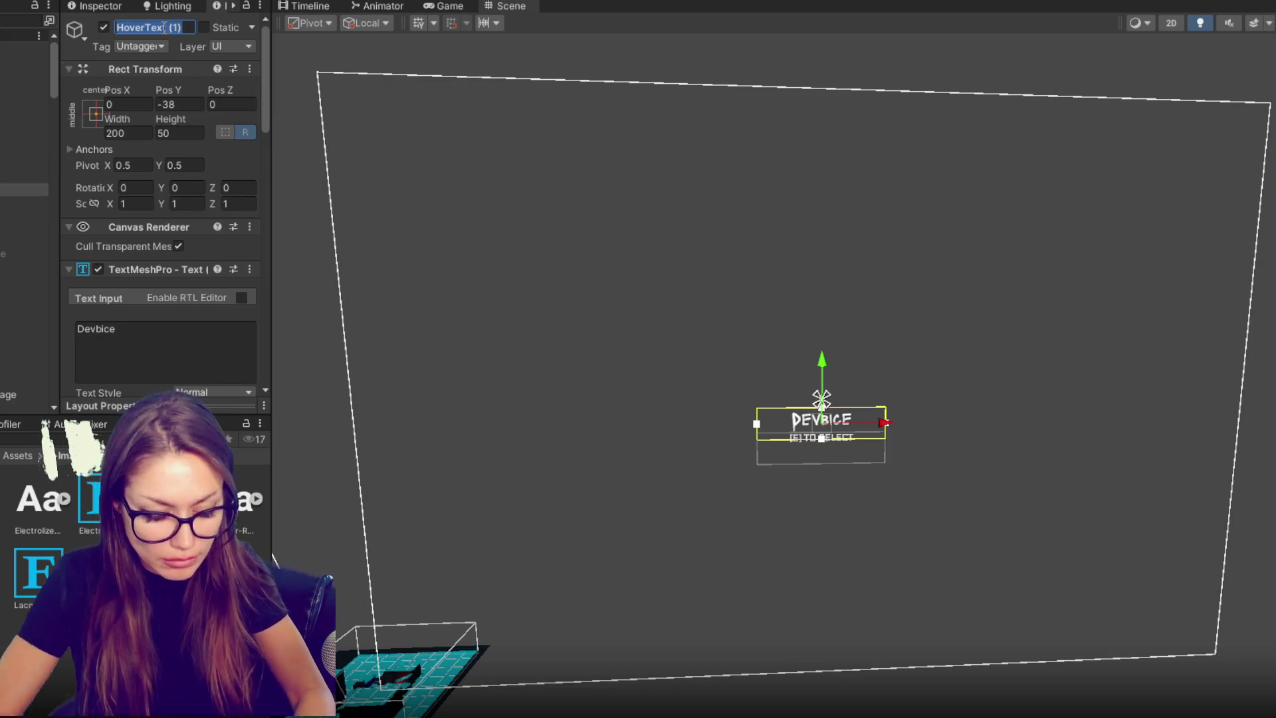
pyautogui.write('Name')
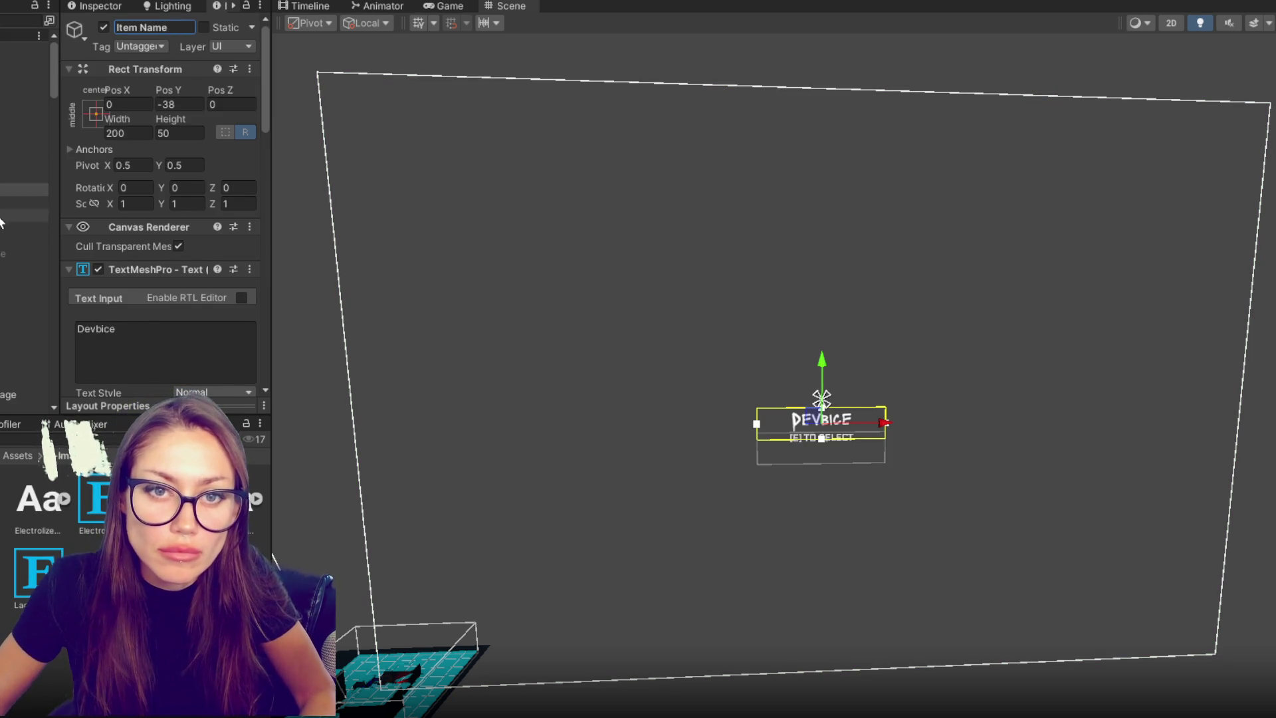
# - Rename the [E] TO SELECT label object to 'Instructions'
pyautogui.click(20, 202)
pyautogui.click(166, 29)
pyautogui.write('Instr')
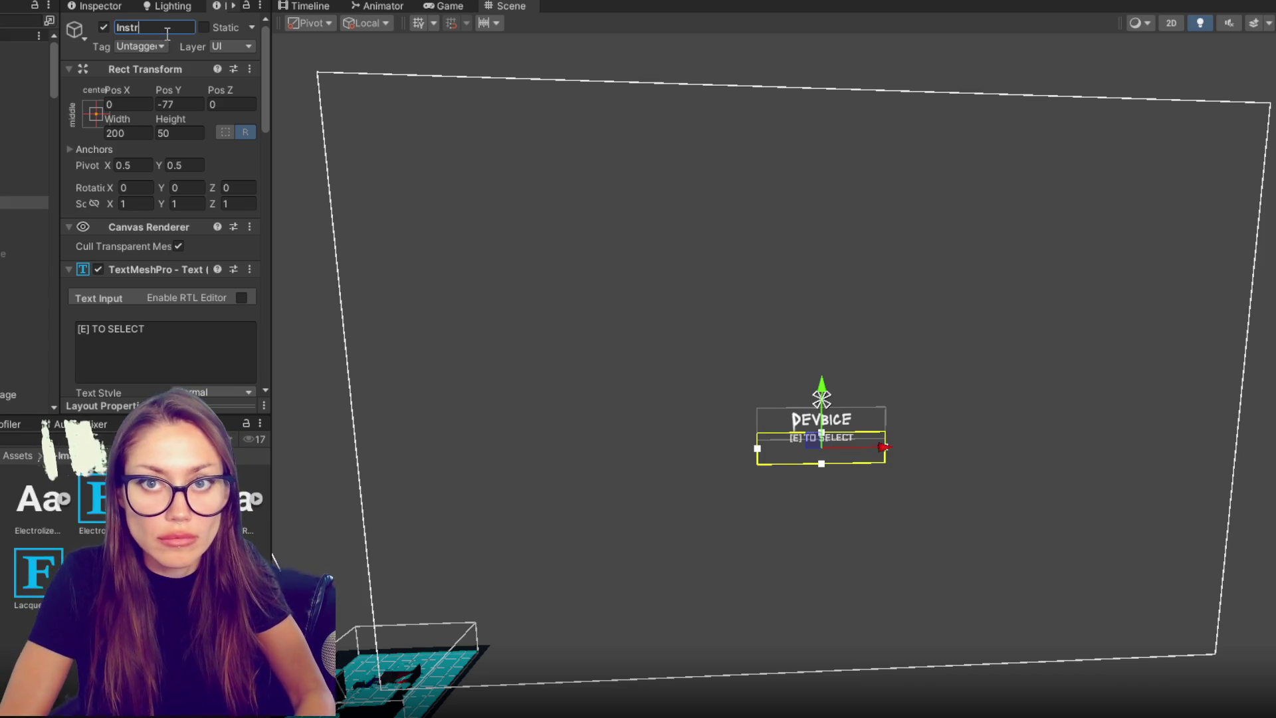
pyautogui.click(20, 203)
pyautogui.click(20, 48)
# - Create a new CursorControls script component on CONTROLS and open it in the code editor
pyautogui.click(136, 143)
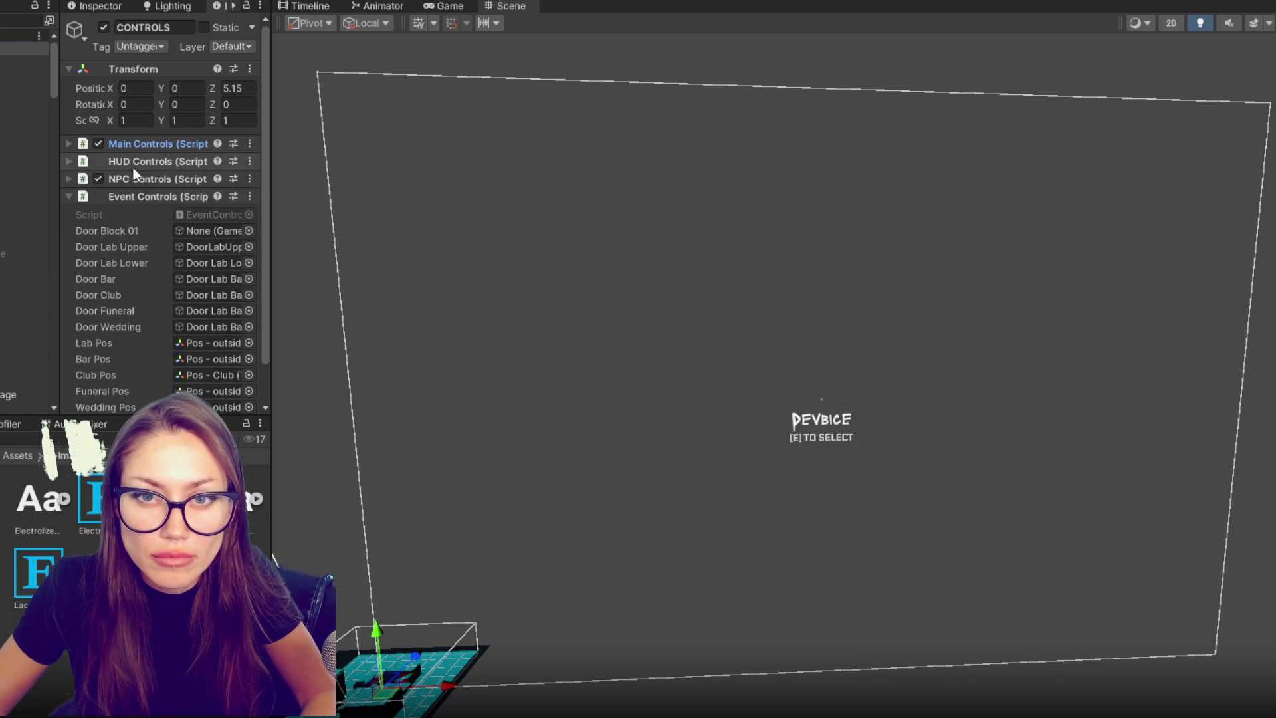
pyautogui.click(134, 165)
pyautogui.click(163, 224)
pyautogui.write('CursorControls')
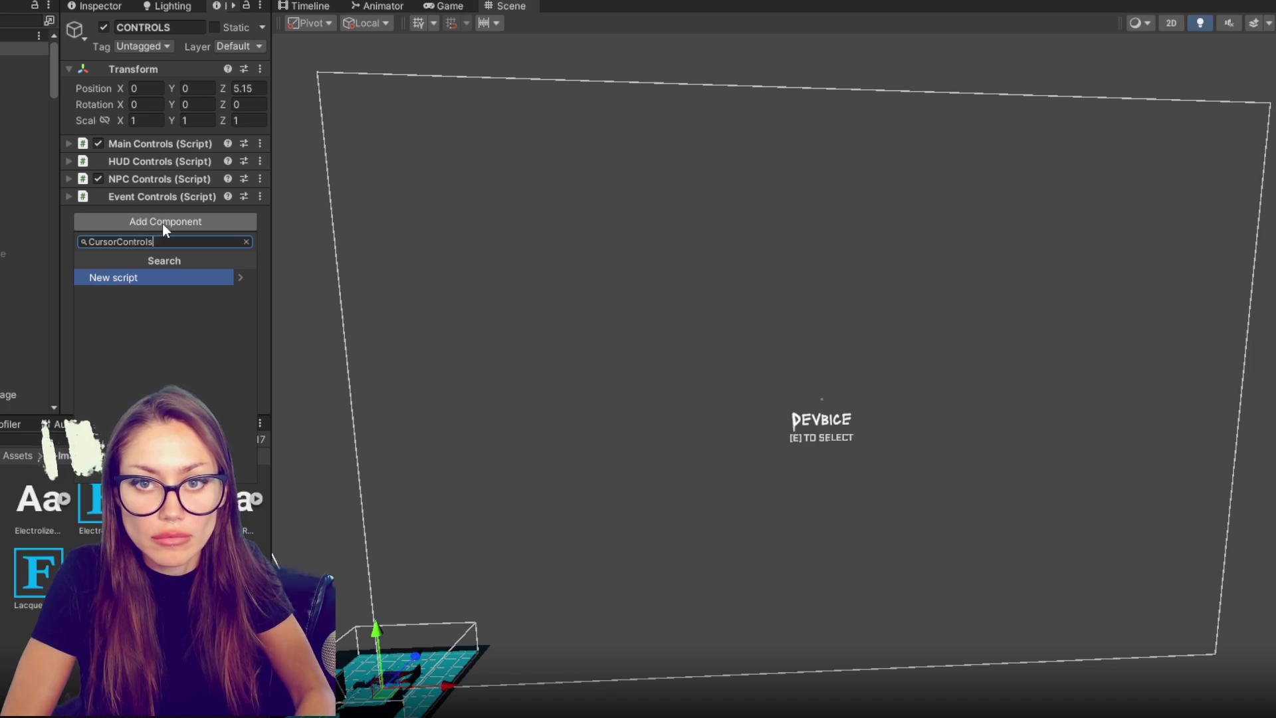
pyautogui.press('Return')
pyautogui.write('rols')
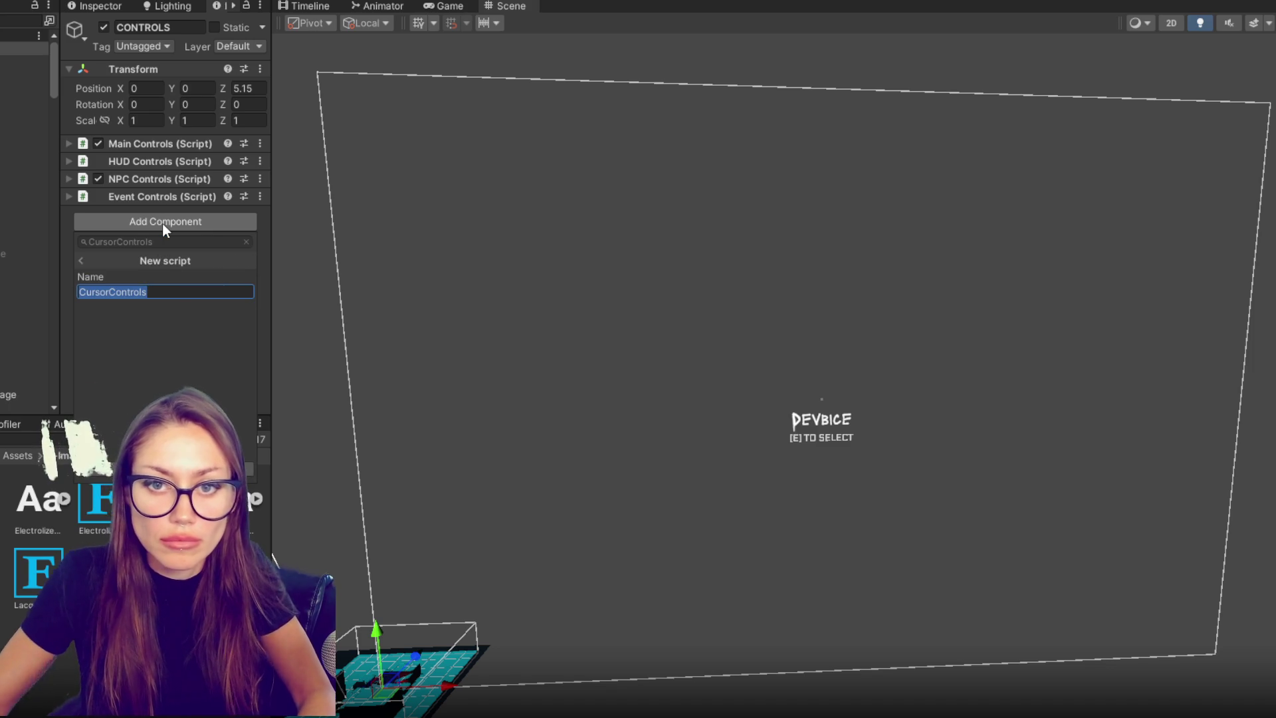
pyautogui.press('Return')
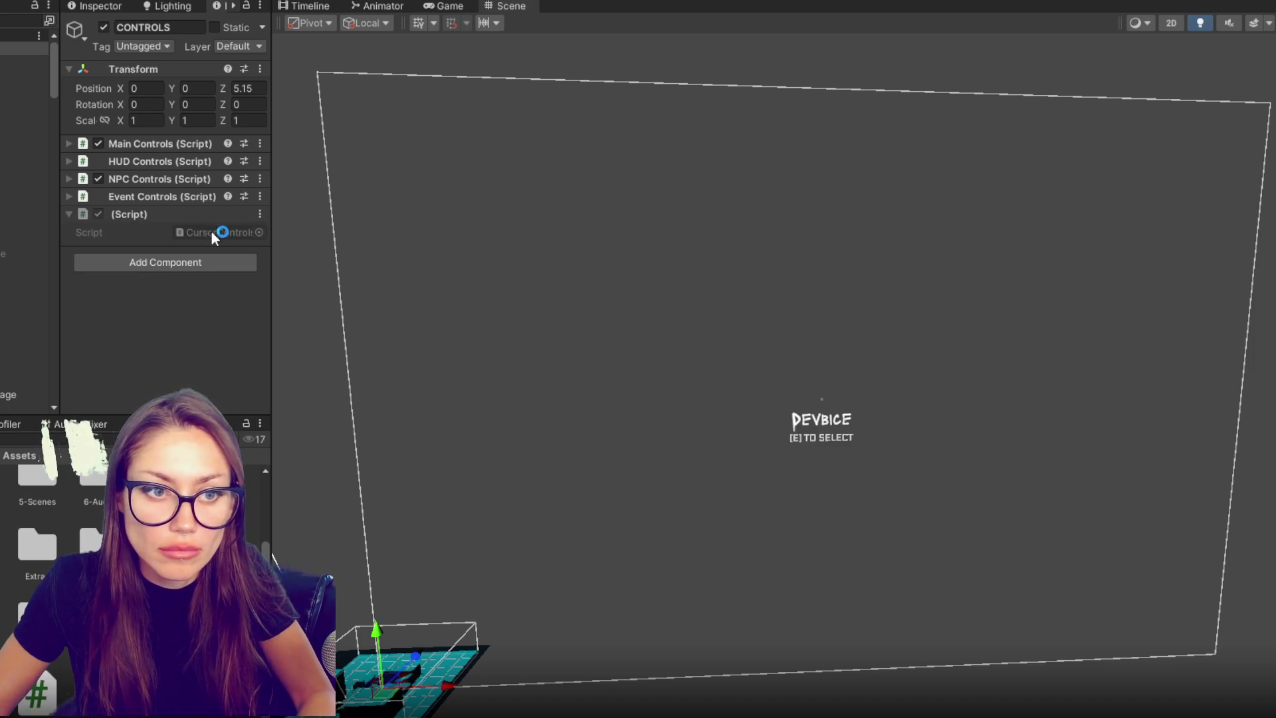
pyautogui.doubleClick(212, 232)
pyautogui.moveTo(293, 335); pyautogui.dragTo(214, 182)
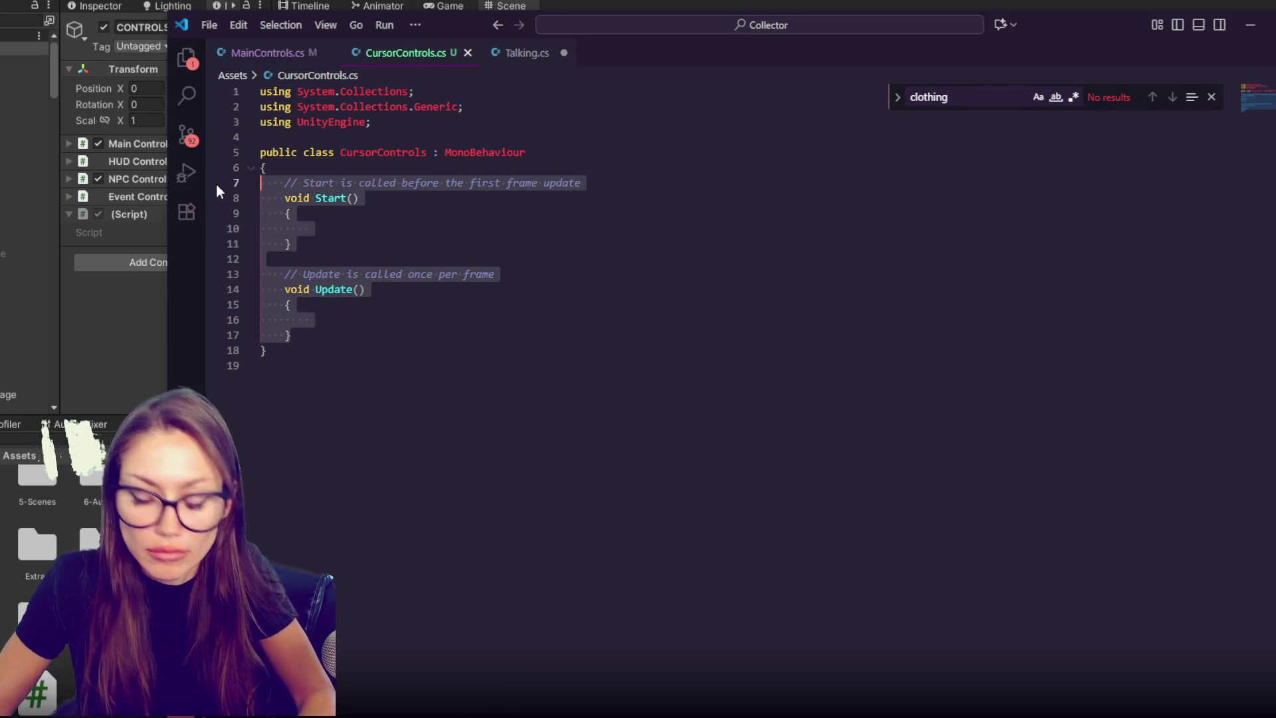
# - Replace the default methods with a 'public static CursorControls Instance {get;set;}' property
pyautogui.press('BackSpace')
pyautogui.press('Tab')
pyautogui.write('public stati')
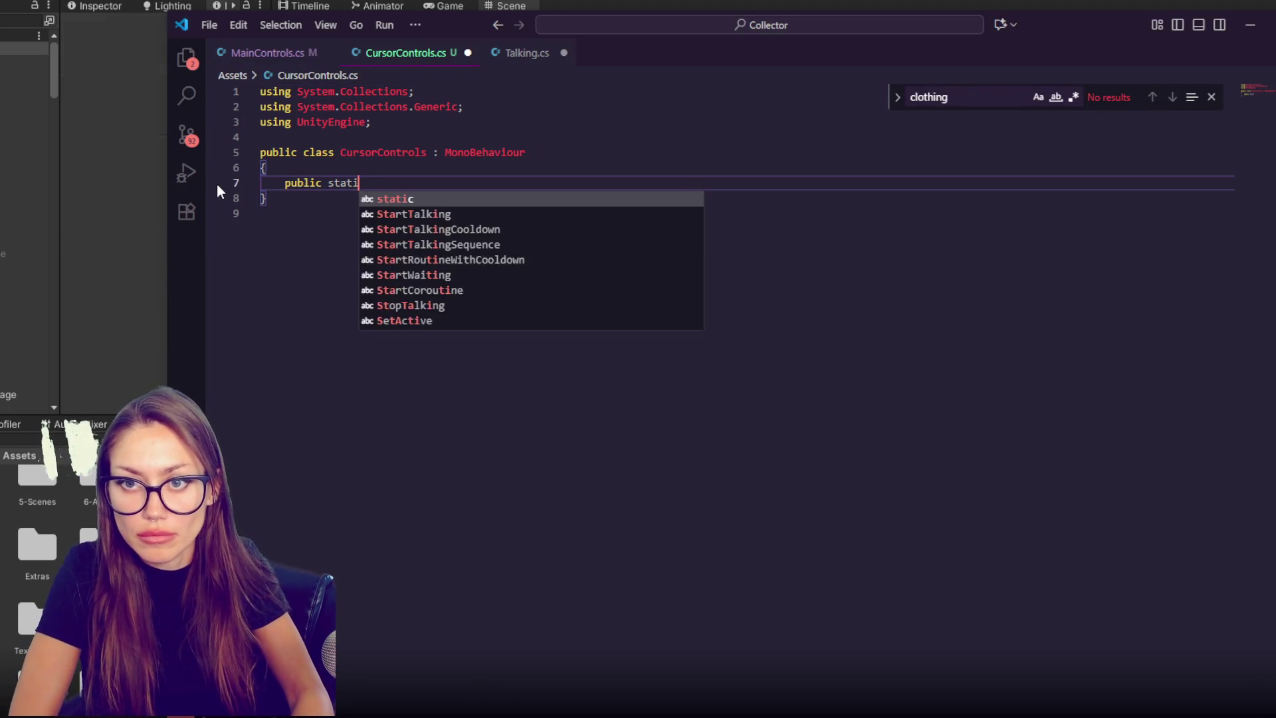
pyautogui.write('c CursorControls Instnace')
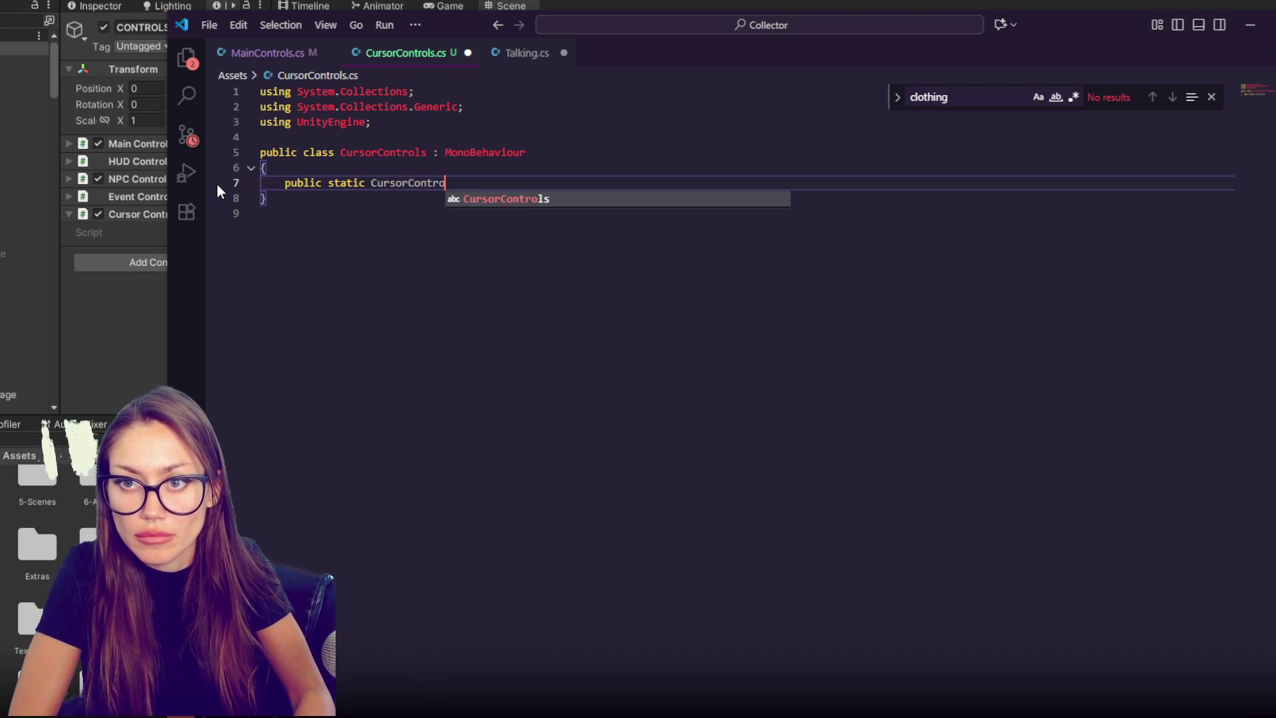
pyautogui.press('BackSpace')
pyautogui.press('BackSpace')
pyautogui.press('BackSpace')
pyautogui.write('ace {')
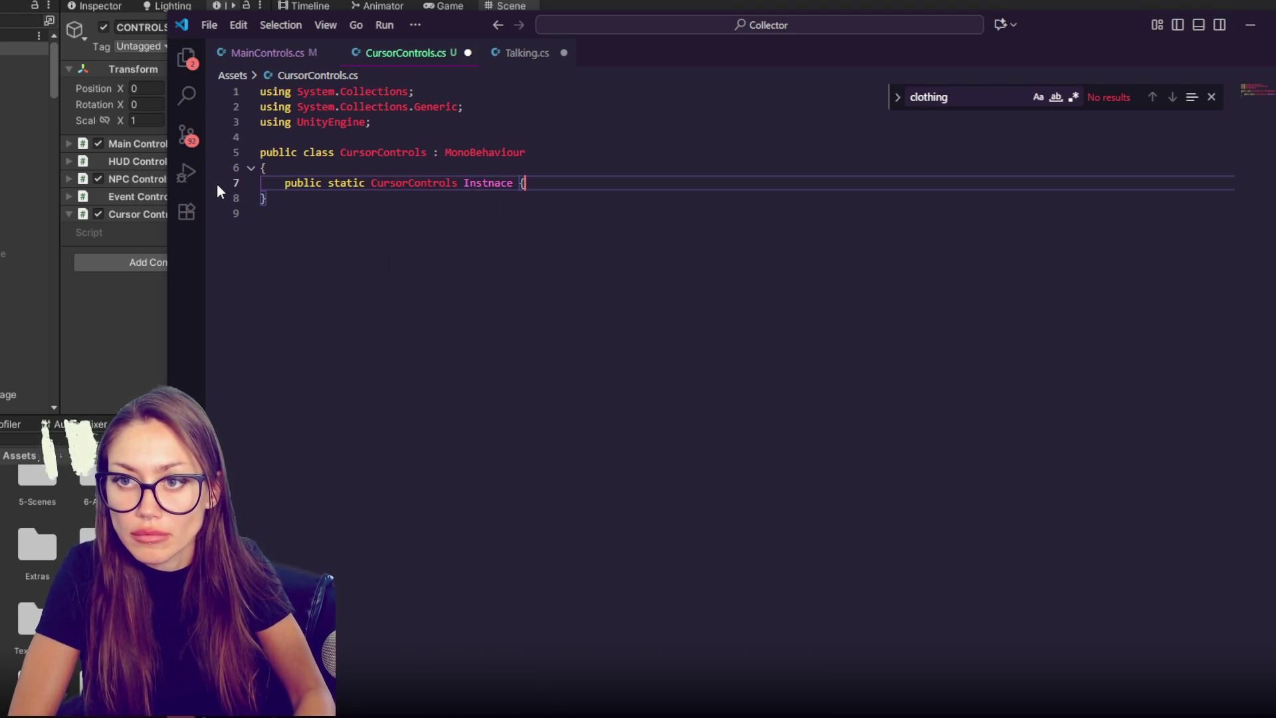
pyautogui.write('get;set;}')
pyautogui.press('Return')
pyautogui.press('Return')
# - Write an Awake method that sets Instance = this when Instance is null
pyautogui.write('I')
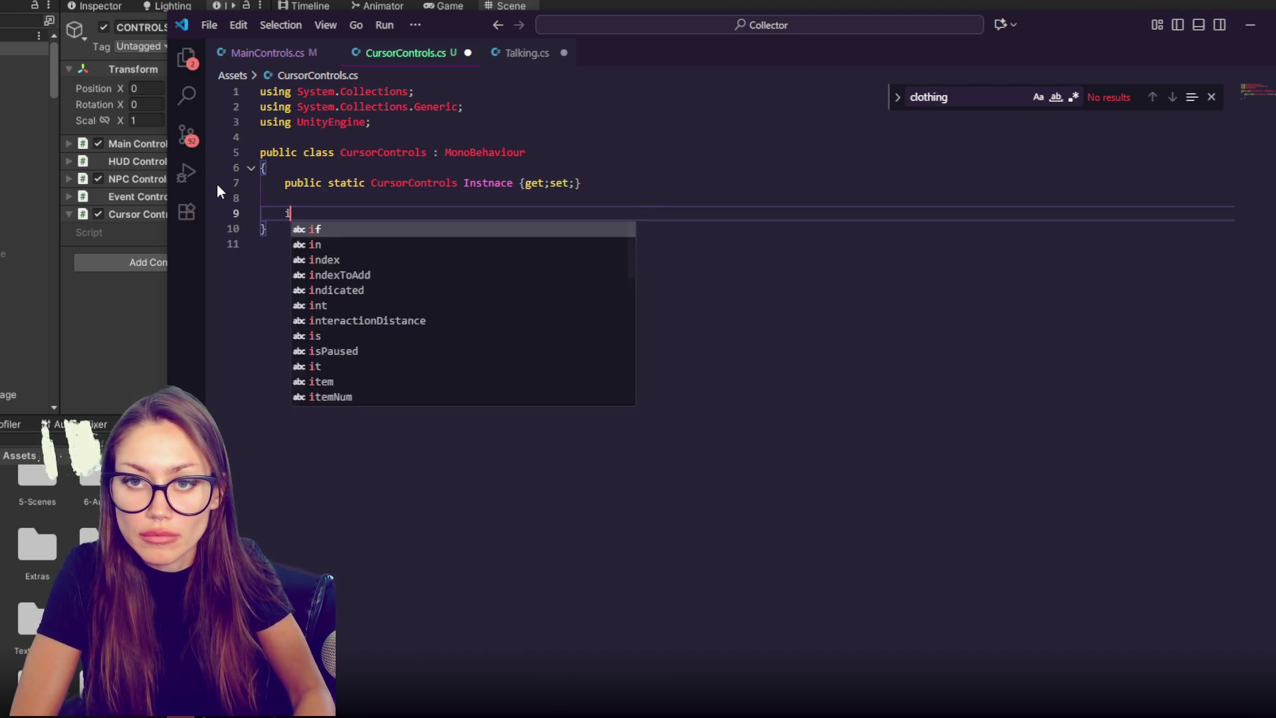
pyautogui.press('BackSpace')
pyautogui.write('void Awa')
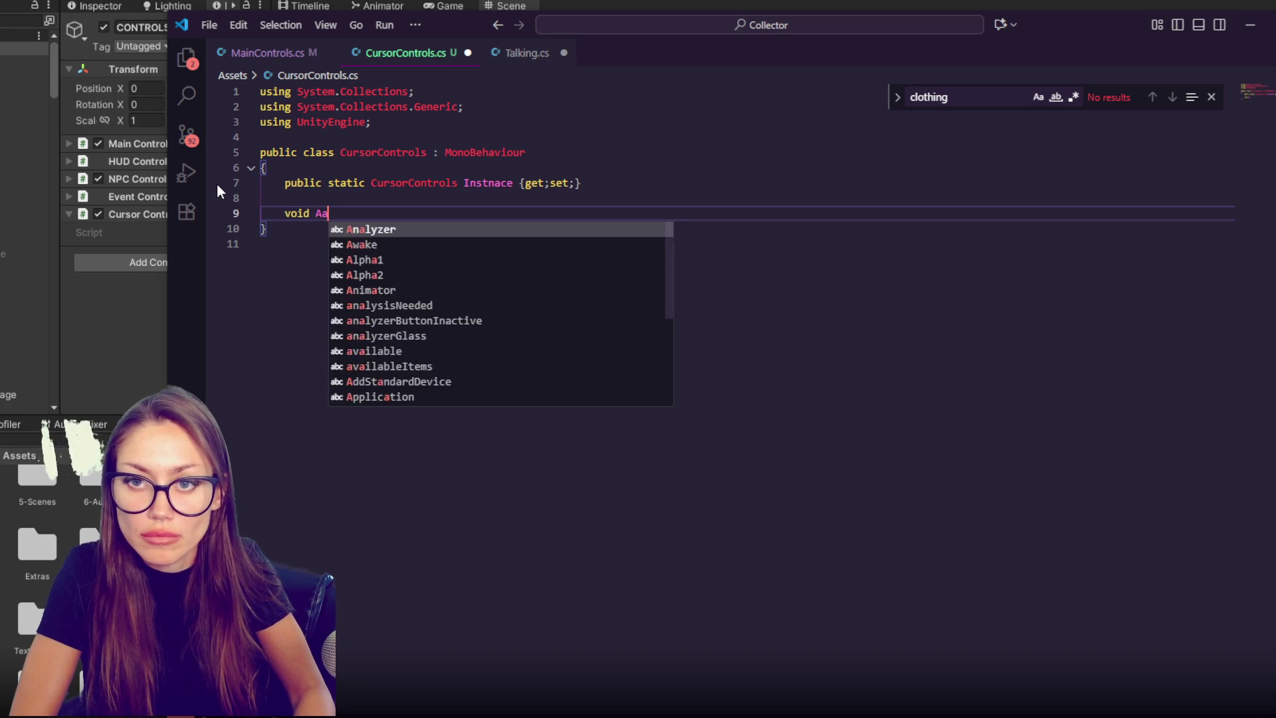
pyautogui.press('Tab')
pyautogui.write('(){')
pyautogui.press('Return')
pyautogui.write('if')
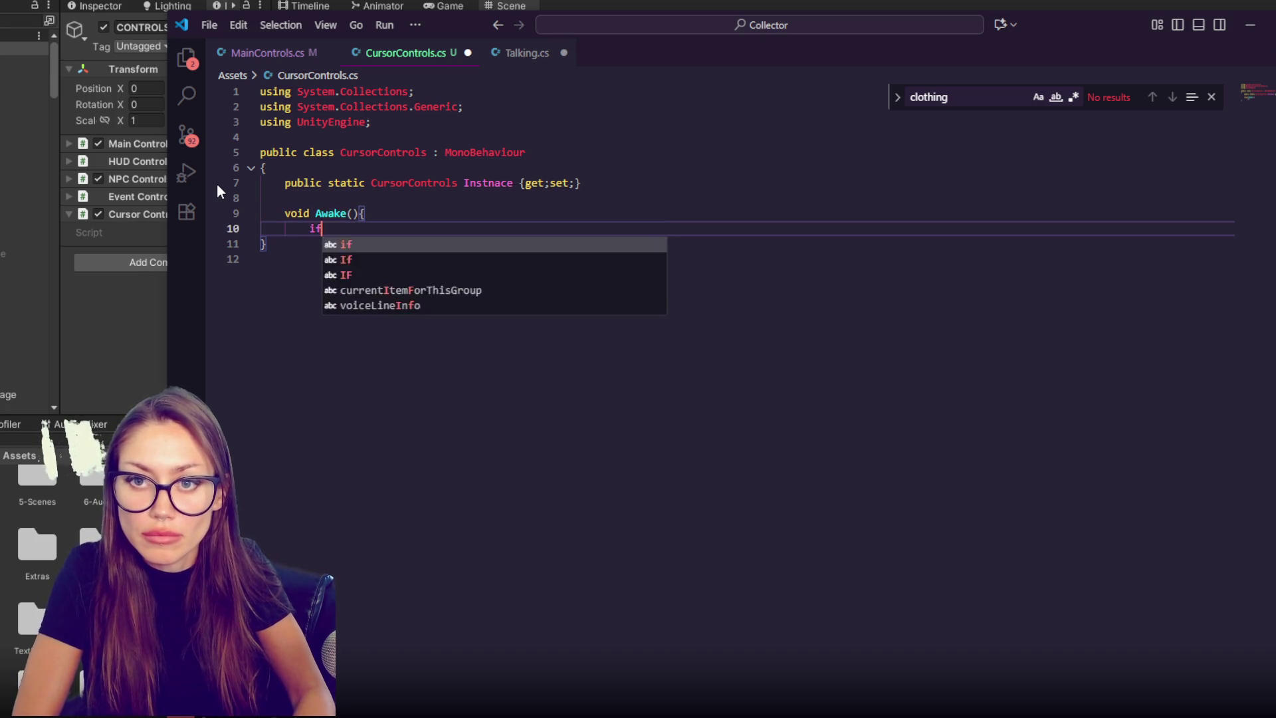
pyautogui.write('(Instance==null){')
pyautogui.press('Return')
pyautogui.write('I')
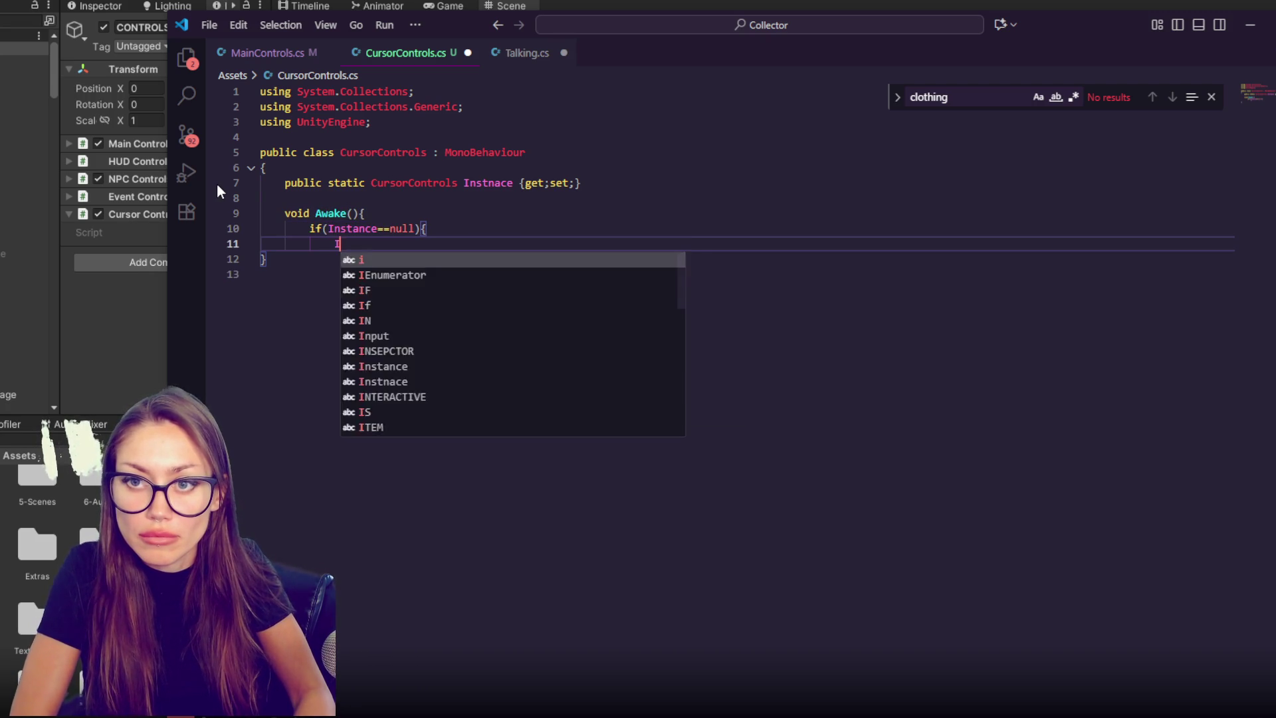
pyautogui.write('nstance=this;')
pyautogui.press('Return')
pyautogui.write('}')
pyautogui.press('Return')
pyautogui.write('}')
pyautogui.press('Return')
pyautogui.press('Return')
# - Declare an empty 'public void HoverItem(string itemName)' method
pyautogui.write('public void (')
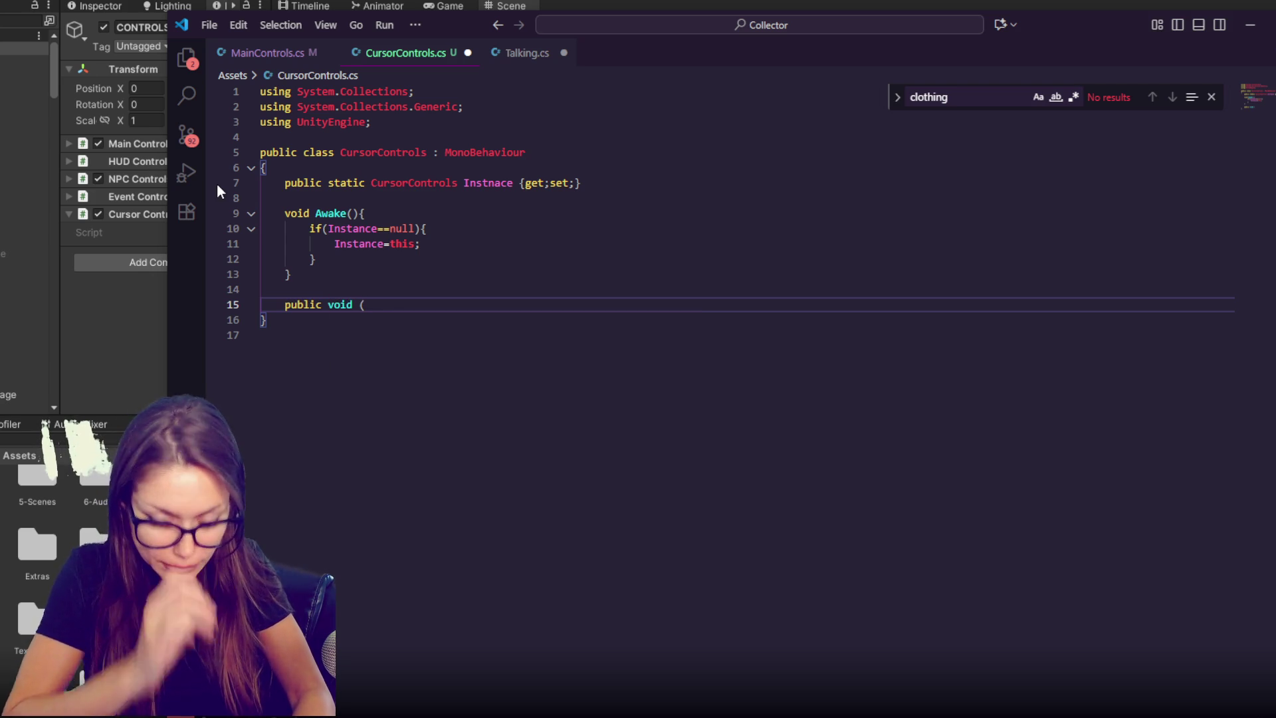
pyautogui.press('BackSpace')
pyautogui.write('HoverItem')
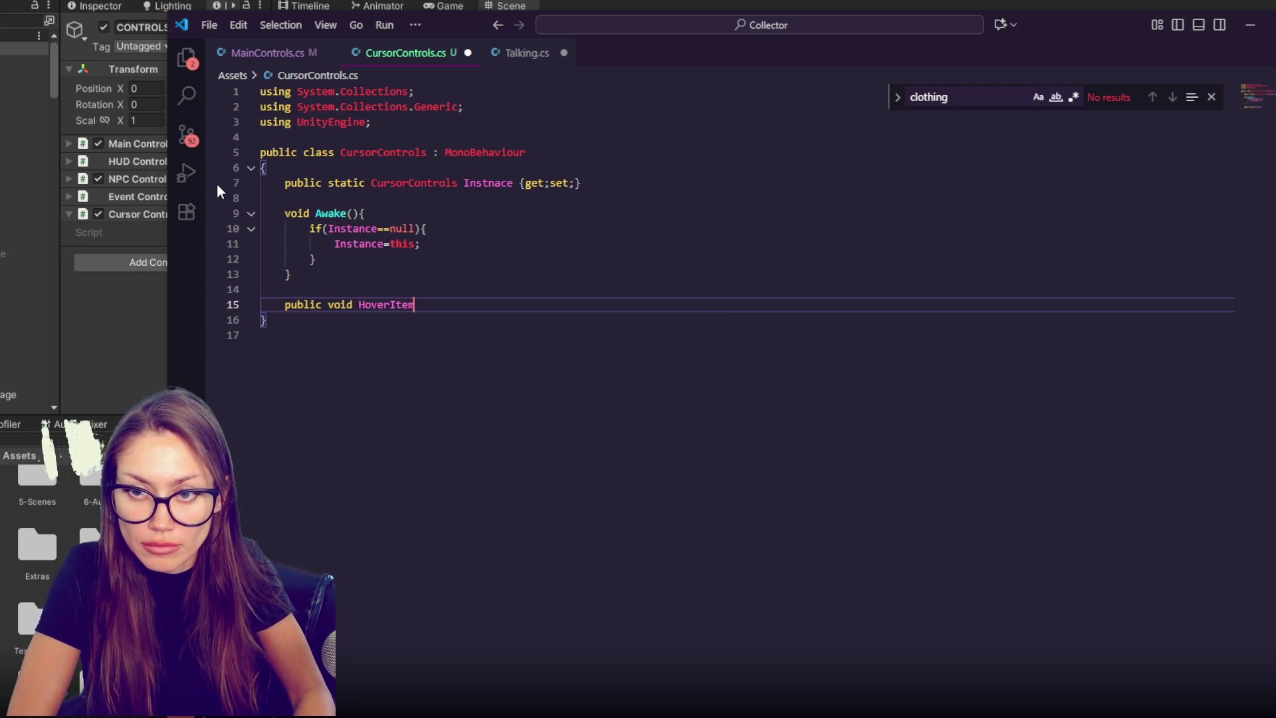
pyautogui.write('(string itemName){')
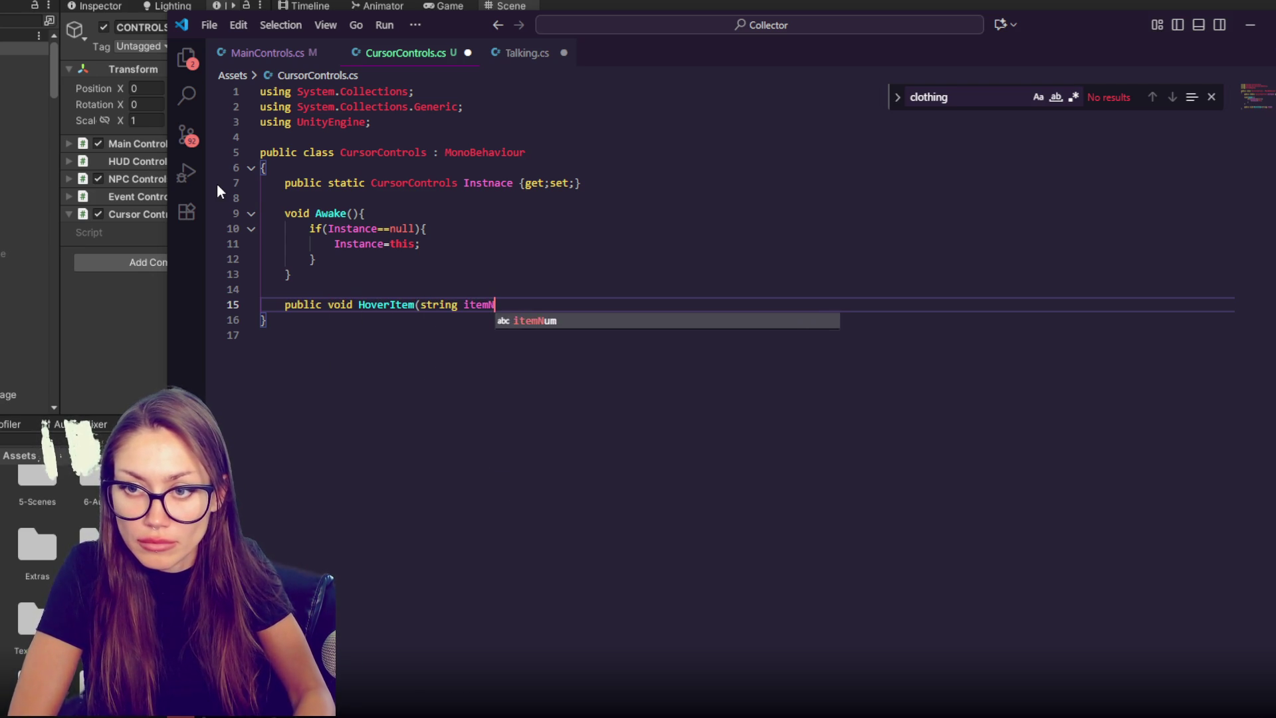
pyautogui.press('Return')
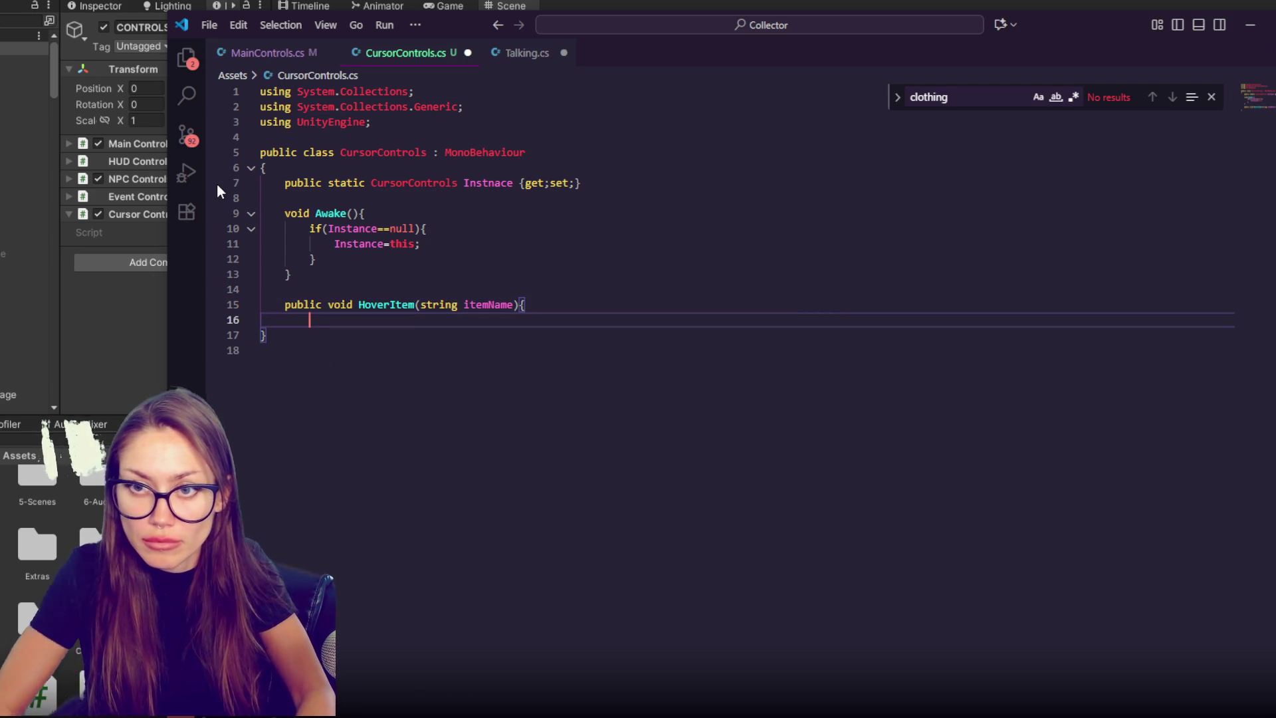
pyautogui.click(727, 190)
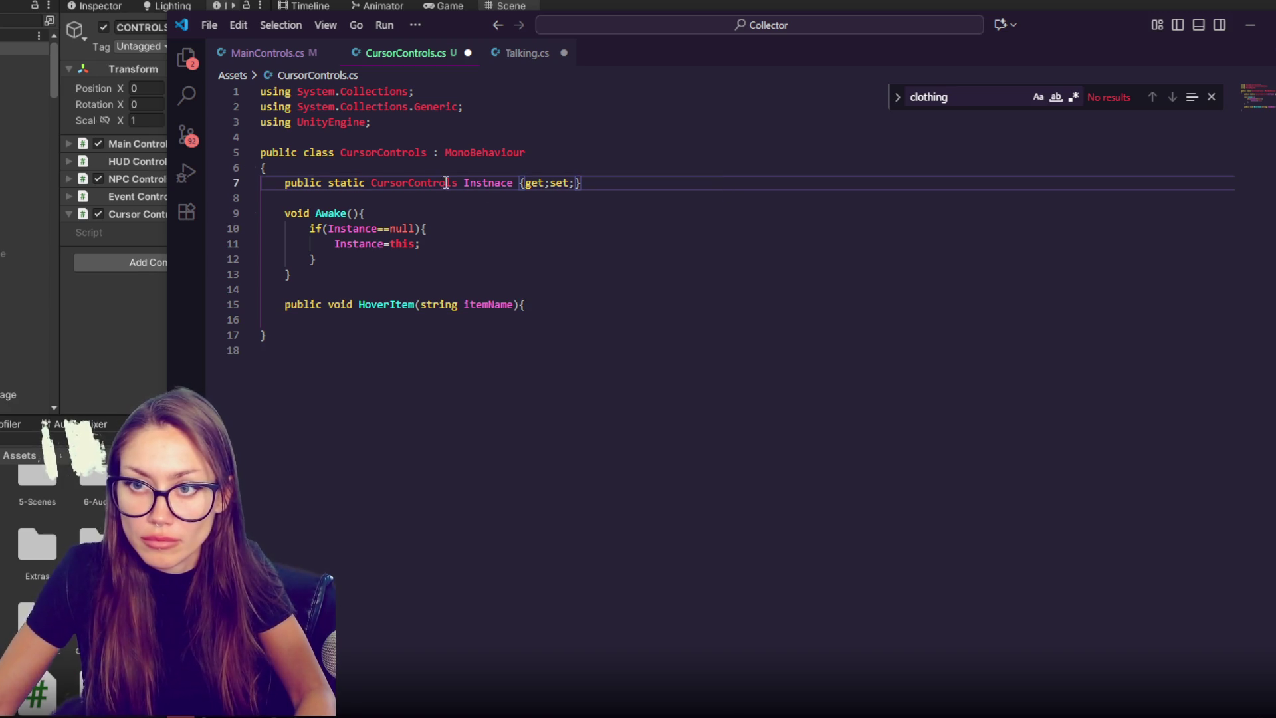
# - Fix the Instance spelling and declare serialized nameText, instructionText and TextMeshProUGUI nameHoverText fields
pyautogui.press('Delete')
pyautogui.press('Delete')
pyautogui.write('an')
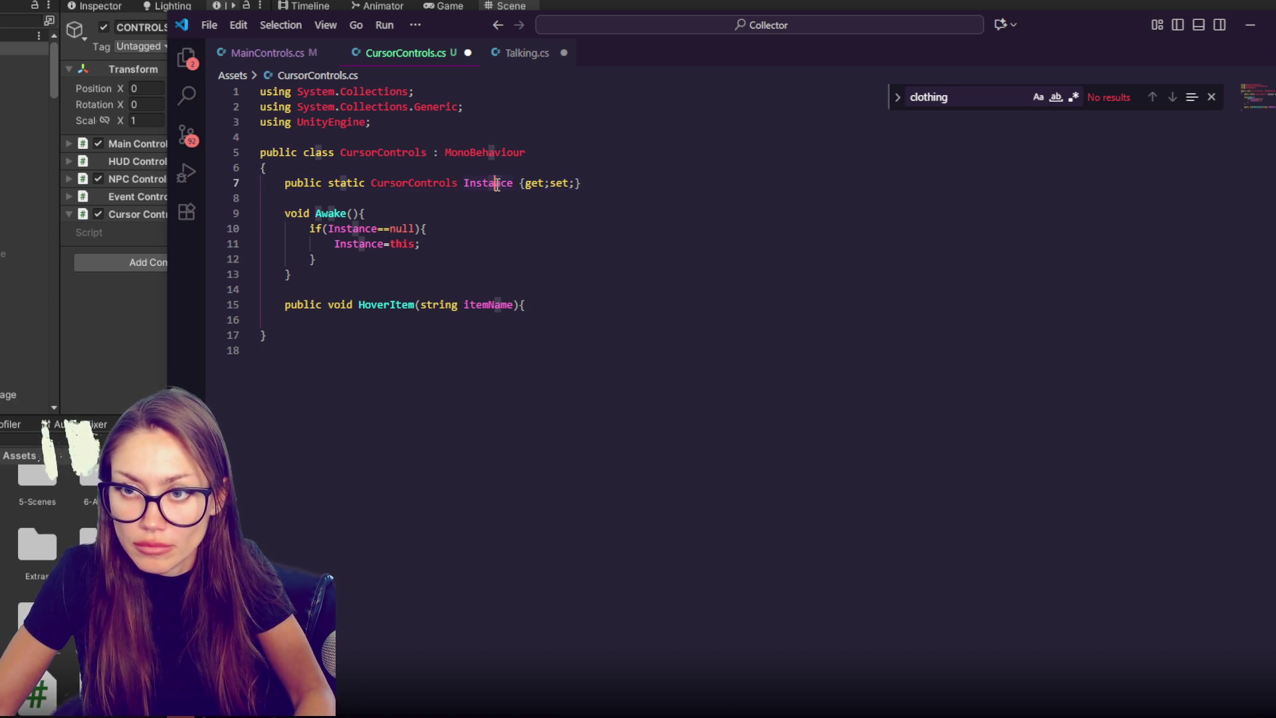
pyautogui.press('Return')
pyautogui.press('Return')
pyautogui.write('[')
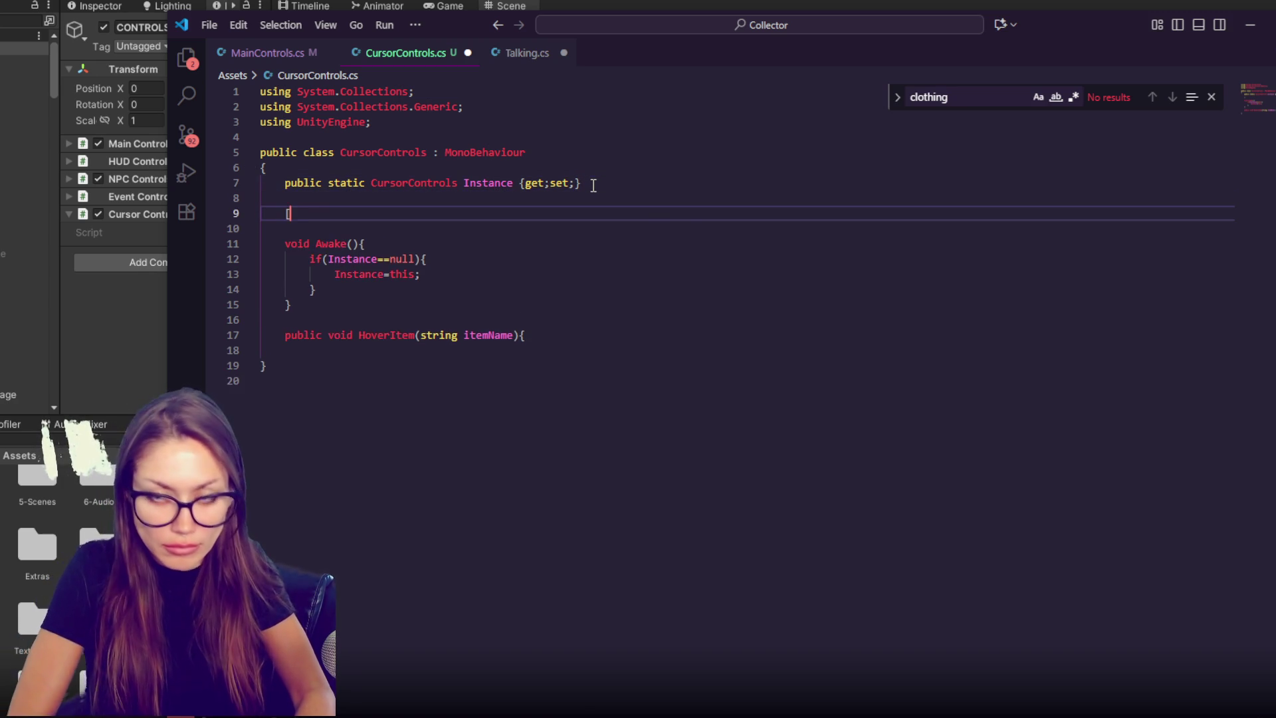
pyautogui.write('SerializeField] ')
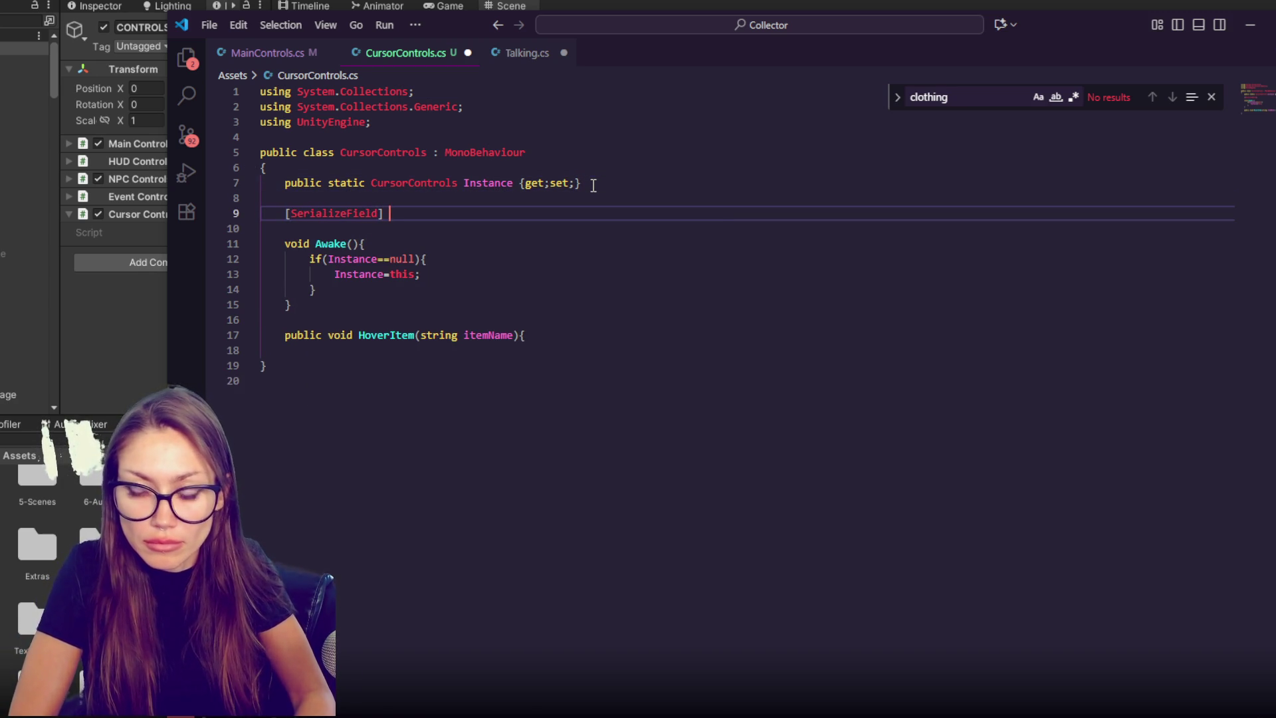
pyautogui.write('GameObject ')
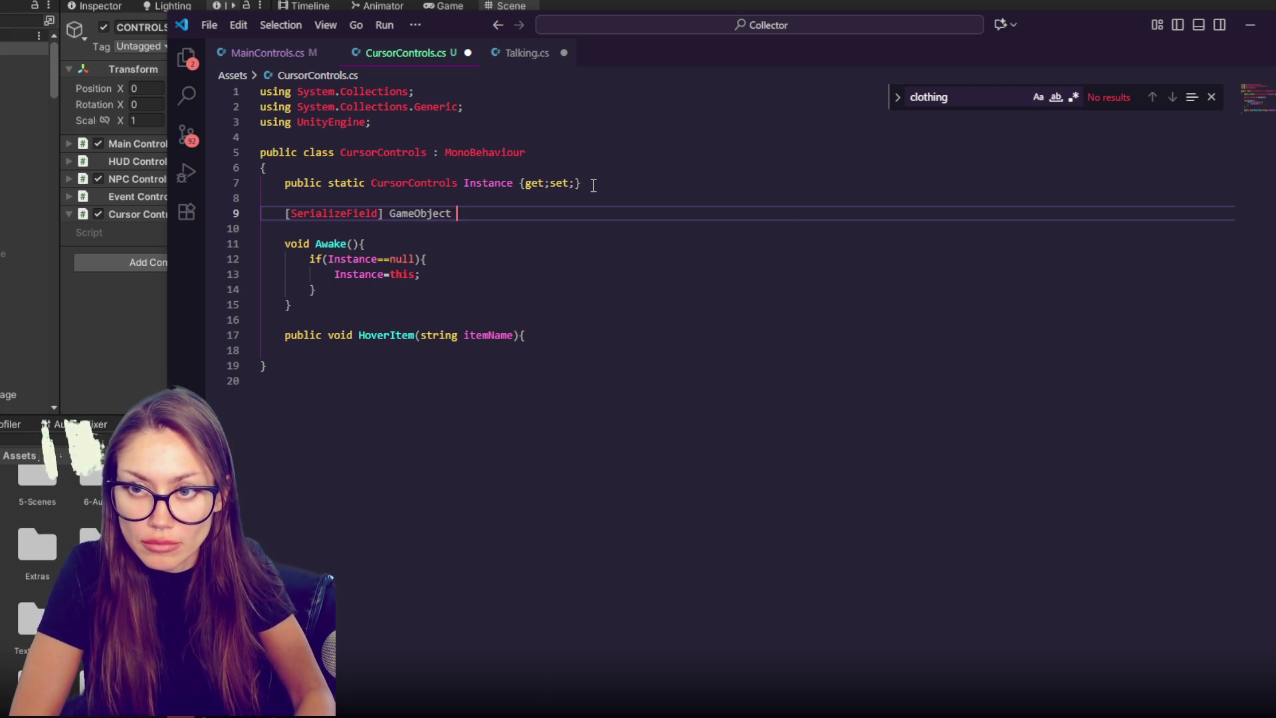
pyautogui.write('text')
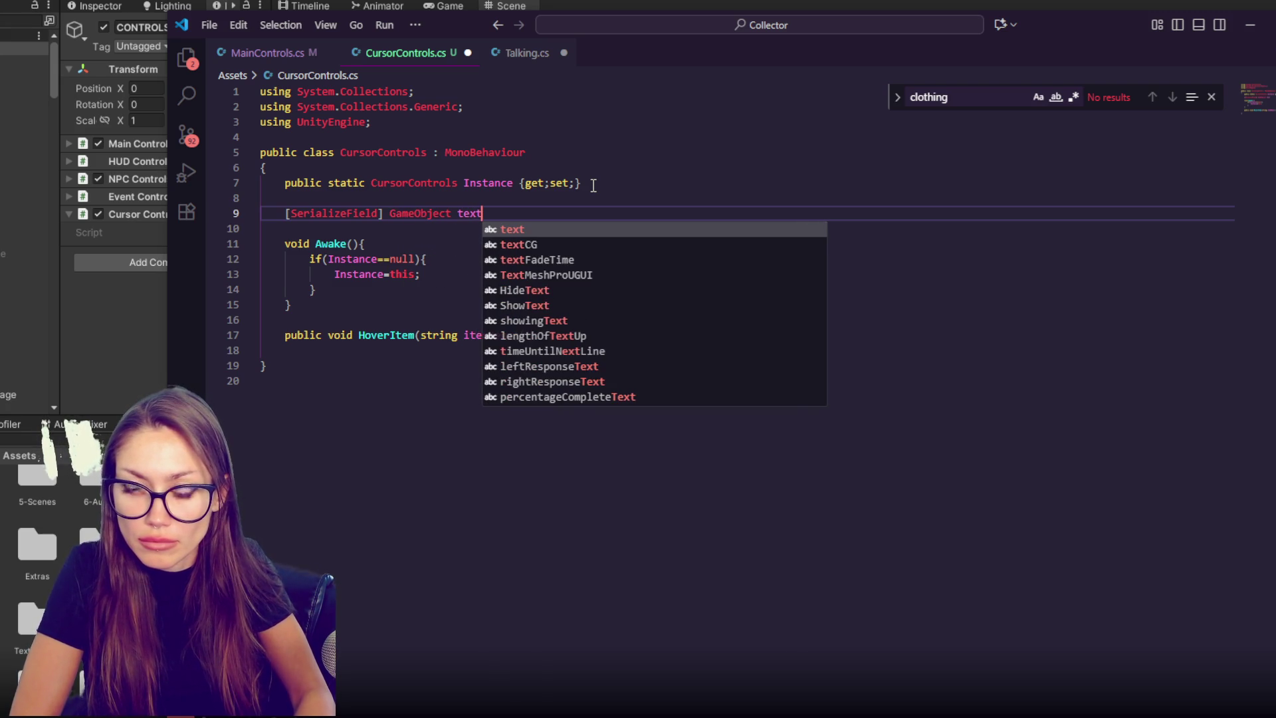
pyautogui.press('BackSpace')
pyautogui.press('BackSpace')
pyautogui.press('BackSpace')
pyautogui.press('BackSpace')
pyautogui.write('na')
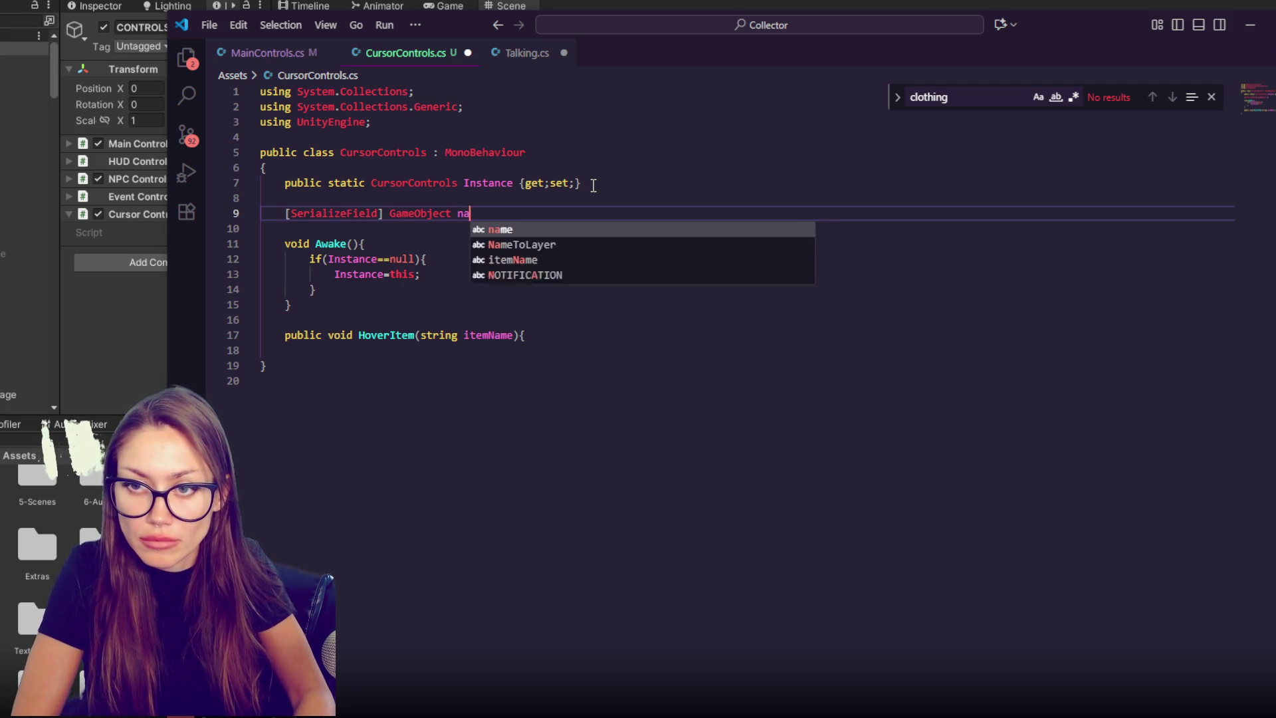
pyautogui.write('meText, inst')
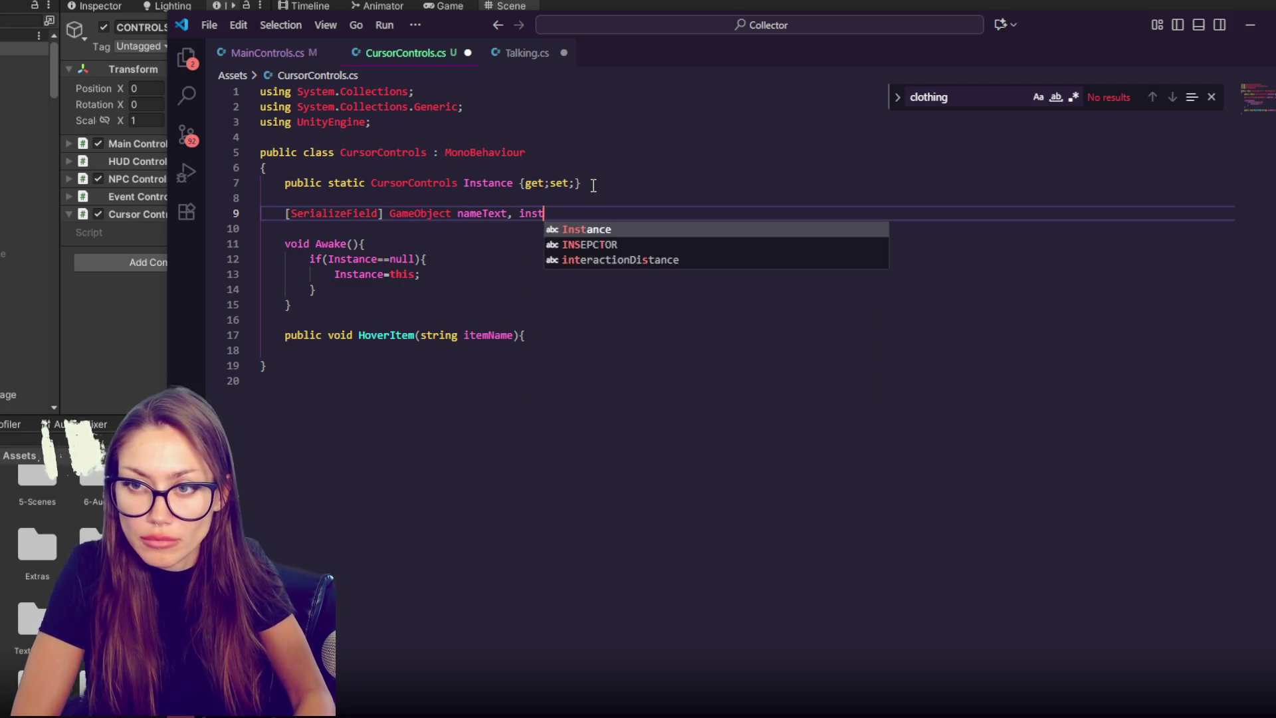
pyautogui.write('ructionText;')
pyautogui.press('Return')
pyautogui.write('[SerializeField] TextMe')
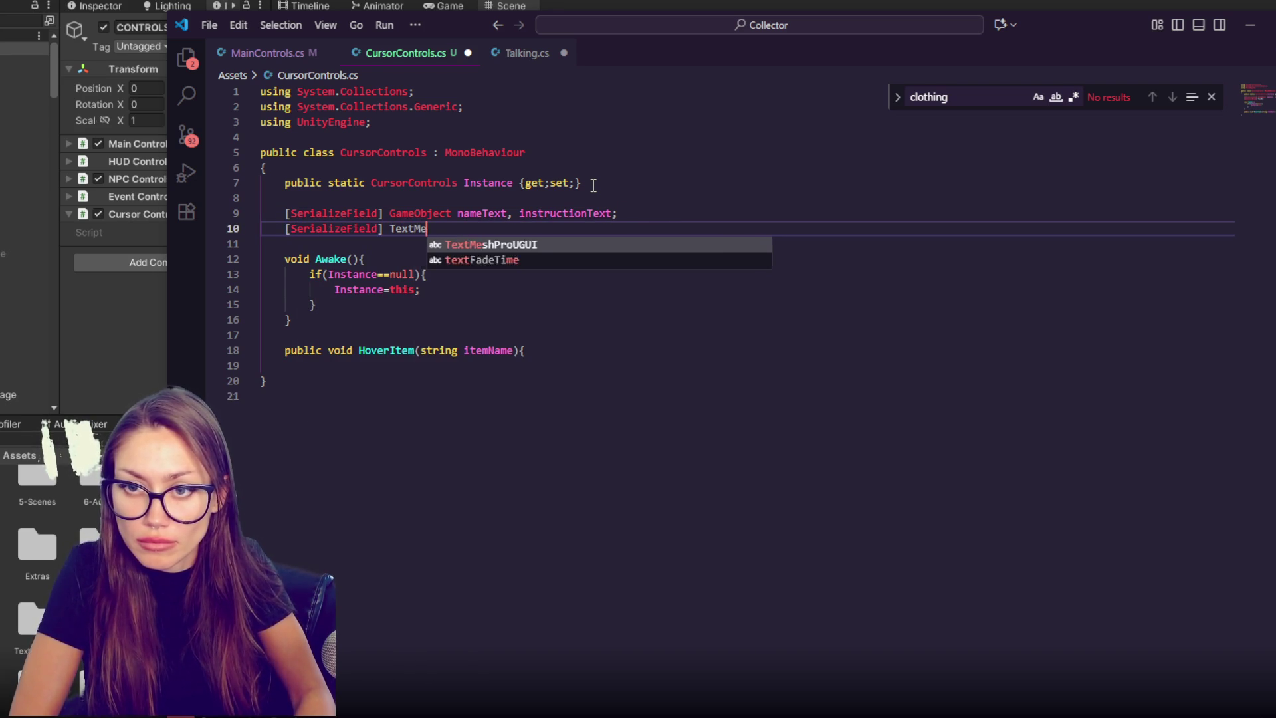
pyautogui.press('Tab')
pyautogui.write('name')
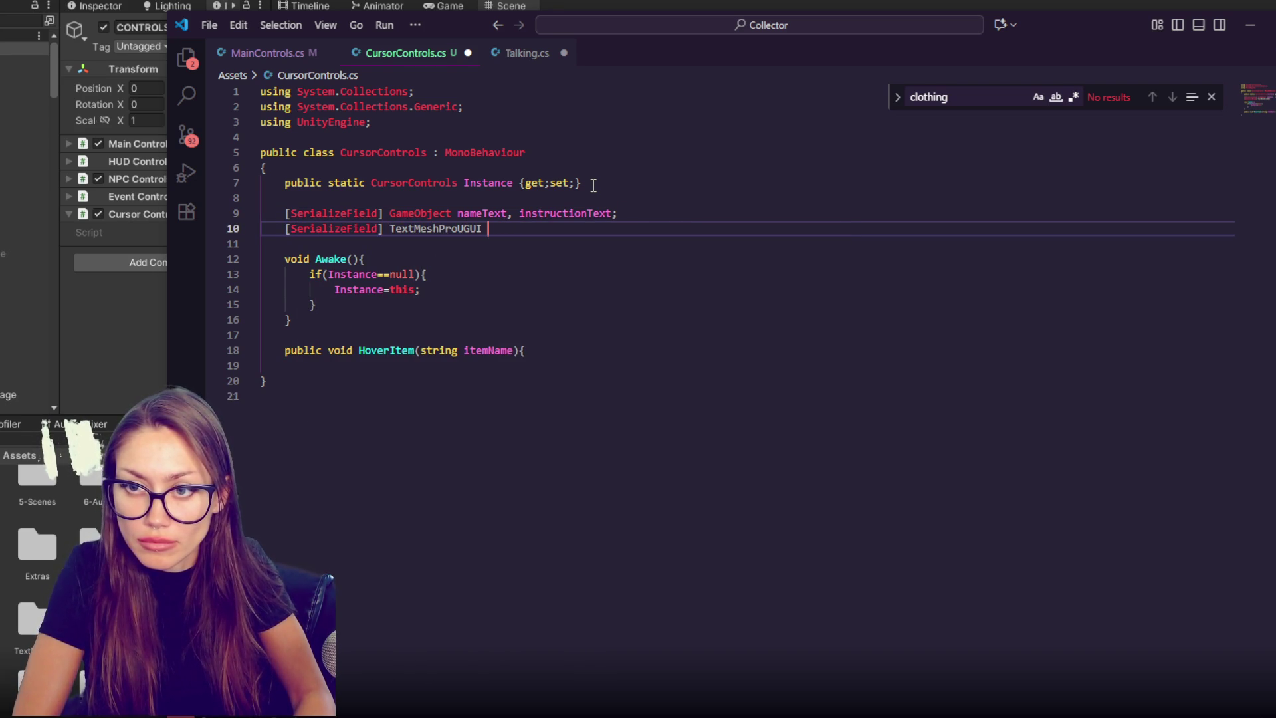
pyautogui.write('HoverText;')
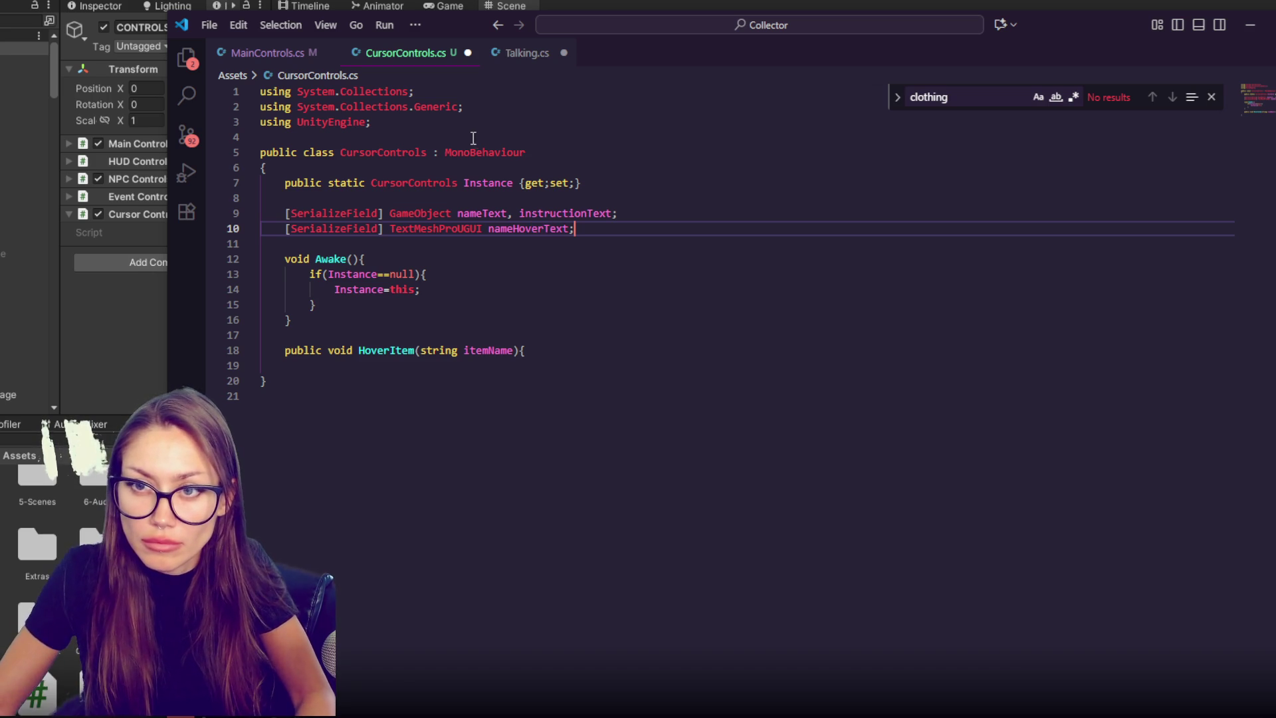
# - Add a 'using TMPro;' statement at the top of CursorControls.cs
pyautogui.click(466, 125)
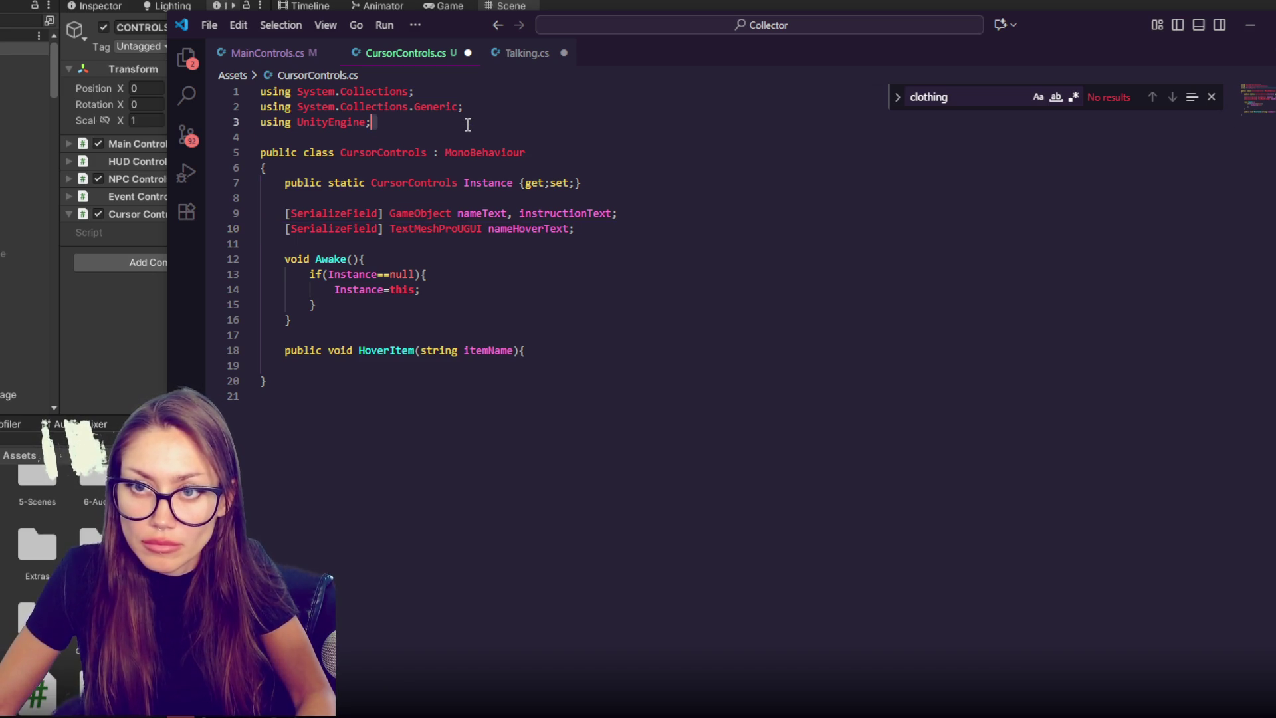
pyautogui.press('Return')
pyautogui.write('using T')
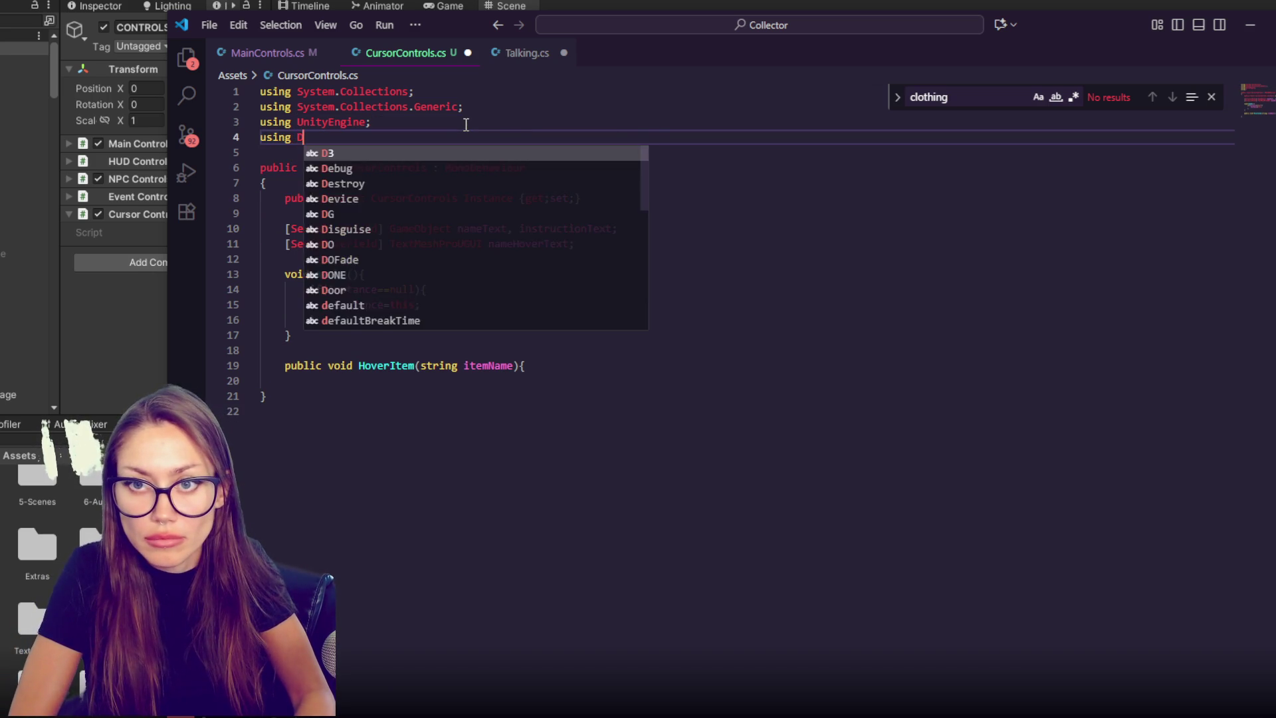
pyautogui.write('Mp')
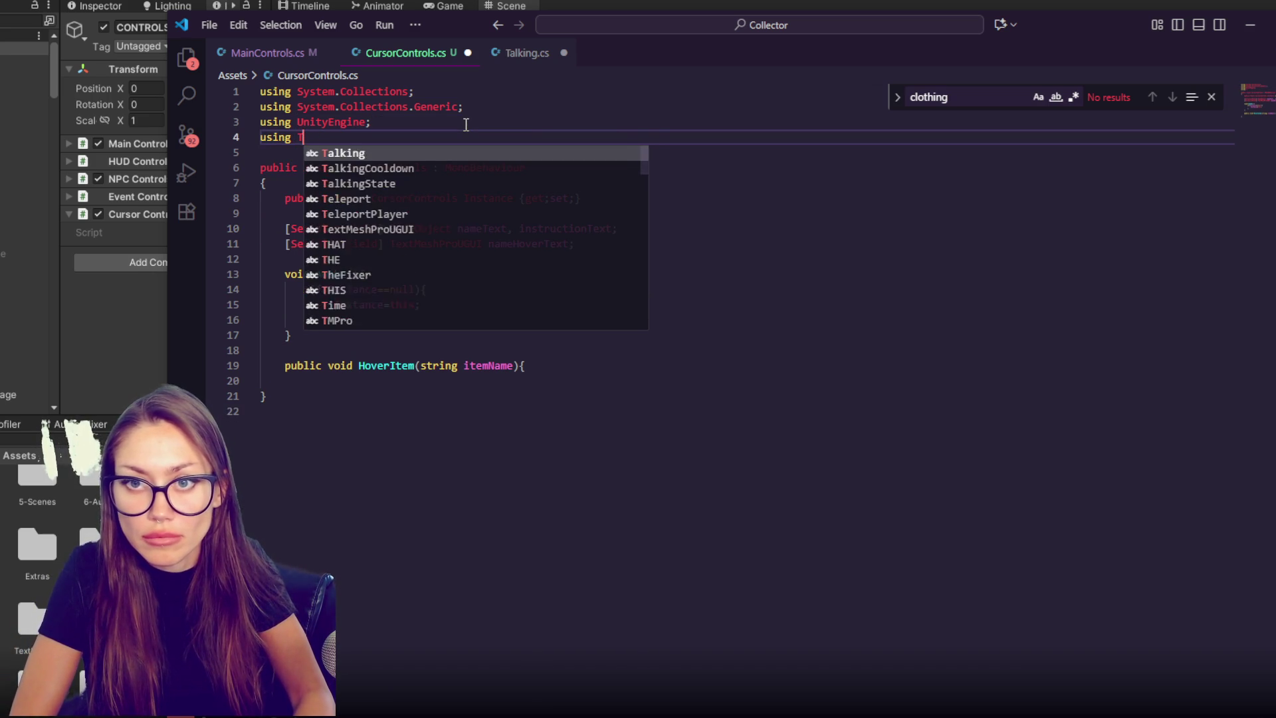
pyautogui.press('Return')
pyautogui.write(';')
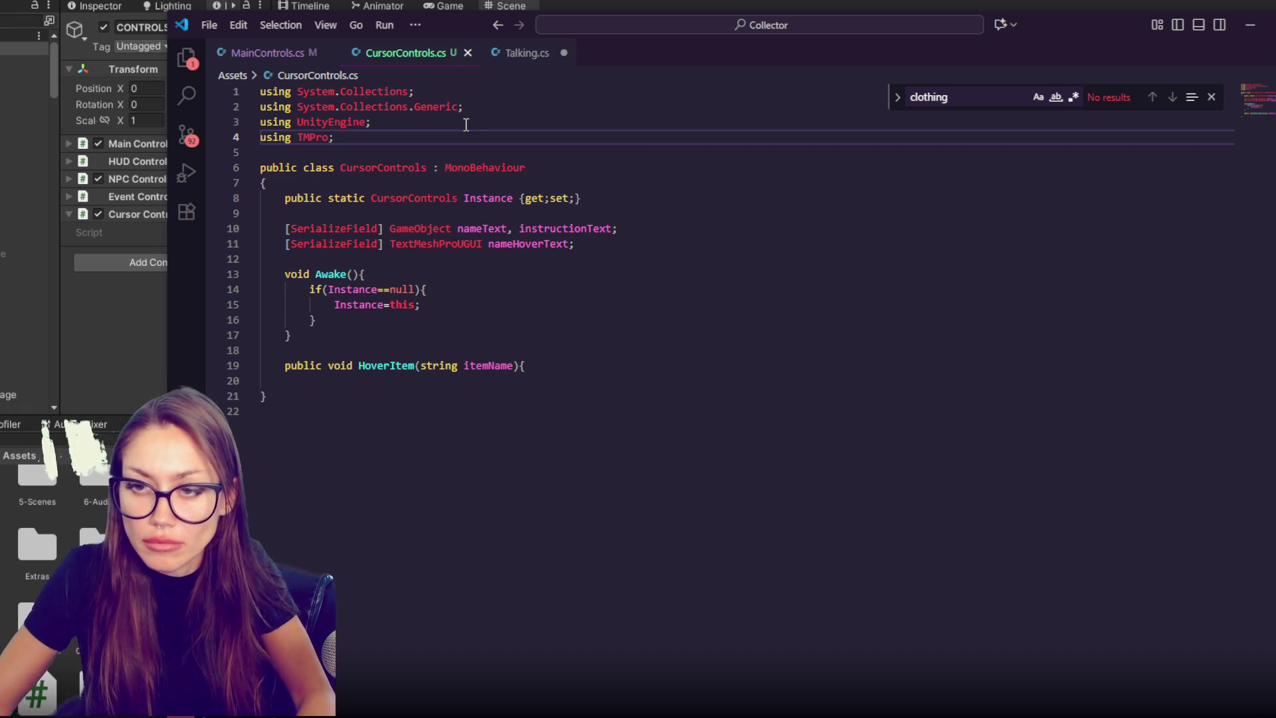
# - In HoverItem, set nameHoverText.text to itemName.ToUpper()
pyautogui.doubleClick(519, 244)
pyautogui.click(529, 370)
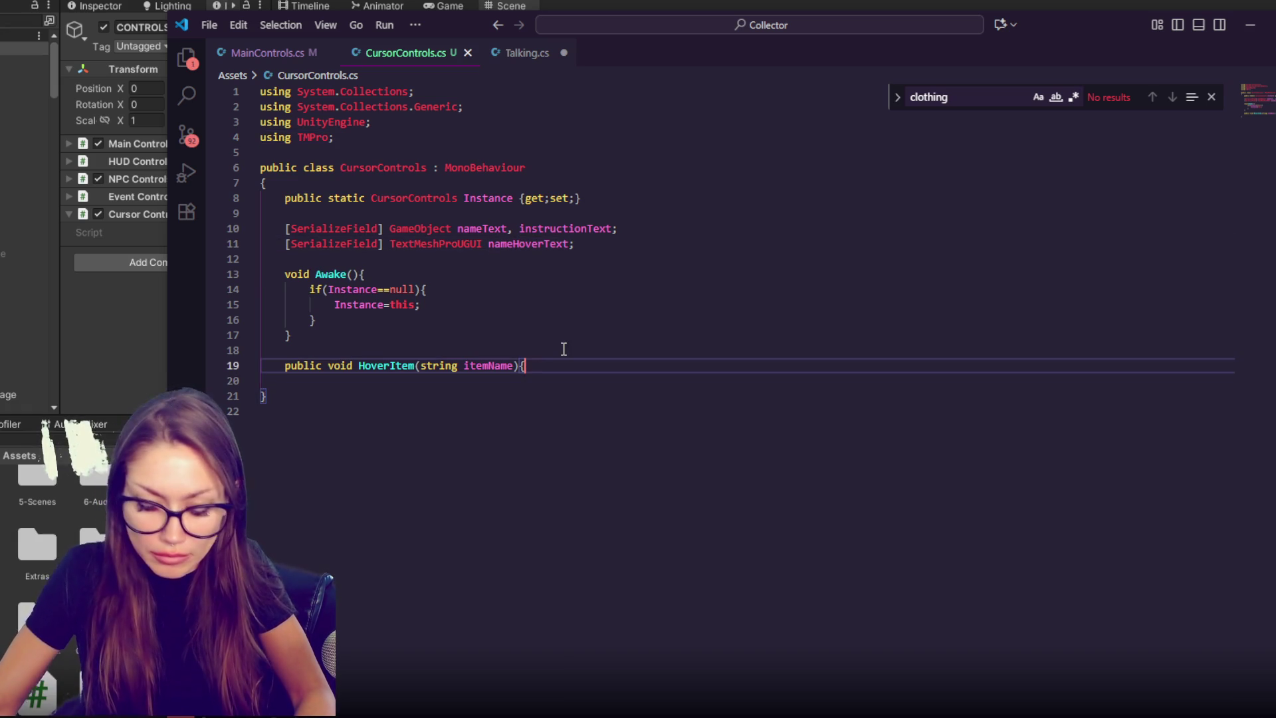
pyautogui.press('Return')
pyautogui.write('nameHoverText.text = item')
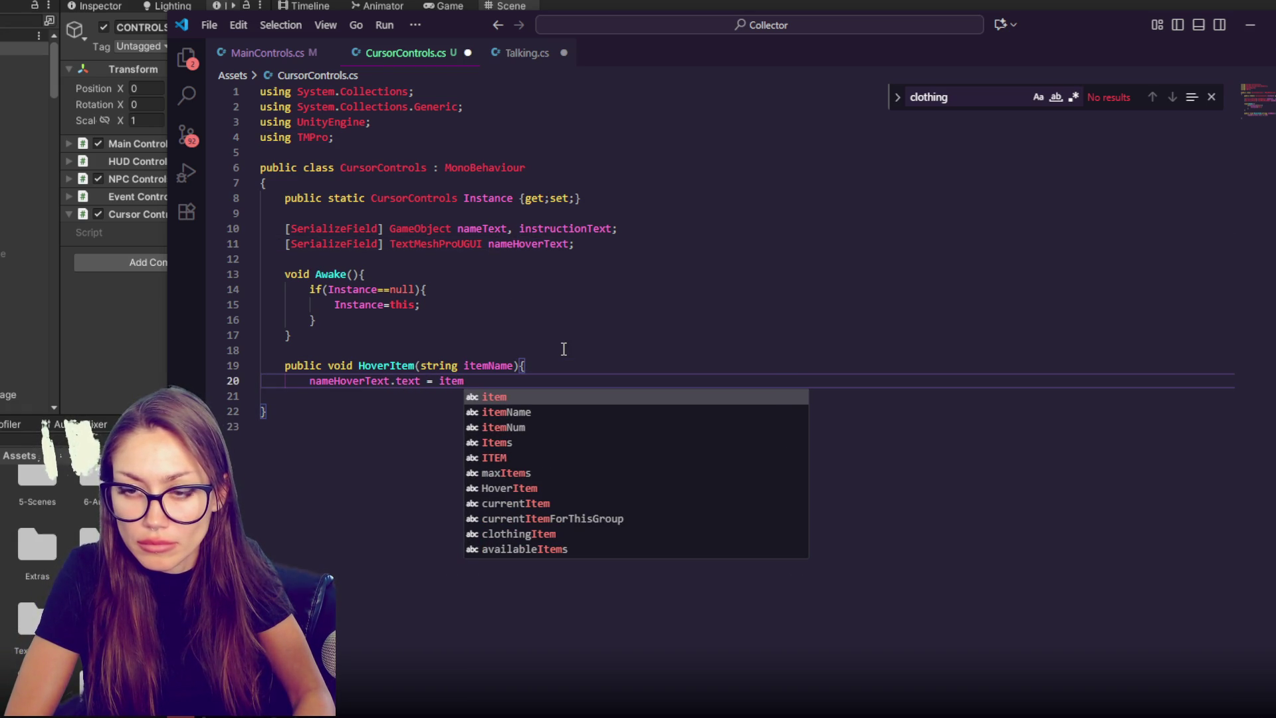
pyautogui.write('Name.')
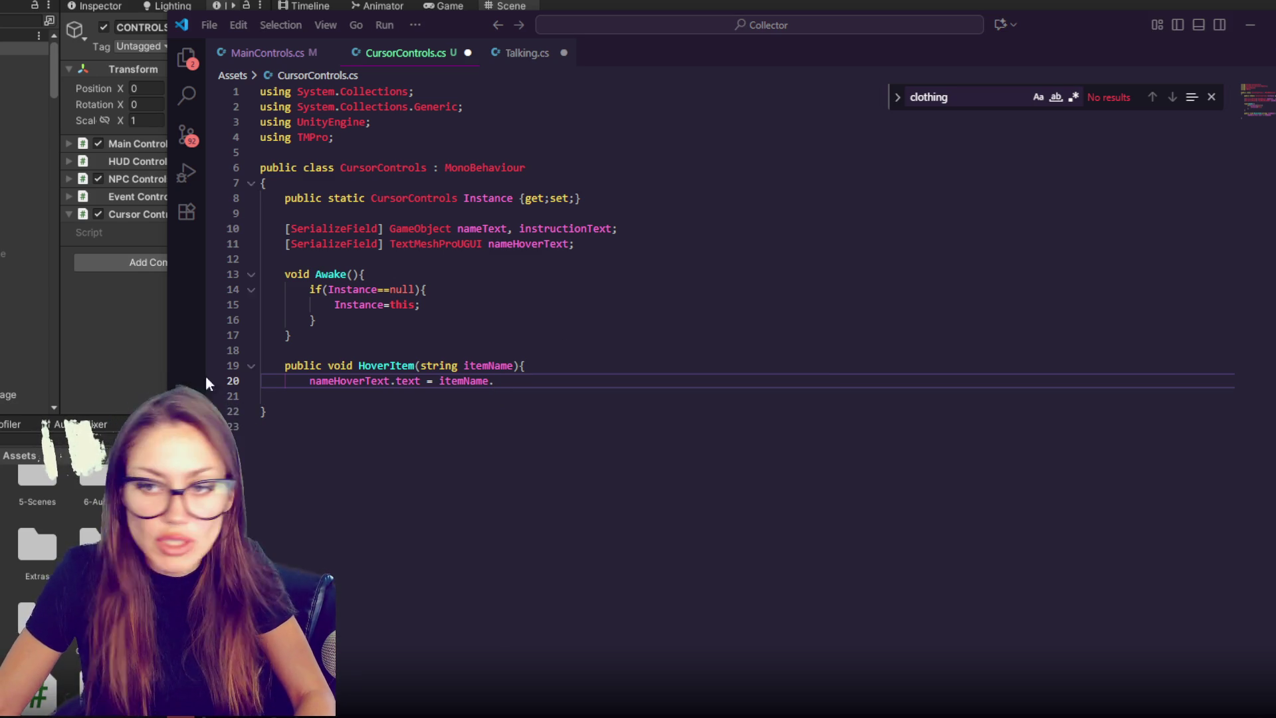
pyautogui.write('ToUpper();')
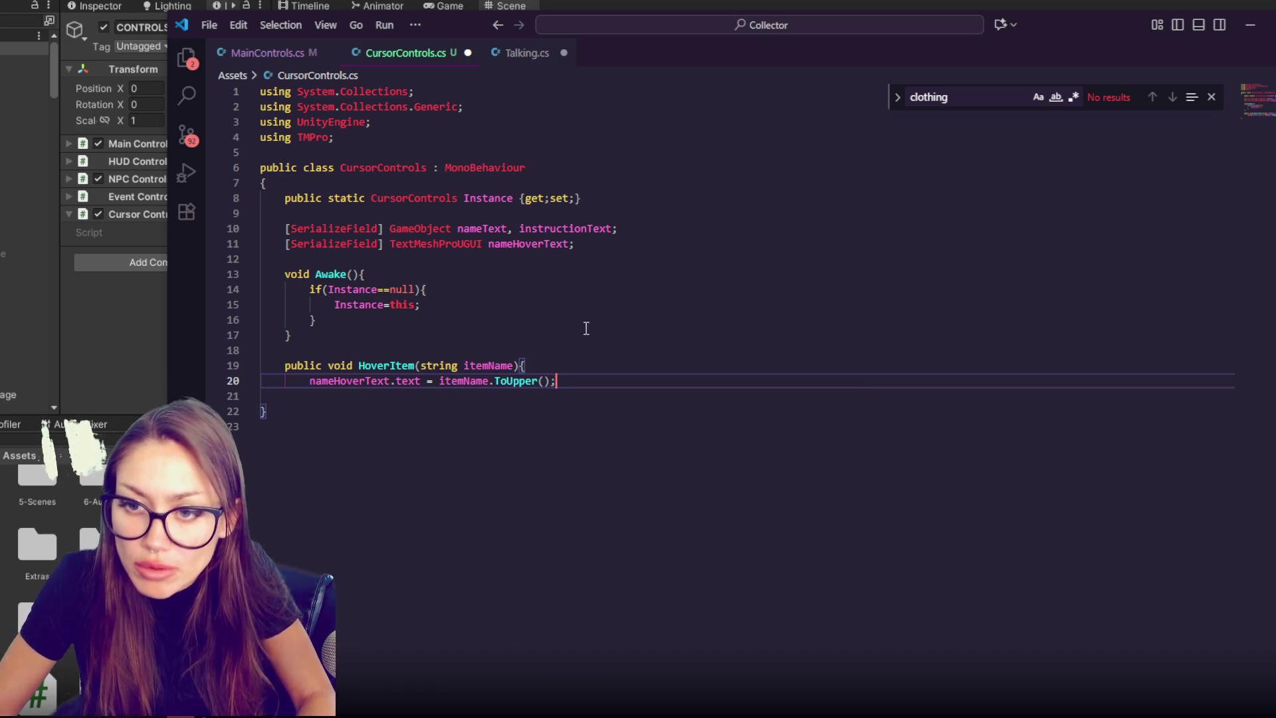
pyautogui.press('Up')
# - Add nameText.SetActive(true); inside HoverItem
pyautogui.click(563, 229)
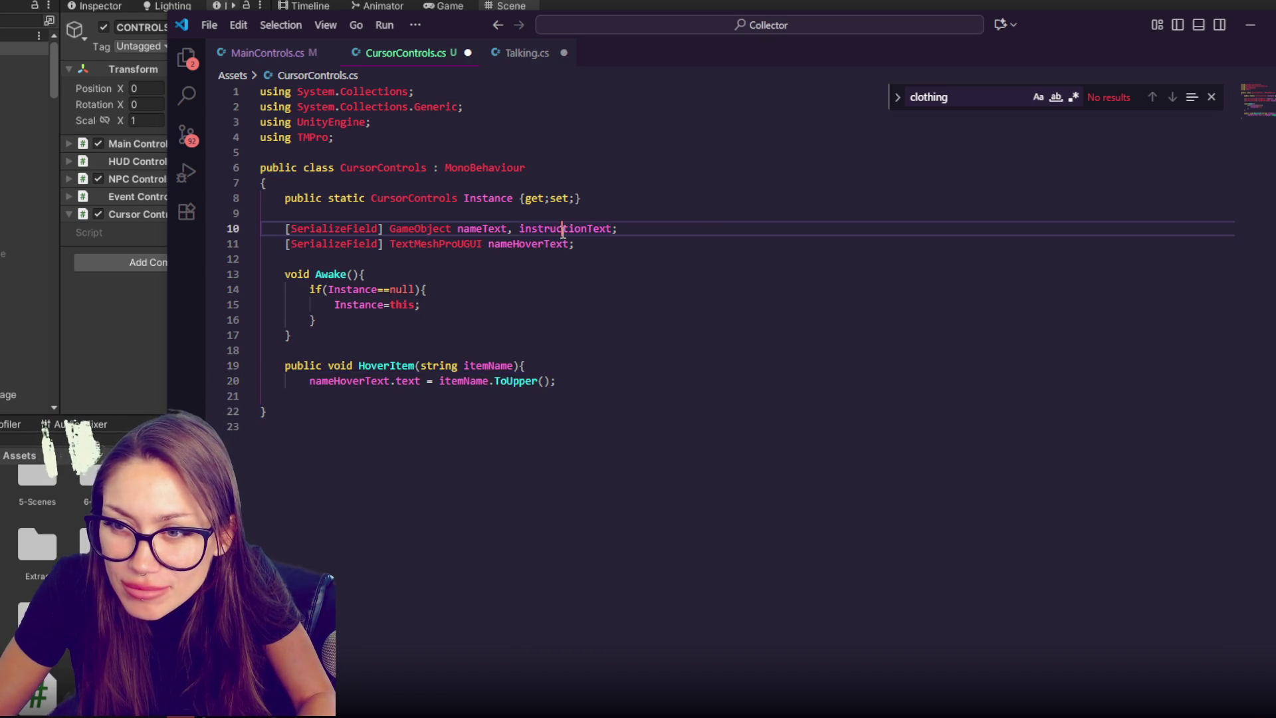
pyautogui.doubleClick(496, 228)
pyautogui.hotkey('ctrl', 'c')
pyautogui.click(602, 372)
pyautogui.press('Return')
pyautogui.hotkey('ctrl', 'v')
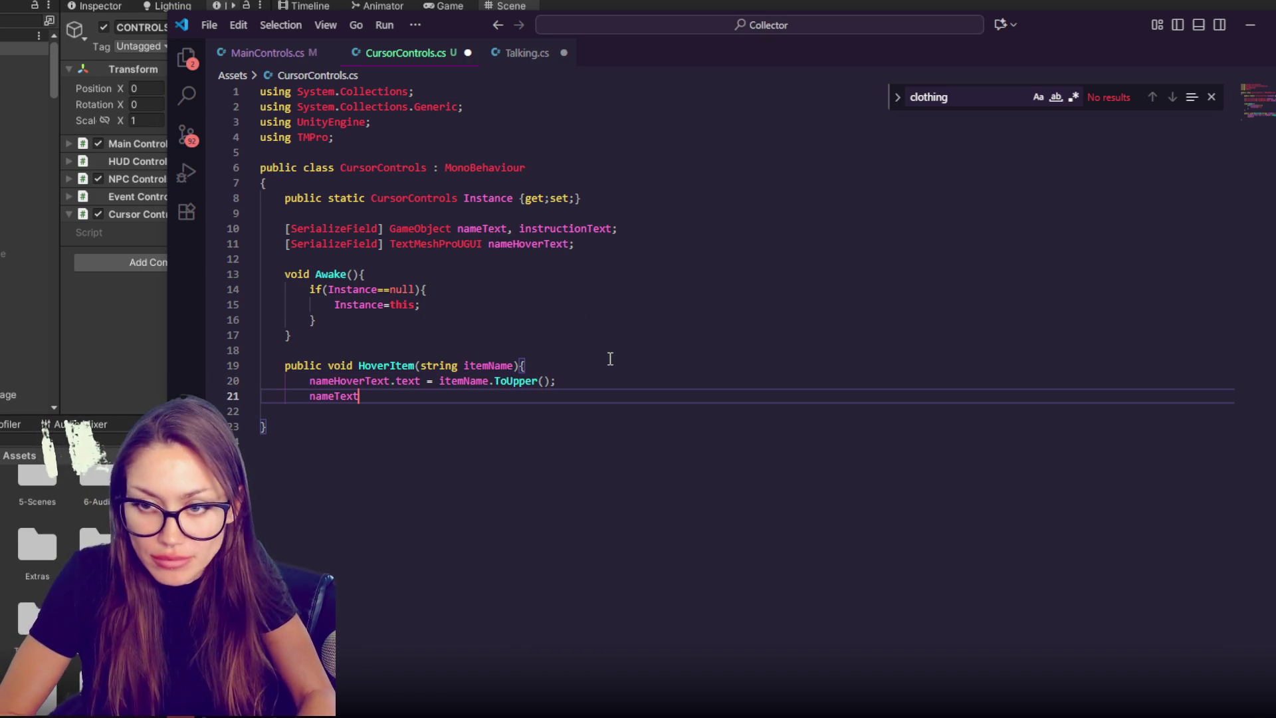
pyautogui.write('=true;')
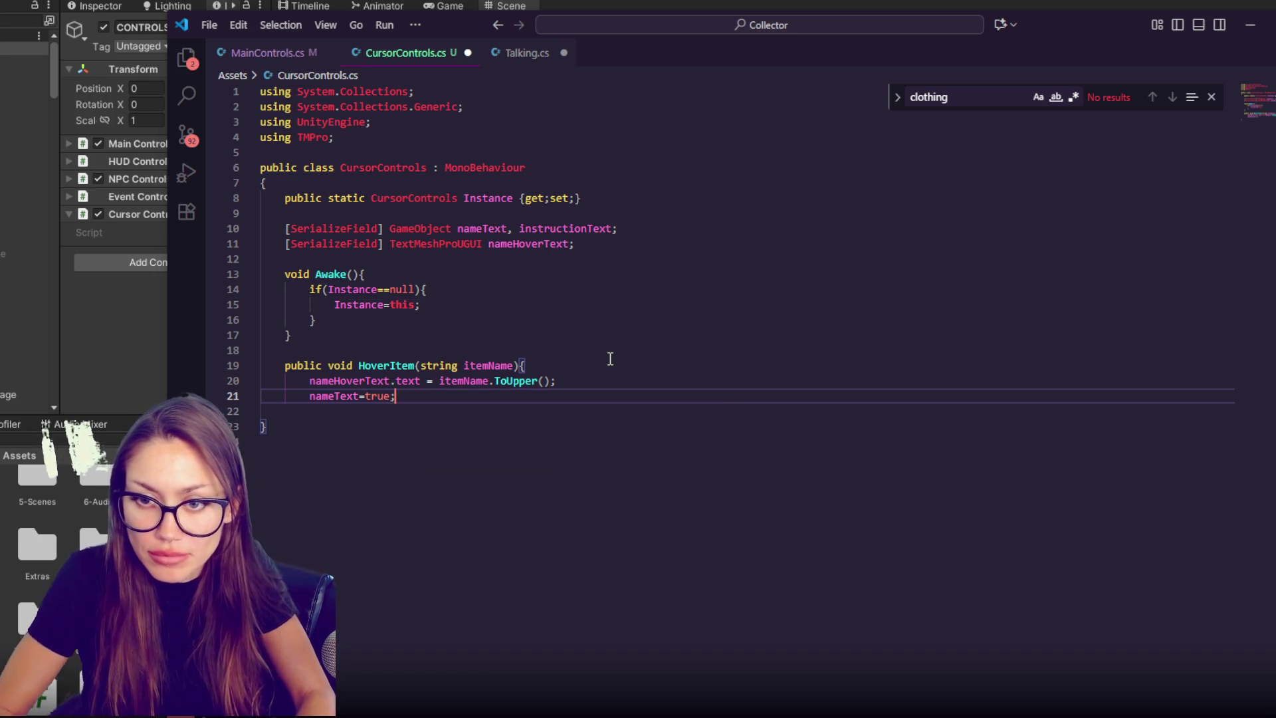
pyautogui.write('etActive(true);')
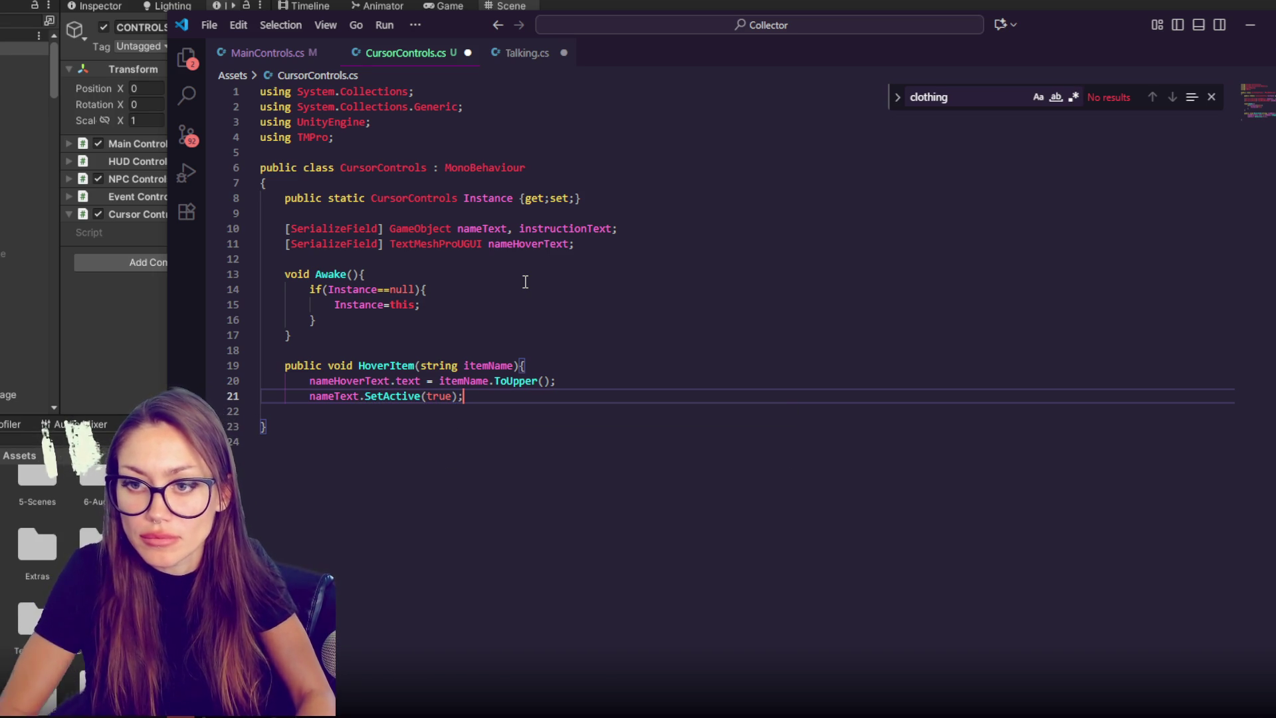
# - Add instructionText.SetActive(true); and dot.SetActive(true); below the nameText line
pyautogui.doubleClick(569, 229)
pyautogui.click(478, 396)
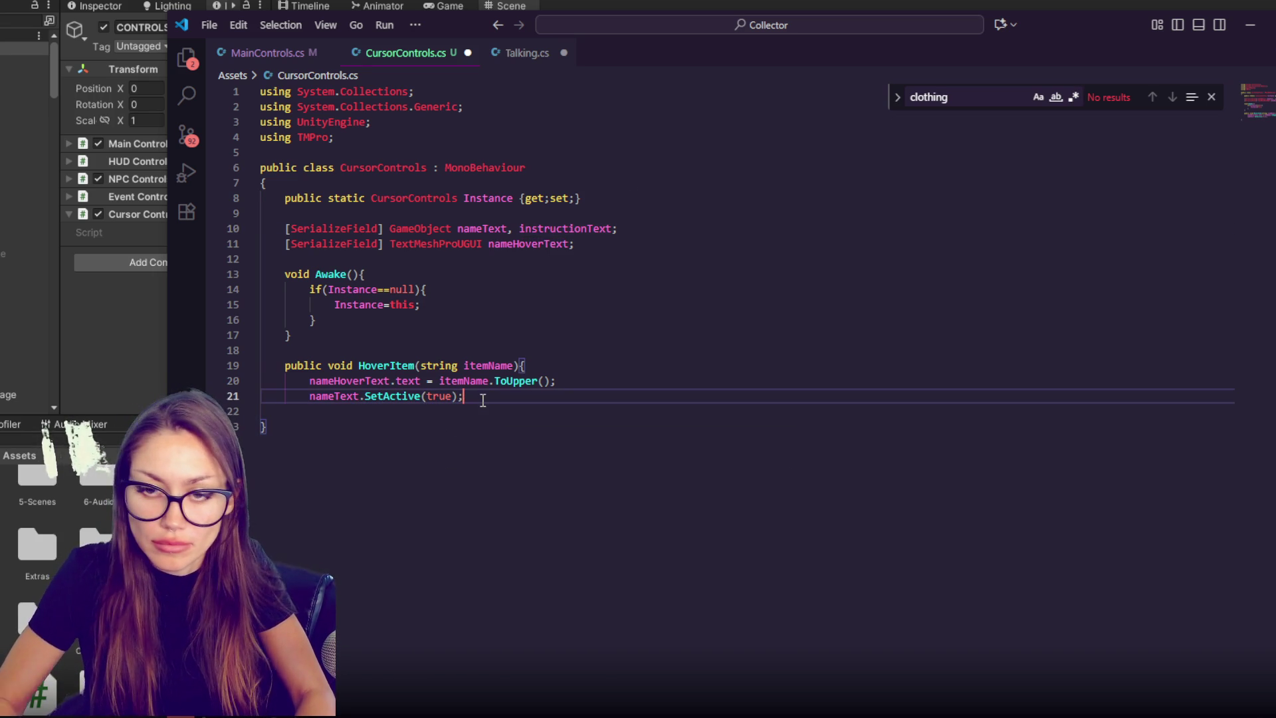
pyautogui.press('Return')
pyautogui.hotkey('ctrl', 'v')
pyautogui.write('.SetActive(true);')
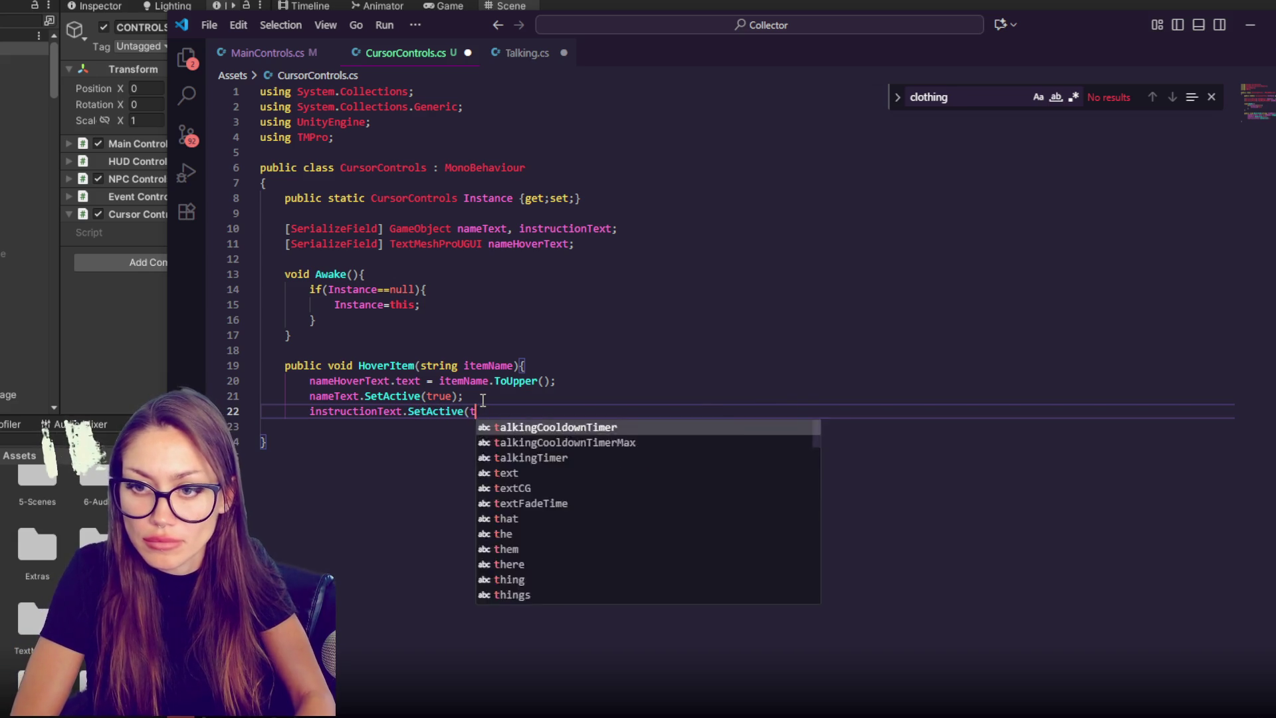
pyautogui.press('Return')
pyautogui.write('dot.')
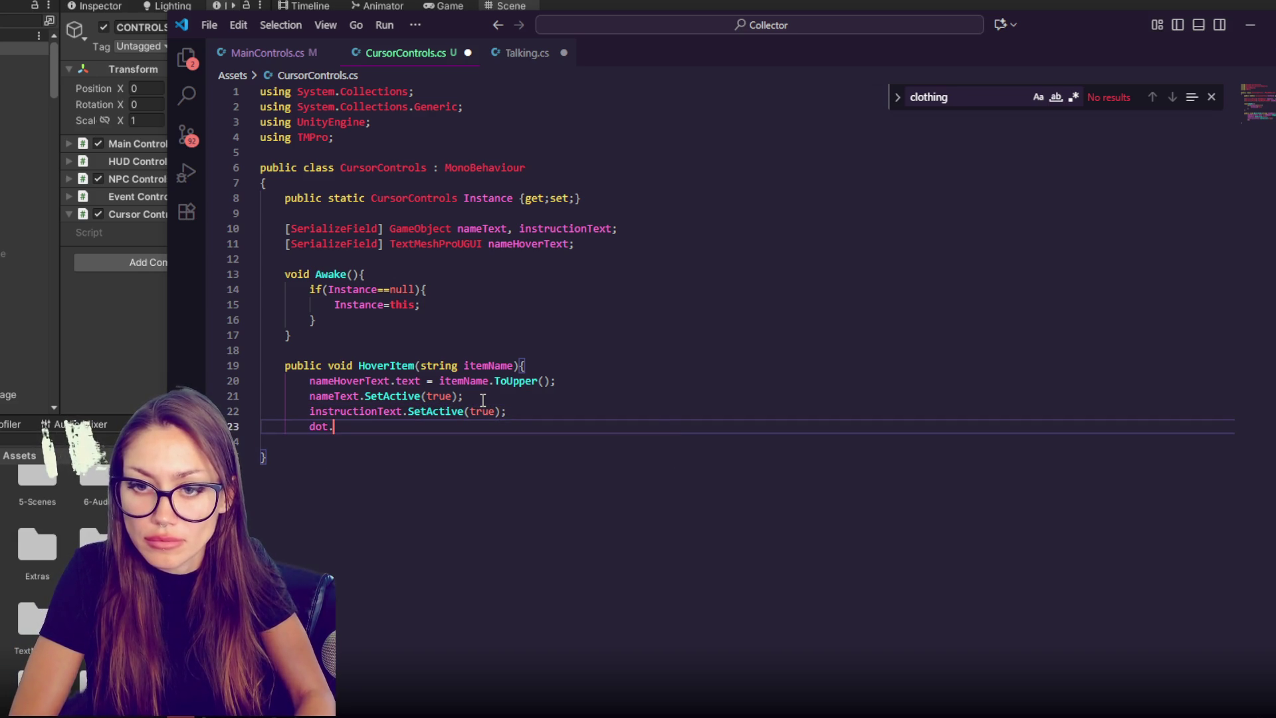
pyautogui.write('SetActive(true);')
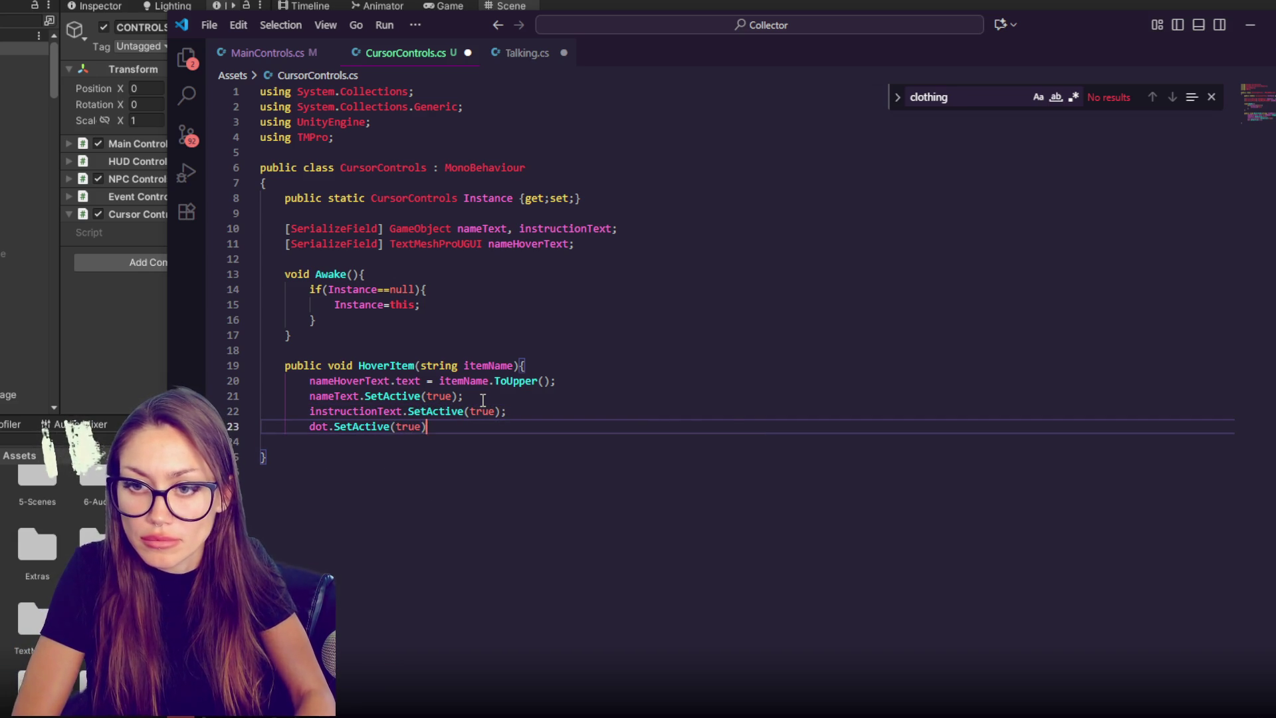
pyautogui.press('Return')
pyautogui.press('Return')
pyautogui.press('Return')
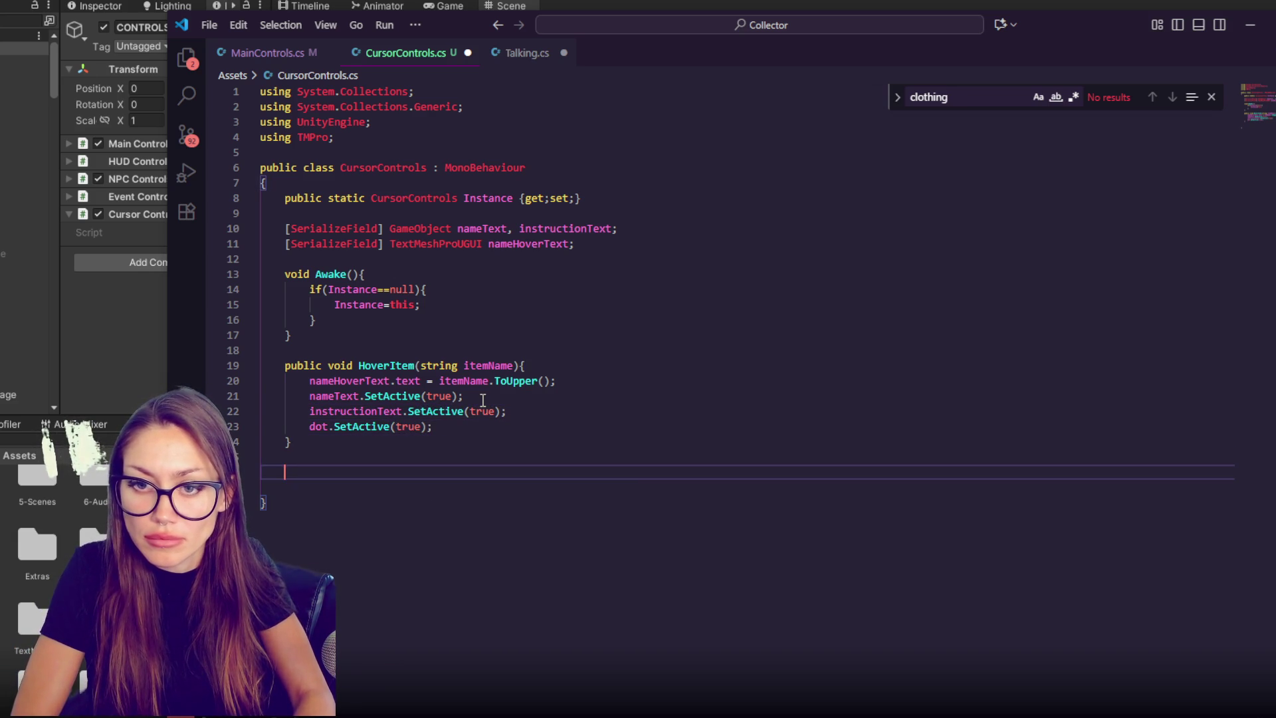
# - Create empty NoHover, ShowDot and HideDot methods in CursorControls.cs
pyautogui.write('public void (H')
pyautogui.press('BackSpace')
pyautogui.write('NoHover(')
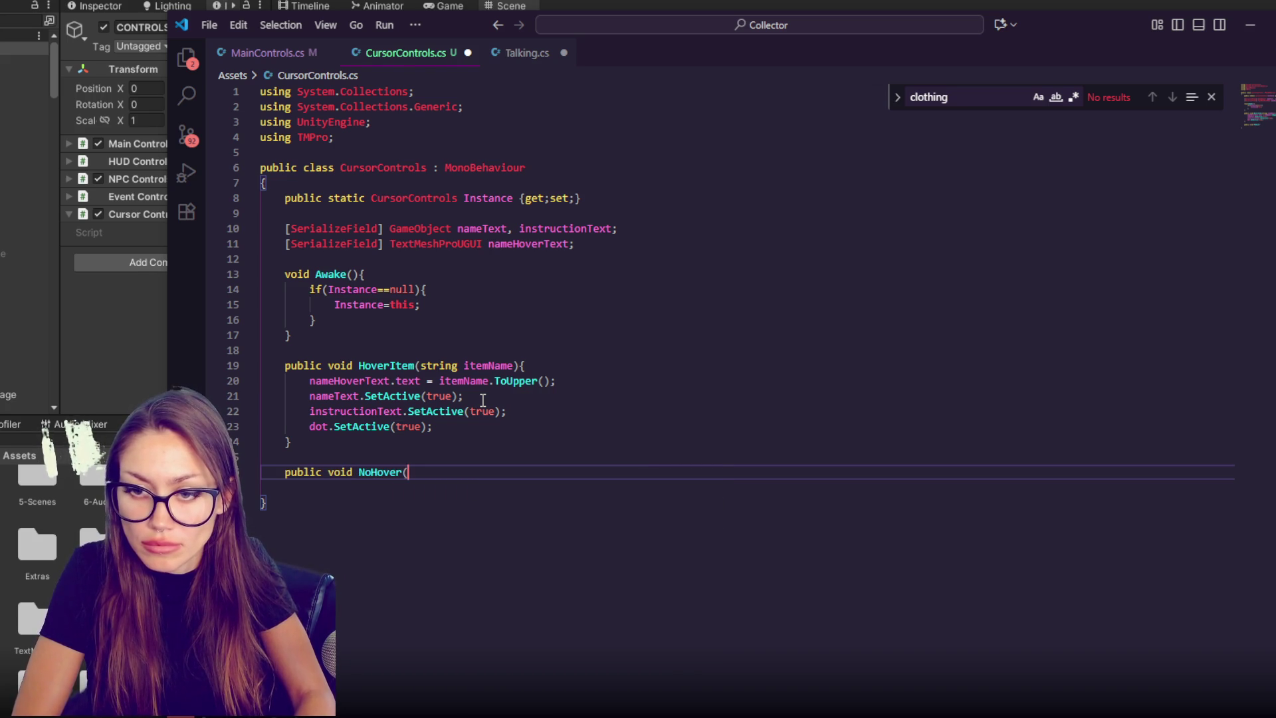
pyautogui.press('Return')
pyautogui.press('Down')
pyautogui.press('Return')
pyautogui.press('Return')
pyautogui.write('public void ShowDor')
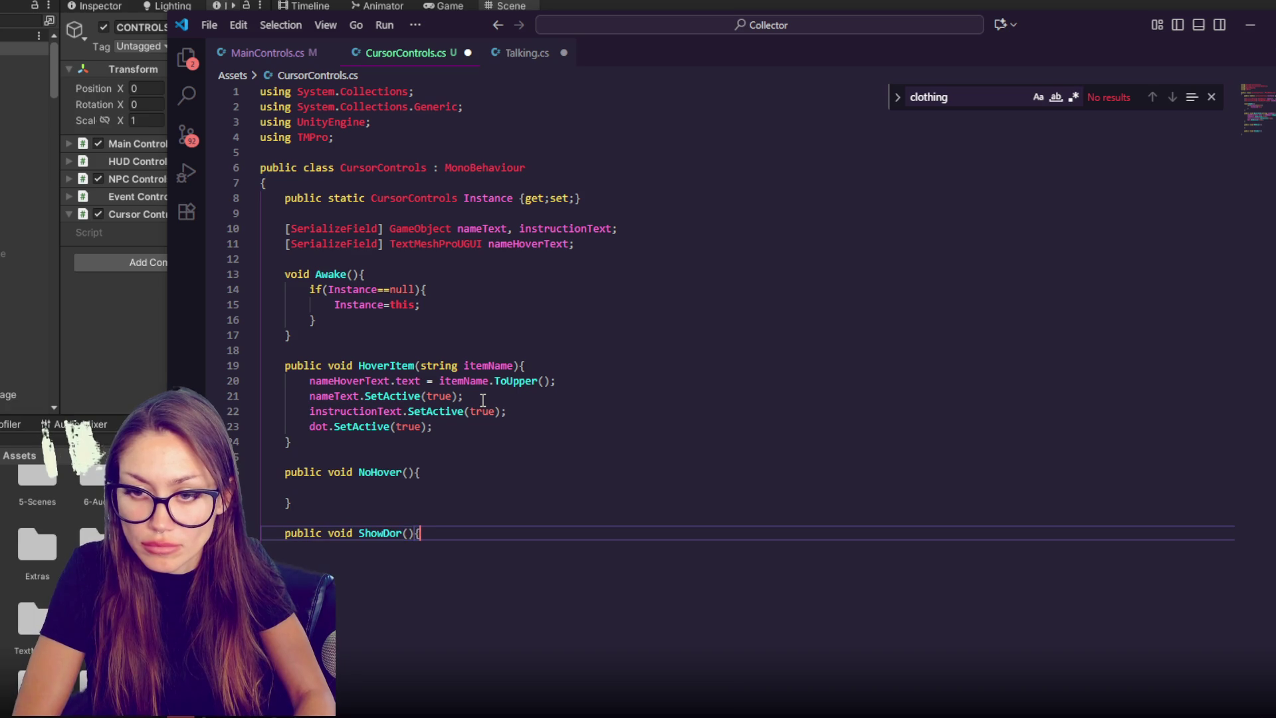
pyautogui.write('(){')
pyautogui.press('Return')
pyautogui.press('Down')
pyautogui.press('Return')
pyautogui.press('Return')
pyautogui.write('void HideDo')
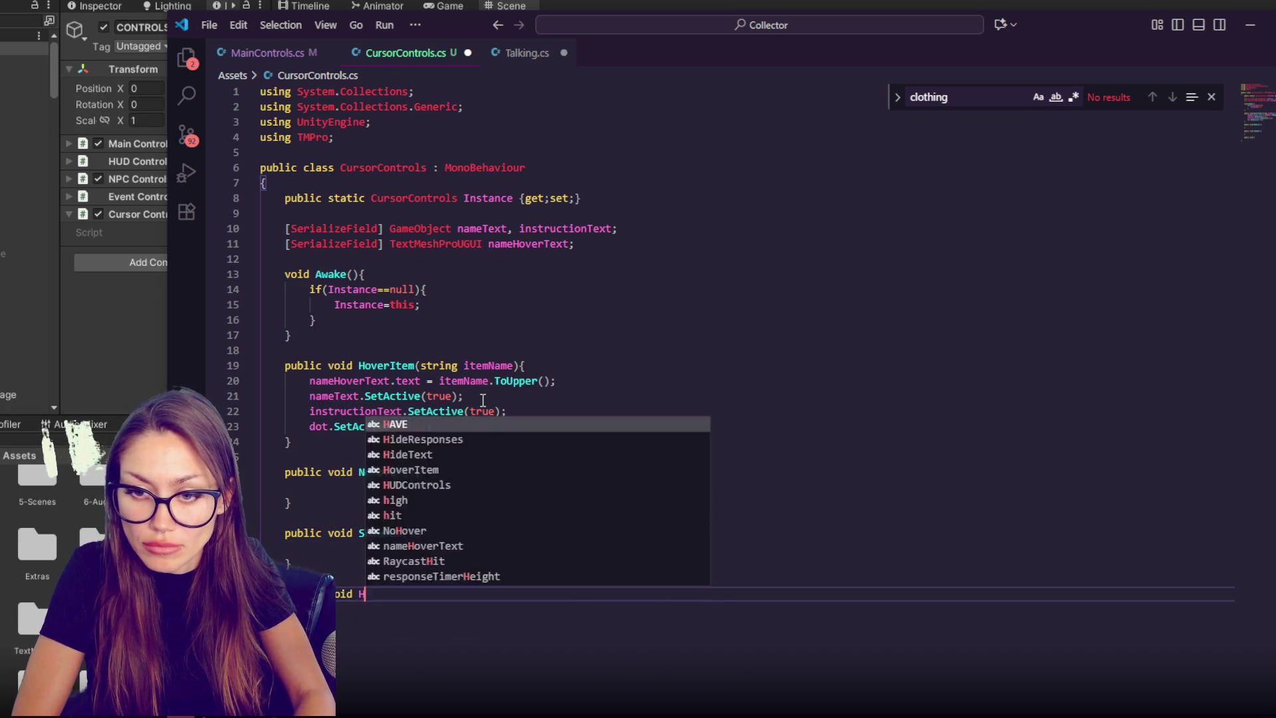
pyautogui.write('(){')
pyautogui.press('Return')
pyautogui.press('Down')
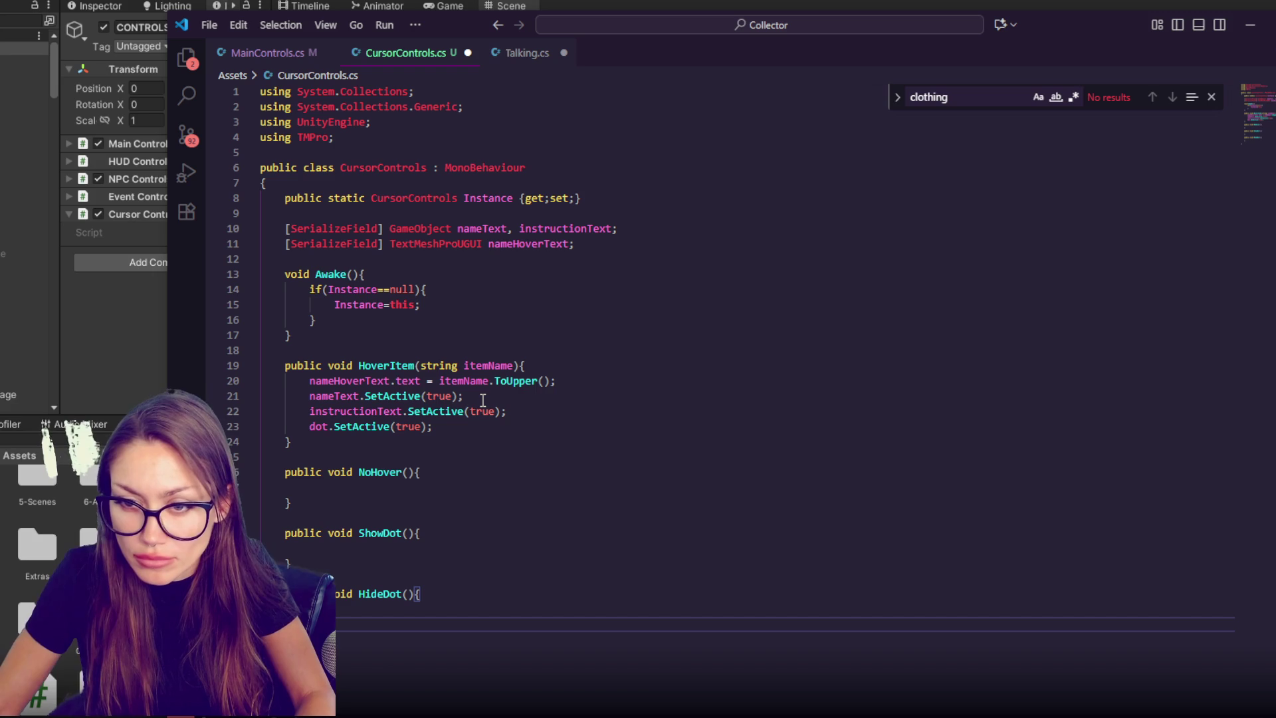
# - Put dot.SetActive(true) in ShowDot and dot.SetActive(false) in HideDot, then save
pyautogui.moveTo(517, 422); pyautogui.dragTo(545, 413)
pyautogui.hotkey('ctrl', 'c')
pyautogui.click(465, 533)
pyautogui.press('Return')
pyautogui.hotkey('ctrl', 'v')
pyautogui.click(427, 607)
pyautogui.press('Return')
pyautogui.hotkey('ctrl', 'v')
pyautogui.click(413, 624)
pyautogui.doubleClick(414, 625)
pyautogui.write('false')
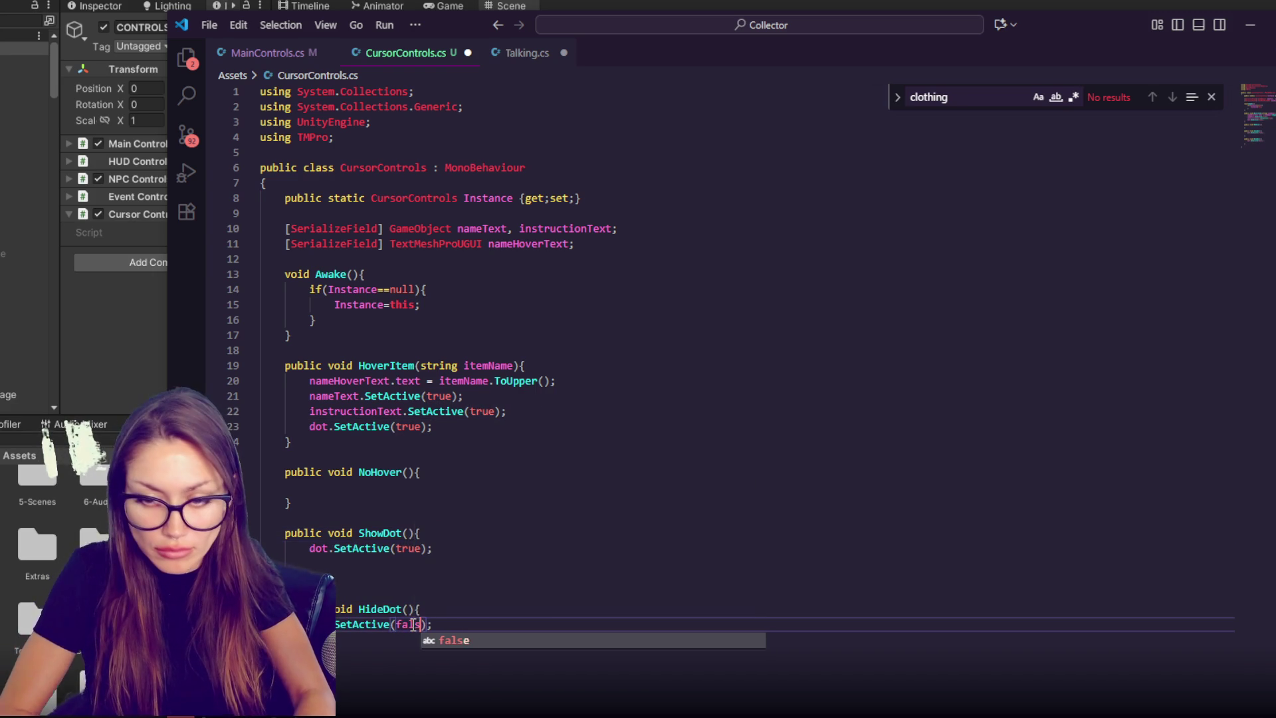
pyautogui.hotkey('ctrl', 's')
# - Add nameText.SetActive(false) and instructionText.SetActive(false) to HideDot
pyautogui.moveTo(544, 411); pyautogui.dragTo(585, 393)
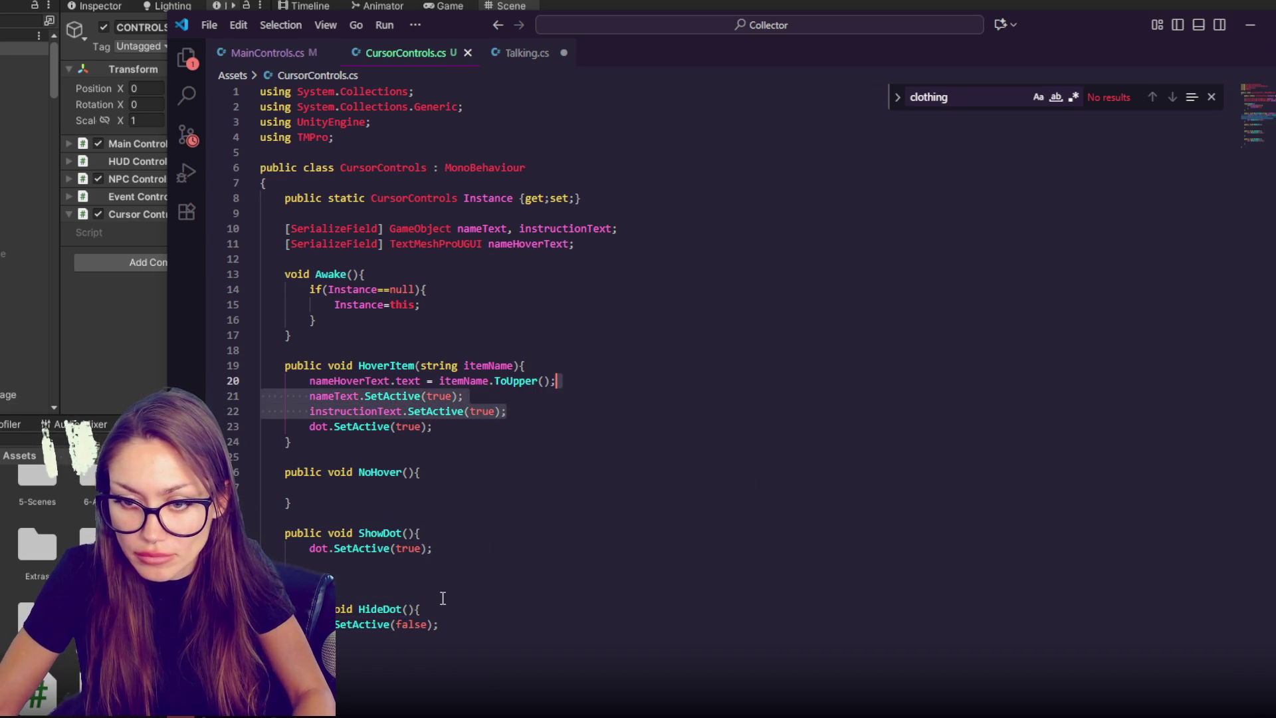
pyautogui.click(456, 623)
pyautogui.hotkey('ctrl', 'v')
pyautogui.doubleClick(439, 640)
pyautogui.write('false')
pyautogui.doubleClick(483, 655)
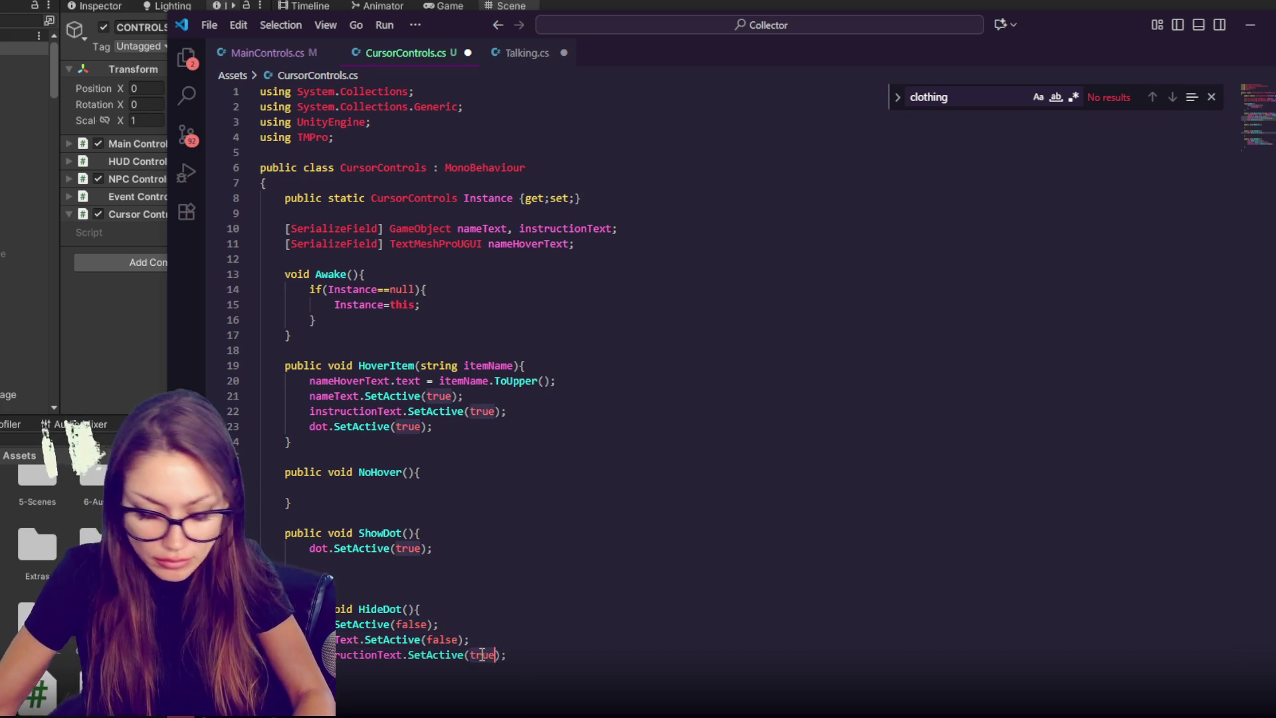
pyautogui.write('false')
# - Copy HideDot's three SetActive lines into NoHover, switching the dot line to true
pyautogui.moveTo(550, 649); pyautogui.dragTo(558, 616)
pyautogui.hotkey('ctrl', 'c')
pyautogui.click(447, 492)
pyautogui.hotkey('ctrl', 'v')
pyautogui.doubleClick(410, 502)
pyautogui.write('true')
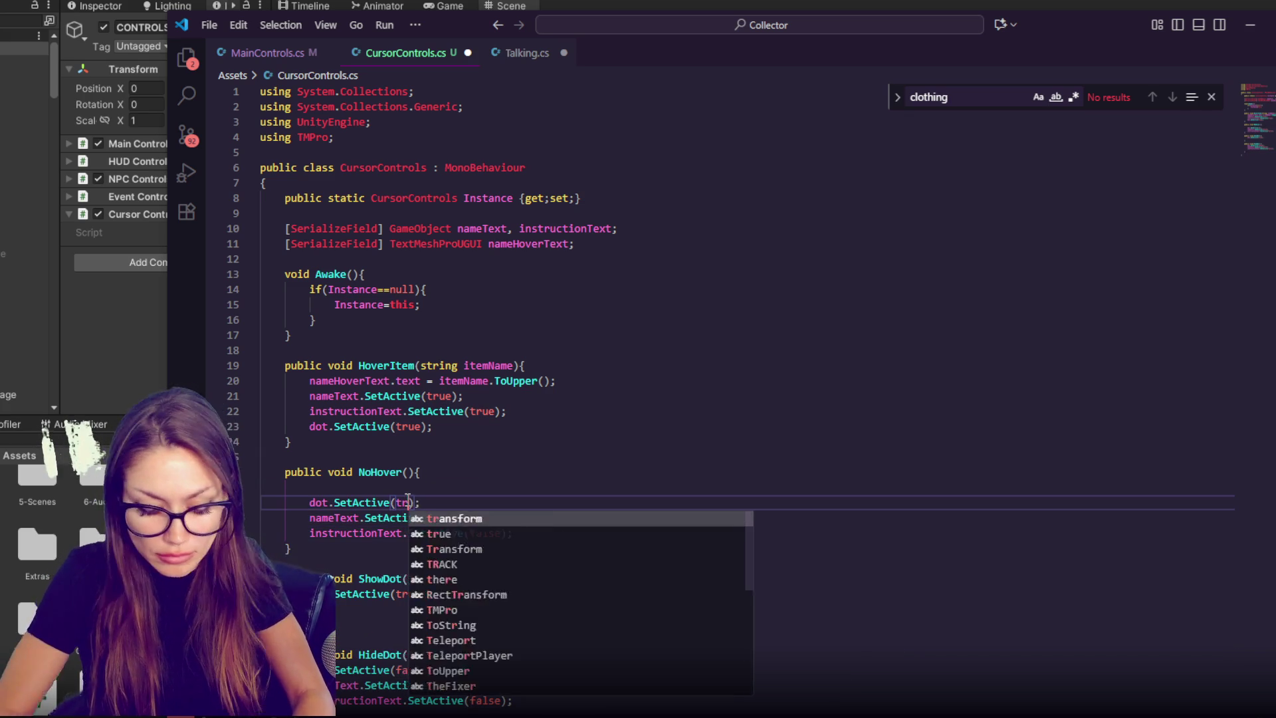
pyautogui.press('Escape')
# - Remove stray blank lines, add dot to the serialized GameObject fields, and save
pyautogui.click(456, 604)
pyautogui.press('BackSpace')
pyautogui.click(466, 479)
pyautogui.press('BackSpace')
pyautogui.click(489, 458)
pyautogui.click(506, 434)
pyautogui.press('Up')
pyautogui.hotkey('ctrl', 's')
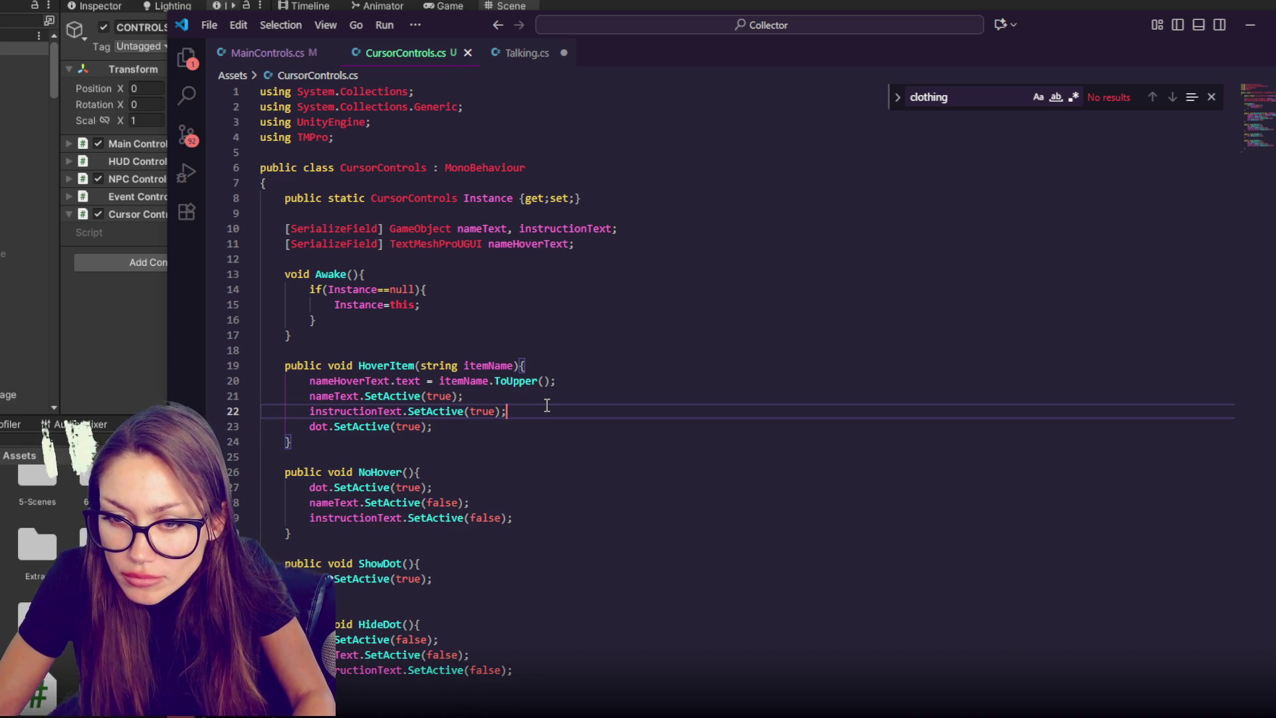
pyautogui.click(611, 230)
pyautogui.write('dot')
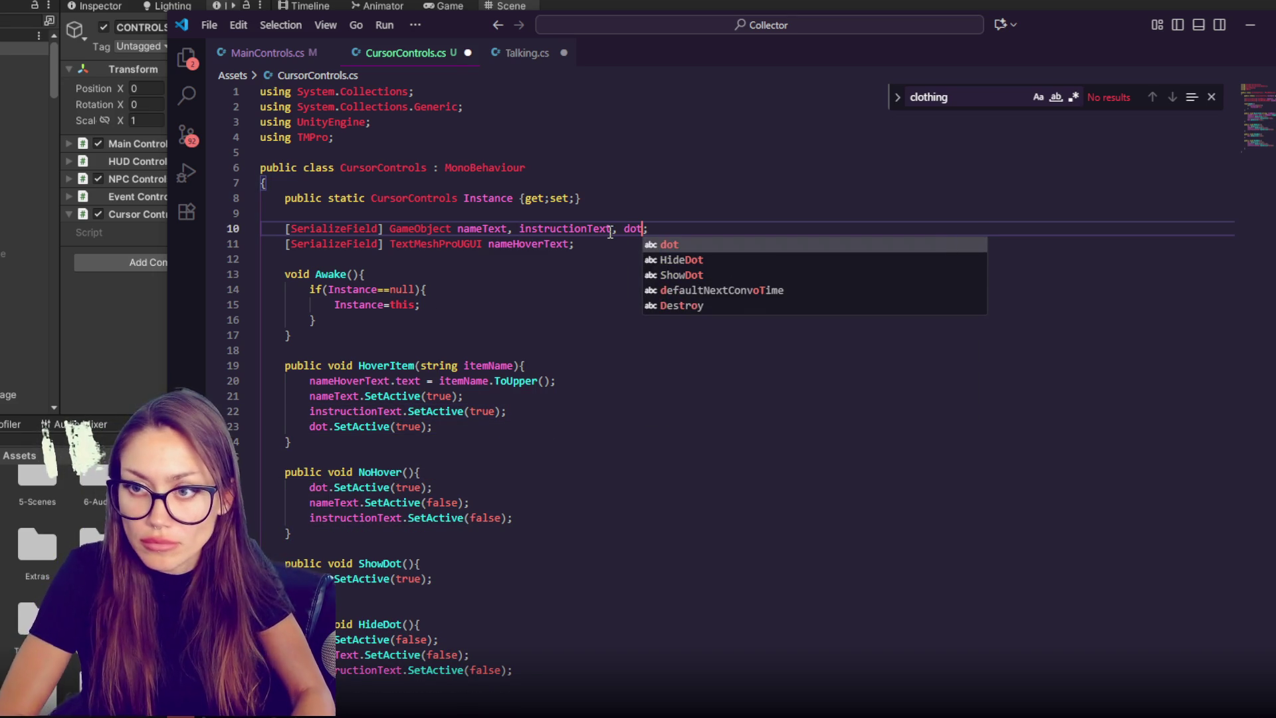
pyautogui.hotkey('ctrl', 's')
# - Make NoHover clear the label with nameHoverText.text = ""; and save
pyautogui.click(501, 398)
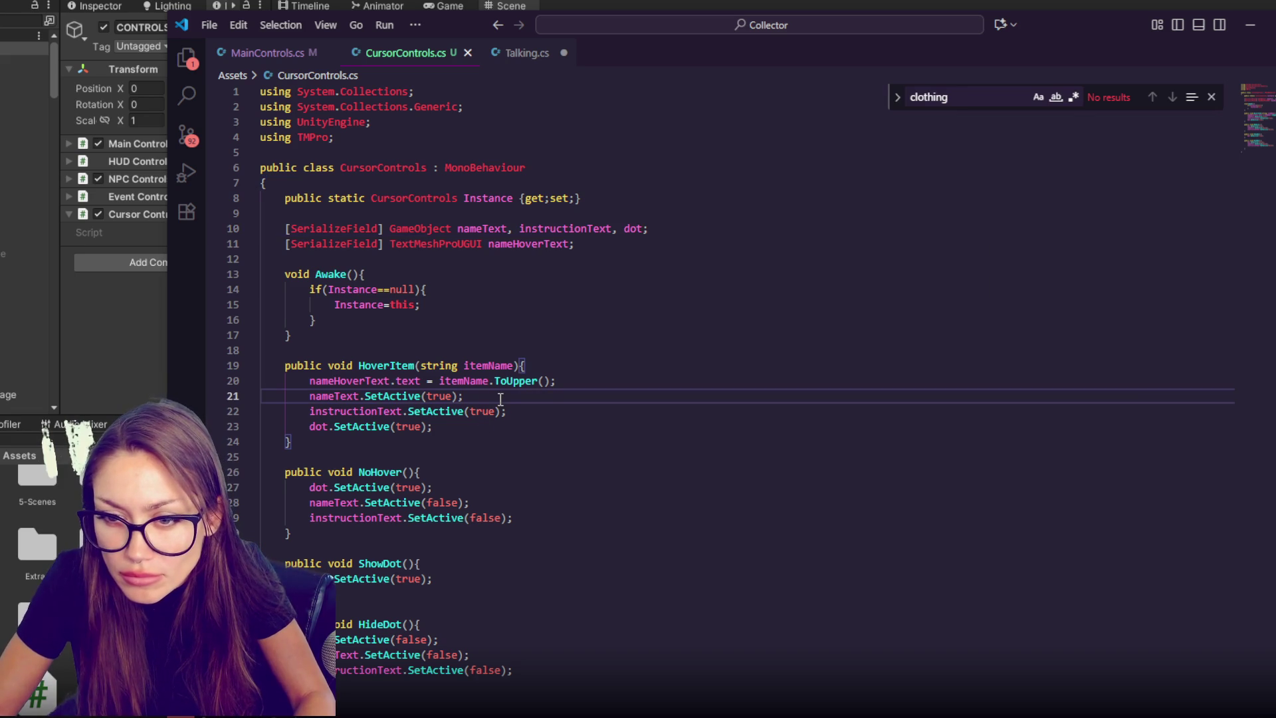
pyautogui.click(542, 382)
pyautogui.press('Up')
pyautogui.click(515, 481)
pyautogui.click(513, 475)
pyautogui.press('Return')
pyautogui.hotkey('ctrl', 'v')
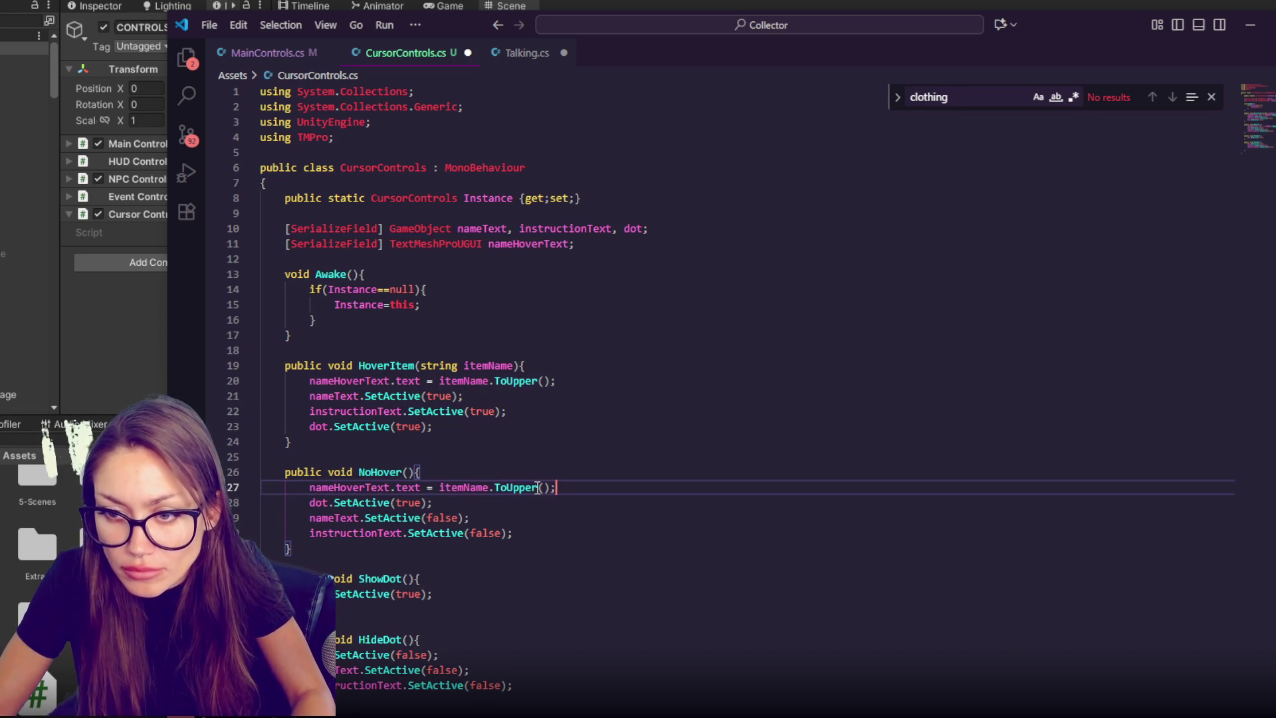
pyautogui.moveTo(556, 487); pyautogui.dragTo(439, 487)
pyautogui.press('BackSpace')
pyautogui.write('""')
pyautogui.hotkey('ctrl', 's')
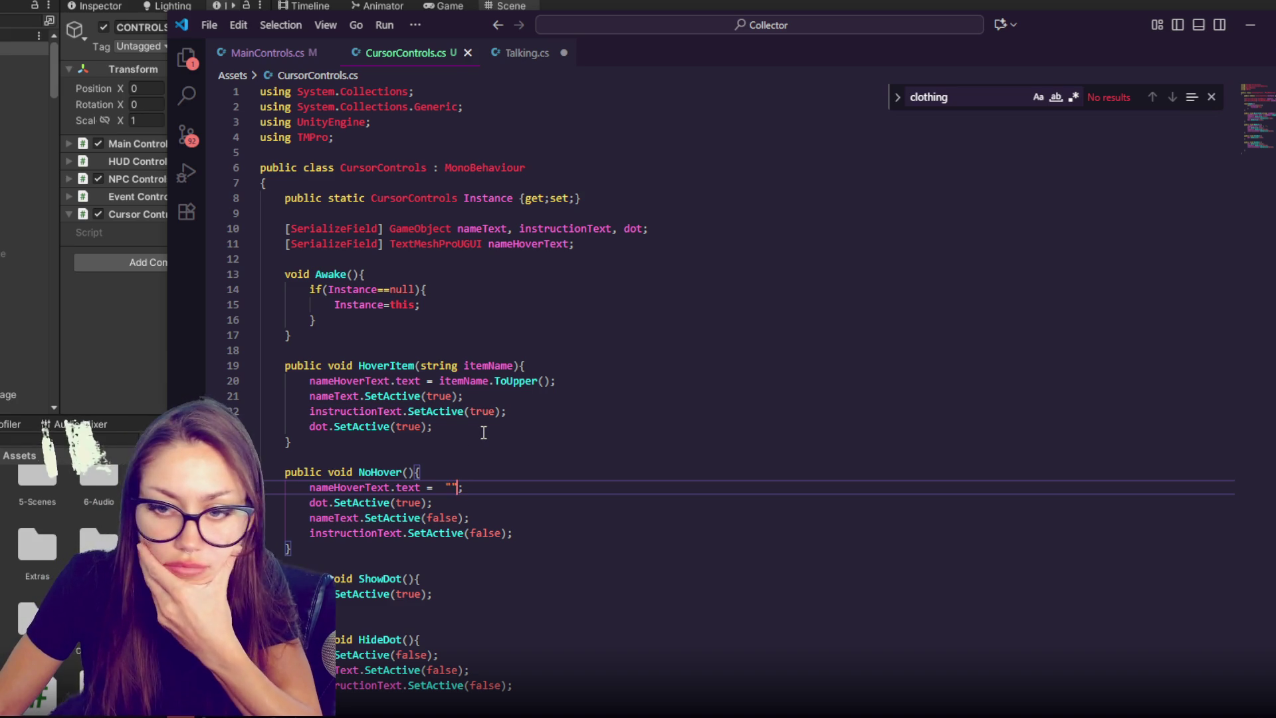
# - In MainControls.cs Update, call CursorControls.Instance.ShowHover(currentGO.name) after the currentGO assignment
pyautogui.click(290, 62)
pyautogui.scroll(-1, 631, 389)
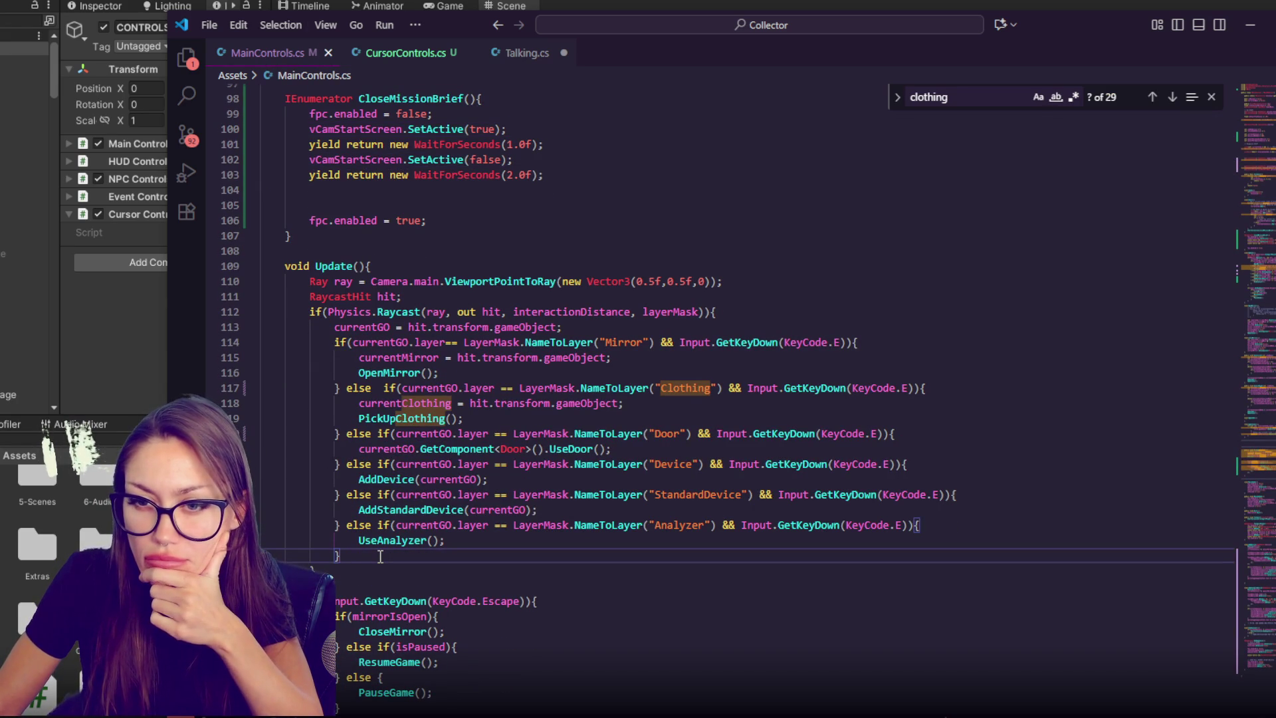
pyautogui.click(464, 371)
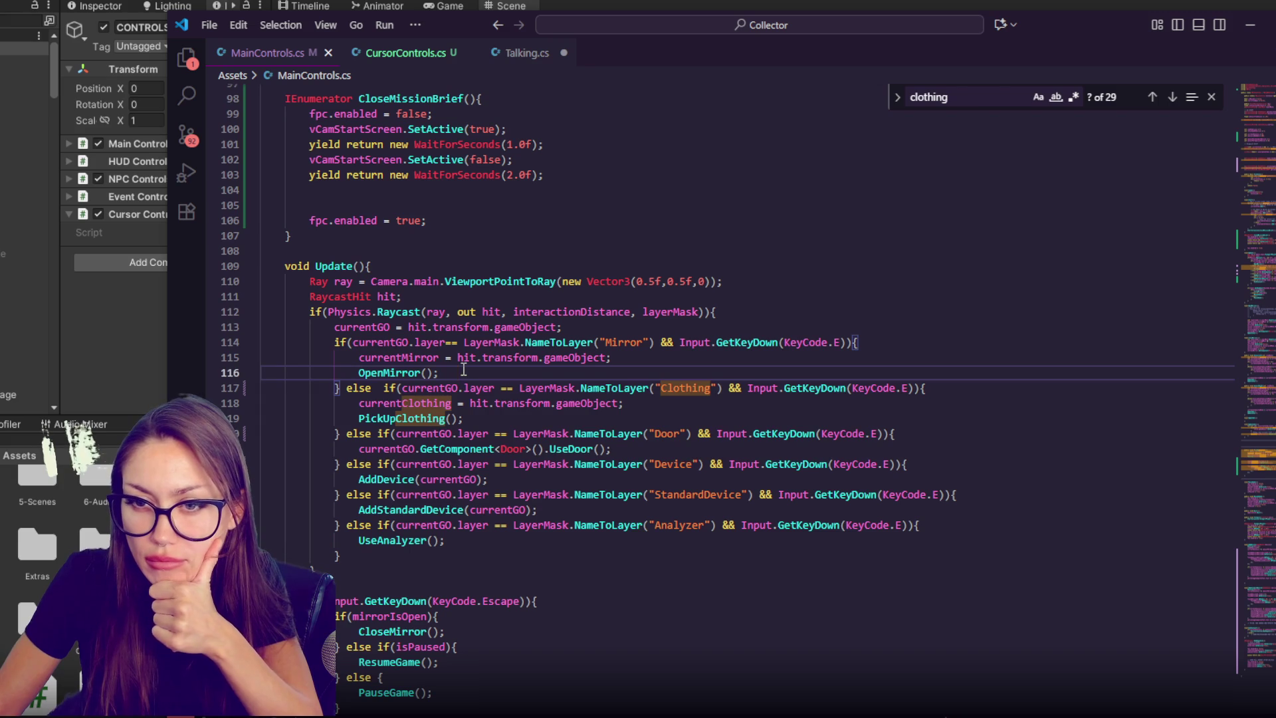
pyautogui.click(624, 320)
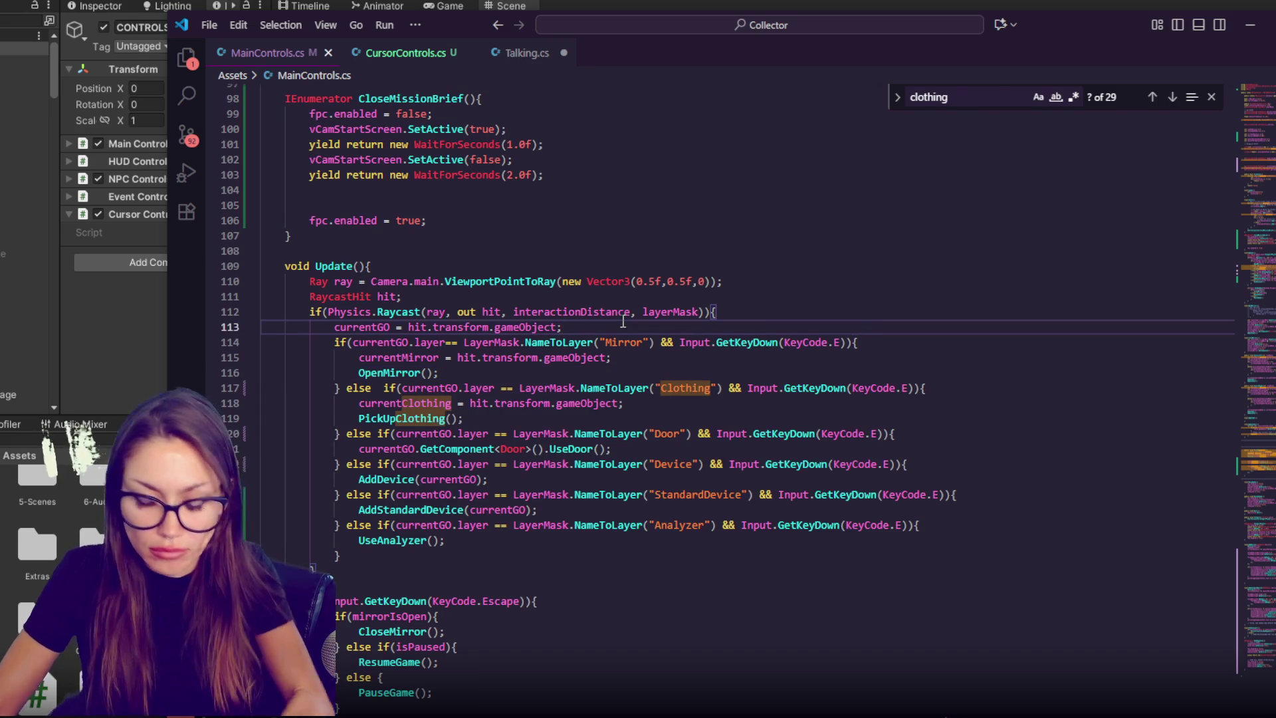
pyautogui.press('Return')
pyautogui.write('Cursor')
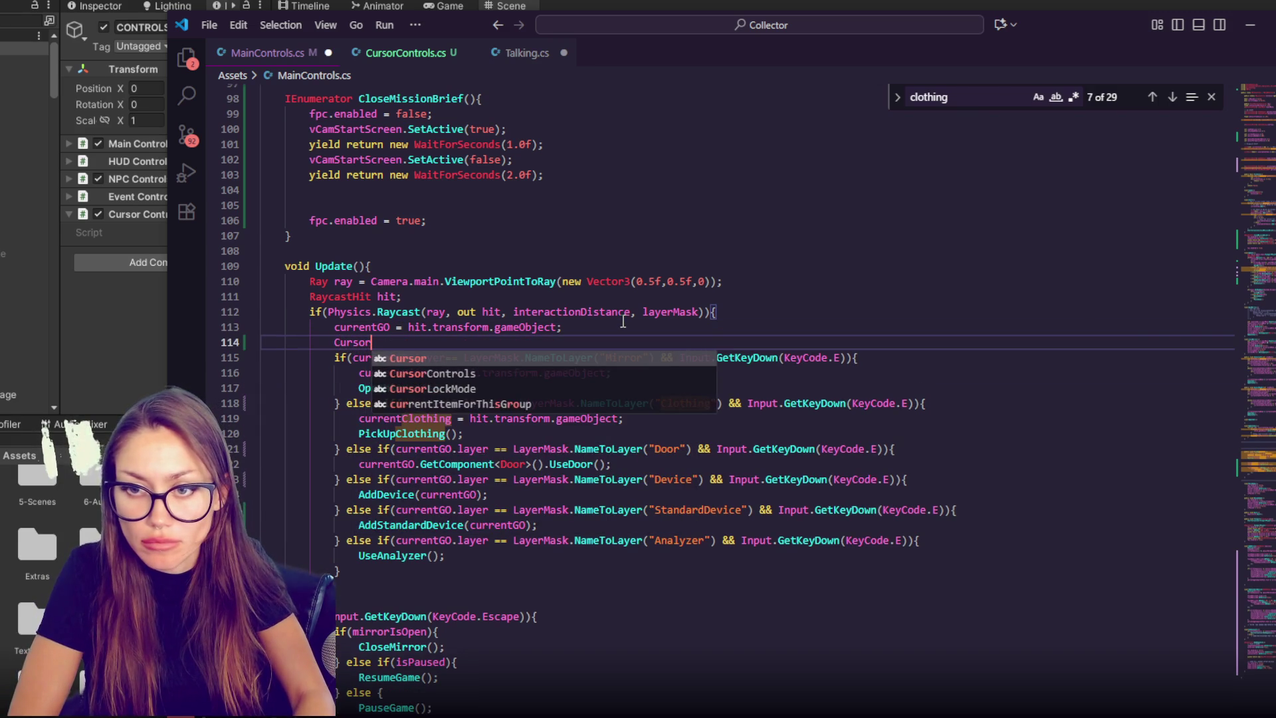
pyautogui.write('Controls.I')
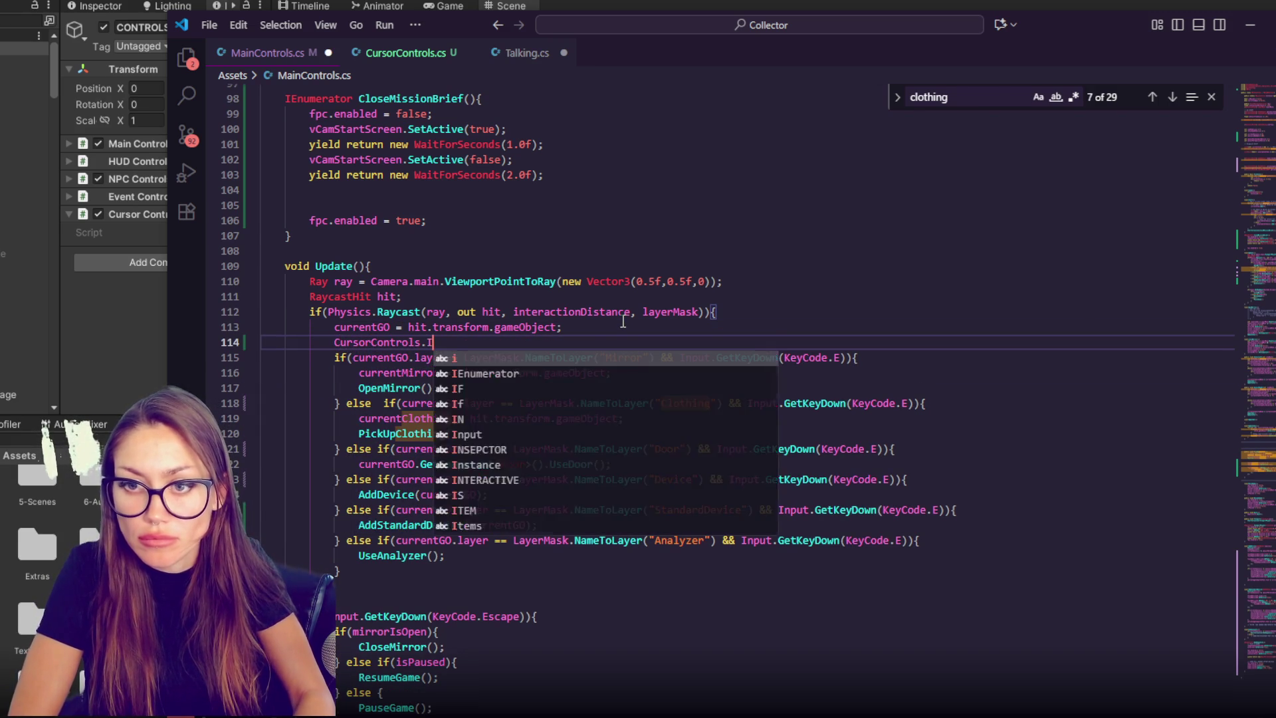
pyautogui.write('nstance.Show')
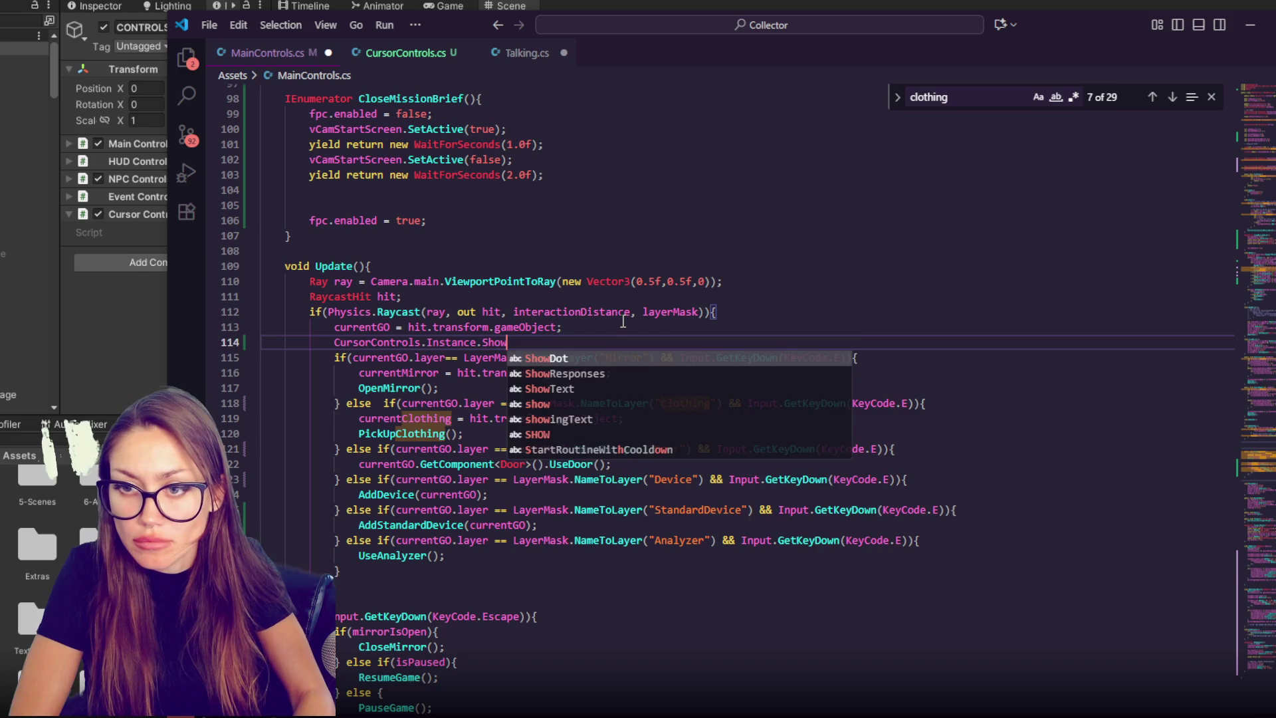
pyautogui.write('Hover(')
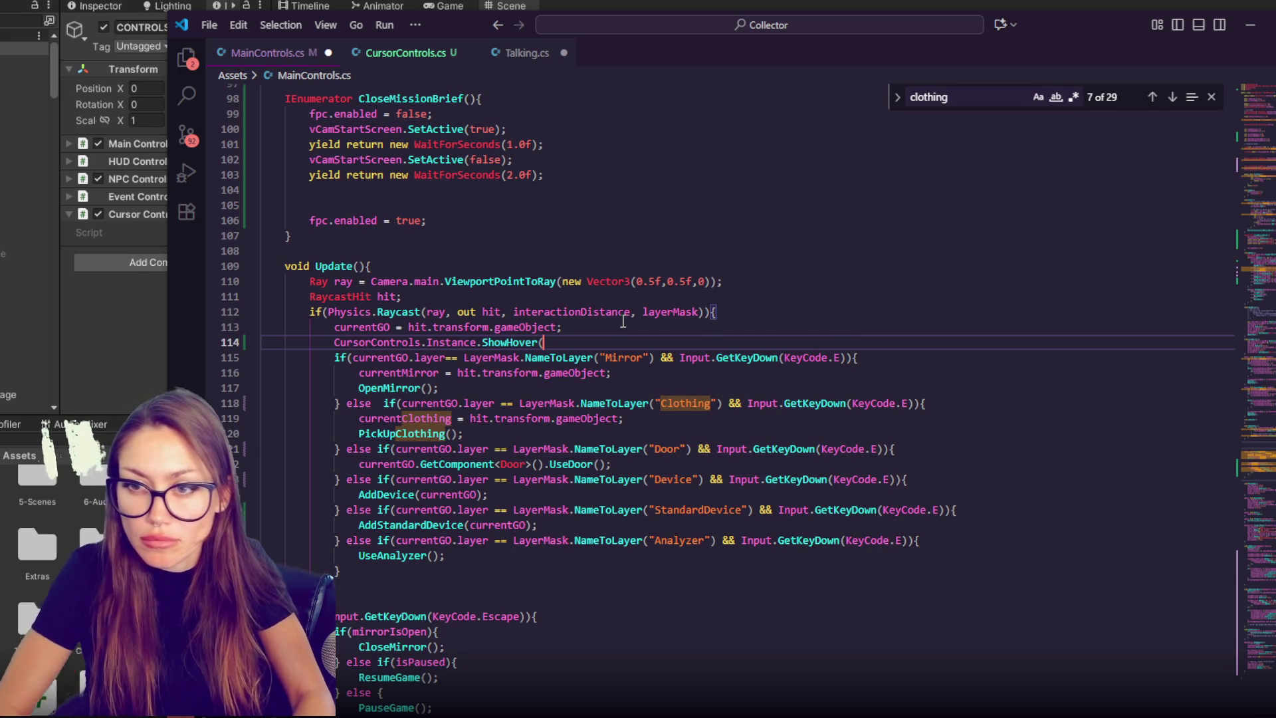
pyautogui.write('currentGO')
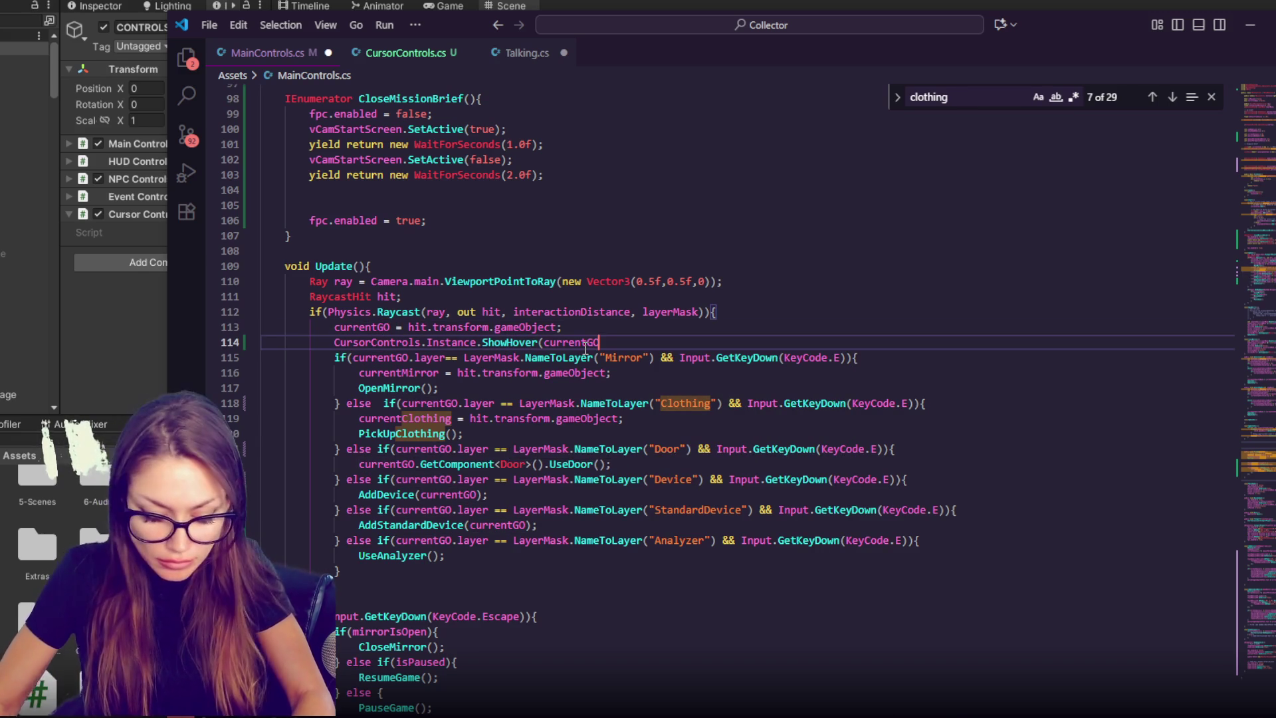
pyautogui.write('.name);')
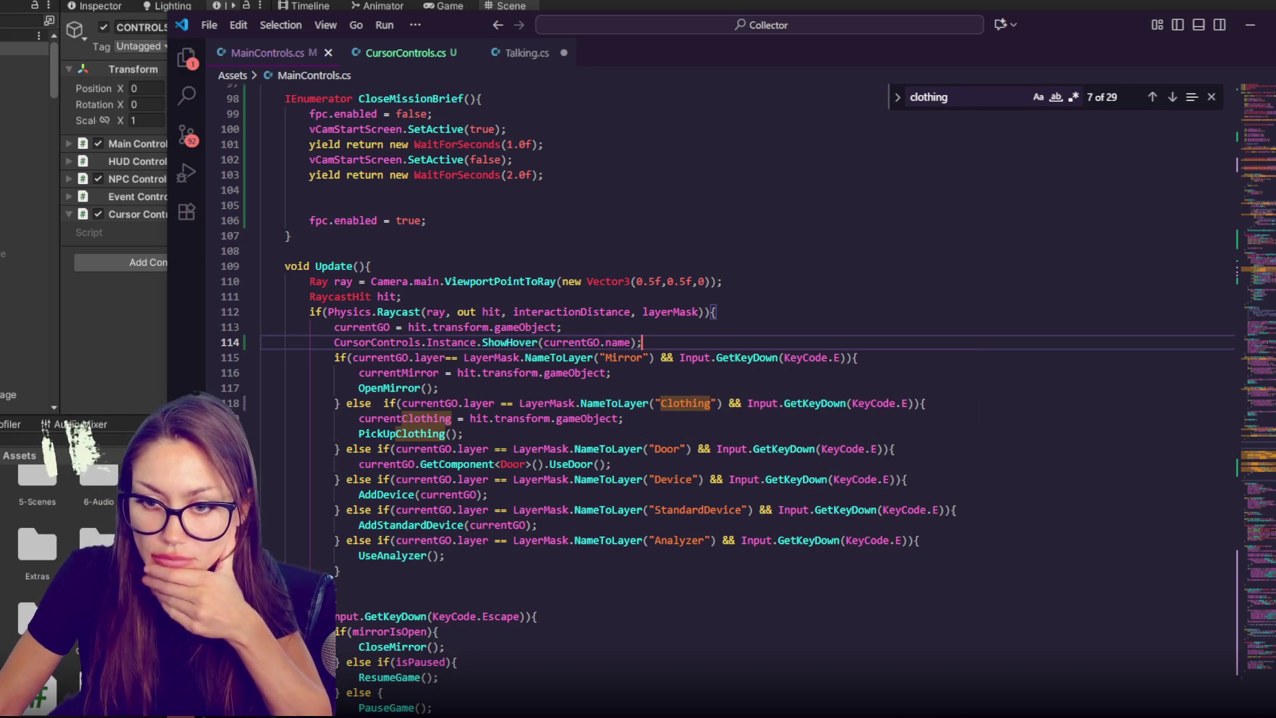
# - Add an else branch calling CursorControls.Instance.NoHover(), save, and return to Unity
pyautogui.click(326, 585)
pyautogui.write('else {')
pyautogui.press('Return')
pyautogui.press('Return')
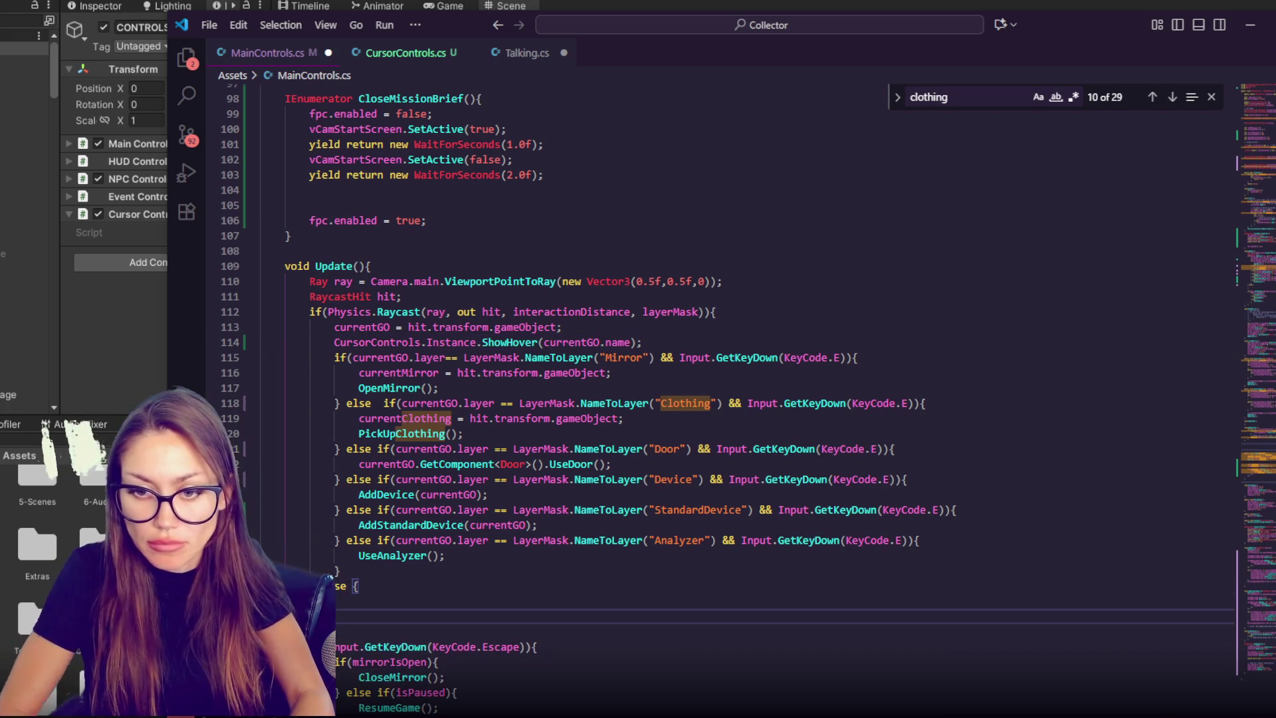
pyautogui.click(346, 600)
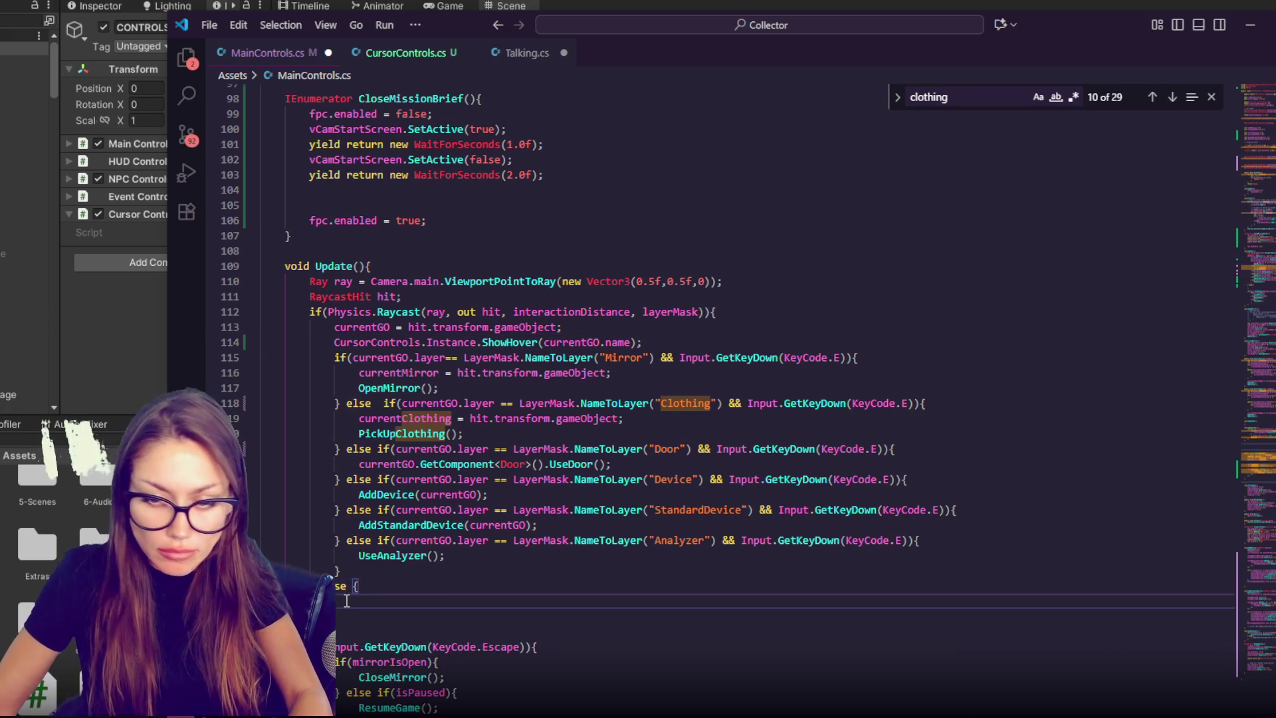
pyautogui.write('CursorControls')
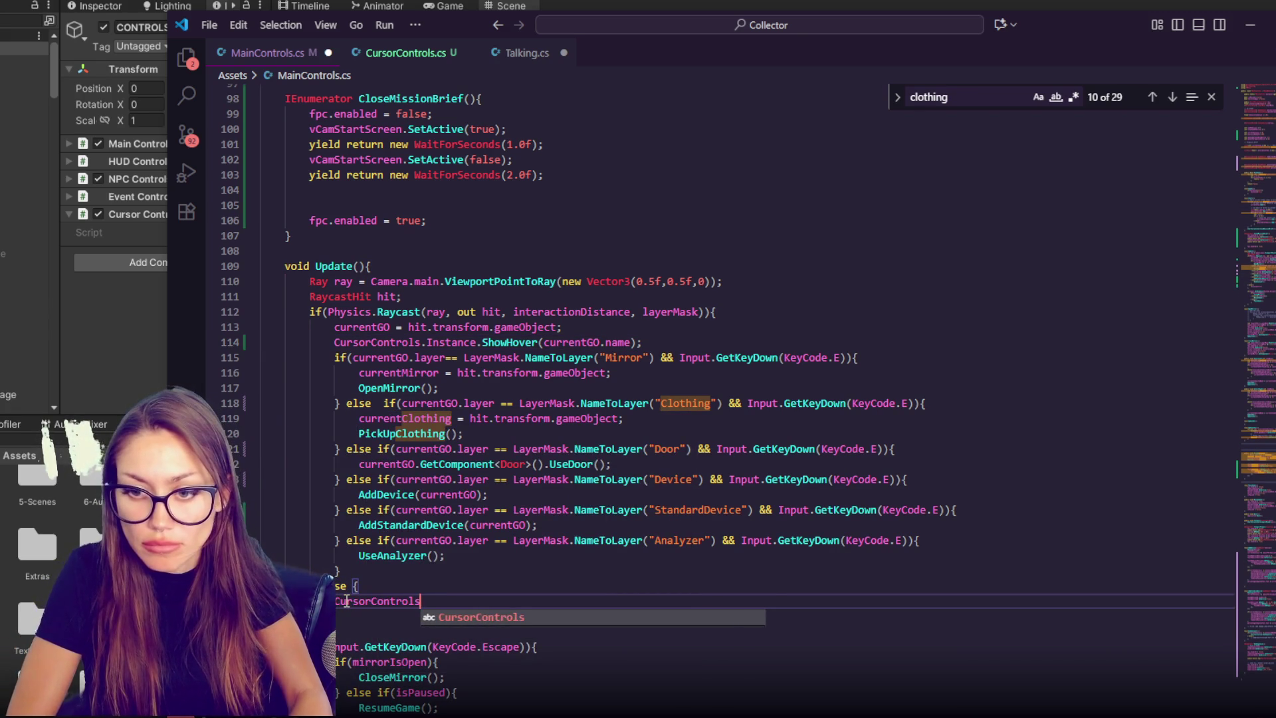
pyautogui.write('.Instnace.')
pyautogui.press('BackSpace')
pyautogui.write('ance.NoHover()')
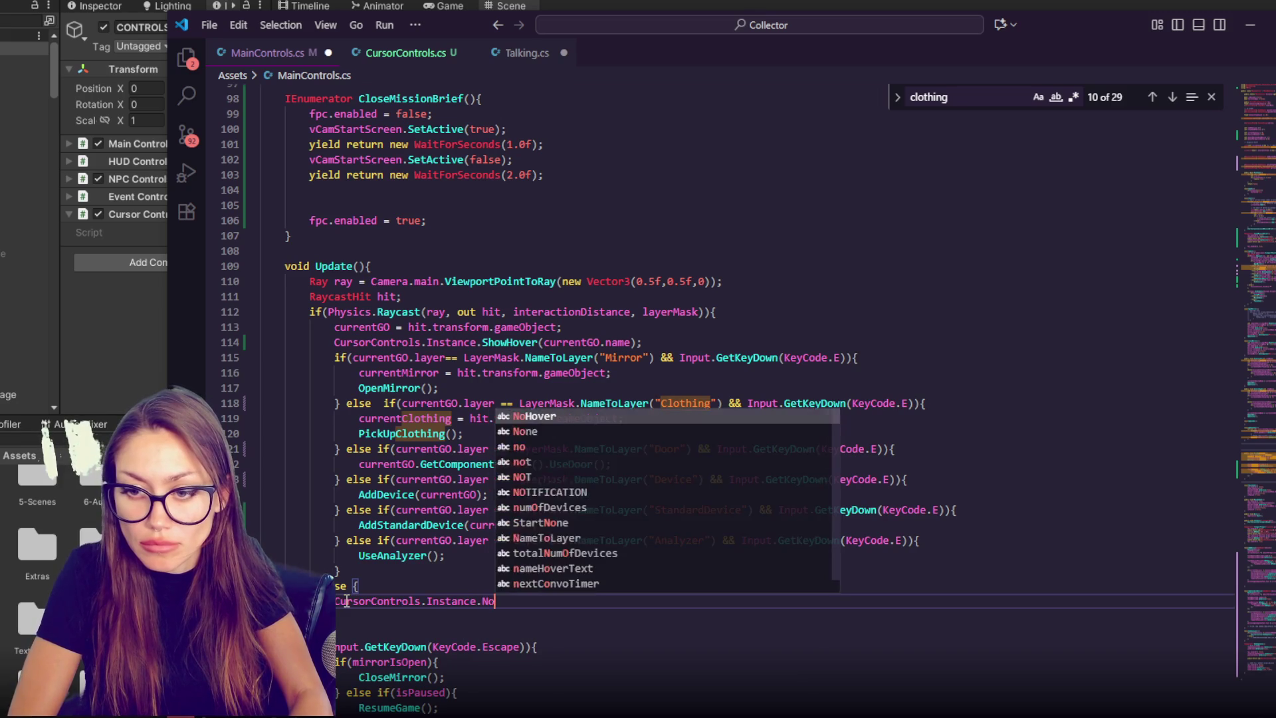
pyautogui.hotkey('ctrl', 's')
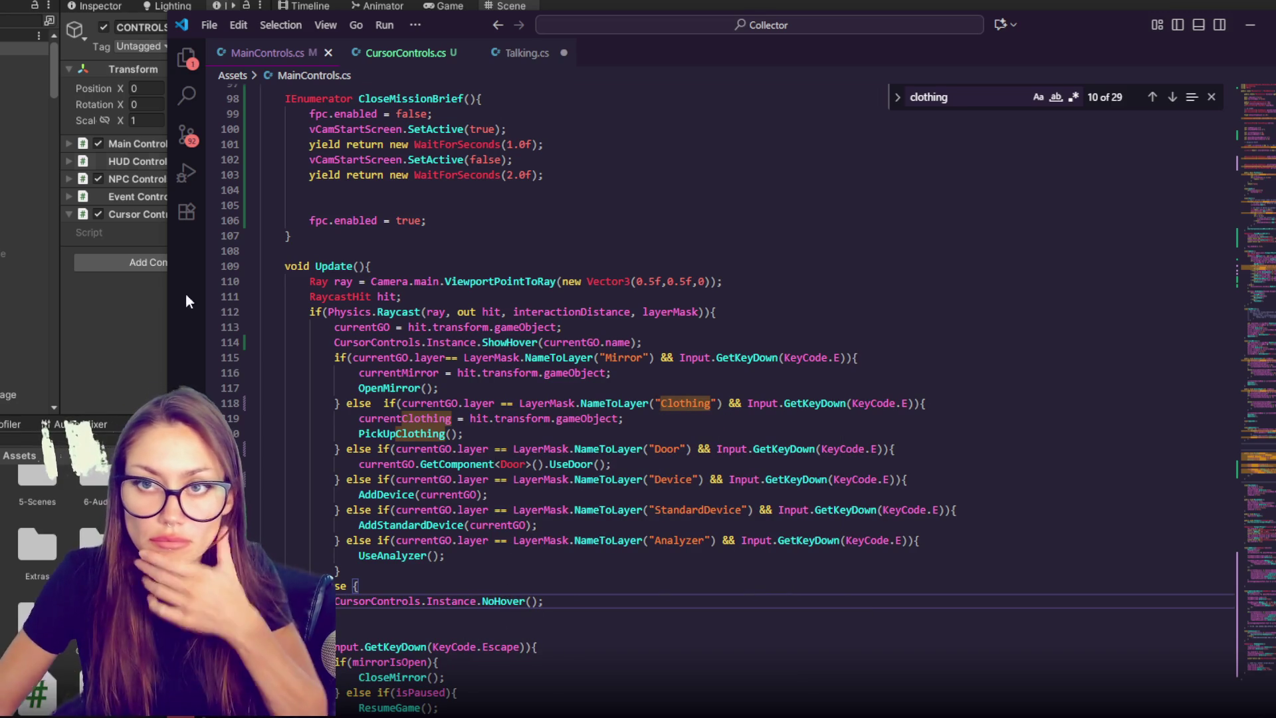
pyautogui.hotkey('alt', 'Tab')
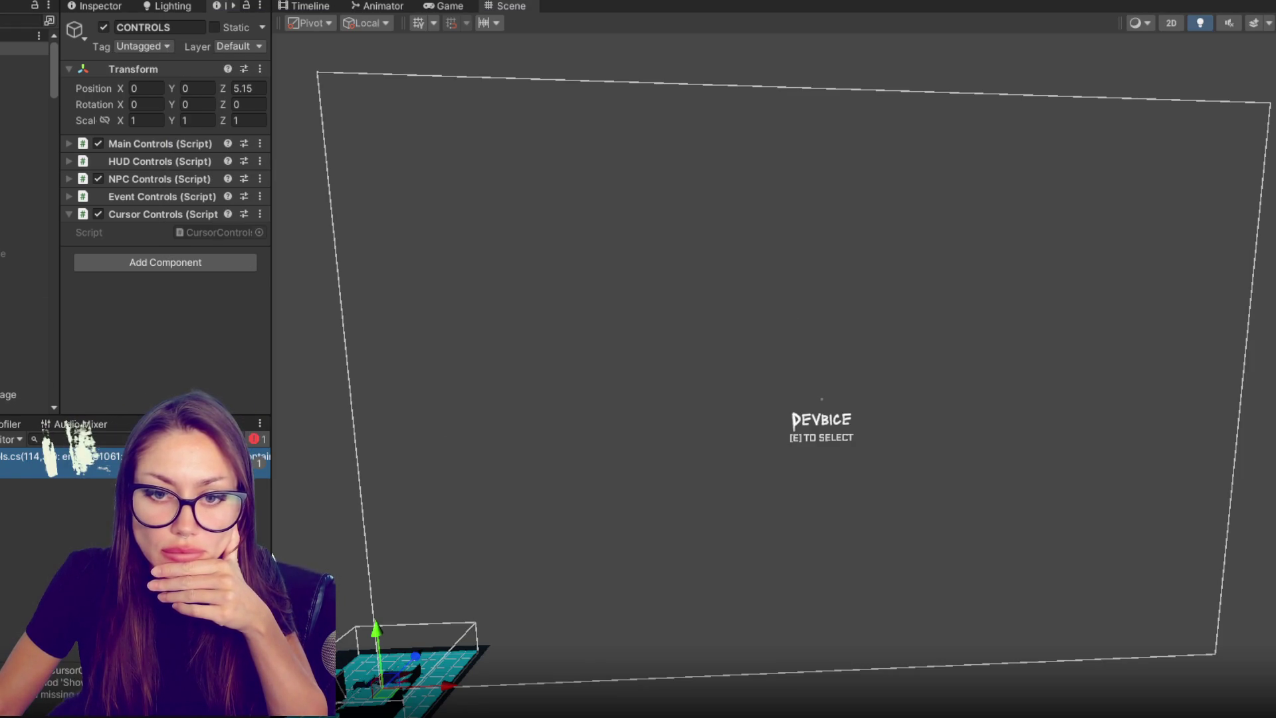
# - Open the compile error's code line, then rename HoverItem to ShowHover in CursorControls.cs
pyautogui.doubleClick(22, 456)
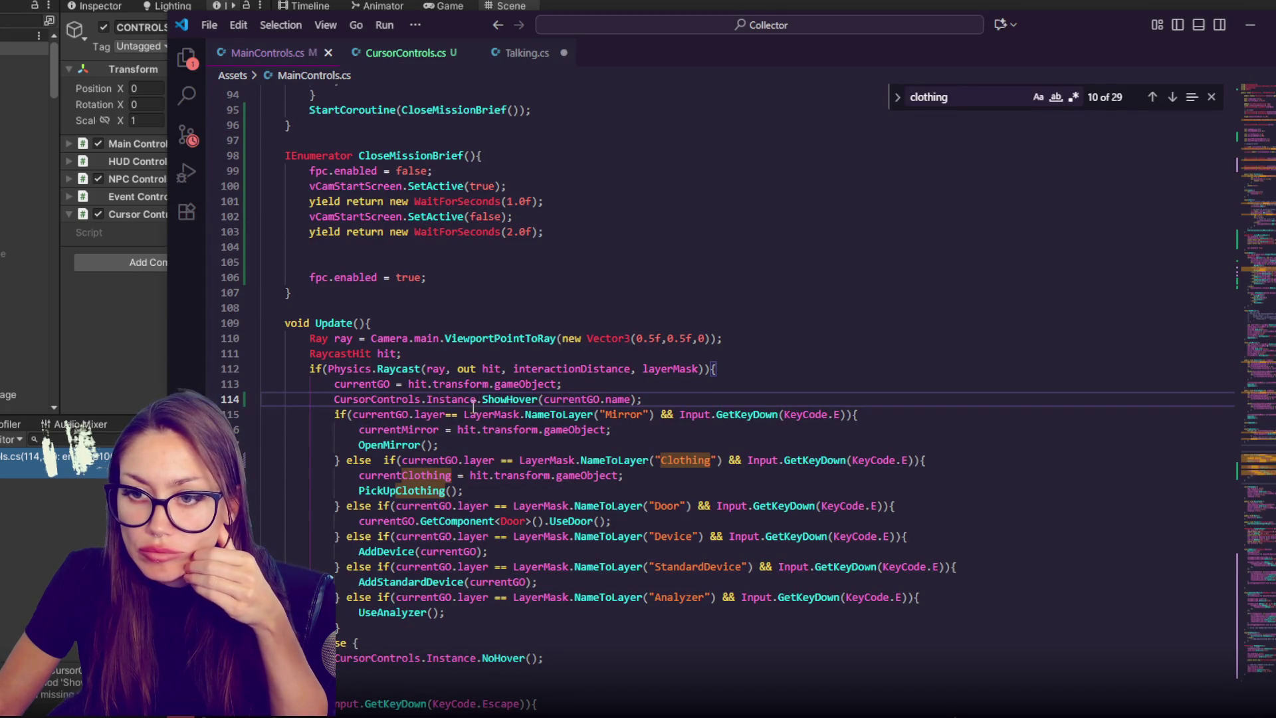
pyautogui.click(490, 58)
pyautogui.click(407, 59)
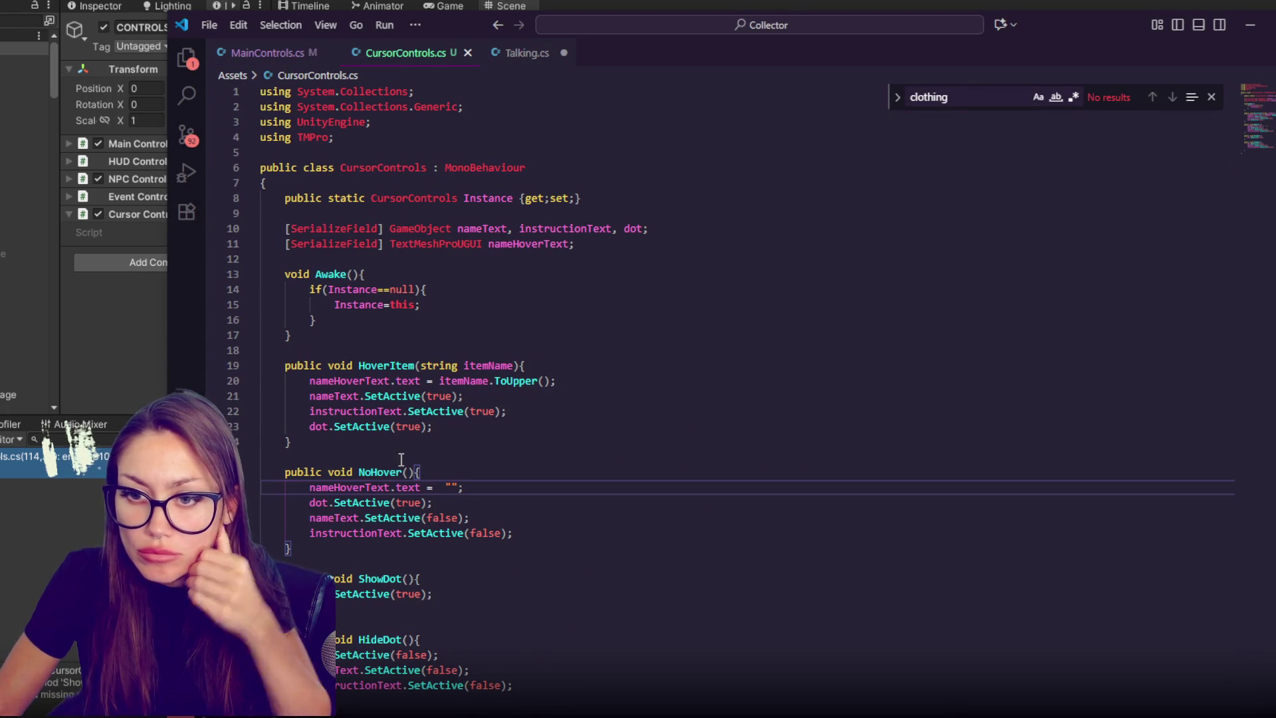
pyautogui.click(414, 365)
pyautogui.hotkey('ctrl', 'BackSpace')
pyautogui.write('ShowHover')
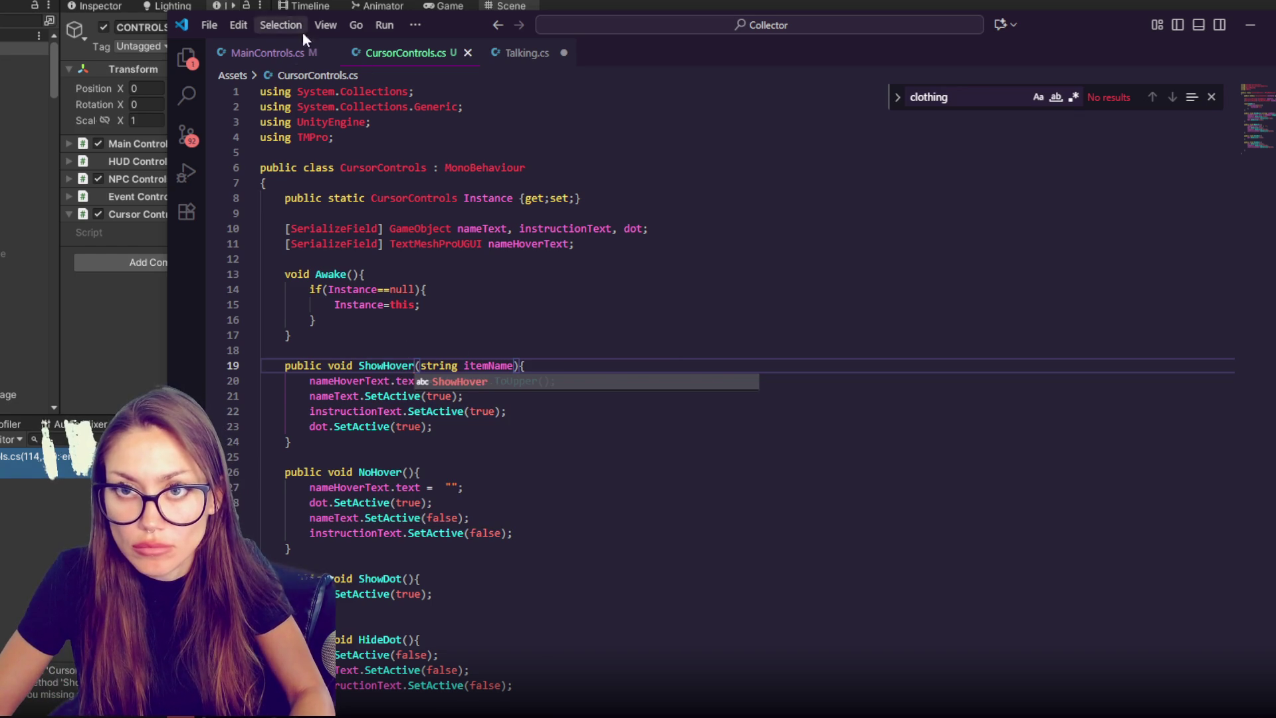
# - Go back to MainControls.cs and return to Unity to recompile
pyautogui.click(266, 52)
pyautogui.hotkey('alt', 'Tab')
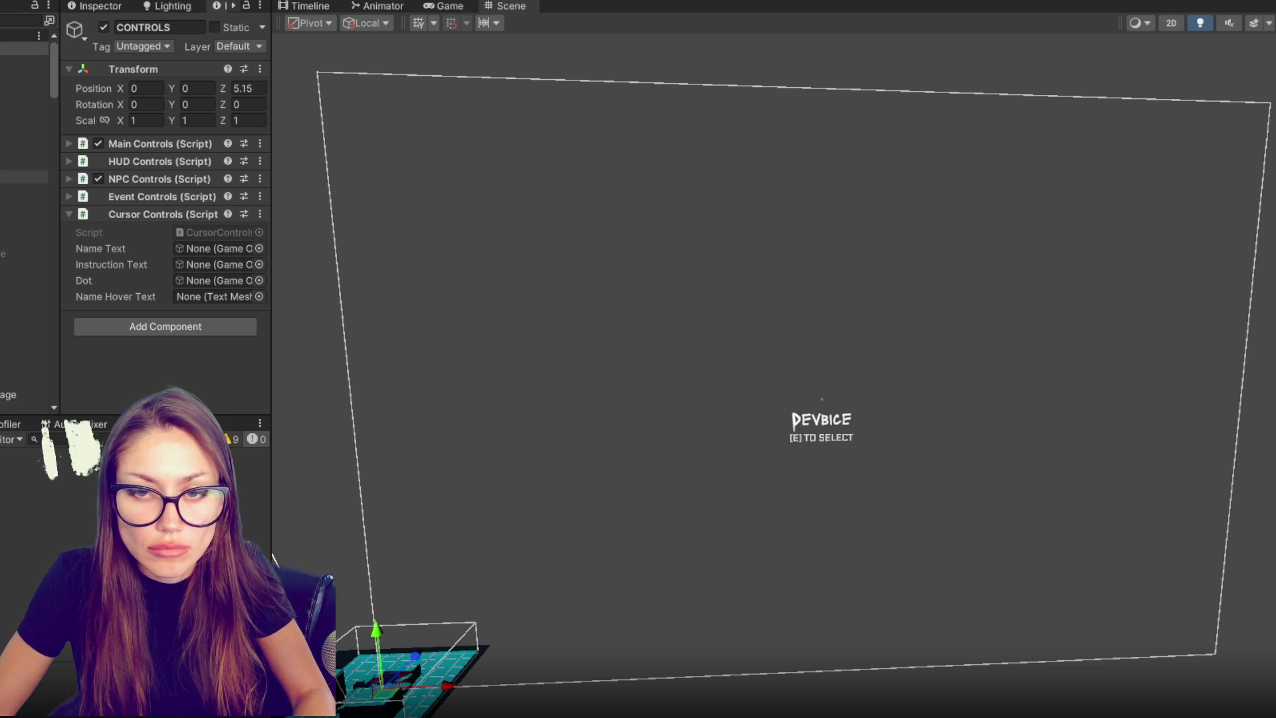
# - Assign Image as Dot, Item Name as Name Hover Text, Instructions as Instruction Text, then play
pyautogui.moveTo(24, 176); pyautogui.dragTo(206, 274)
pyautogui.moveTo(24, 189)
pyautogui.mouseDown()
pyautogui.moveTo(198, 250)
pyautogui.moveTo(201, 297)
pyautogui.mouseUp()
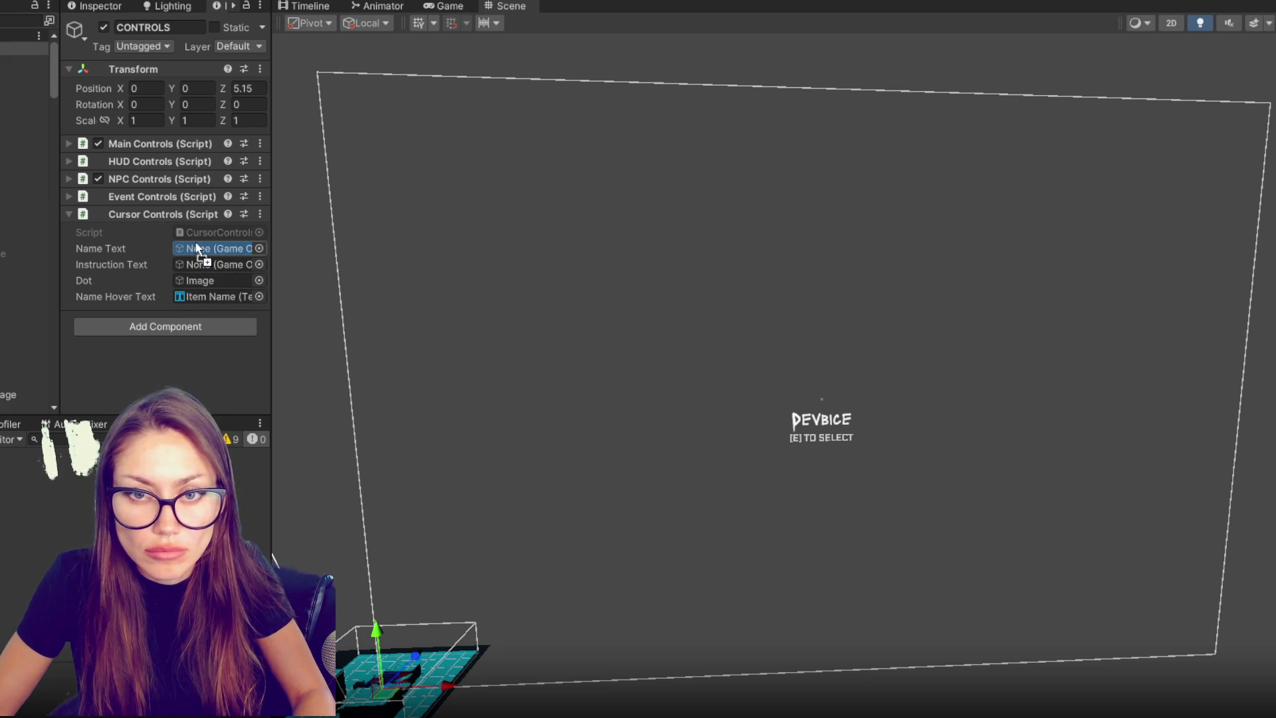
pyautogui.moveTo(26, 202)
pyautogui.mouseDown()
pyautogui.moveTo(166, 263)
pyautogui.moveTo(241, 274)
pyautogui.moveTo(234, 264)
pyautogui.mouseUp()
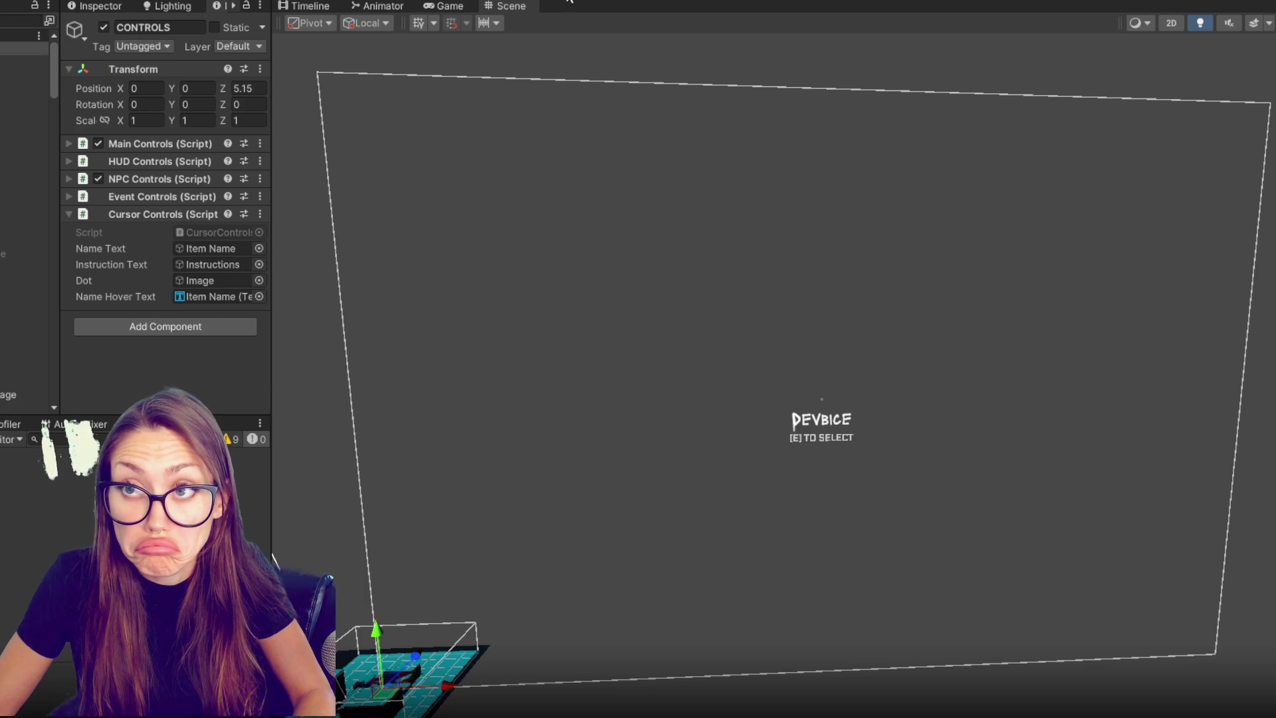
pyautogui.hotkey('ctrl', 'p')
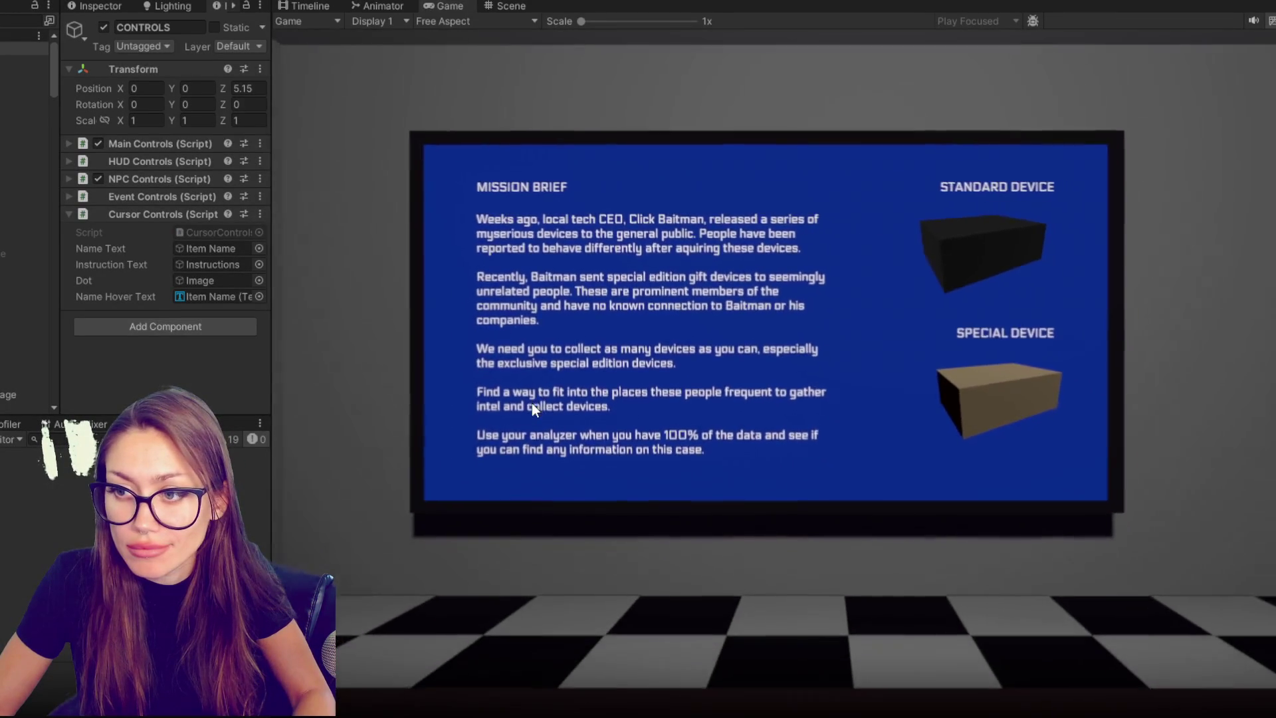
# - Enter the game and walk to the mission brief, mirror and blue door to check hover labels
pyautogui.click(596, 412)
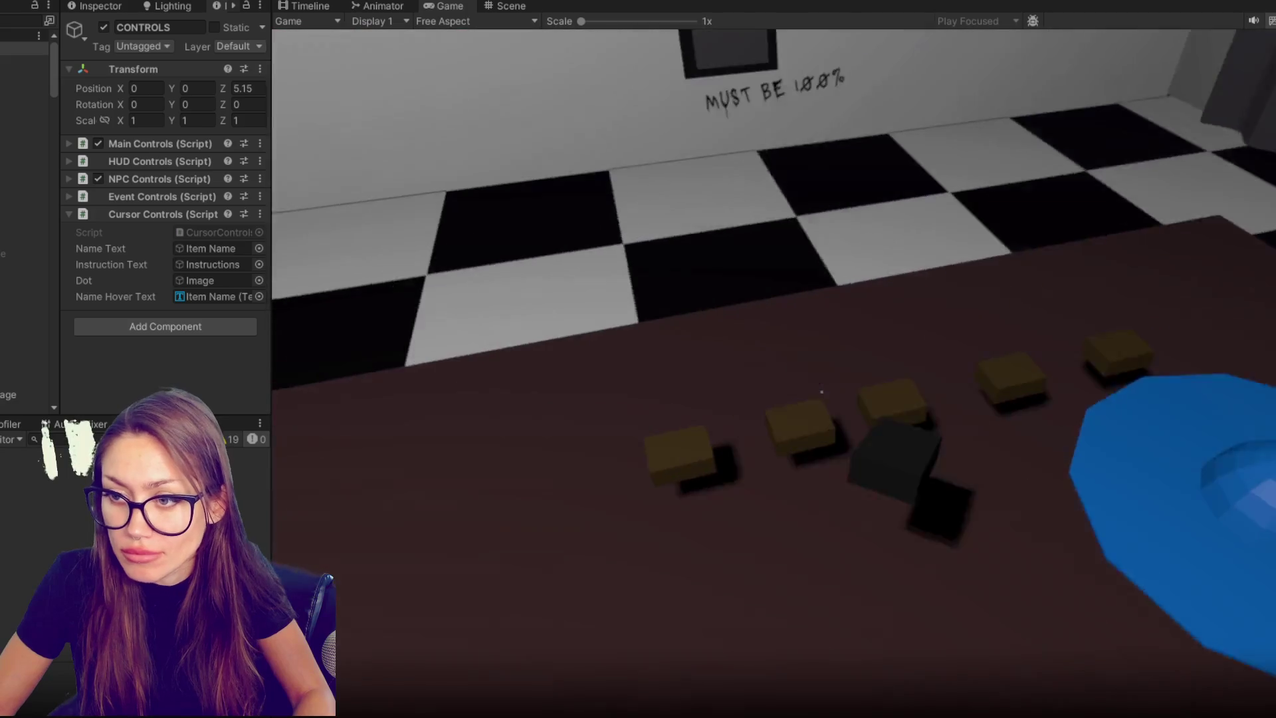
pyautogui.moveTo(821, 392)
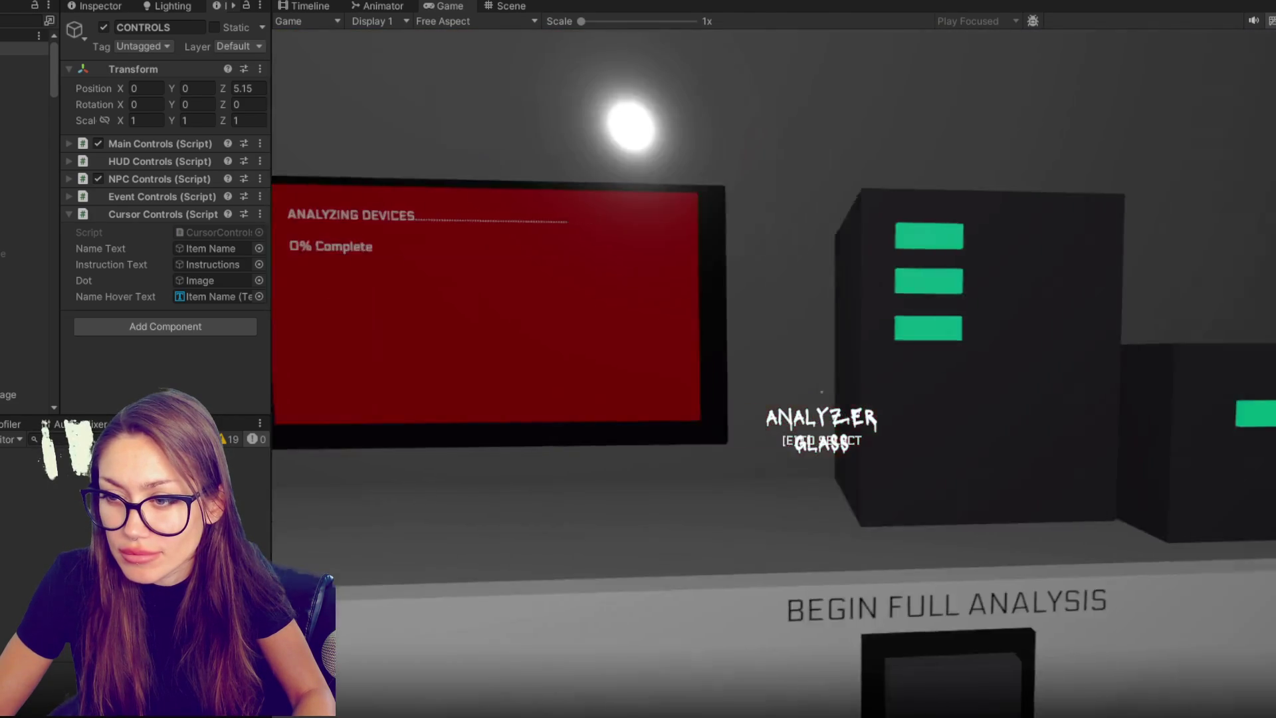
pyautogui.press('w')
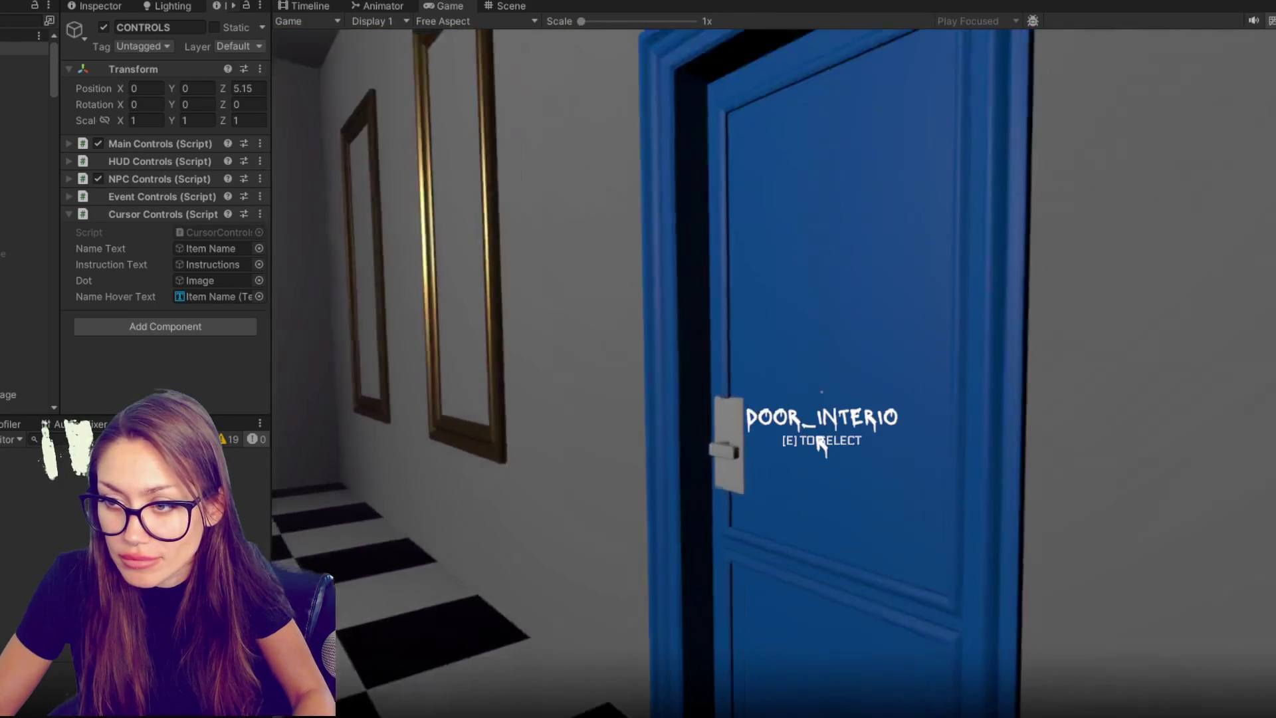
pyautogui.press('w')
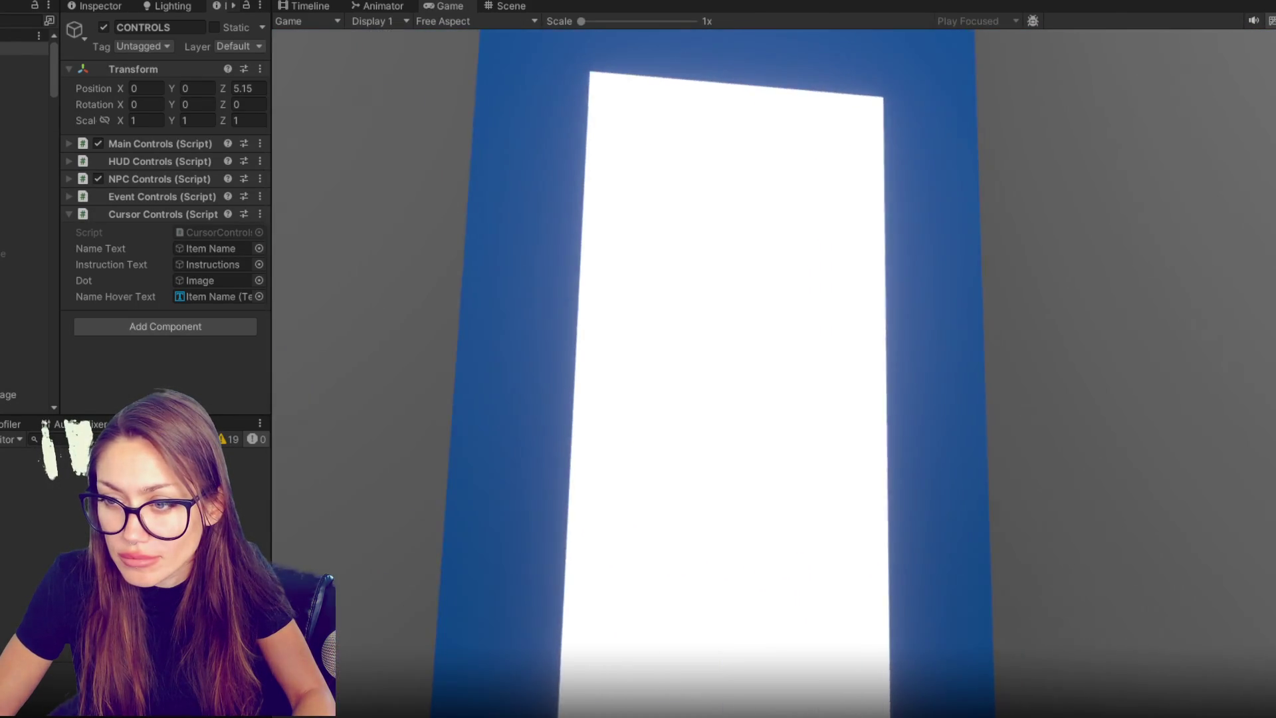
pyautogui.press('s')
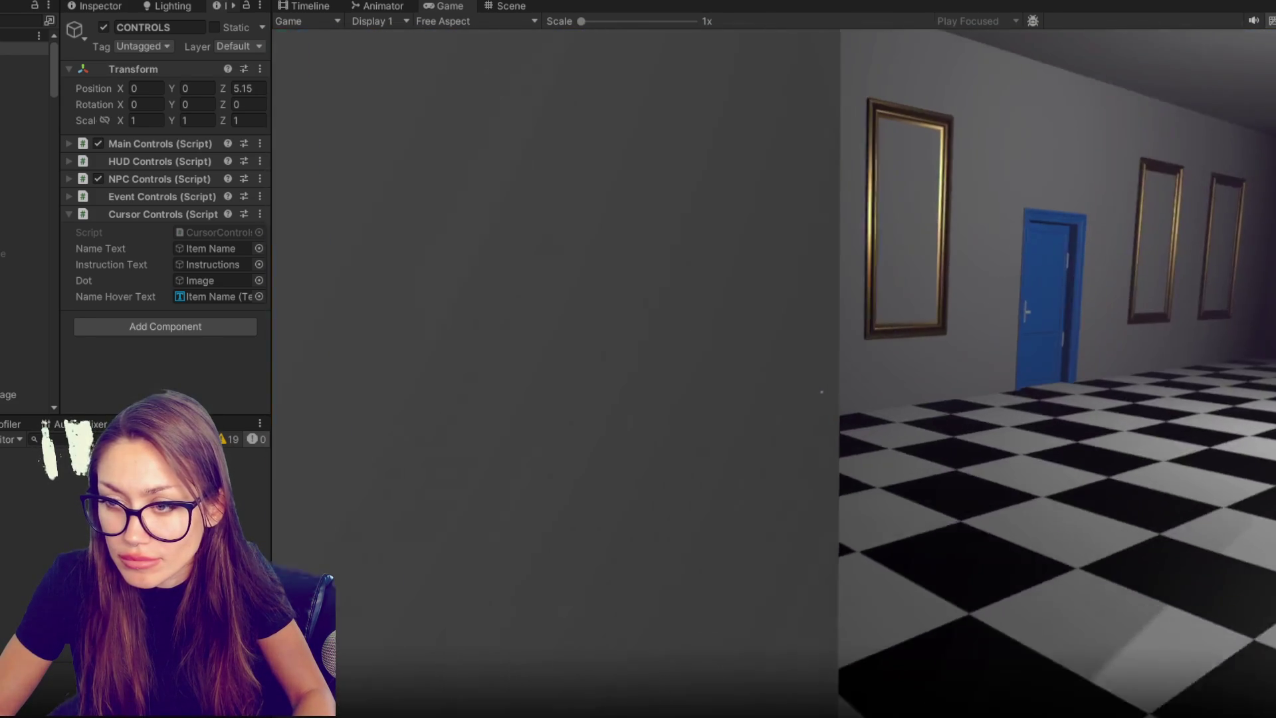
pyautogui.press('w')
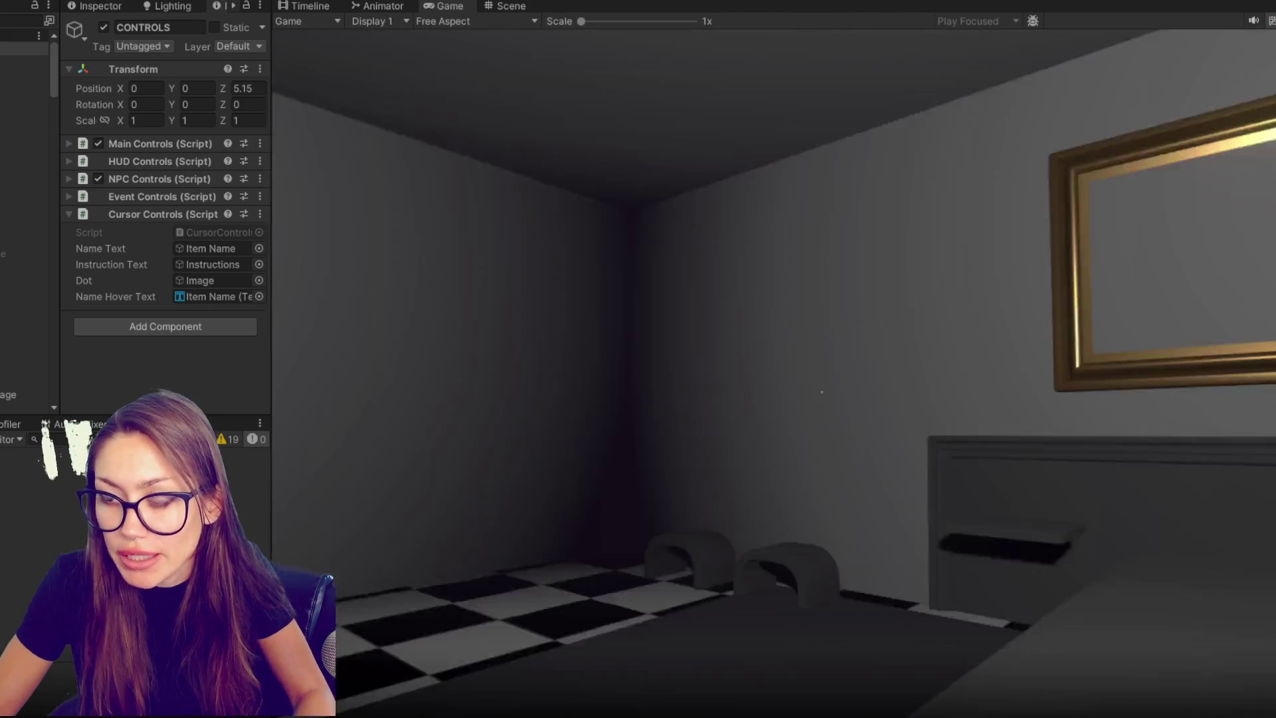
pyautogui.press('w')
# - Open the blue door with E, walk through, then pause and exit Play mode
pyautogui.press('e')
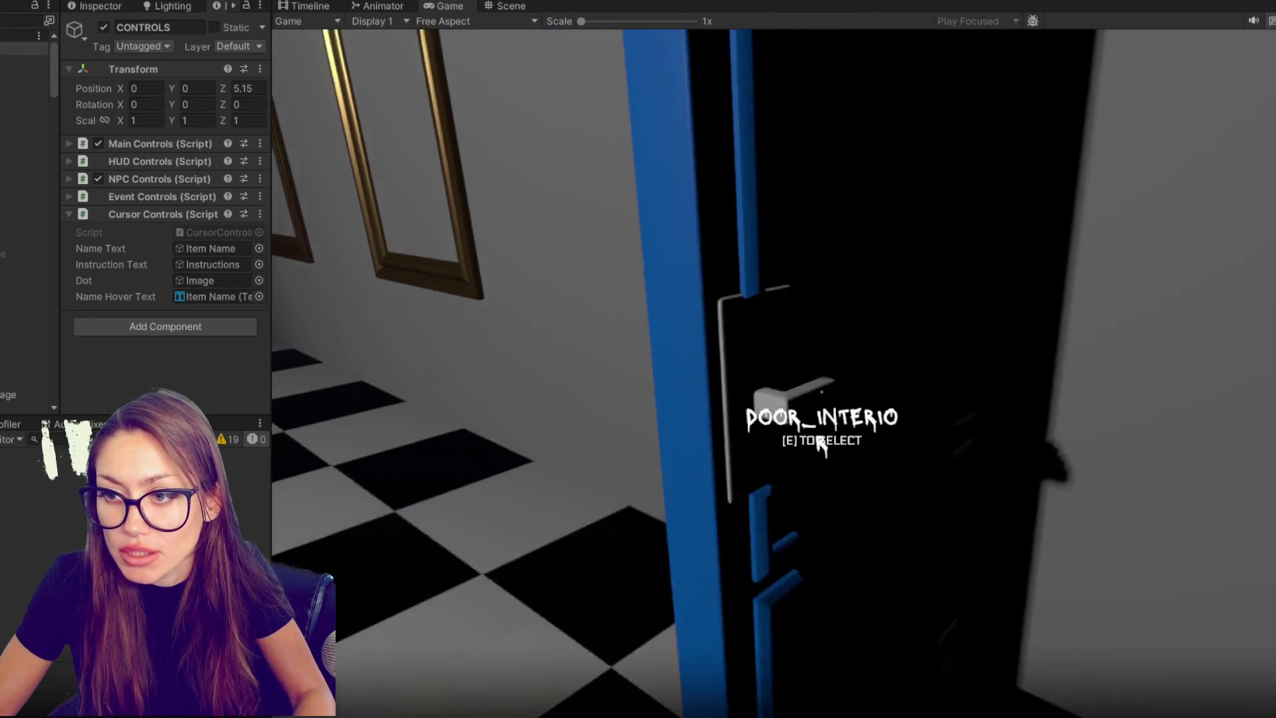
pyautogui.press('w')
pyautogui.press('Escape')
pyautogui.hotkey('ctrl', 'p')
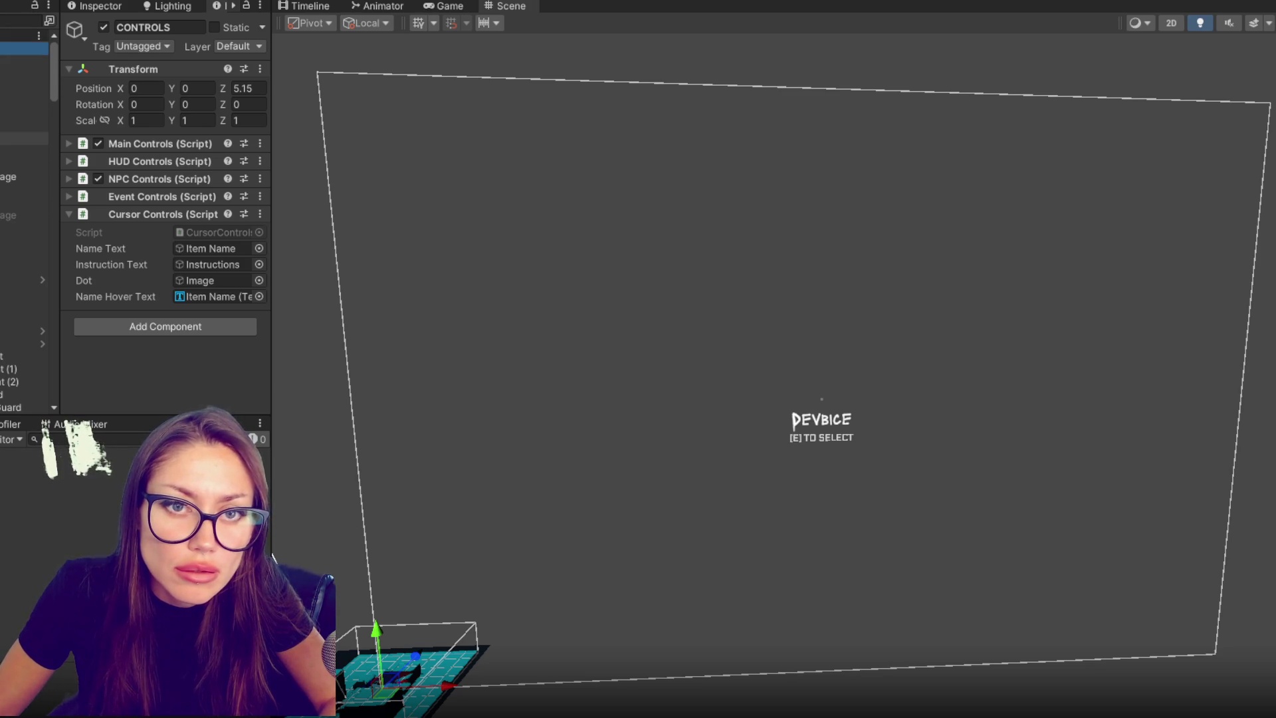
pyautogui.scroll(-1, 24, 159)
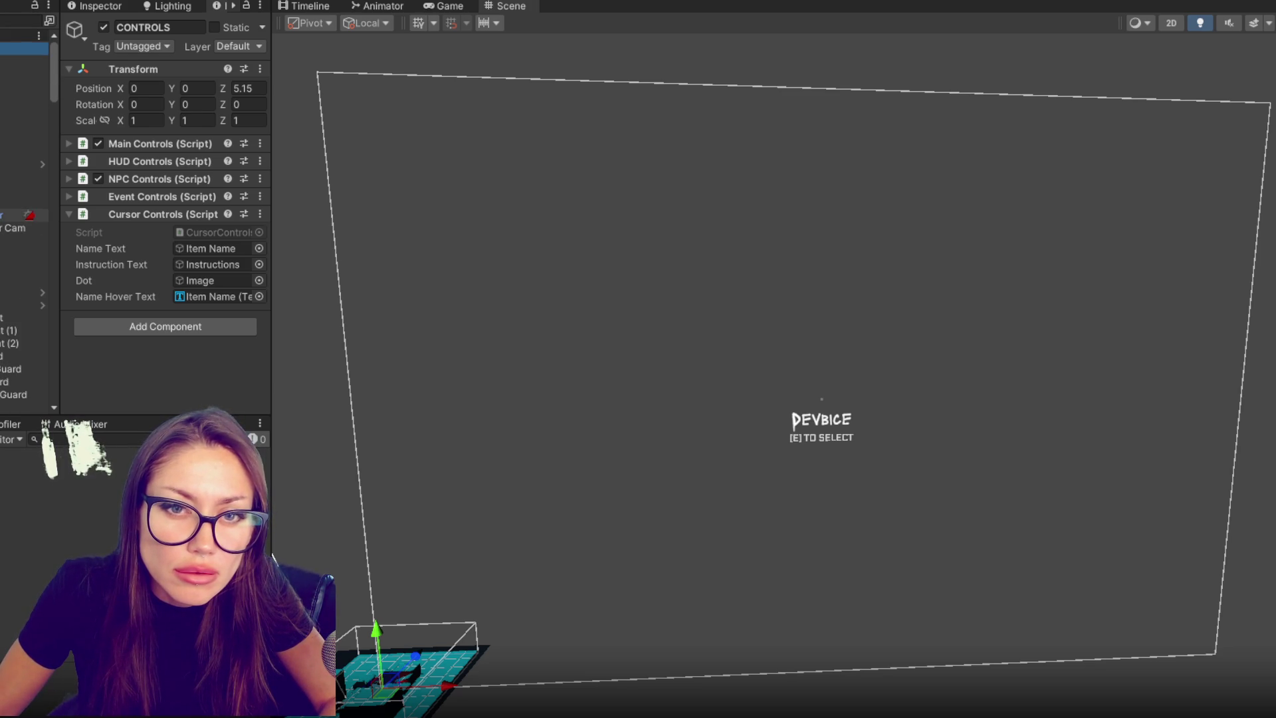
pyautogui.click(24, 214)
pyautogui.click(130, 201)
pyautogui.click(142, 146)
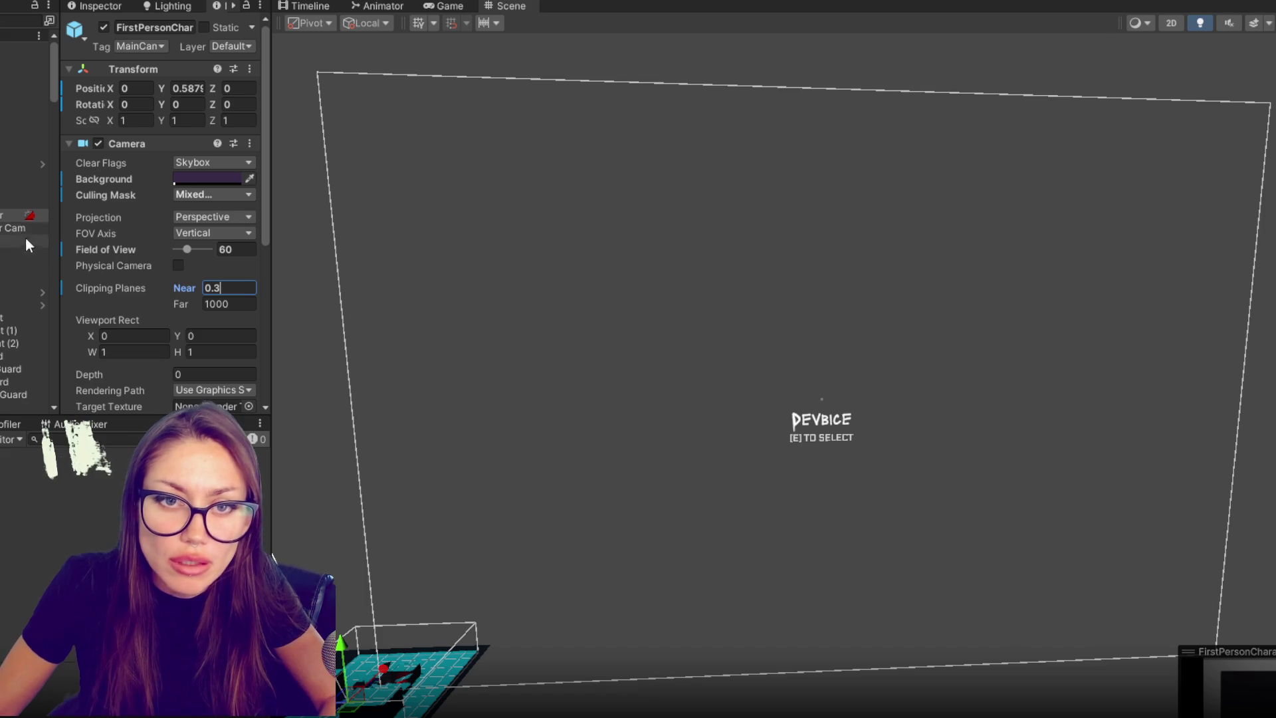
pyautogui.click(24, 176)
pyautogui.click(147, 146)
pyautogui.click(145, 143)
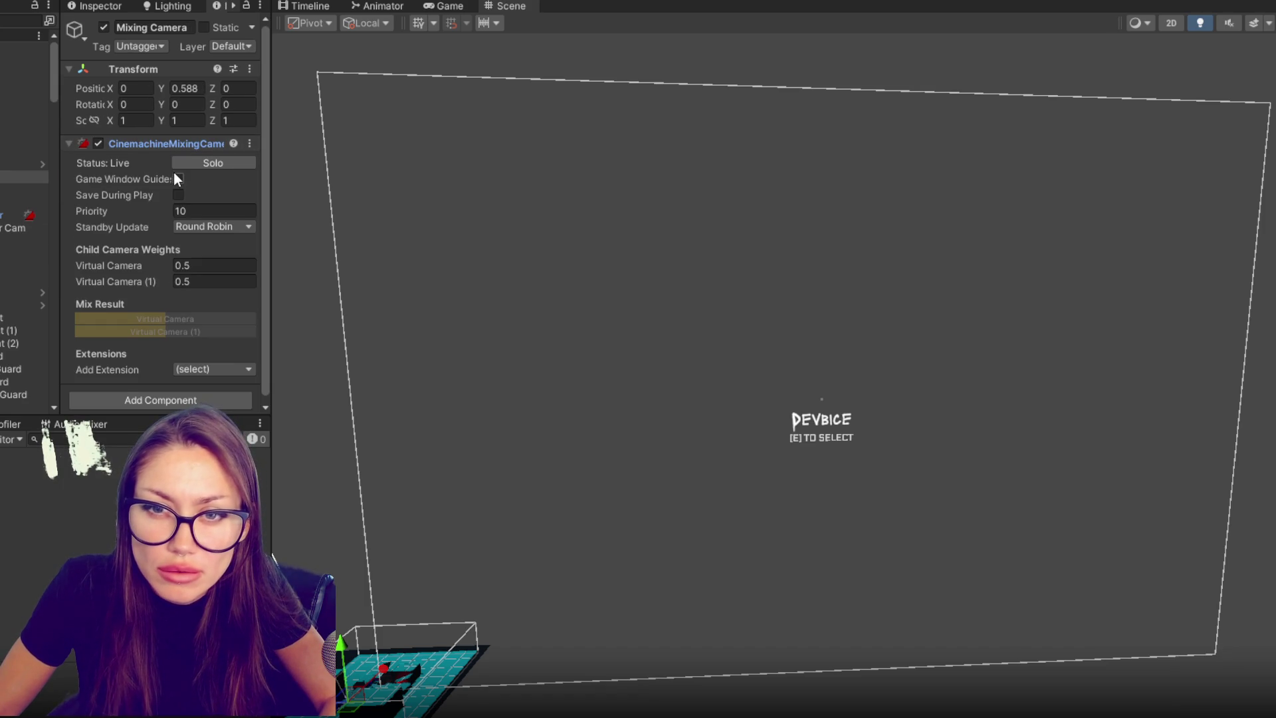
pyautogui.click(24, 202)
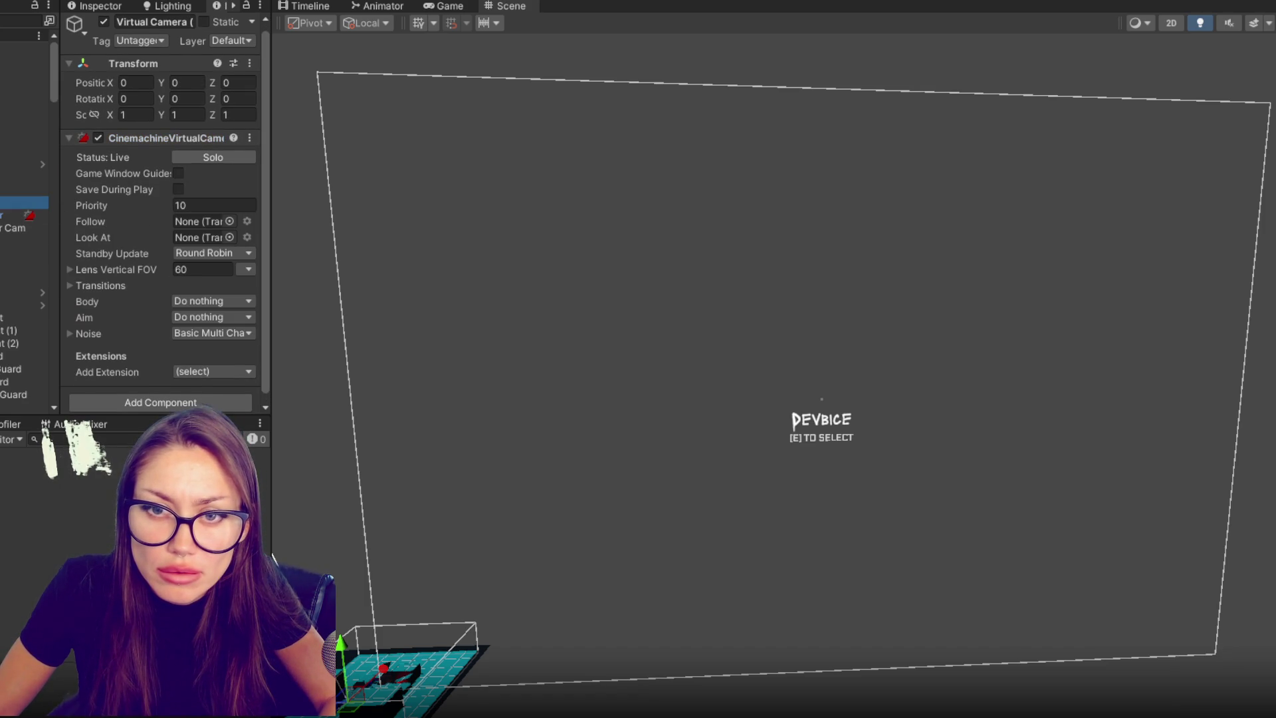
pyautogui.scroll(-1, 106, 223)
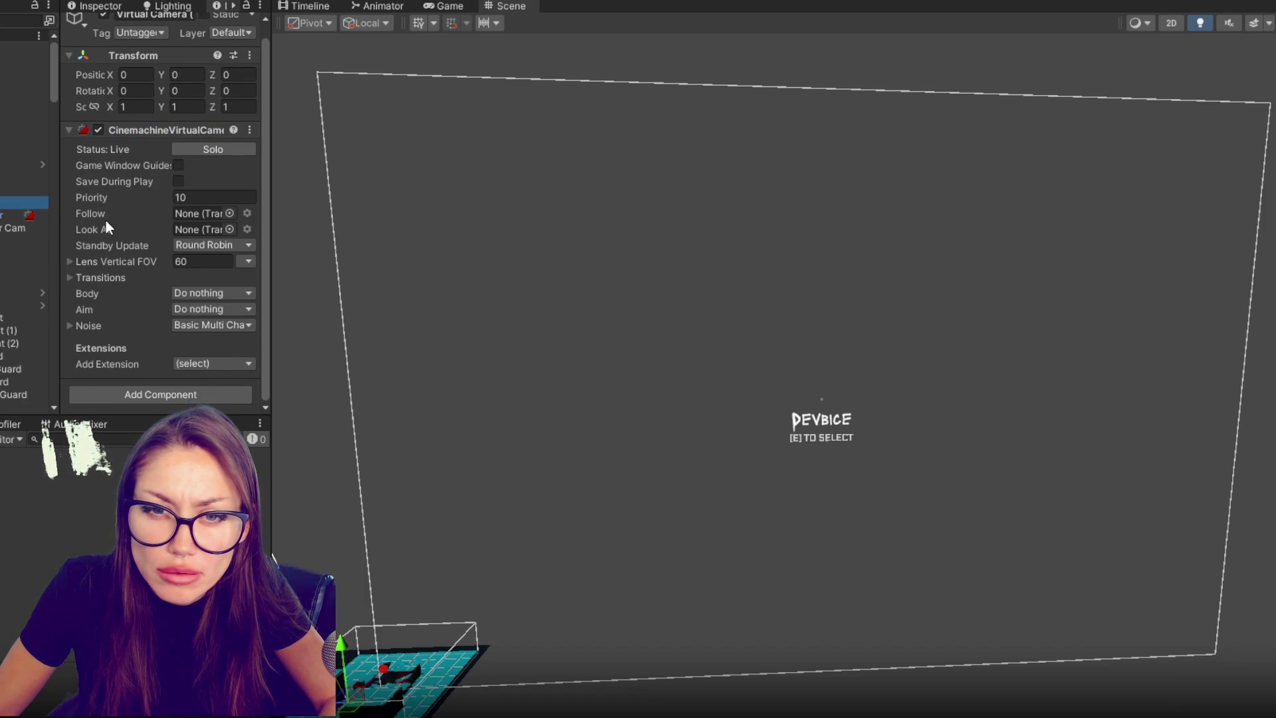
pyautogui.click(8, 178)
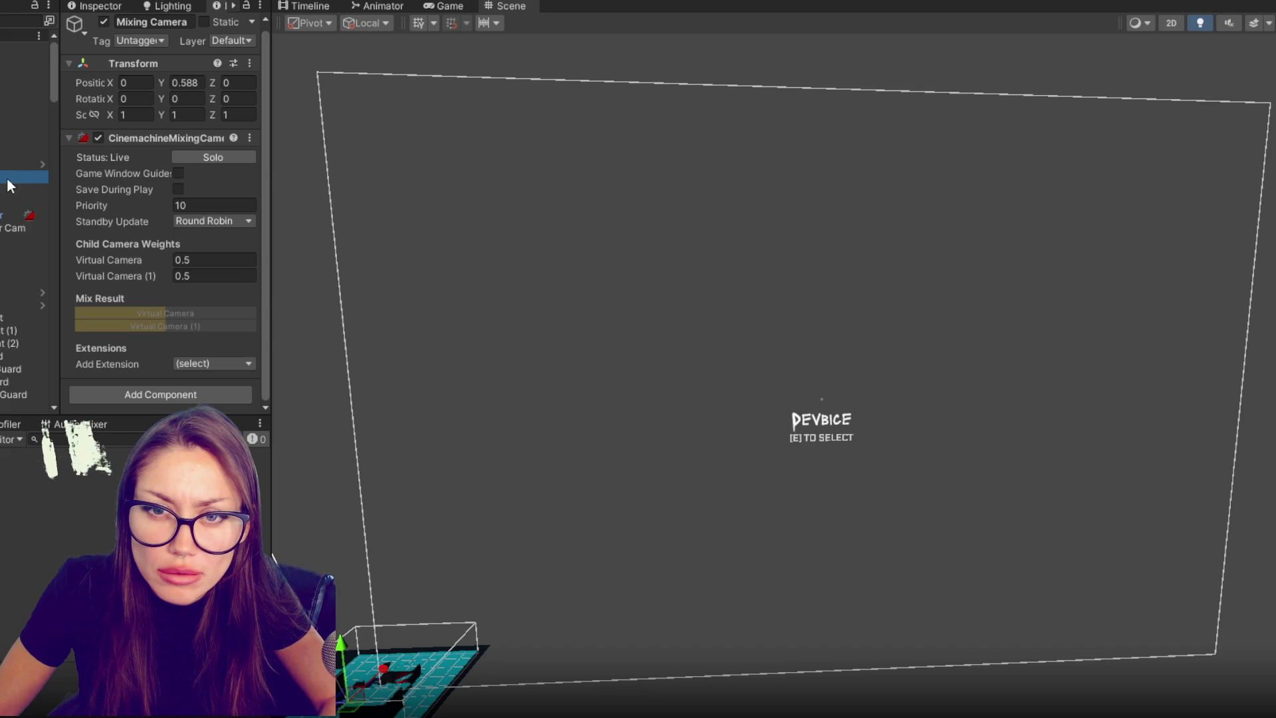
pyautogui.click(13, 164)
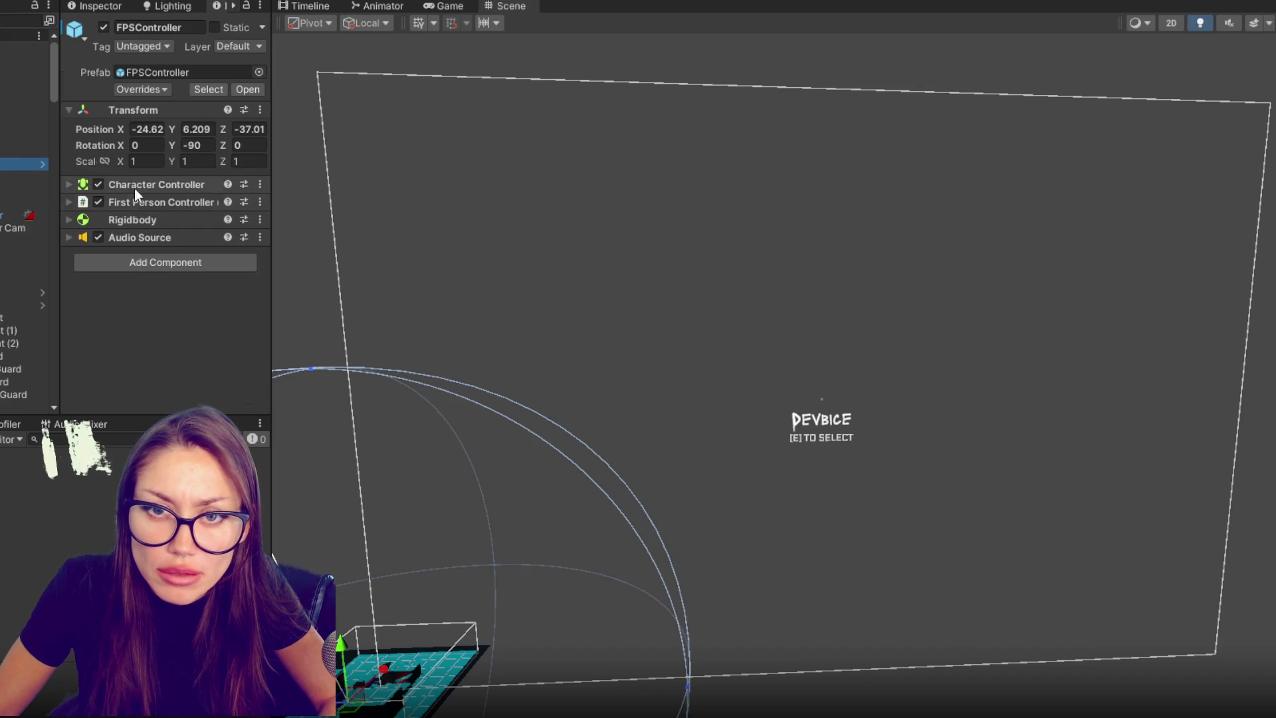
pyautogui.click(6, 228)
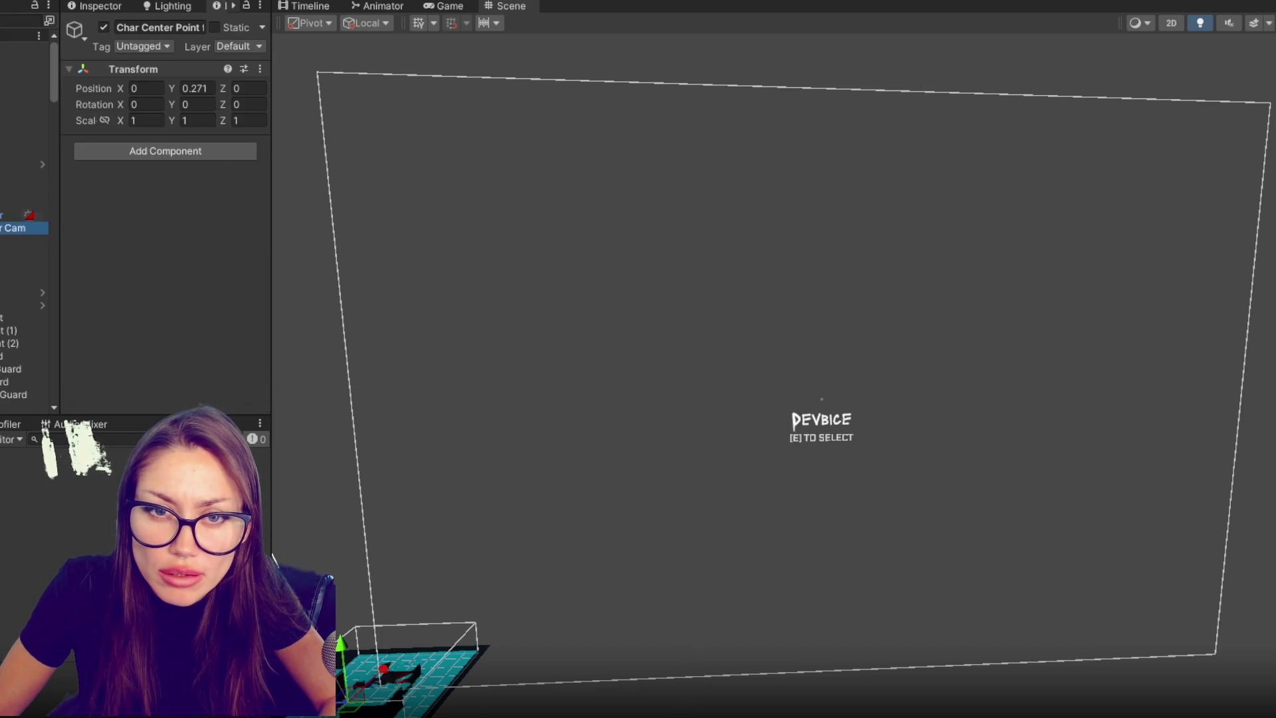
pyautogui.click(7, 202)
pyautogui.click(7, 215)
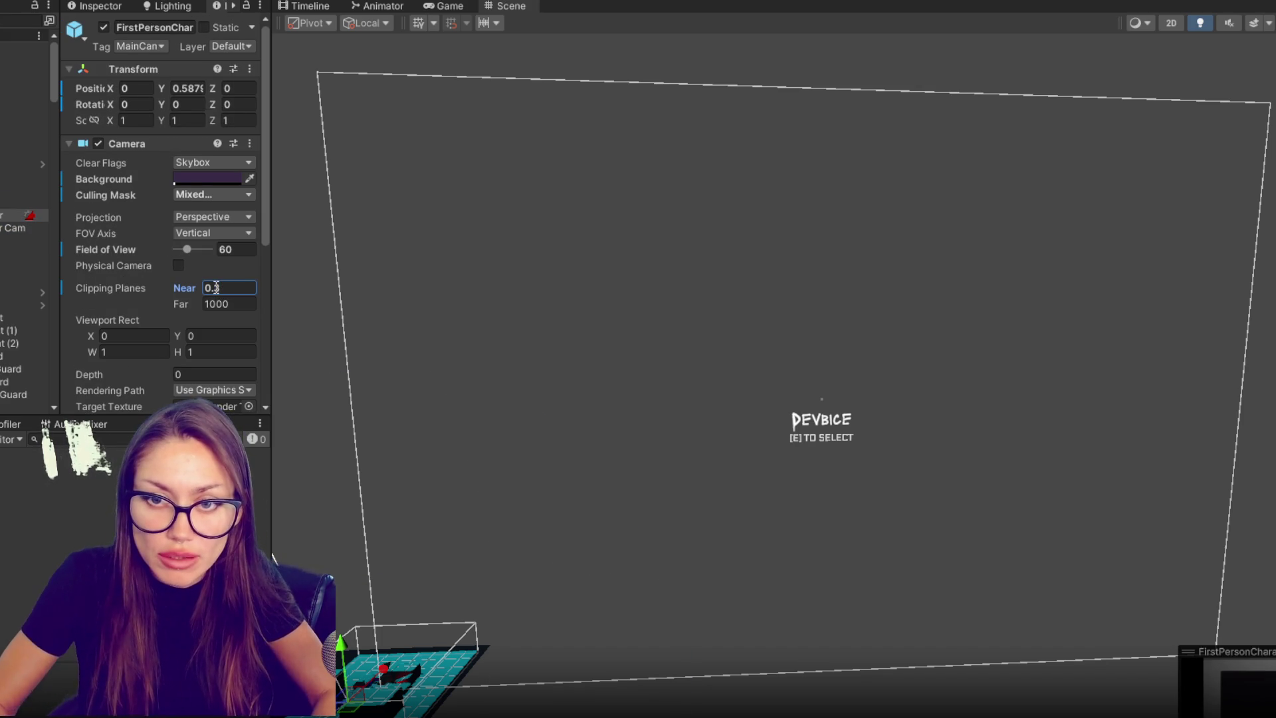
pyautogui.press('Tab')
pyautogui.click(244, 288)
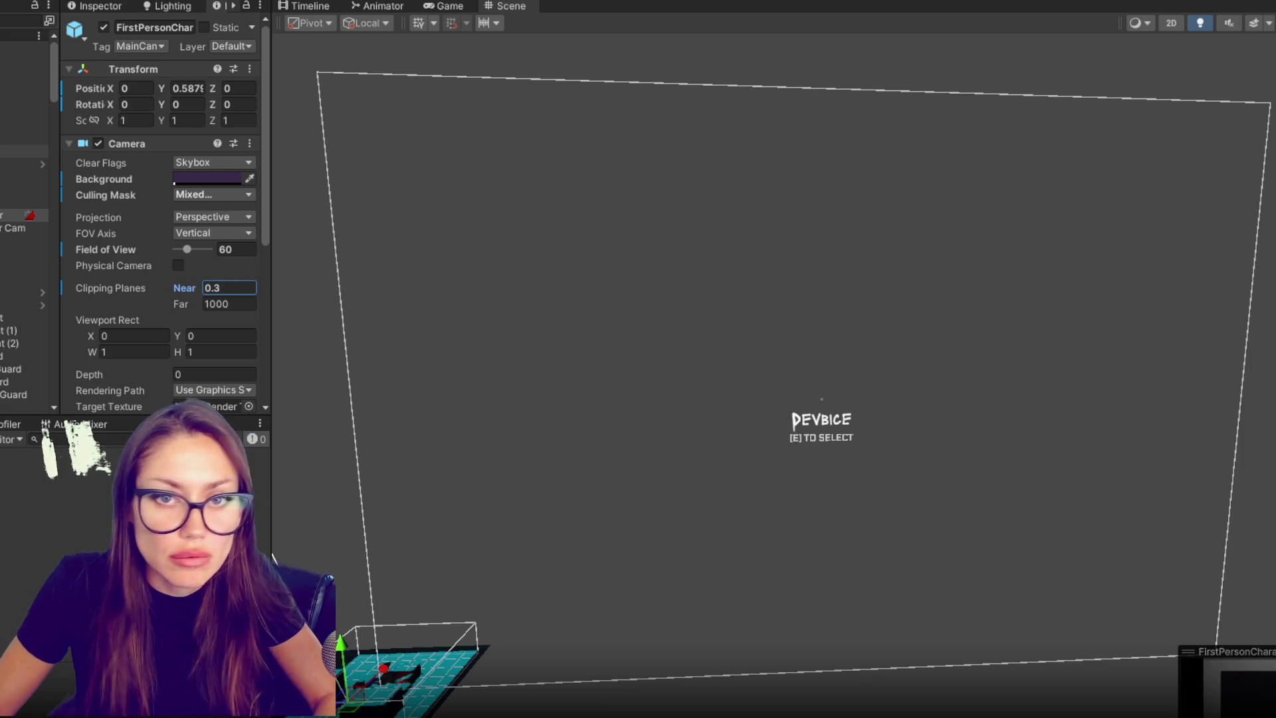
pyautogui.click(23, 151)
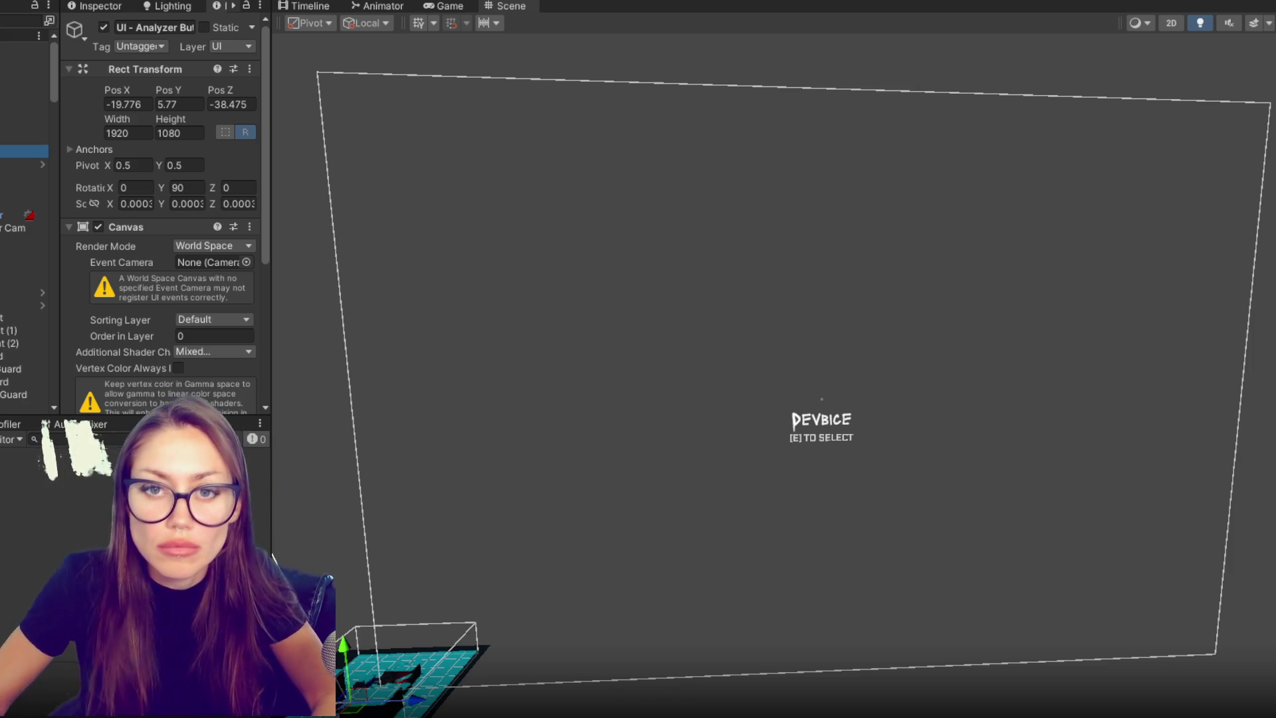
pyautogui.click(20, 214)
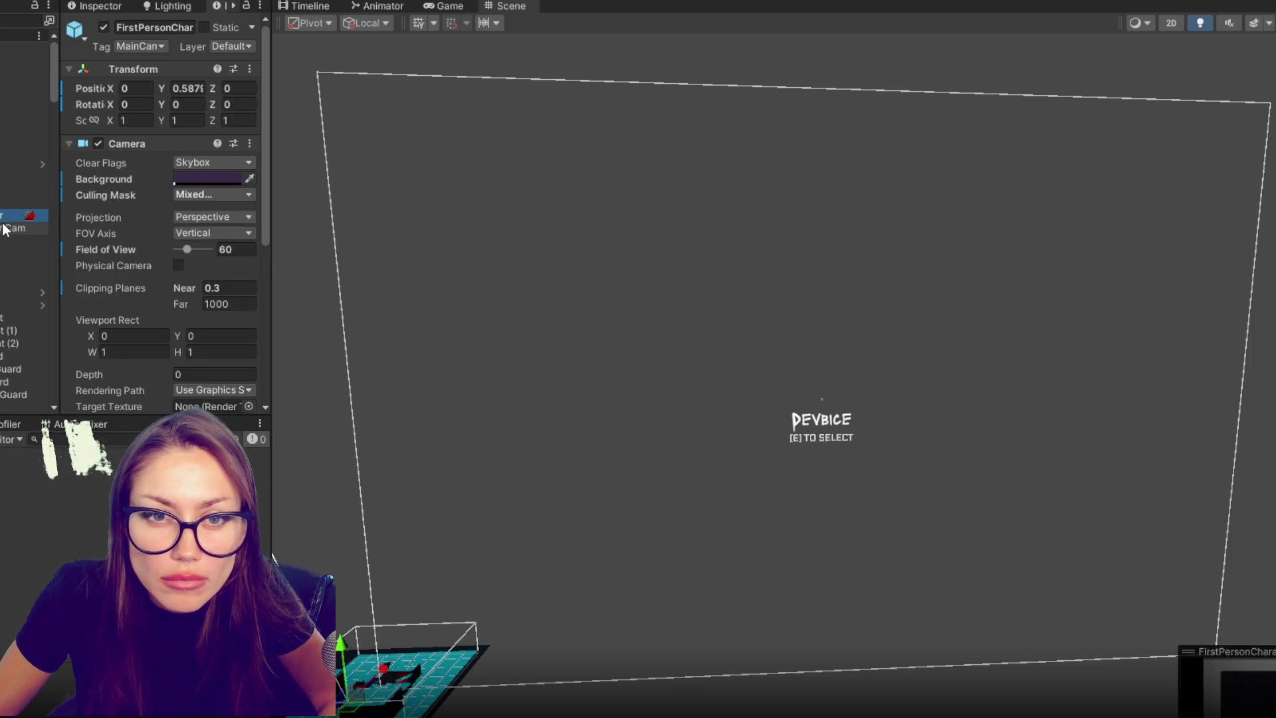
pyautogui.press('Down')
pyautogui.press('Down')
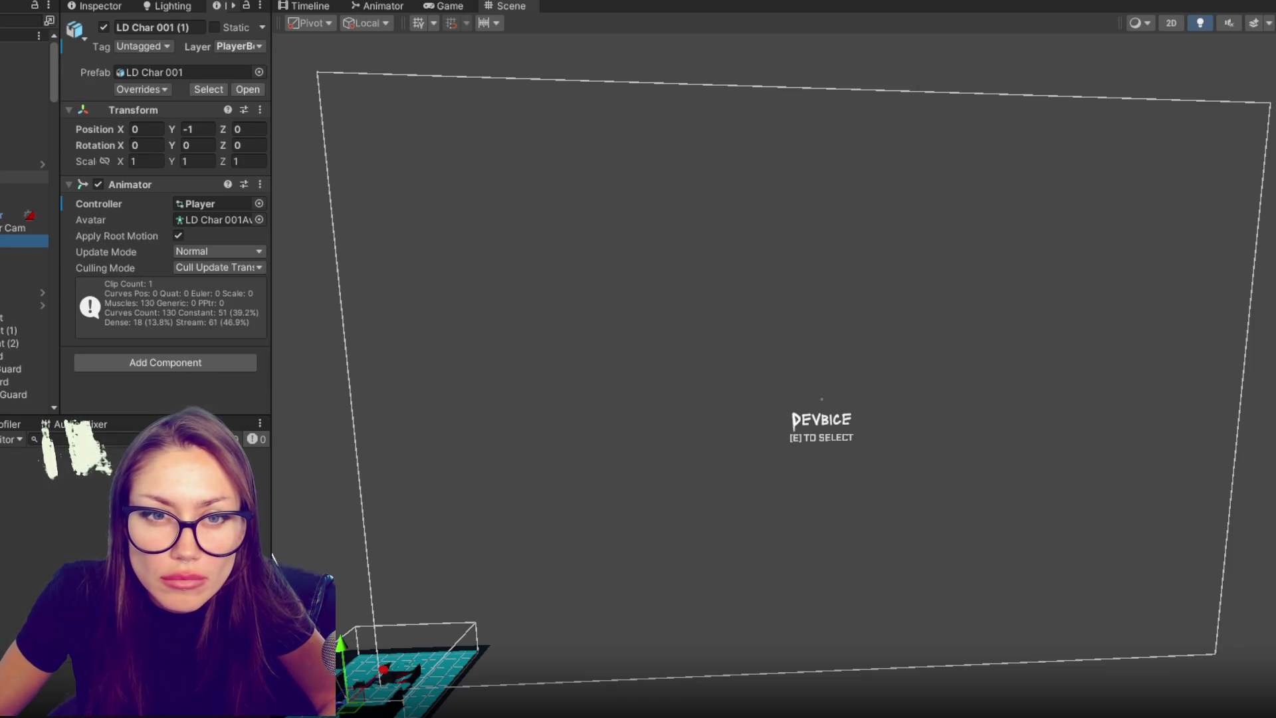
# - Select the end-game virtual camera and expand its Transitions and Lens settings
pyautogui.click(19, 177)
pyautogui.press('Up')
pyautogui.press('Up')
pyautogui.press('Up')
pyautogui.press('Up')
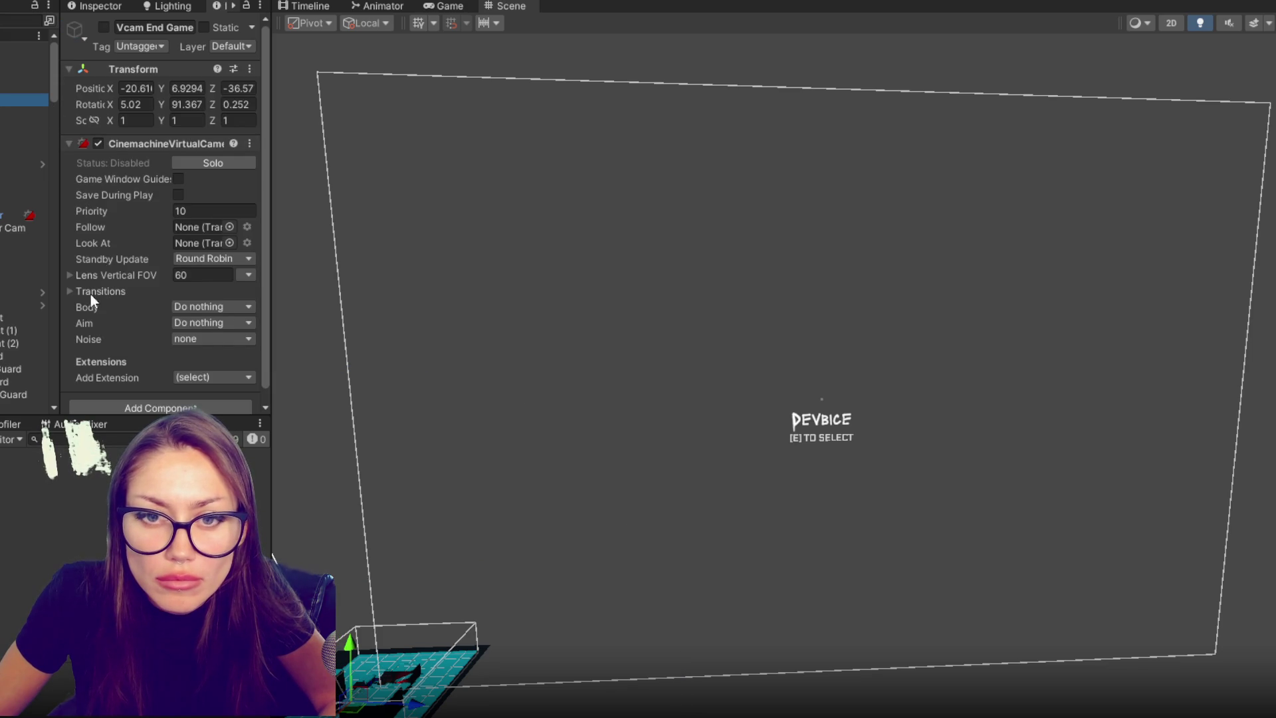
pyautogui.click(91, 292)
pyautogui.scroll(-3, 92, 290)
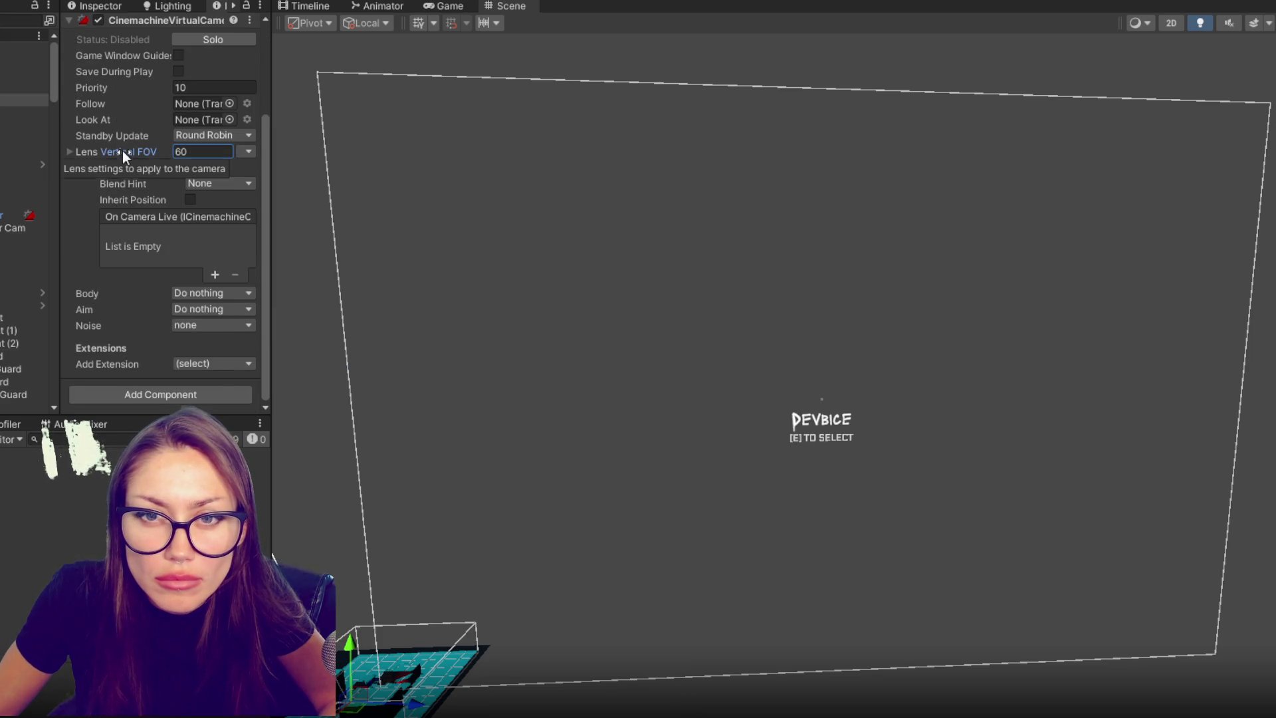
pyautogui.click(92, 153)
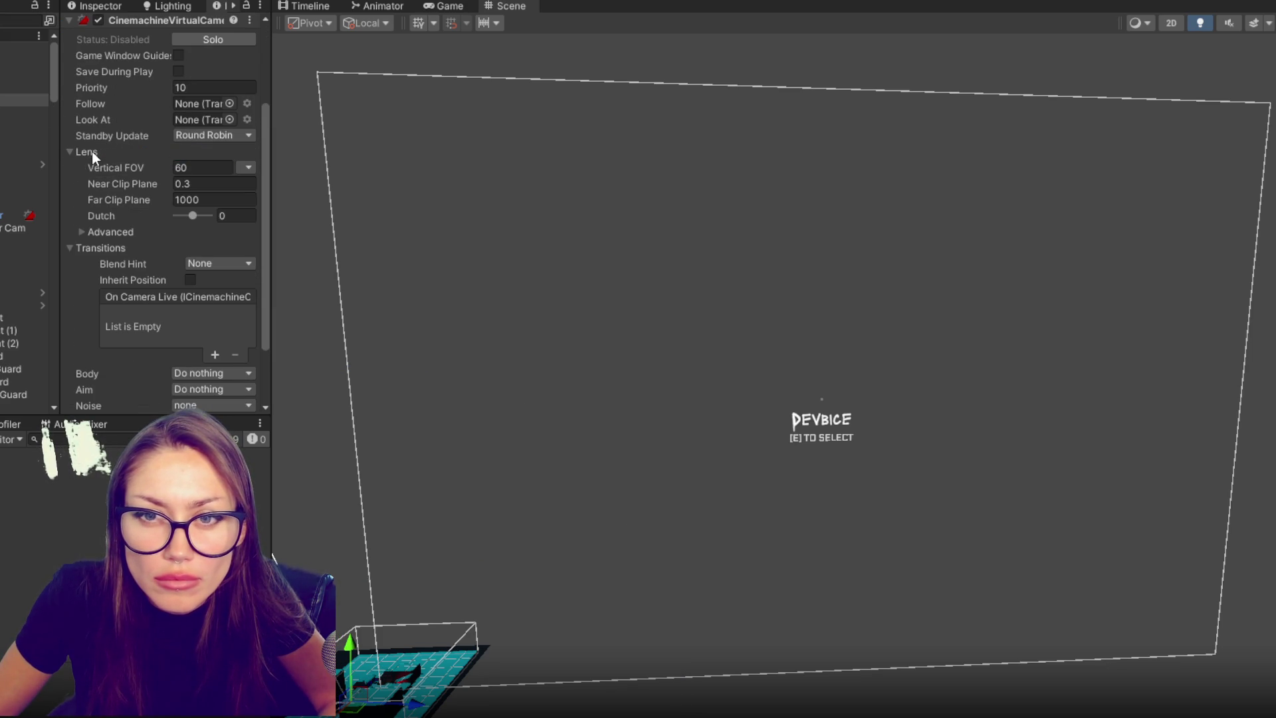
pyautogui.scroll(-1, 91, 151)
# - Set the end-game camera's Near Clip Plane, settling on 0.1 instead of 0.3
pyautogui.click(195, 141)
pyautogui.click(217, 142)
pyautogui.write('1')
pyautogui.press('Tab')
pyautogui.hotkey('ctrl', 'z')
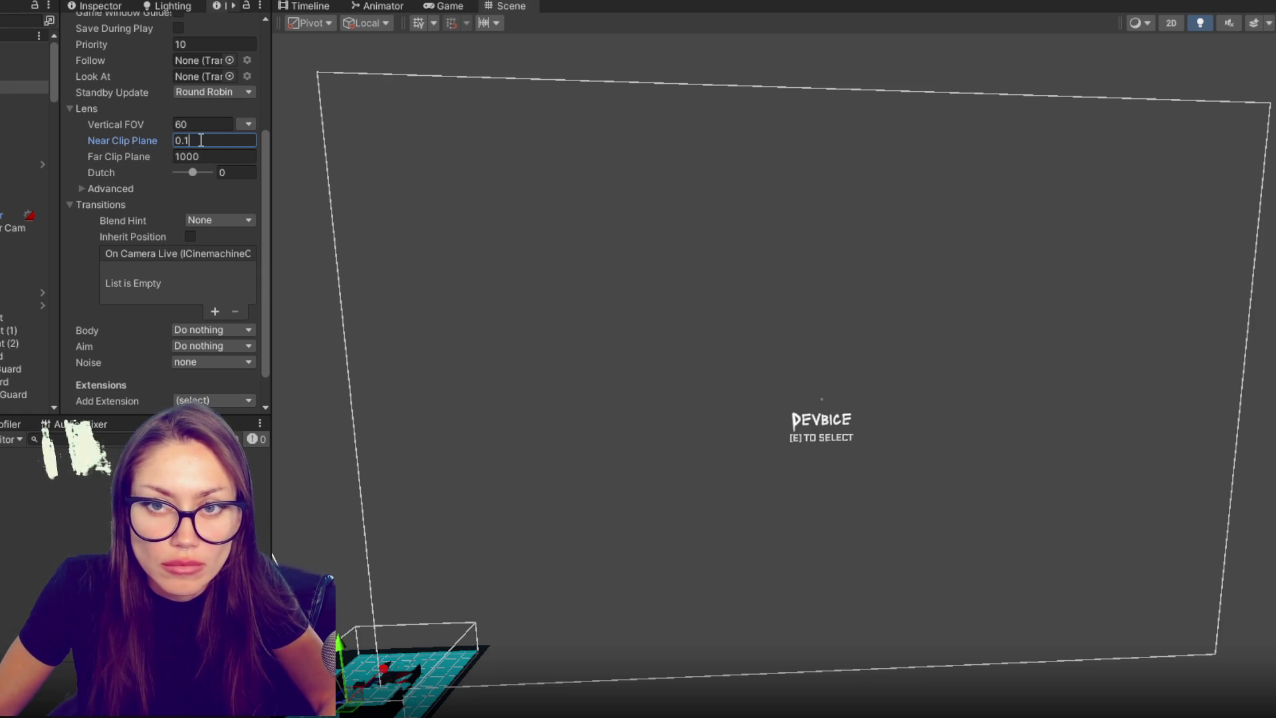
pyautogui.press('BackSpace')
pyautogui.write('01')
pyautogui.press('Tab')
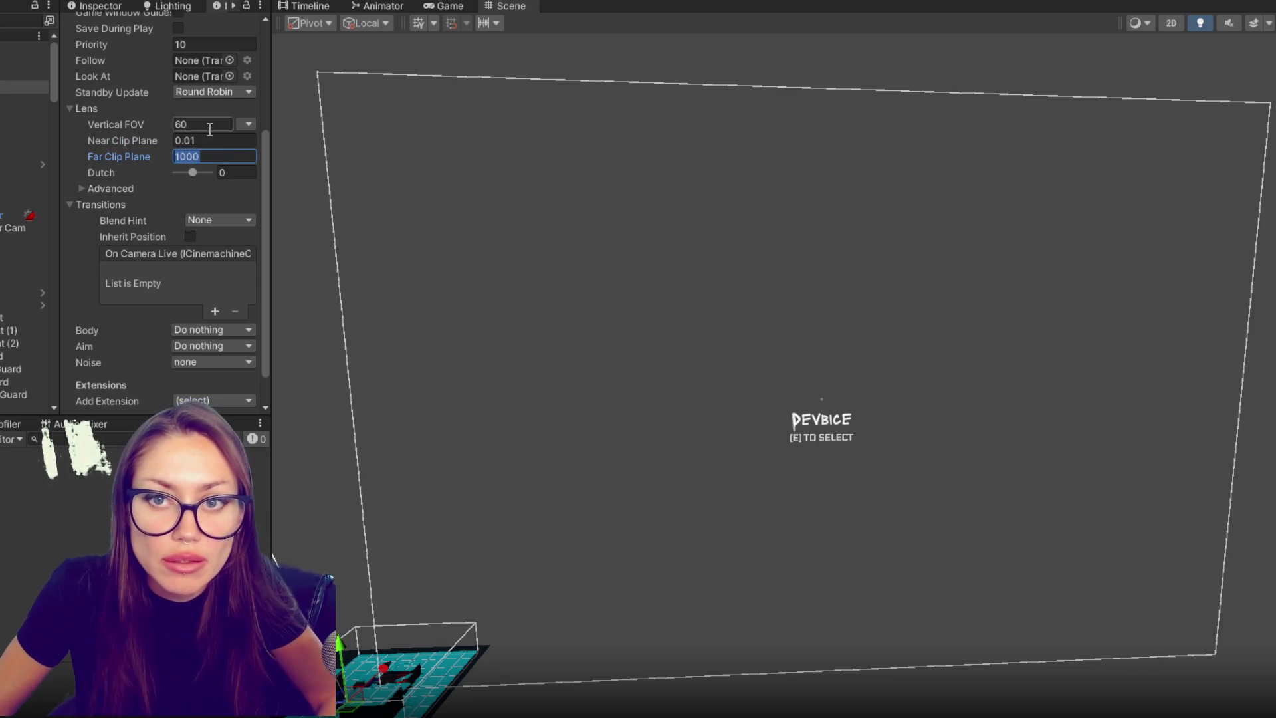
pyautogui.hotkey('ctrl', 'z')
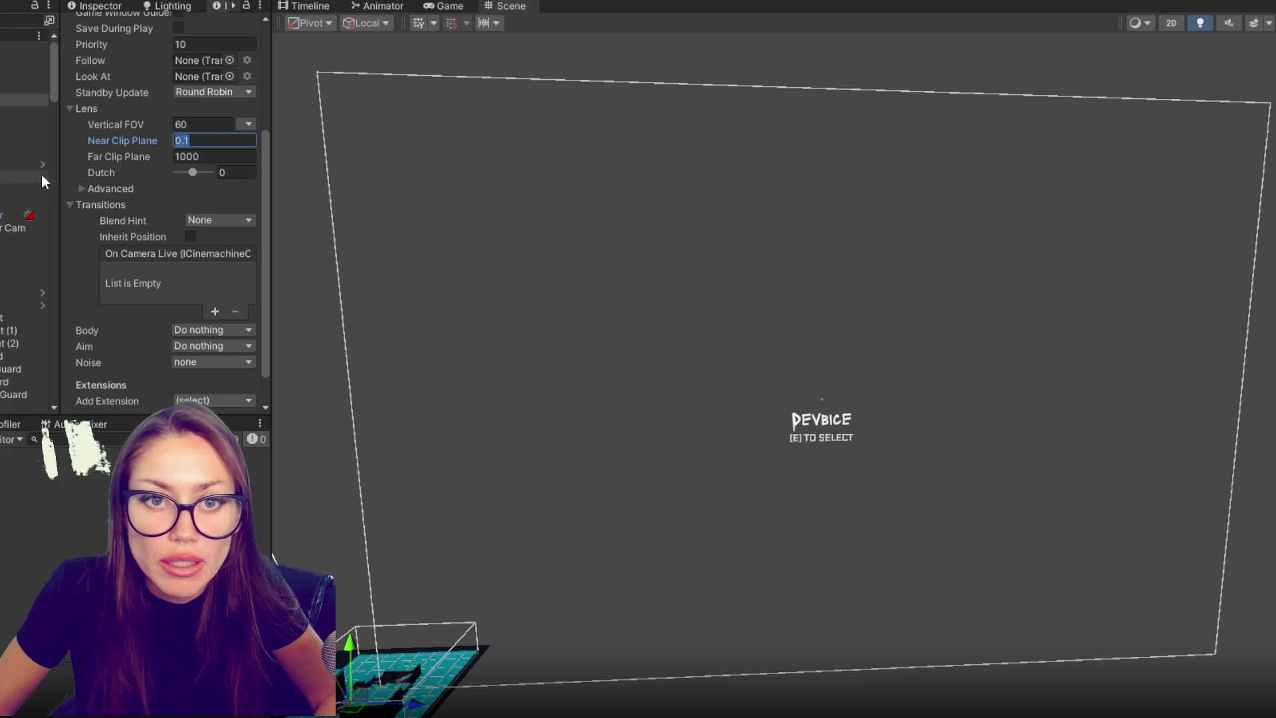
# - Confirm the main Virtual Camera's Near Clip Plane is 0.01, then check the Mixing Camera
pyautogui.click(10, 187)
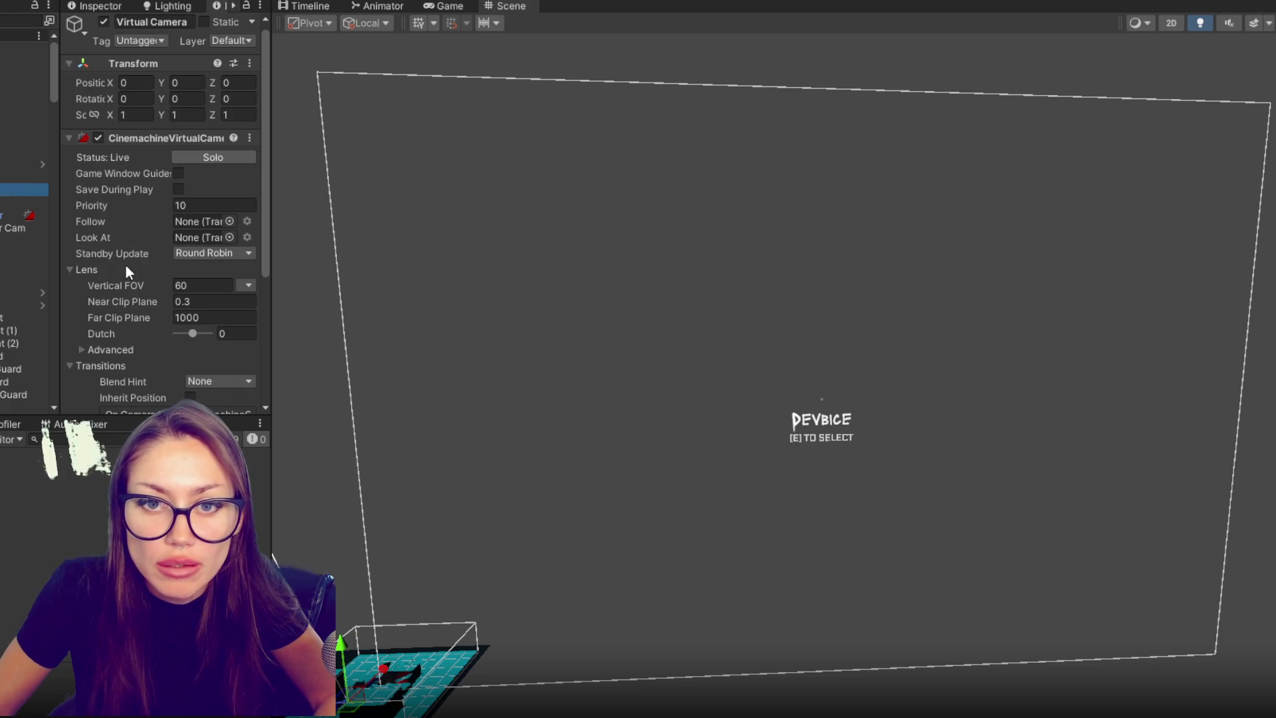
pyautogui.click(195, 299)
pyautogui.write('0.01')
pyautogui.click(200, 301)
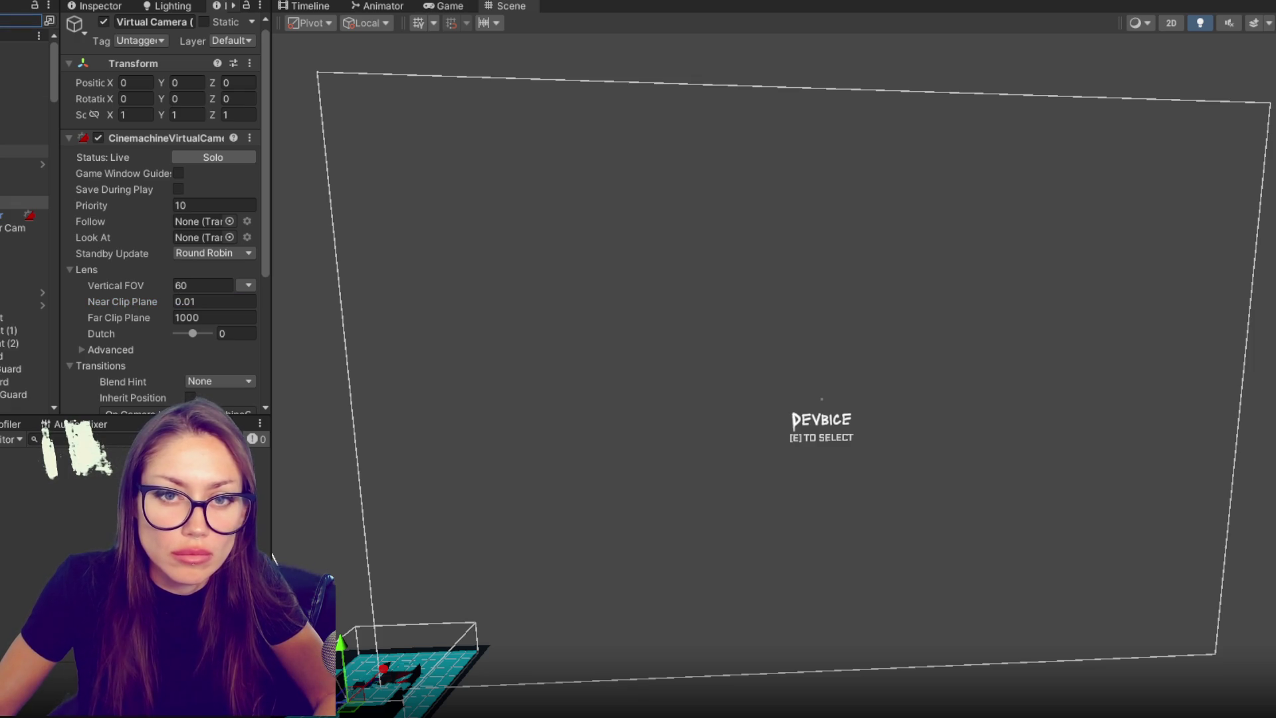
pyautogui.click(24, 202)
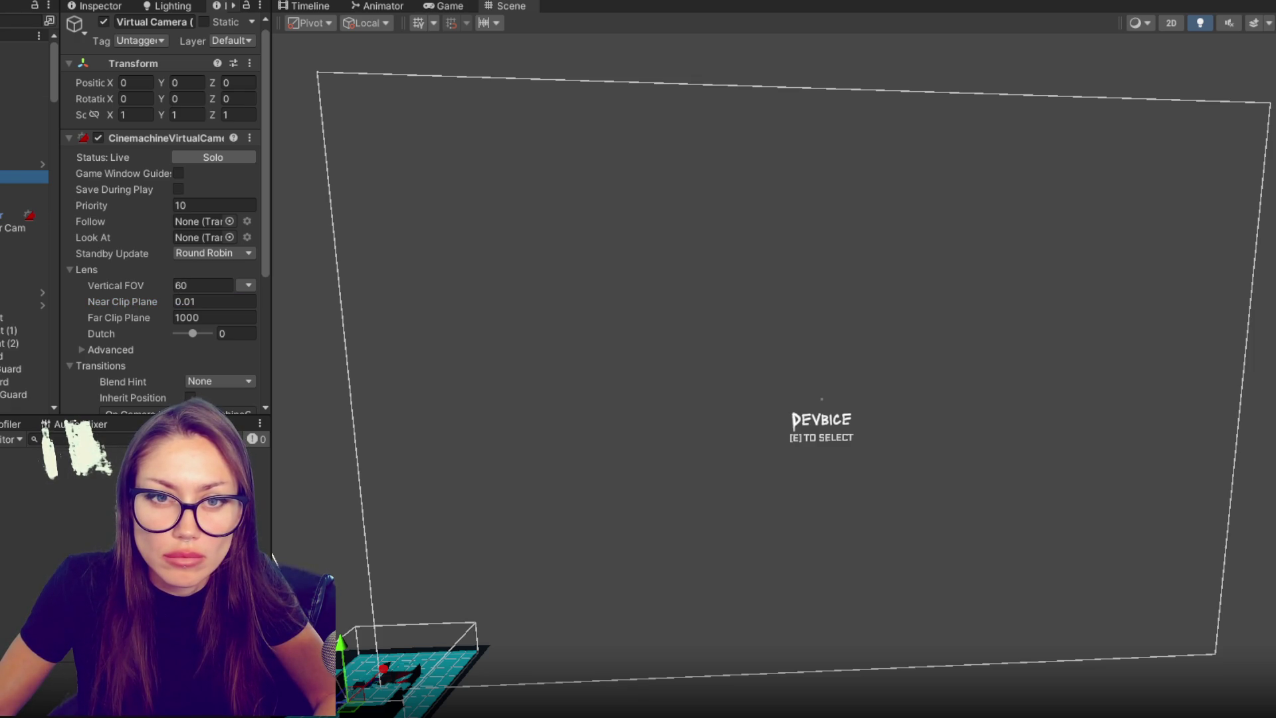
pyautogui.click(24, 177)
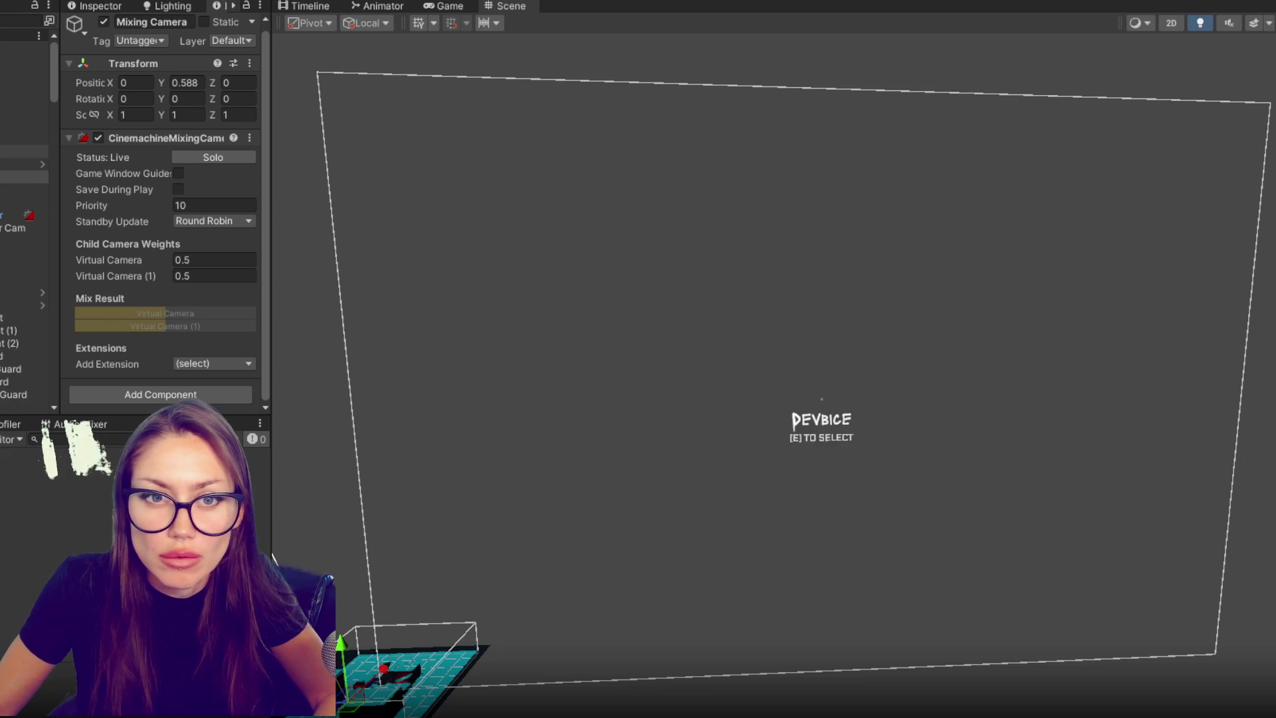
pyautogui.click(20, 176)
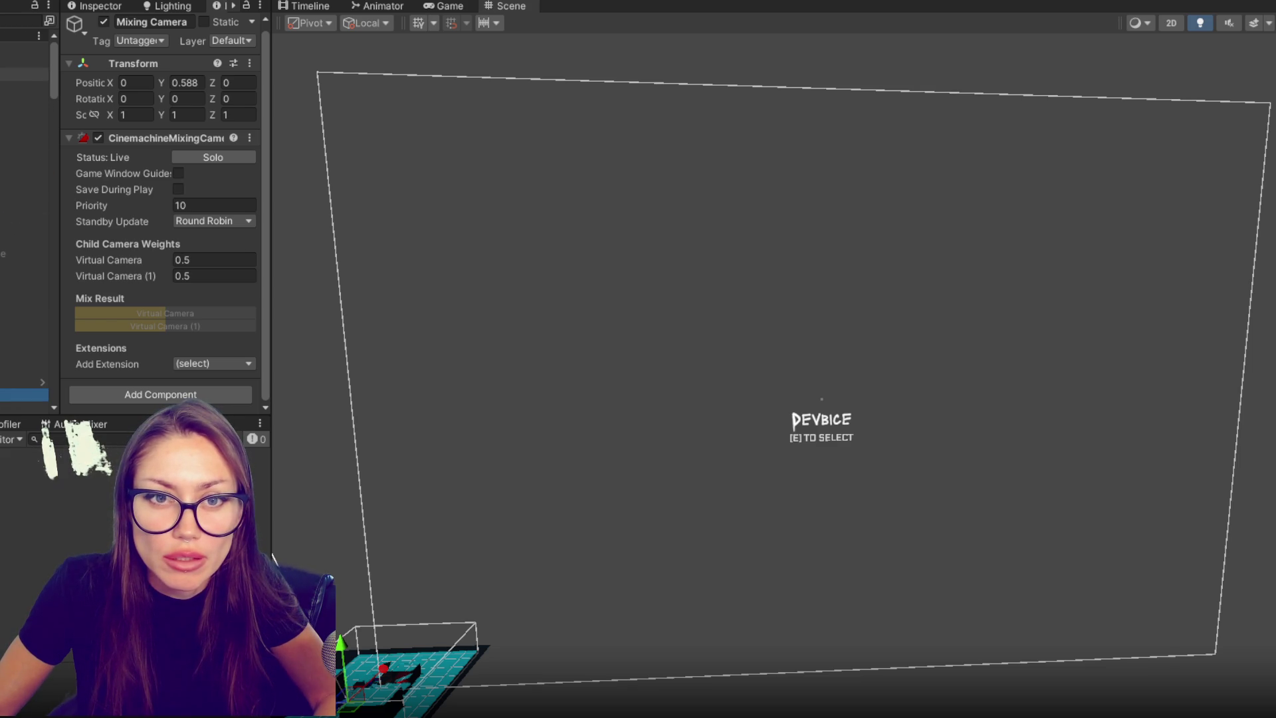
# - Widen the Item Name text box to 822.4, then collapse FPSController in the Hierarchy
pyautogui.click(23, 189)
pyautogui.moveTo(129, 114)
pyautogui.mouseDown()
pyautogui.moveTo(858, 166)
pyautogui.moveTo(745, 240)
pyautogui.mouseUp()
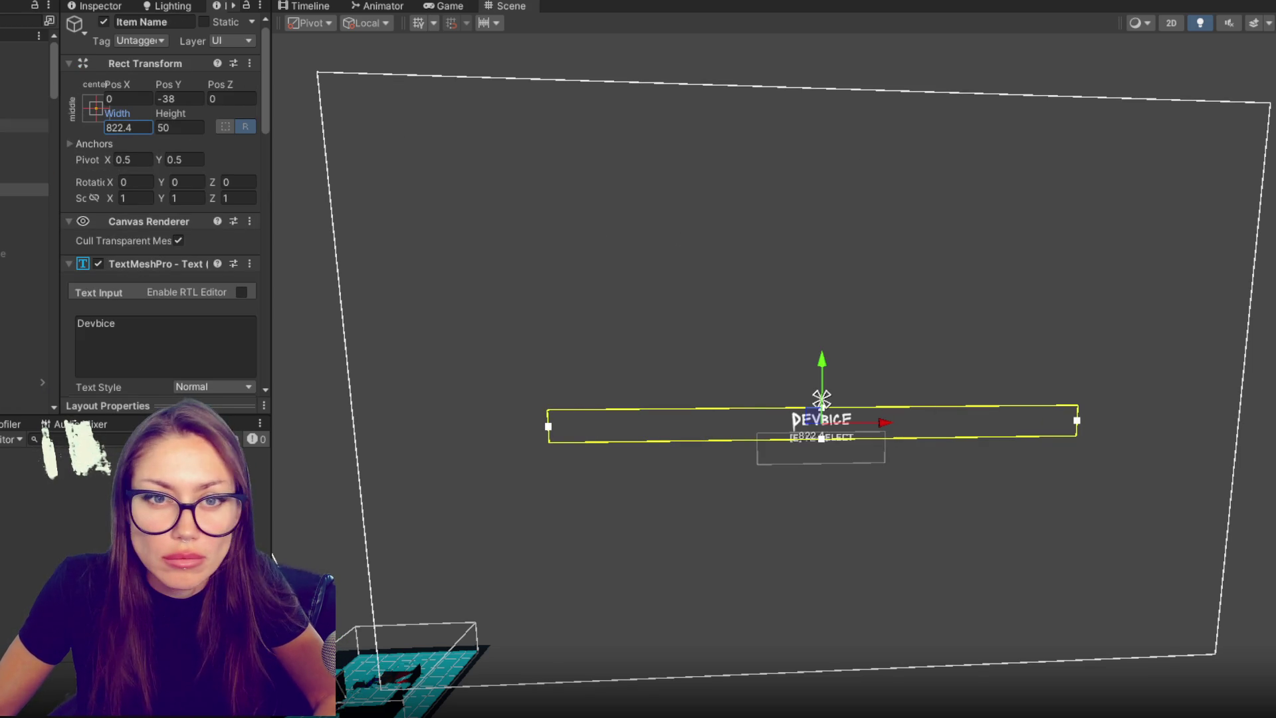
pyautogui.scroll(3, 23, 266)
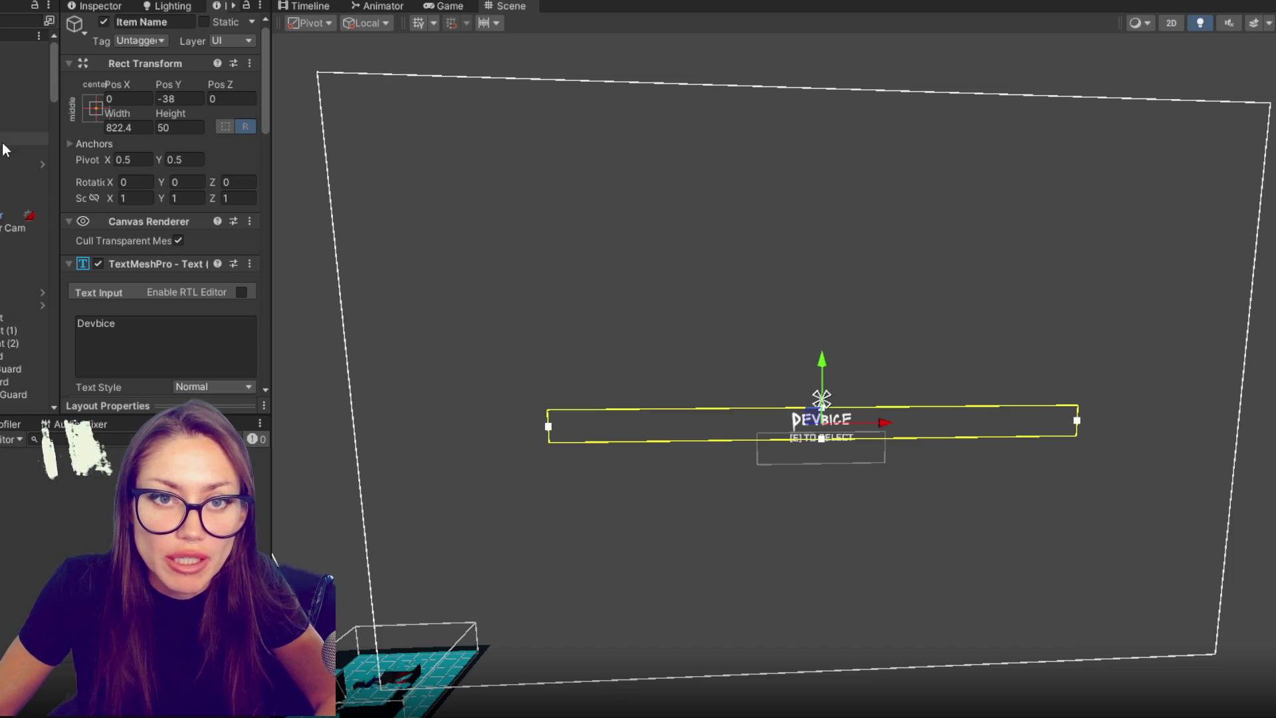
pyautogui.click(24, 163)
pyautogui.press('Left')
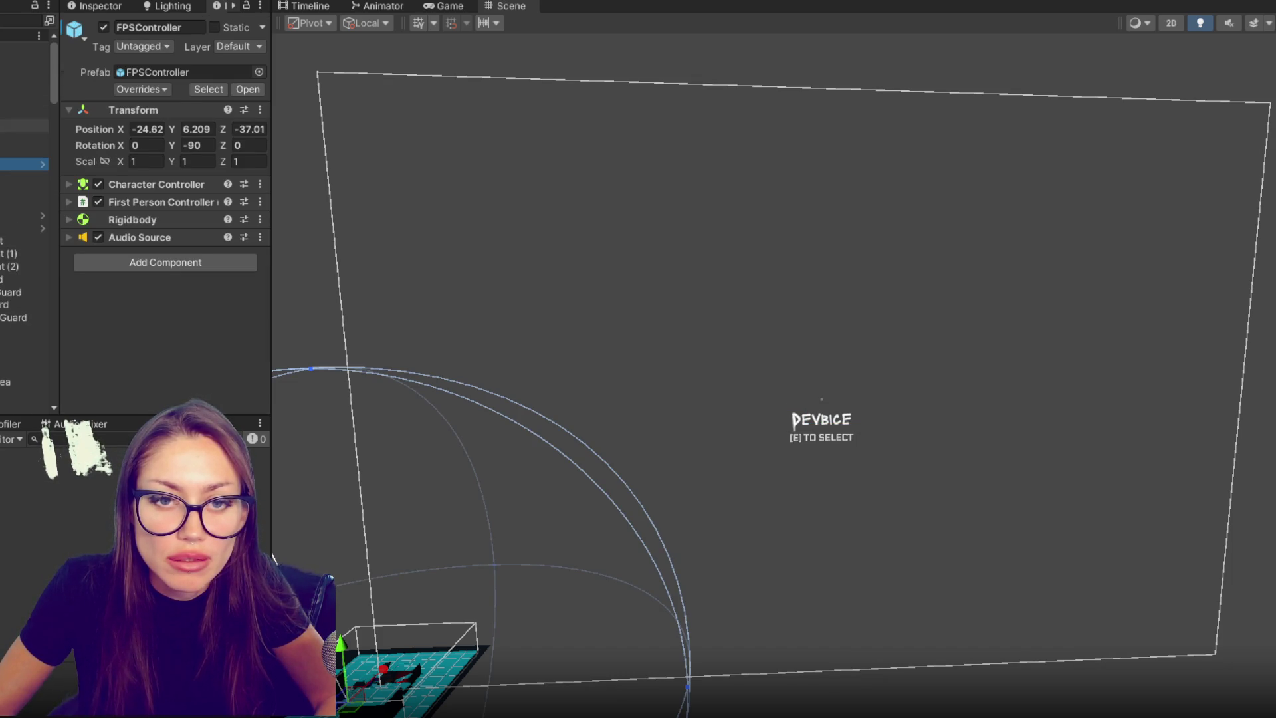